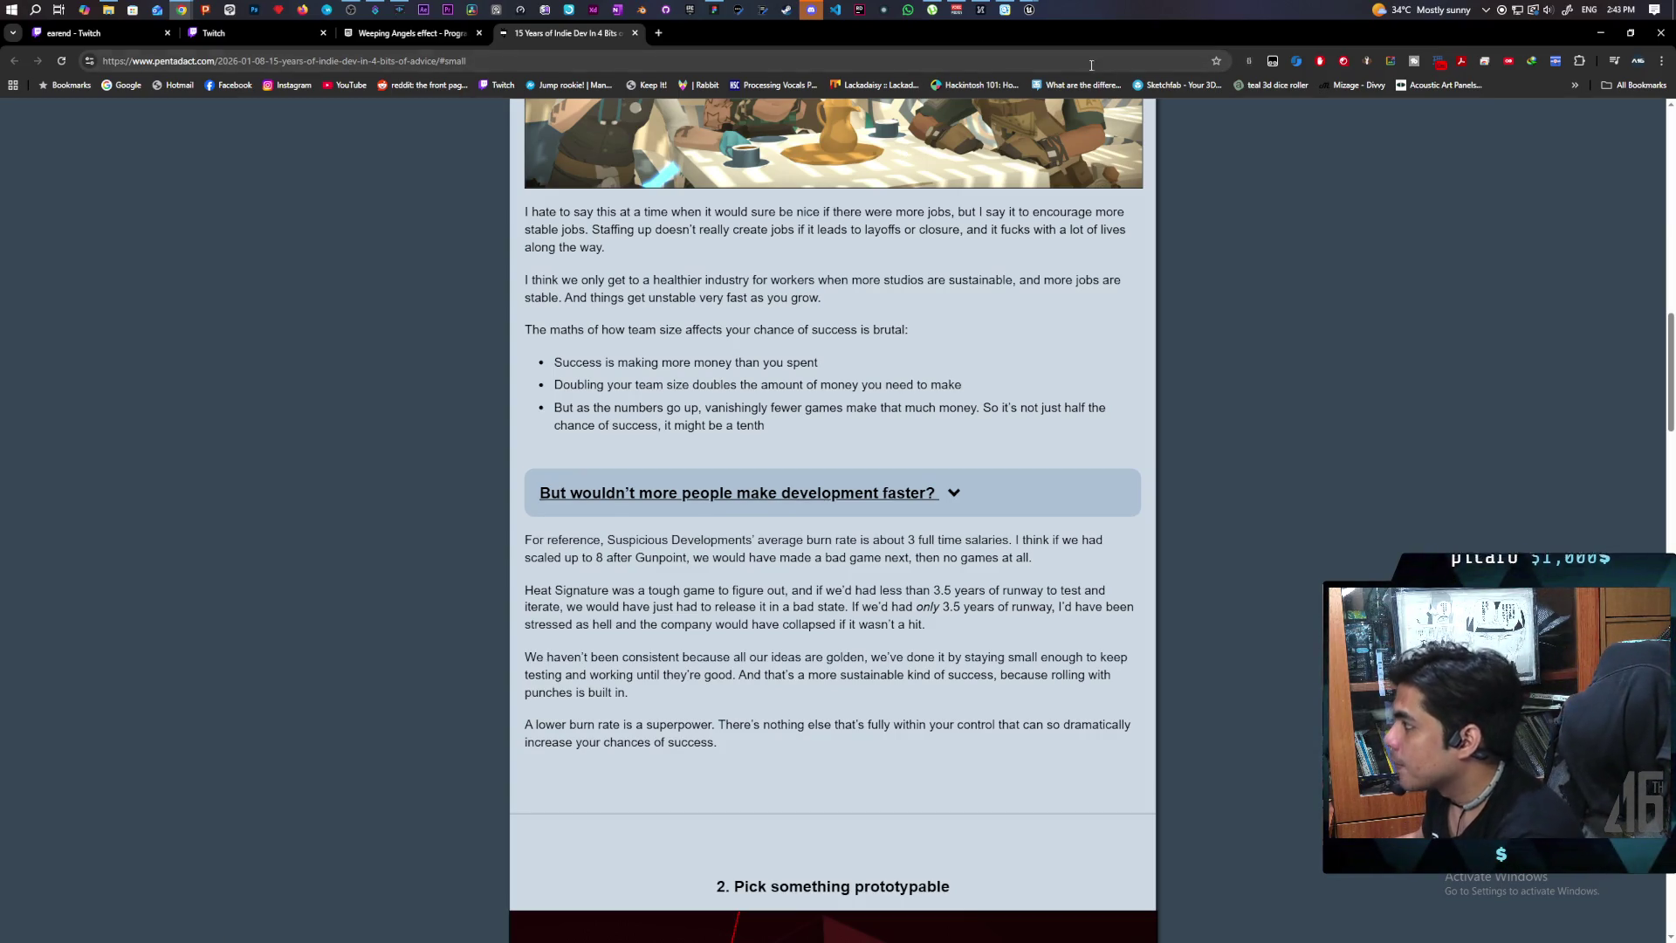
Step: Bring the Paparazi game window forward, advance the portrait carousel twice, and reposition the window
{"action": "mouse_move", "coordinate": [1029, 10]}
{"action": "left_click", "coordinate": [1046, 105]}
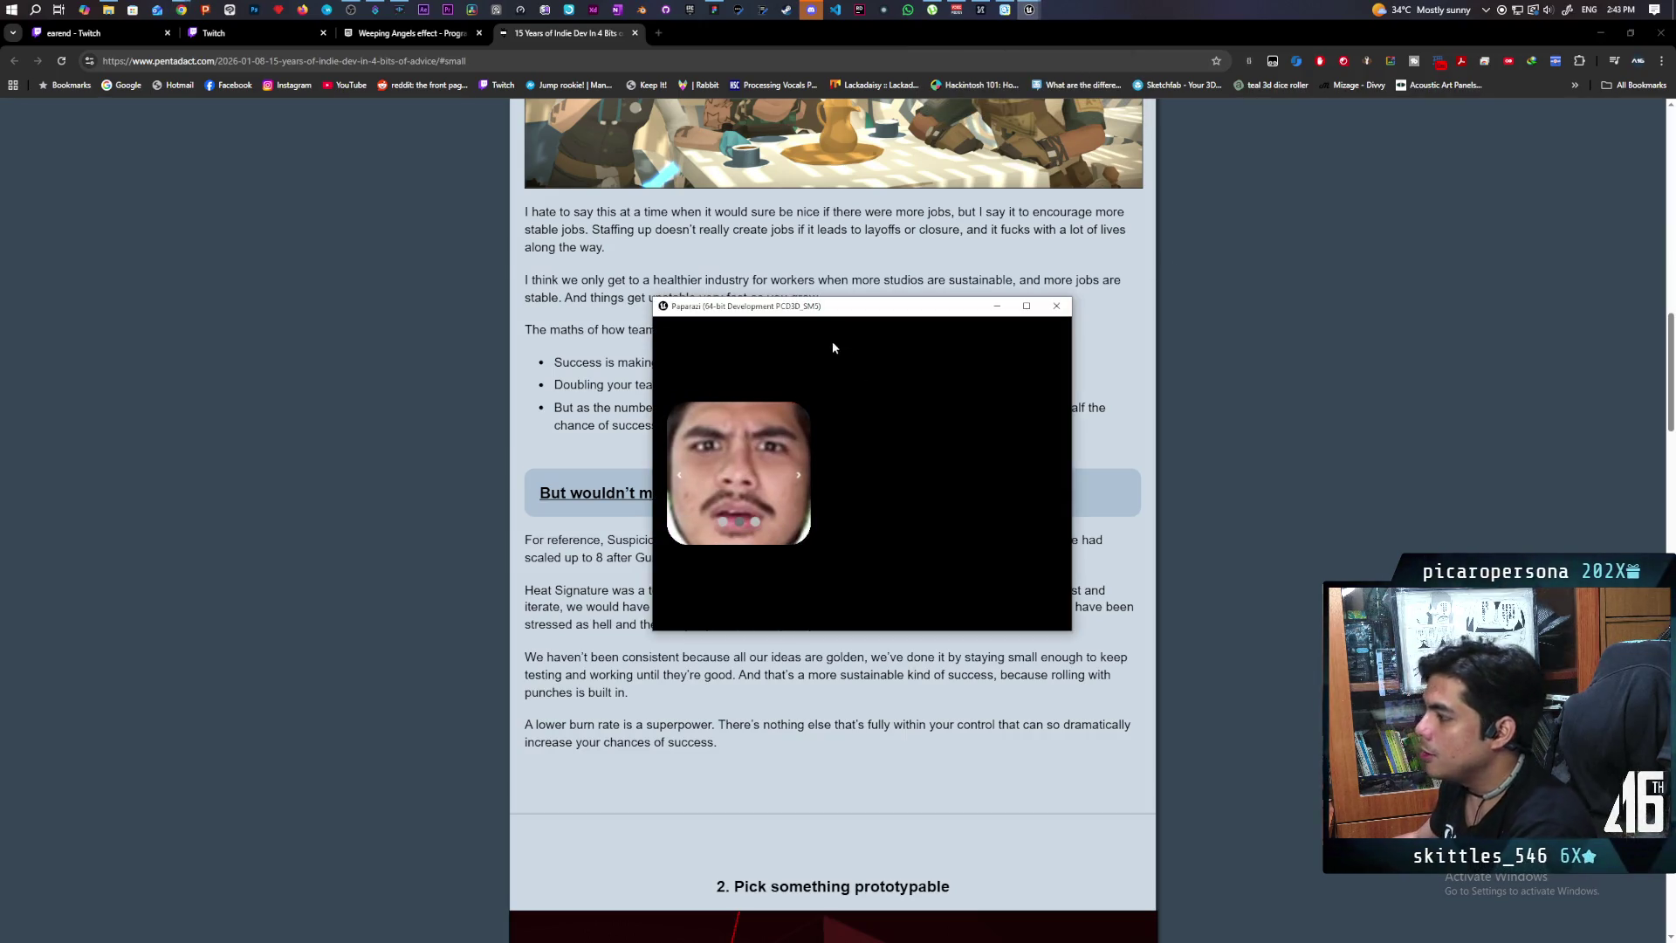
{"action": "left_click", "coordinate": [798, 476]}
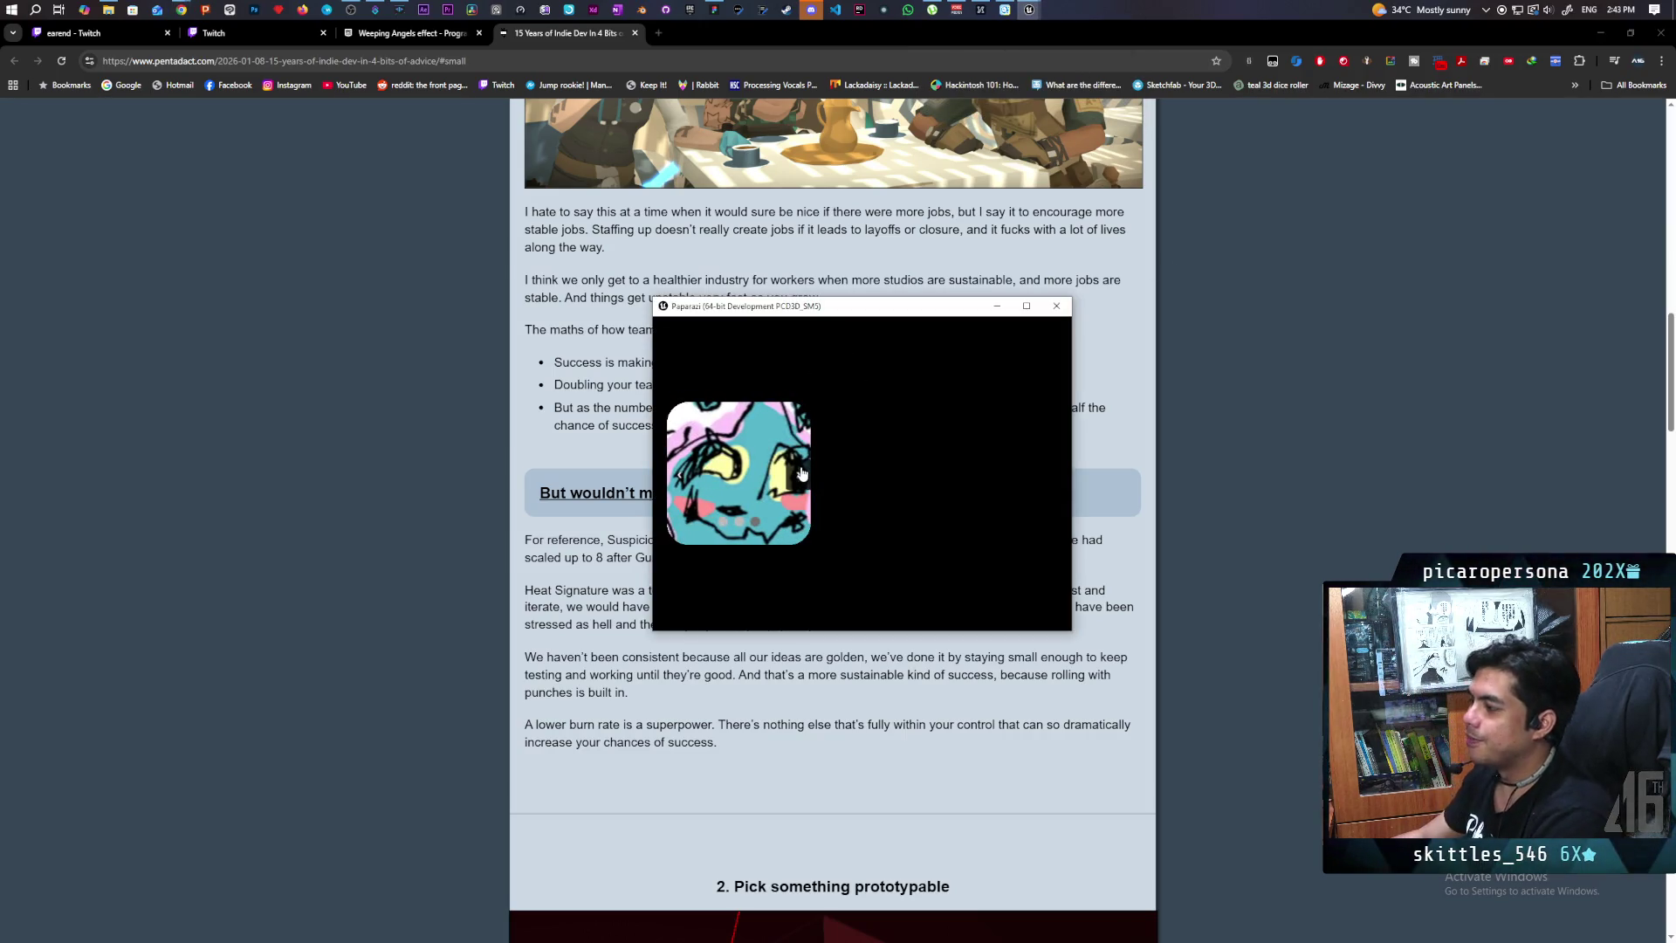
{"action": "left_click", "coordinate": [798, 481]}
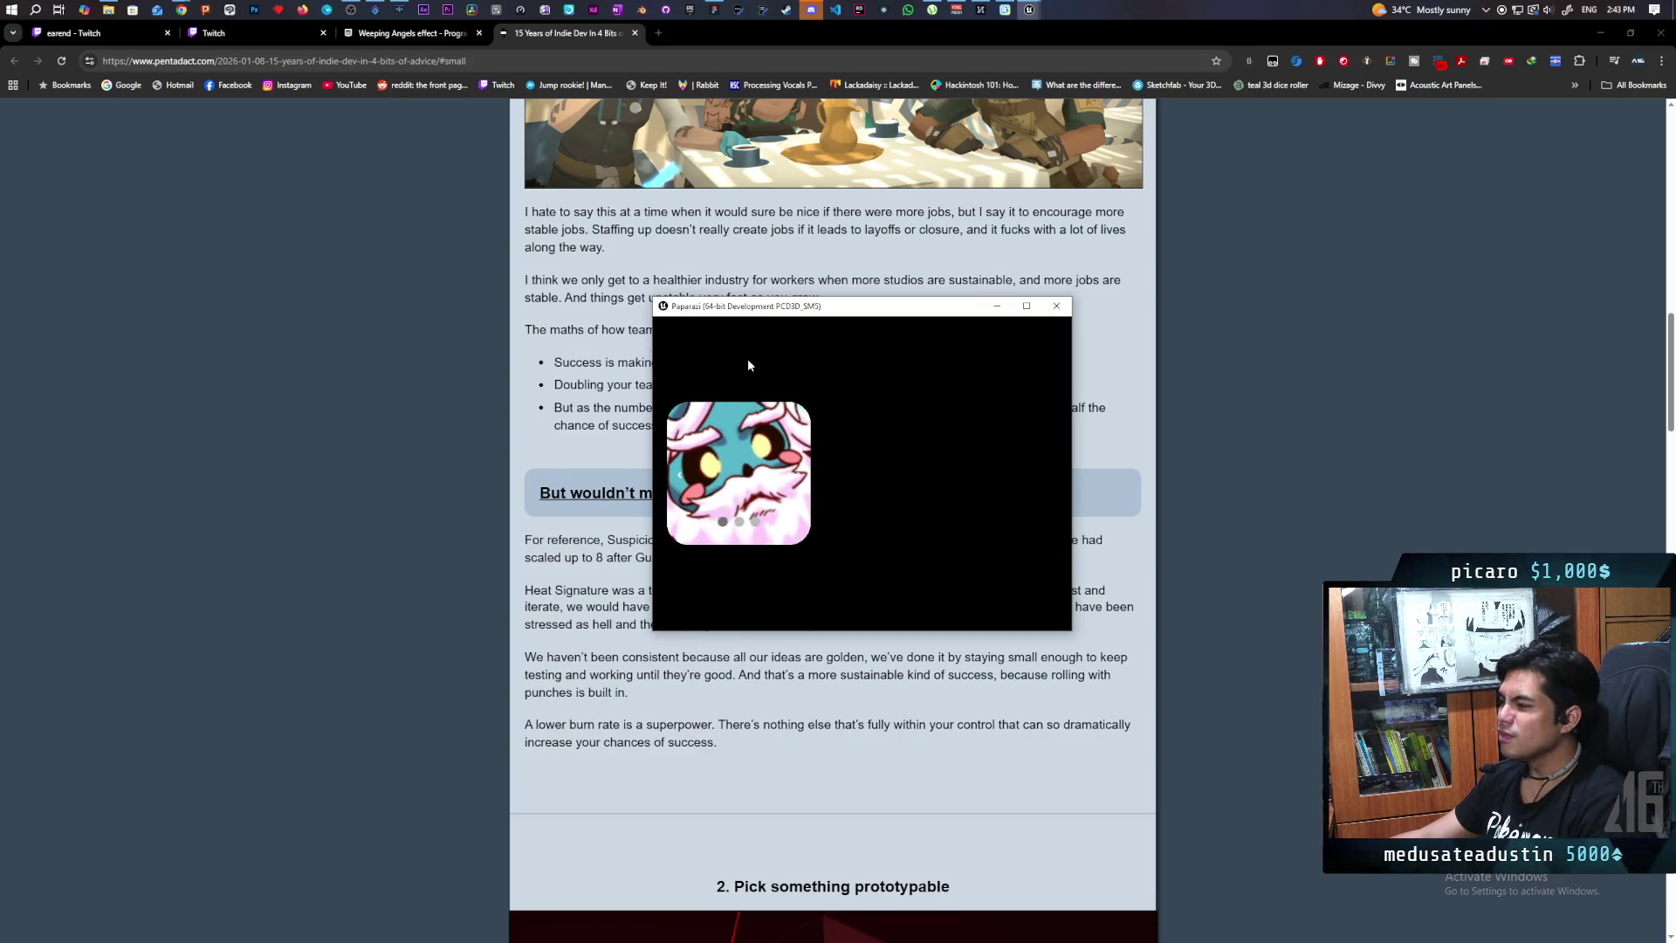
{"action": "left_click_drag", "start_coordinate": [846, 312], "coordinate": [862, 297]}
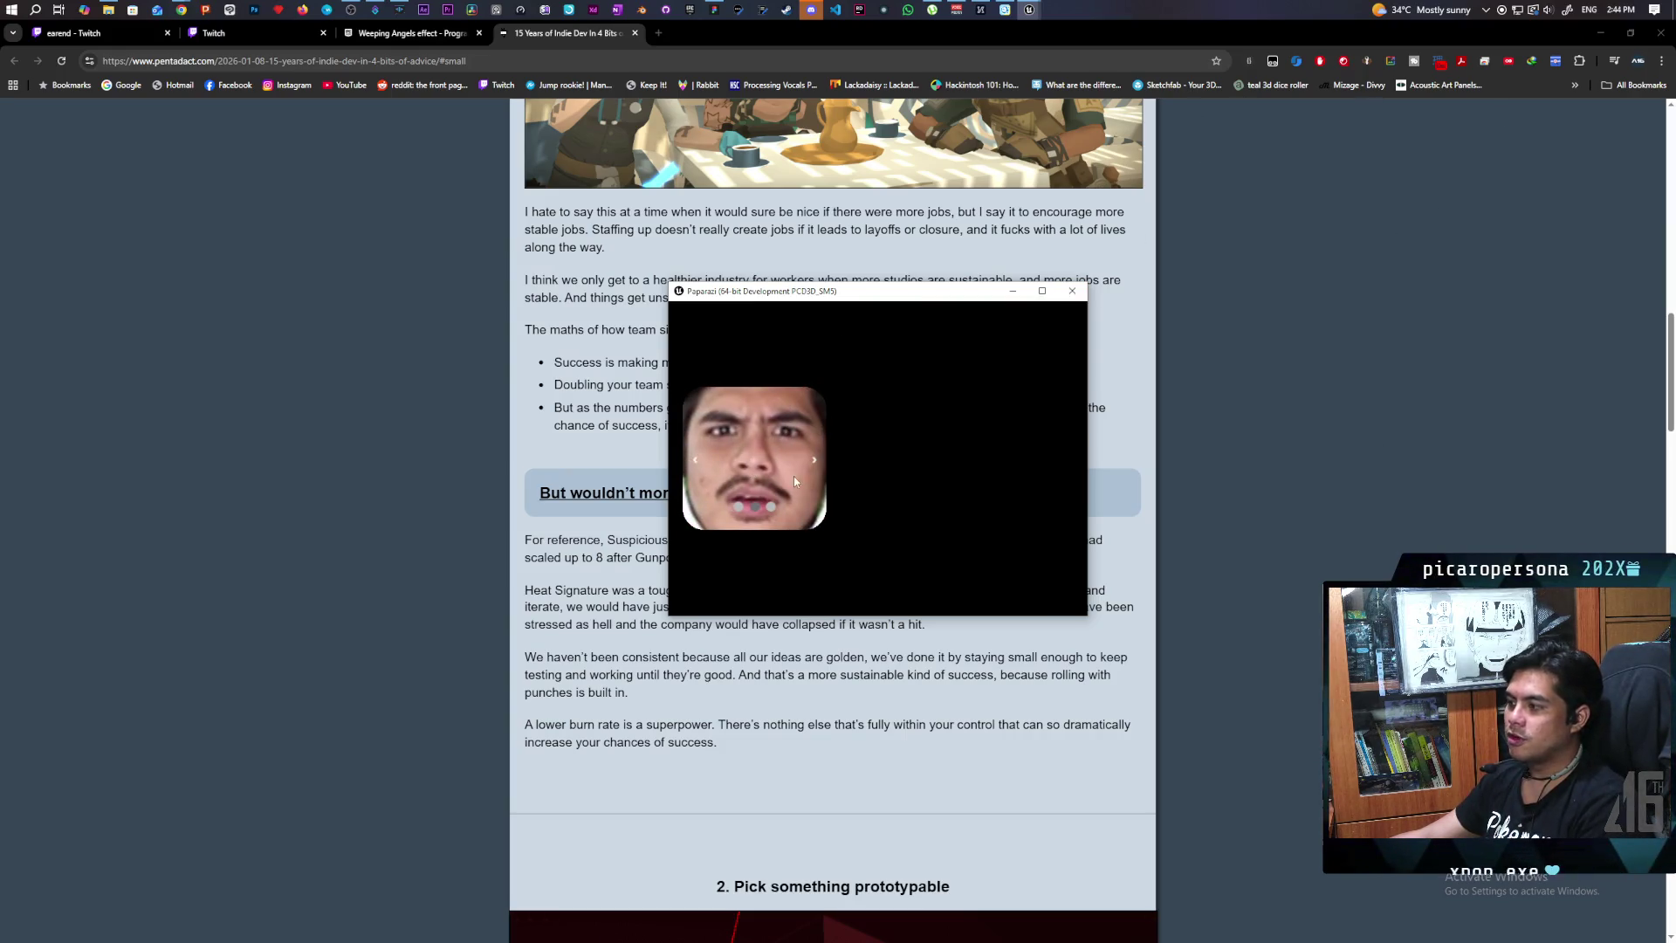
{"action": "left_click_drag", "start_coordinate": [802, 305], "coordinate": [763, 319]}
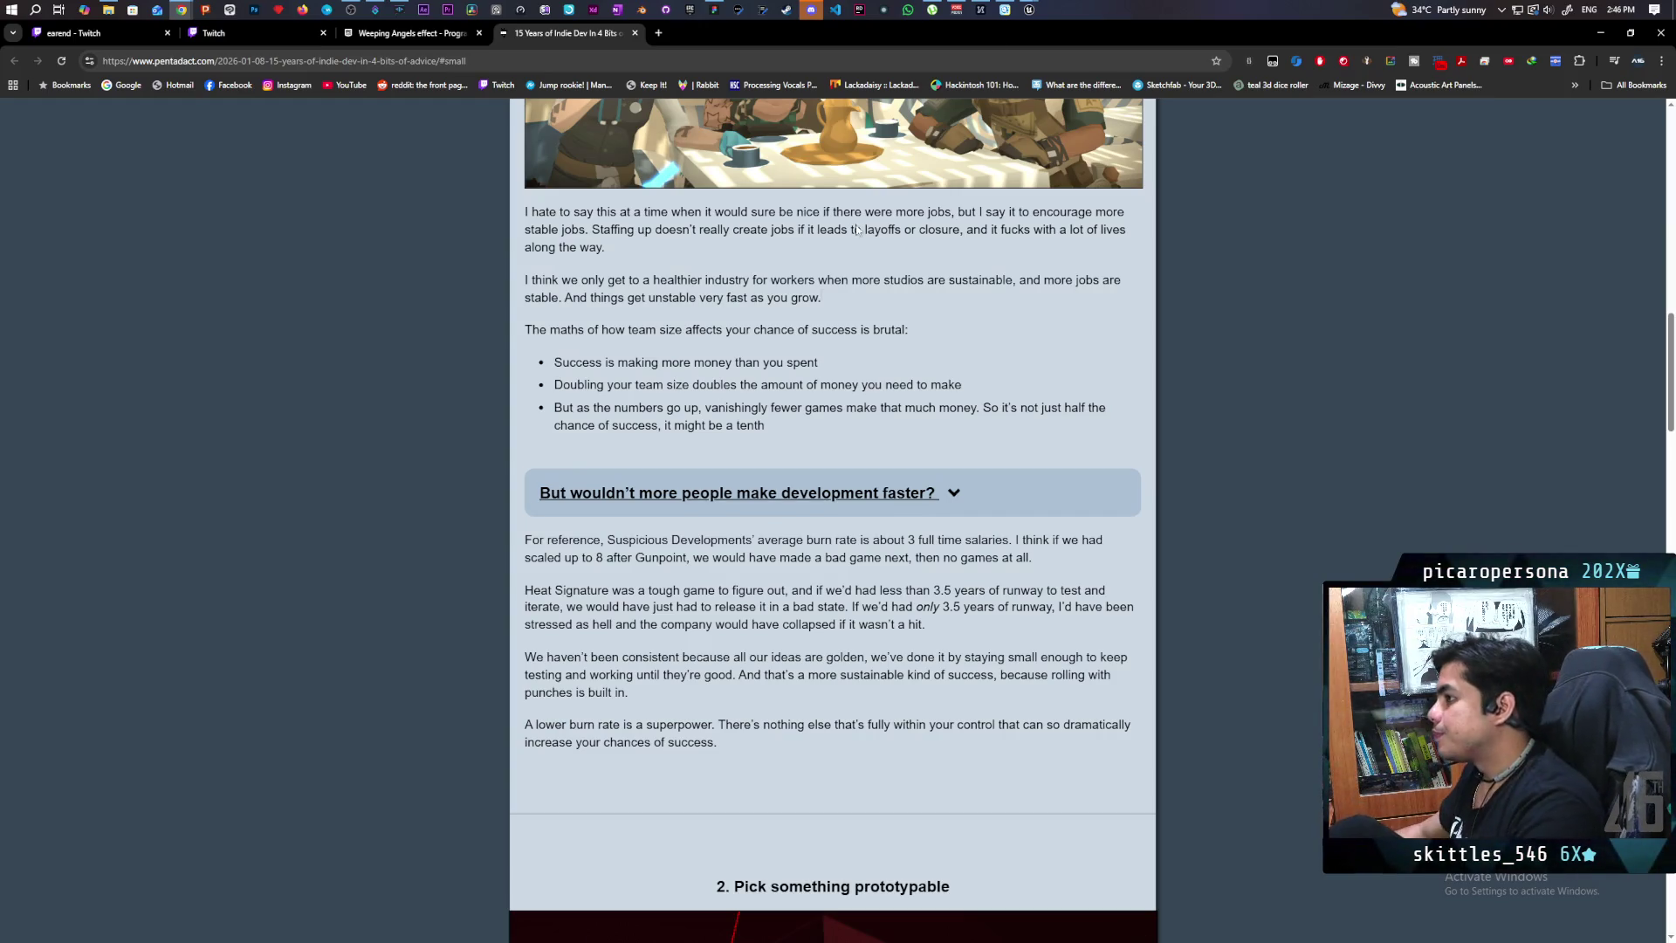
Step: Scroll the indie-dev article down to the burn-rate discussion
{"action": "scroll", "coordinate": [1082, 476], "scroll_direction": "down", "scroll_amount": 1}
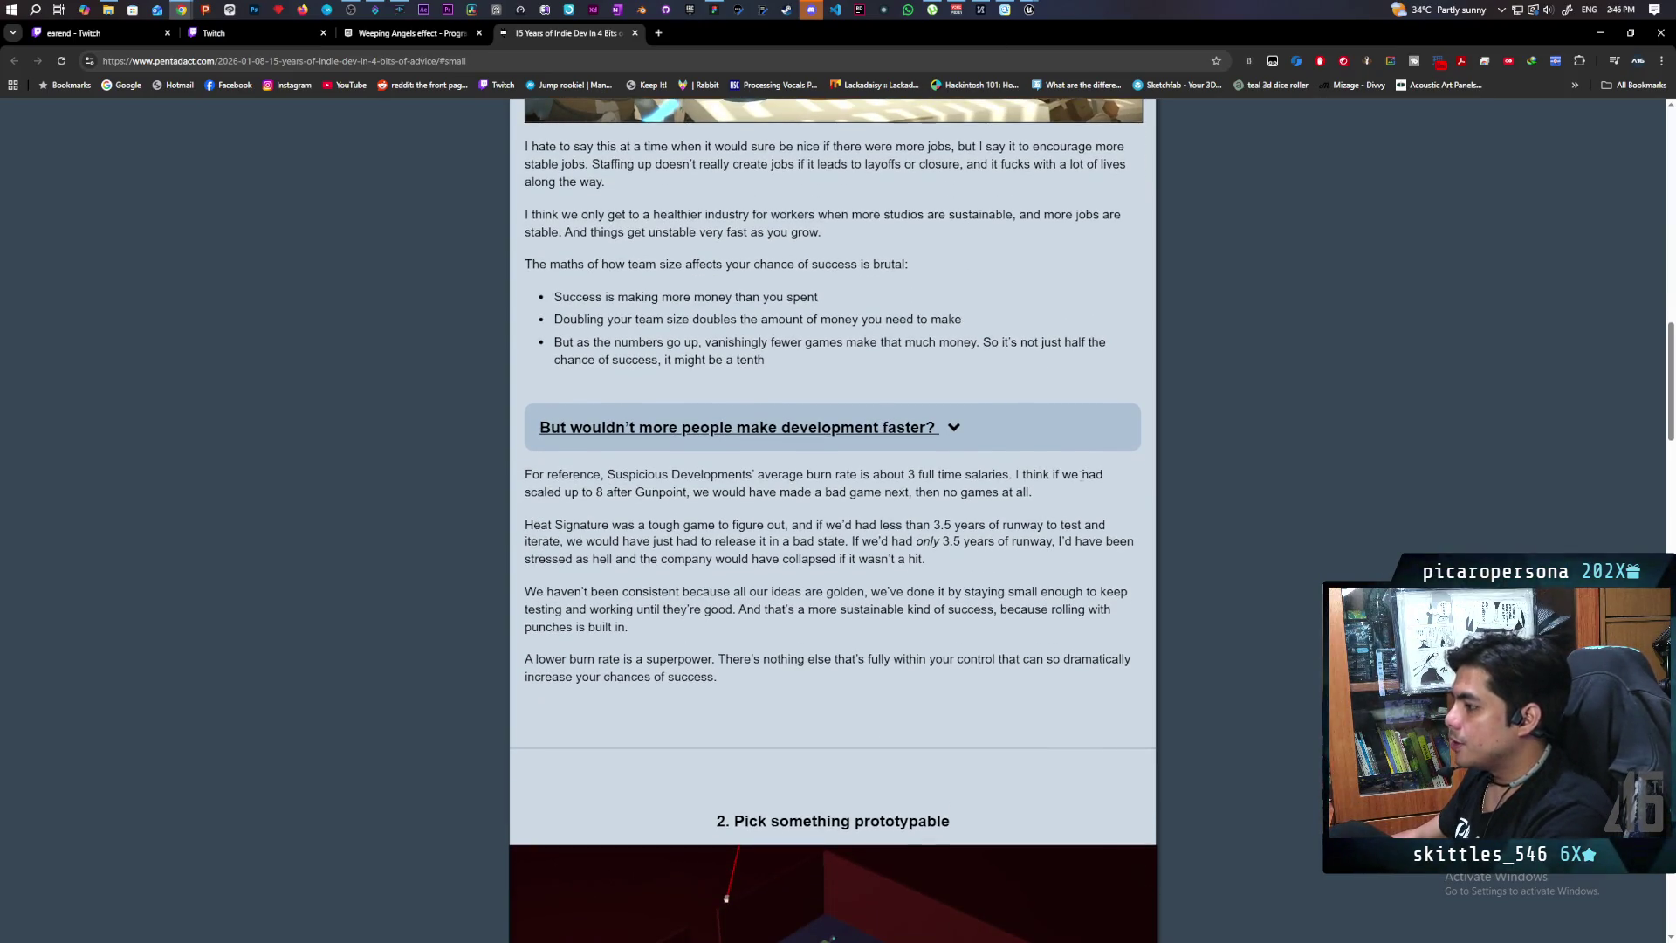
Step: Expand the 'But wouldn't more people make development faster?' answer and read down to the burn rate
{"action": "left_click", "coordinate": [770, 412]}
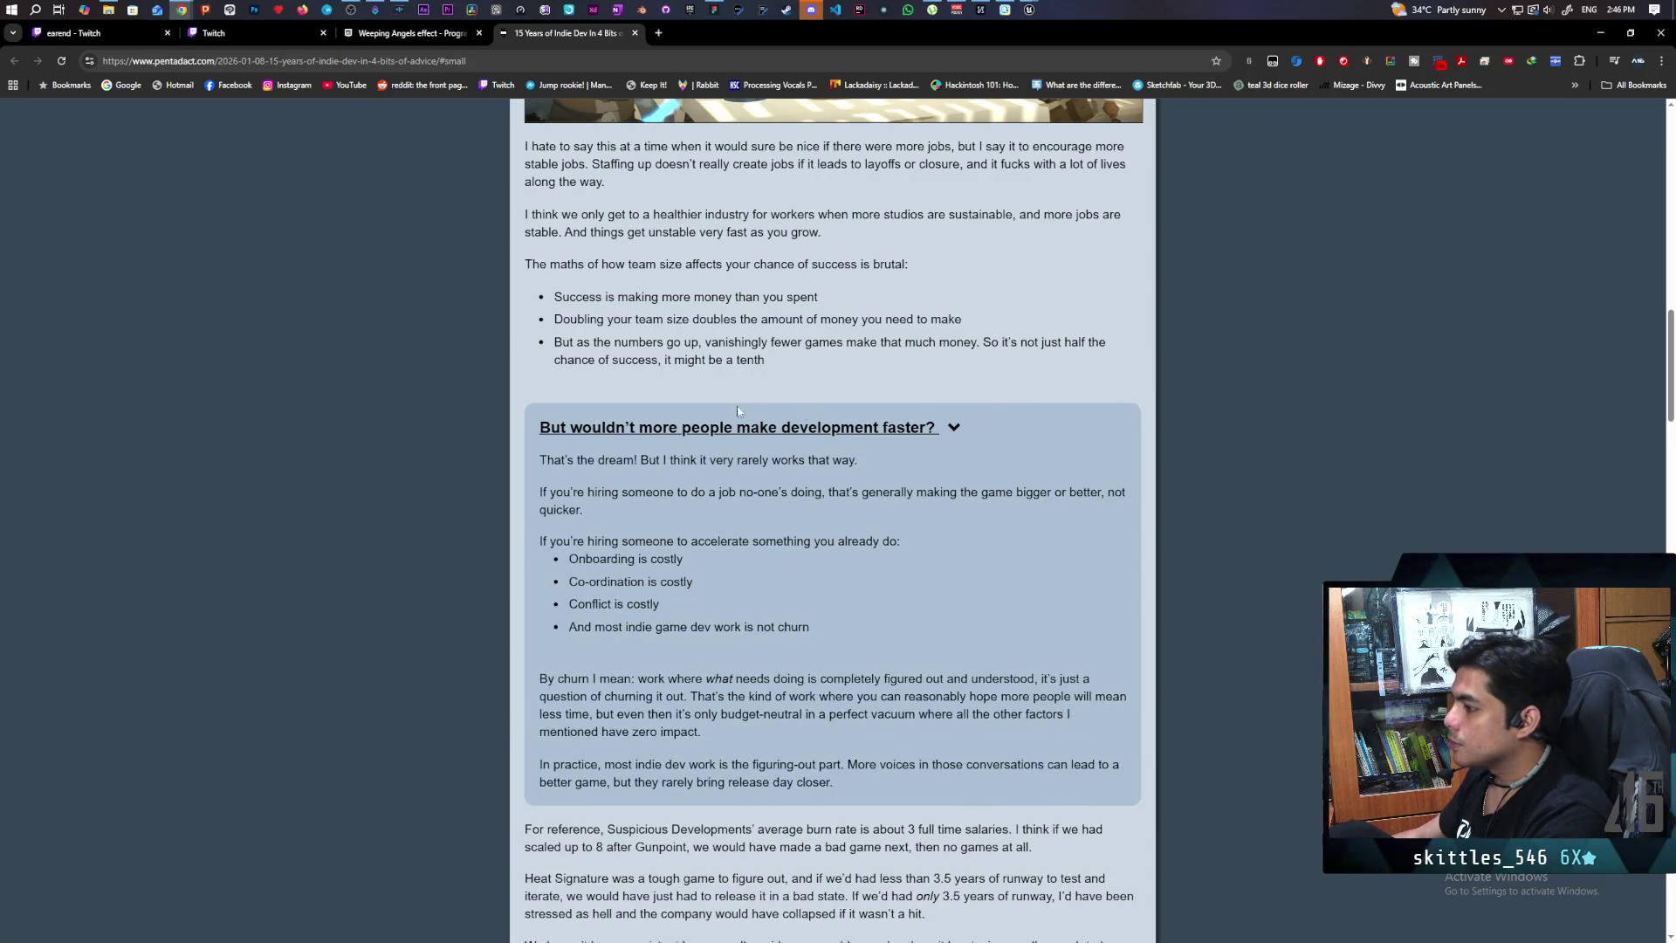
{"action": "scroll", "coordinate": [611, 349], "scroll_direction": "down", "scroll_amount": 2}
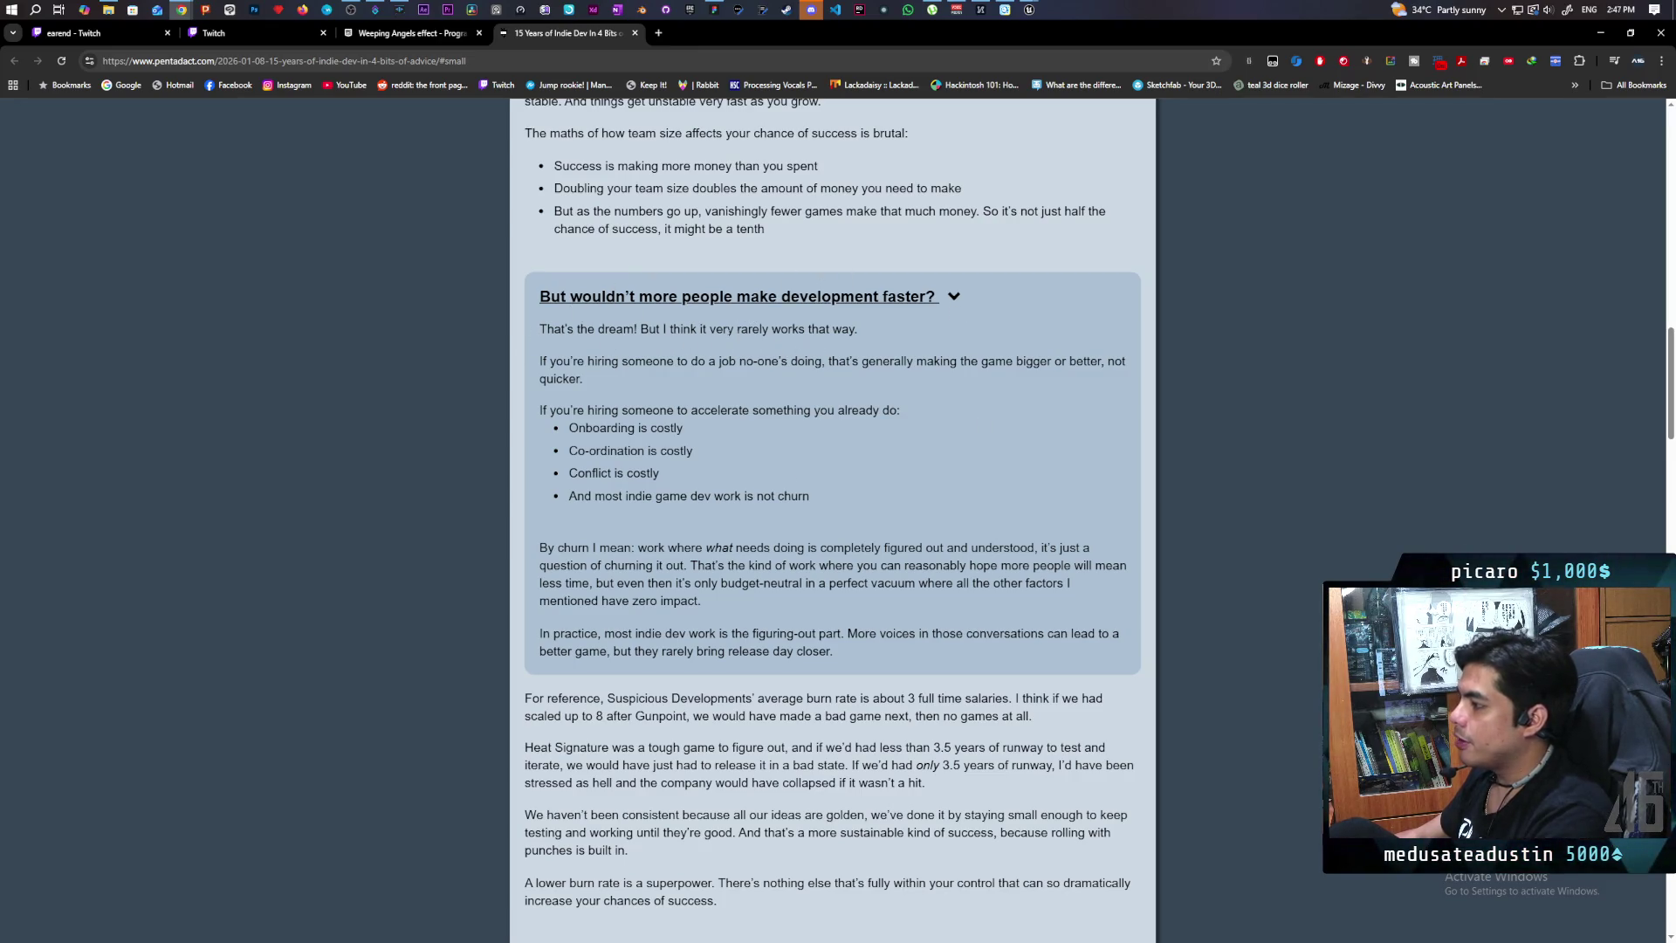
{"action": "scroll", "coordinate": [672, 307], "scroll_direction": "down", "scroll_amount": 1}
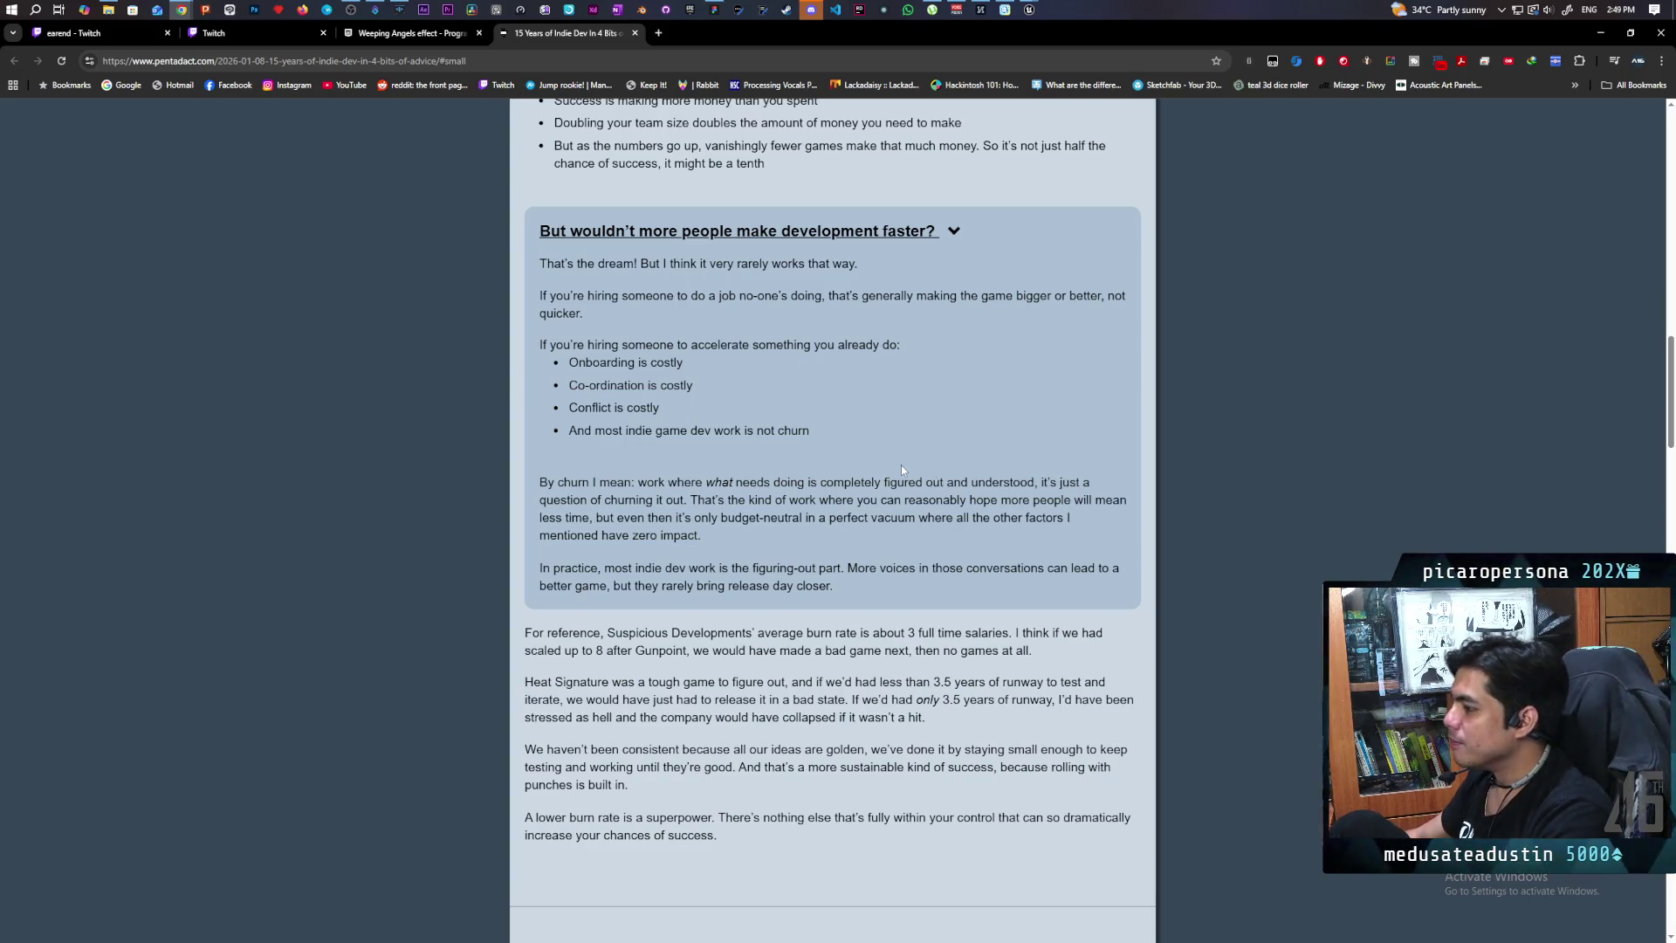
Step: Scroll down and highlight the start of the lower burn rate sentence
{"action": "scroll", "coordinate": [902, 470], "scroll_direction": "down", "scroll_amount": 3}
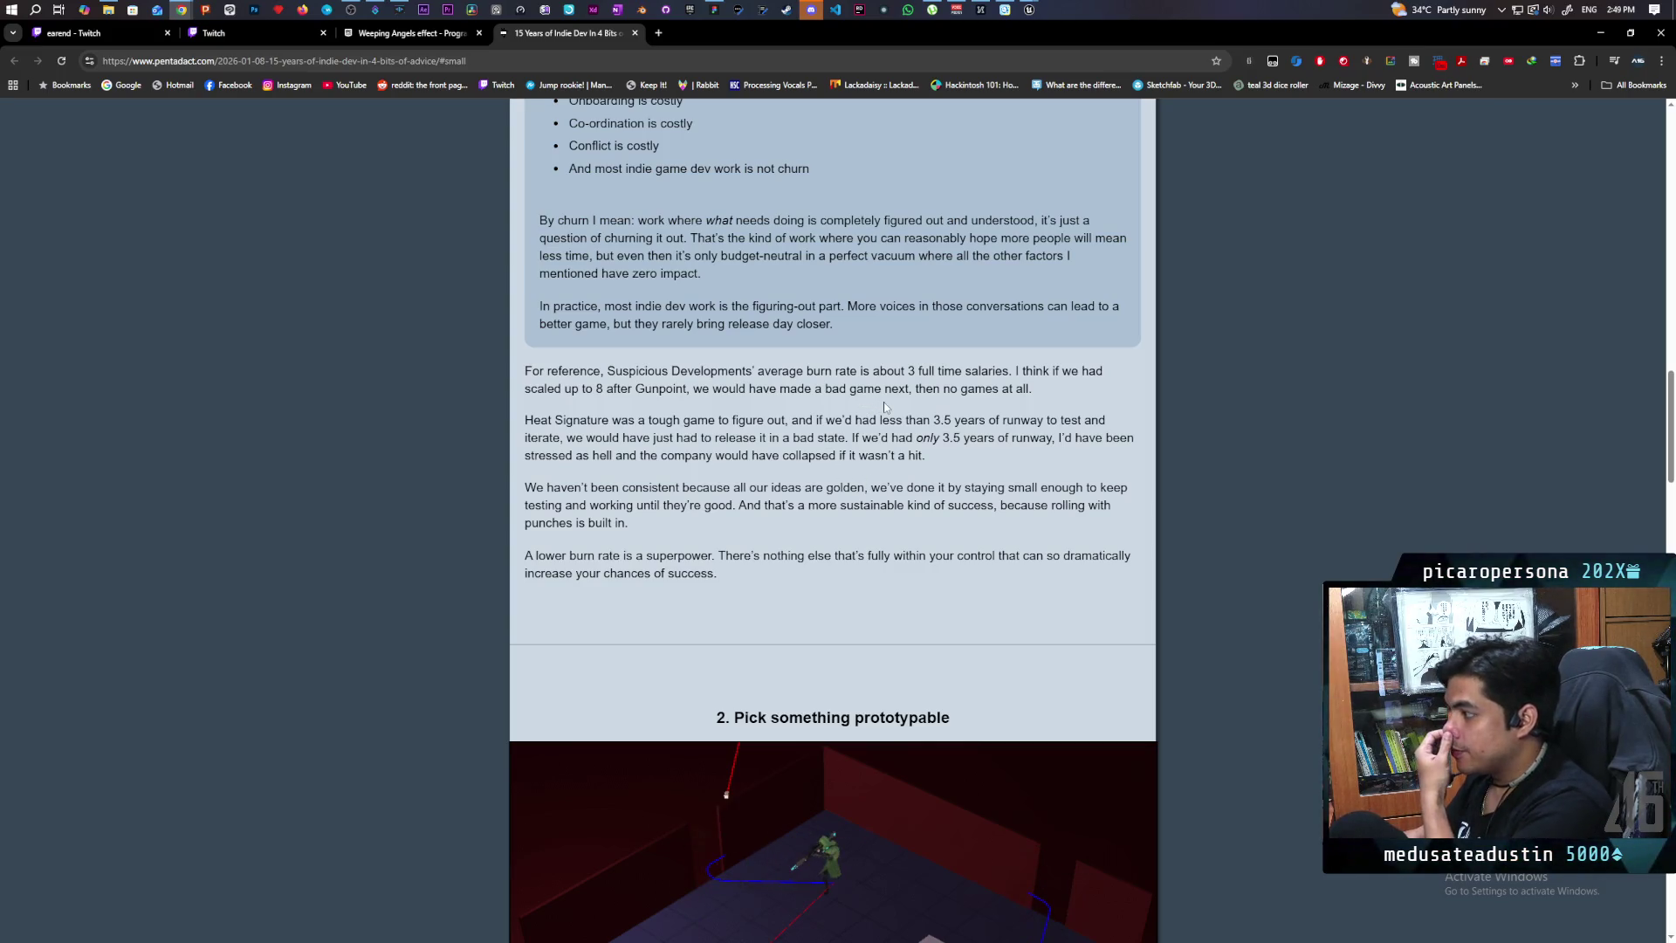
{"action": "scroll", "coordinate": [917, 403], "scroll_direction": "down", "scroll_amount": 1}
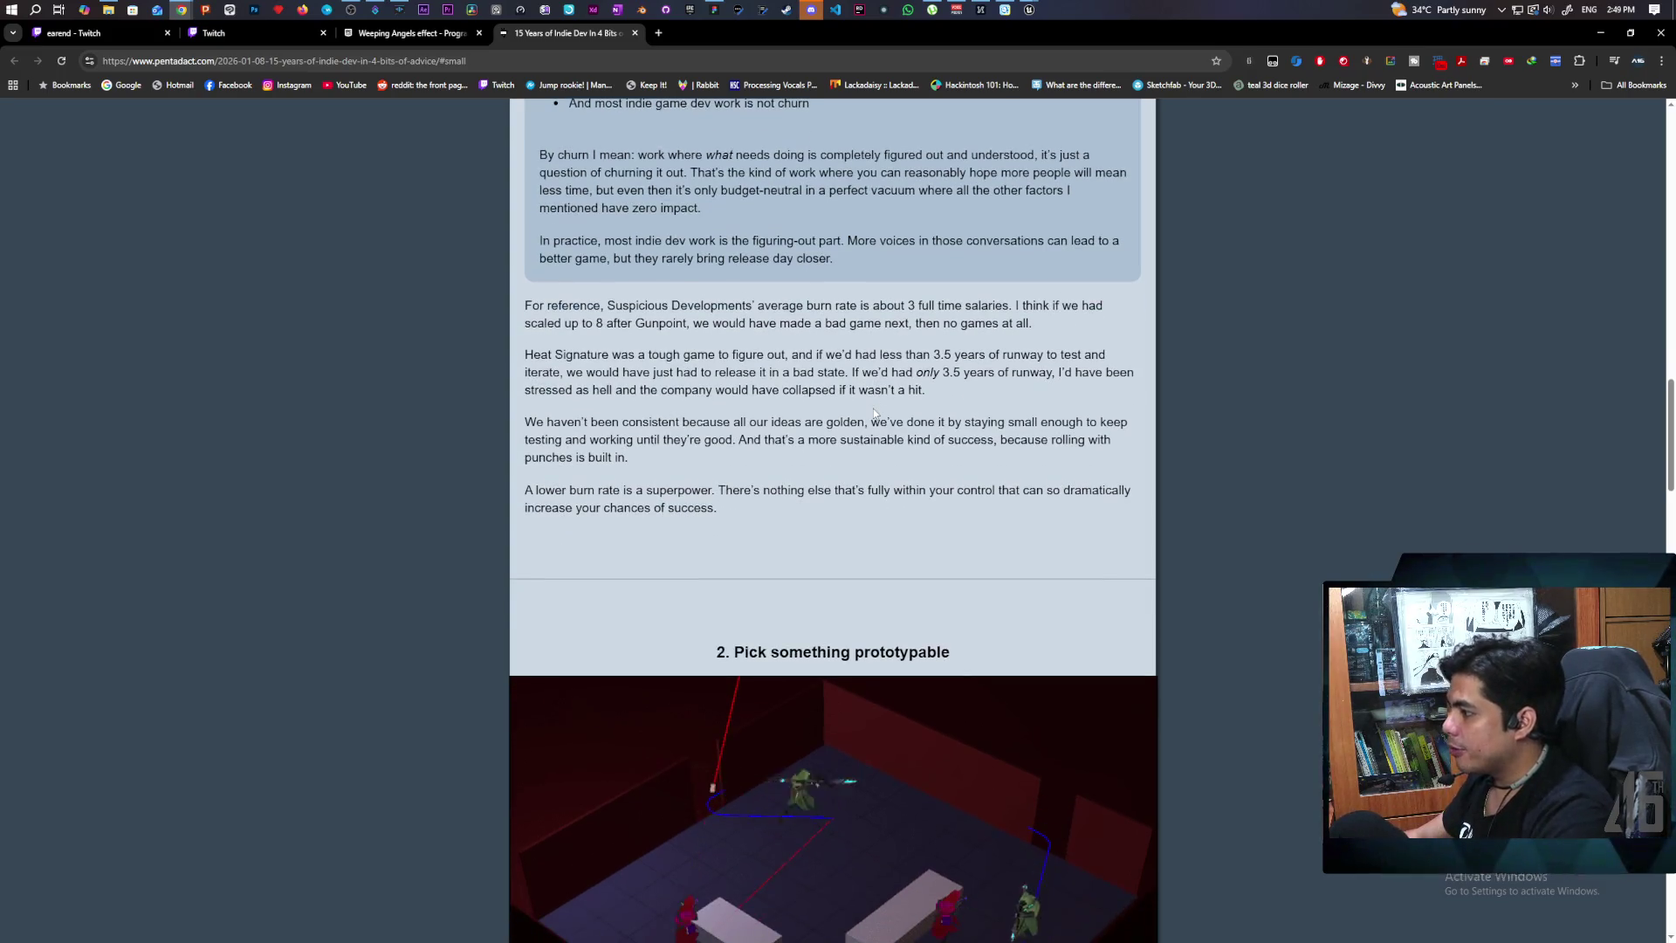
{"action": "scroll", "coordinate": [873, 402], "scroll_direction": "down", "scroll_amount": 2}
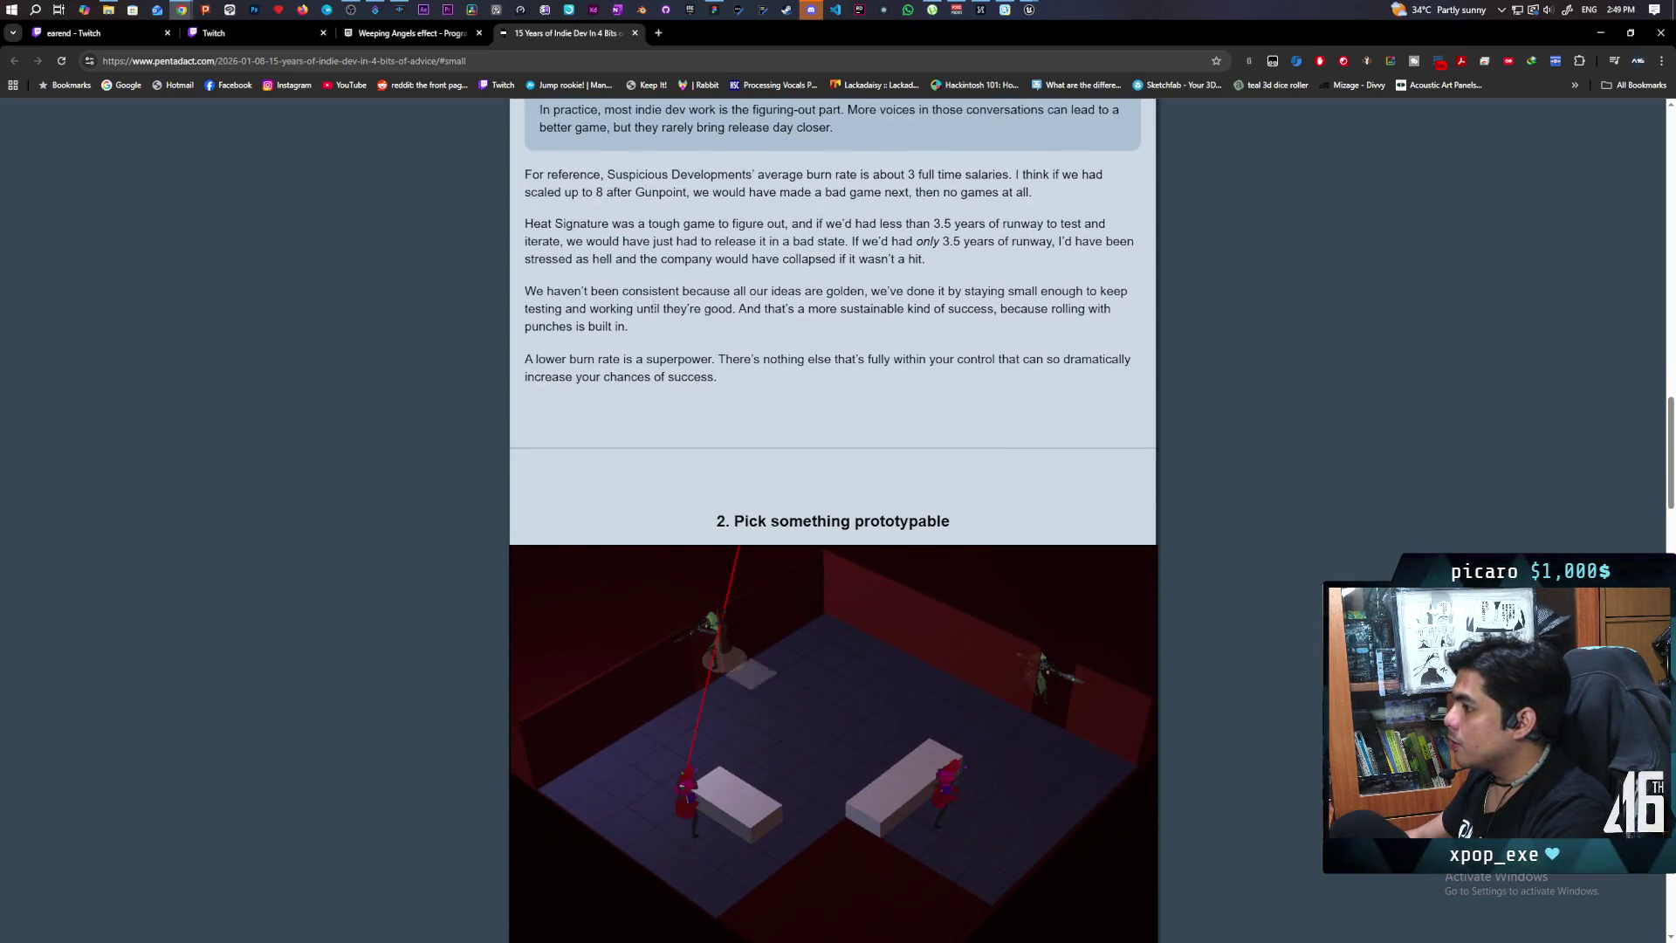
{"action": "scroll", "coordinate": [882, 329], "scroll_direction": "down", "scroll_amount": 2}
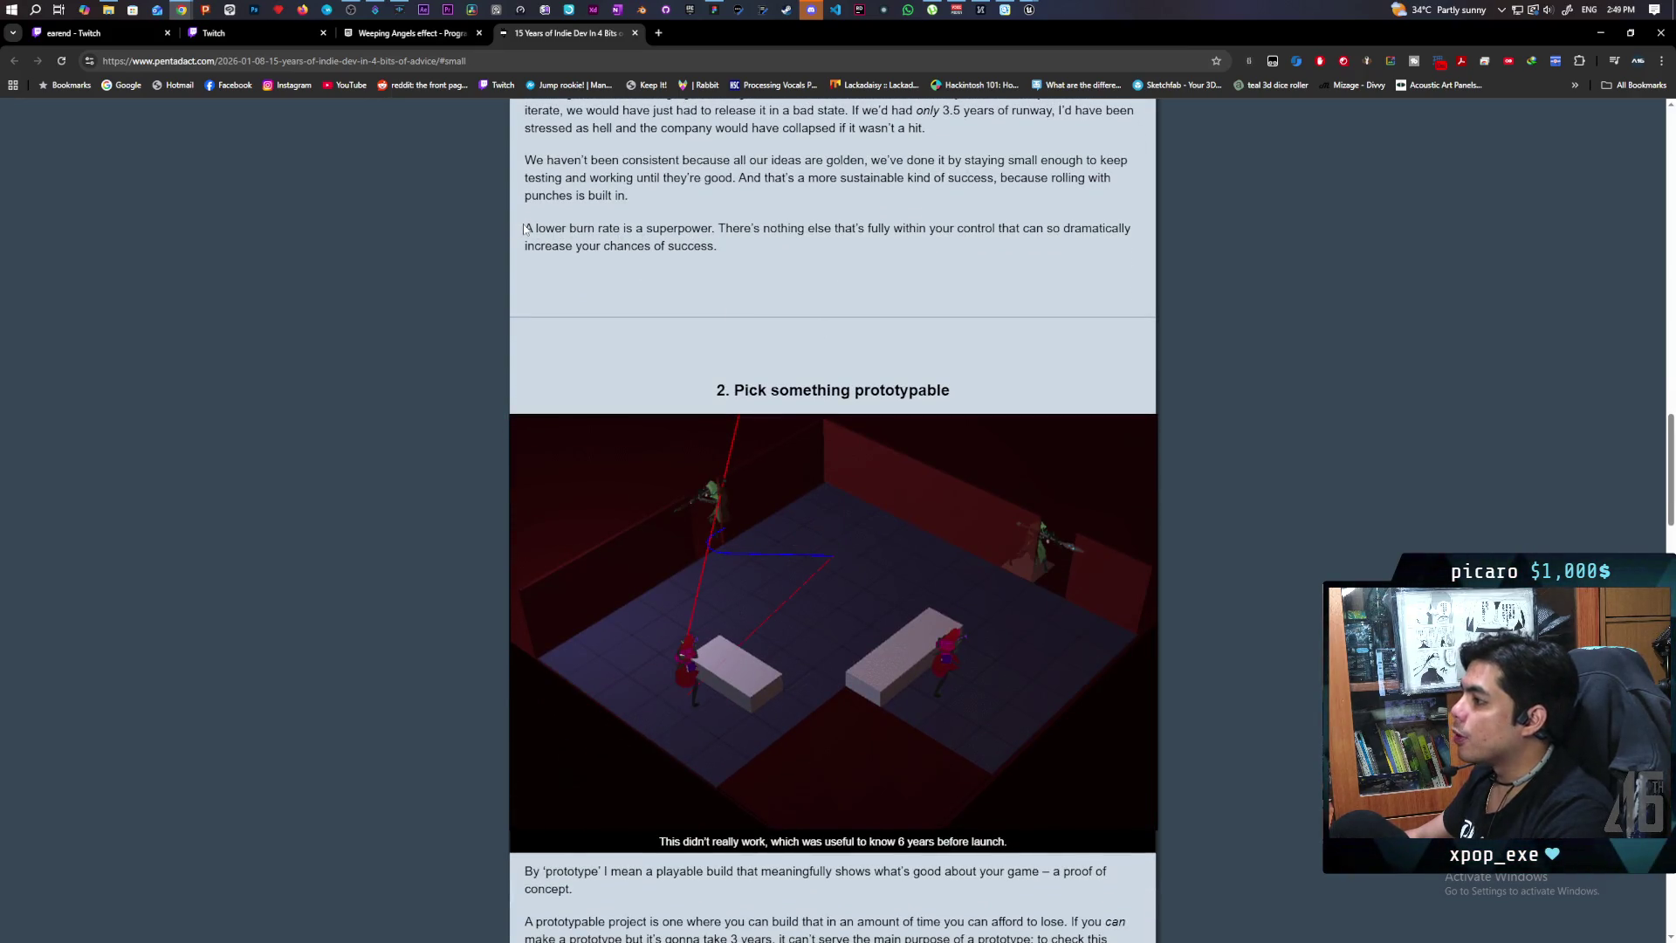
{"action": "left_click_drag", "start_coordinate": [523, 228], "coordinate": [712, 229]}
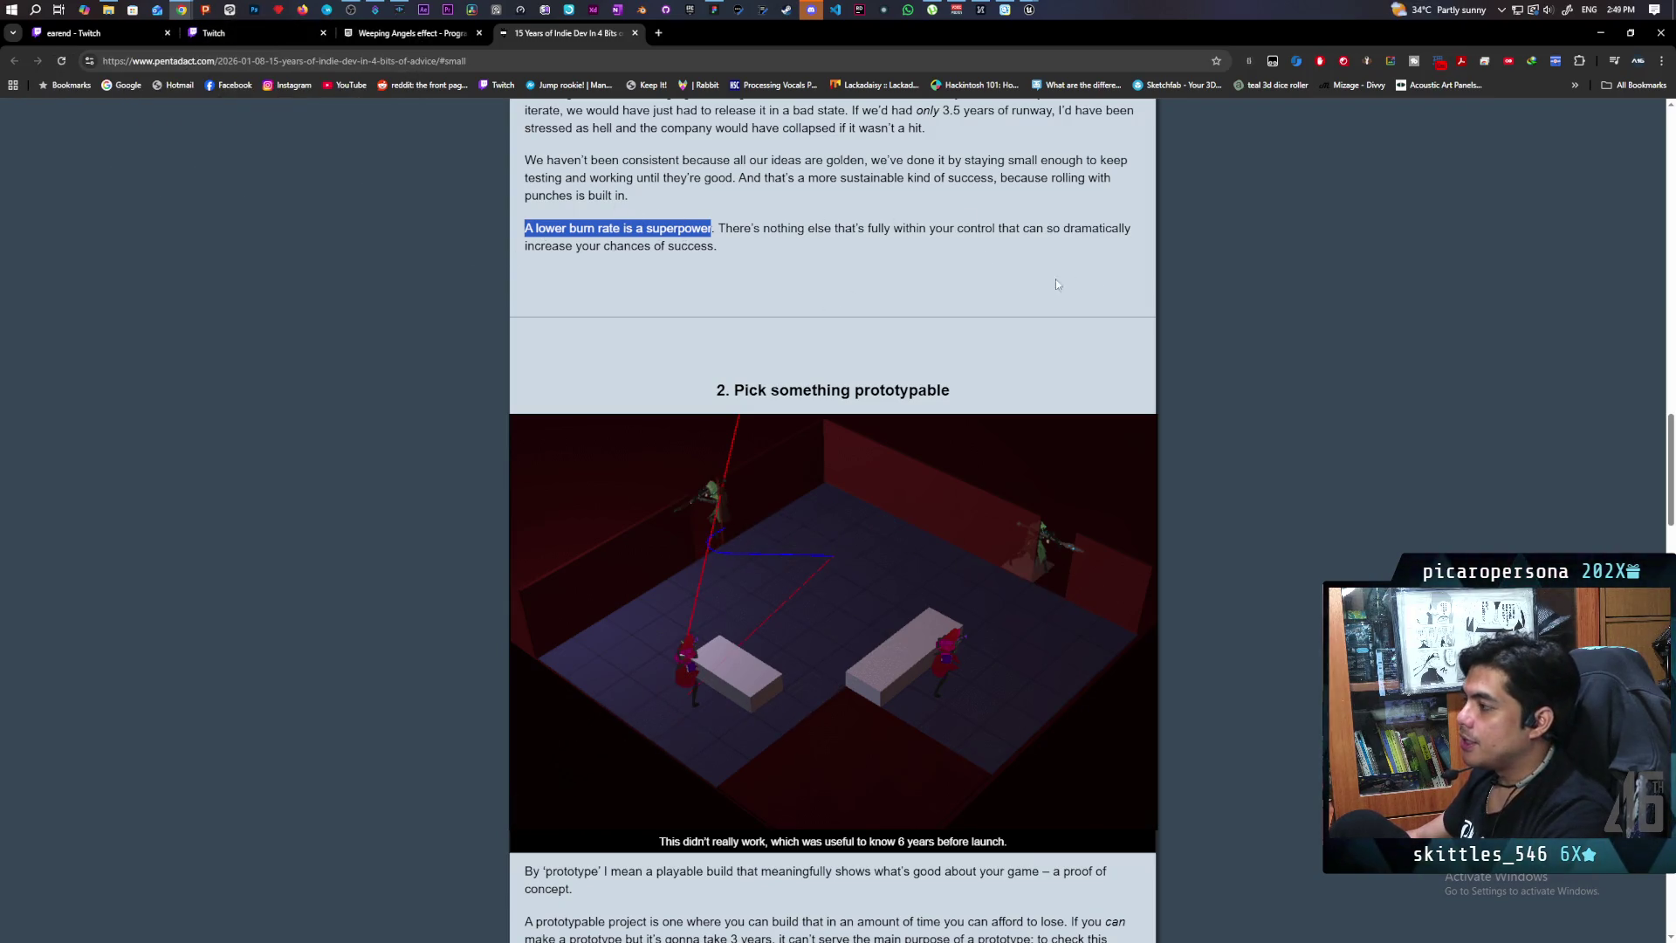
Step: Scroll to '2. Pick something prototypable' and highlight its heading text
{"action": "scroll", "coordinate": [932, 227], "scroll_direction": "down", "scroll_amount": 2}
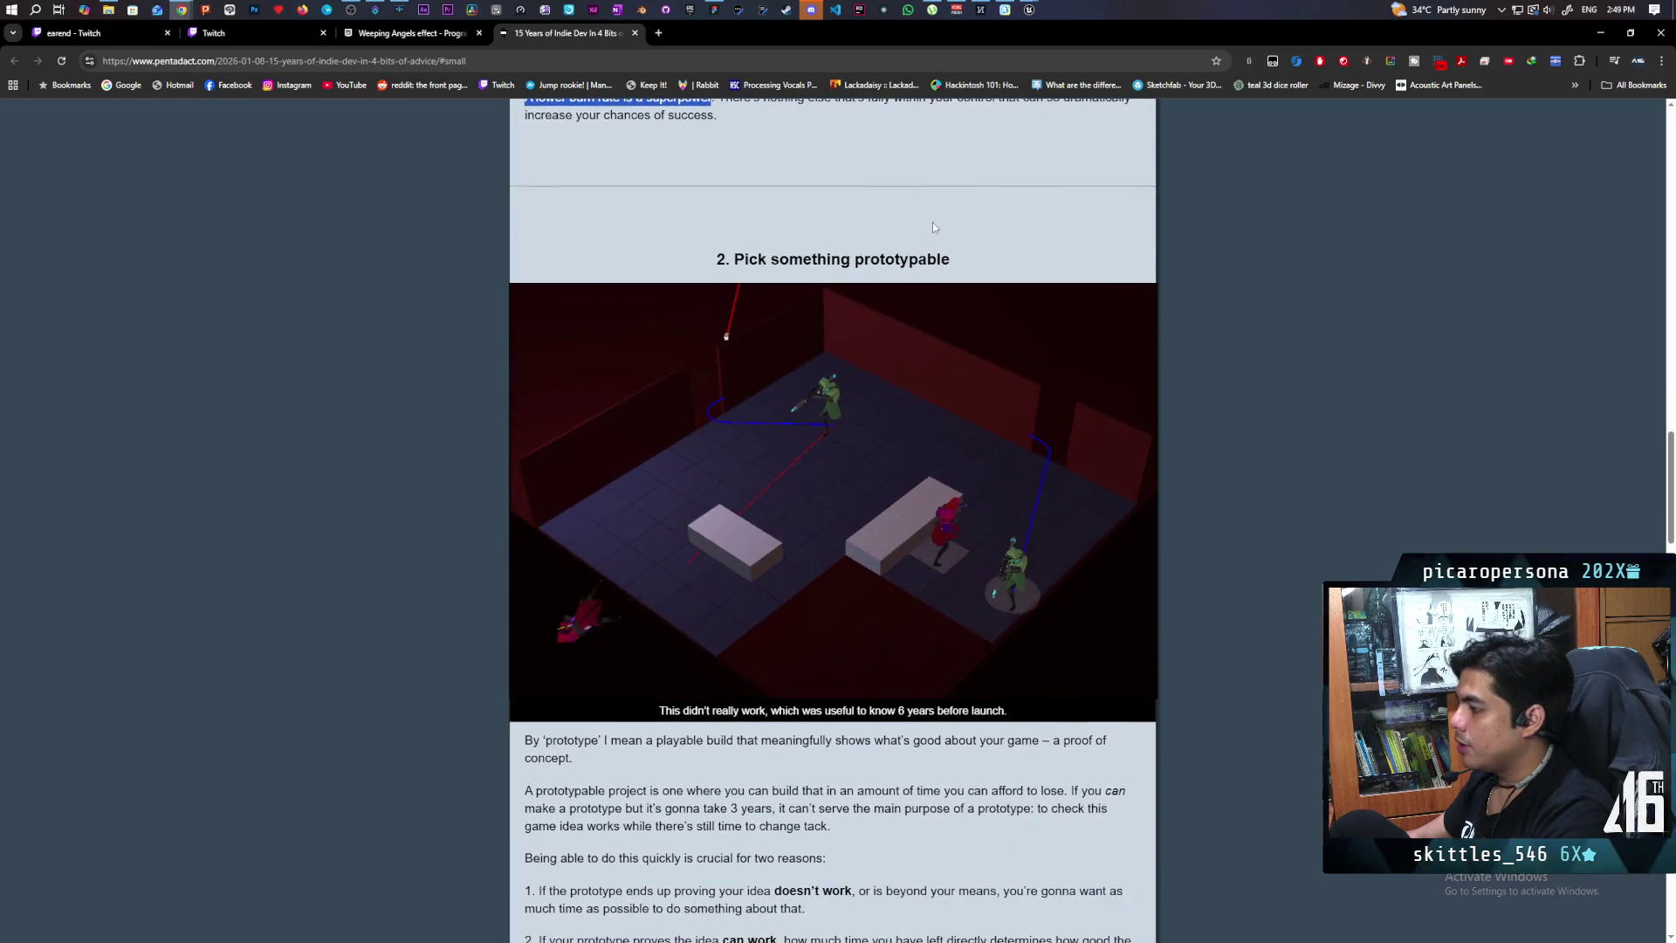
{"action": "scroll", "coordinate": [933, 227], "scroll_direction": "down", "scroll_amount": 3}
{"action": "scroll", "coordinate": [946, 546], "scroll_direction": "up", "scroll_amount": 1}
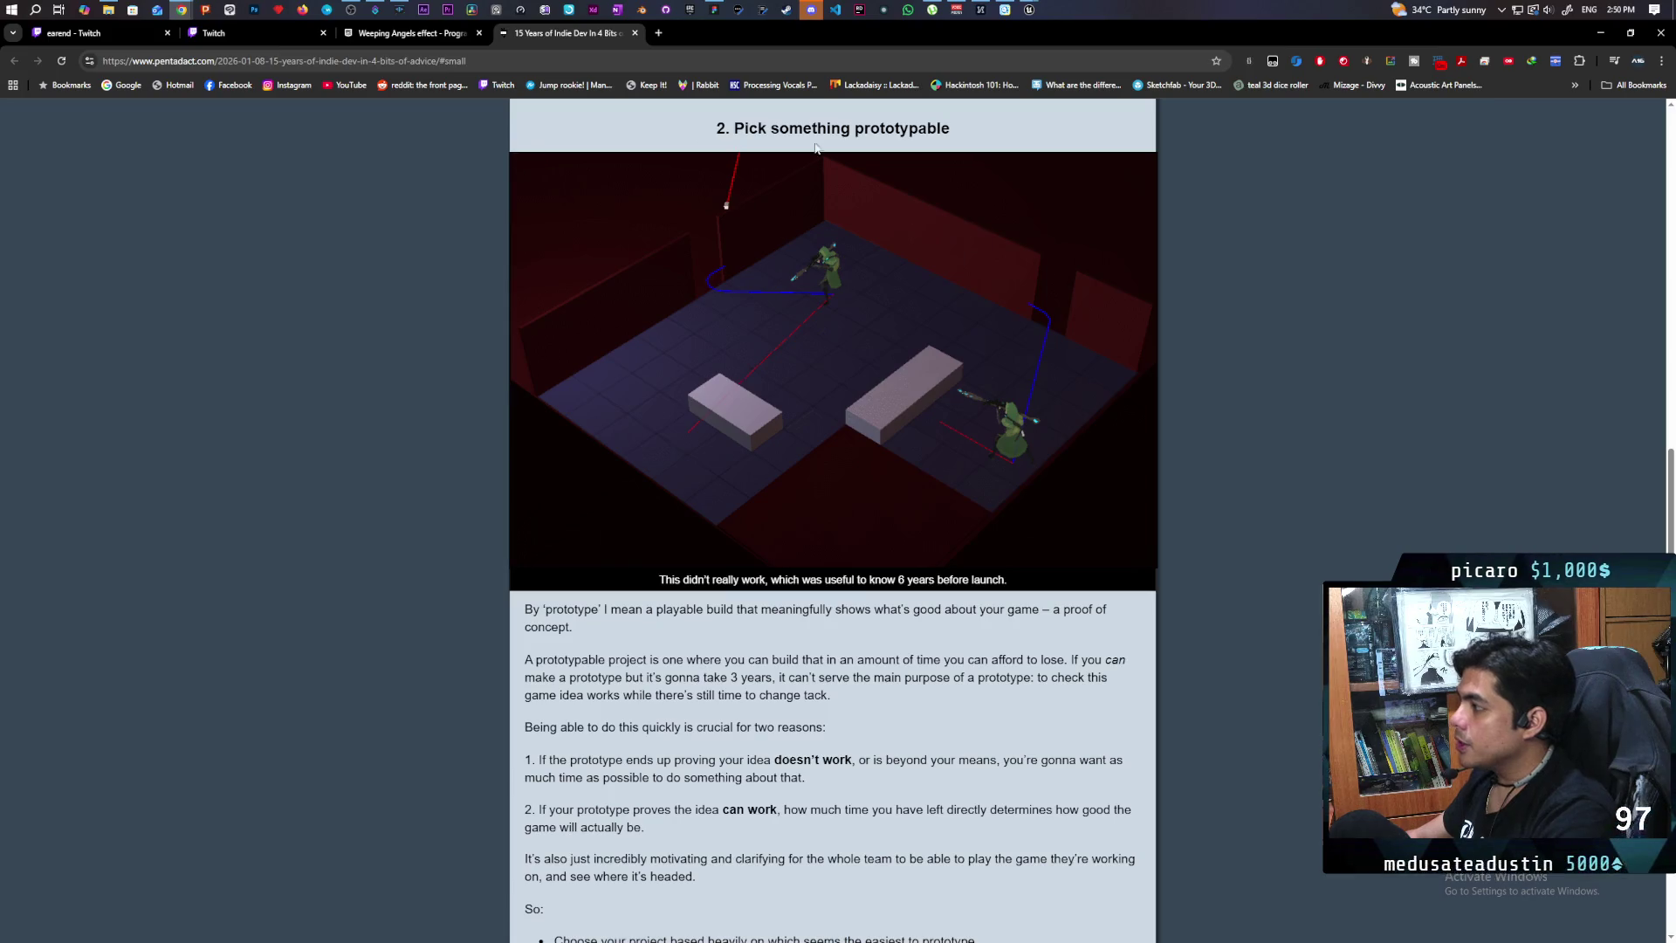
{"action": "left_click_drag", "start_coordinate": [735, 142], "coordinate": [988, 143]}
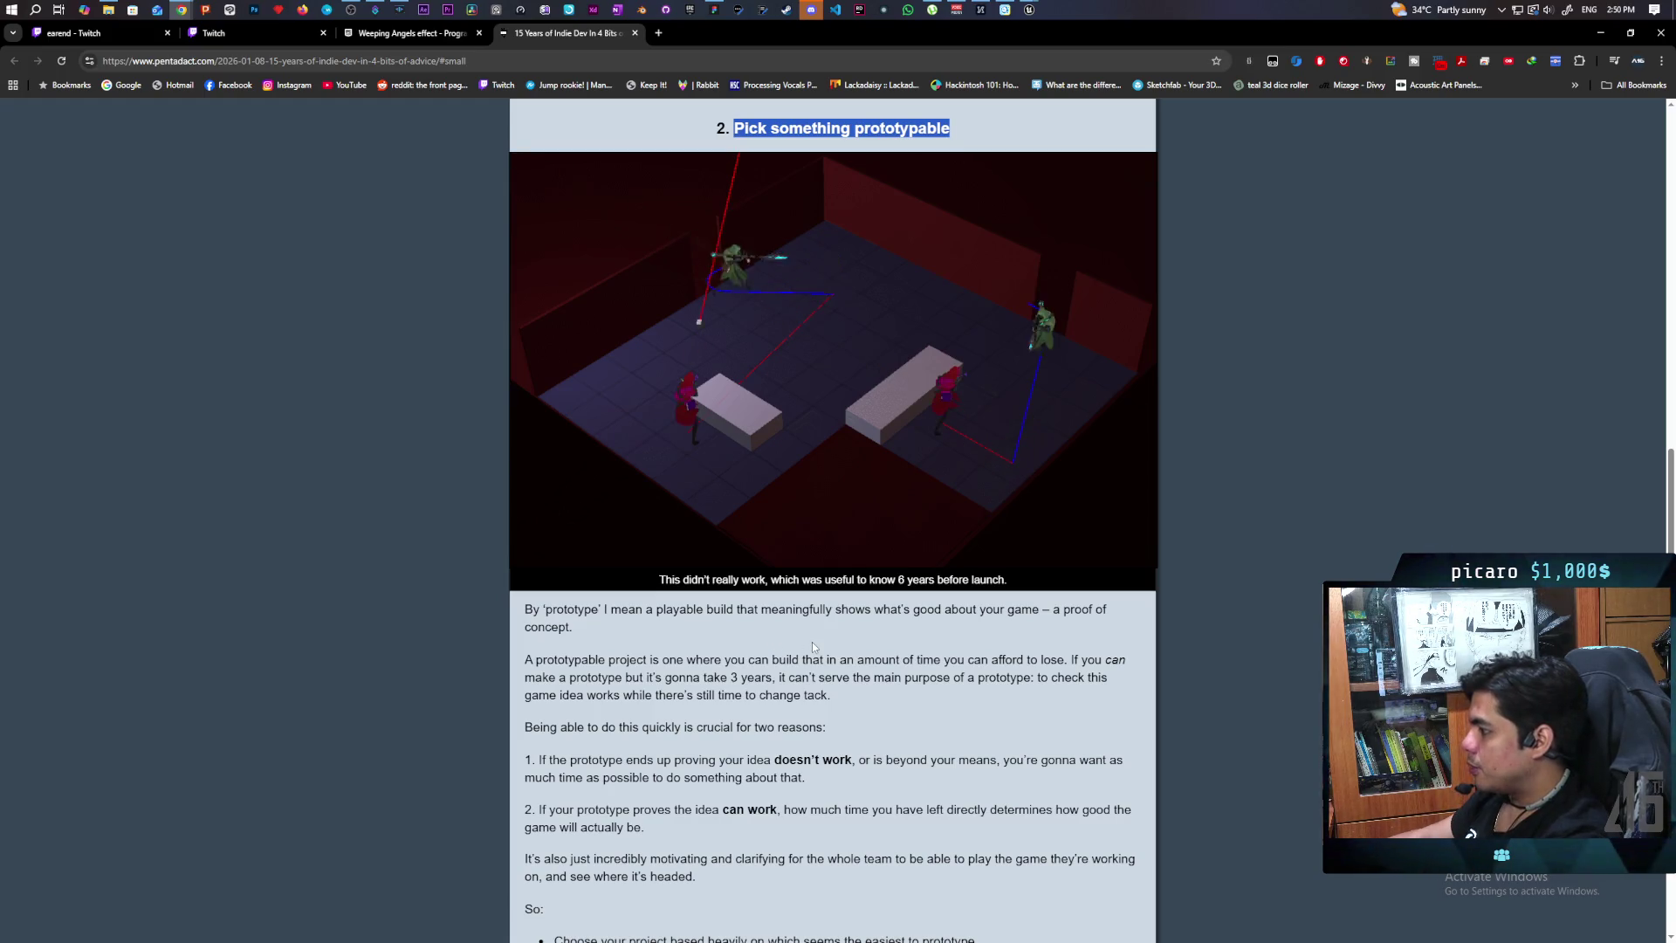
Step: Read through the prototype section down to the 'So:' takeaway list
{"action": "scroll", "coordinate": [894, 655], "scroll_direction": "down", "scroll_amount": 1}
{"action": "scroll", "coordinate": [894, 654], "scroll_direction": "down", "scroll_amount": 1}
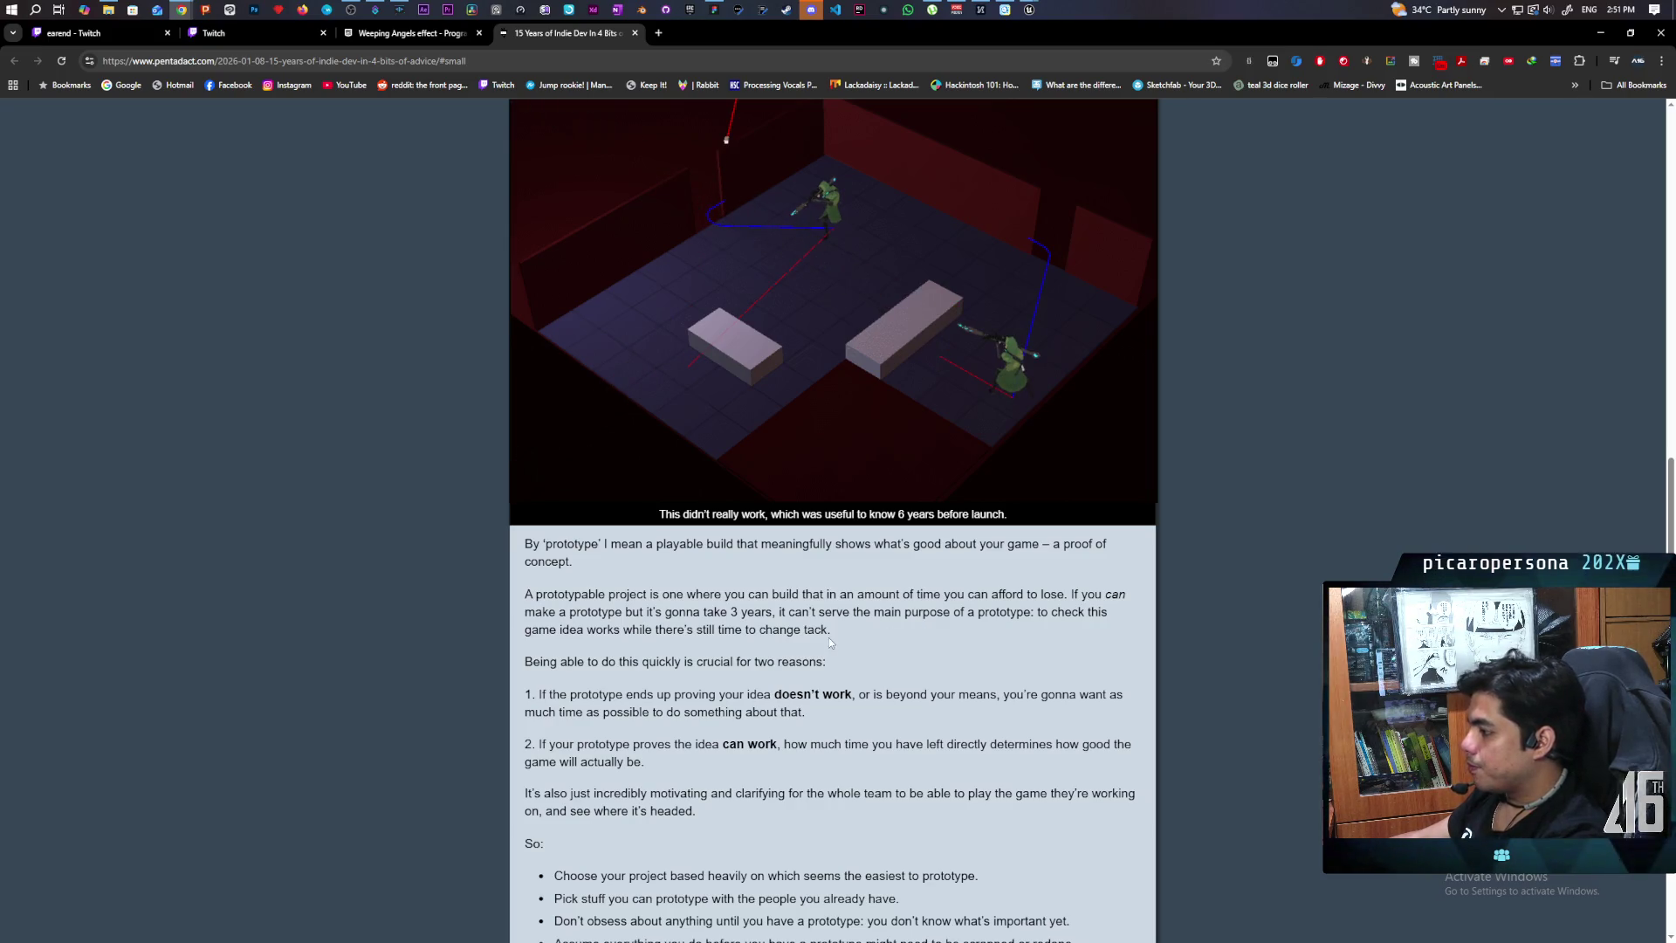
{"action": "scroll", "coordinate": [834, 663], "scroll_direction": "down", "scroll_amount": 1}
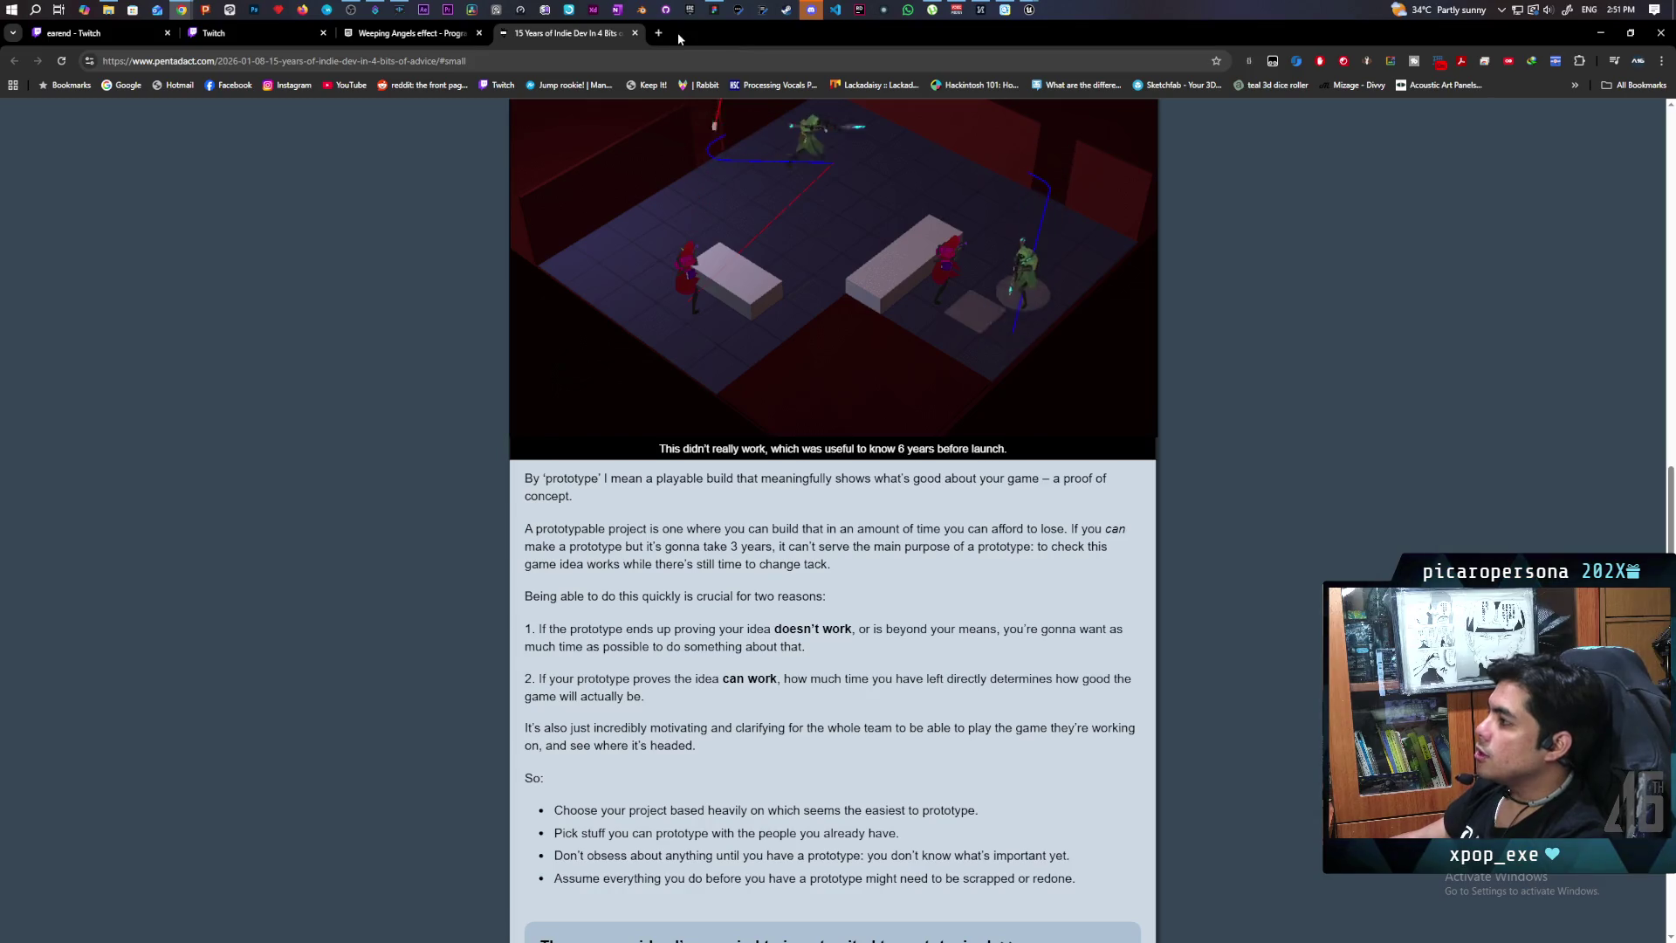
Step: In a new tab, Google 'is starting a session in advanced sessions crating a p2p connection ue5'
{"action": "mouse_move", "coordinate": [180, 10]}
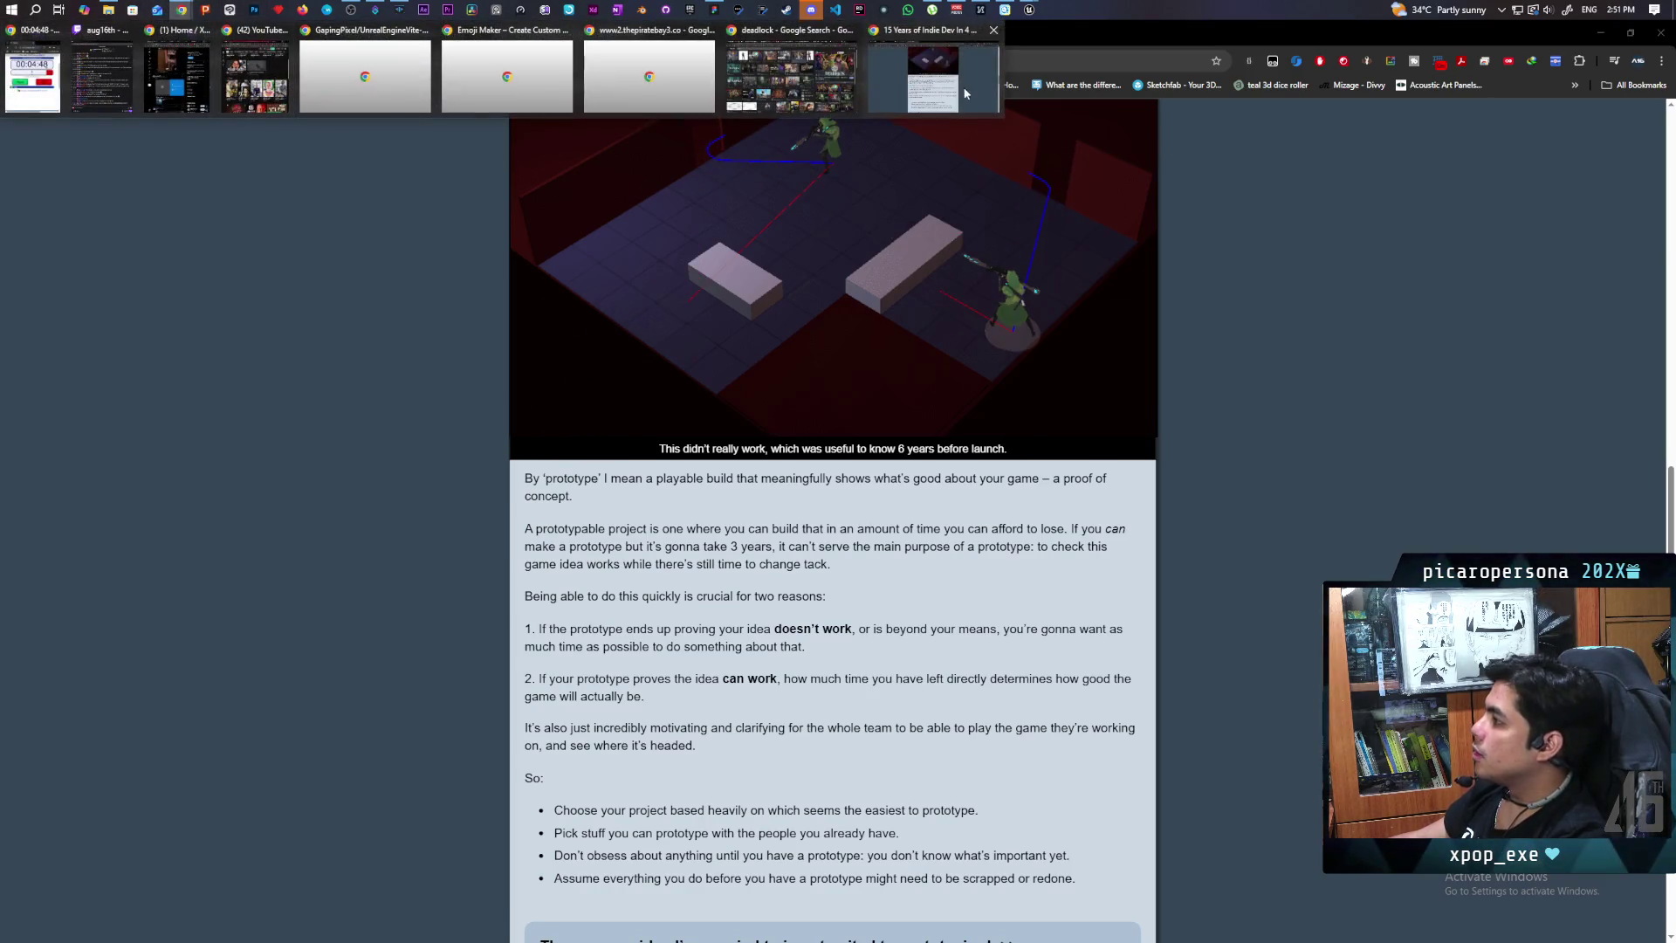
{"action": "left_click", "coordinate": [971, 78]}
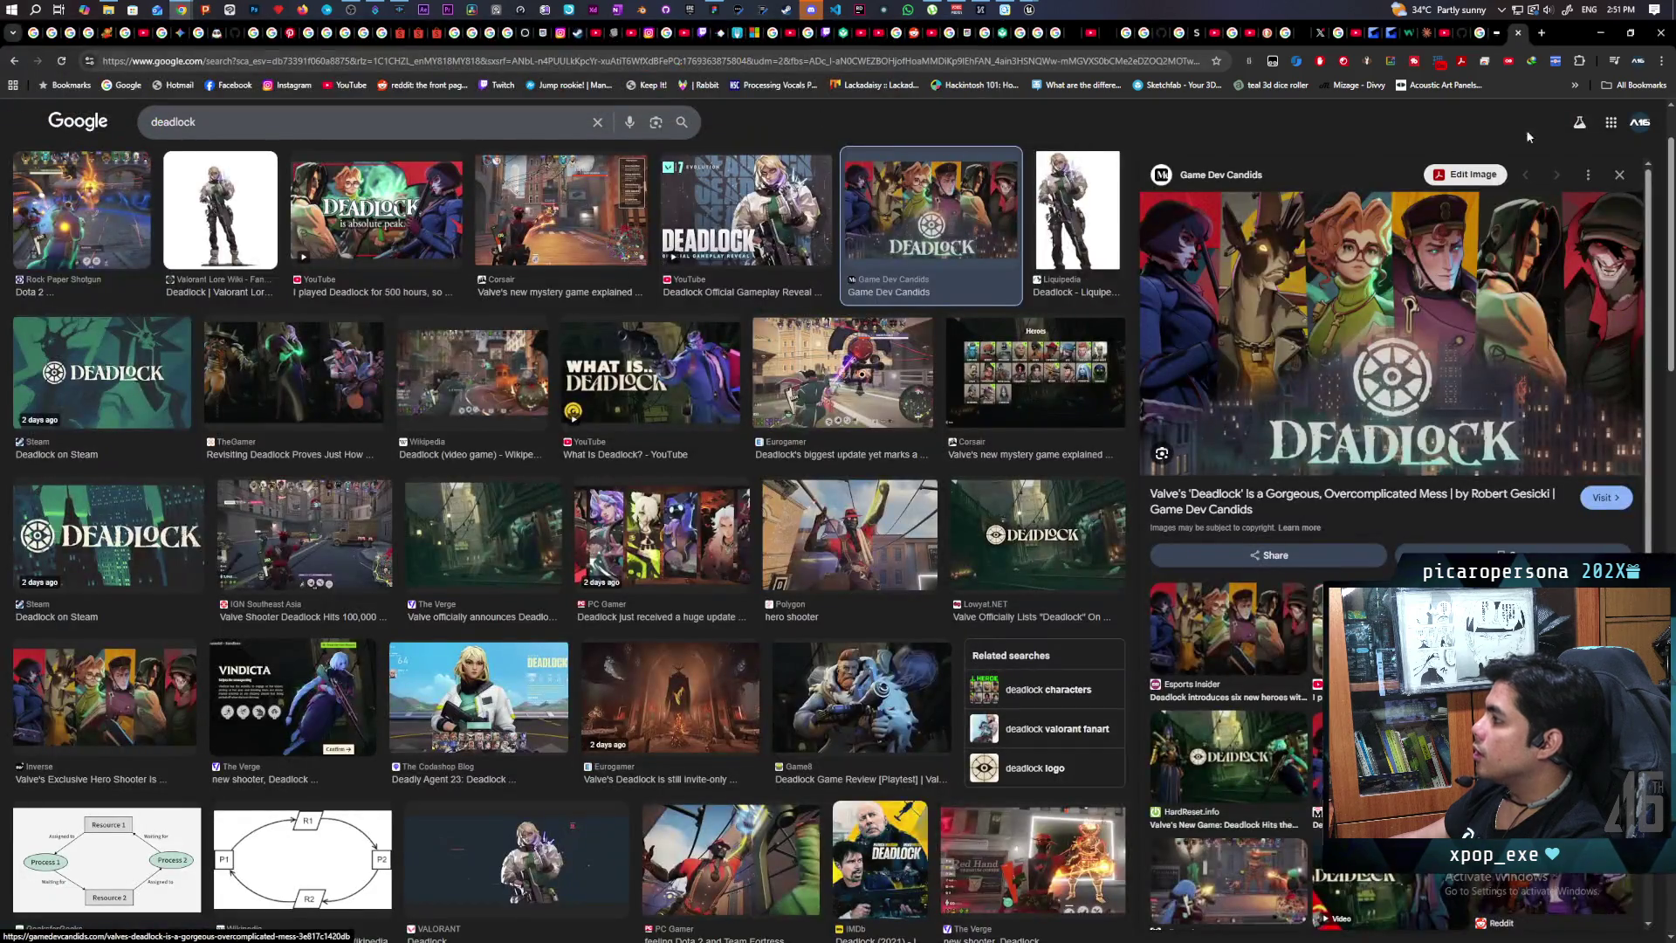
{"action": "left_click", "coordinate": [1541, 33]}
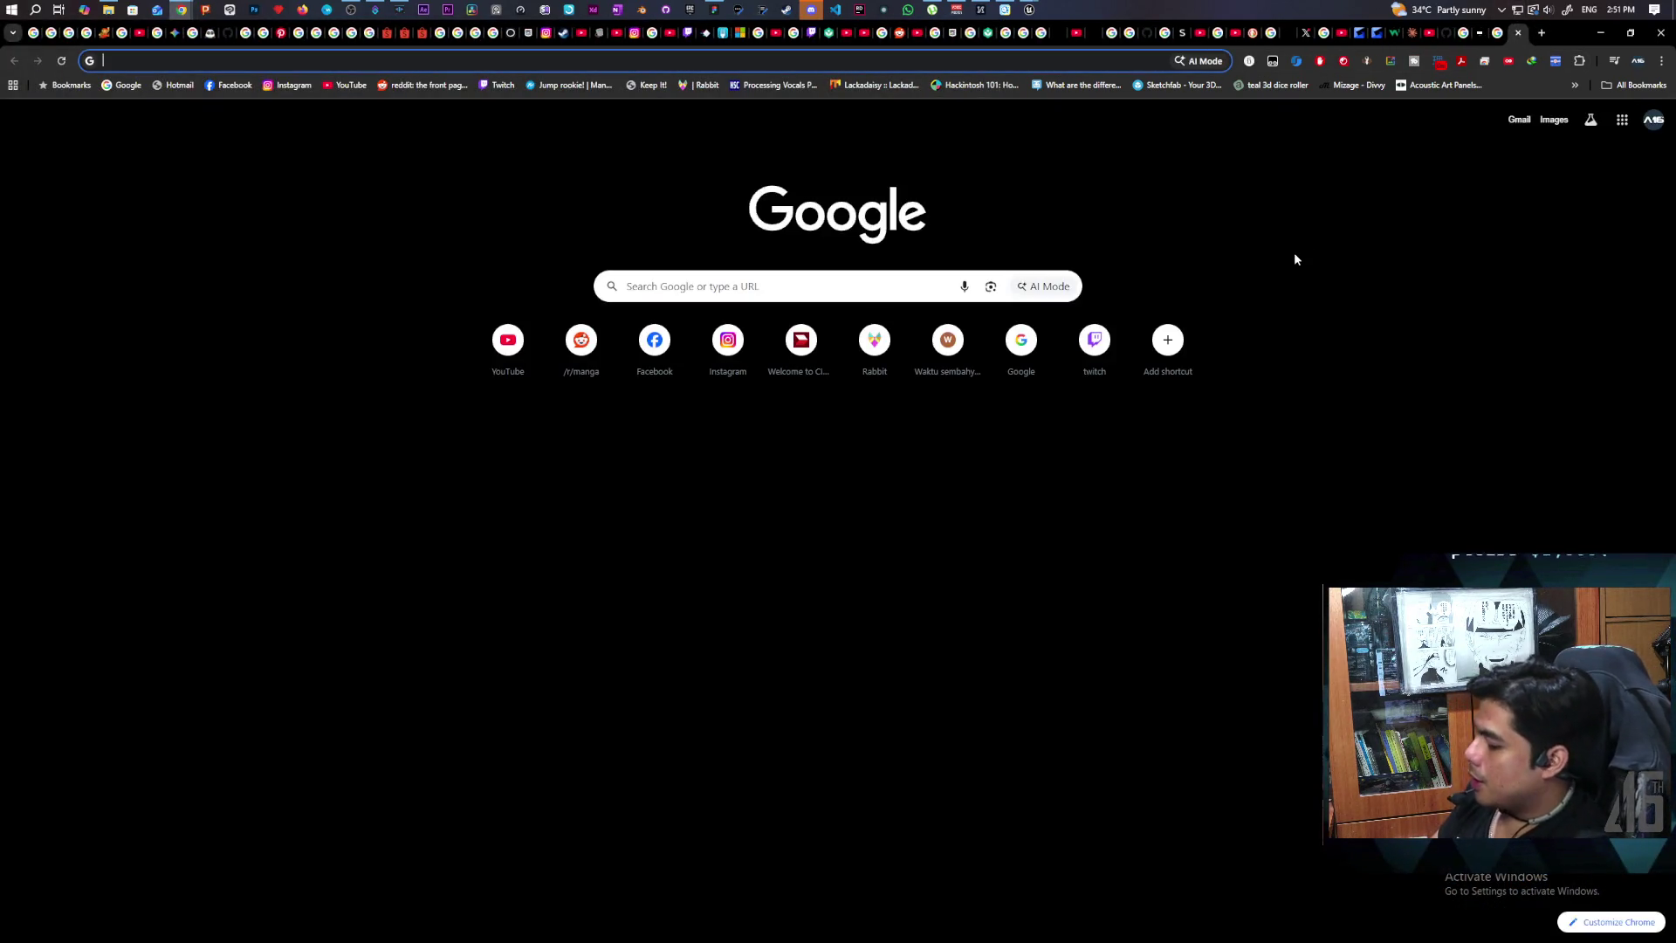
{"action": "type", "text": "is "}
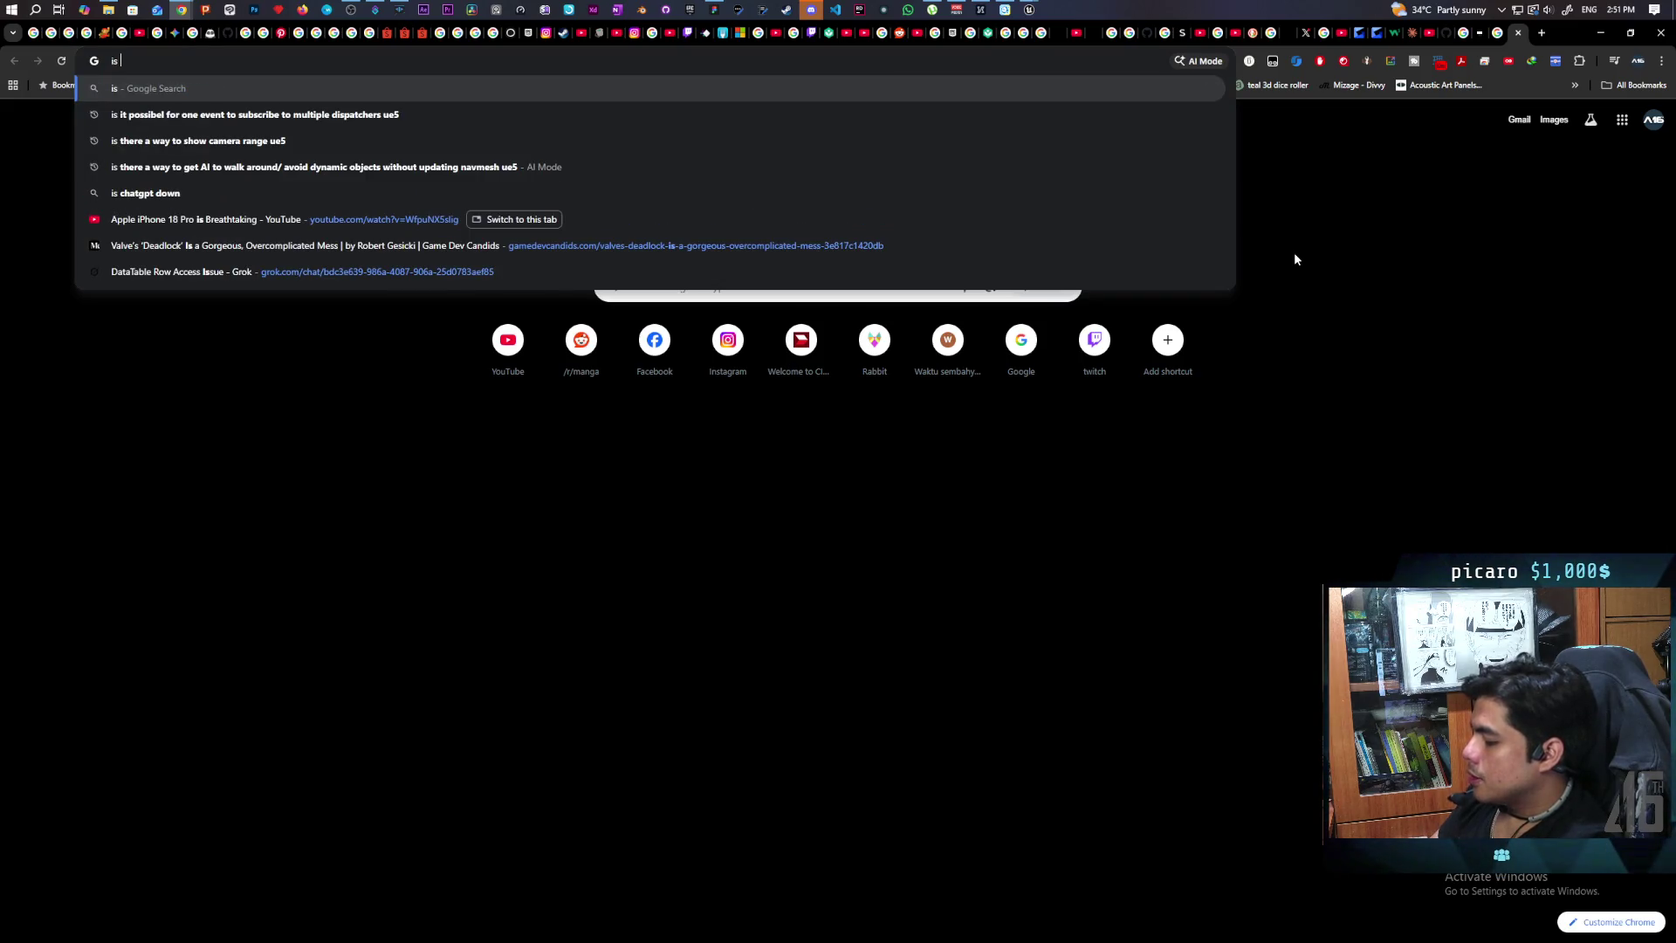
{"action": "type", "text": "starting "}
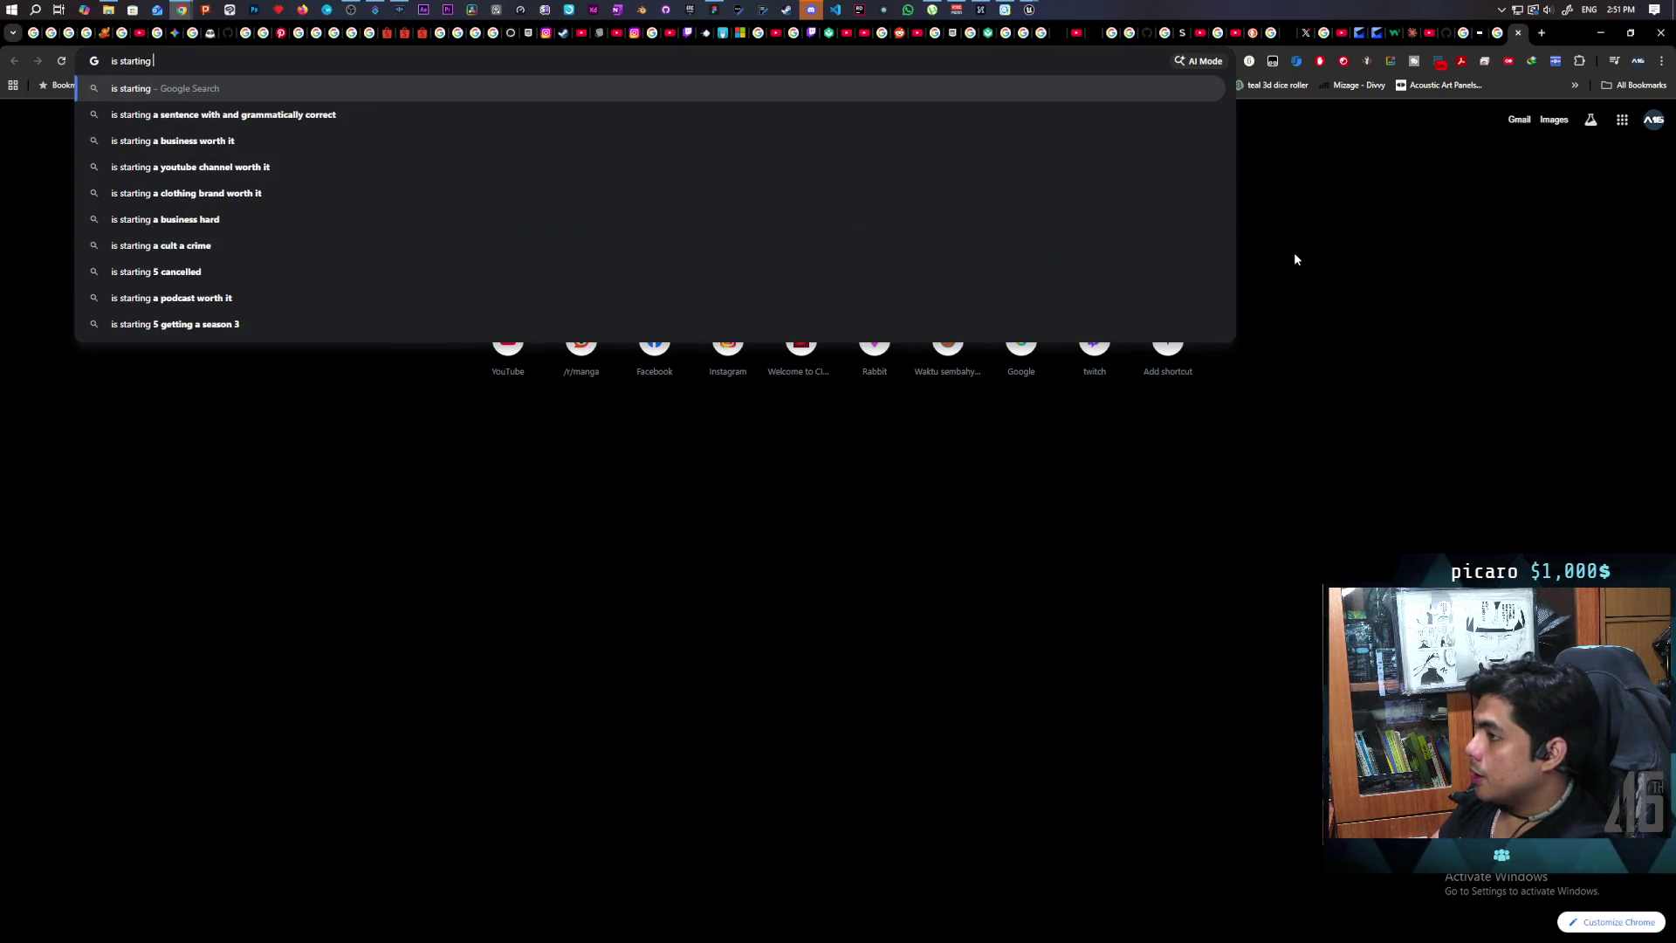
{"action": "type", "text": "a session in advanced s"}
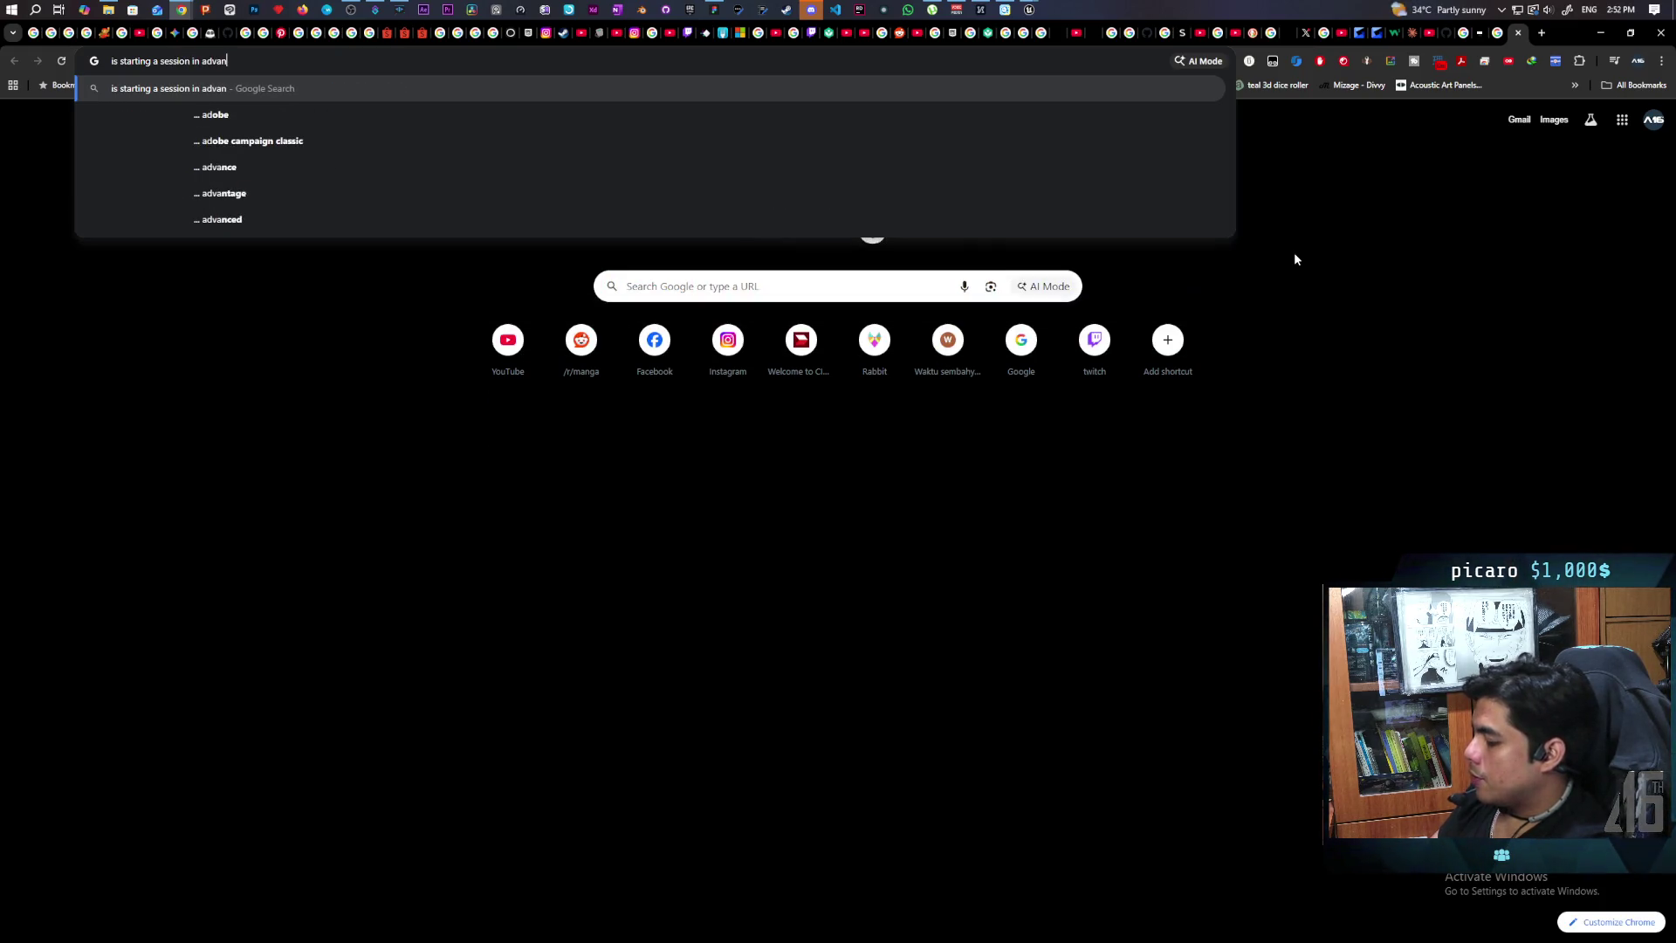
{"action": "type", "text": "essions"}
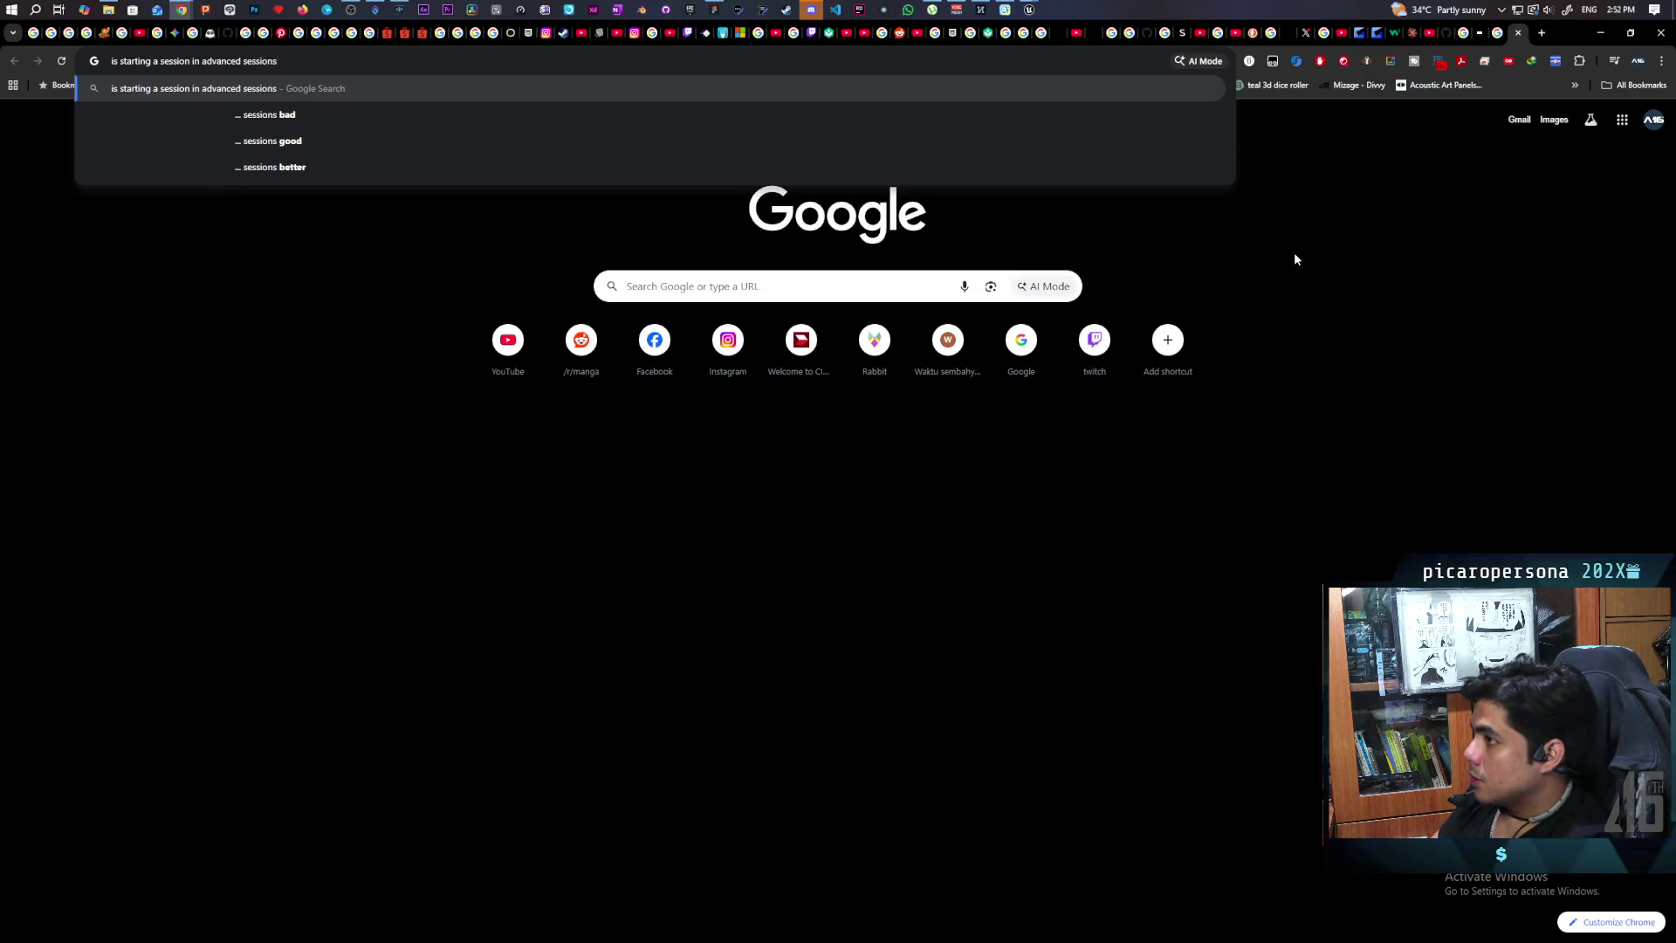
{"action": "type", "text": " crating"}
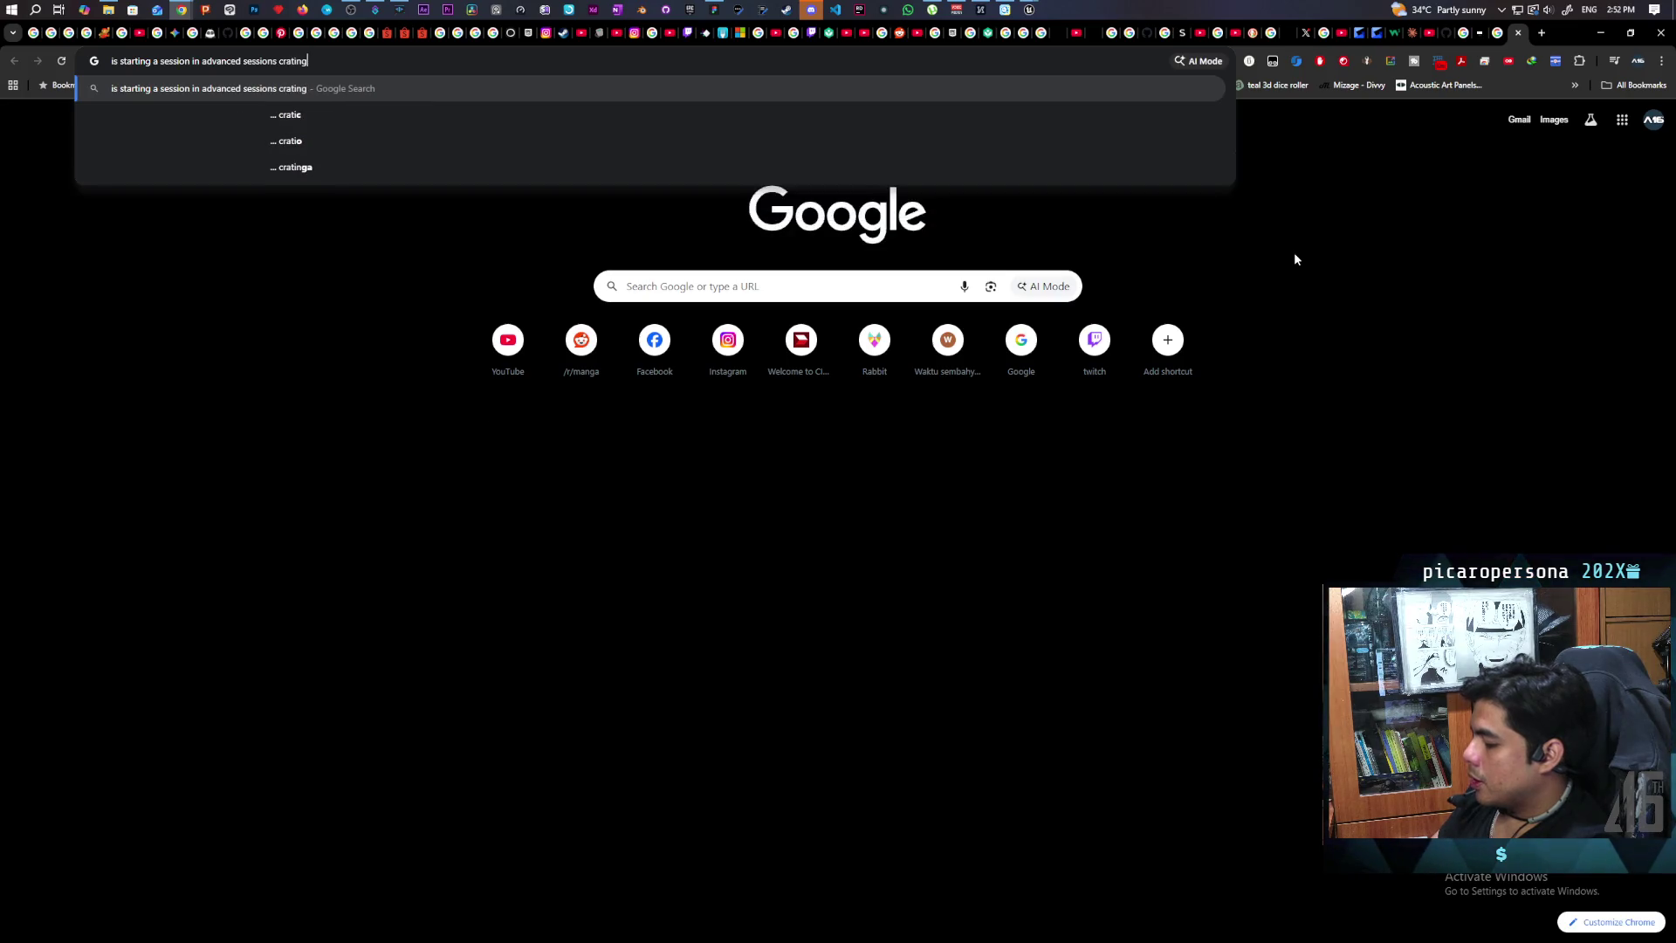
{"action": "type", "text": " a p2"}
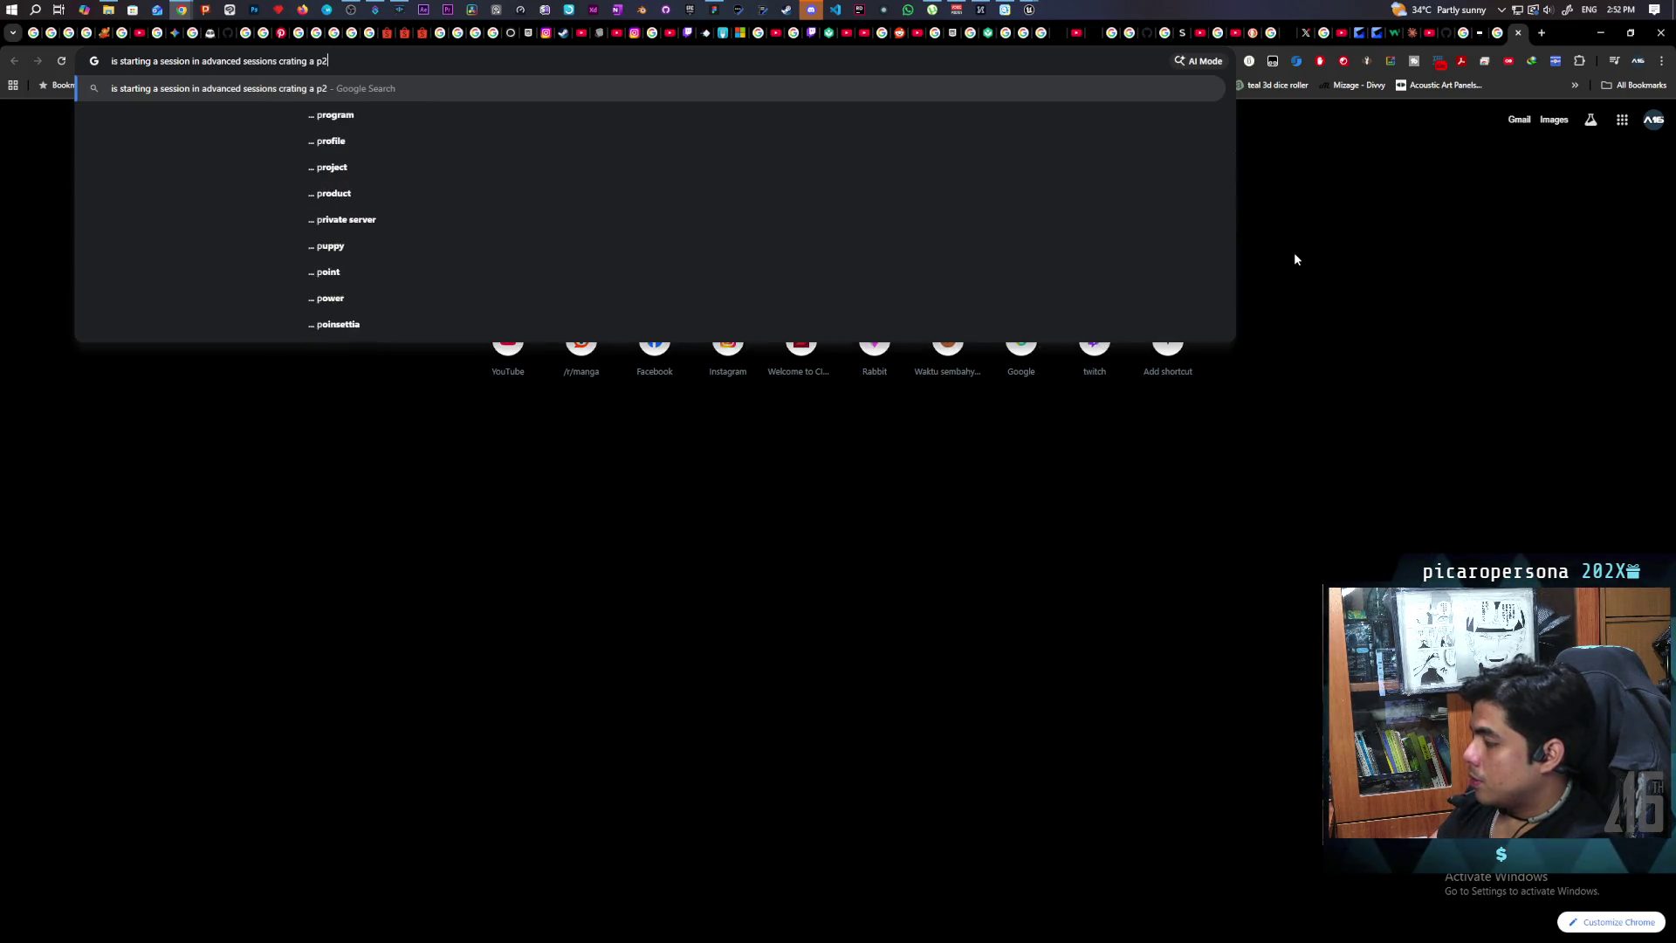
{"action": "type", "text": "p conn"}
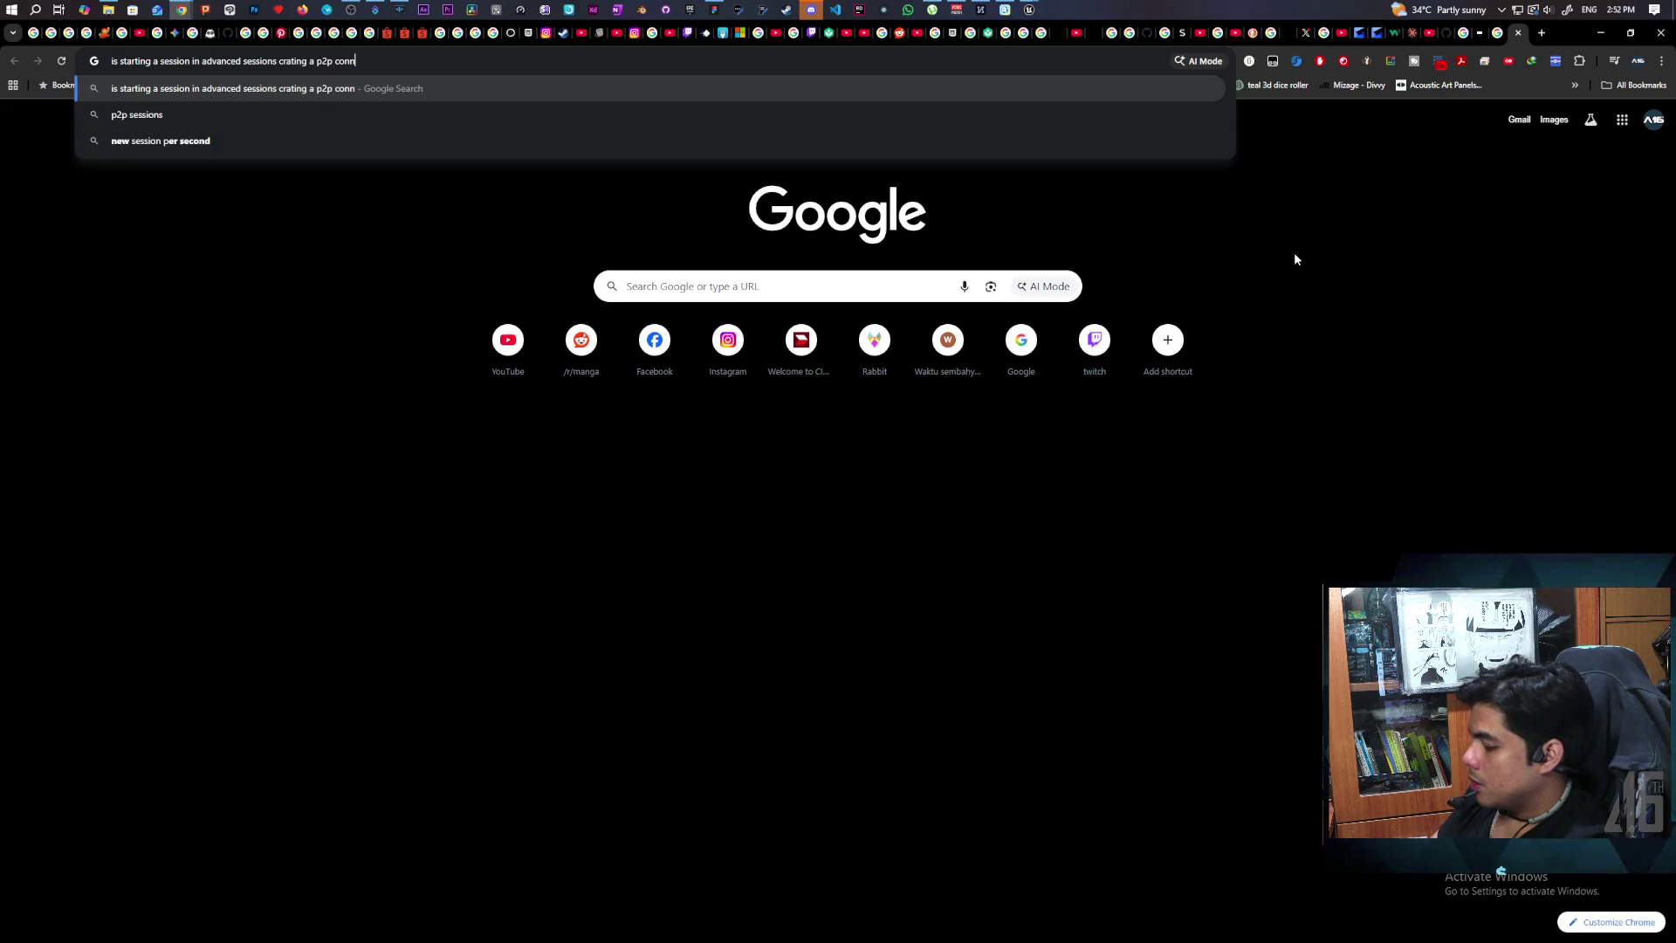
{"action": "type", "text": "ection ue5"}
{"action": "key", "text": "Return"}
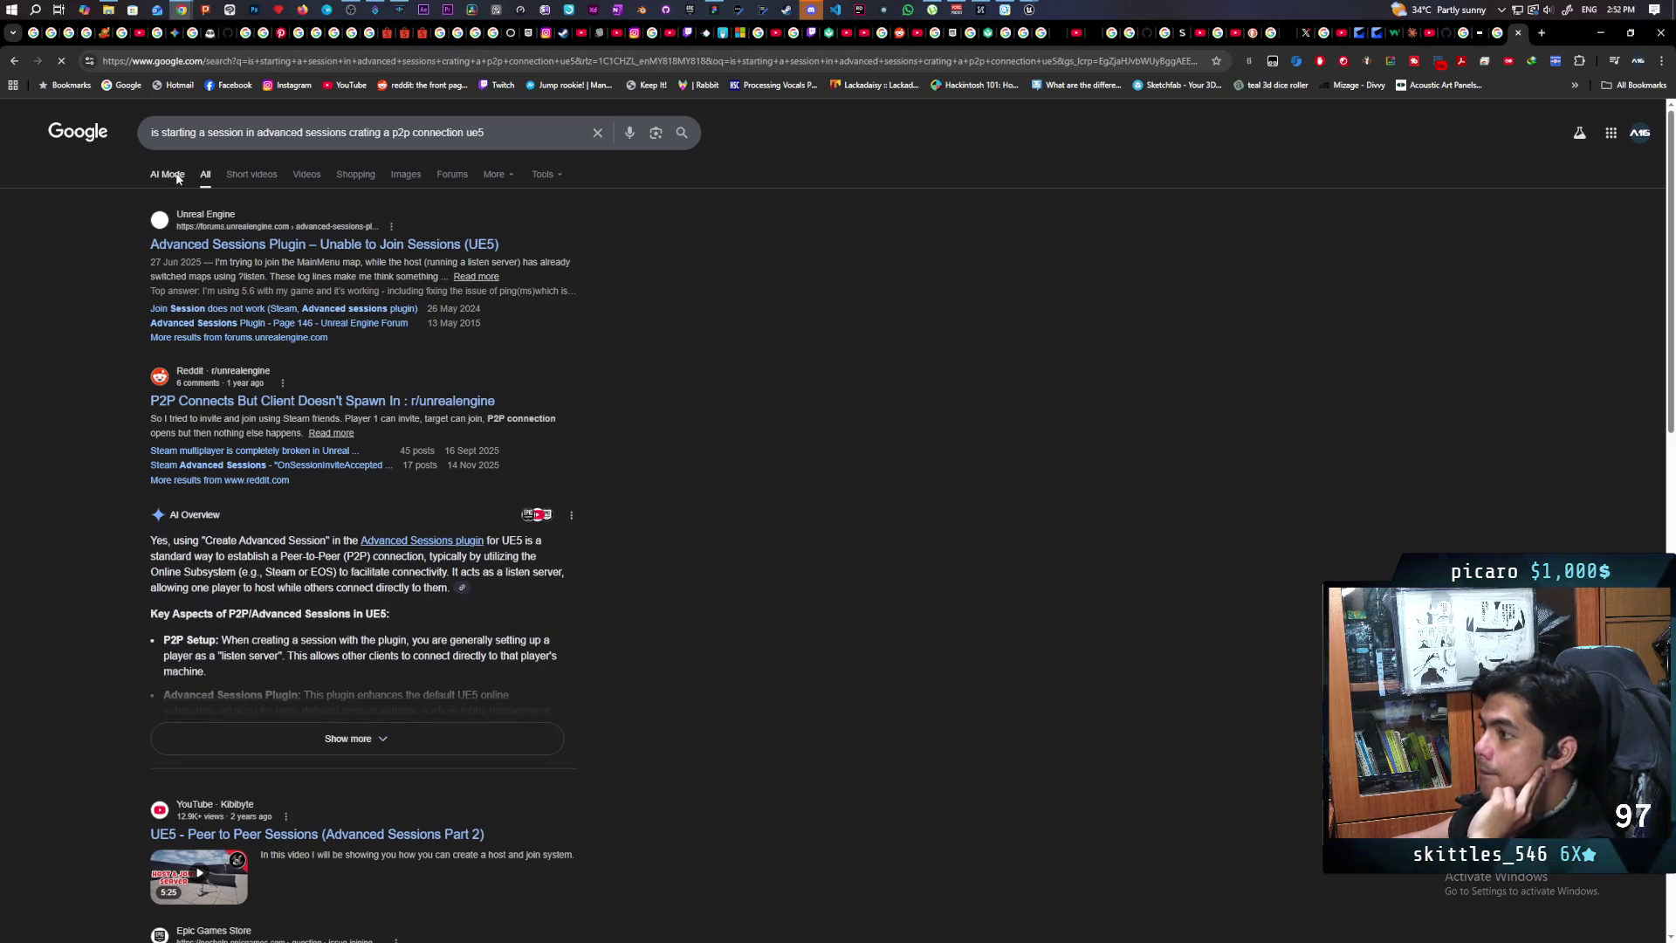
Step: Get the AI Mode answer on Advanced Sessions listen servers, then return to Unreal Editor
{"action": "left_click", "coordinate": [178, 179]}
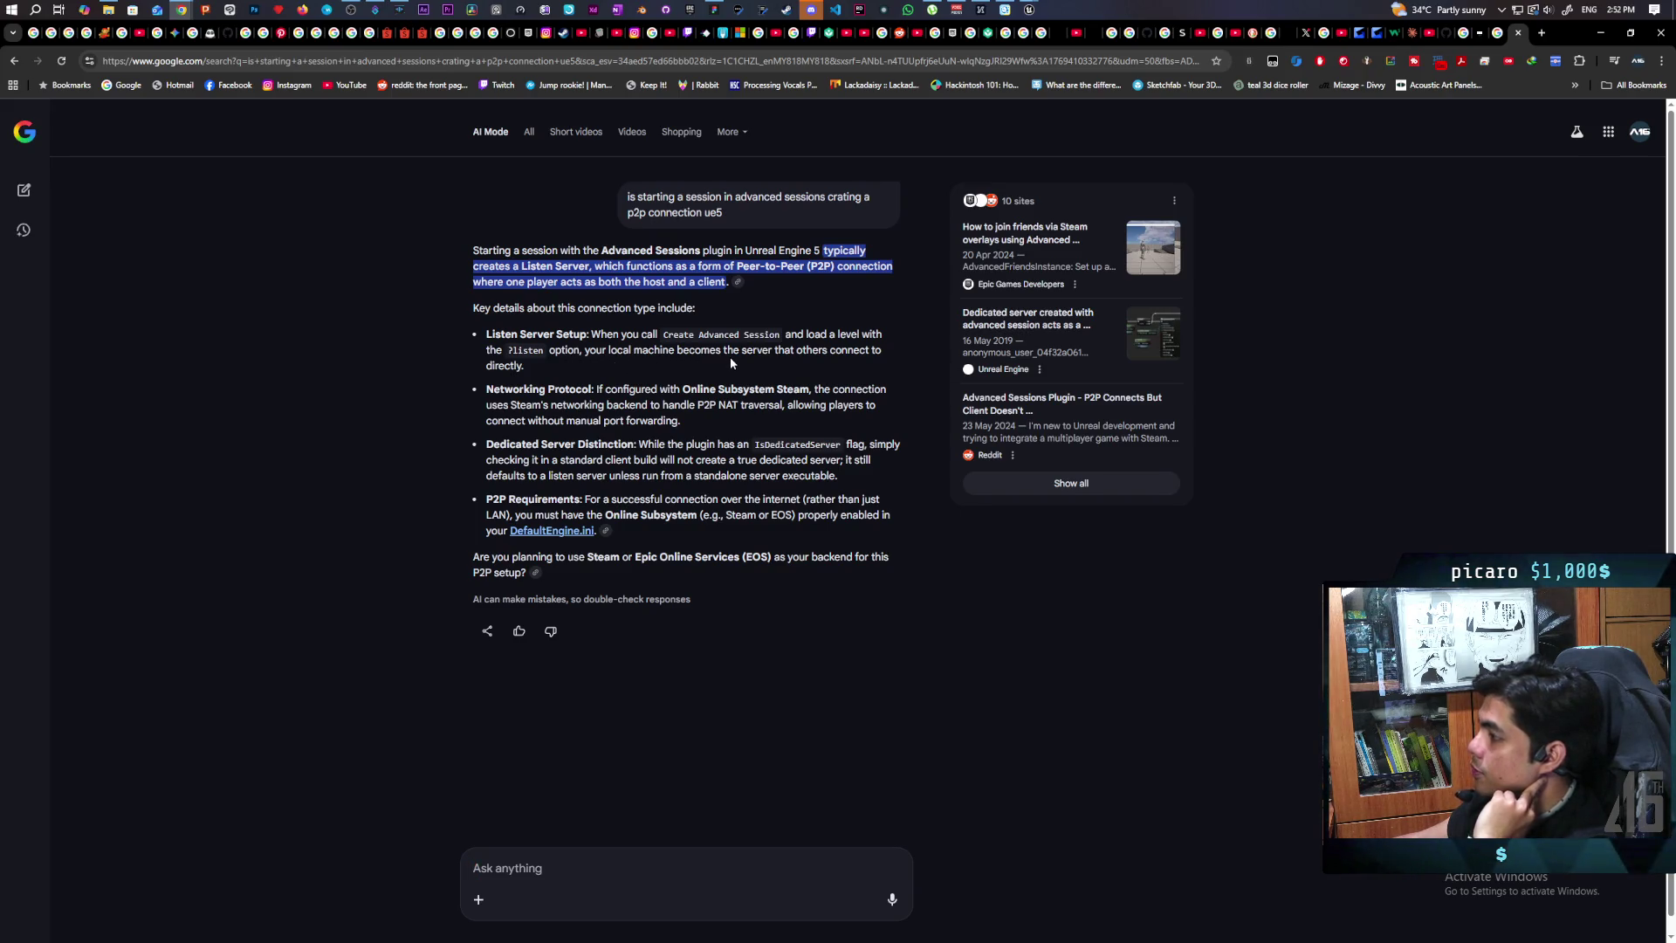
{"action": "mouse_move", "coordinate": [1029, 9]}
{"action": "left_click", "coordinate": [971, 100]}
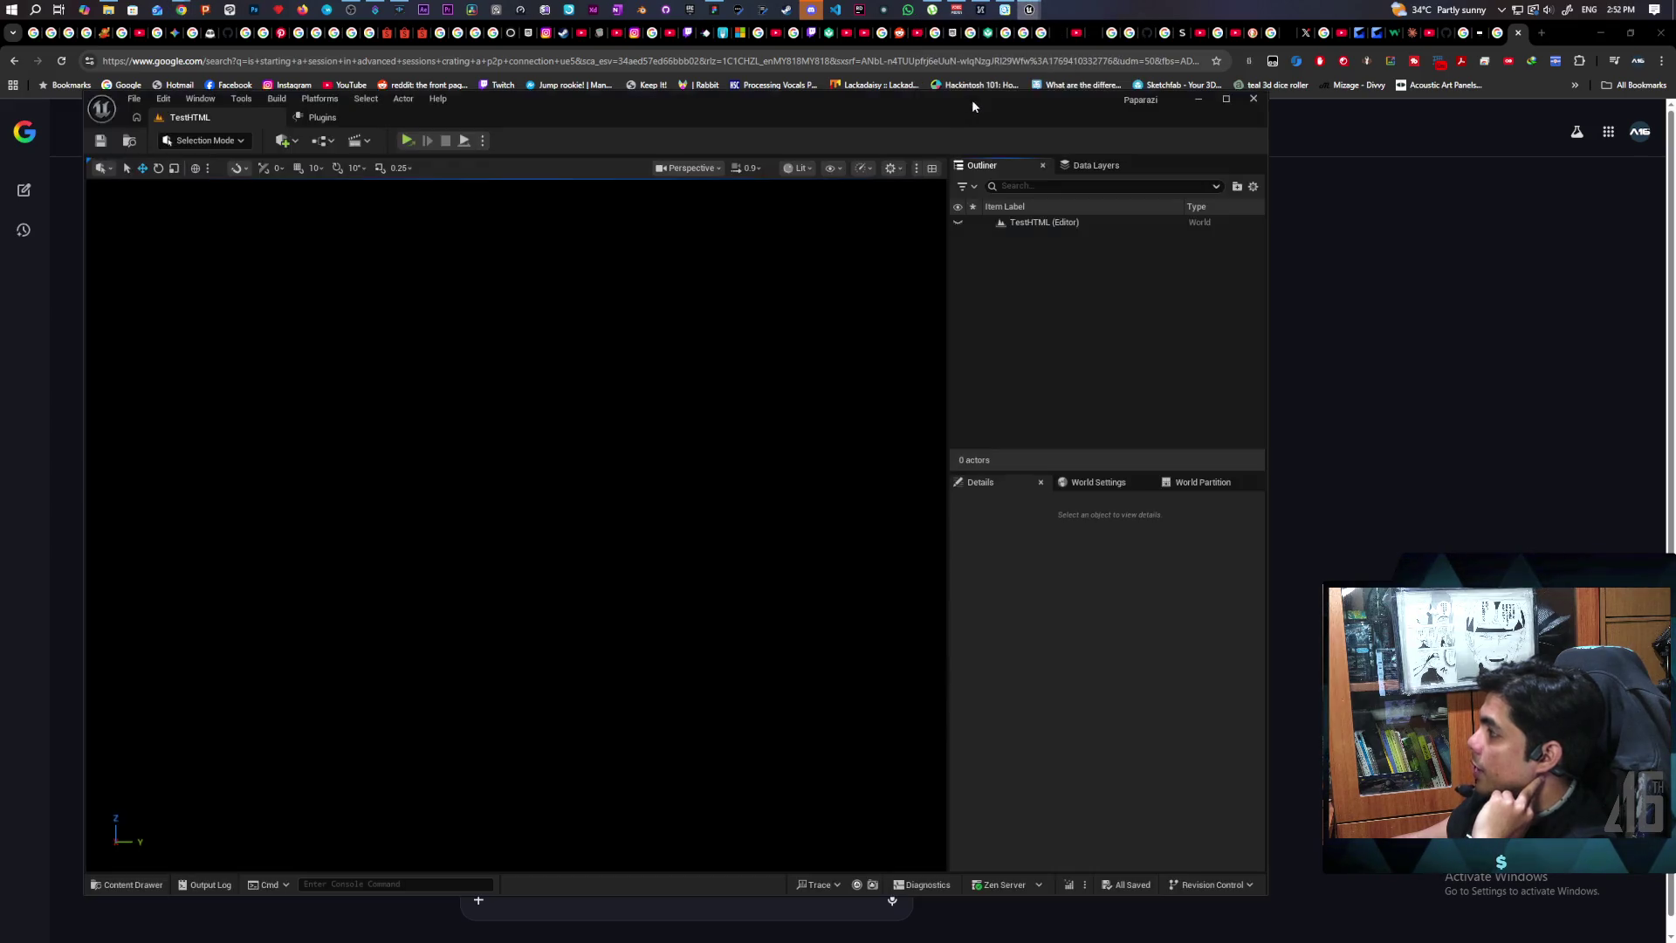
Step: Close the running Paparazi game window and shift the editor window right
{"action": "left_click", "coordinate": [1085, 75]}
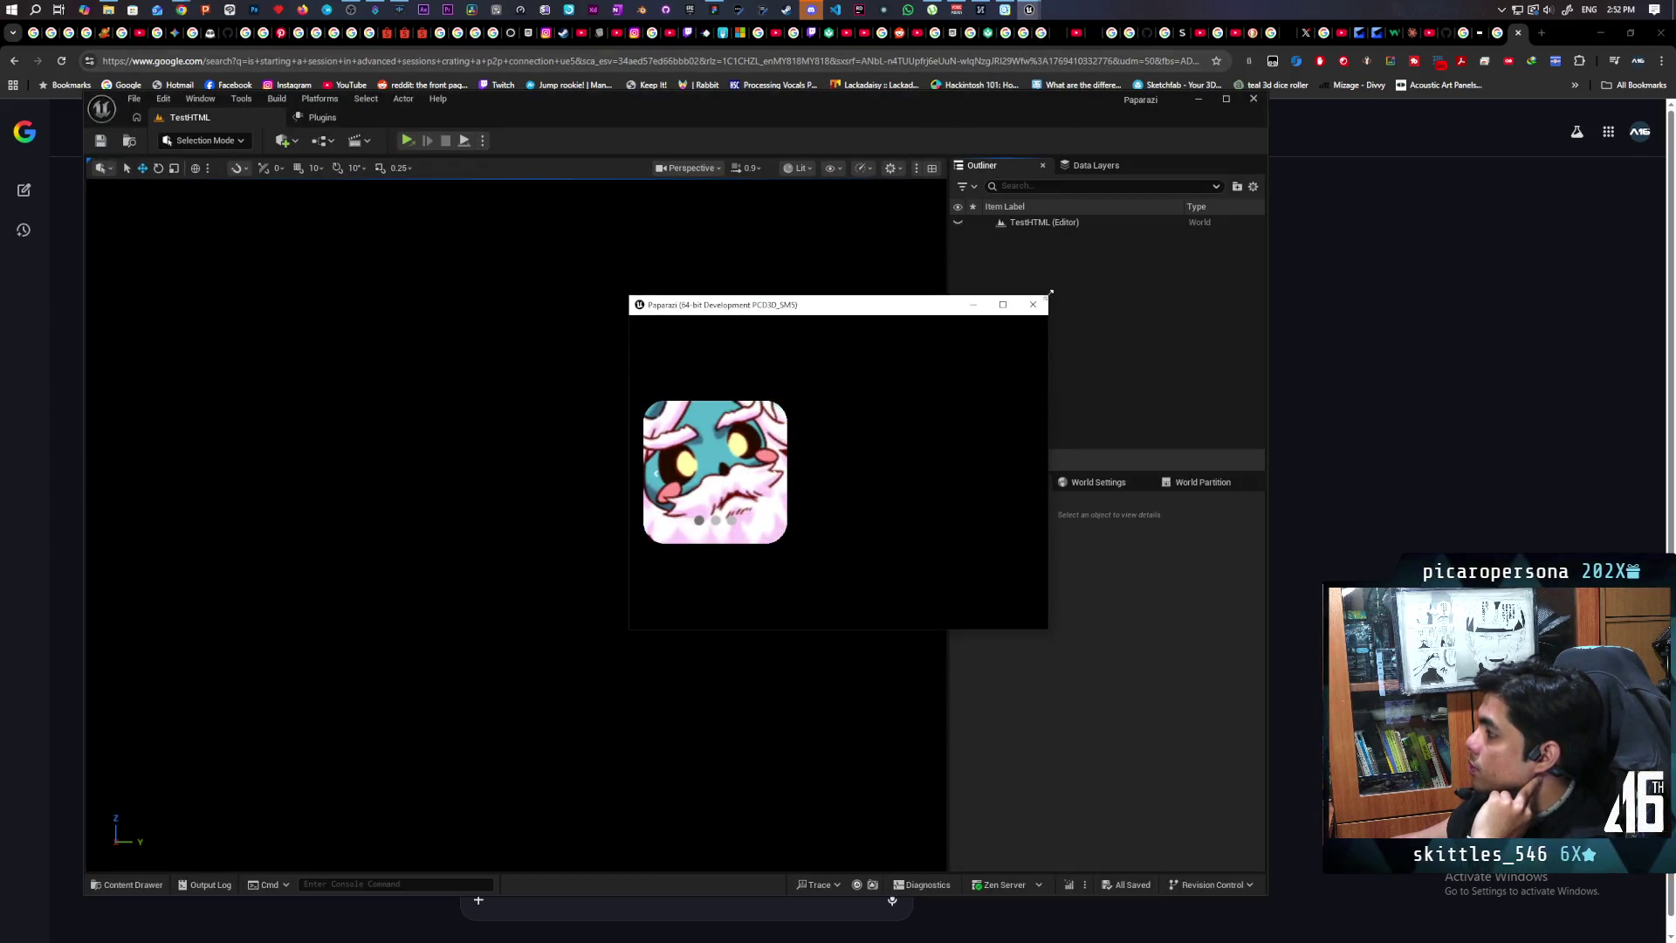
{"action": "left_click", "coordinate": [1033, 303]}
{"action": "mouse_move", "coordinate": [812, 103]}
{"action": "left_mouse_down"}
{"action": "mouse_move", "coordinate": [1239, 113]}
{"action": "mouse_move", "coordinate": [1190, 114]}
{"action": "left_mouse_up"}
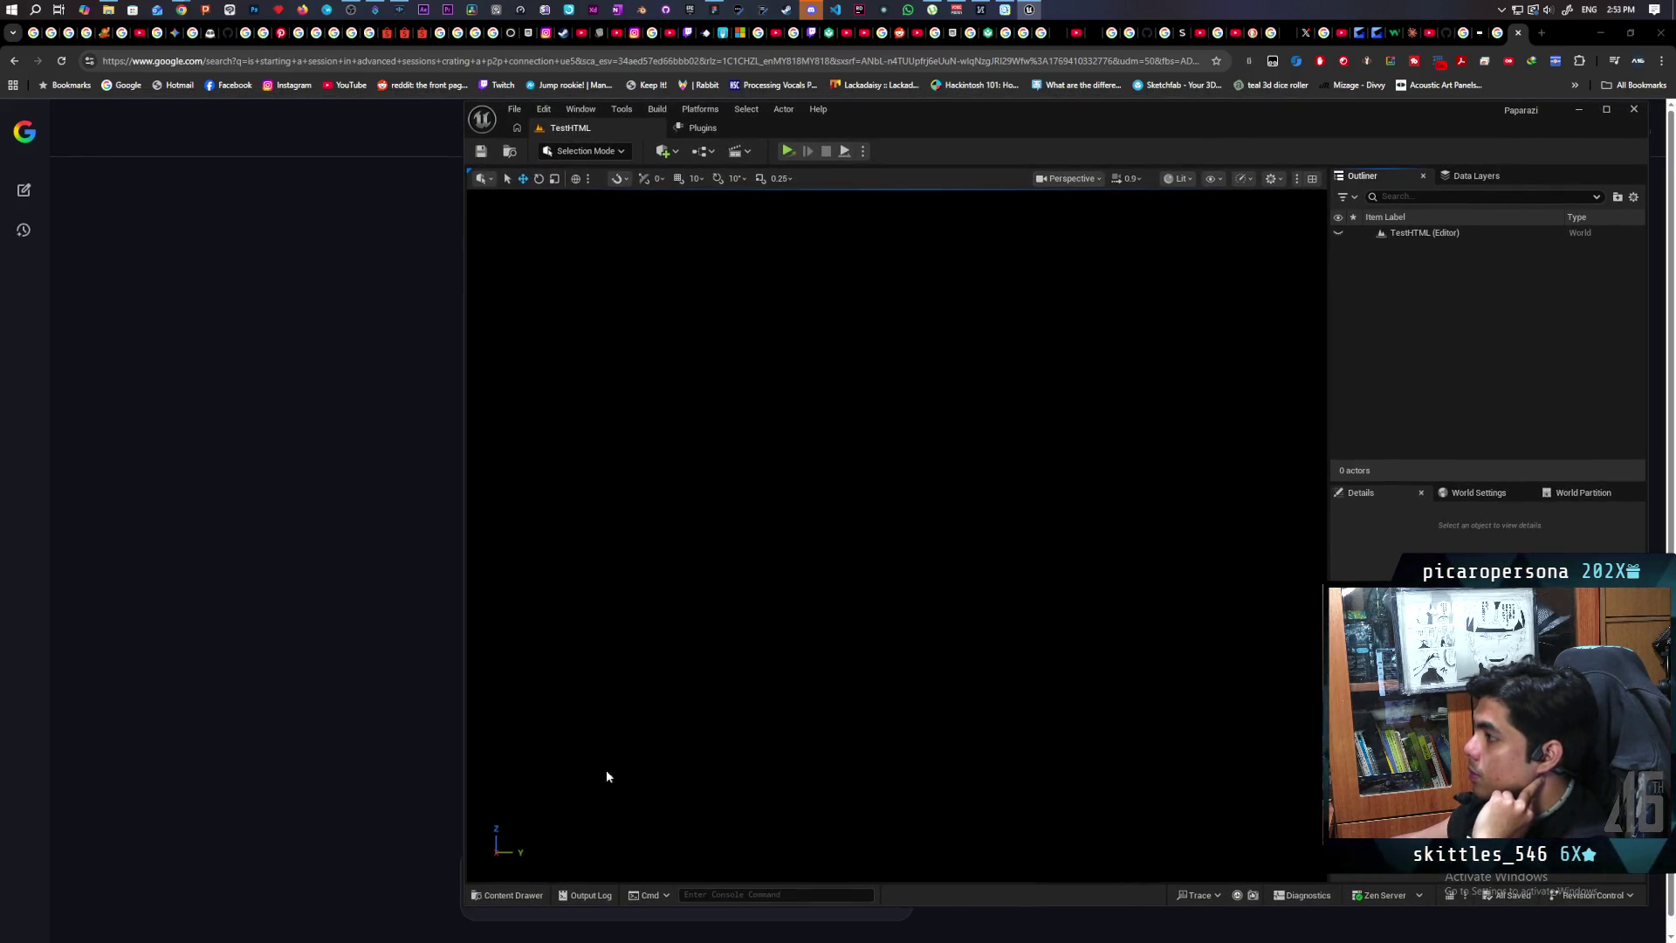
Step: Open the WBP_QuickUI widget blueprint from Content > Ohh_Bee
{"action": "left_click", "coordinate": [516, 897]}
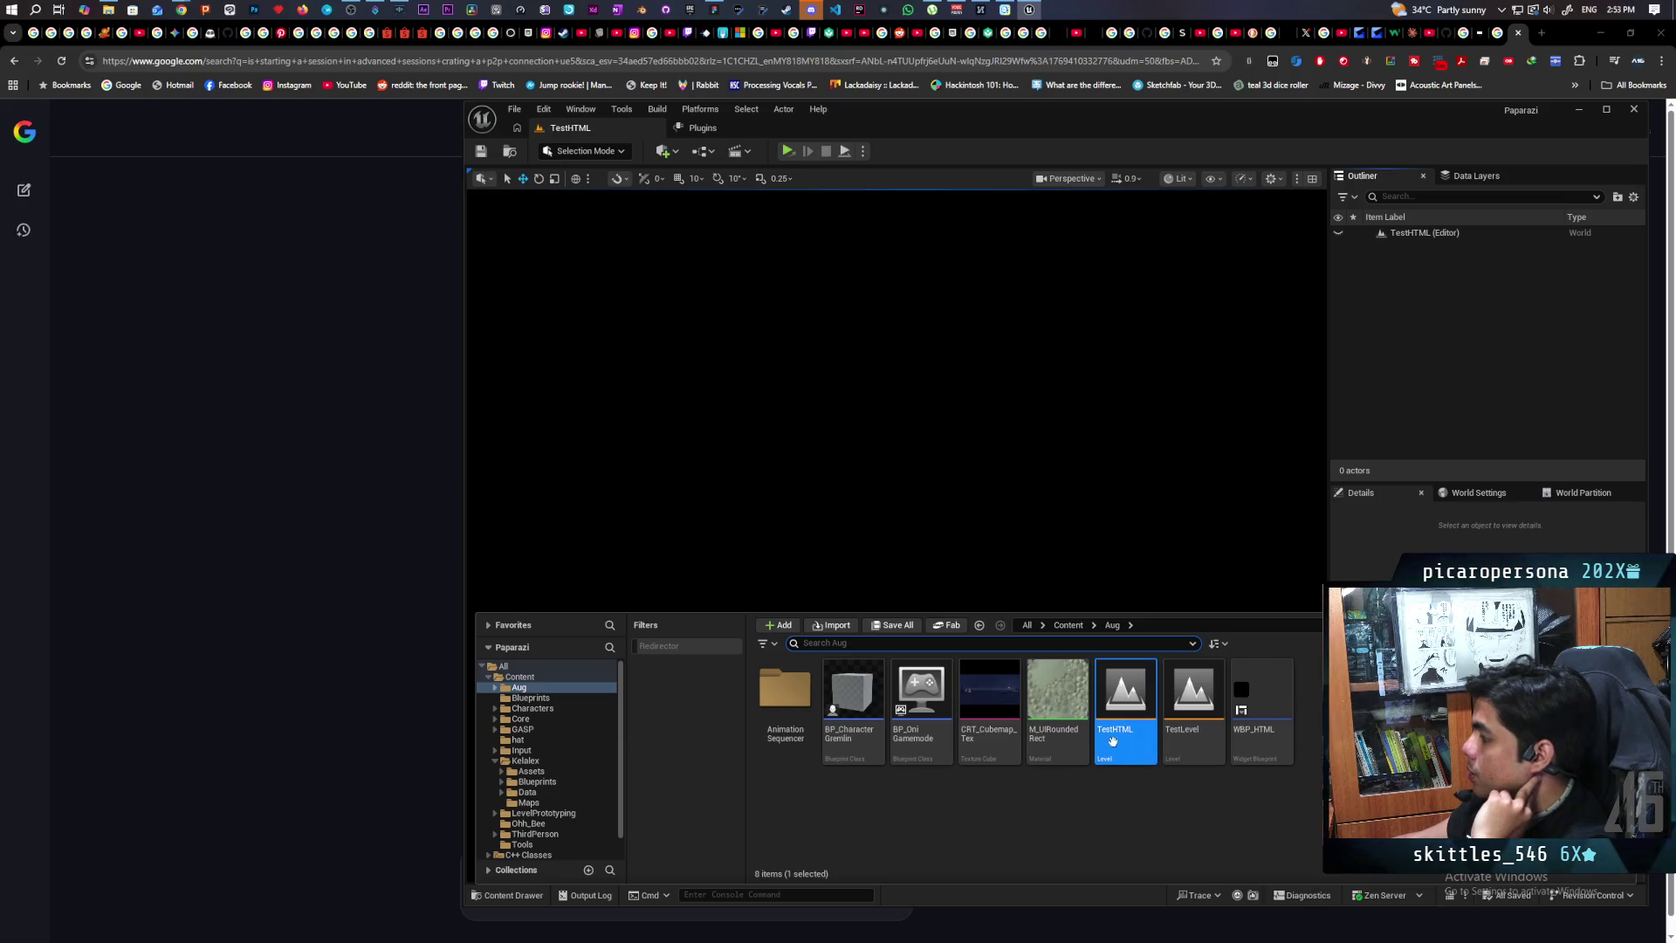
{"action": "left_click", "coordinate": [1069, 625]}
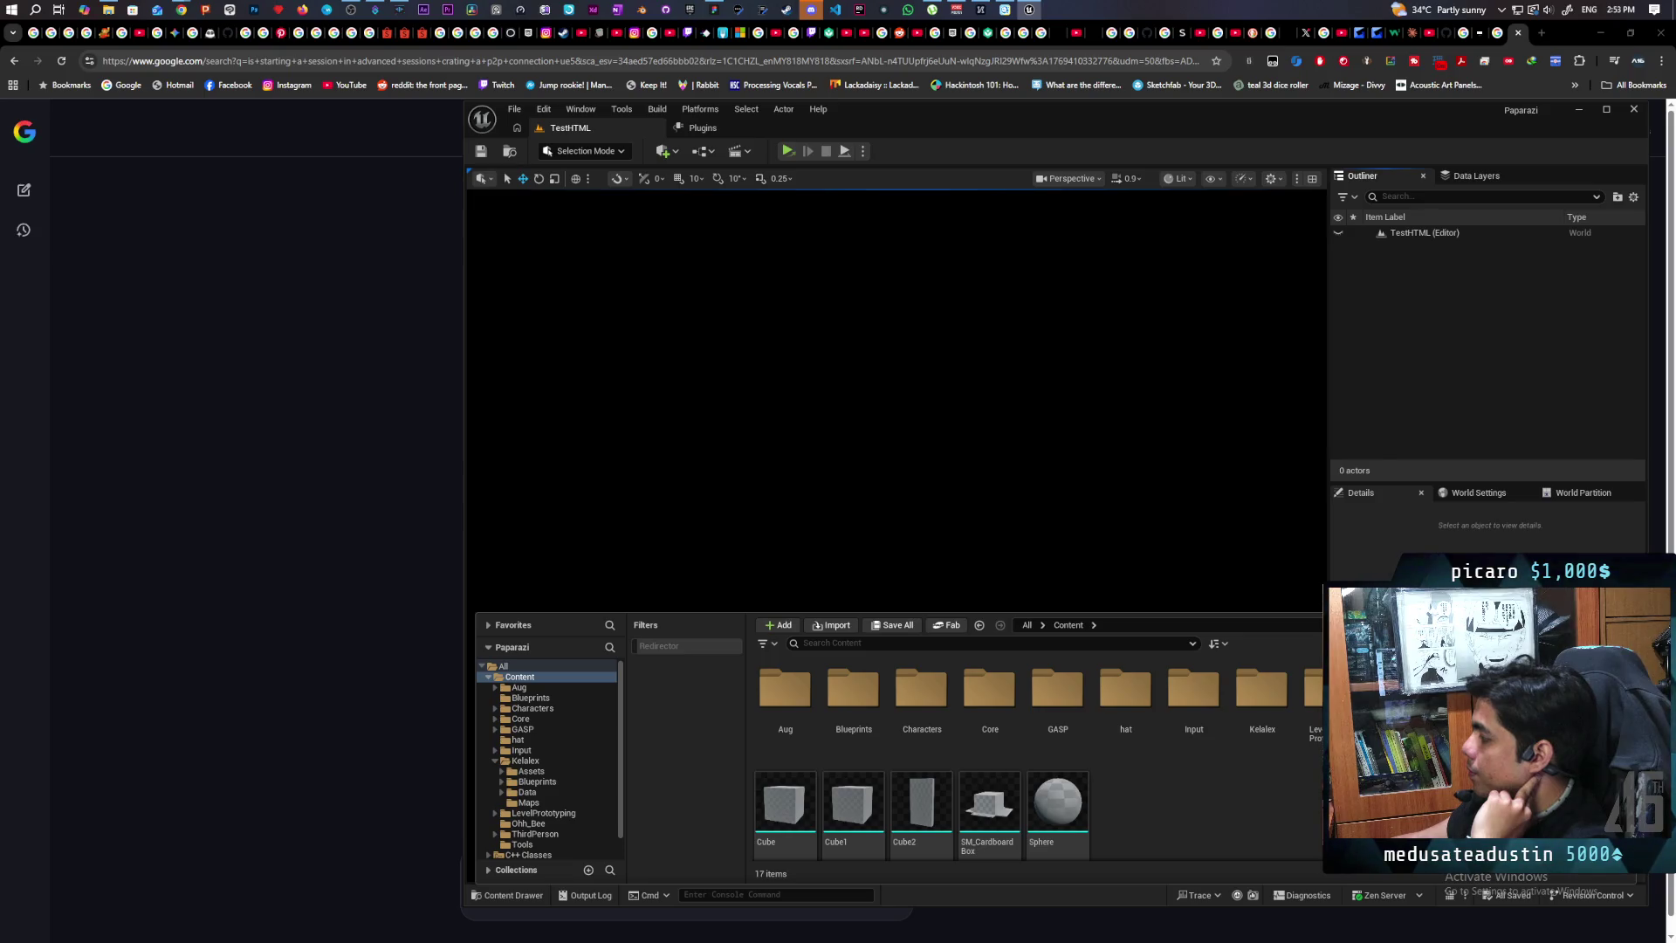
{"action": "left_click", "coordinate": [528, 823]}
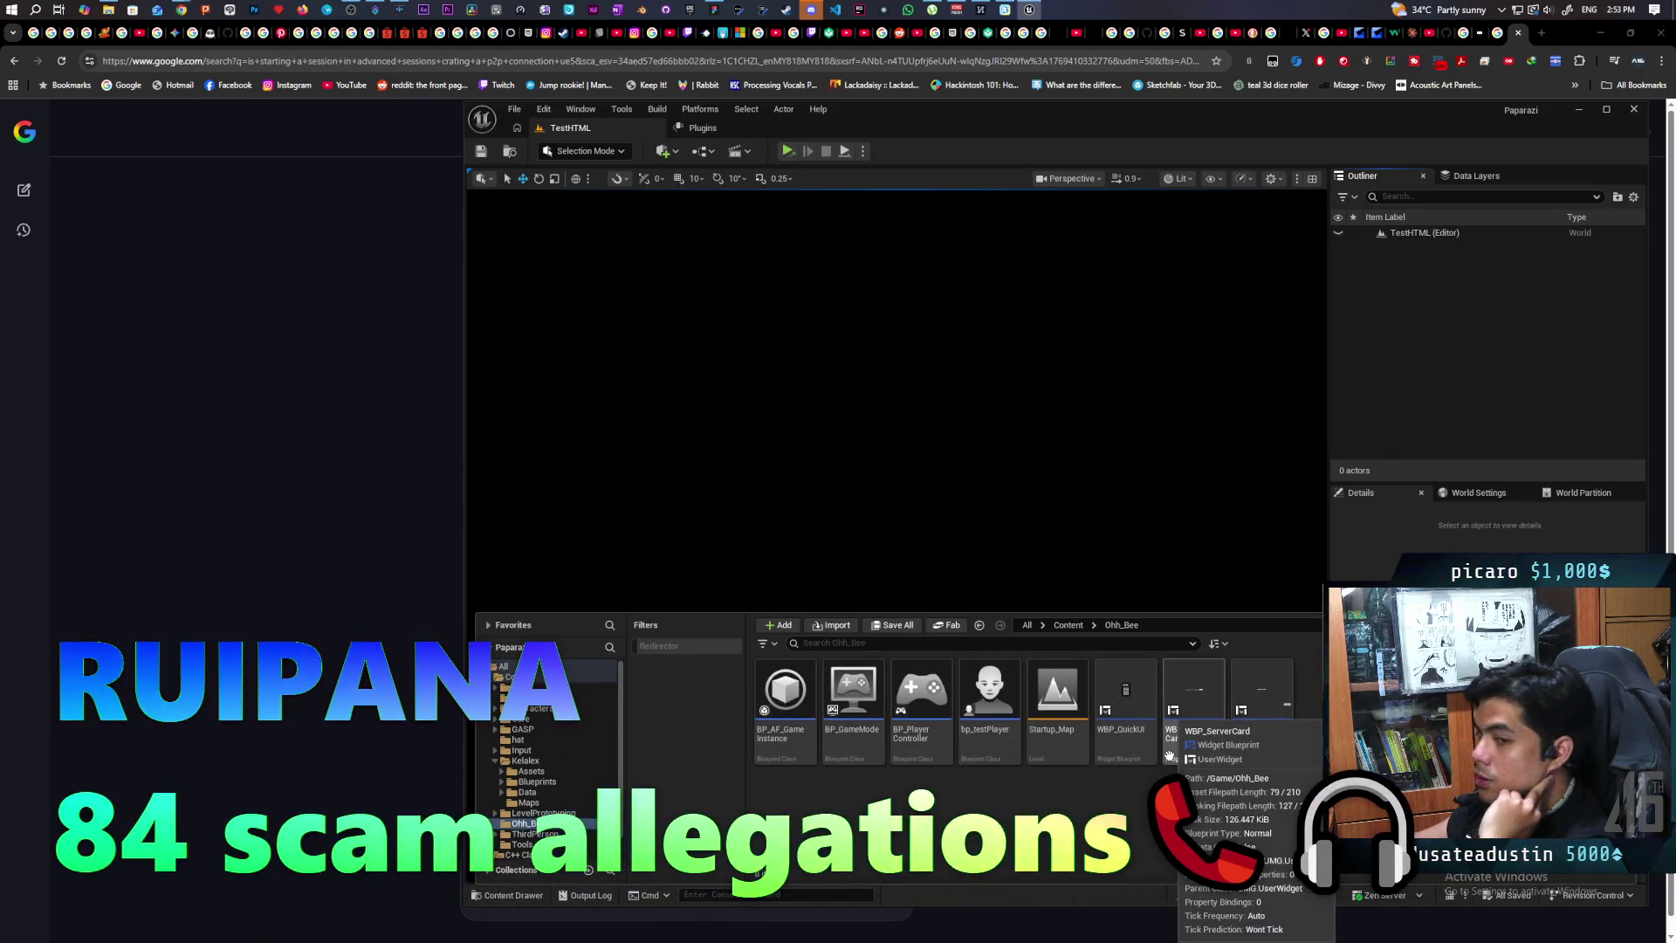
{"action": "mouse_move", "coordinate": [1125, 754]}
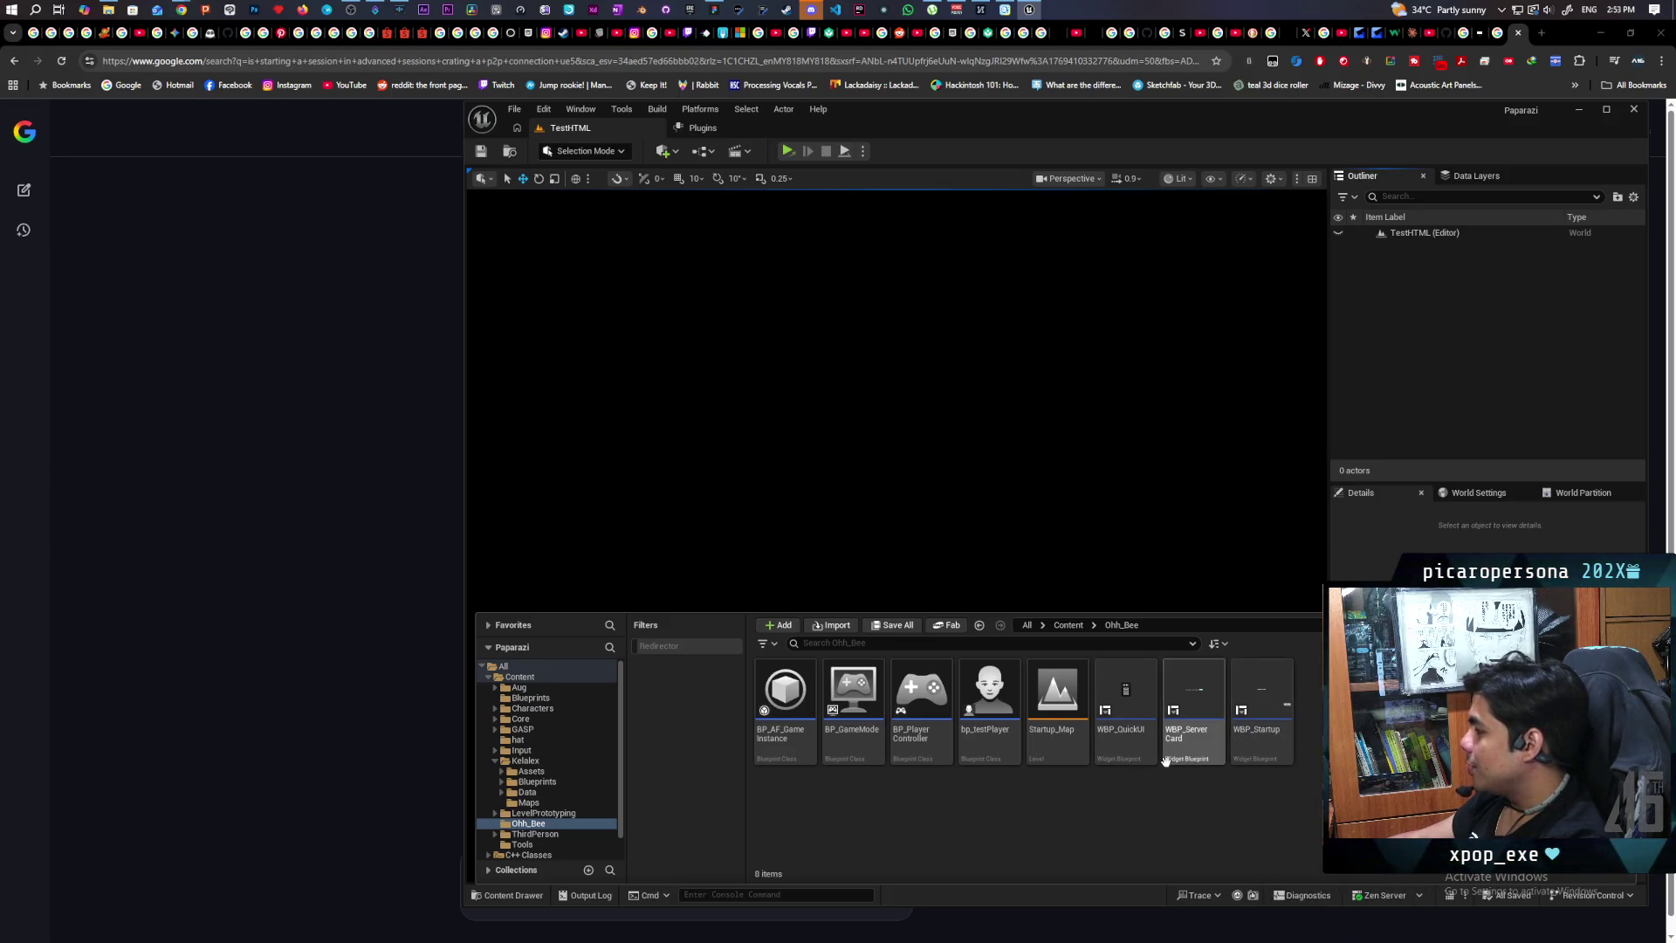
{"action": "double_click", "coordinate": [1126, 703]}
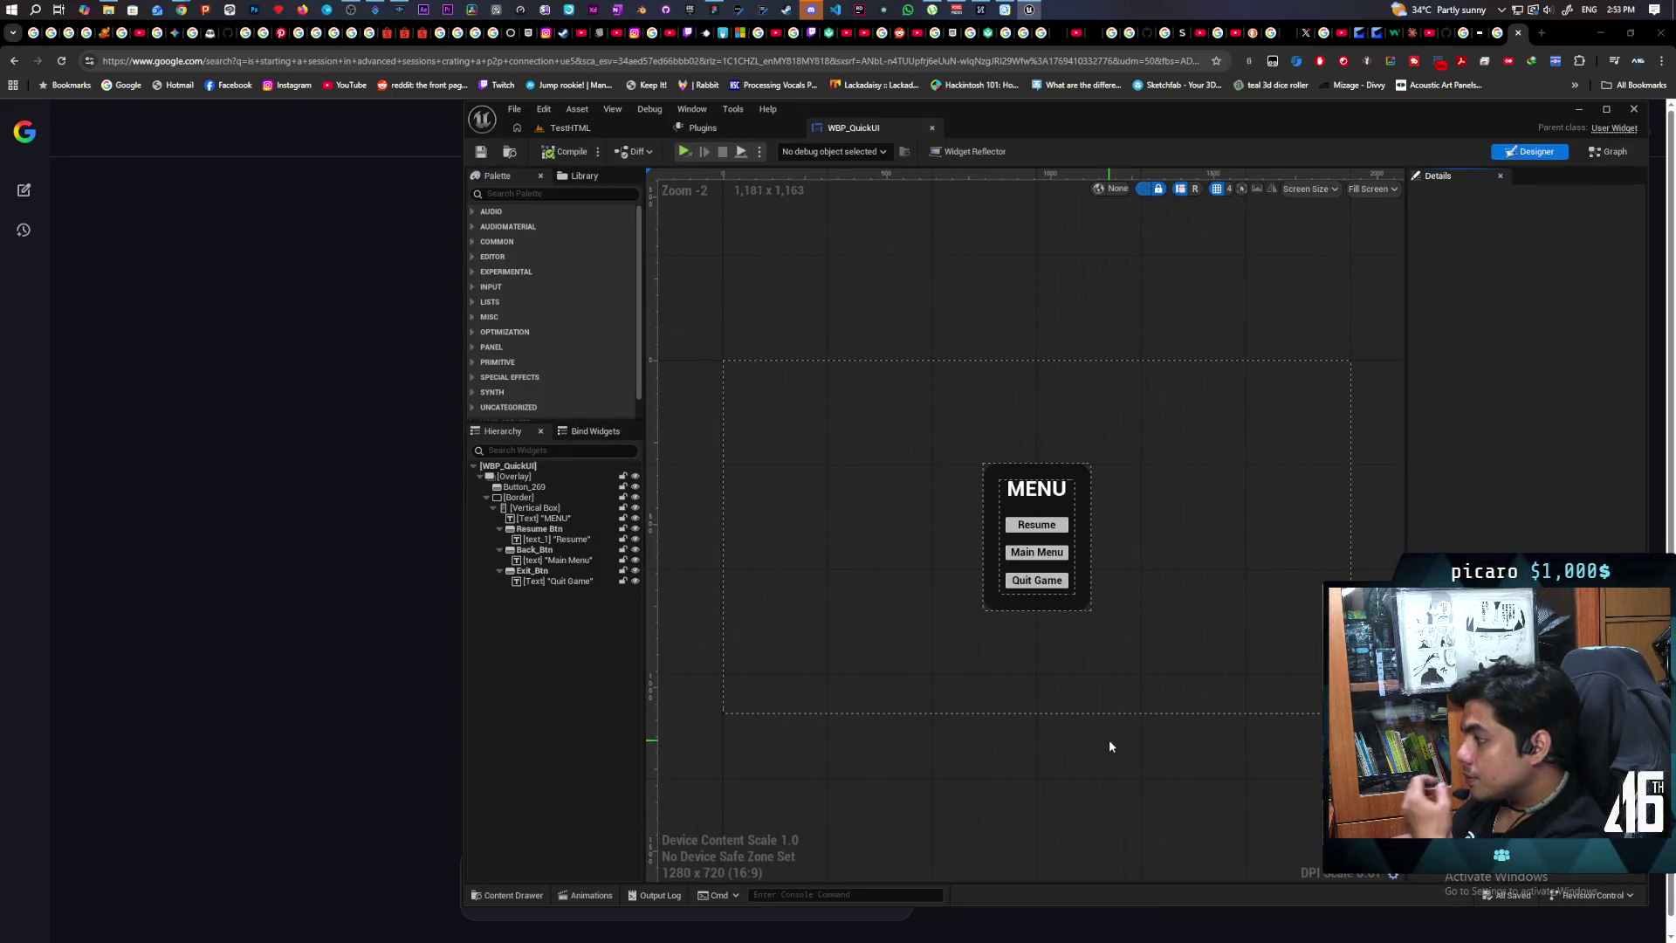
Step: Inspect WBP_QuickUI's button events in its EventGraph, then open WBP_Startup from the content drawer
{"action": "left_click", "coordinate": [1609, 152]}
{"action": "scroll", "coordinate": [1123, 454], "scroll_direction": "down", "scroll_amount": 5}
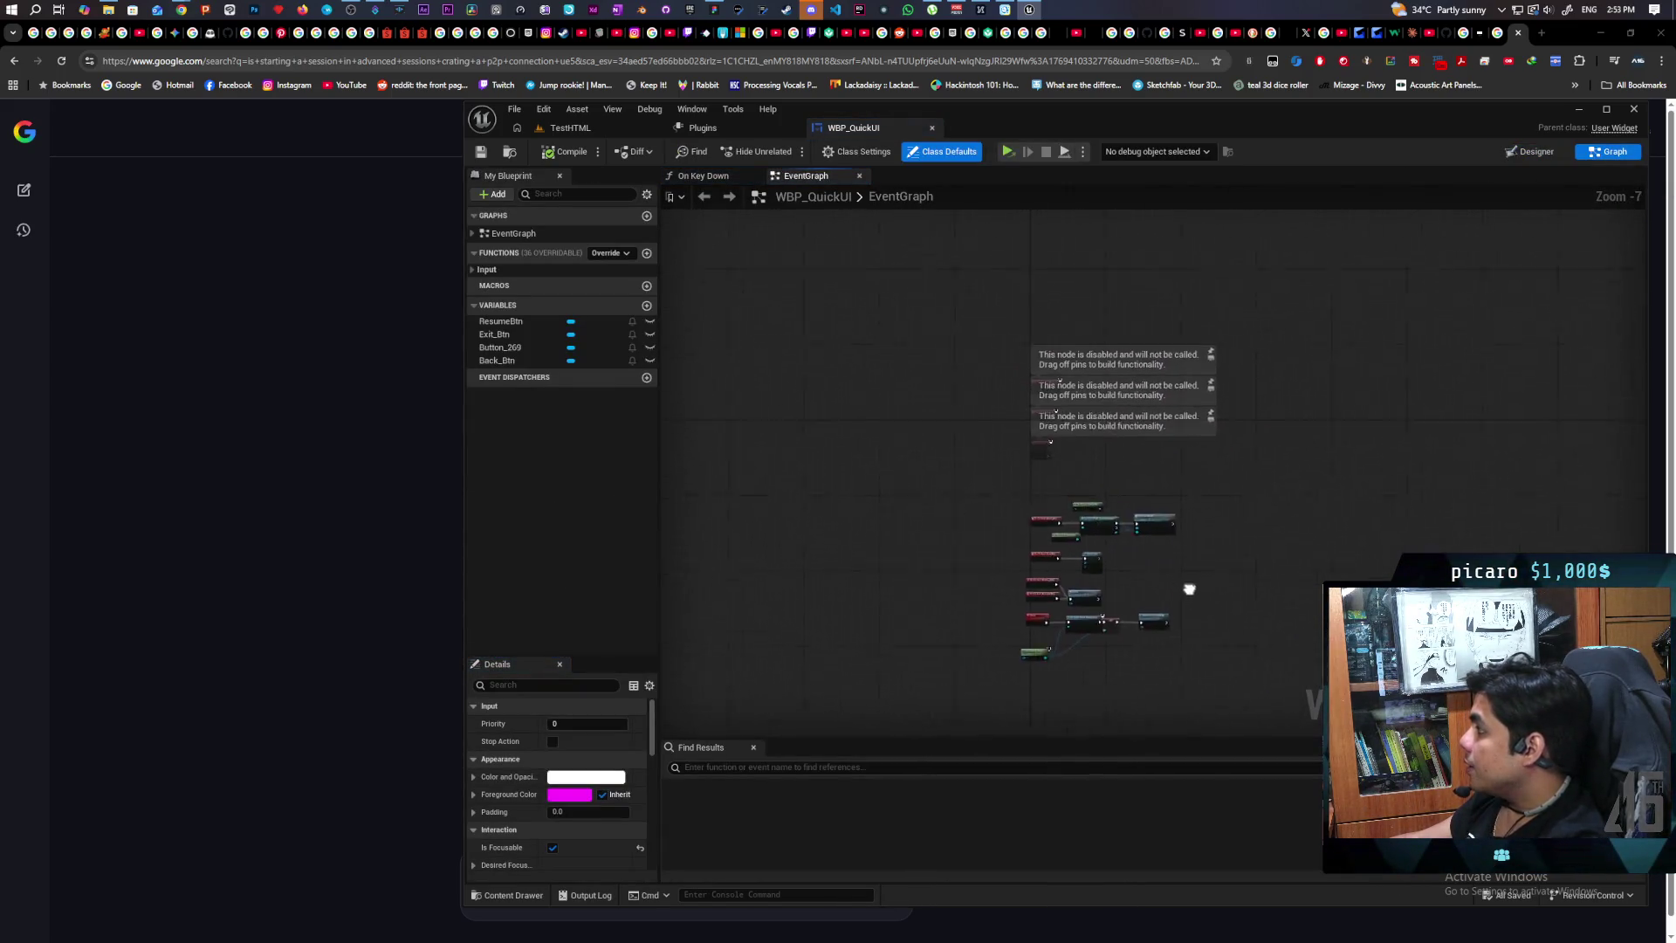
{"action": "scroll", "coordinate": [1201, 599], "scroll_direction": "up", "scroll_amount": 4}
{"action": "mouse_move", "coordinate": [1126, 466]}
{"action": "left_mouse_down"}
{"action": "mouse_move", "coordinate": [1156, 442]}
{"action": "mouse_move", "coordinate": [1153, 681]}
{"action": "left_mouse_up"}
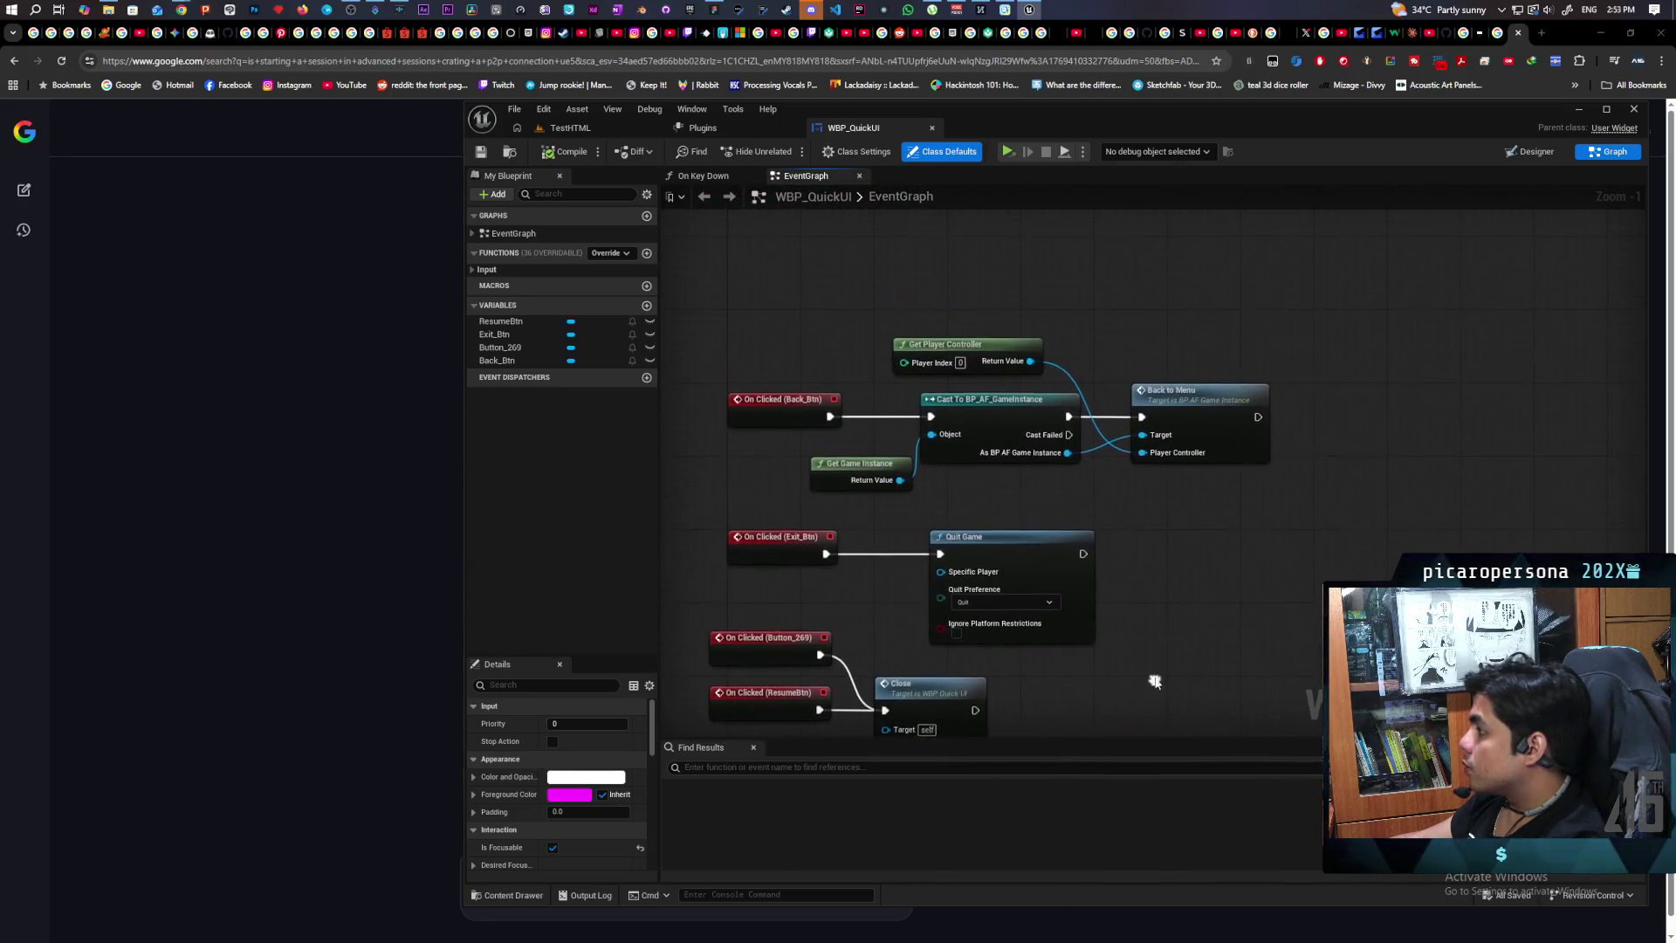
{"action": "scroll", "coordinate": [1201, 579], "scroll_direction": "down", "scroll_amount": 4}
{"action": "left_click_drag", "start_coordinate": [1157, 515], "coordinate": [1147, 496]}
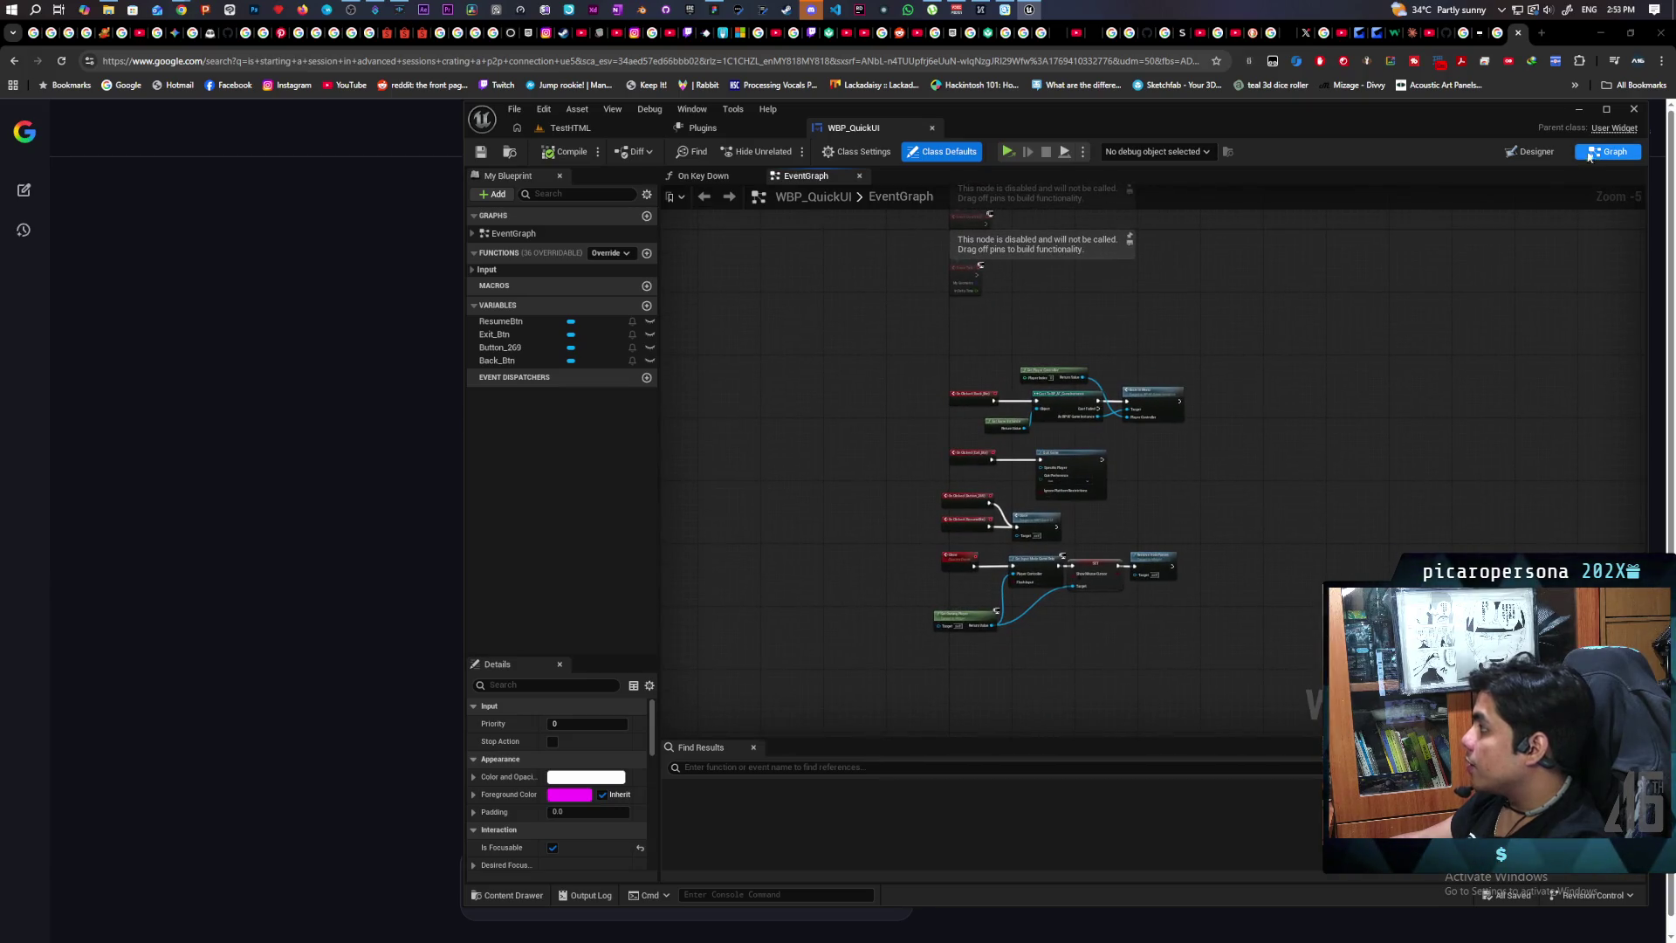
{"action": "key", "text": "ctrl+space"}
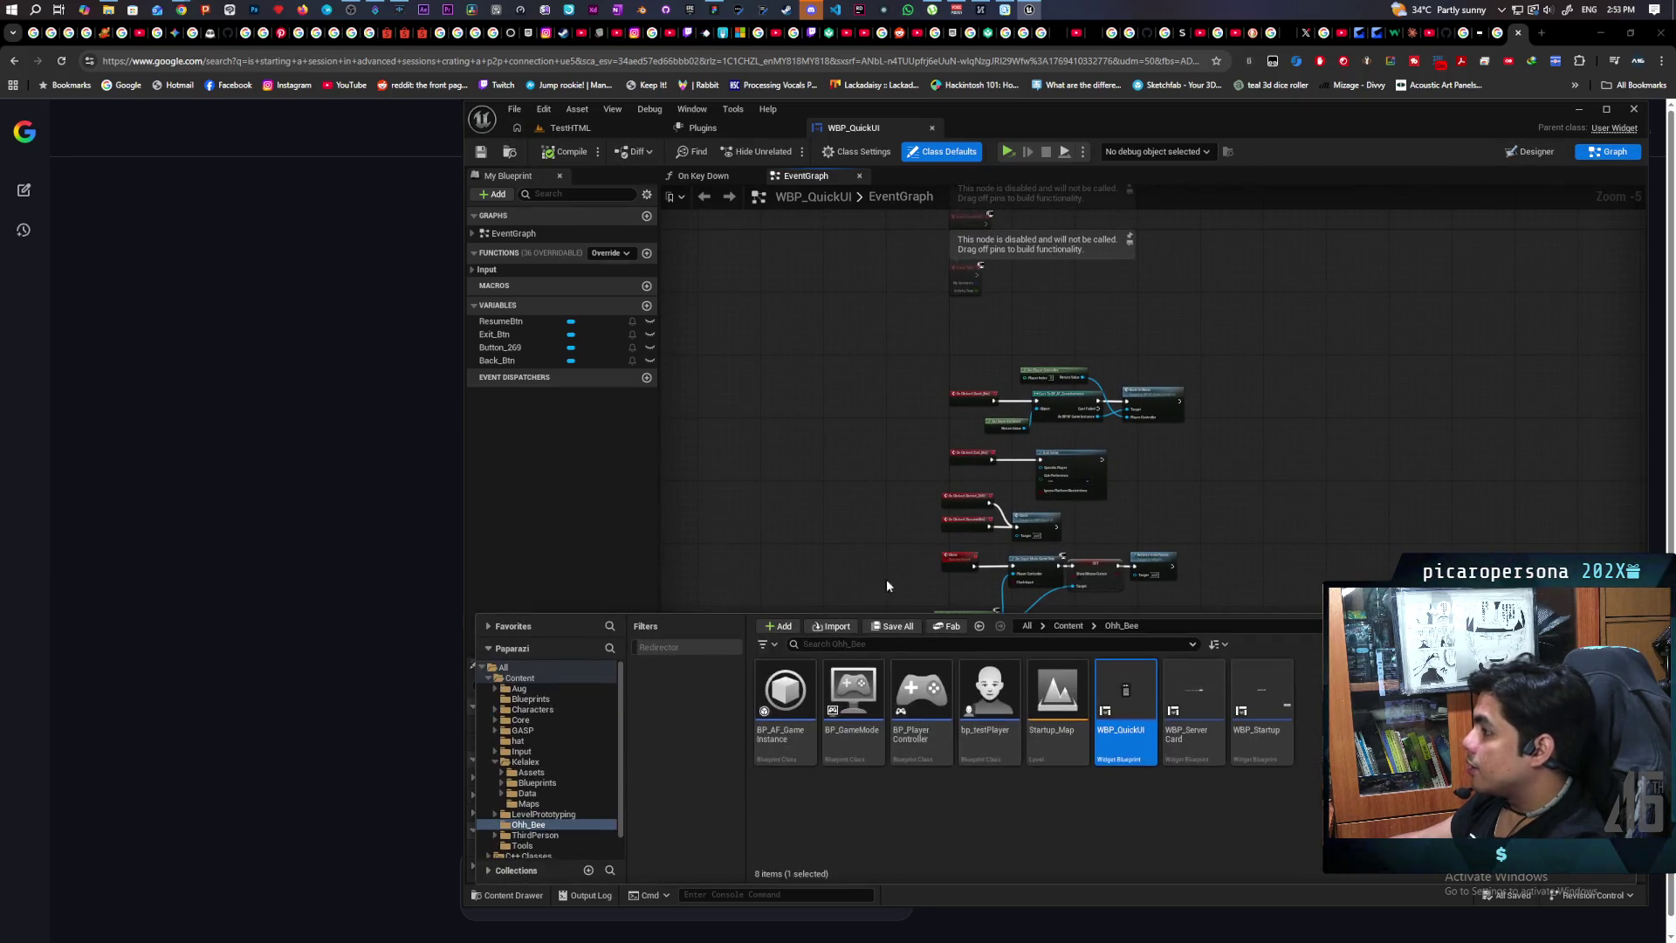
{"action": "double_click", "coordinate": [1262, 703]}
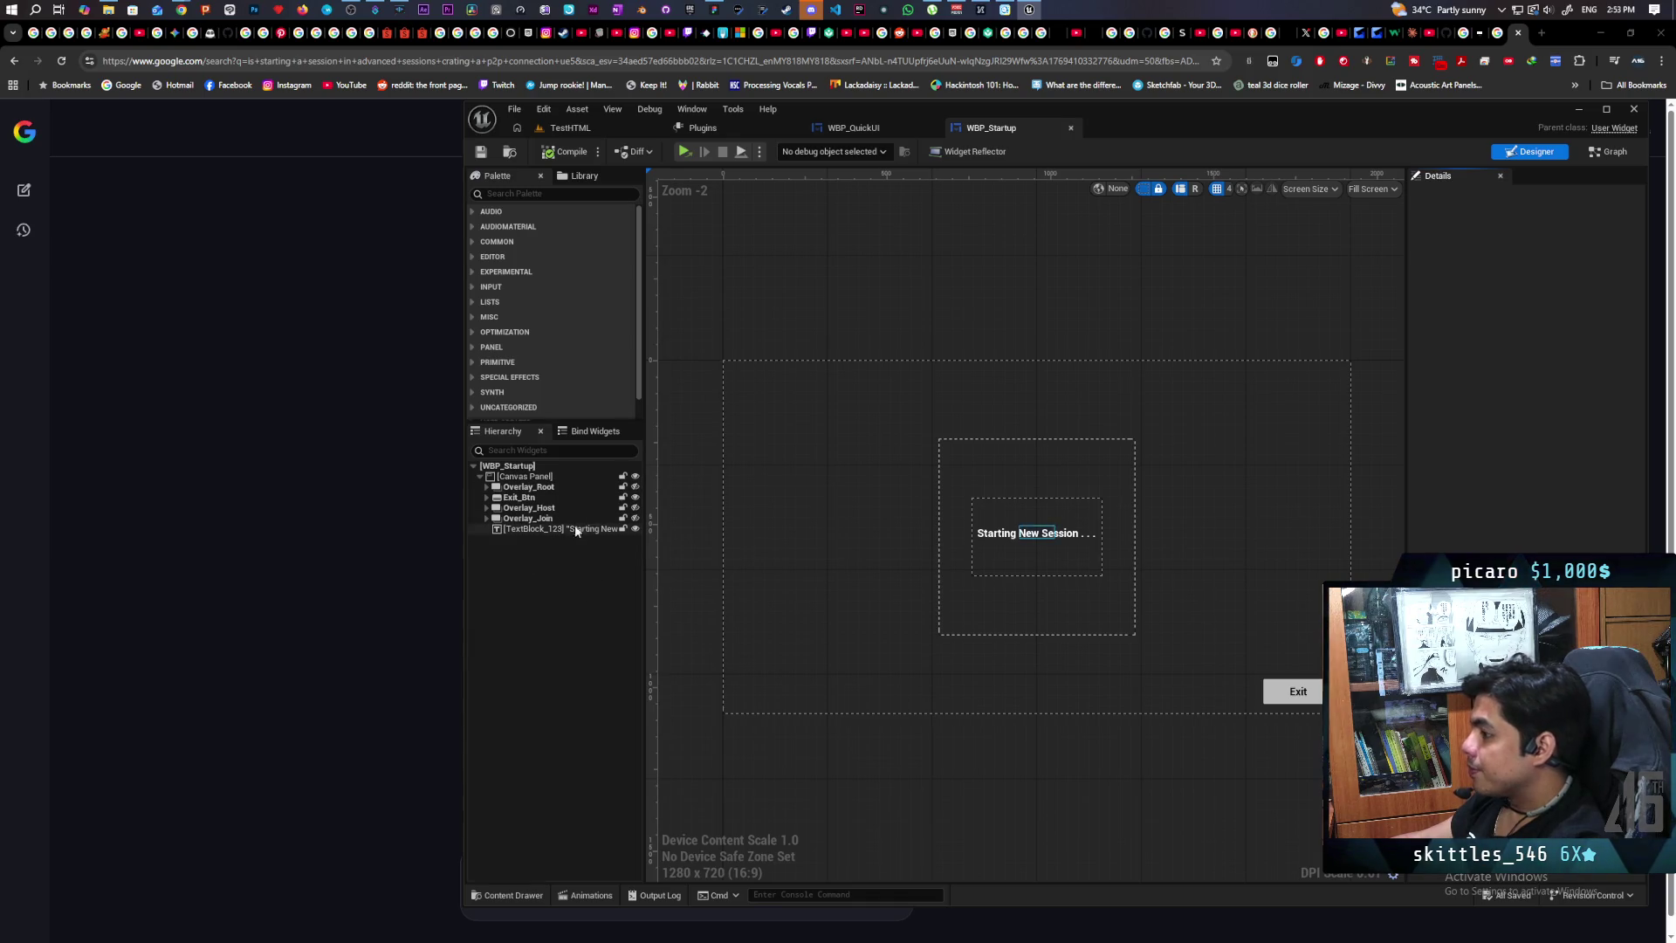
Step: Show WBP_Startup's event graph and start a Play-in-Editor session of Paparazi
{"action": "left_click", "coordinate": [1611, 151]}
{"action": "mouse_move", "coordinate": [1288, 112]}
{"action": "left_mouse_down"}
{"action": "mouse_move", "coordinate": [1082, 70]}
{"action": "mouse_move", "coordinate": [1158, 64]}
{"action": "left_mouse_up"}
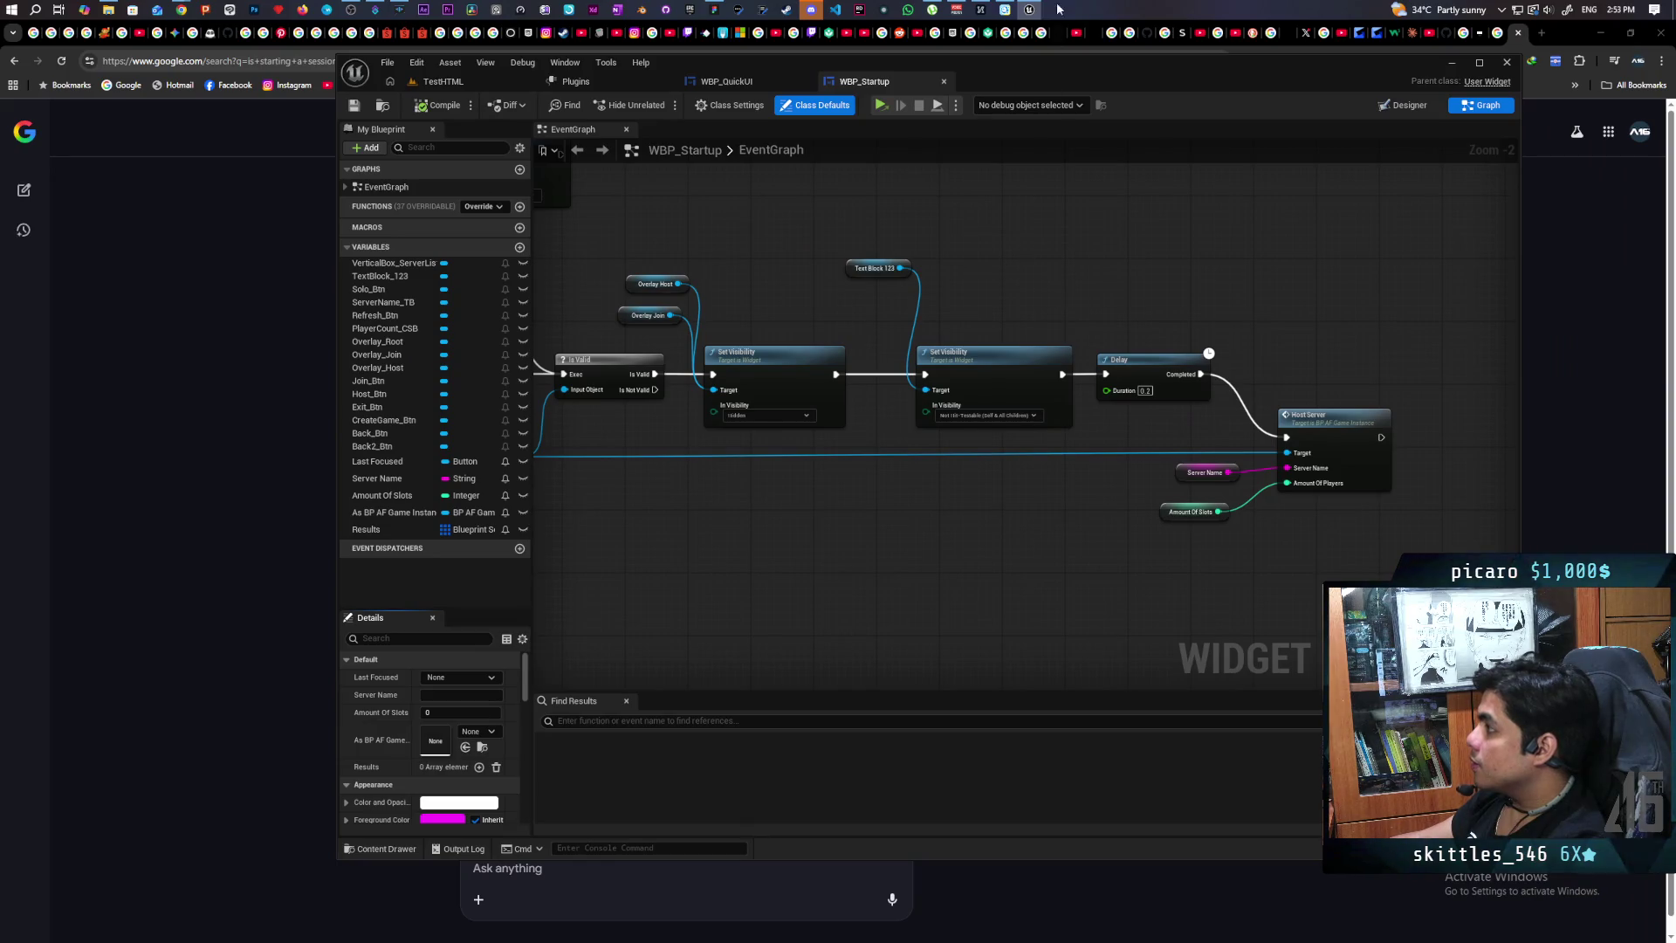
{"action": "left_click", "coordinate": [882, 105]}
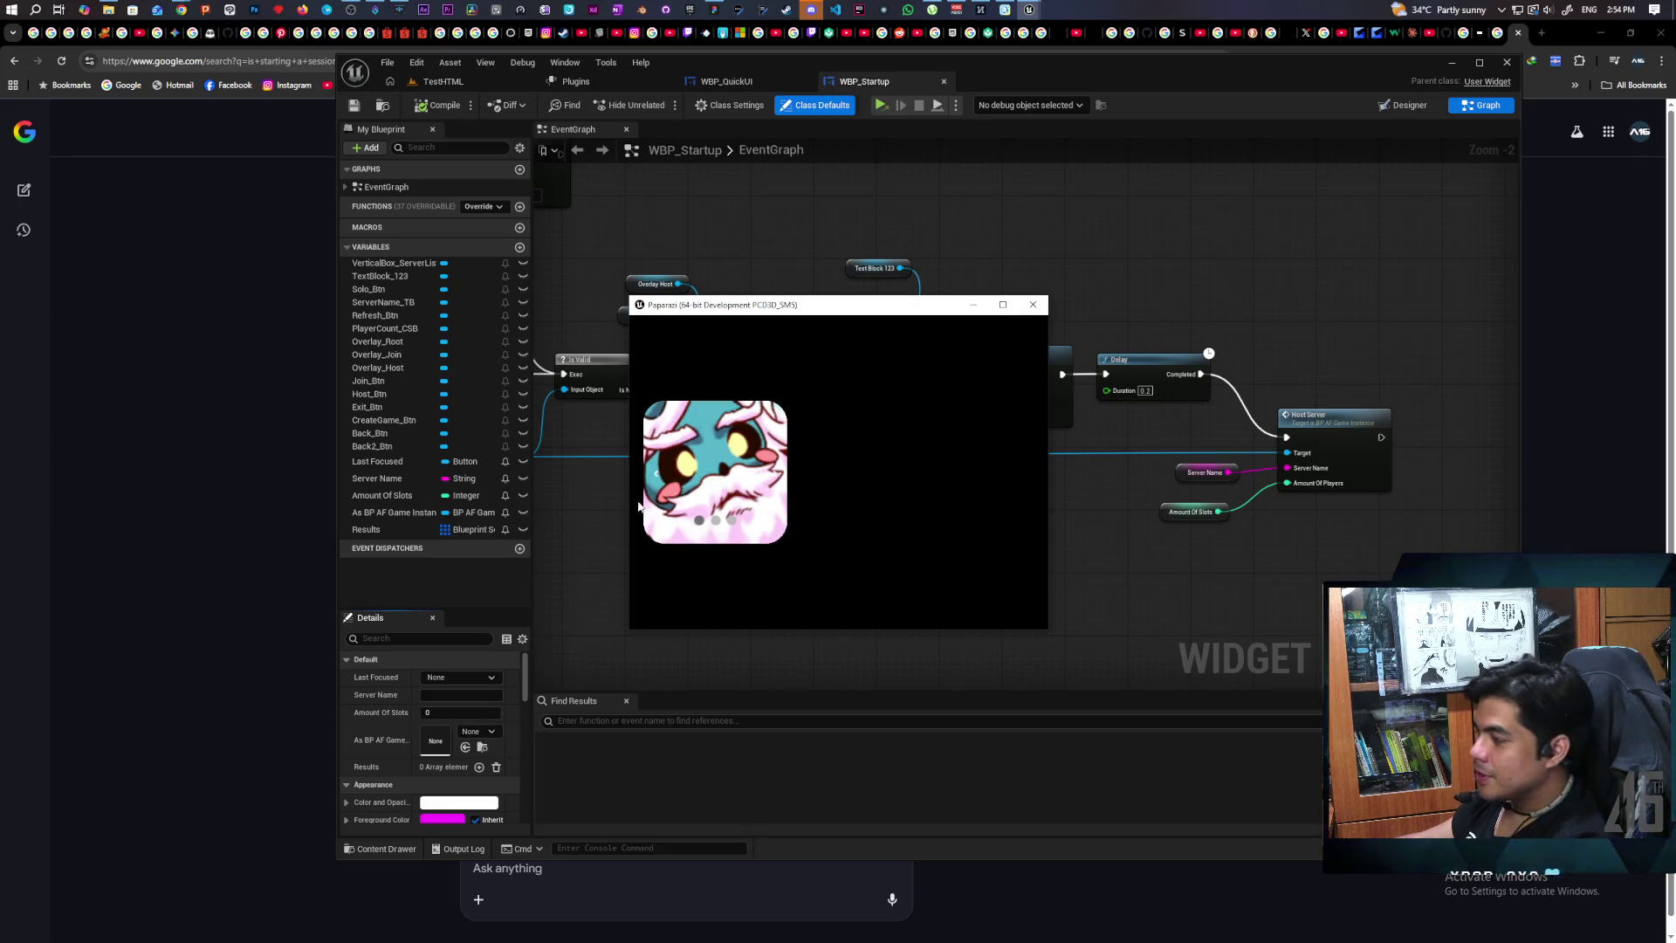
Step: Flip the Paparazi game's image carousel forward and back through its images
{"action": "left_click", "coordinate": [779, 477]}
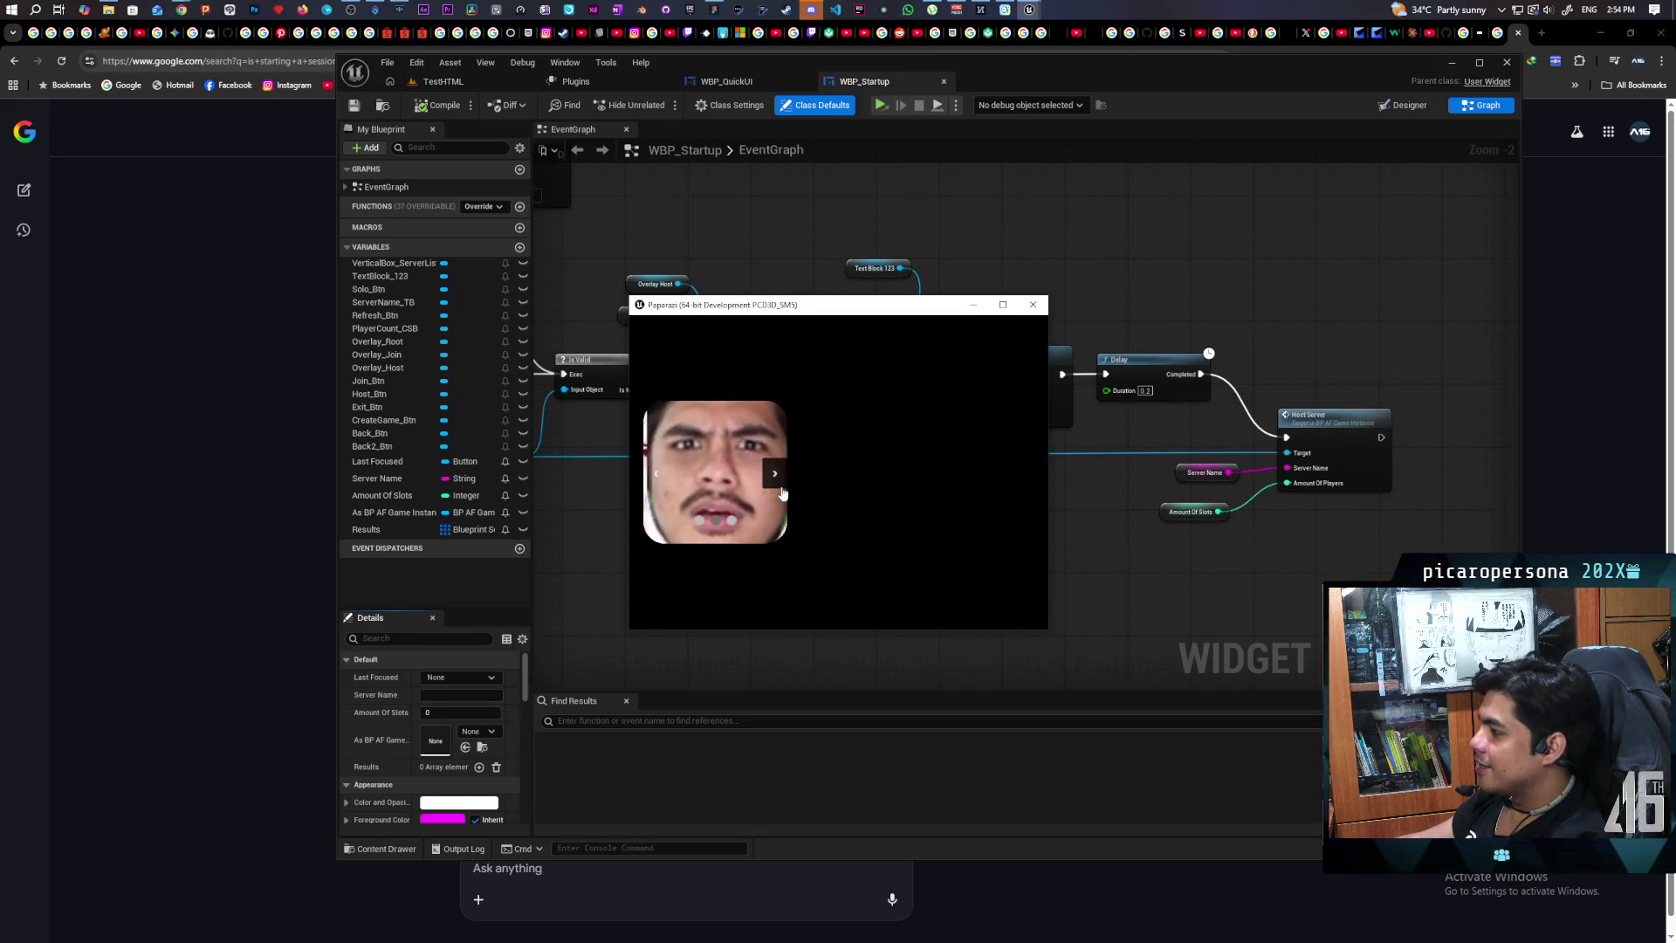
{"action": "left_click", "coordinate": [777, 480]}
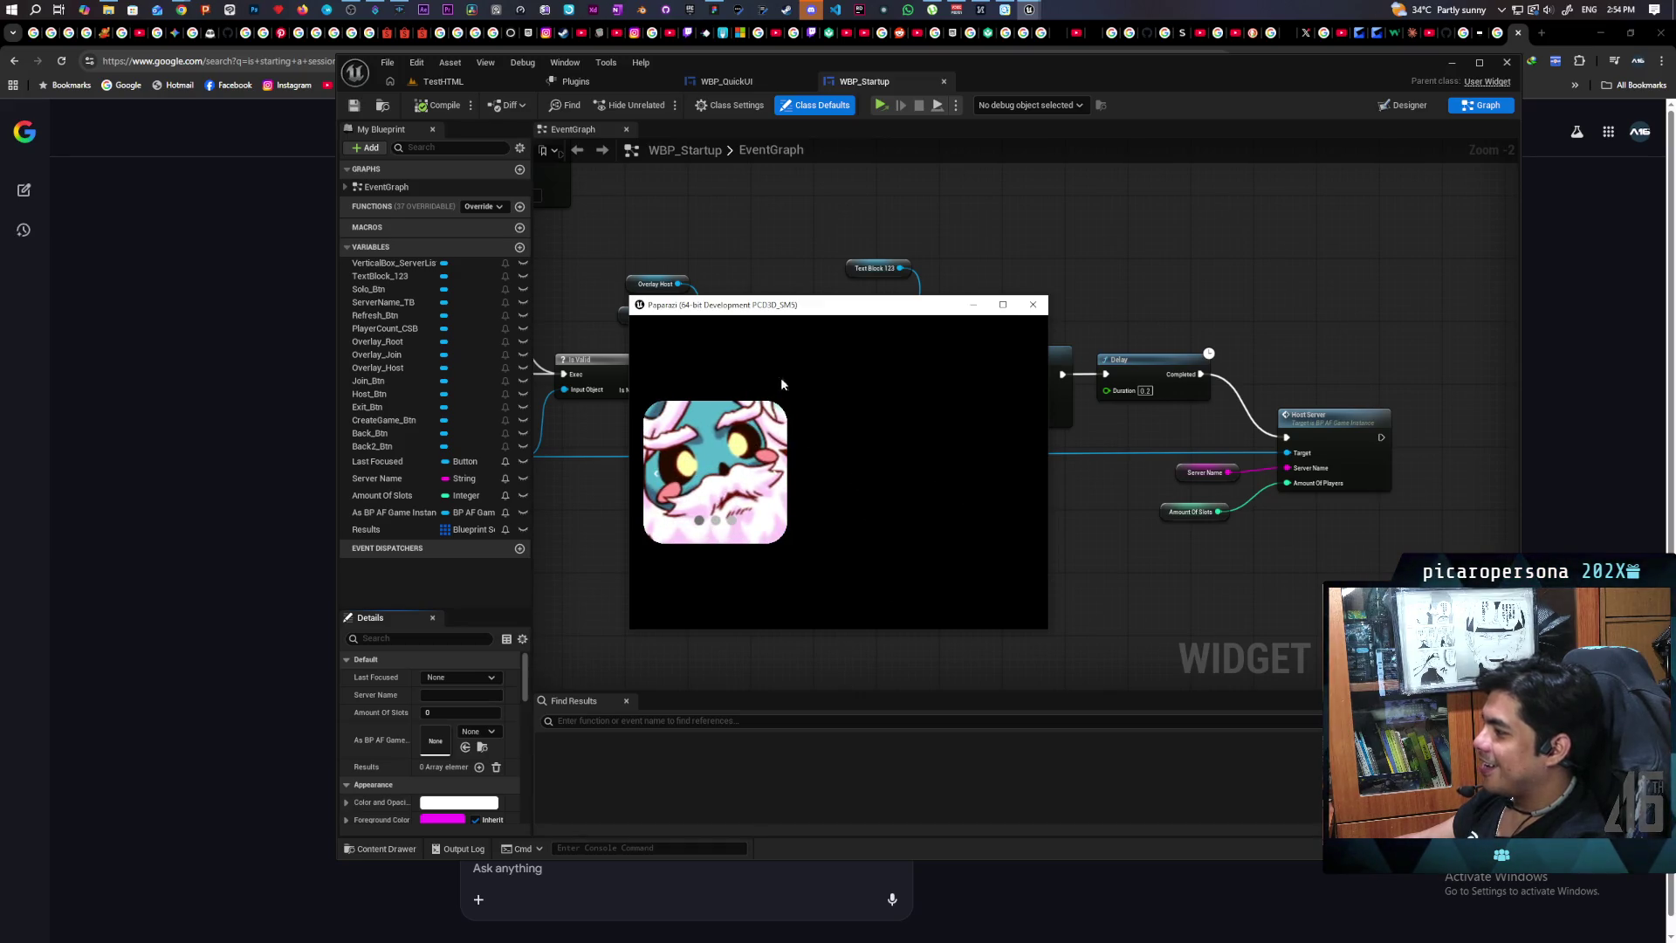
{"action": "left_click", "coordinate": [664, 483]}
{"action": "left_click", "coordinate": [777, 480]}
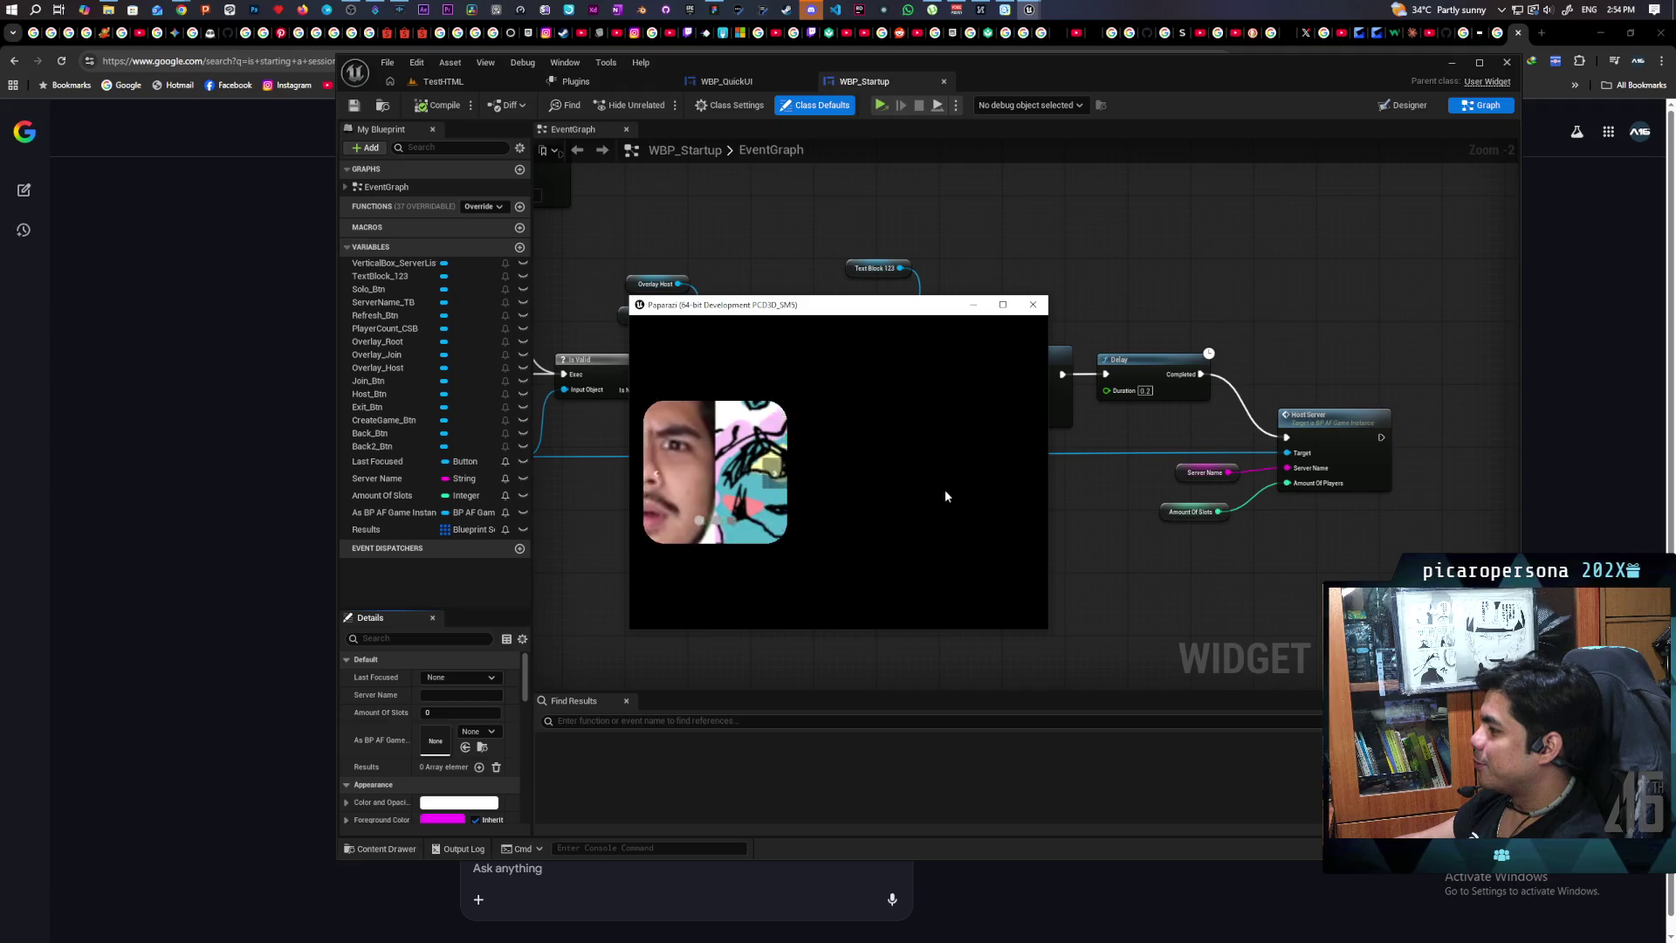
Step: Close the game window and pan WBP_Startup's graph to the Host Server nodes
{"action": "left_click", "coordinate": [1036, 307]}
{"action": "mouse_move", "coordinate": [950, 554]}
{"action": "left_mouse_down"}
{"action": "mouse_move", "coordinate": [1220, 524]}
{"action": "mouse_move", "coordinate": [805, 486]}
{"action": "left_mouse_up"}
{"action": "left_click_drag", "start_coordinate": [1320, 351], "coordinate": [1107, 538]}
Step: Select the Host Server node and open its definition in BP_AF_GameInstance's graph
{"action": "mouse_move", "coordinate": [1085, 374]}
{"action": "left_mouse_down"}
{"action": "mouse_move", "coordinate": [1313, 599]}
{"action": "mouse_move", "coordinate": [1243, 584]}
{"action": "left_mouse_up"}
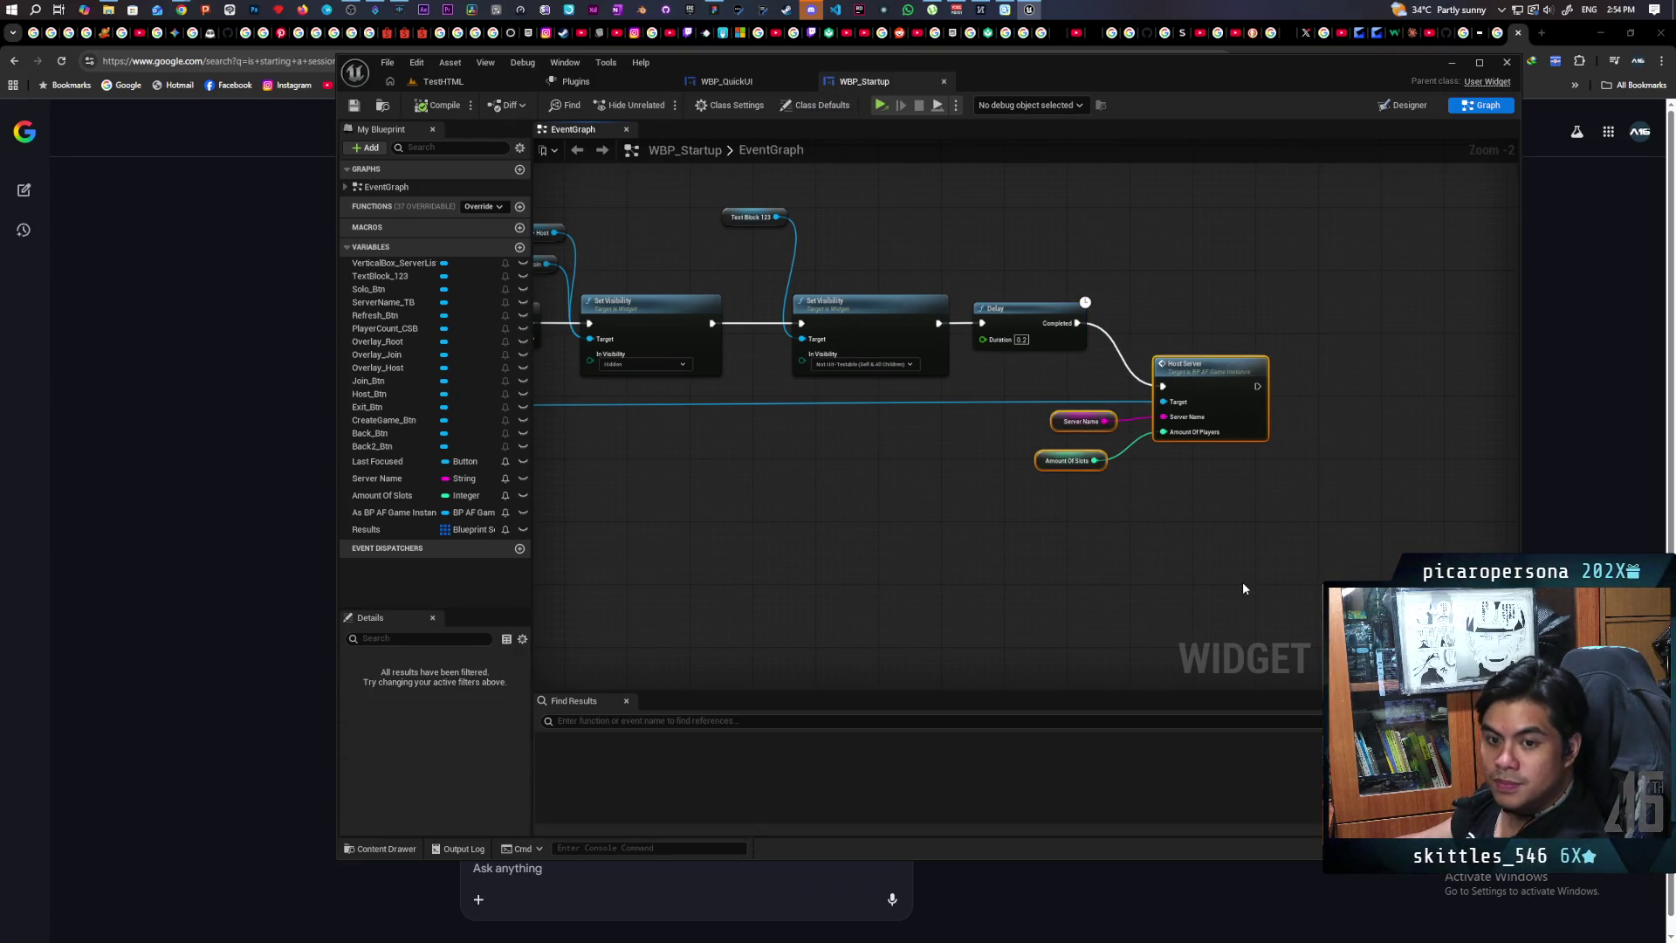
{"action": "left_click", "coordinate": [1222, 390]}
{"action": "double_click", "coordinate": [1223, 390]}
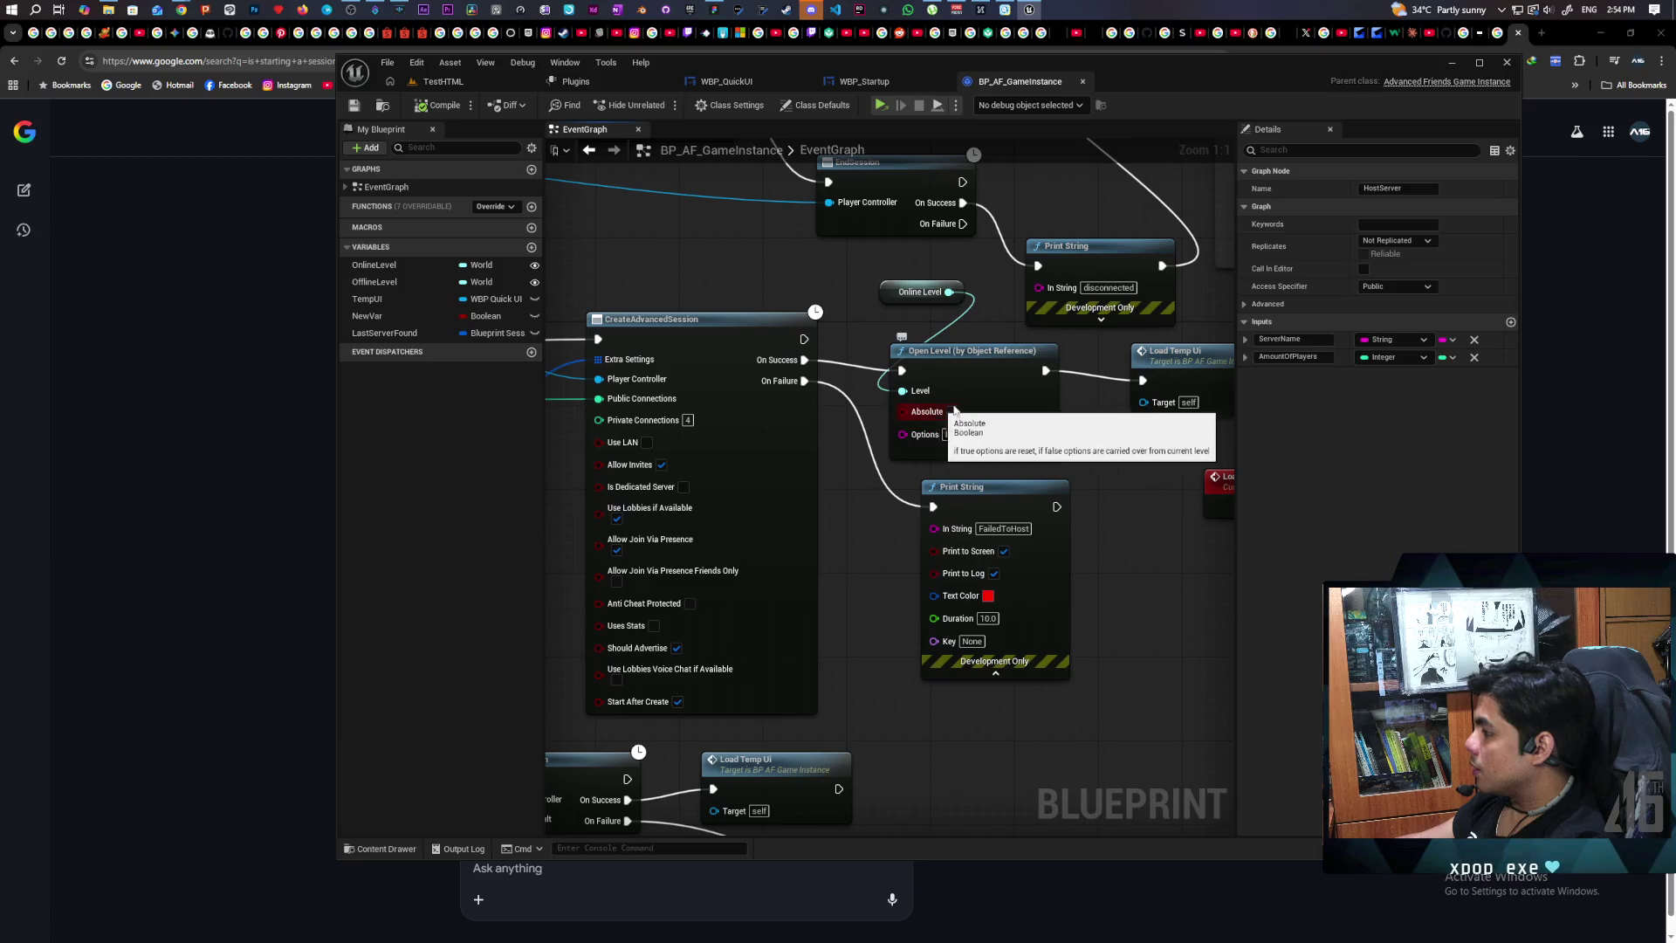
Step: Place an Open Level node in BP_AF_GameInstance, delete it, then return to the AI Mode answer
{"action": "mouse_move", "coordinate": [991, 427]}
{"action": "left_mouse_down"}
{"action": "mouse_move", "coordinate": [883, 472]}
{"action": "mouse_move", "coordinate": [920, 618]}
{"action": "left_mouse_up"}
{"action": "right_click", "coordinate": [928, 617]}
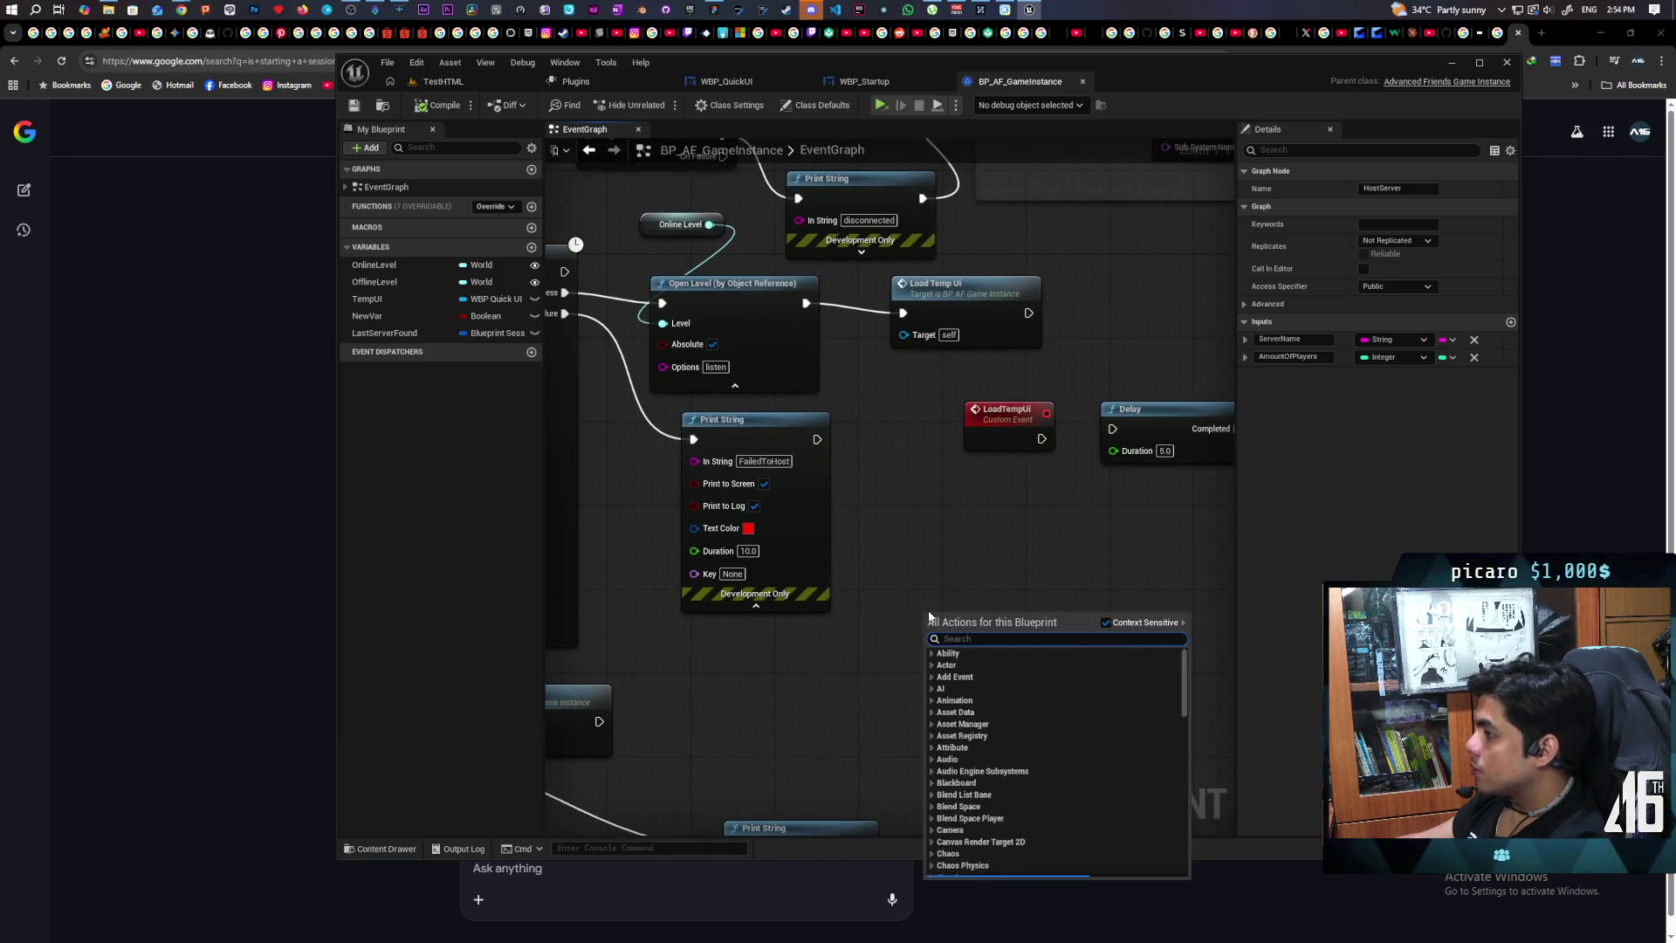
{"action": "type", "text": "open level"}
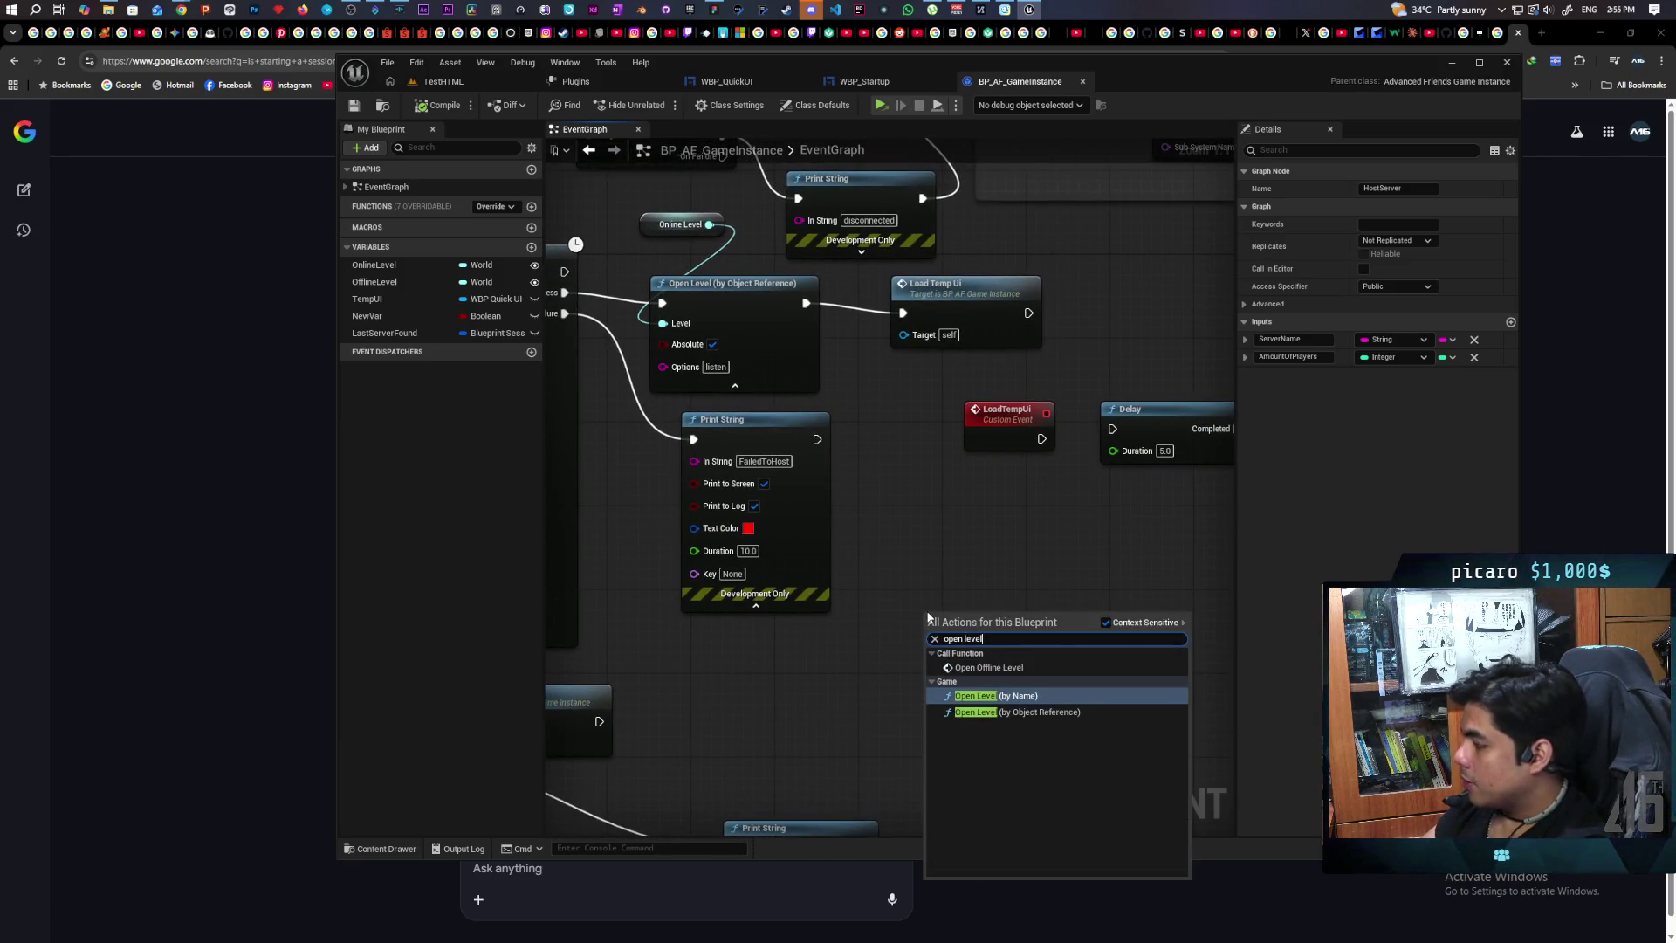
{"action": "key", "text": "Return"}
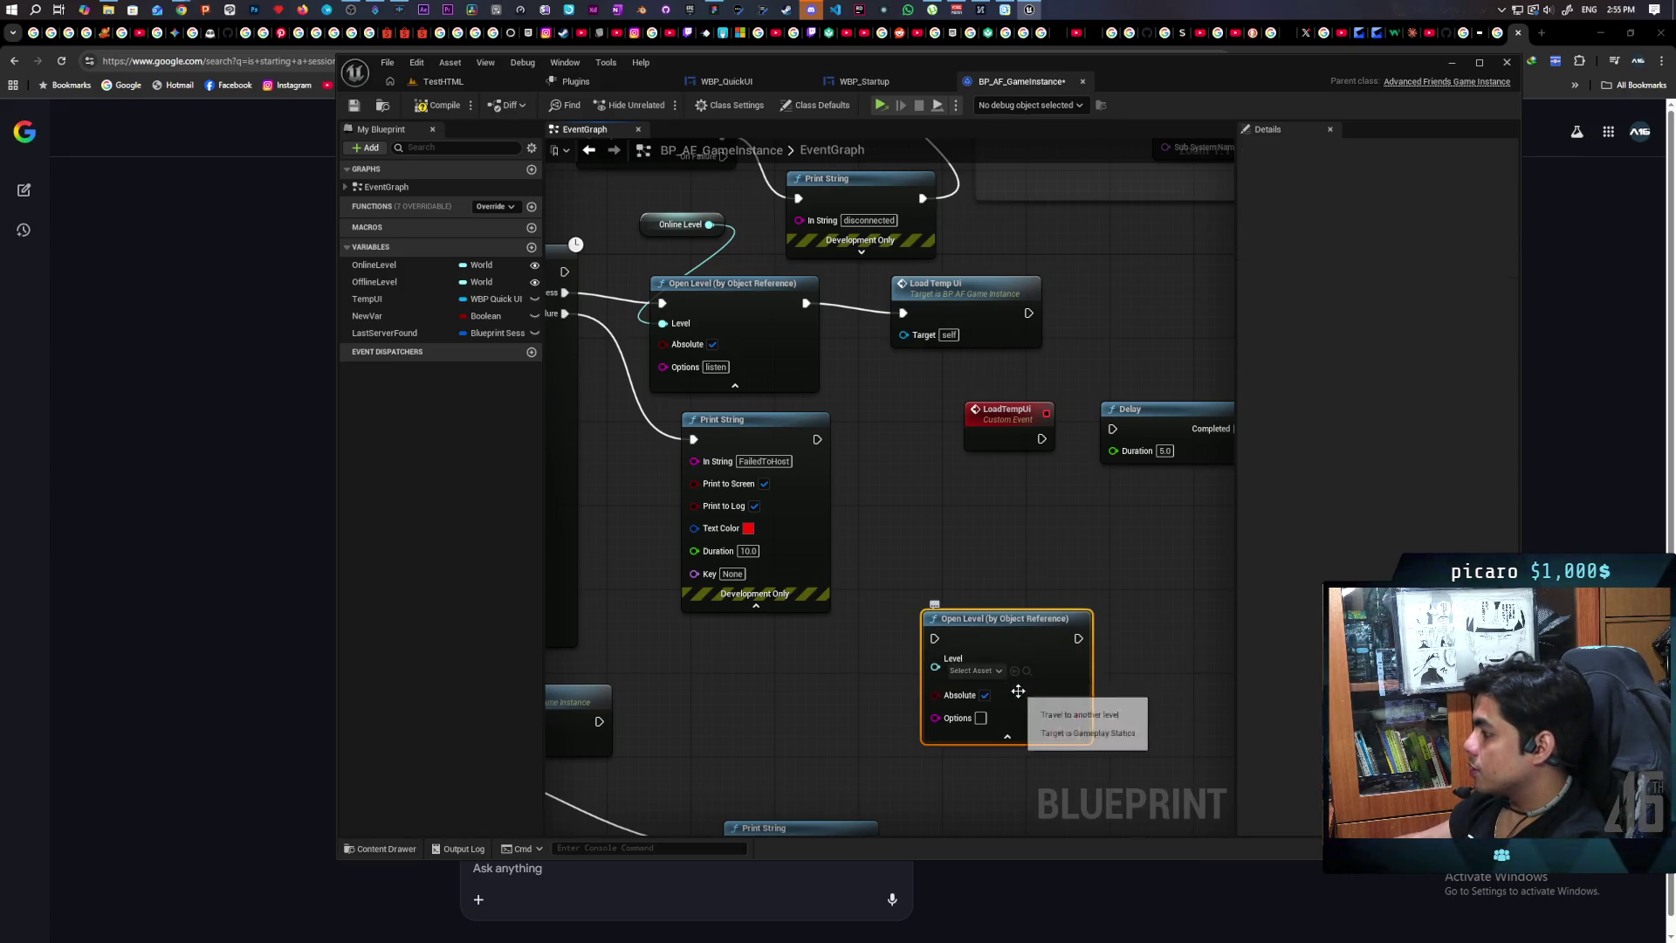
{"action": "left_click", "coordinate": [1052, 705]}
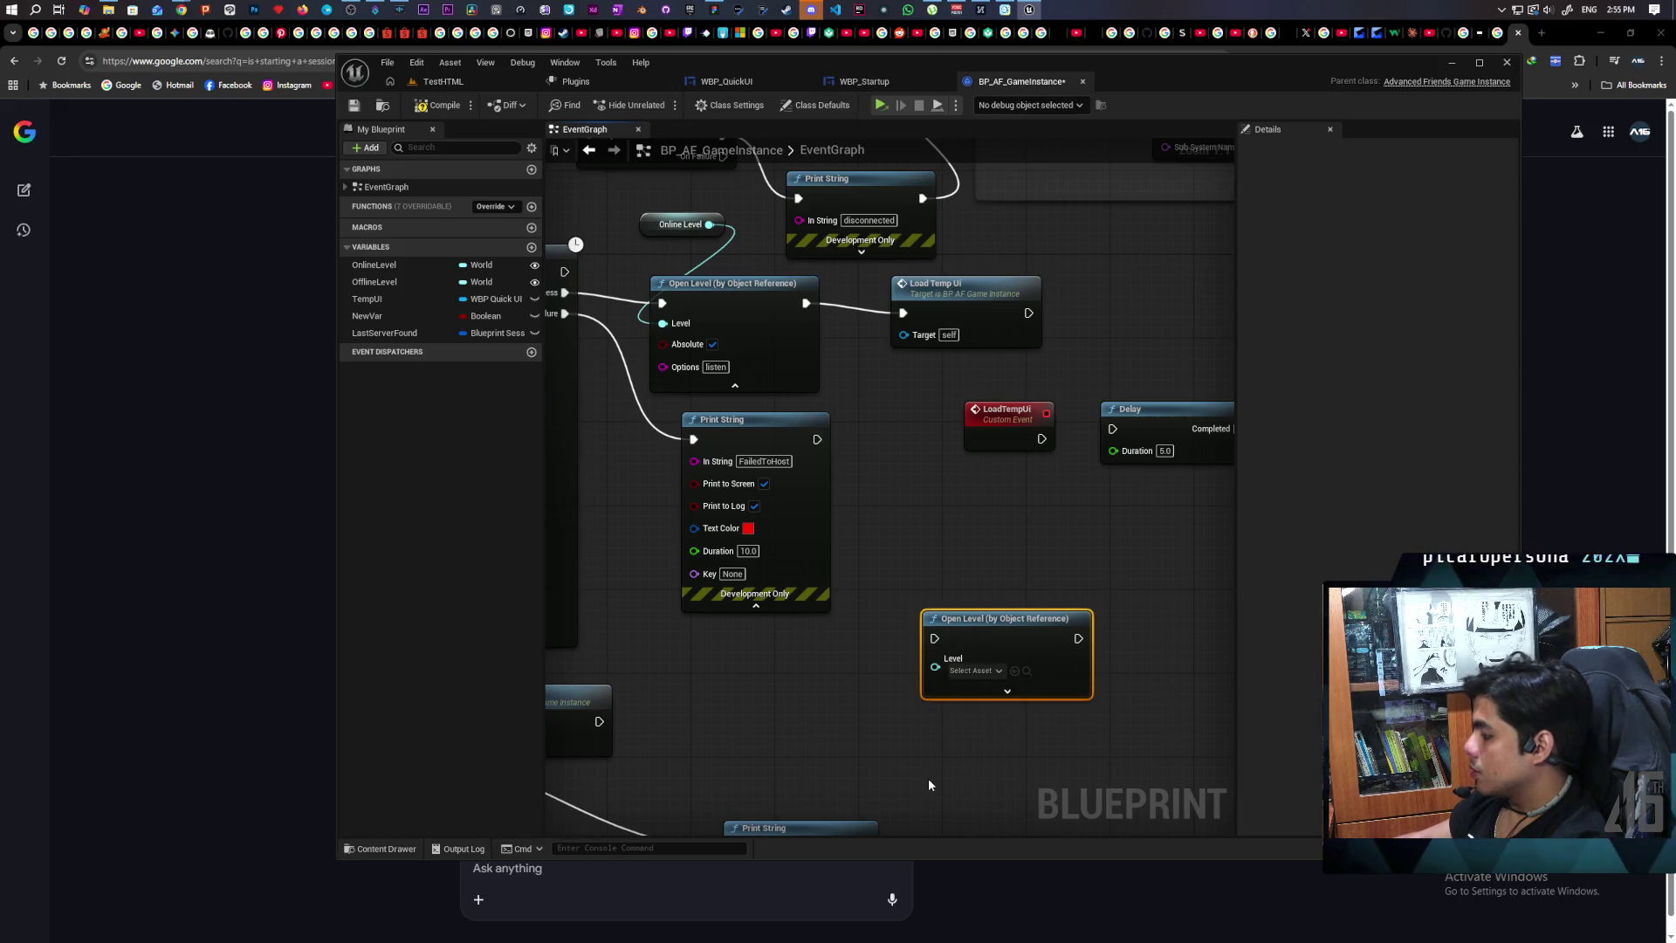
{"action": "key", "text": "Delete"}
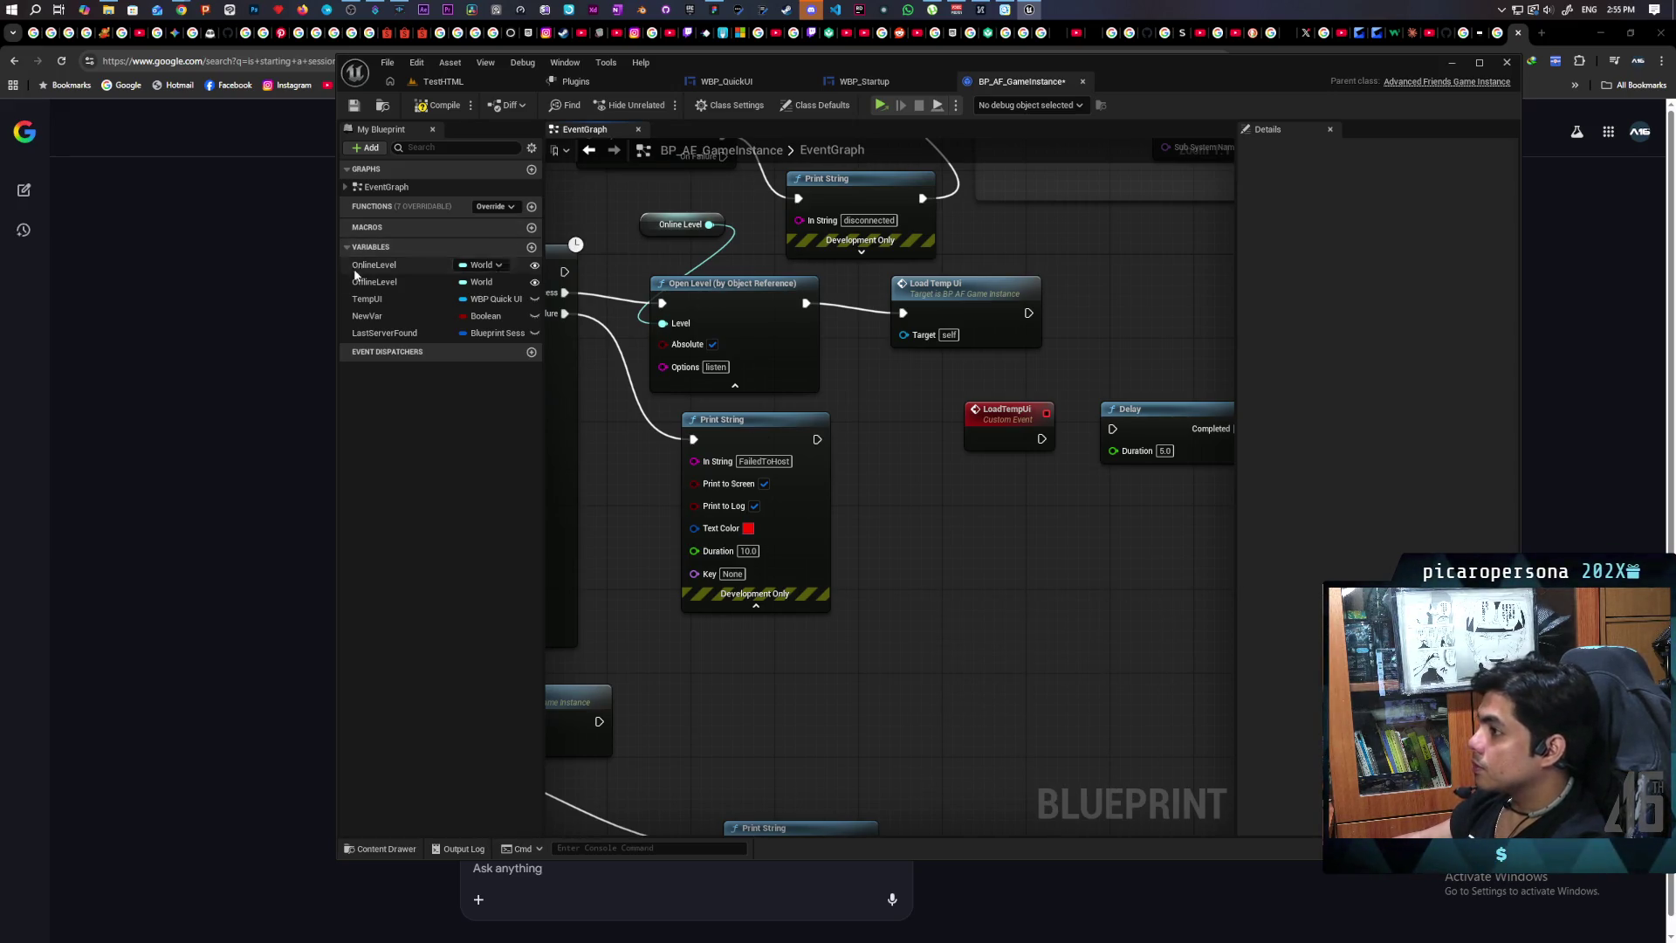
{"action": "left_click", "coordinate": [259, 368]}
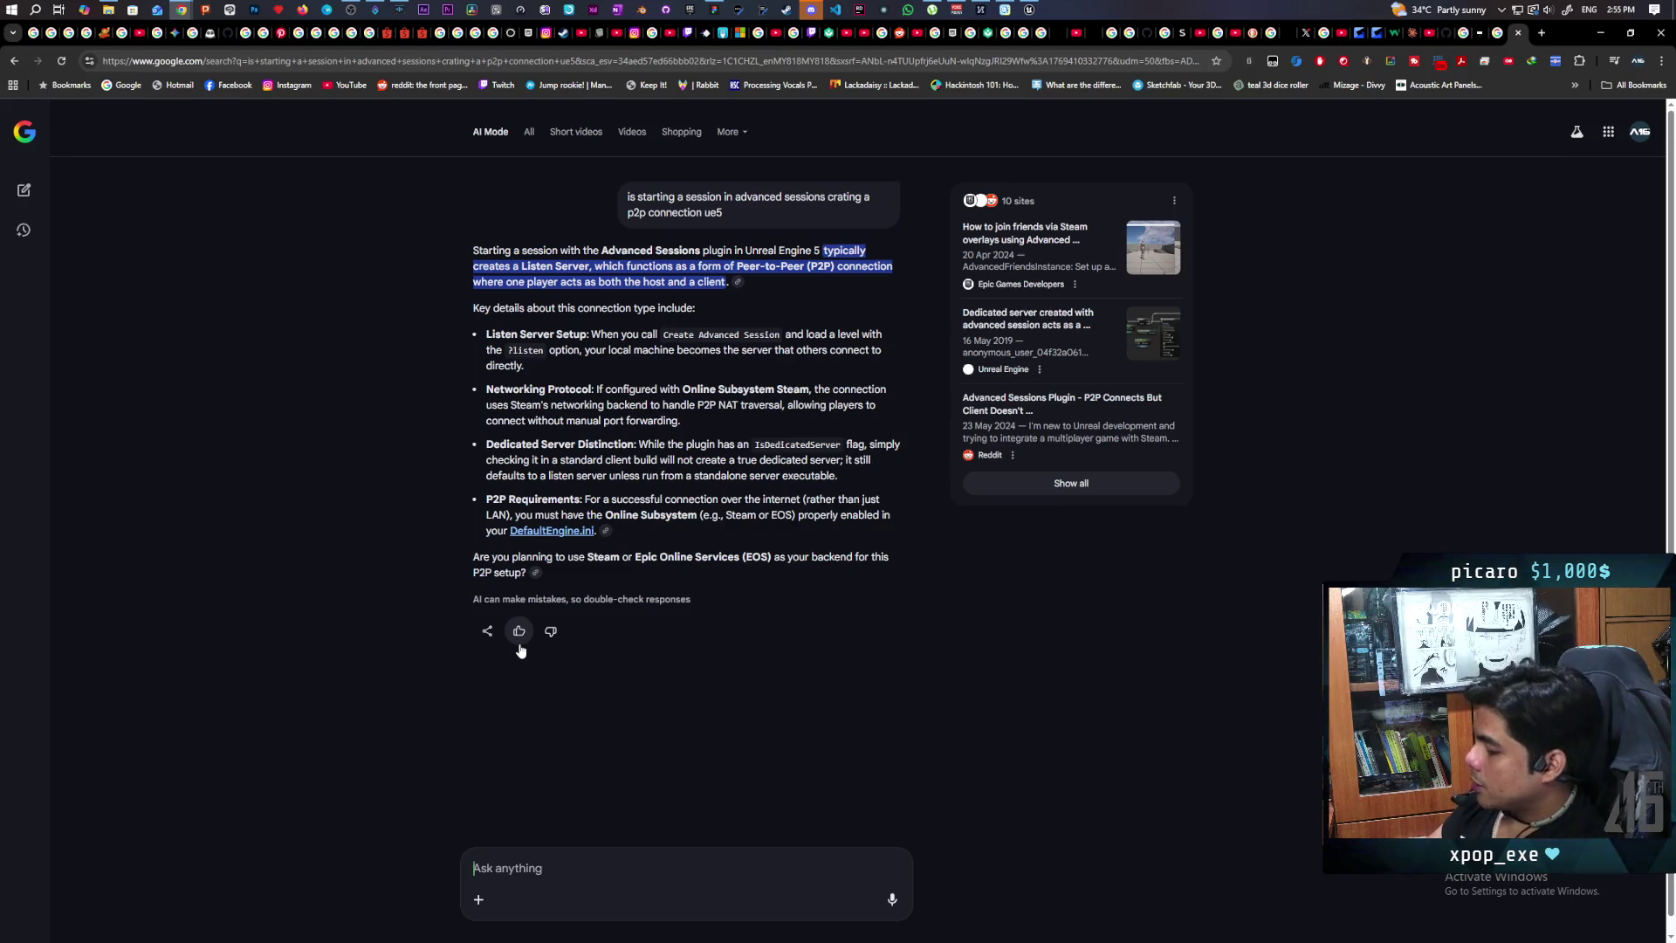
Step: Ask Google AI Mode why a nearby P2P client lags heavily while testing on the Spacewar ID
{"action": "type", "text": "im"}
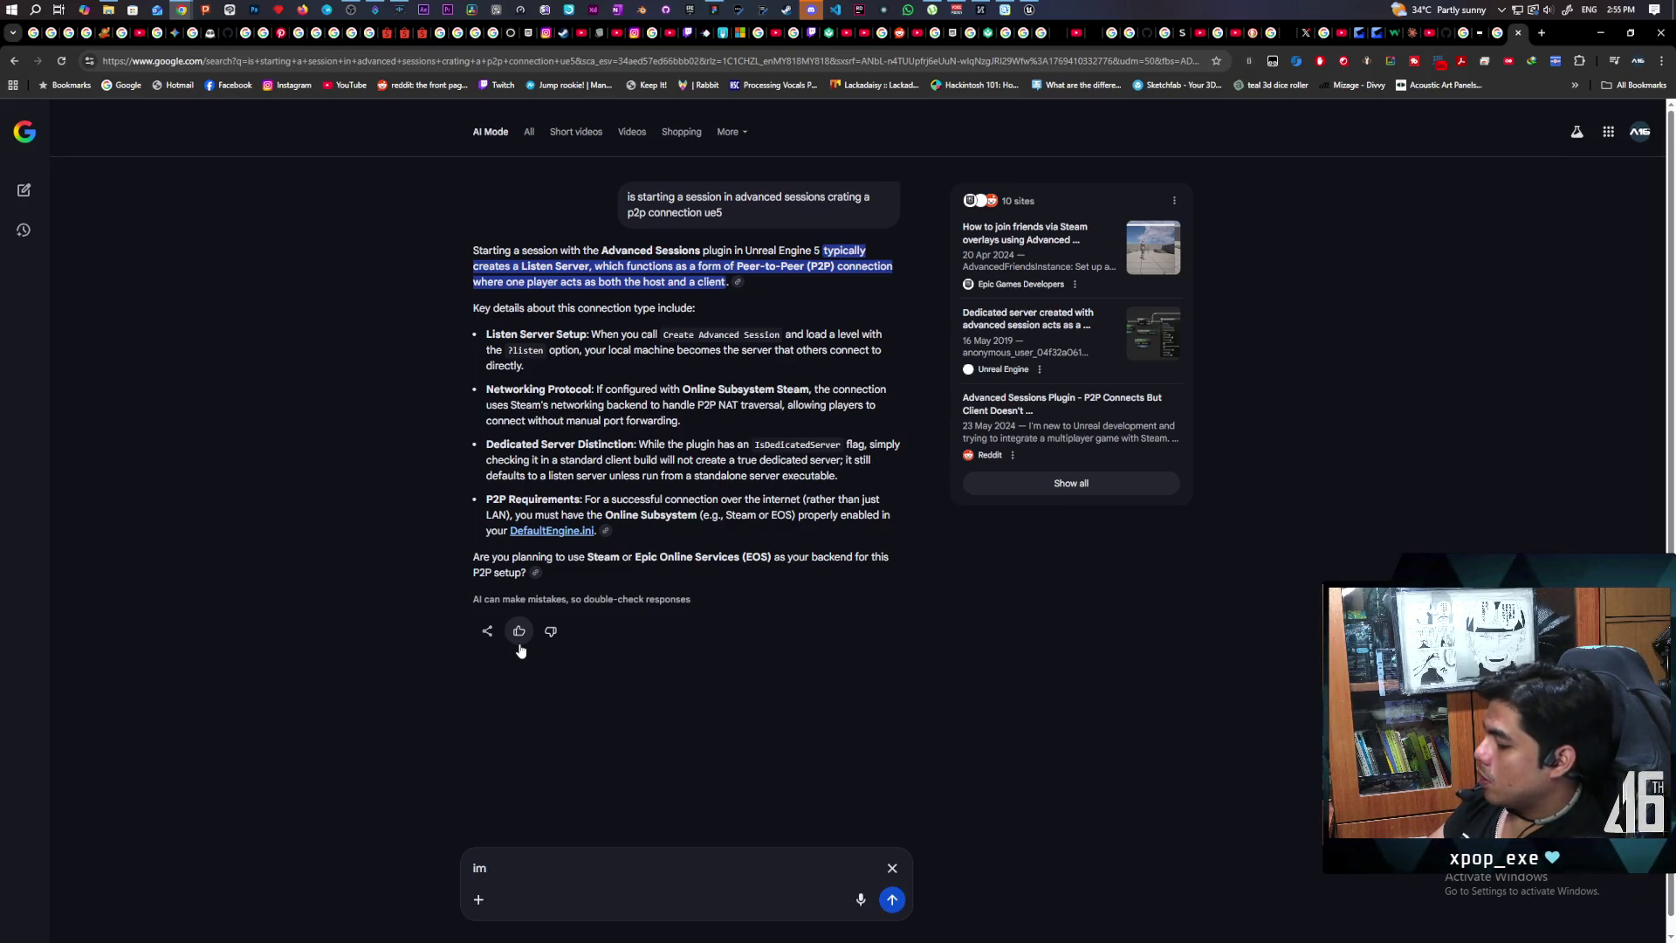
{"action": "type", "text": " wondering because"}
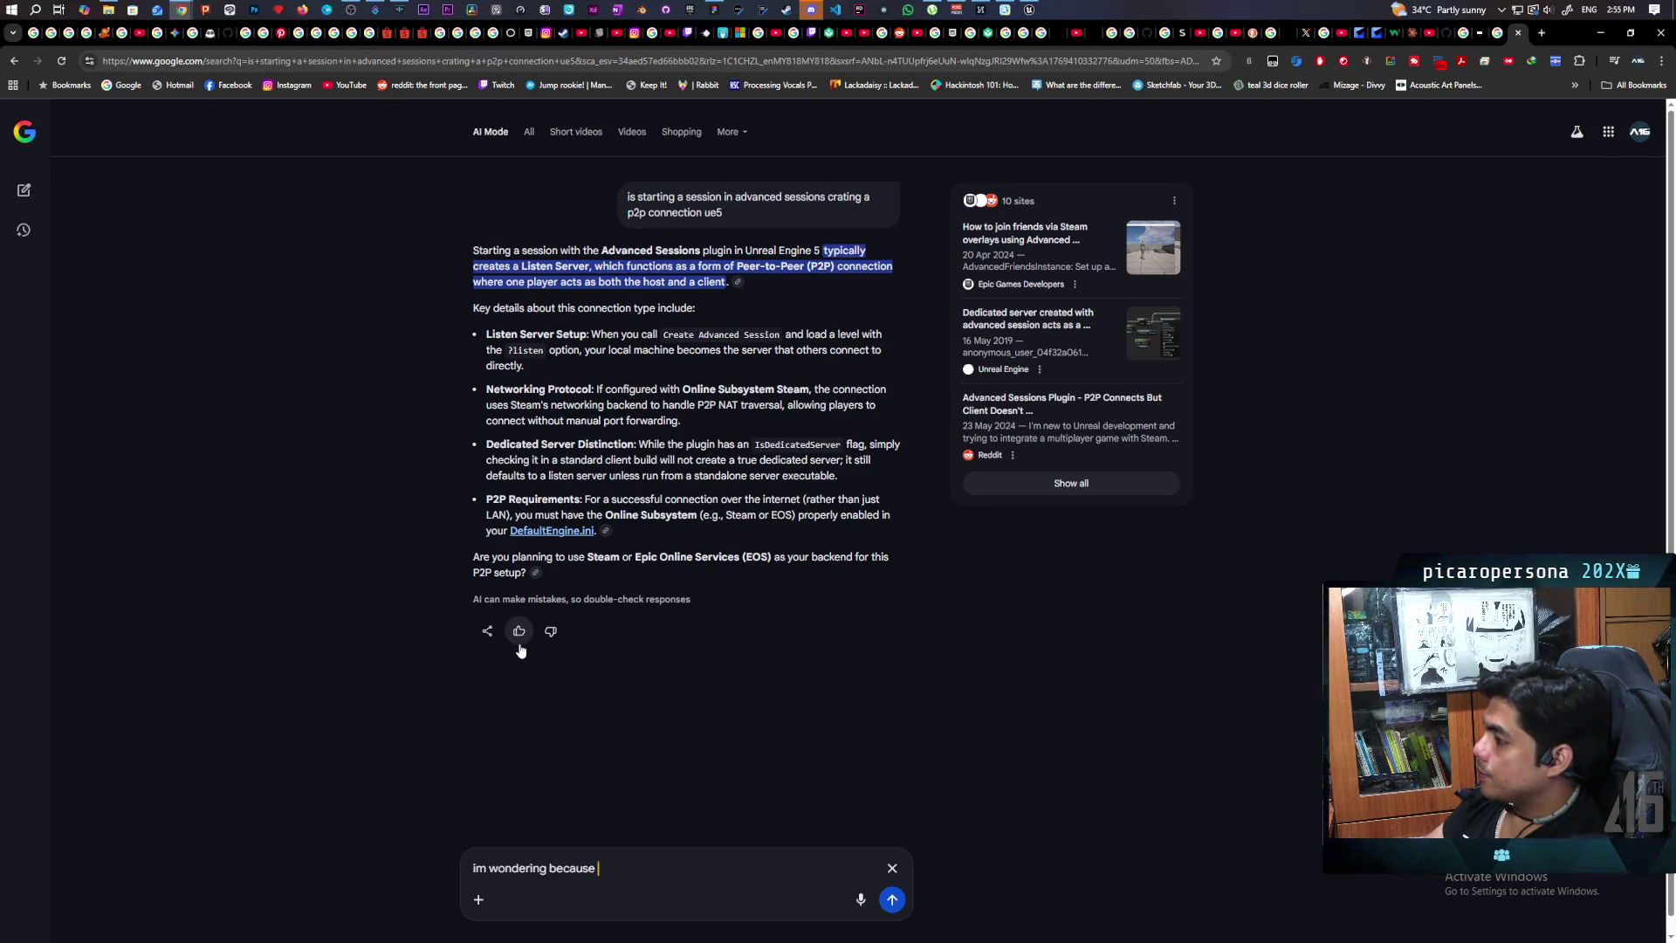
{"action": "type", "text": "i "}
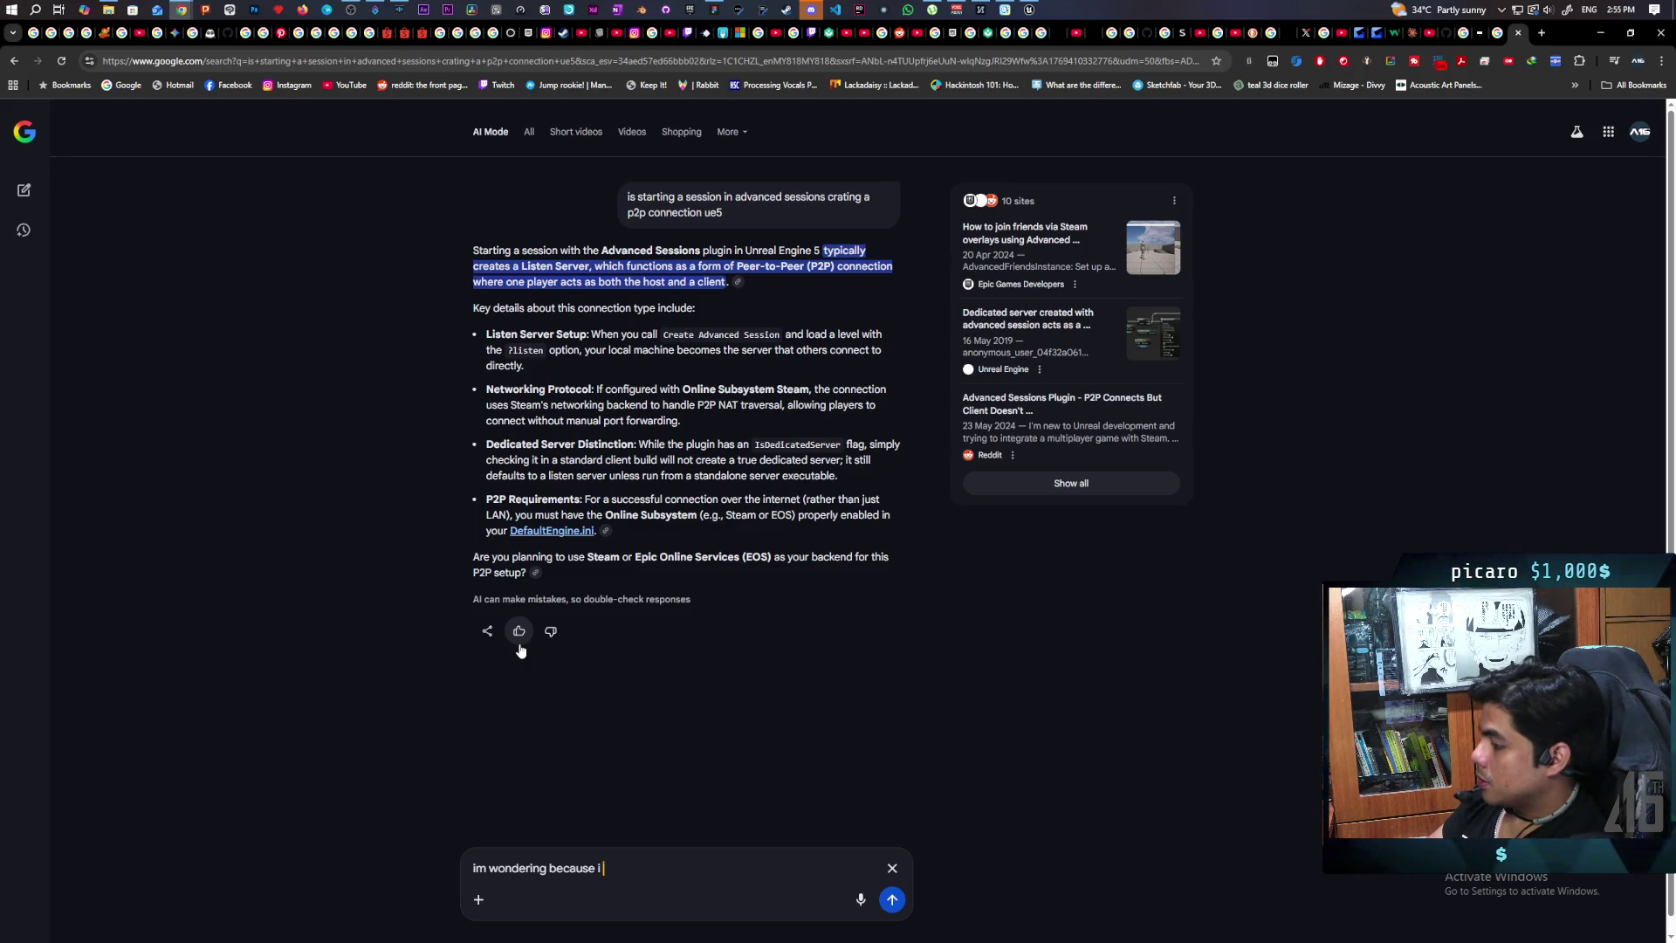
{"action": "type", "text": "set up a p2p connection witho"}
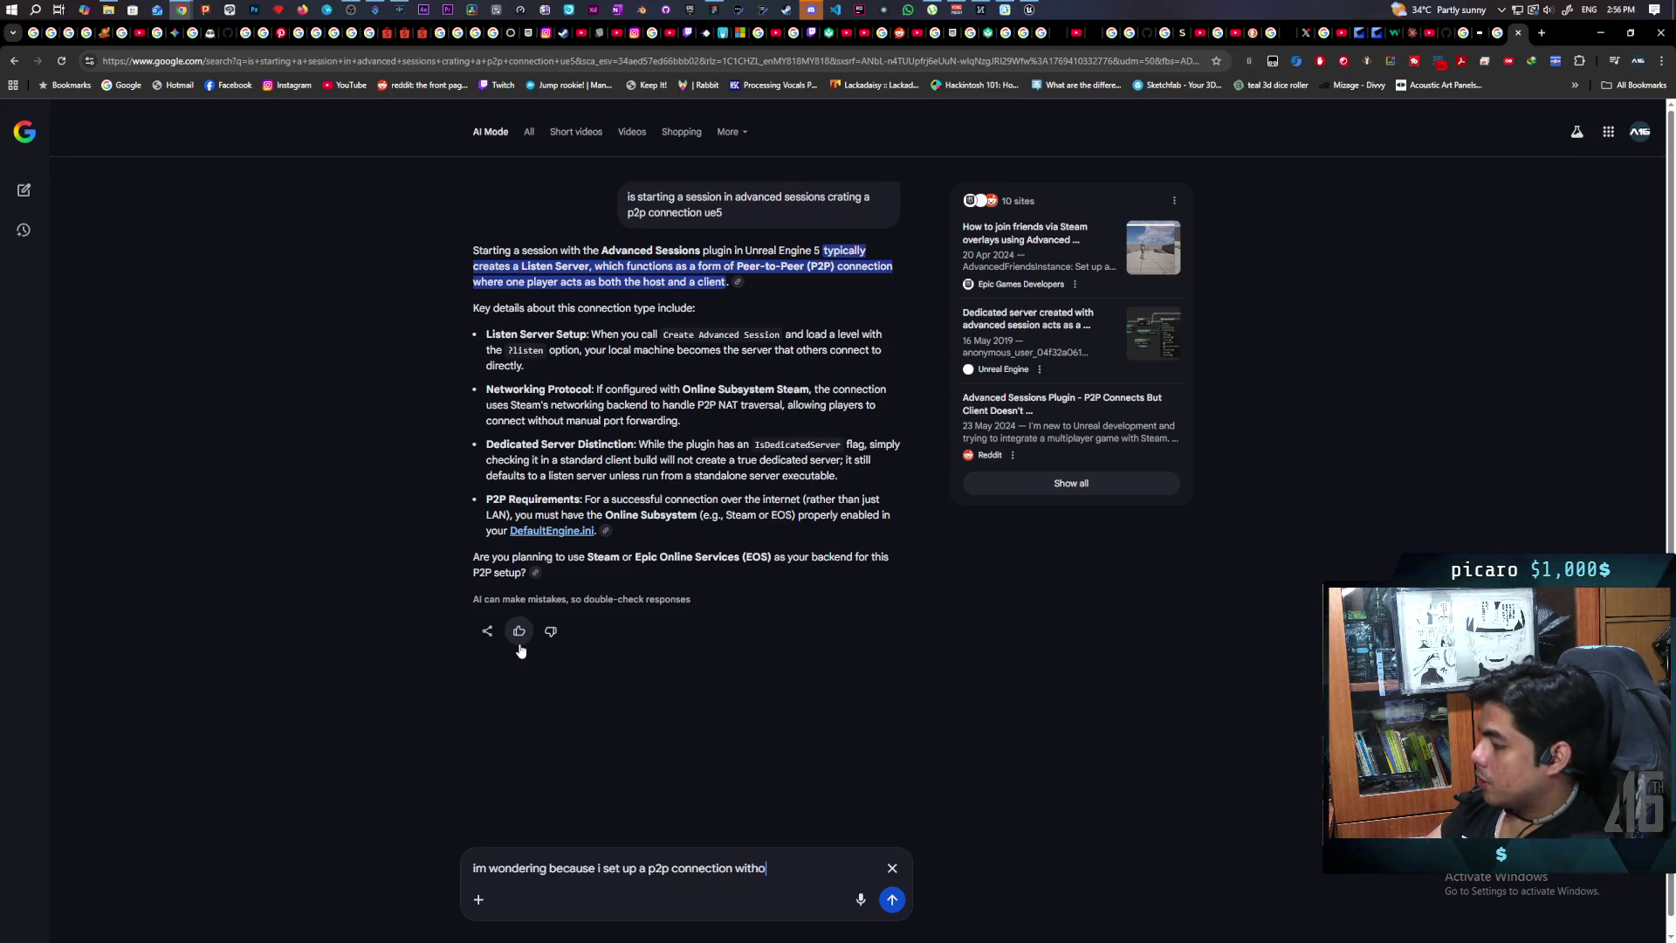
{"action": "key", "text": "BackSpace"}
{"action": "type", "text": "someone nearby "}
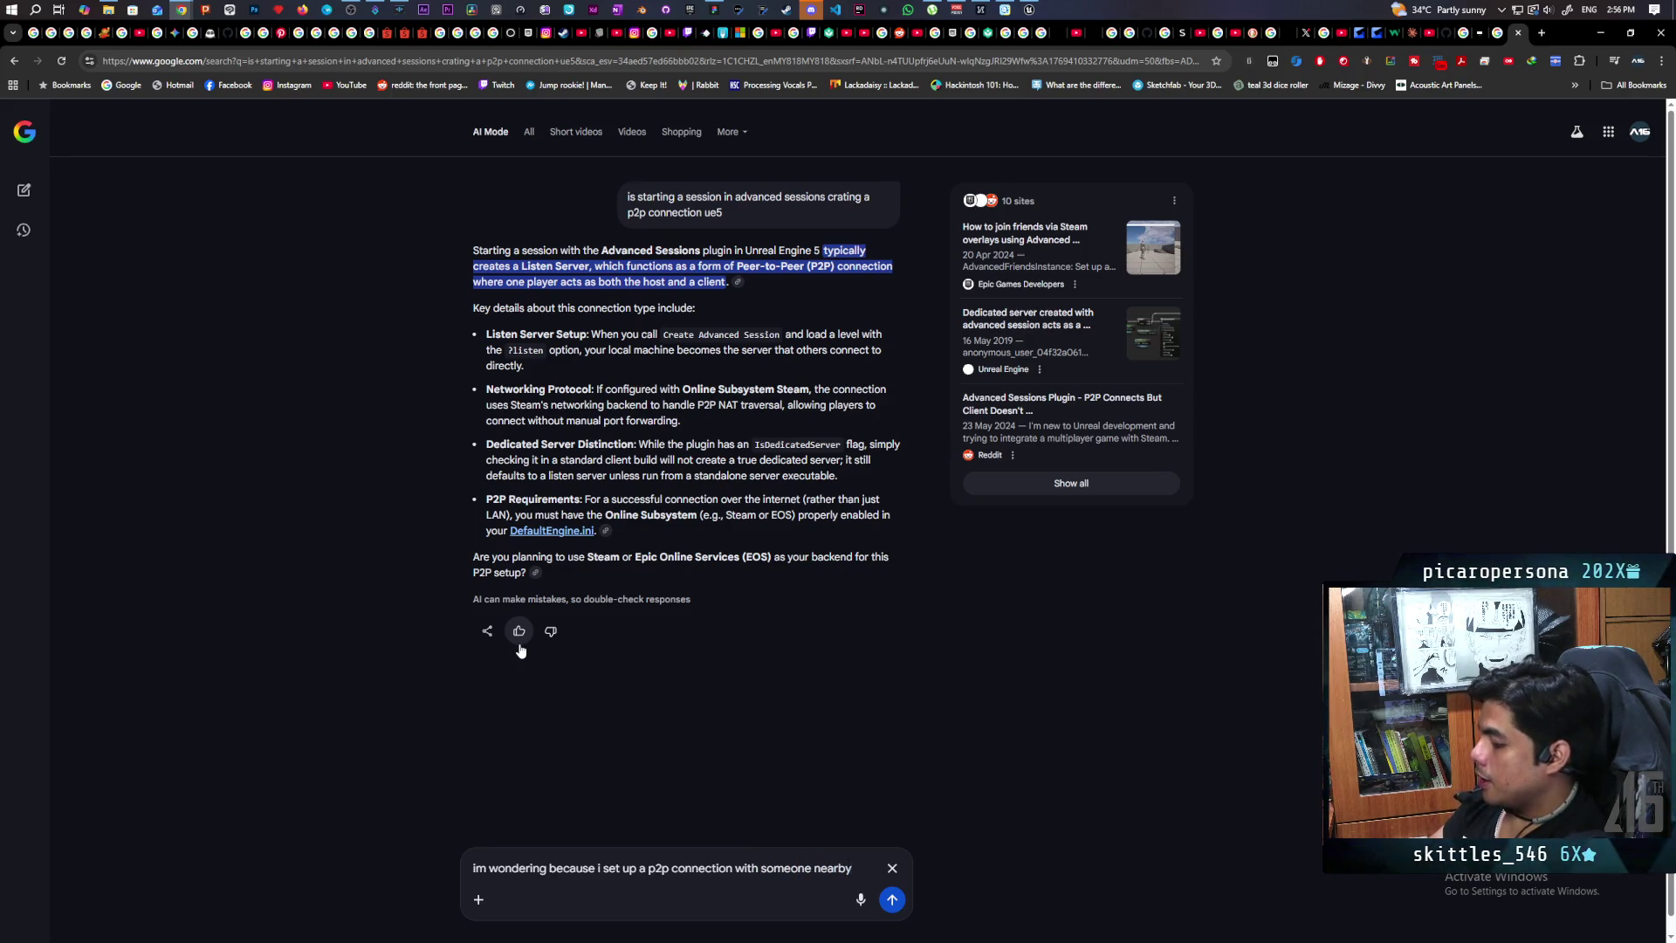
{"action": "type", "text": "but im "}
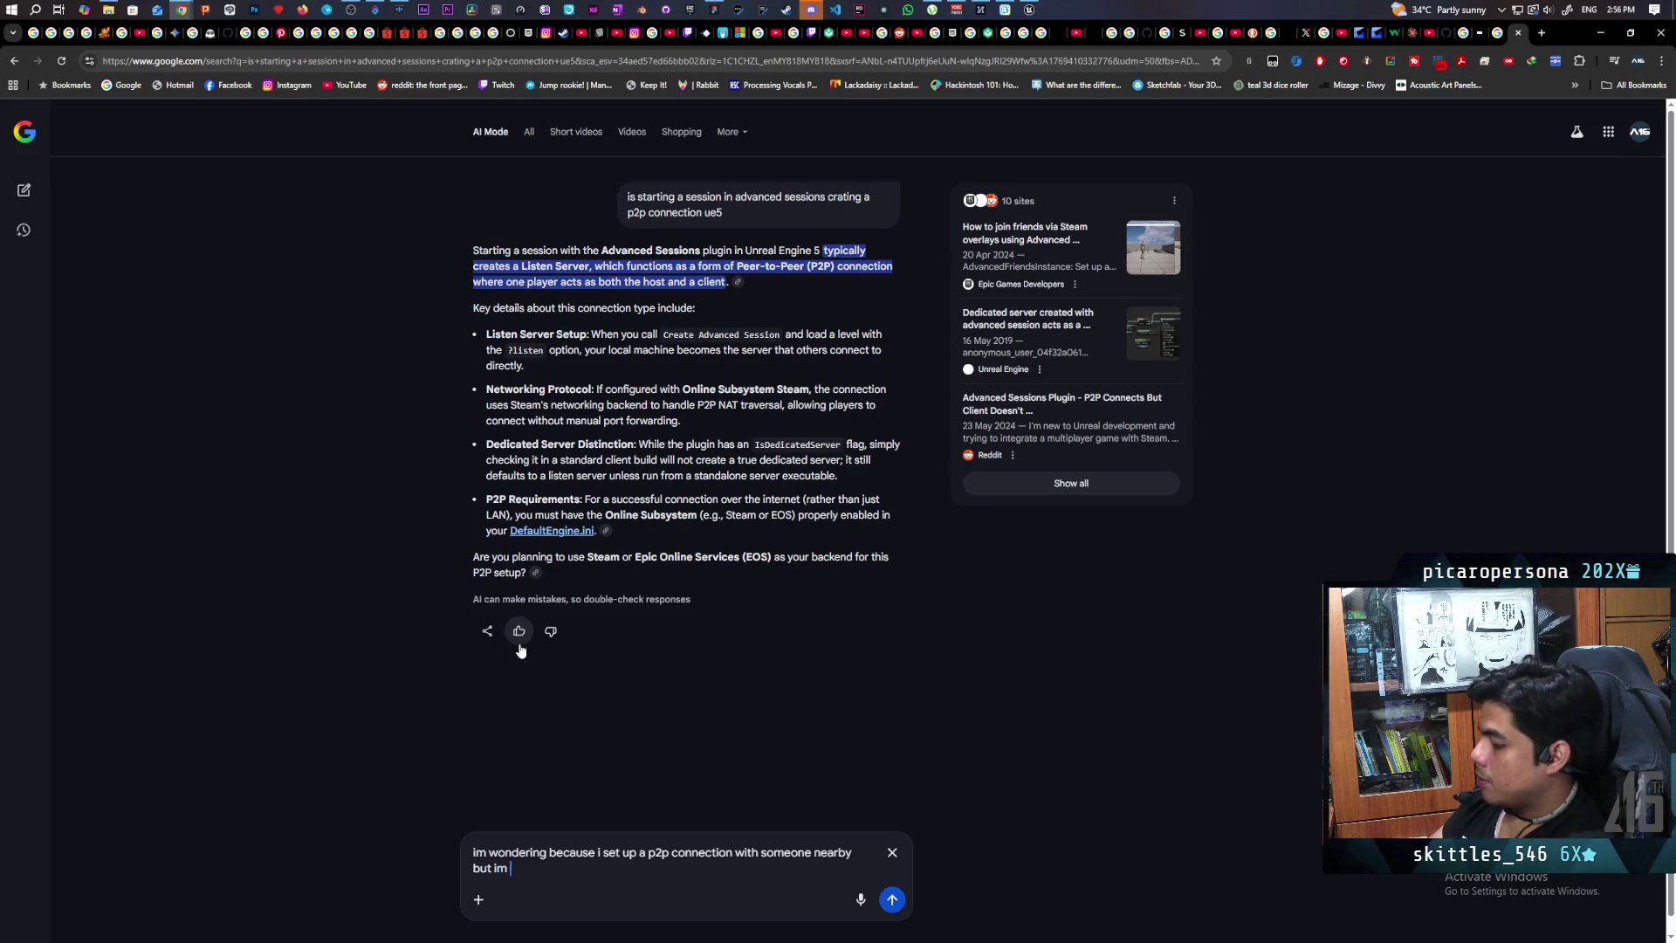
{"action": "type", "text": "getting quite a "}
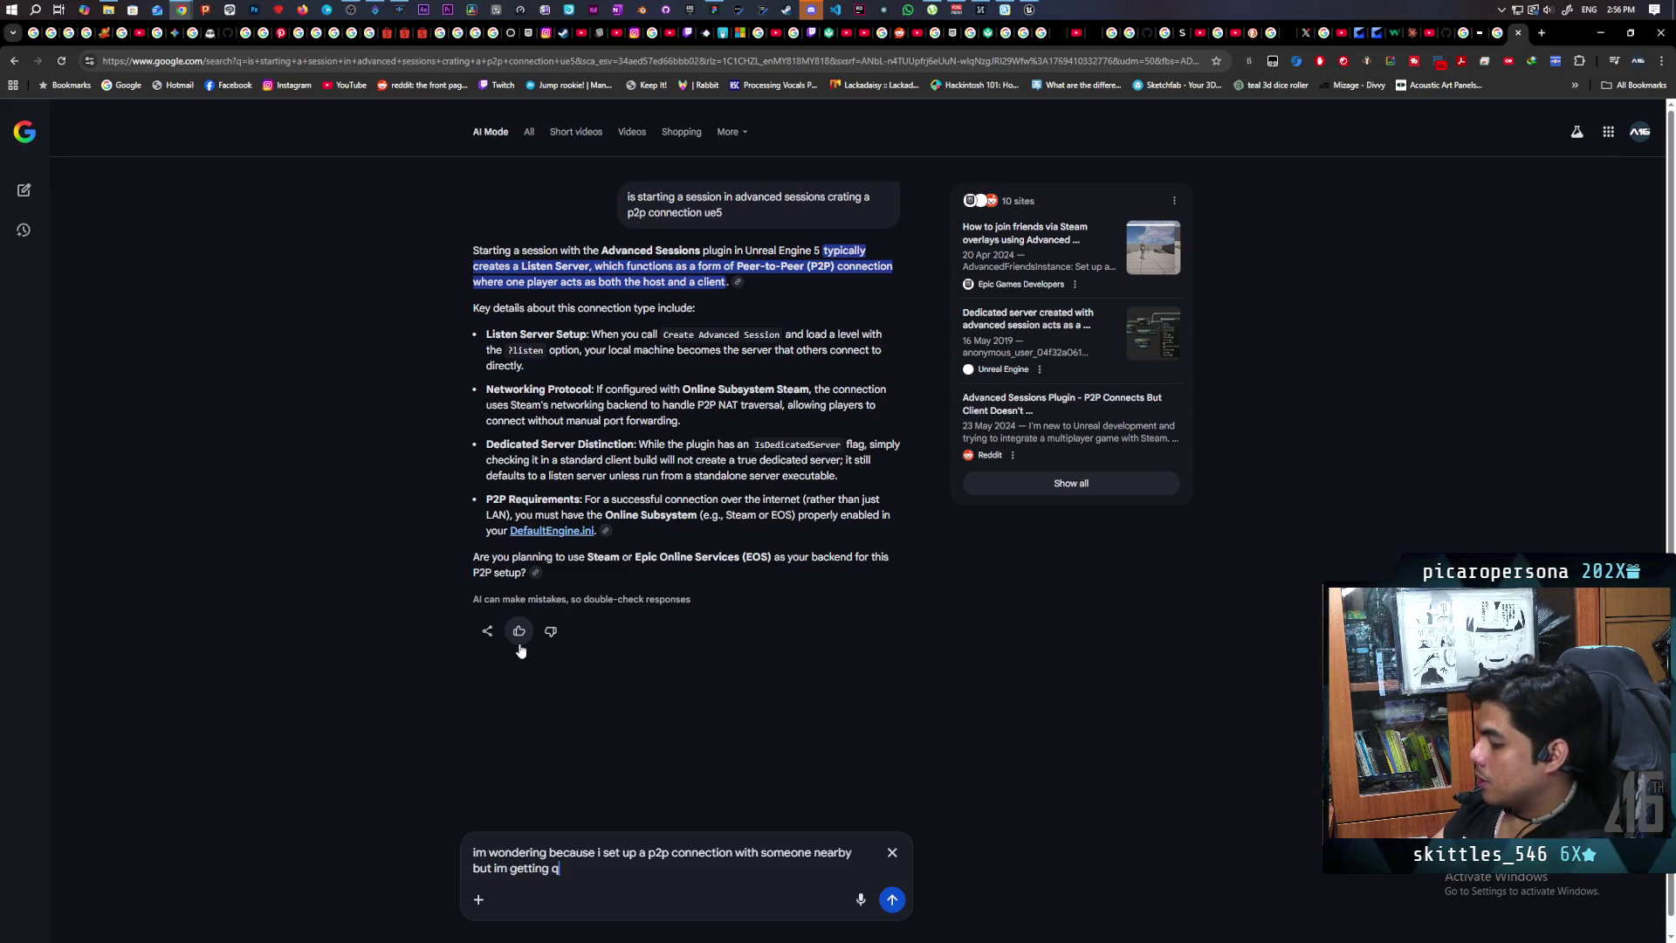
{"action": "type", "text": "bit of lag "}
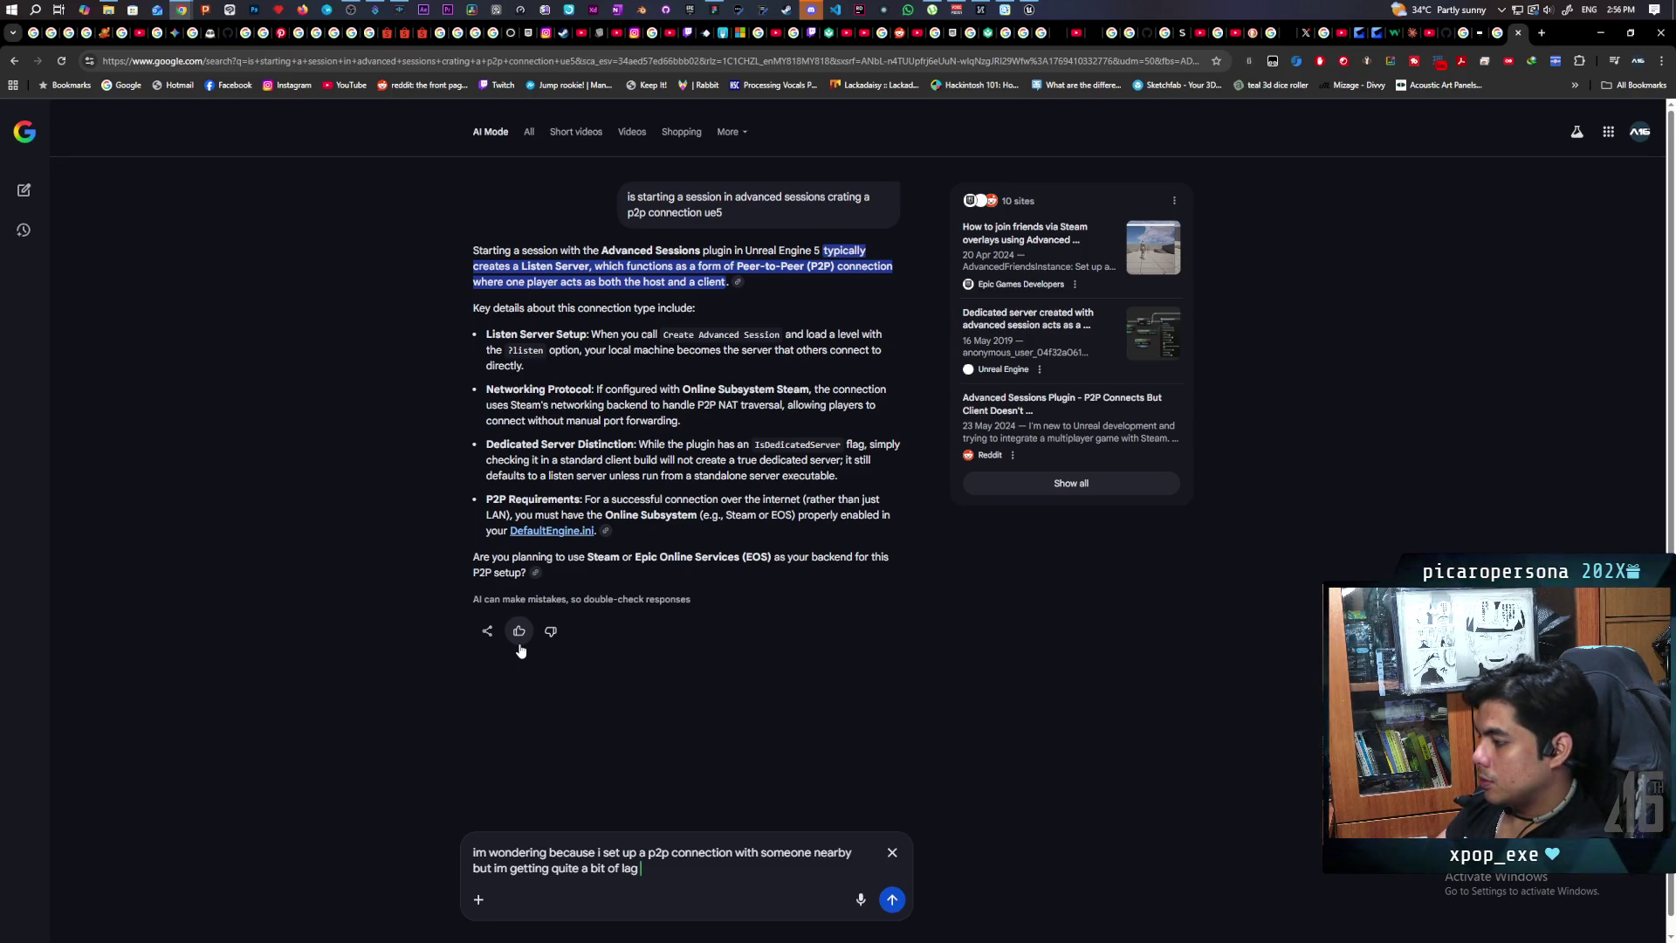
{"action": "type", "text": "as the client wh"}
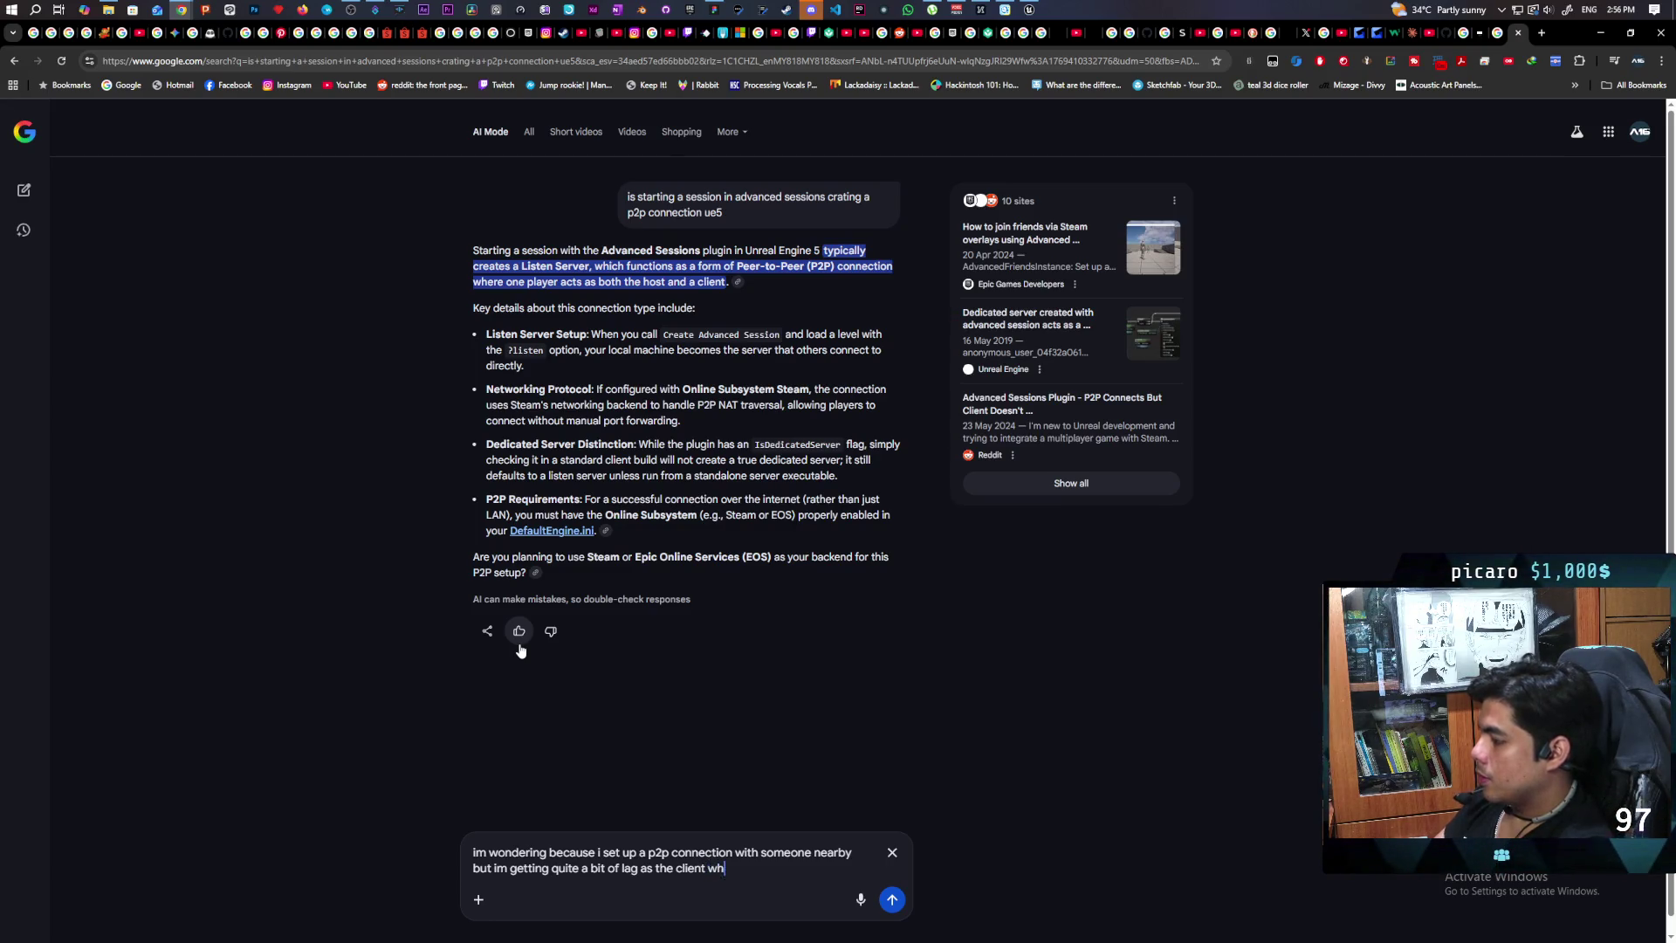
{"action": "type", "text": "ich shoul"}
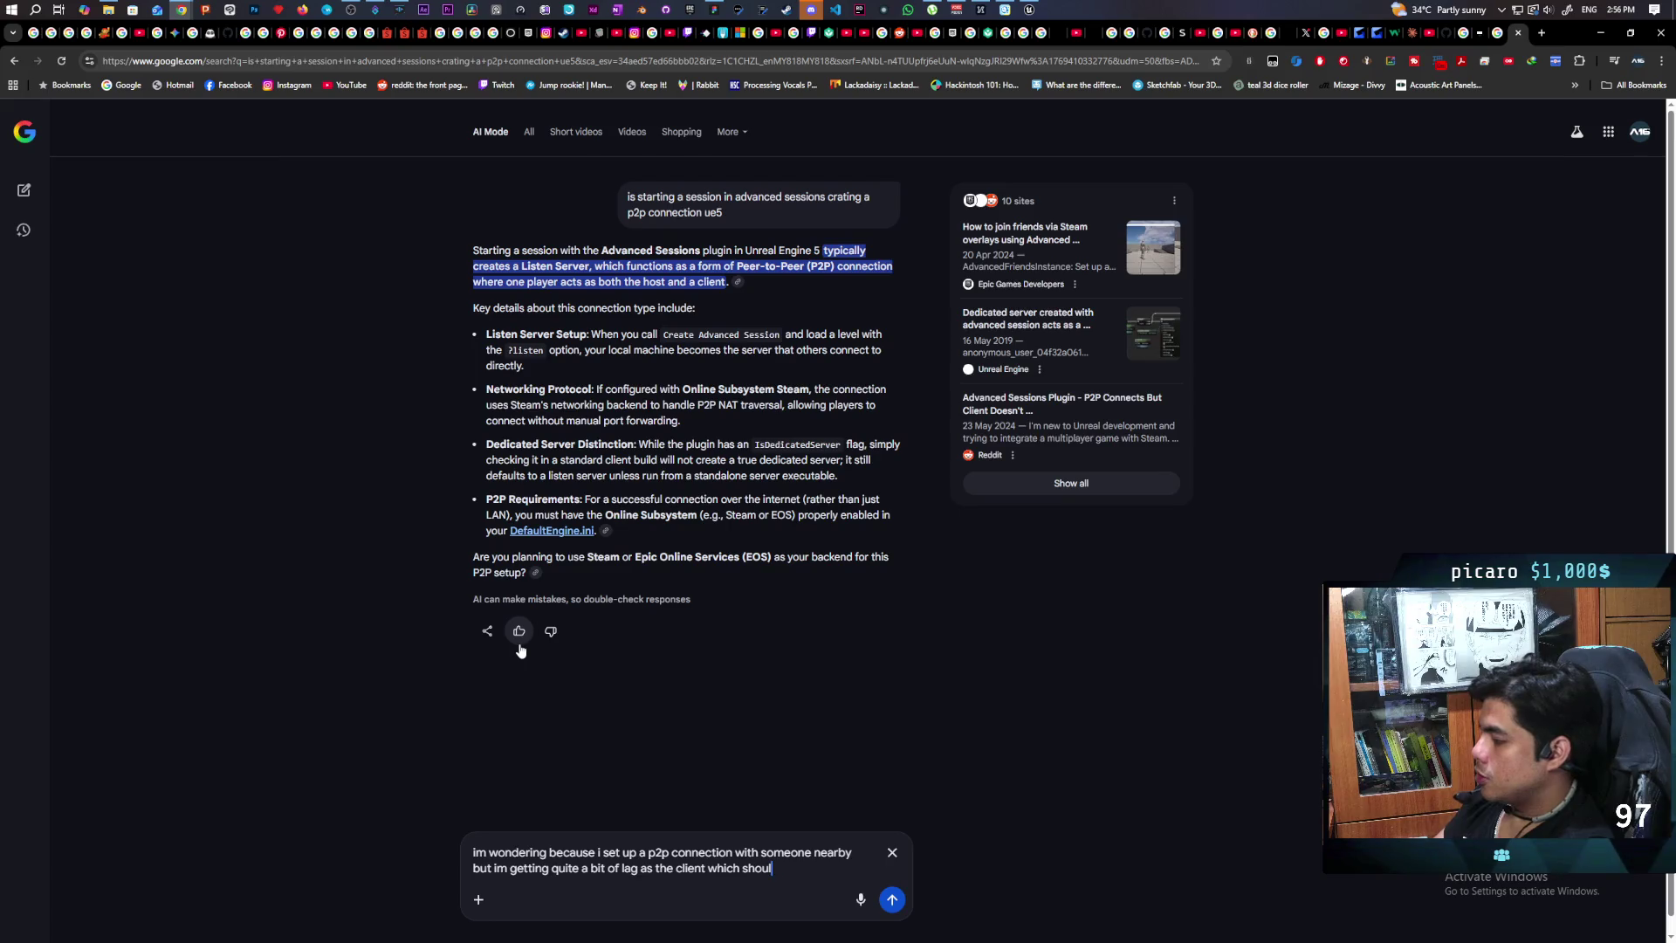
{"action": "type", "text": "d not be"}
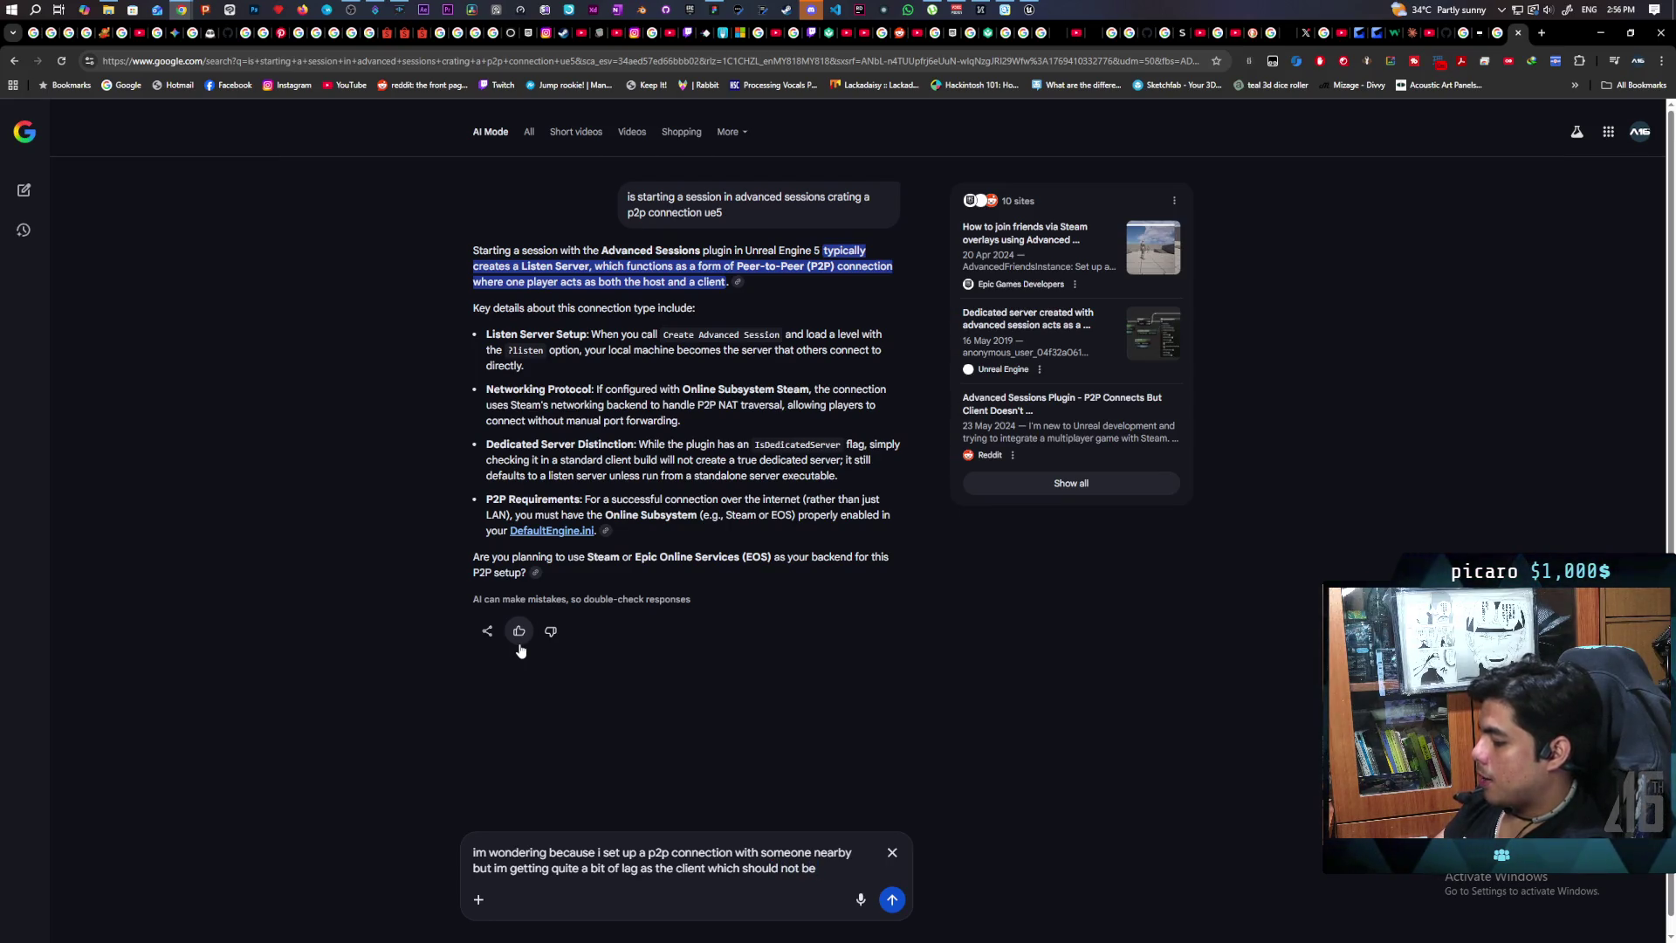
{"action": "type", "text": " happening due"}
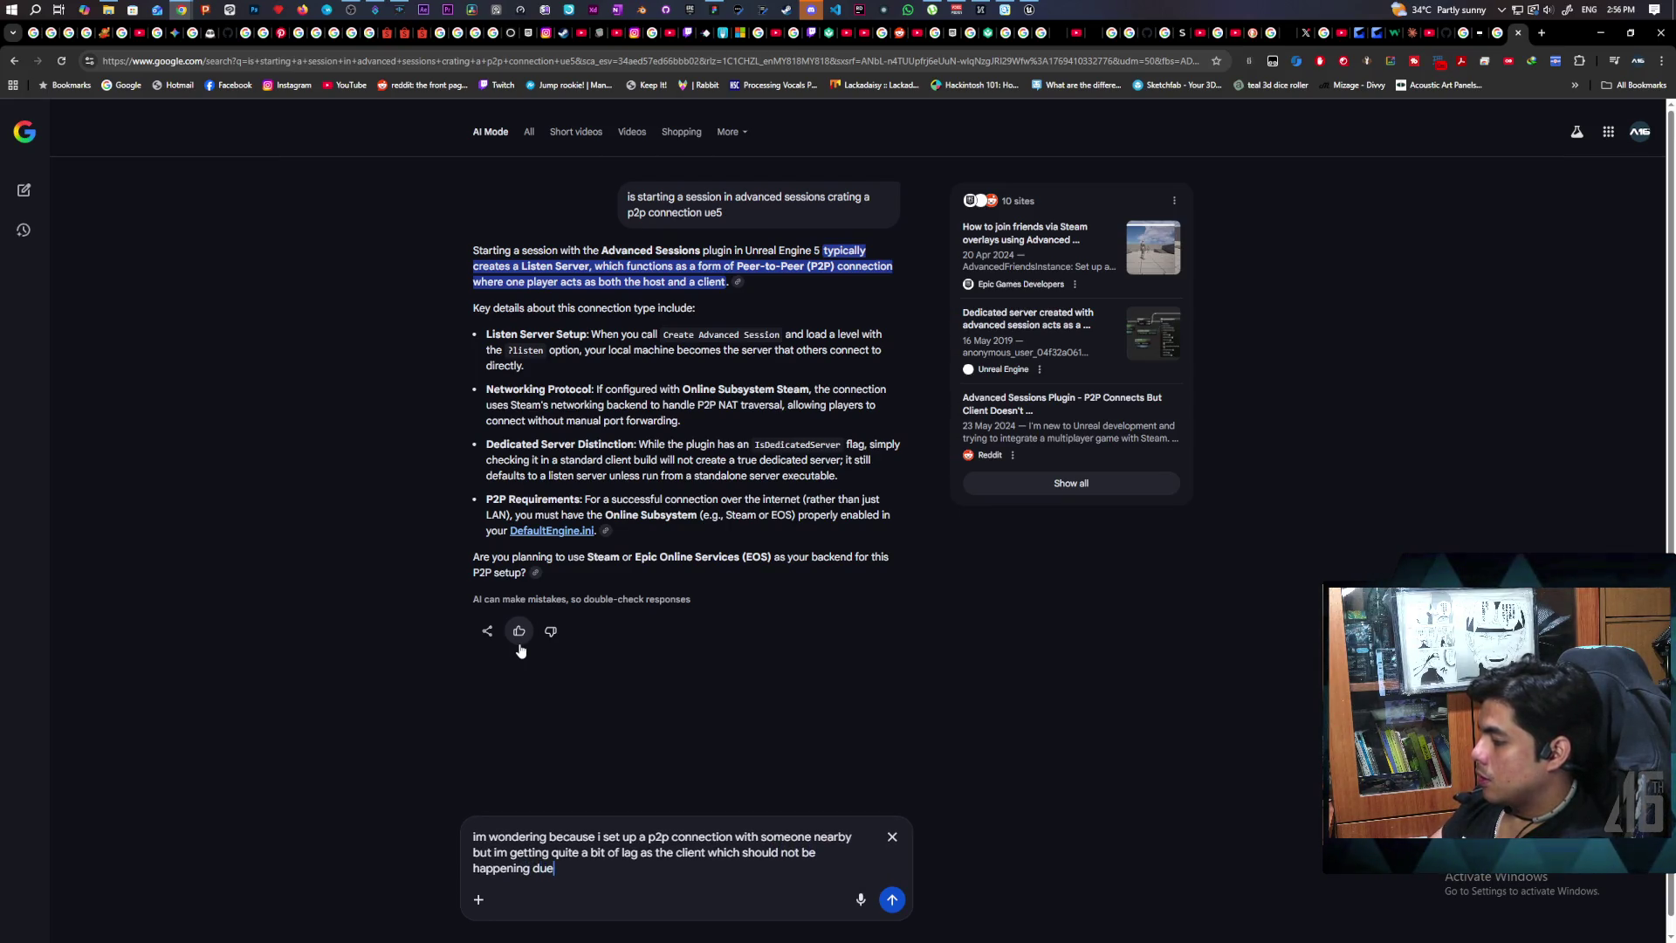
{"action": "type", "text": " to the pro"}
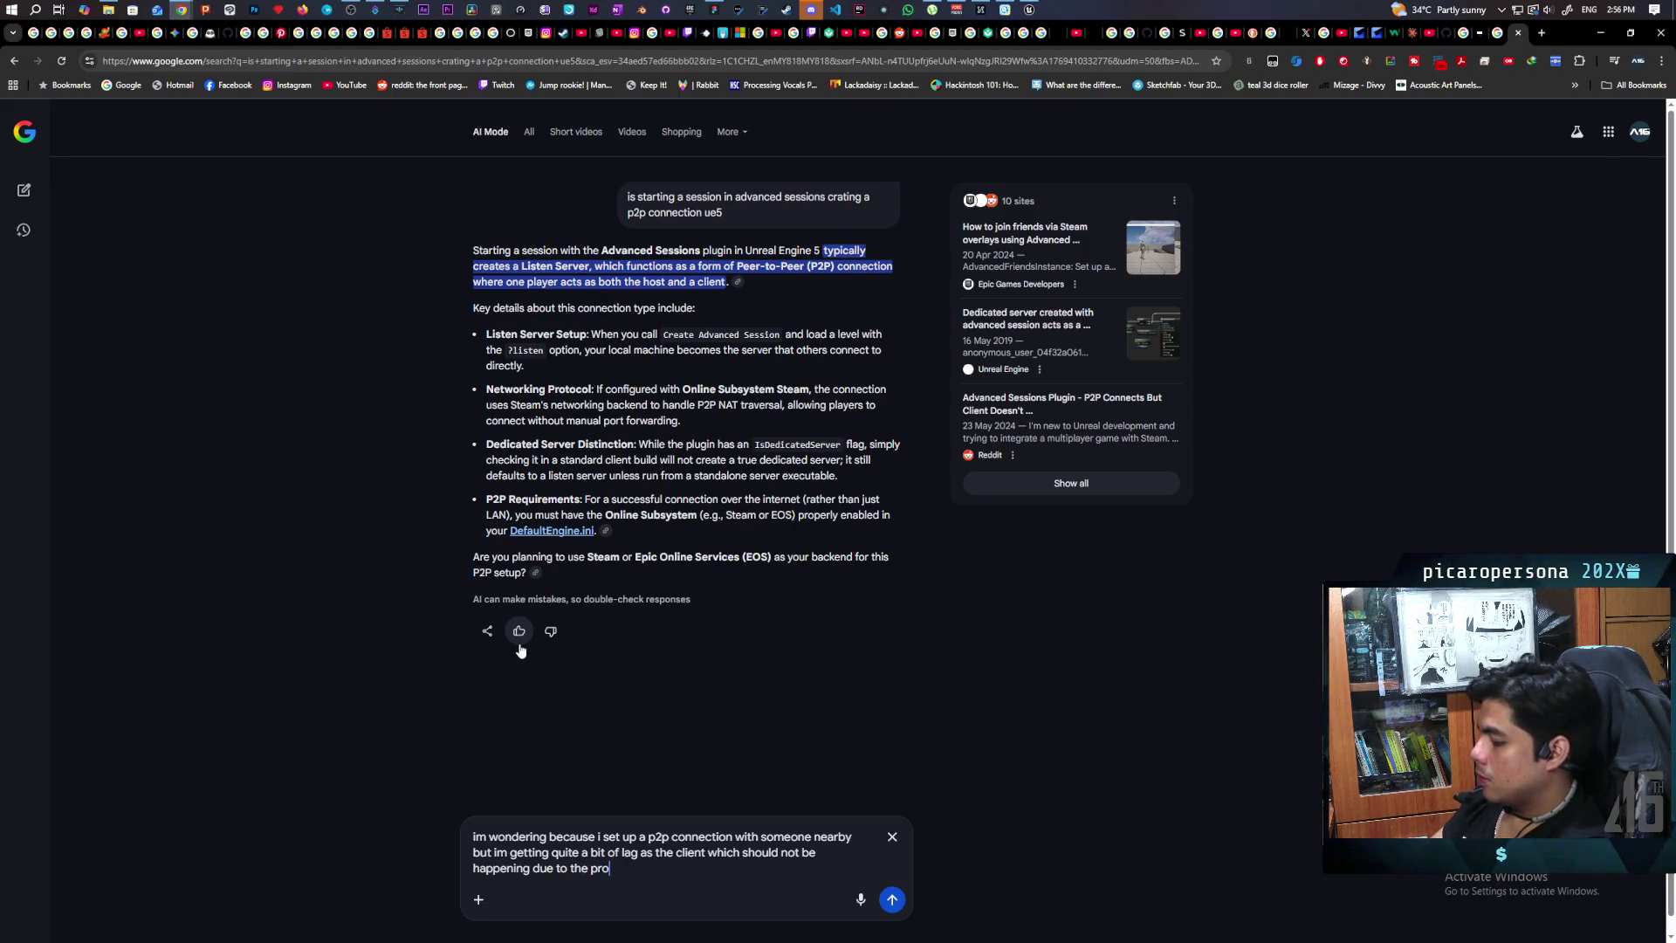
{"action": "type", "text": "ximity. i"}
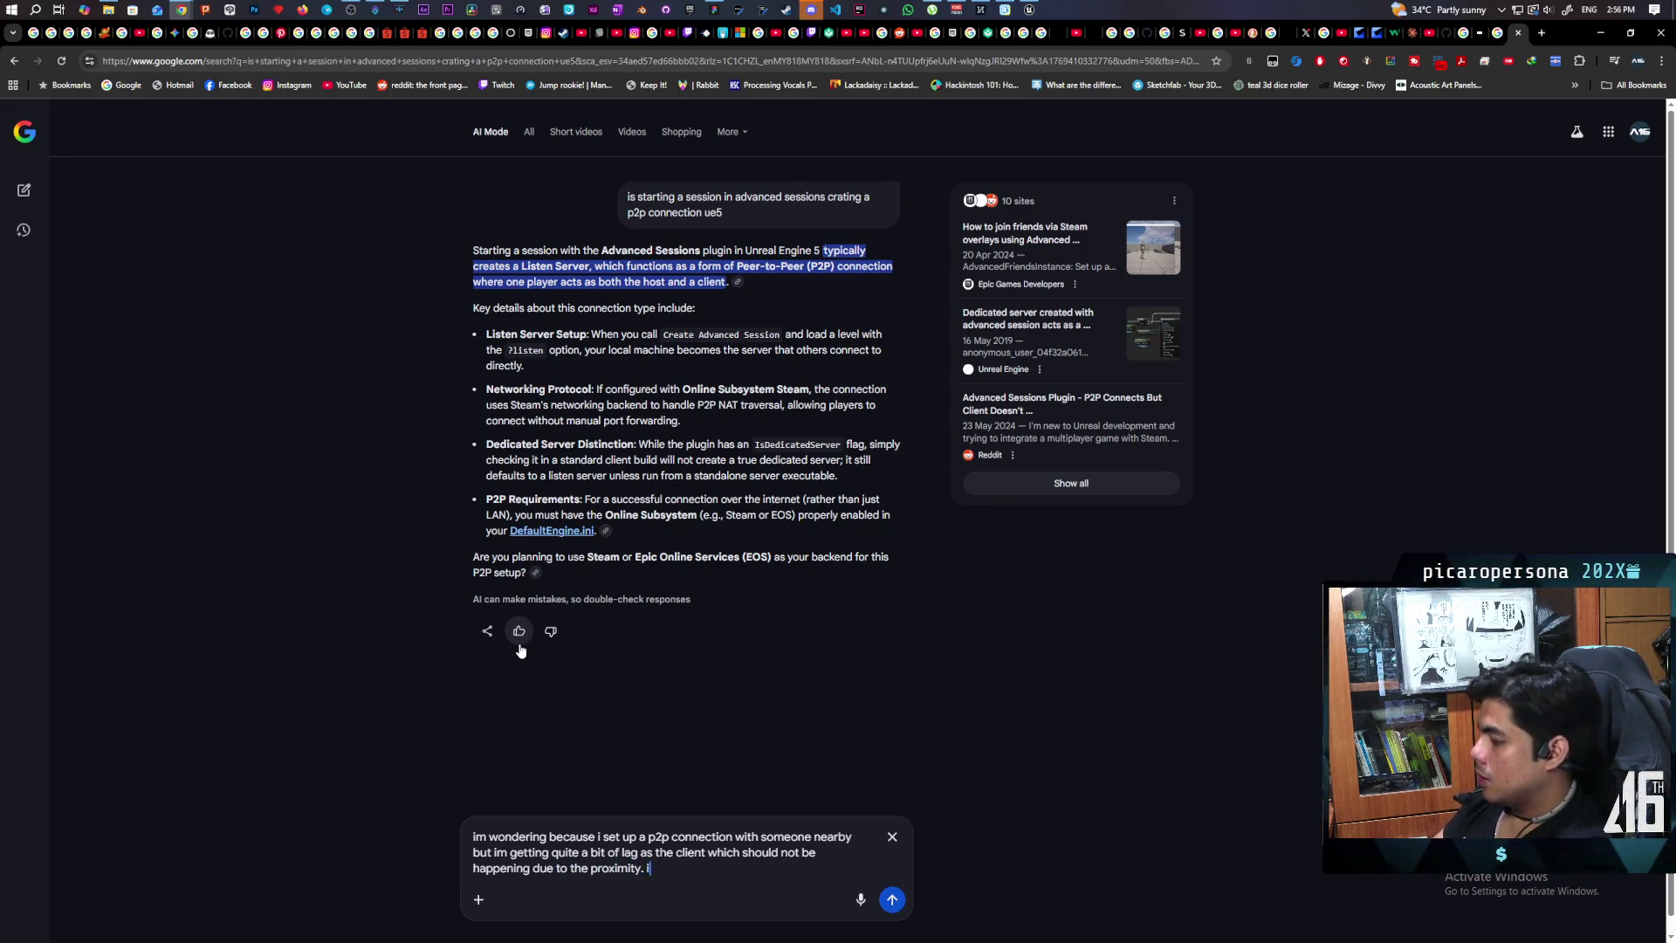
{"action": "type", "text": " am however using"}
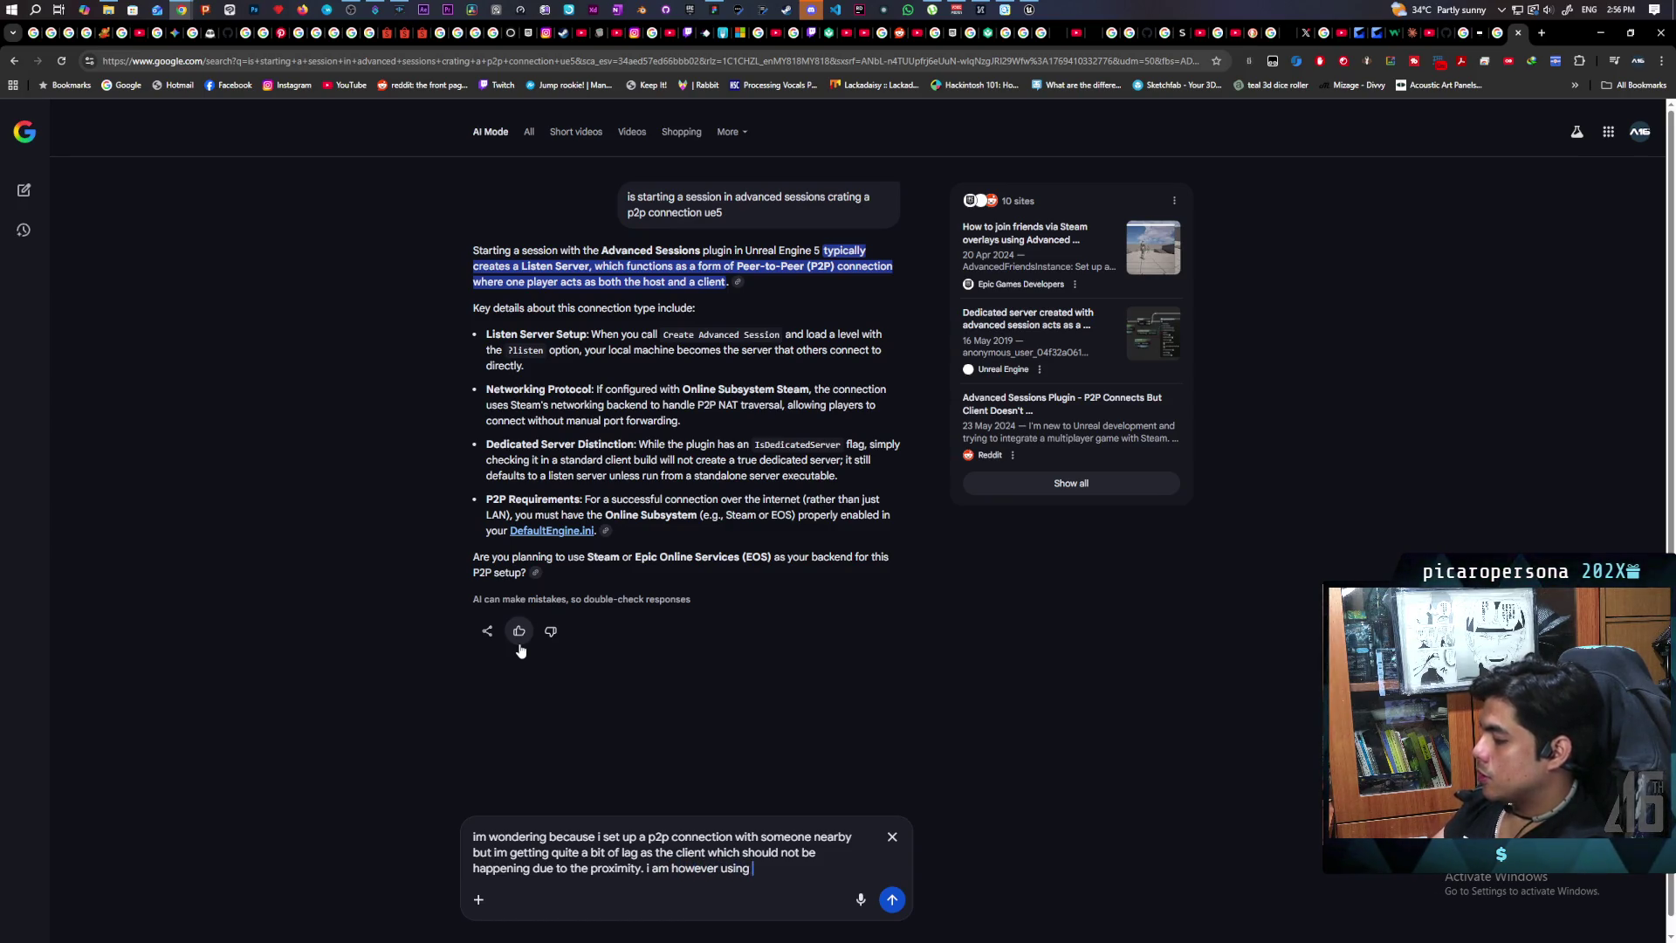
{"action": "type", "text": " spacewars id for tes"}
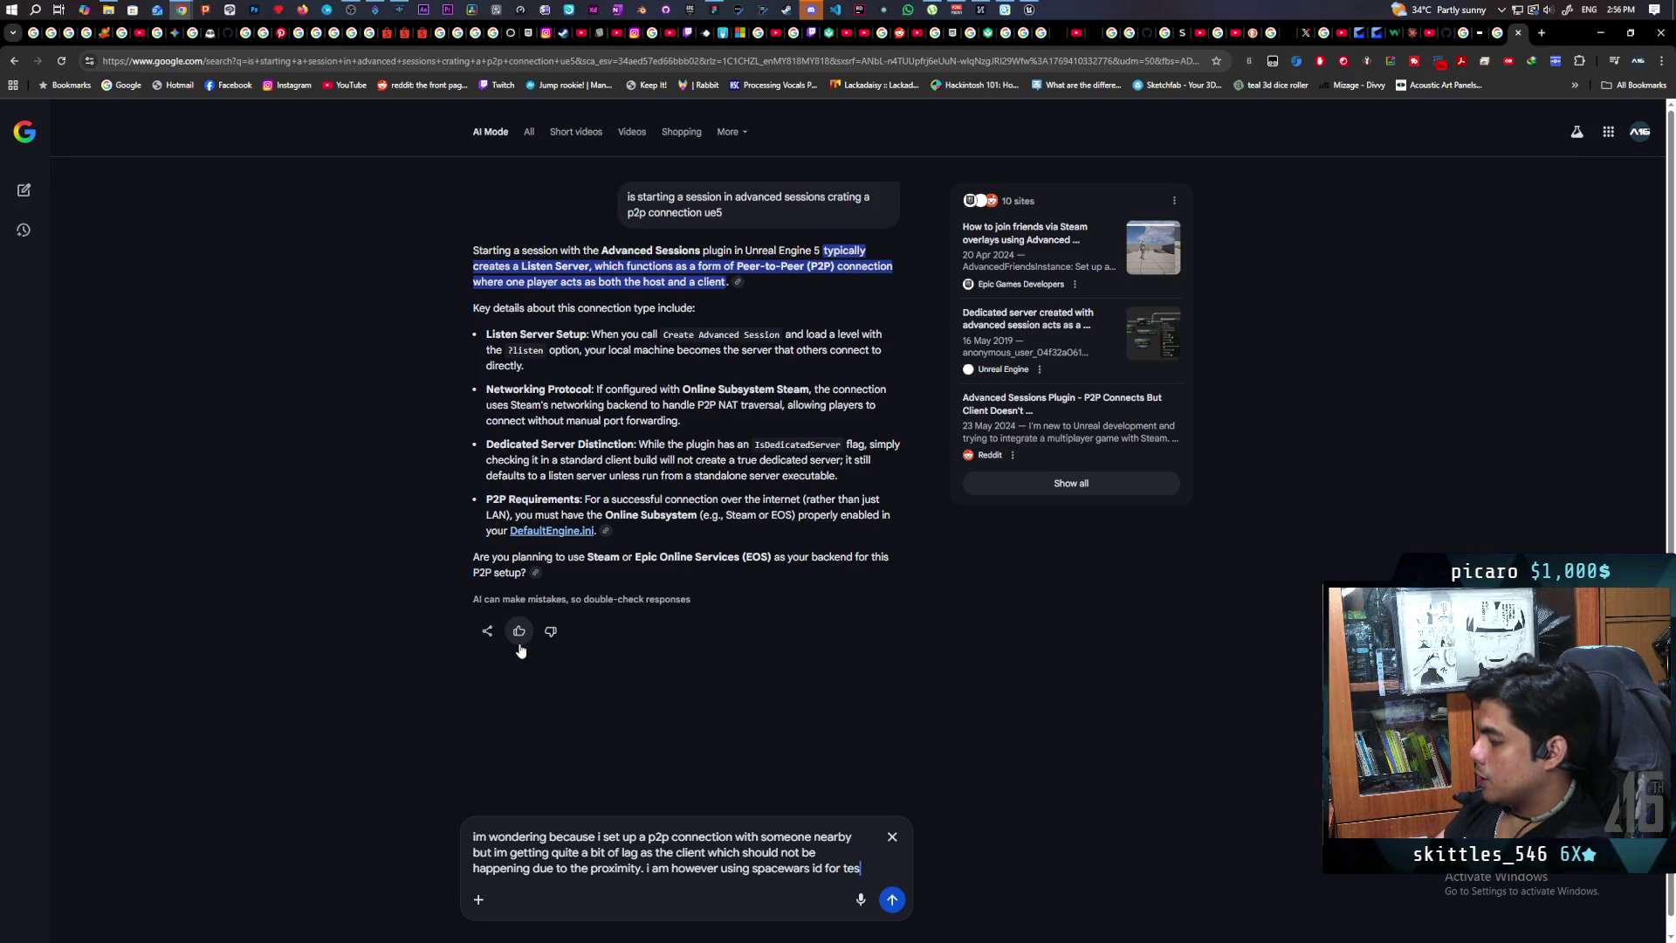
{"action": "type", "text": "ting"}
{"action": "key", "text": "Return"}
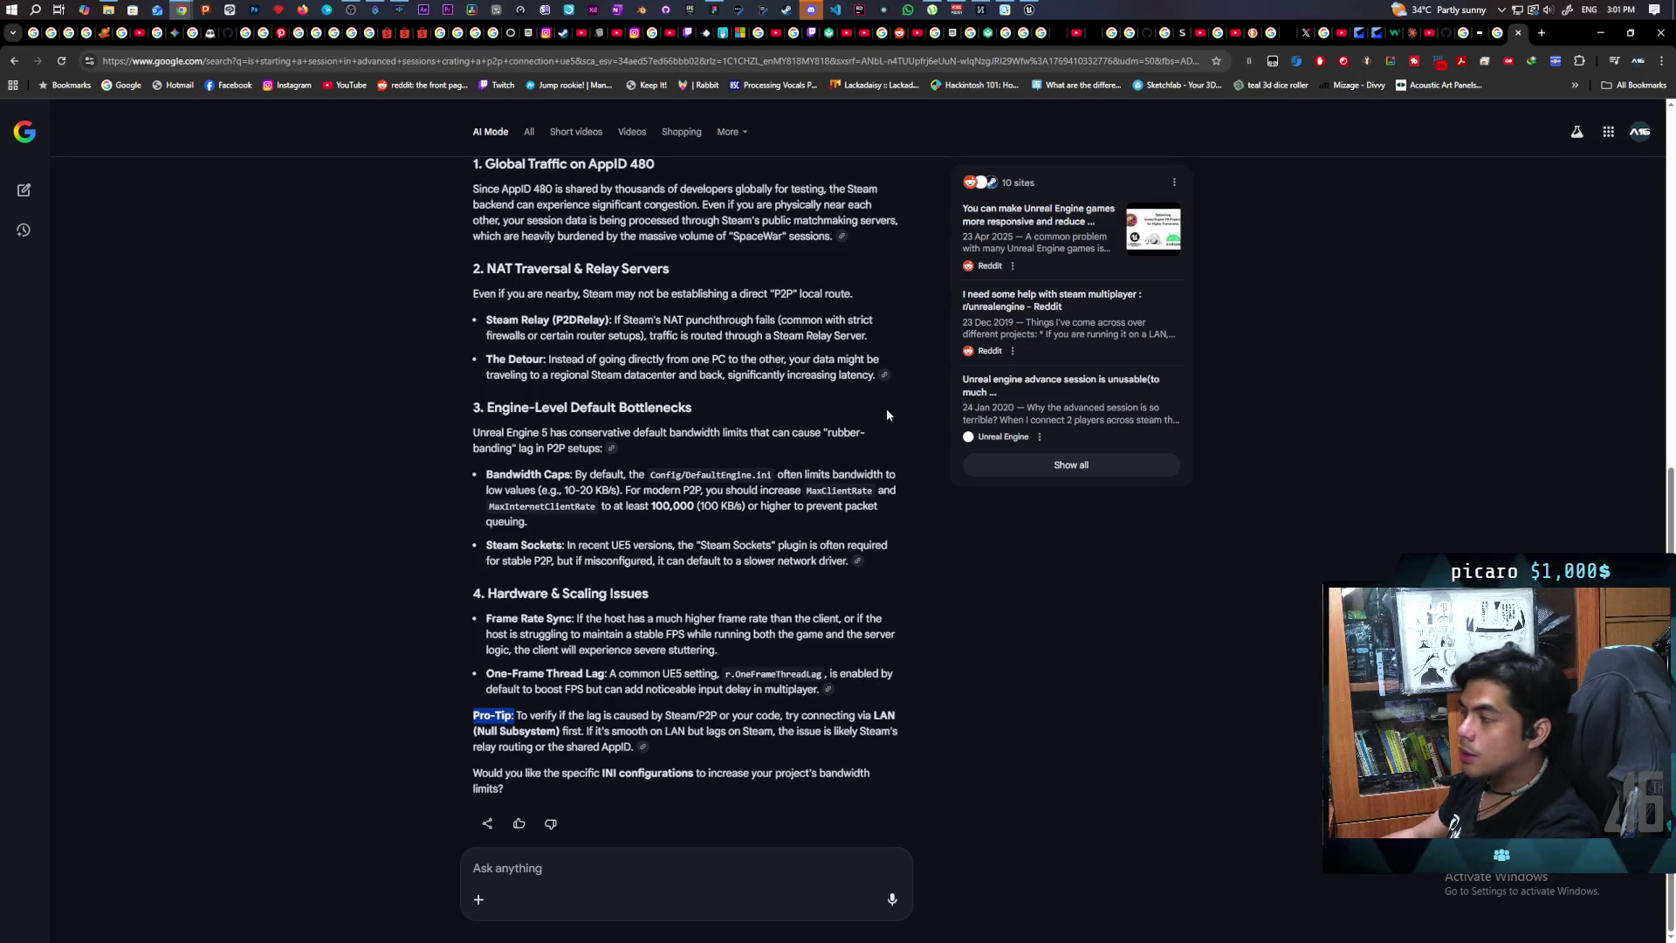
Step: Back in Unreal's TestHTML level editor, open Kelalex > Maps in the Content Drawer
{"action": "left_click", "coordinate": [1031, 9]}
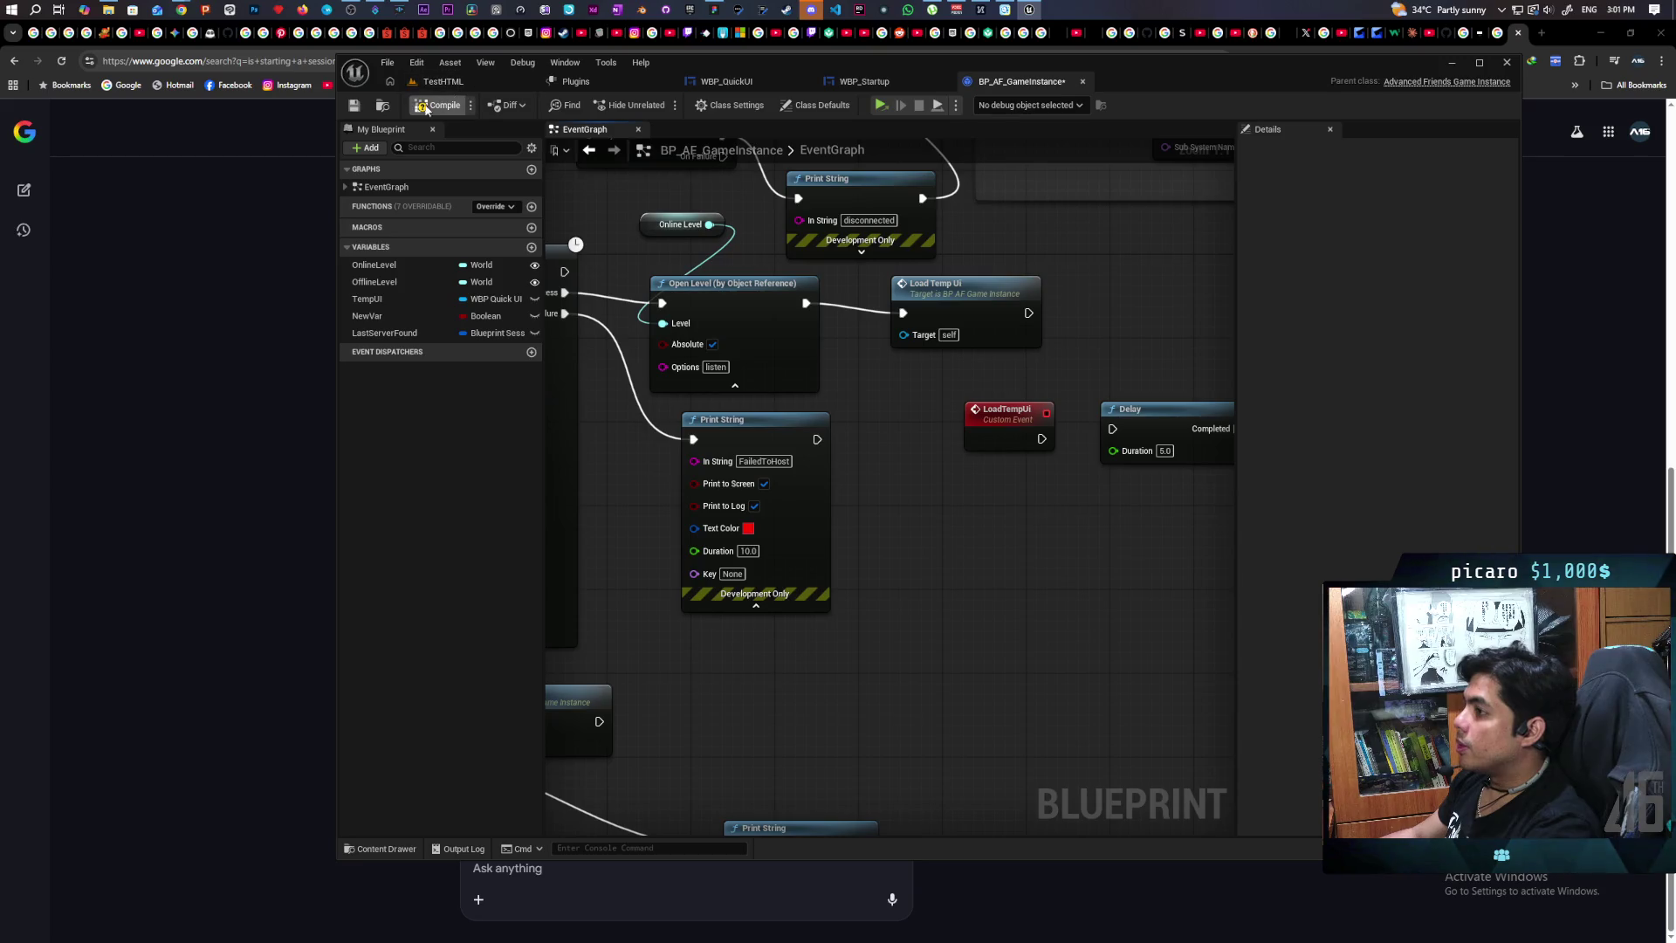
{"action": "left_click", "coordinate": [471, 83]}
{"action": "key", "text": "ctrl+space"}
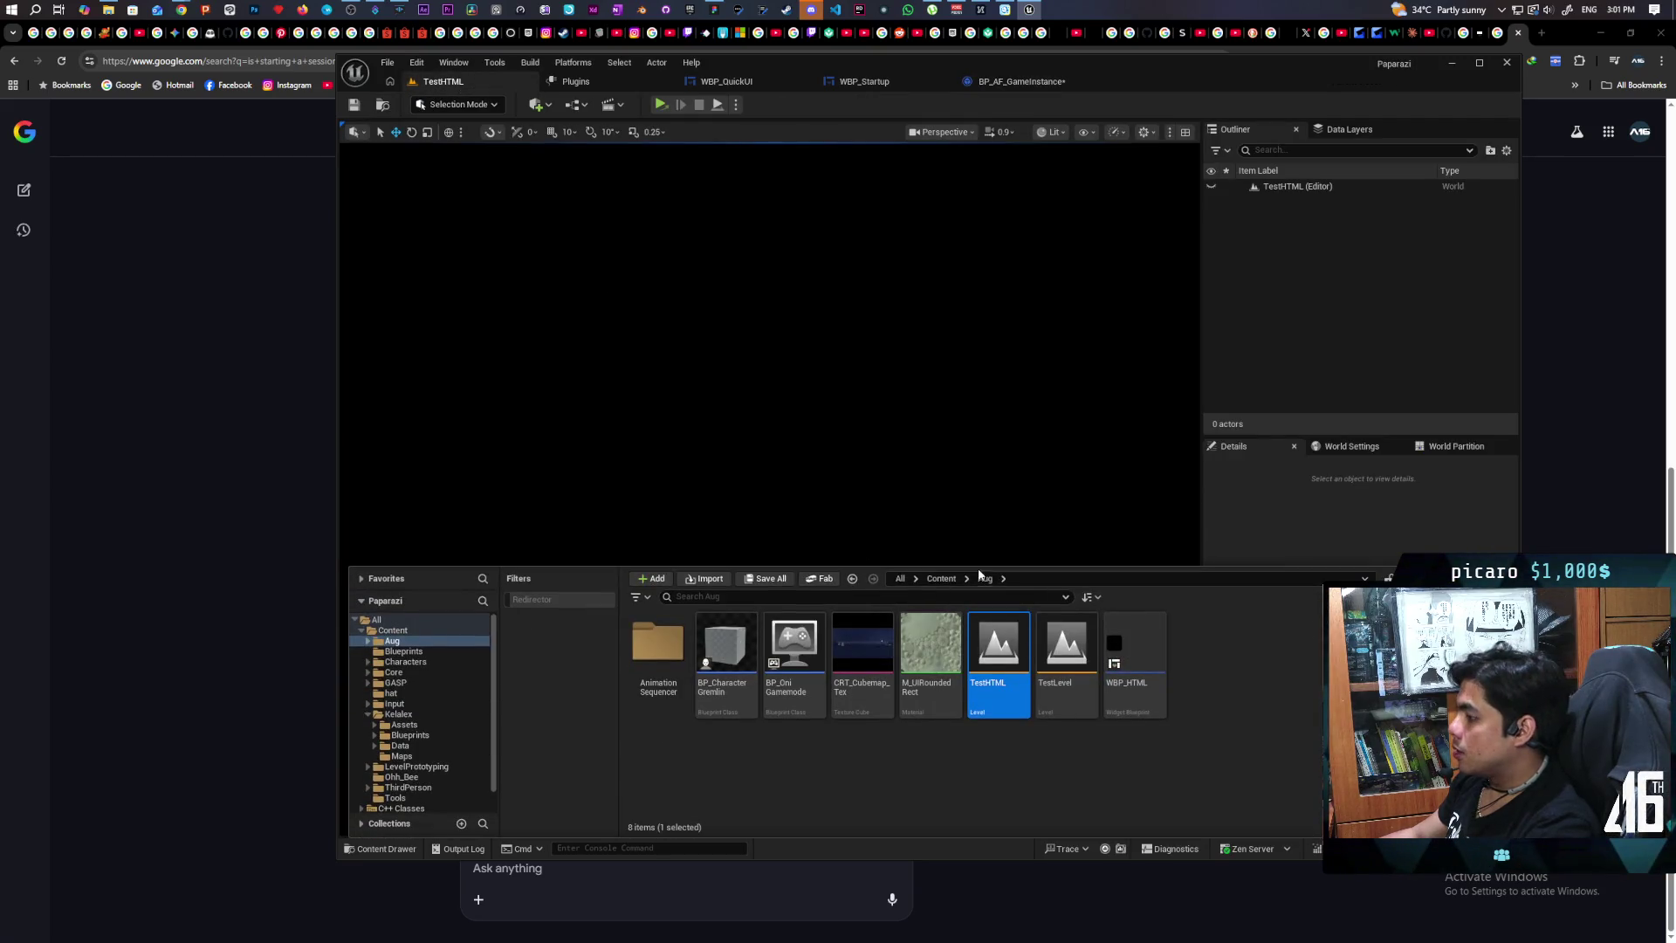
{"action": "double_click", "coordinate": [1135, 655]}
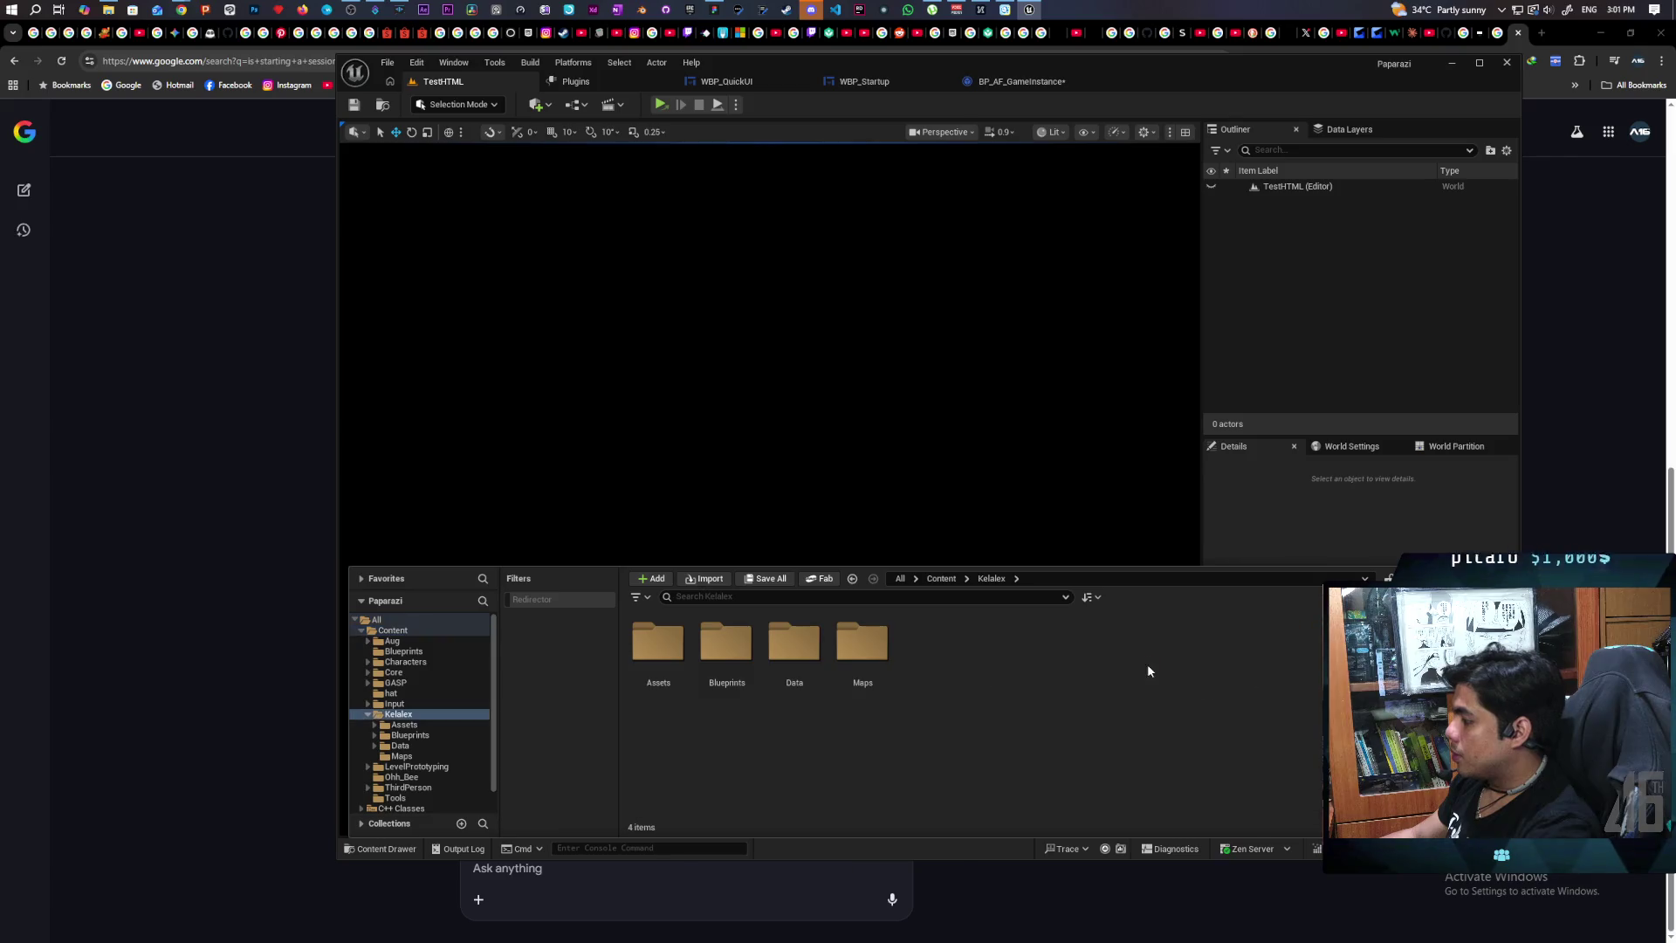
{"action": "double_click", "coordinate": [863, 646]}
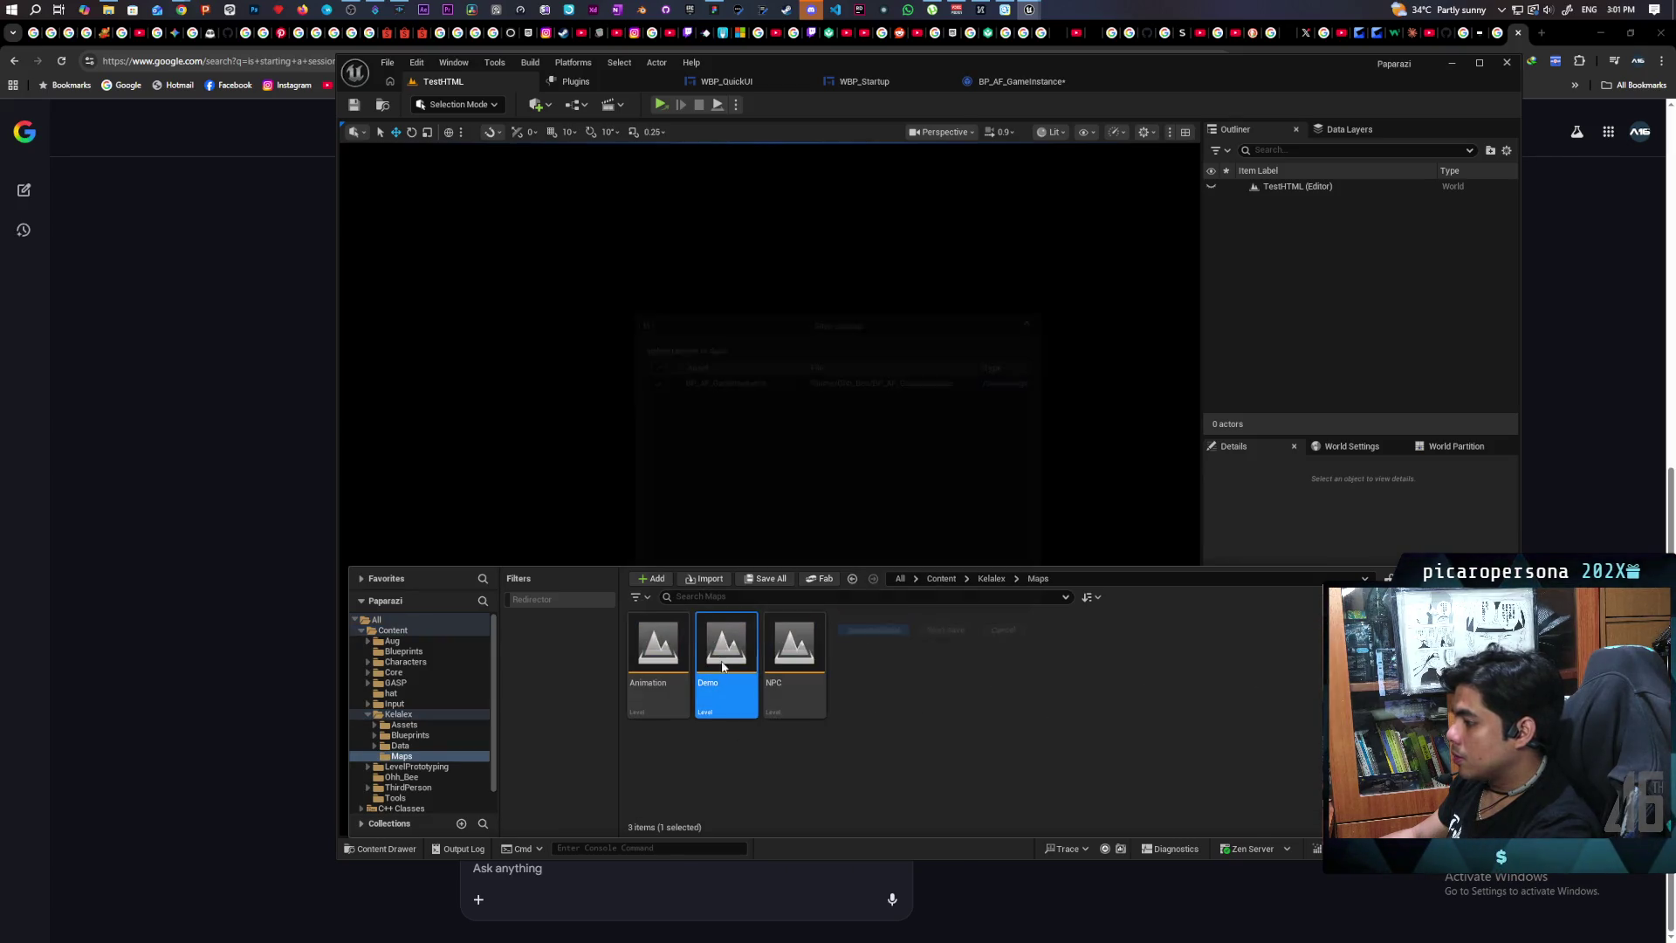
Step: Save the blueprint, load the Demo level, playtest it with 4 players, then stop the session
{"action": "double_click", "coordinate": [727, 663]}
{"action": "key", "text": "Return"}
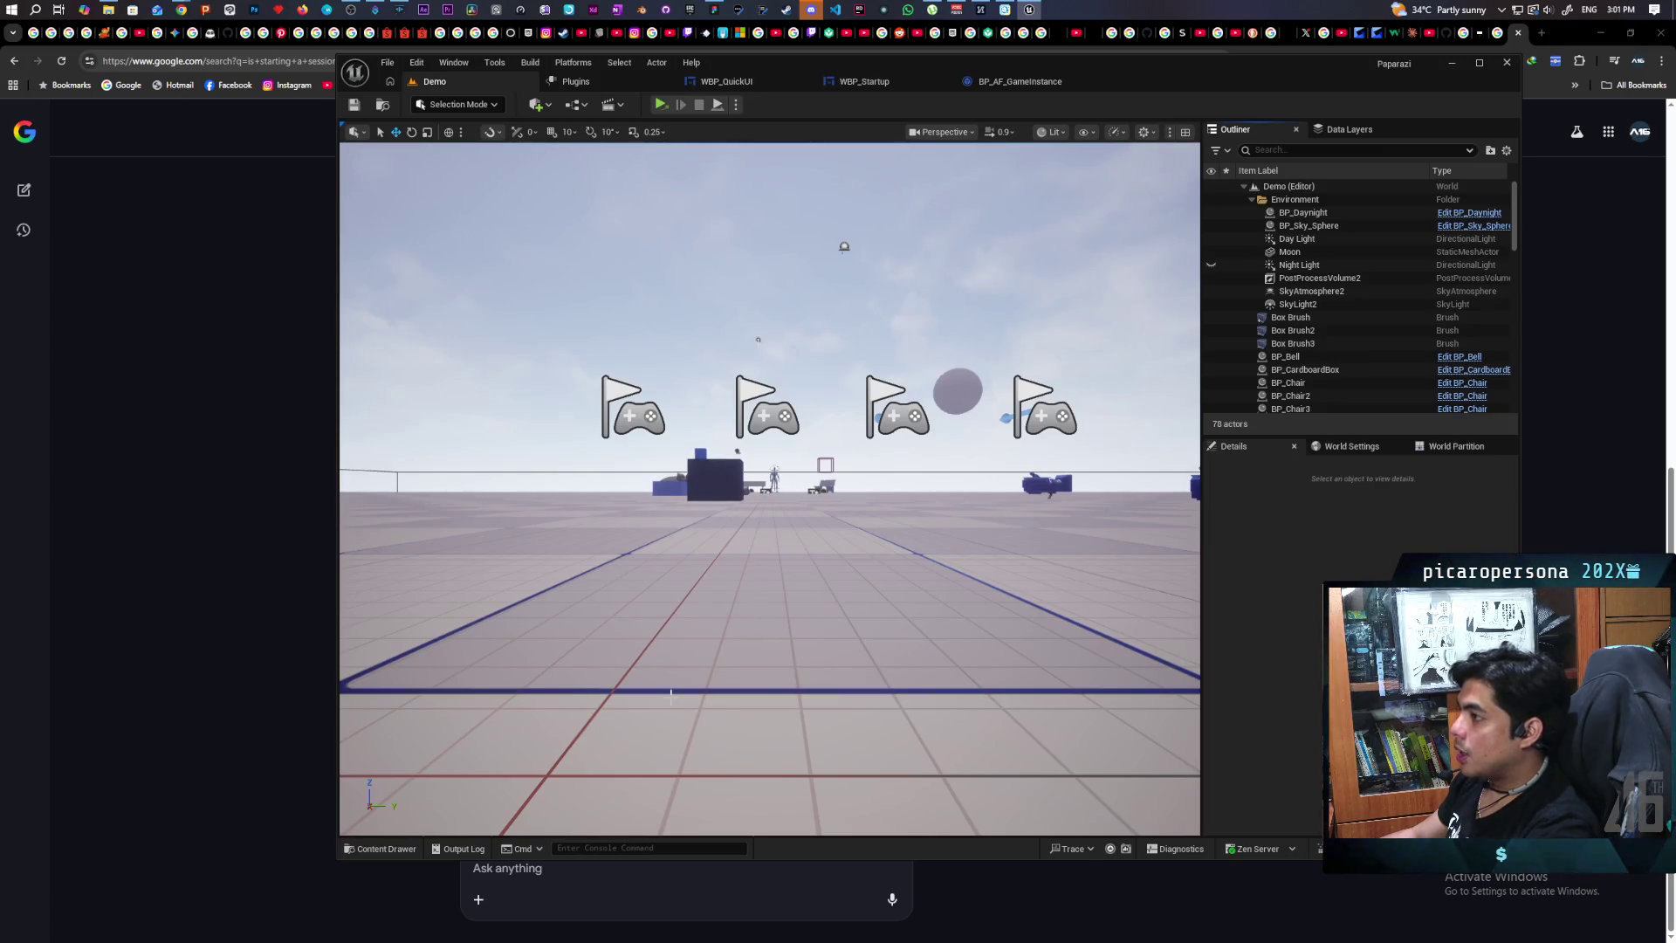
{"action": "left_click", "coordinate": [735, 105]}
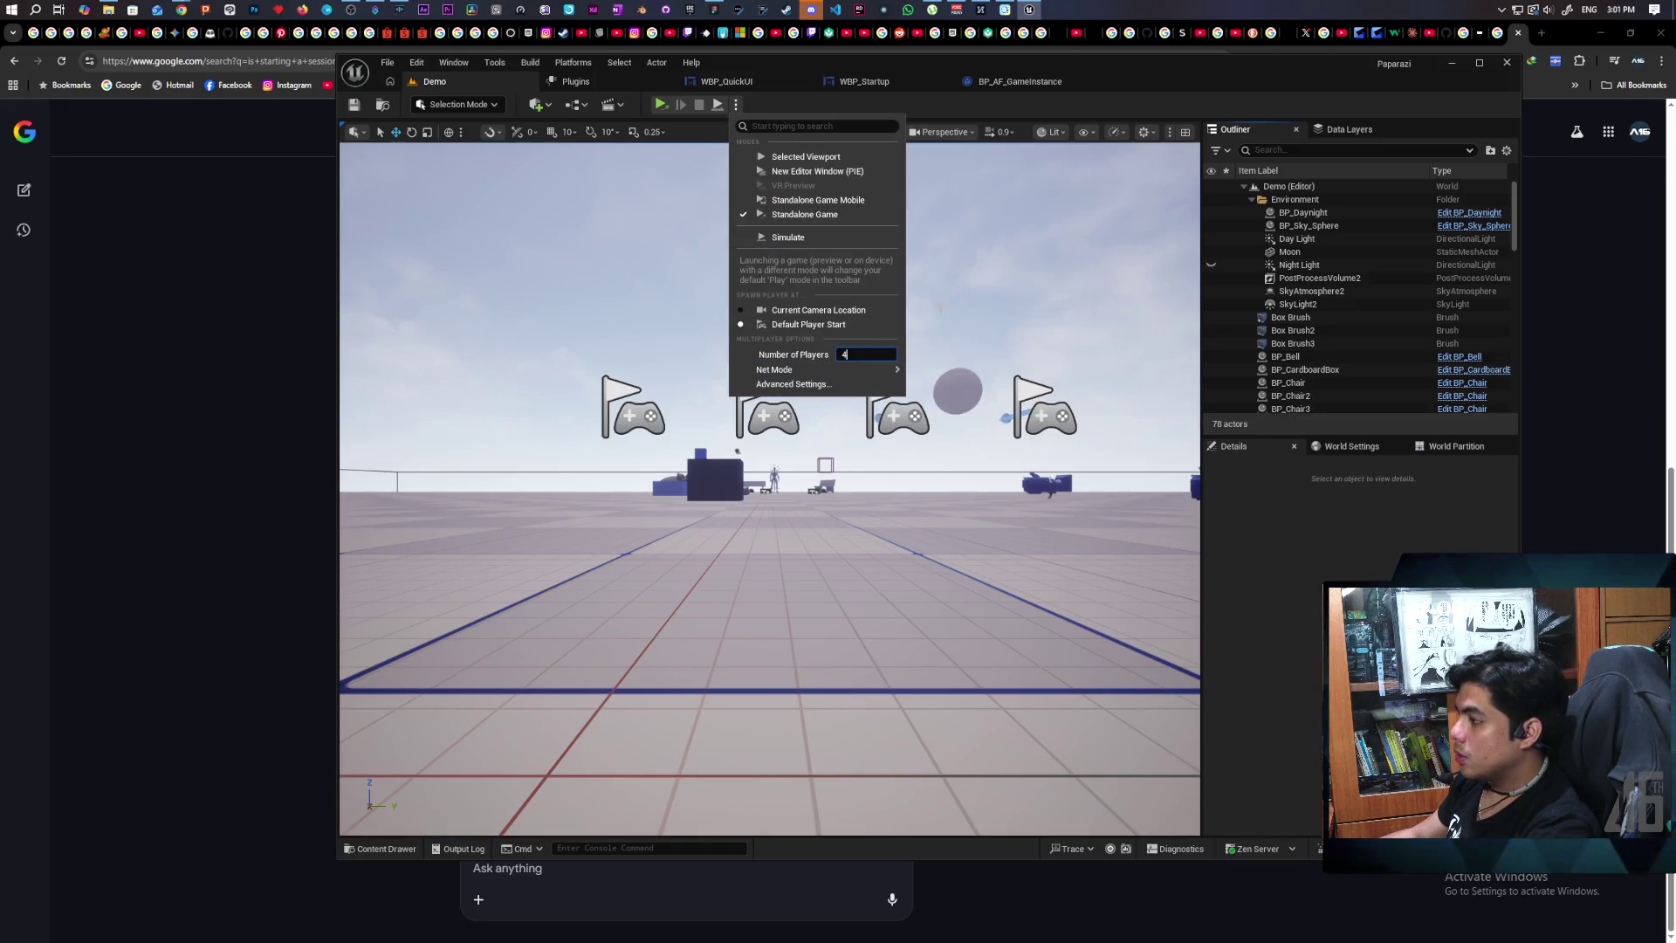
{"action": "left_click", "coordinate": [881, 261]}
{"action": "left_click", "coordinate": [735, 105]}
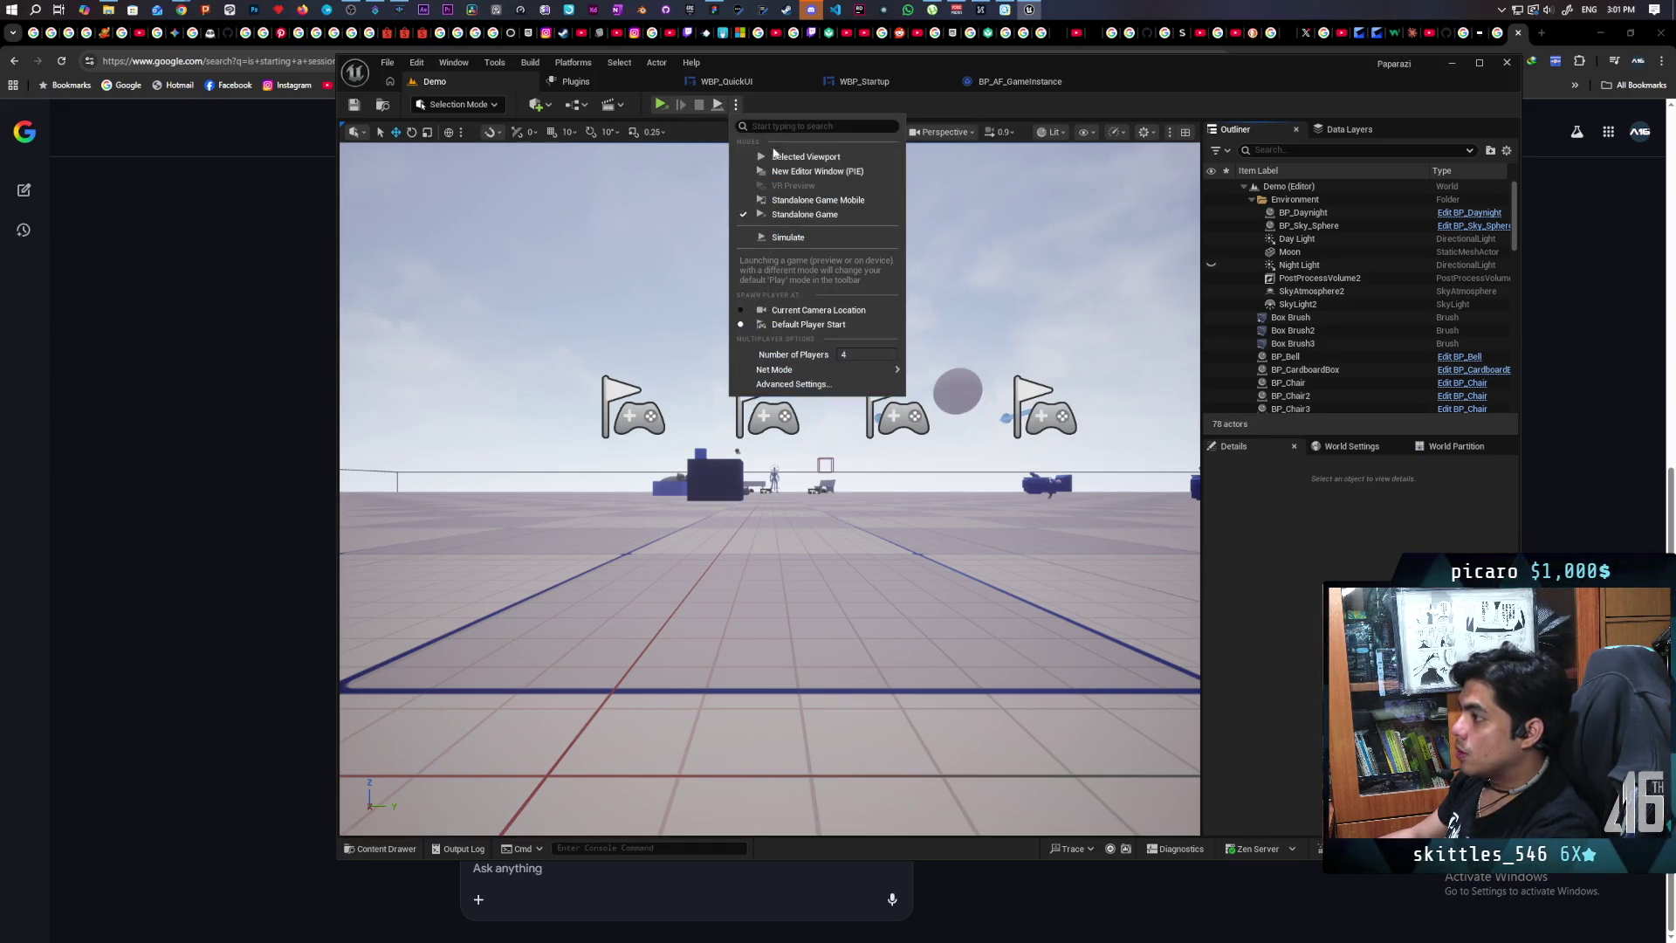
{"action": "left_click", "coordinate": [875, 260]}
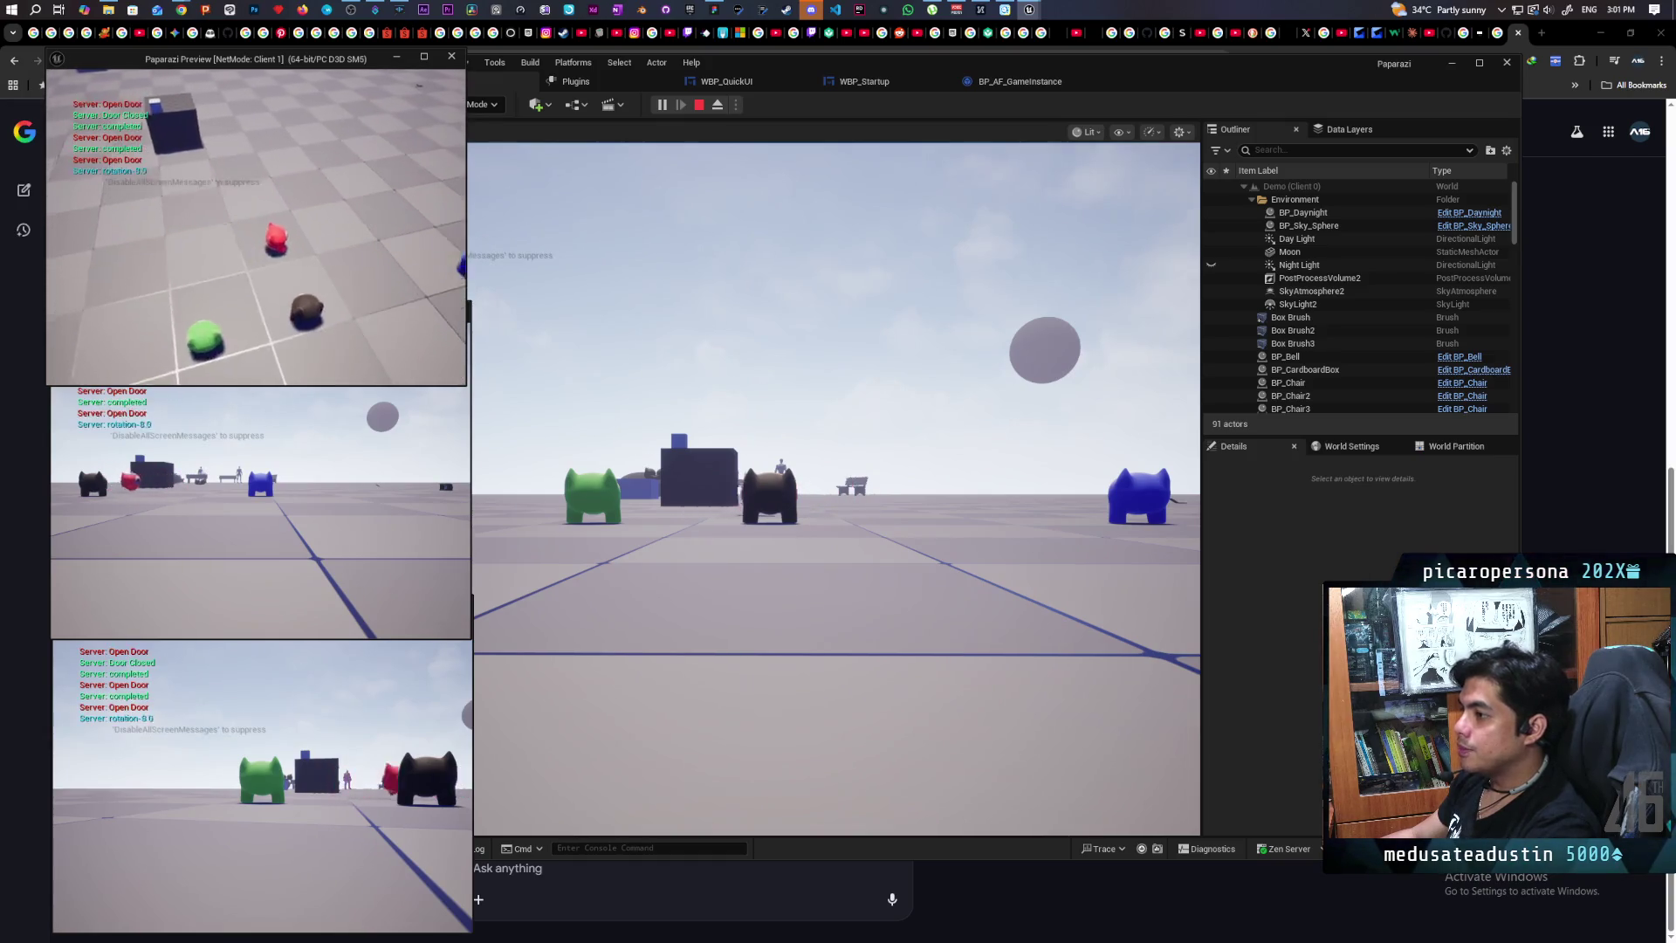
{"action": "key", "text": "Escape"}
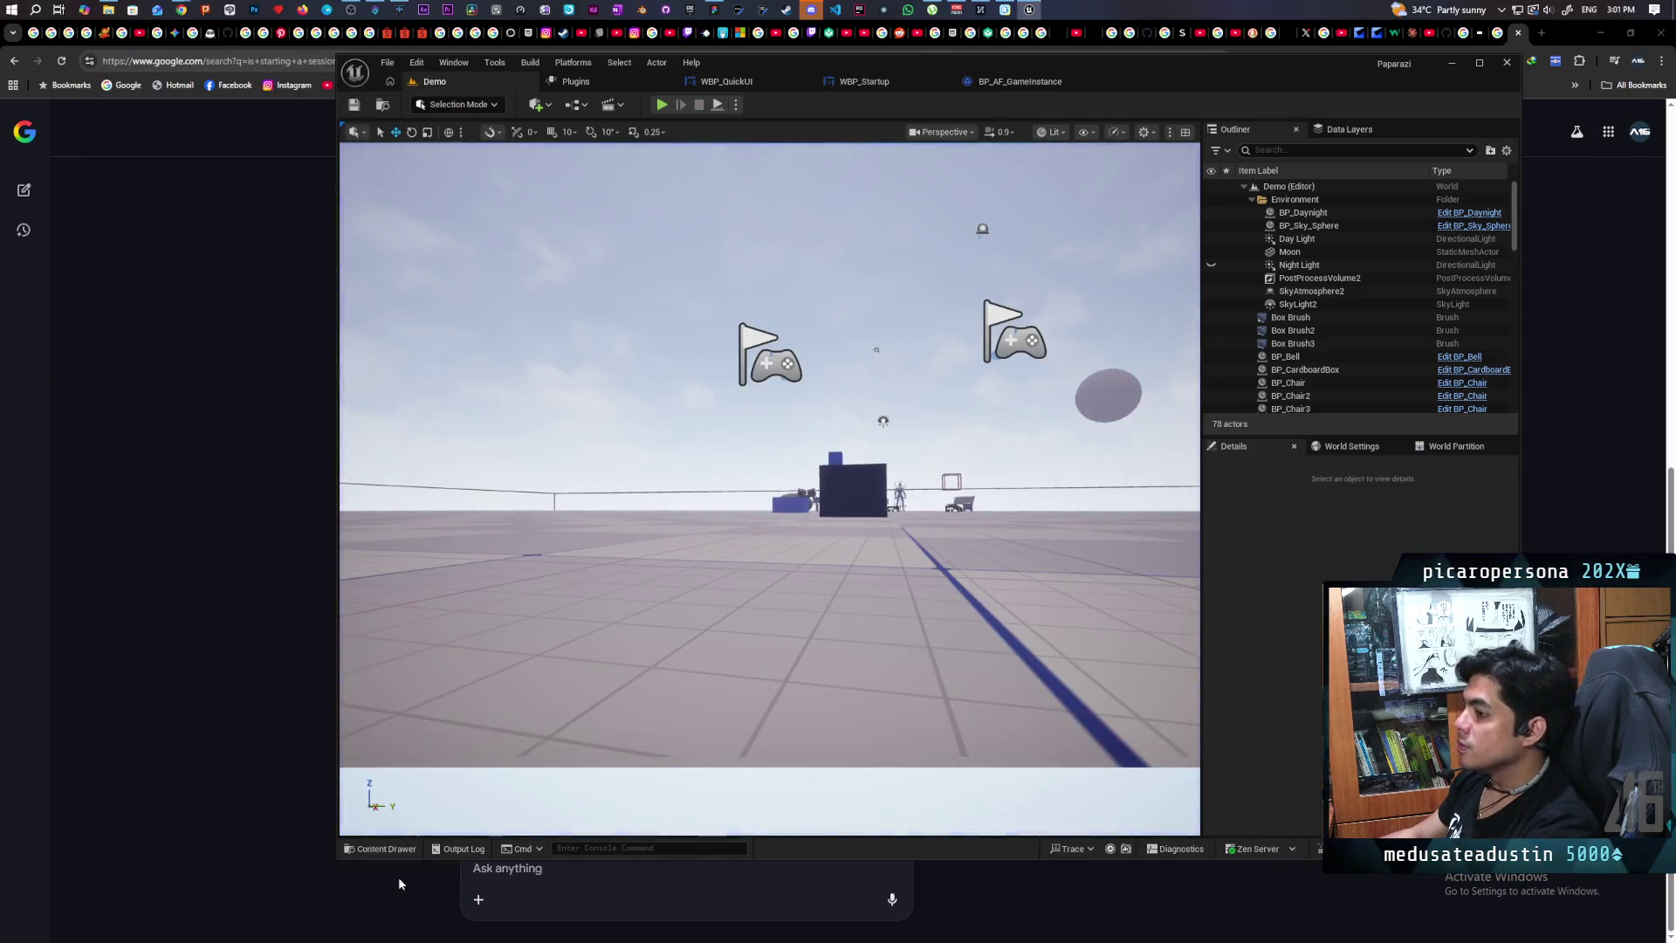
{"action": "left_click", "coordinate": [388, 847]}
Step: Open BP_ThirdPersonCharacter from Content > ThirdPerson > Blueprints and center its Movement Input nodes
{"action": "left_click", "coordinate": [941, 578]}
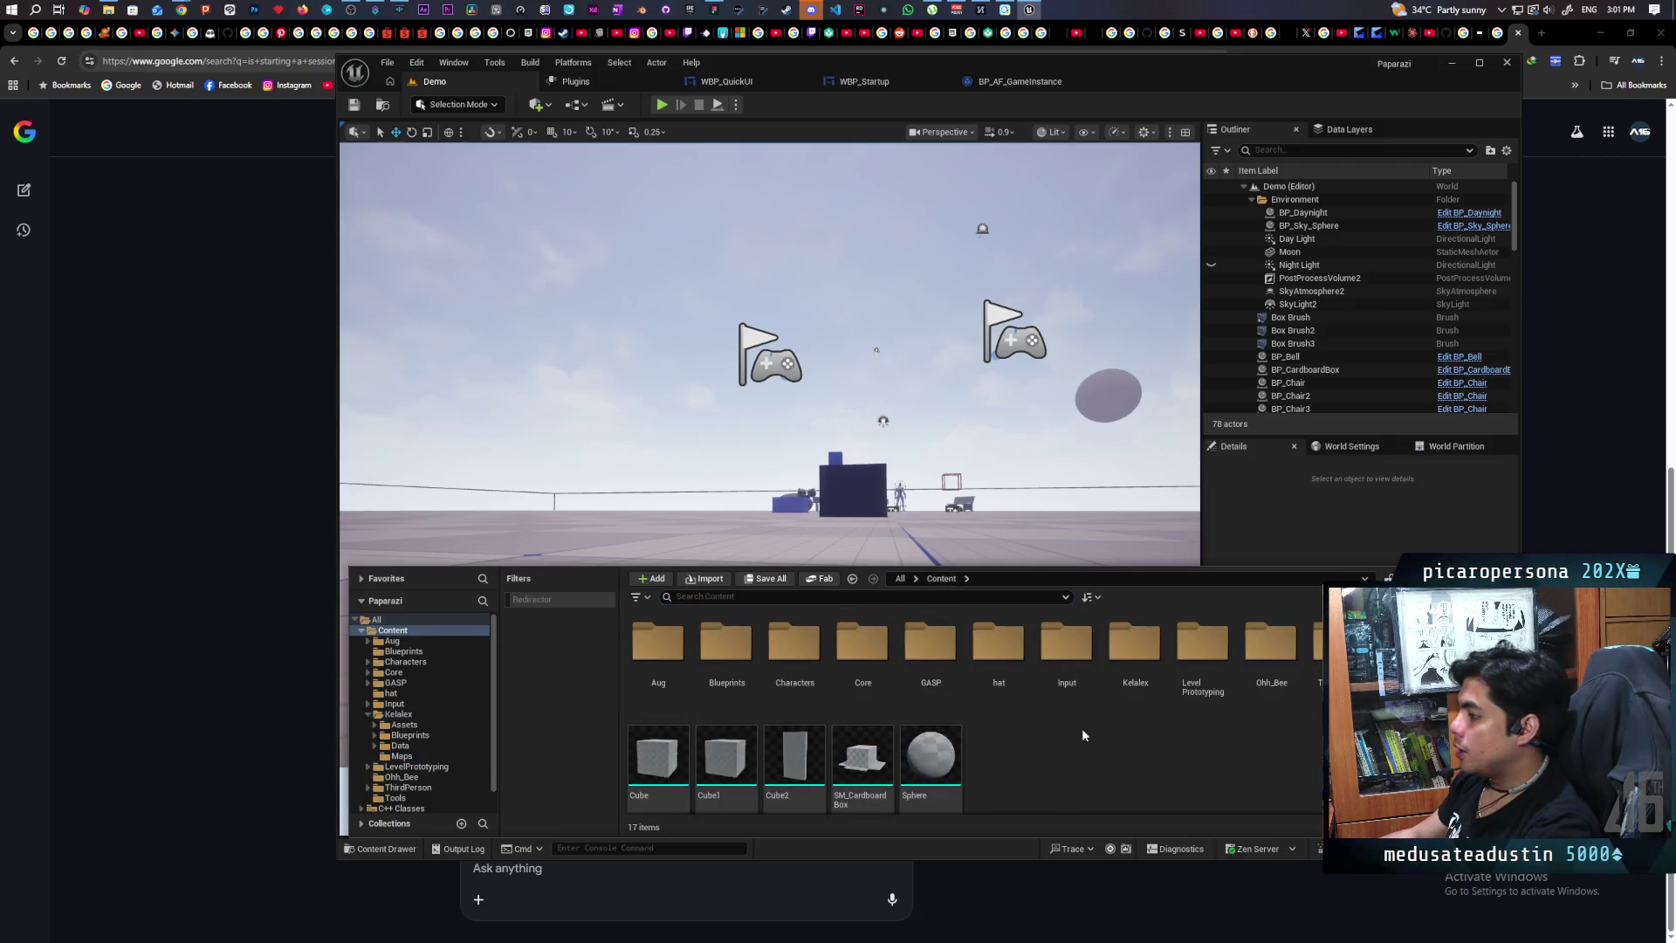
{"action": "left_click", "coordinate": [407, 787]}
{"action": "double_click", "coordinate": [656, 630]}
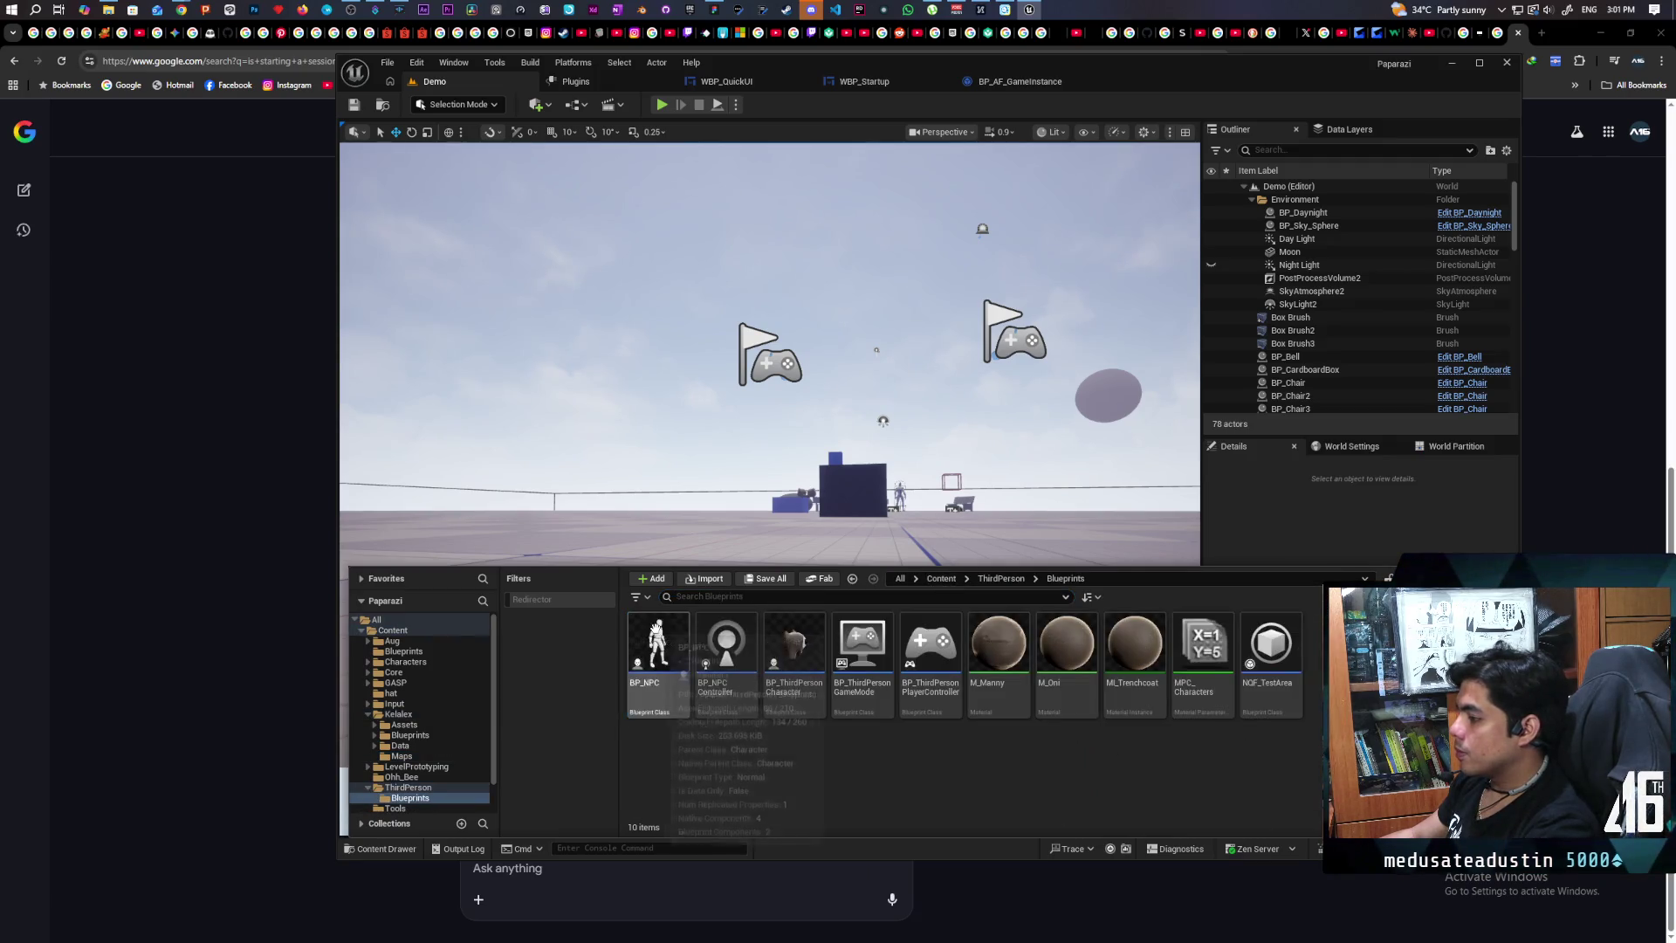
{"action": "double_click", "coordinate": [790, 654]}
{"action": "scroll", "coordinate": [703, 373], "scroll_direction": "down", "scroll_amount": 6}
{"action": "scroll", "coordinate": [703, 373], "scroll_direction": "up", "scroll_amount": 7}
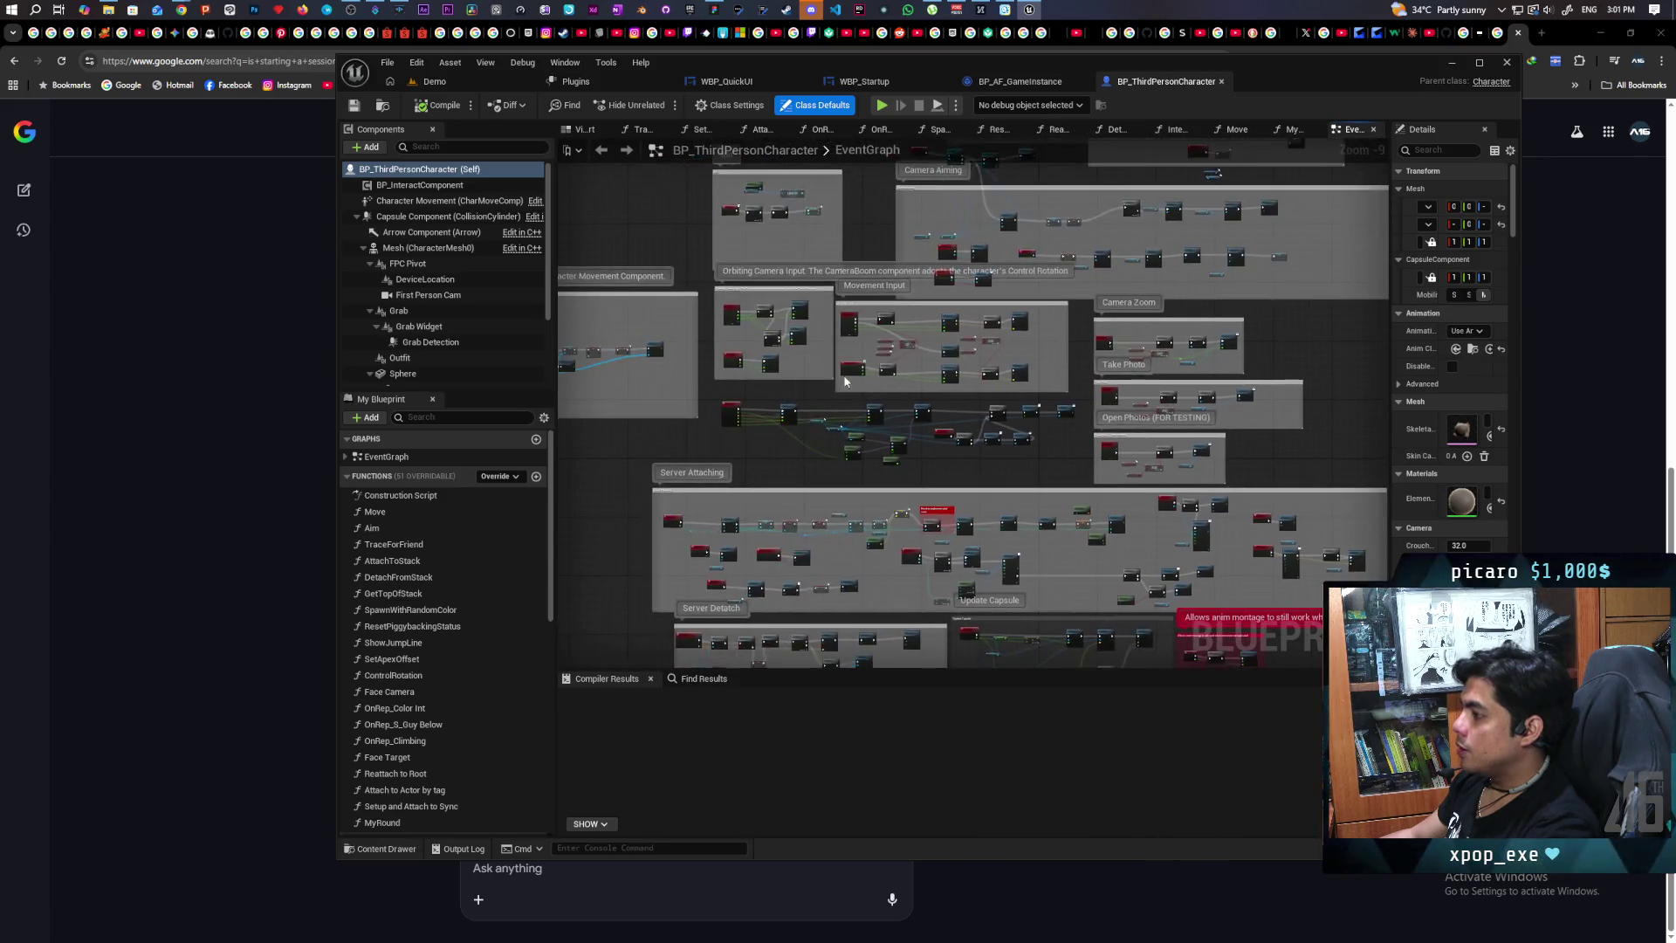
{"action": "mouse_move", "coordinate": [782, 556]}
{"action": "left_mouse_down"}
{"action": "mouse_move", "coordinate": [567, 541]}
{"action": "mouse_move", "coordinate": [623, 538]}
{"action": "left_mouse_up"}
{"action": "double_click", "coordinate": [966, 388]}
{"action": "scroll", "coordinate": [783, 390], "scroll_direction": "down", "scroll_amount": 5}
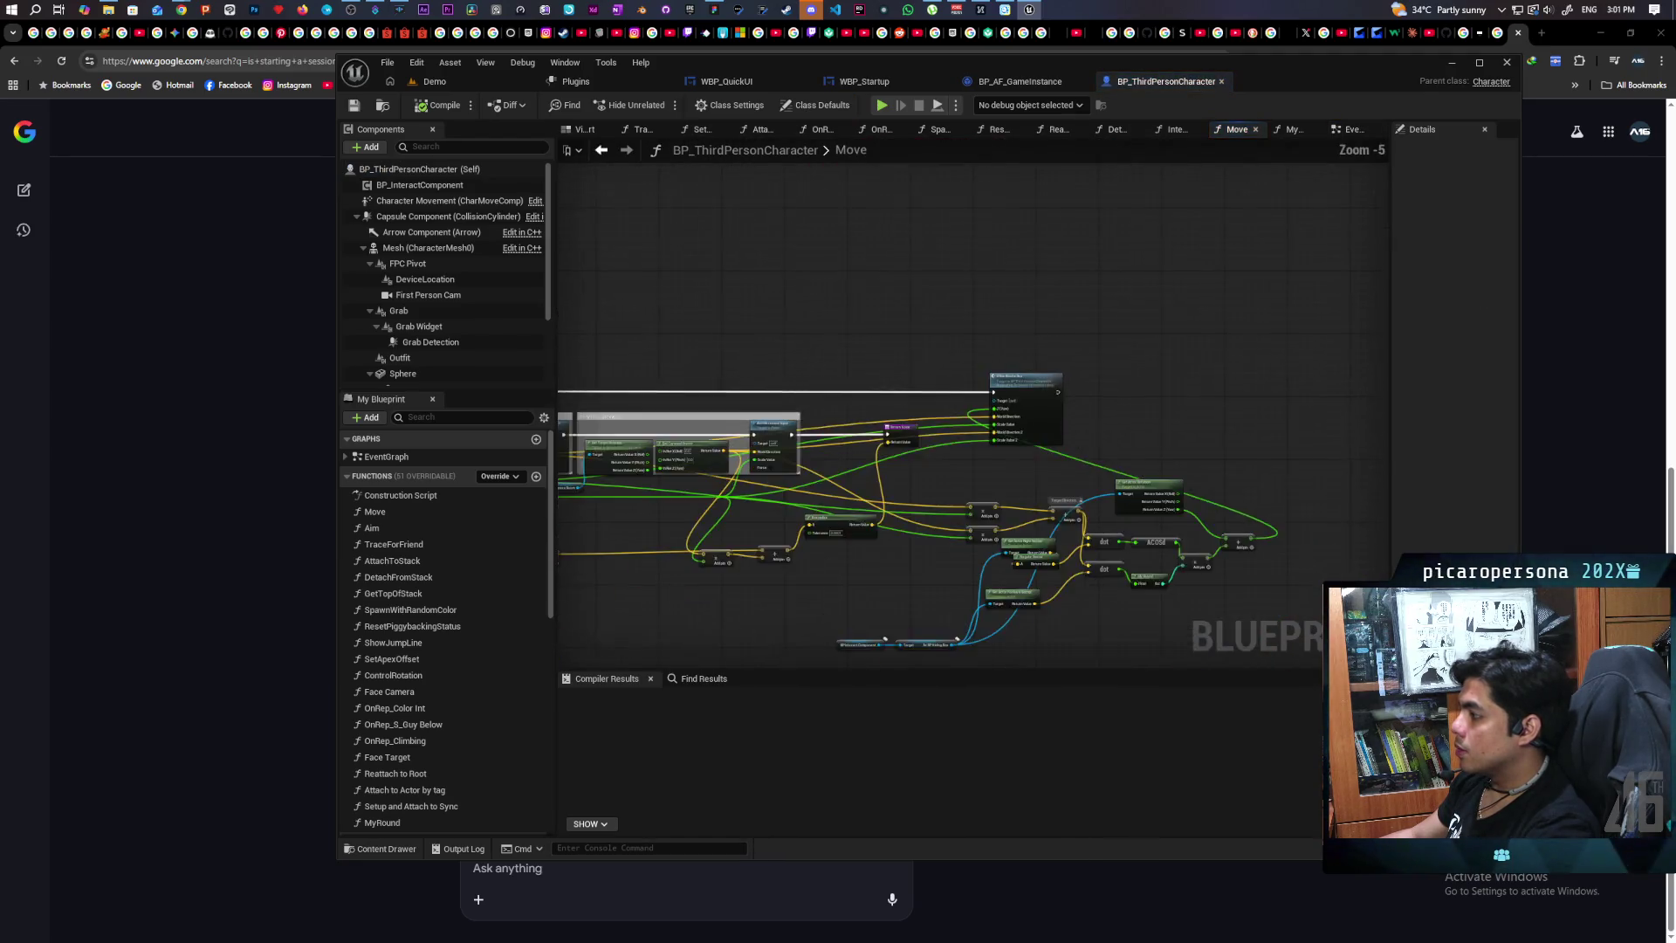
{"action": "scroll", "coordinate": [786, 437], "scroll_direction": "up", "scroll_amount": 2}
{"action": "scroll", "coordinate": [808, 482], "scroll_direction": "up", "scroll_amount": 2}
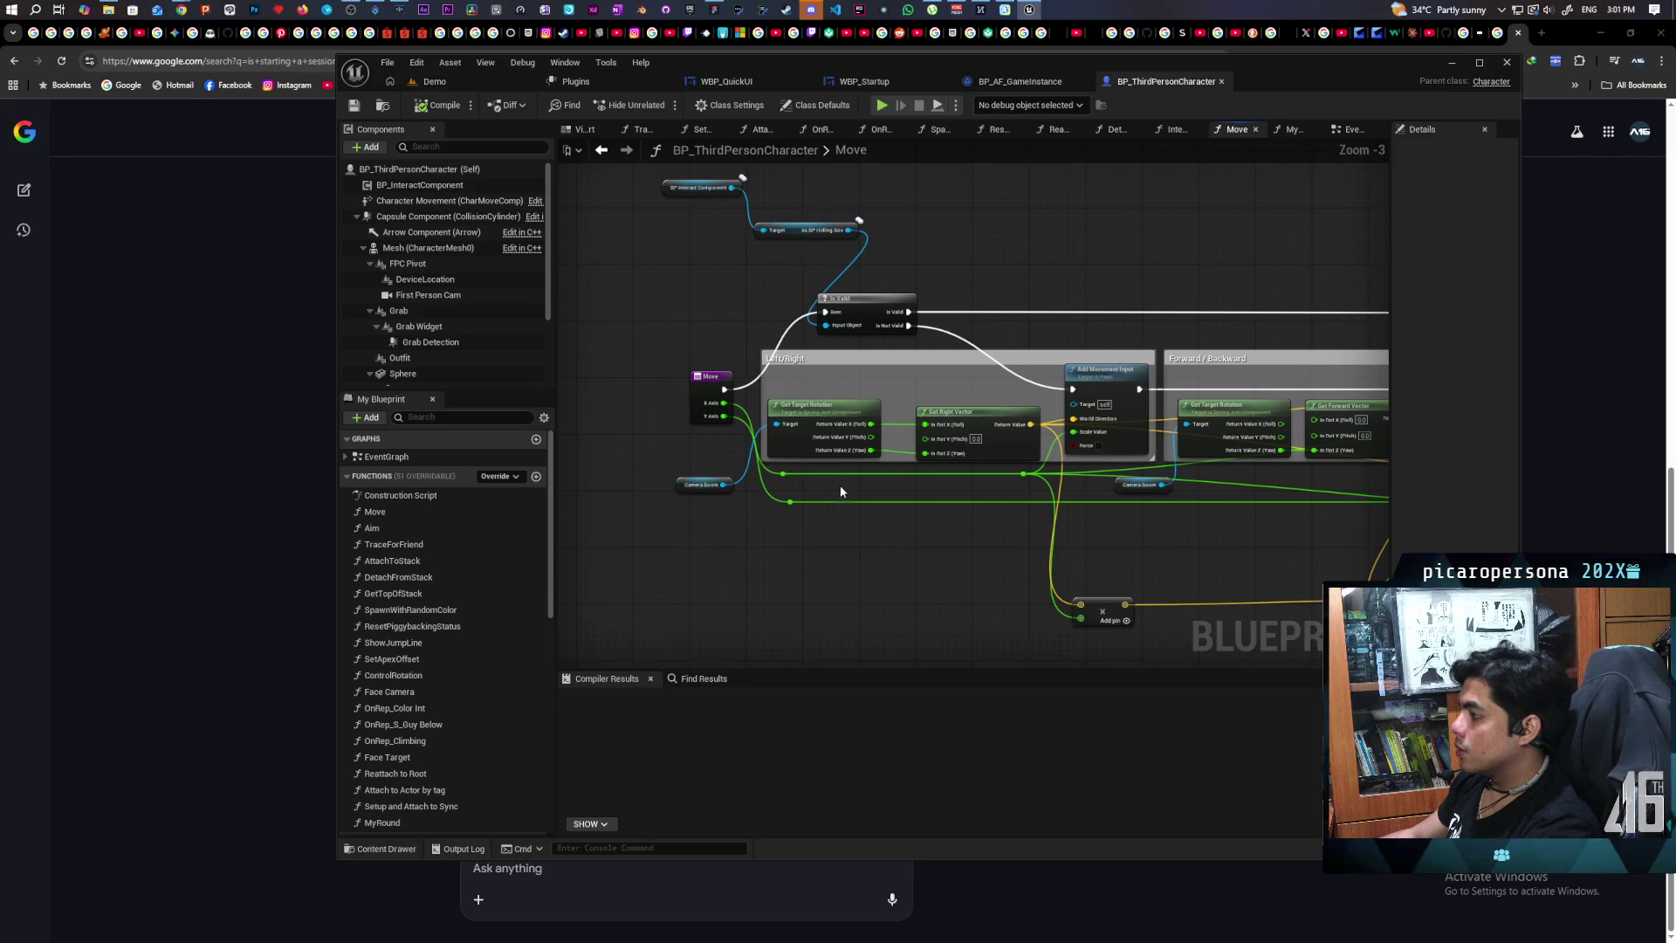
{"action": "mouse_move", "coordinate": [1159, 520]}
{"action": "left_mouse_down"}
{"action": "mouse_move", "coordinate": [1173, 580]}
{"action": "mouse_move", "coordinate": [1048, 554]}
{"action": "mouse_move", "coordinate": [722, 551]}
{"action": "mouse_move", "coordinate": [1134, 527]}
{"action": "mouse_move", "coordinate": [723, 552]}
{"action": "mouse_move", "coordinate": [791, 558]}
{"action": "mouse_move", "coordinate": [627, 552]}
{"action": "left_mouse_up"}
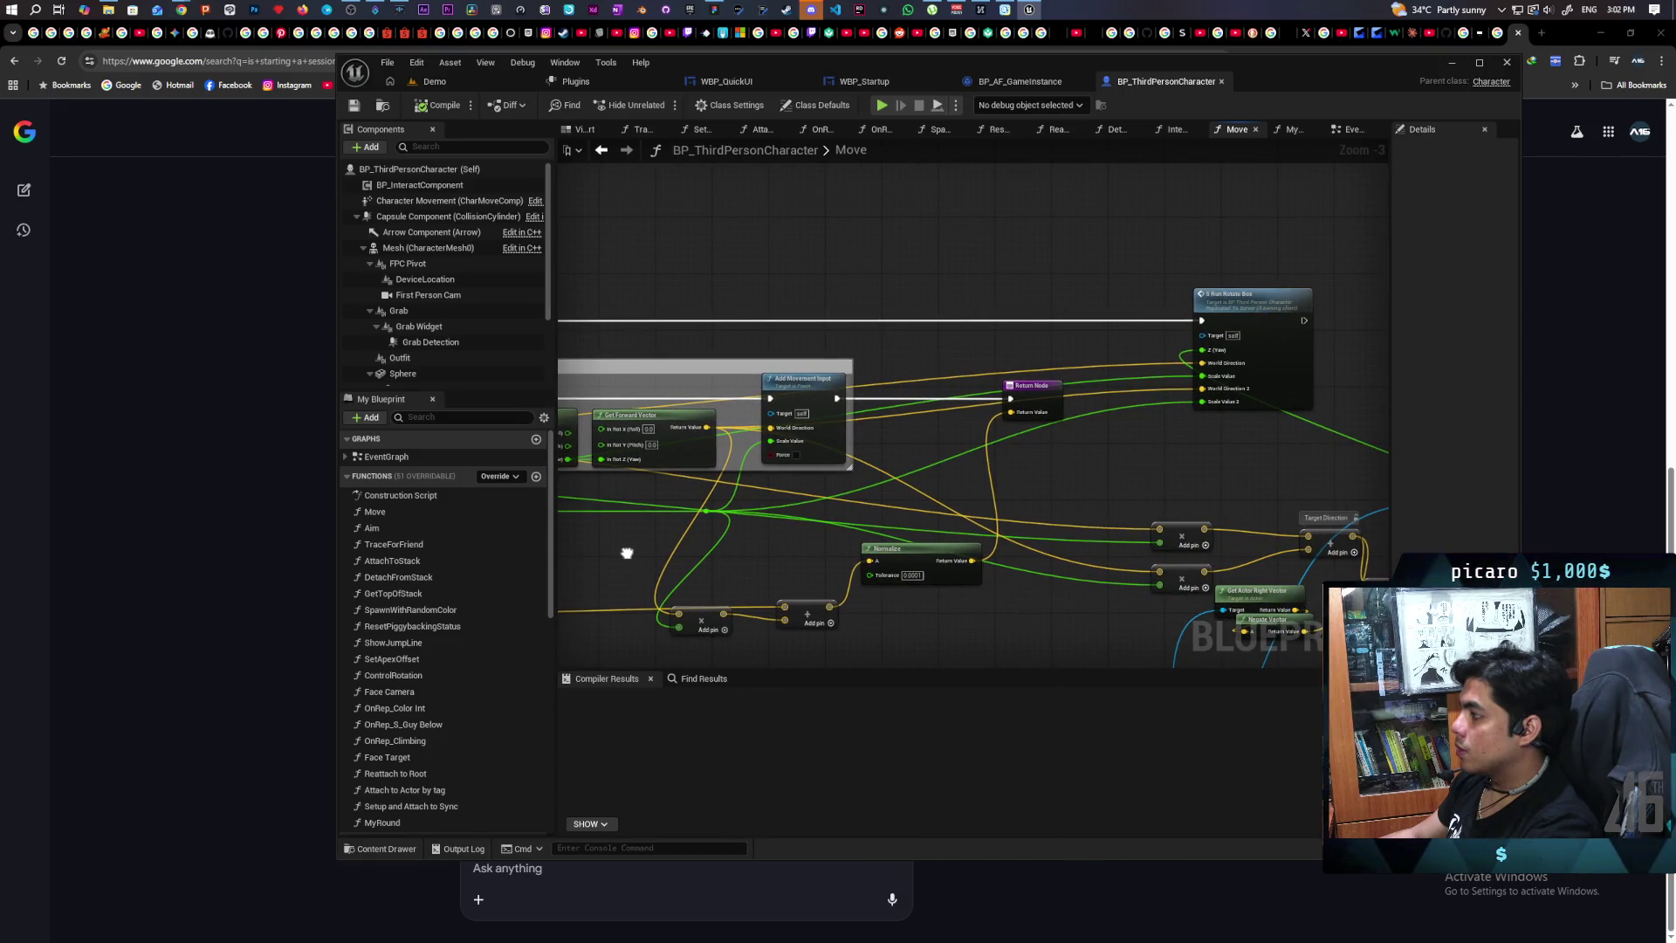
{"action": "left_click_drag", "start_coordinate": [627, 552], "coordinate": [1248, 561]}
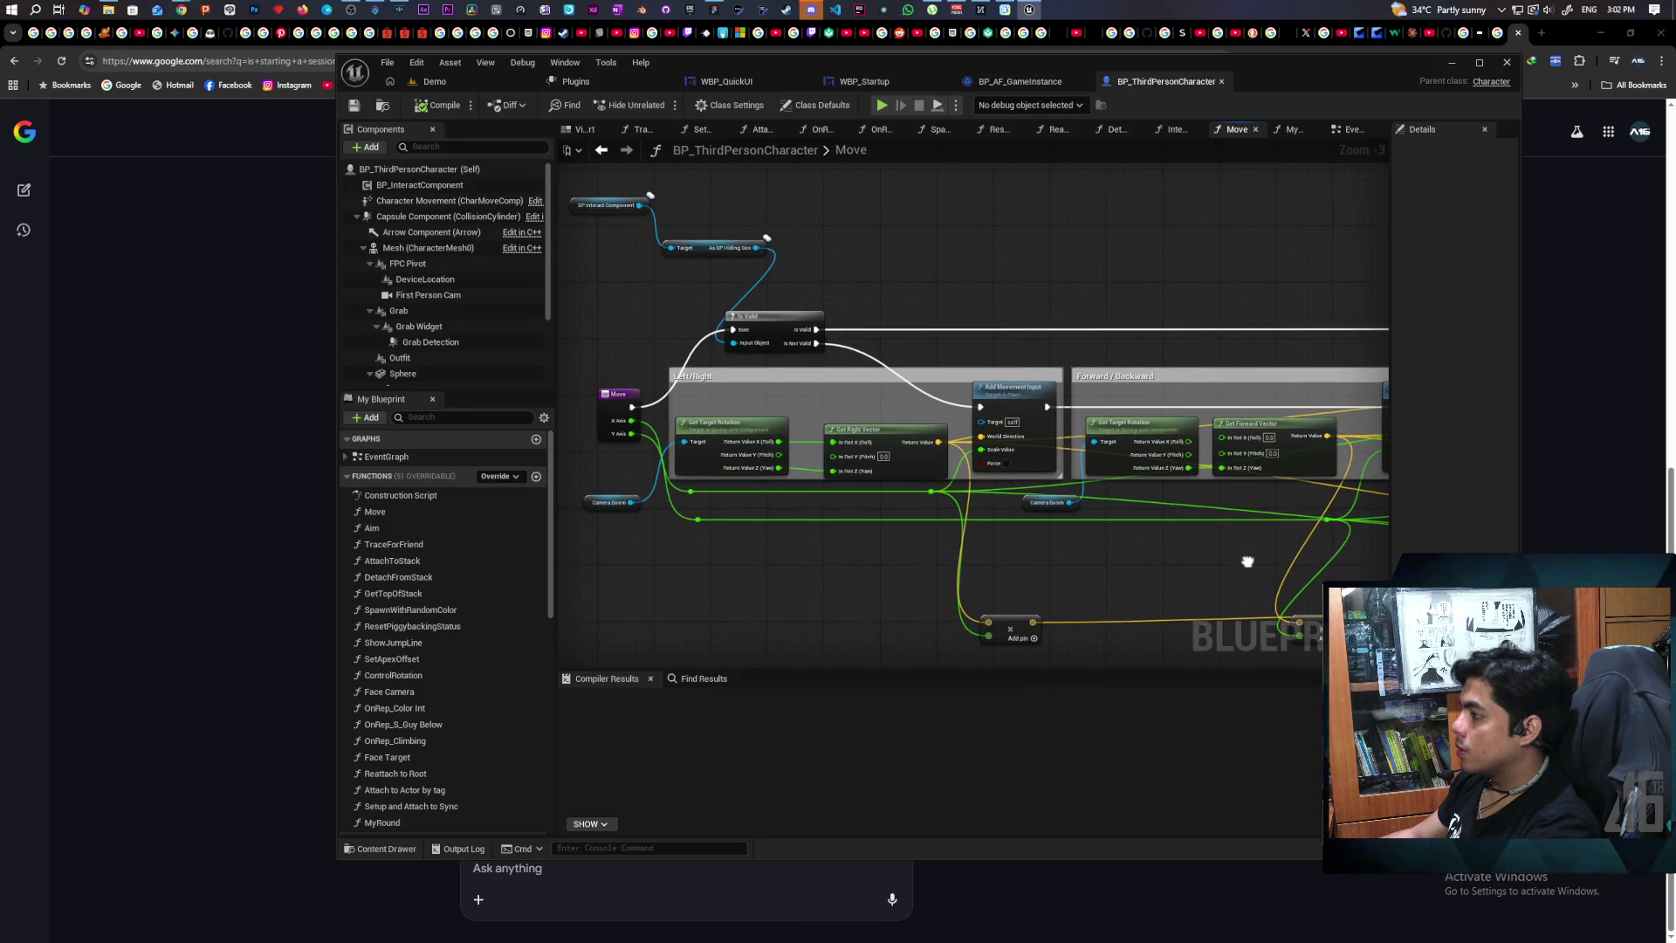
{"action": "scroll", "coordinate": [1012, 496], "scroll_direction": "up", "scroll_amount": 3}
{"action": "scroll", "coordinate": [1246, 516], "scroll_direction": "down", "scroll_amount": 2}
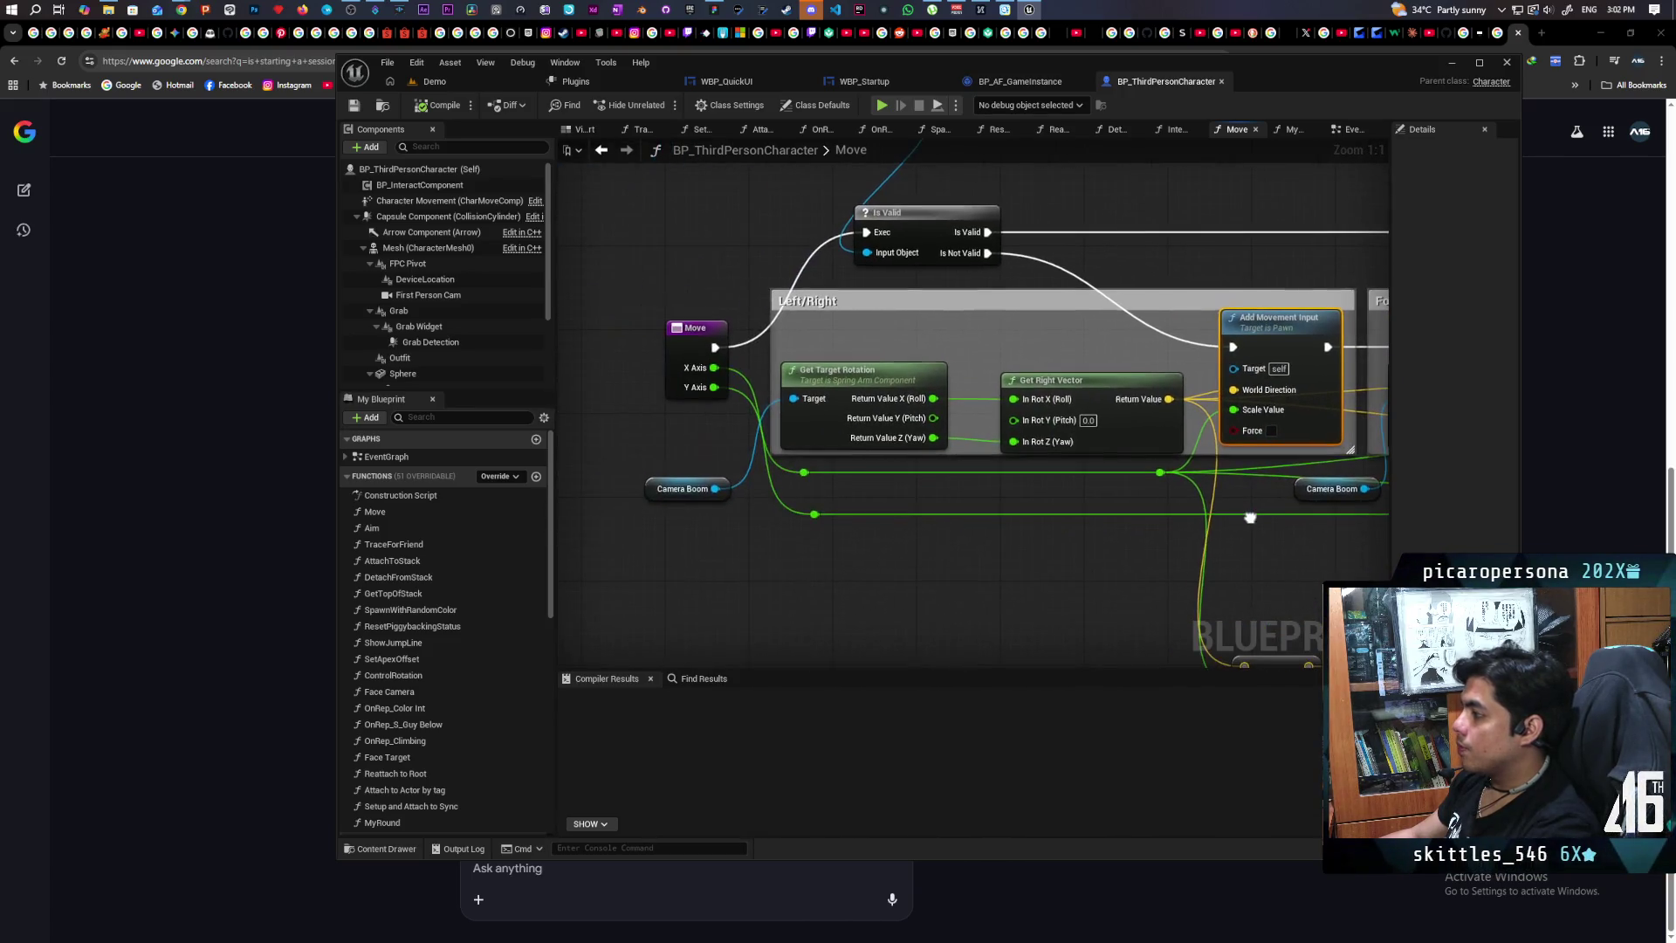
{"action": "scroll", "coordinate": [1050, 527], "scroll_direction": "up", "scroll_amount": 2}
{"action": "left_click", "coordinate": [1064, 339]}
{"action": "mouse_move", "coordinate": [1037, 546]}
{"action": "left_mouse_down"}
{"action": "mouse_move", "coordinate": [1231, 457]}
{"action": "mouse_move", "coordinate": [1172, 486]}
{"action": "mouse_move", "coordinate": [1005, 496]}
{"action": "left_mouse_up"}
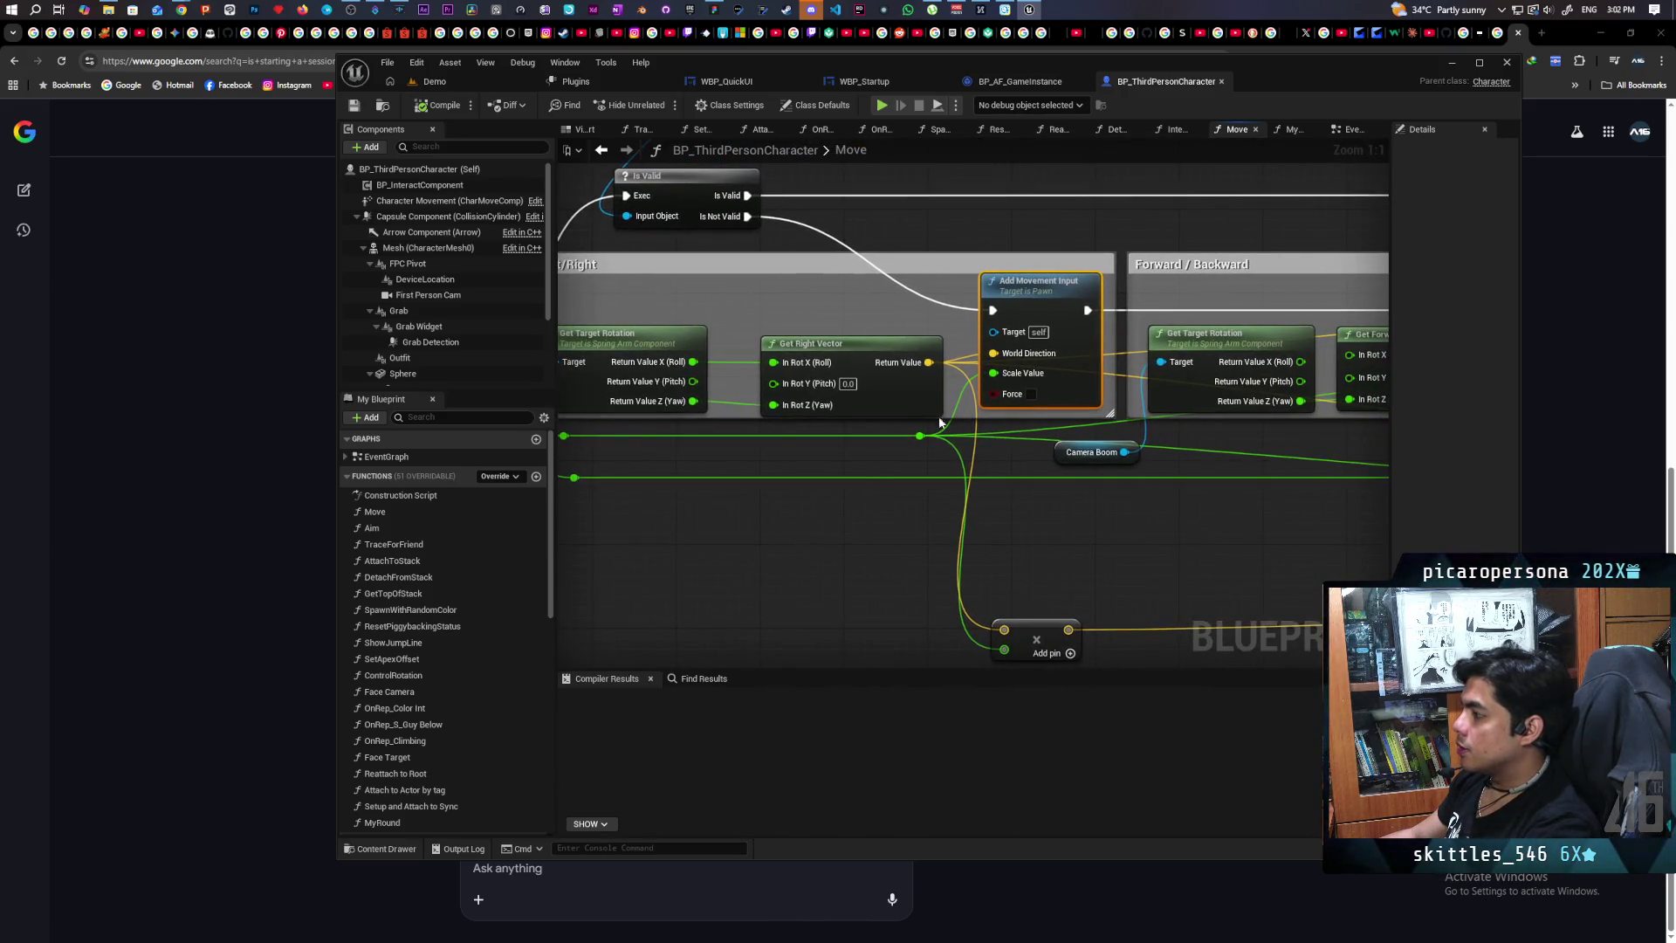
{"action": "scroll", "coordinate": [917, 491], "scroll_direction": "down", "scroll_amount": 3}
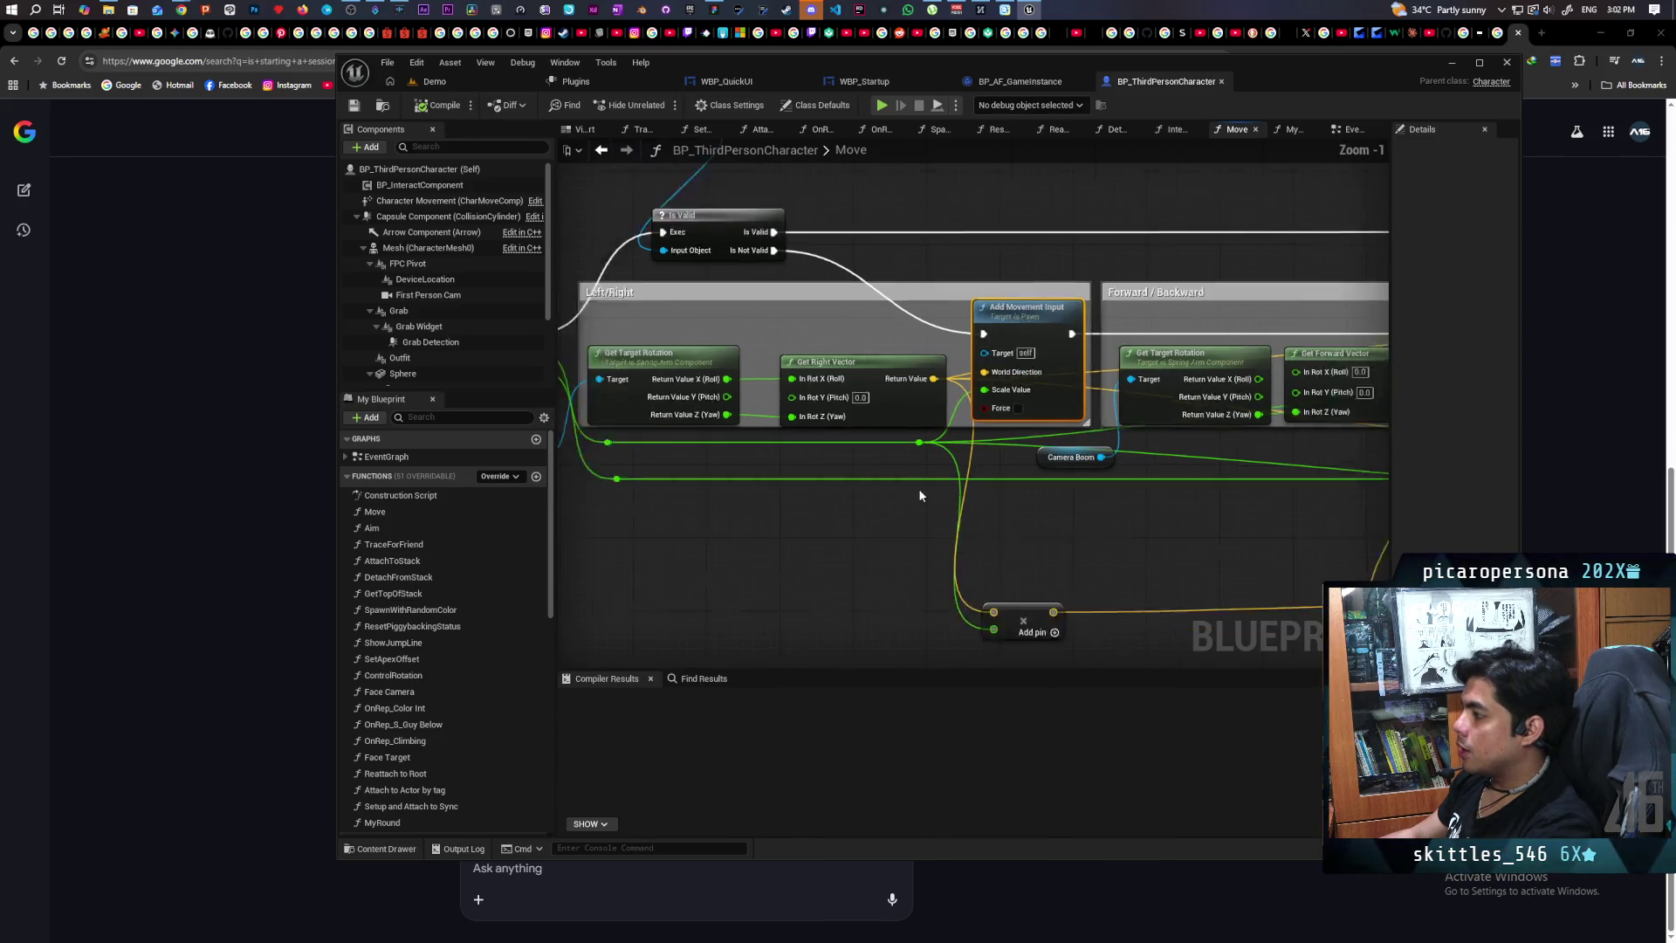
{"action": "left_click", "coordinate": [600, 151]}
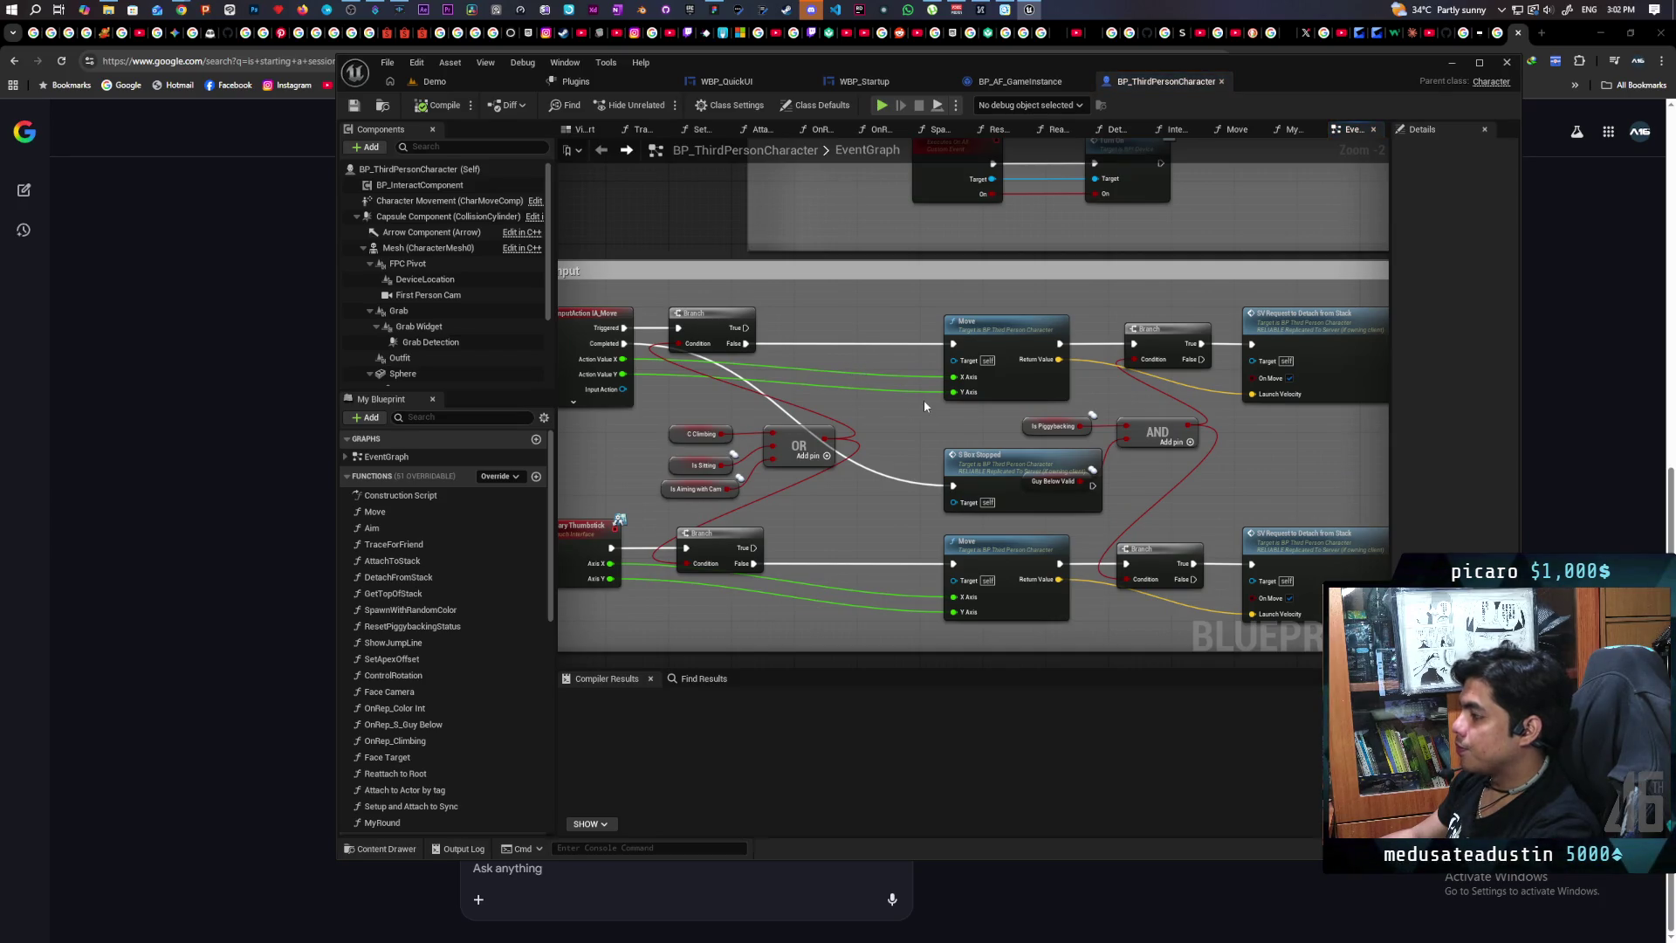
{"action": "mouse_move", "coordinate": [924, 403]}
{"action": "left_mouse_down"}
{"action": "mouse_move", "coordinate": [991, 359]}
{"action": "mouse_move", "coordinate": [939, 320]}
{"action": "mouse_move", "coordinate": [917, 411]}
{"action": "mouse_move", "coordinate": [1051, 340]}
{"action": "mouse_move", "coordinate": [1076, 303]}
{"action": "mouse_move", "coordinate": [1003, 380]}
{"action": "left_mouse_up"}
{"action": "scroll", "coordinate": [868, 362], "scroll_direction": "down", "scroll_amount": 2}
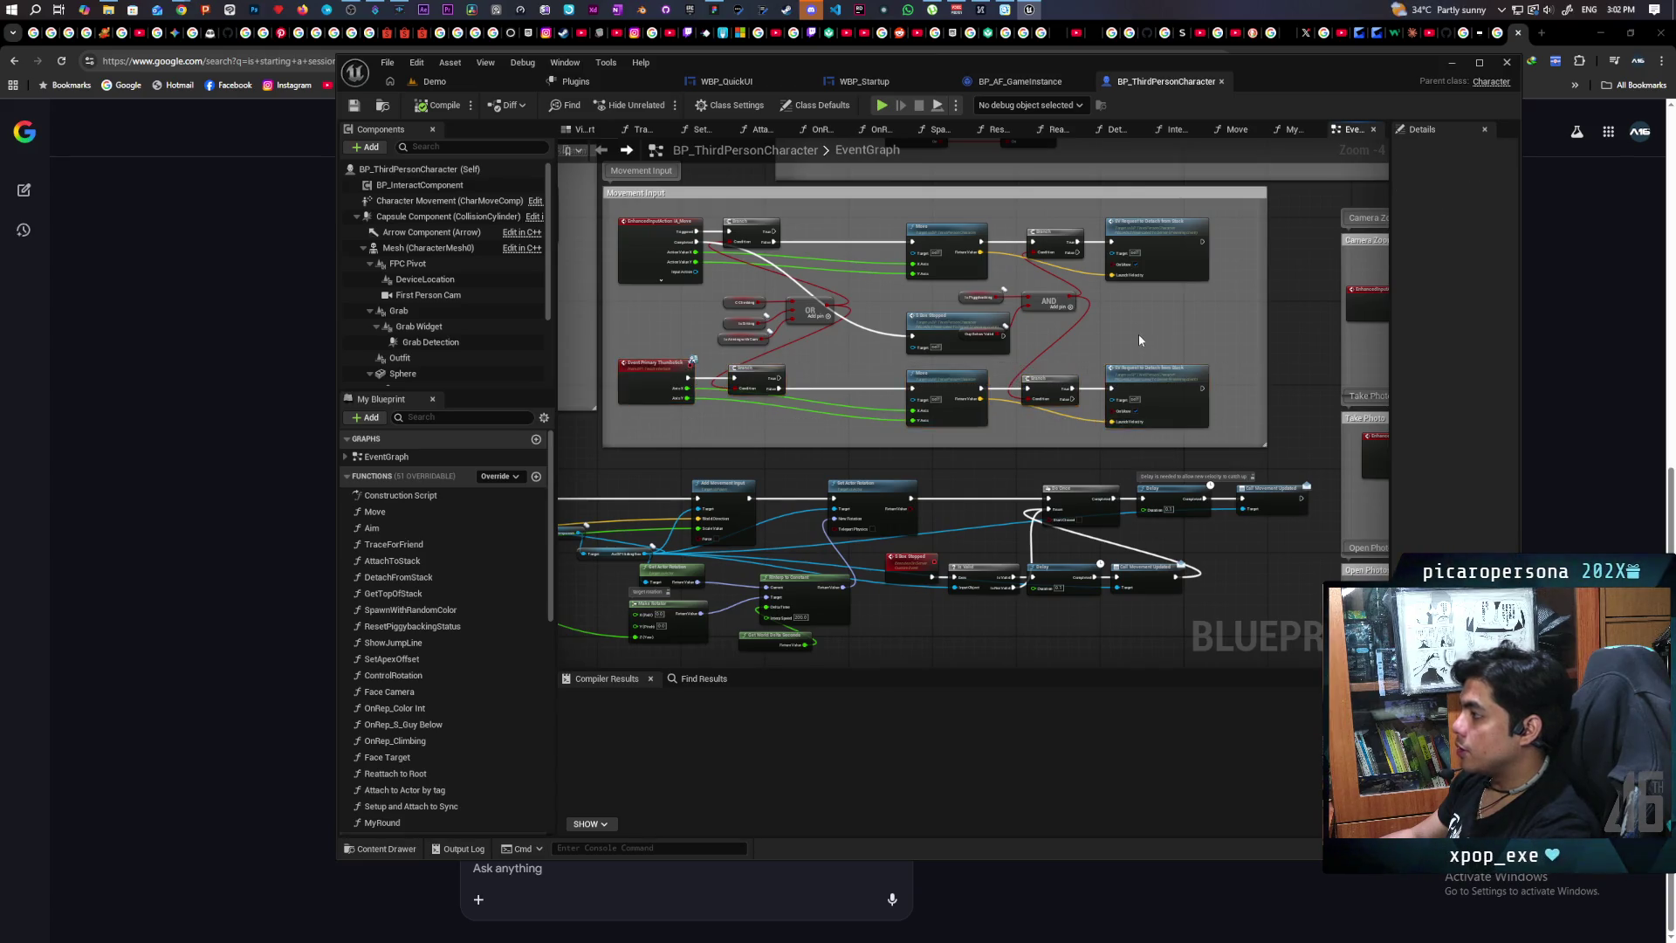
{"action": "scroll", "coordinate": [1138, 333], "scroll_direction": "up", "scroll_amount": 5}
{"action": "left_click_drag", "start_coordinate": [1133, 408], "coordinate": [1240, 423]}
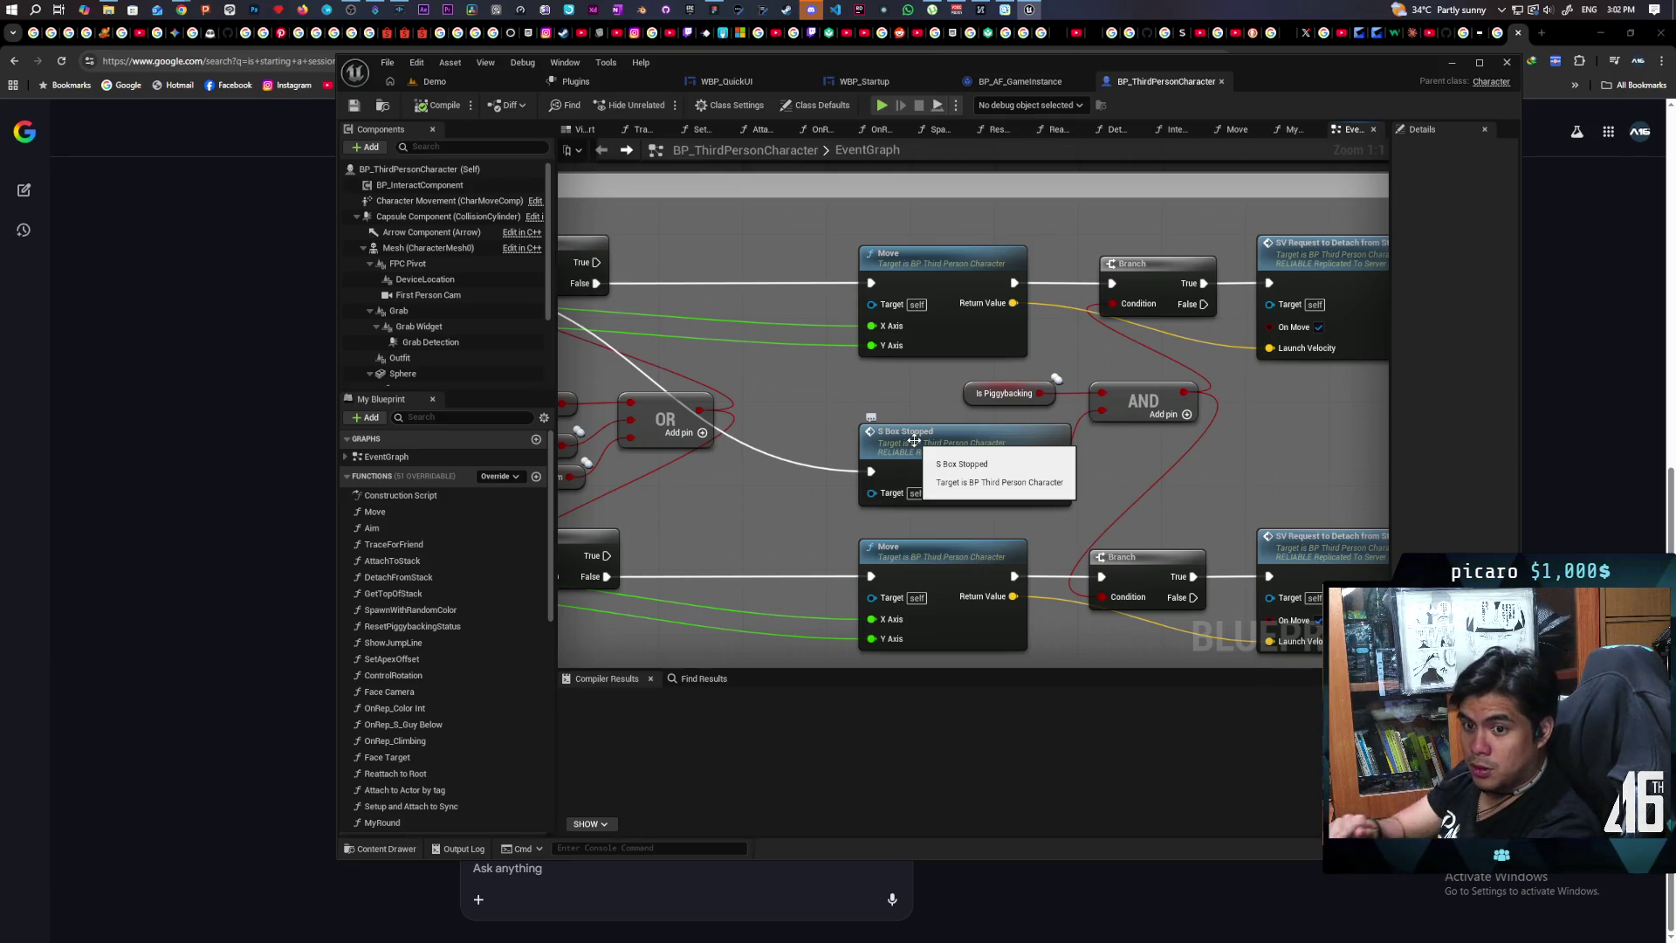
{"action": "left_click_drag", "start_coordinate": [930, 447], "coordinate": [952, 444]}
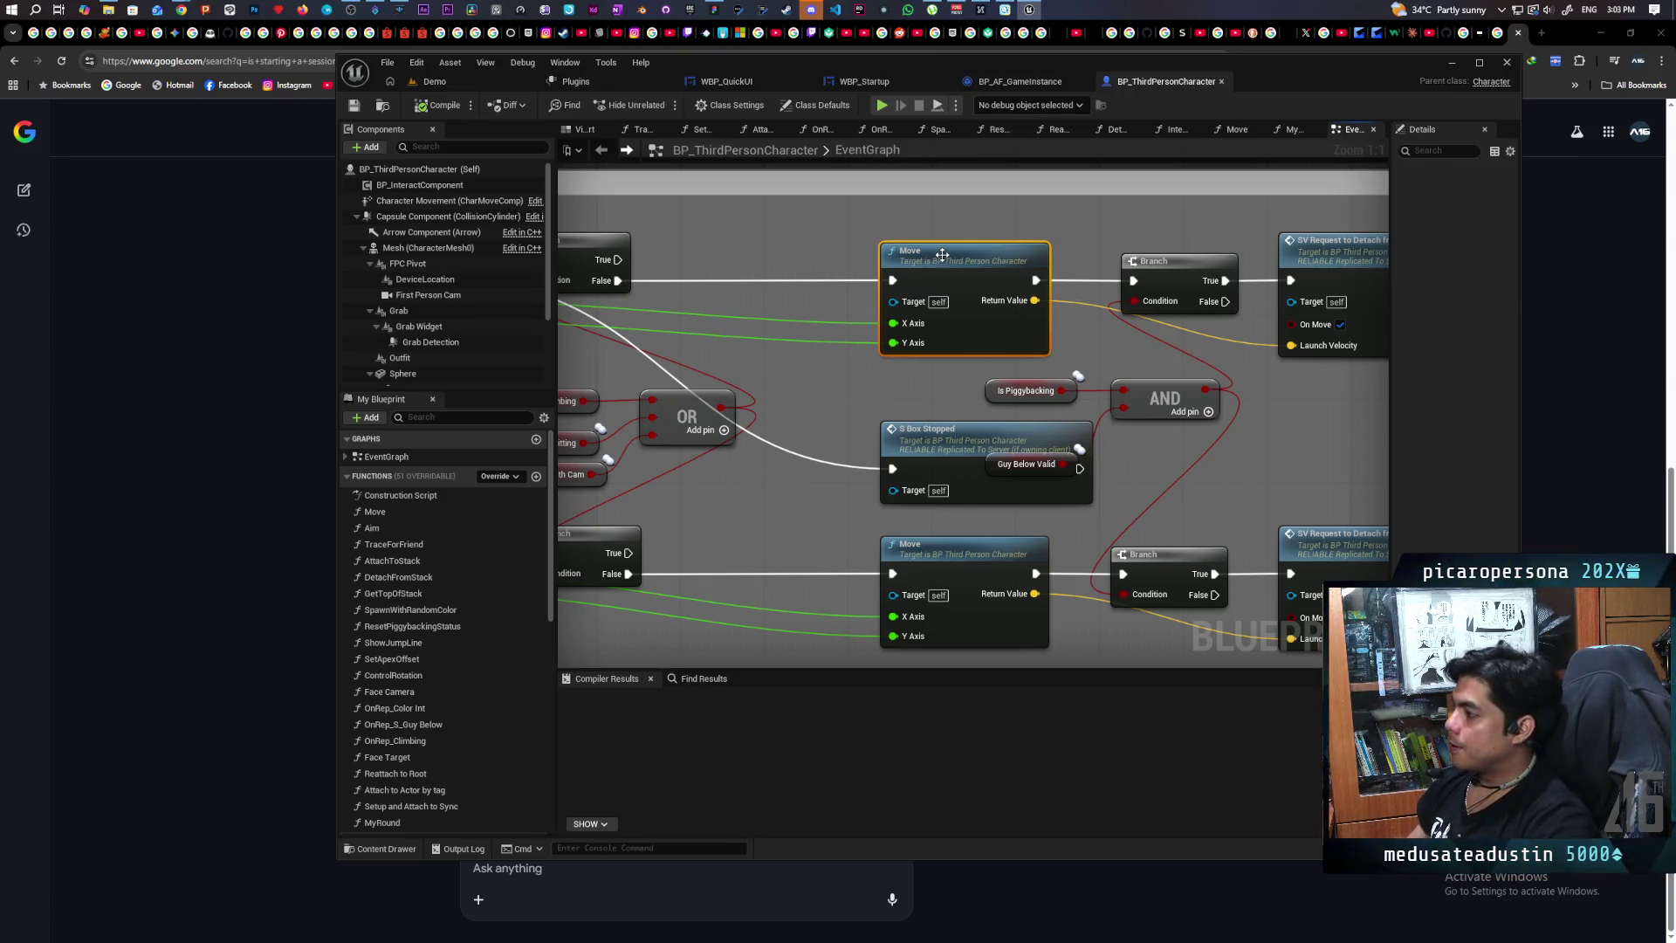
{"action": "left_click", "coordinate": [942, 255]}
{"action": "left_click", "coordinate": [855, 404]}
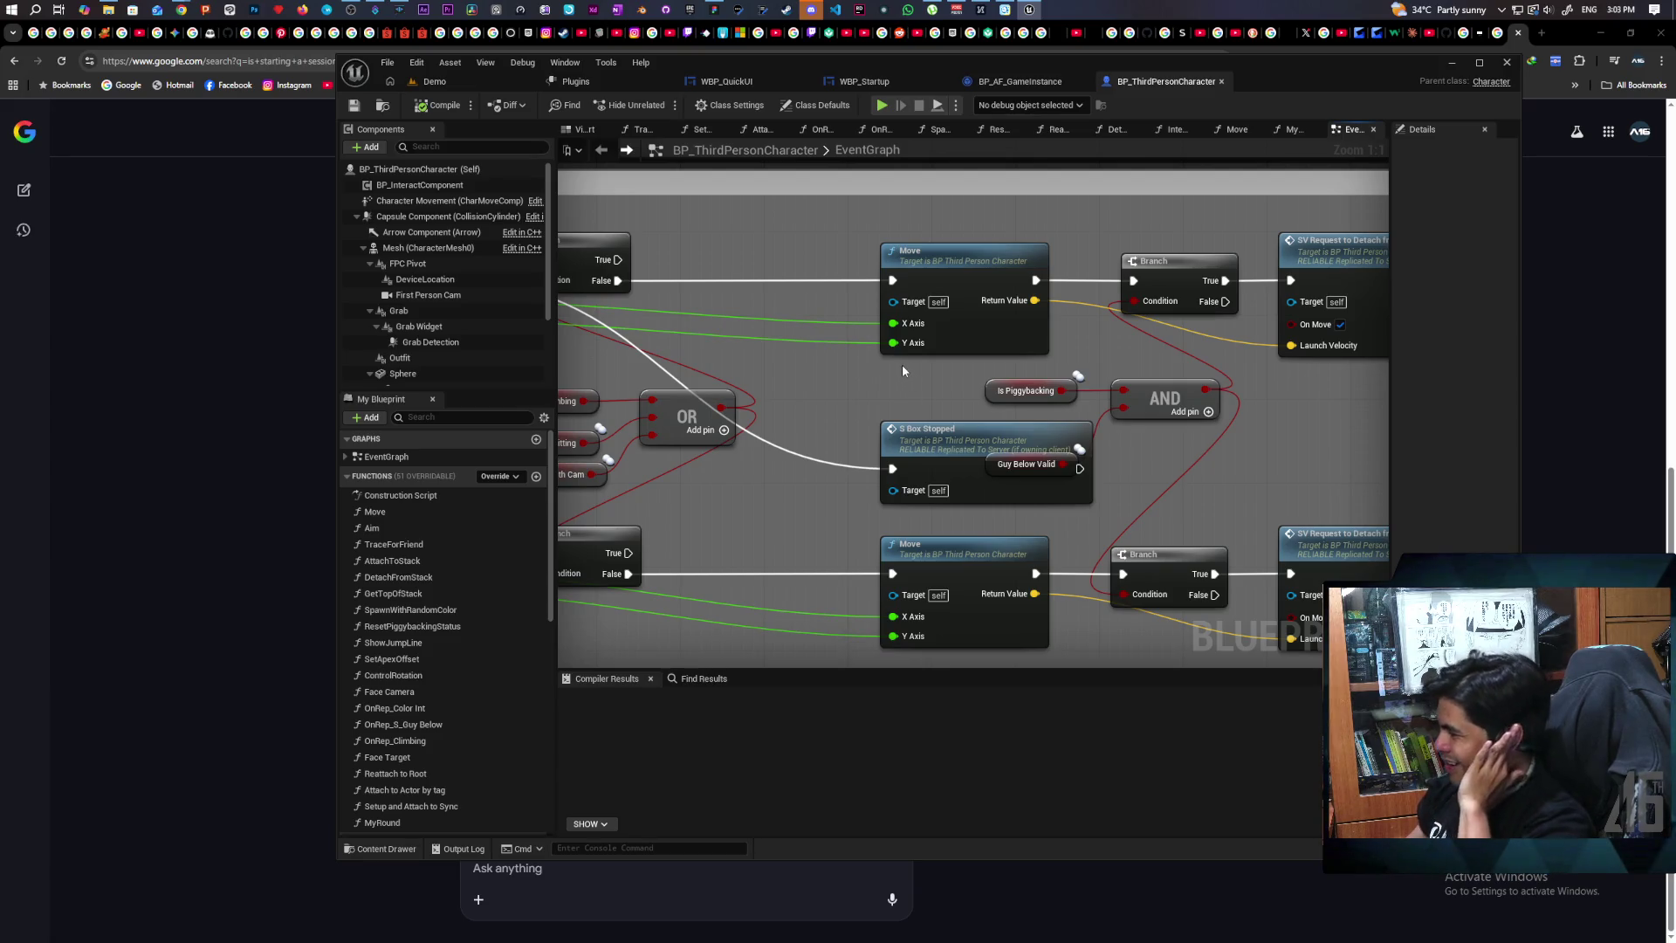
{"action": "mouse_move", "coordinate": [903, 371]}
{"action": "left_mouse_down"}
{"action": "mouse_move", "coordinate": [1152, 373]}
{"action": "mouse_move", "coordinate": [1123, 416]}
{"action": "mouse_move", "coordinate": [1141, 417]}
{"action": "left_mouse_up"}
{"action": "mouse_move", "coordinate": [1141, 356]}
{"action": "left_mouse_down"}
{"action": "mouse_move", "coordinate": [935, 375]}
{"action": "mouse_move", "coordinate": [1071, 377]}
{"action": "mouse_move", "coordinate": [890, 401]}
{"action": "mouse_move", "coordinate": [1149, 385]}
{"action": "mouse_move", "coordinate": [959, 383]}
{"action": "left_mouse_up"}
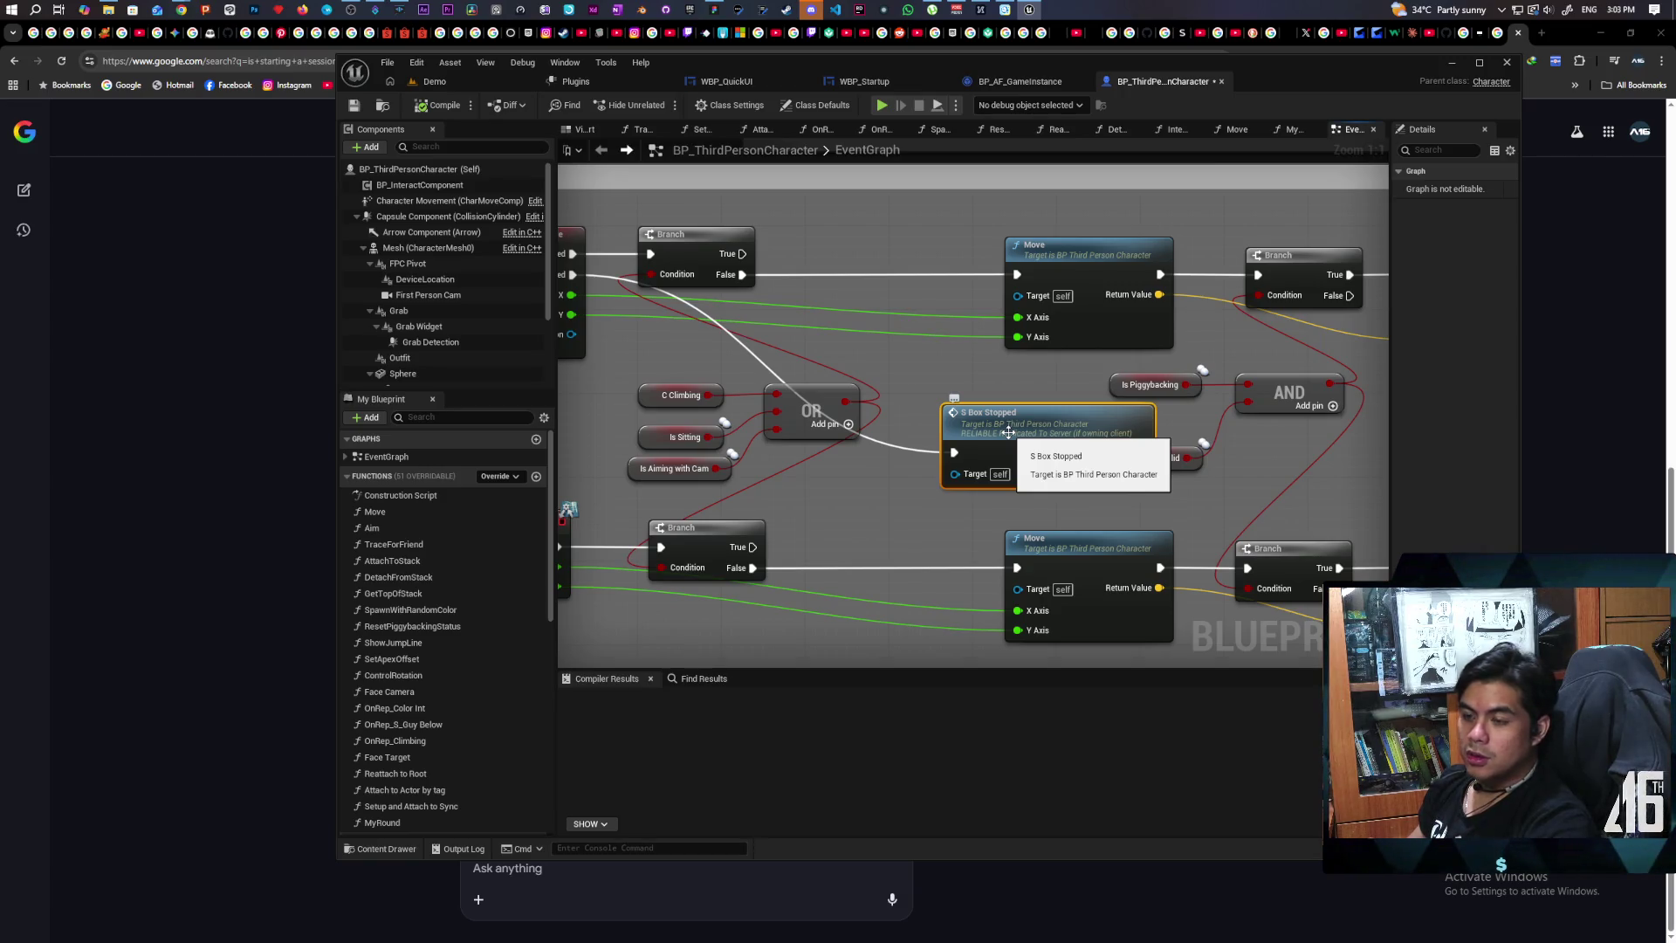
{"action": "scroll", "coordinate": [1008, 432], "scroll_direction": "down", "scroll_amount": 2}
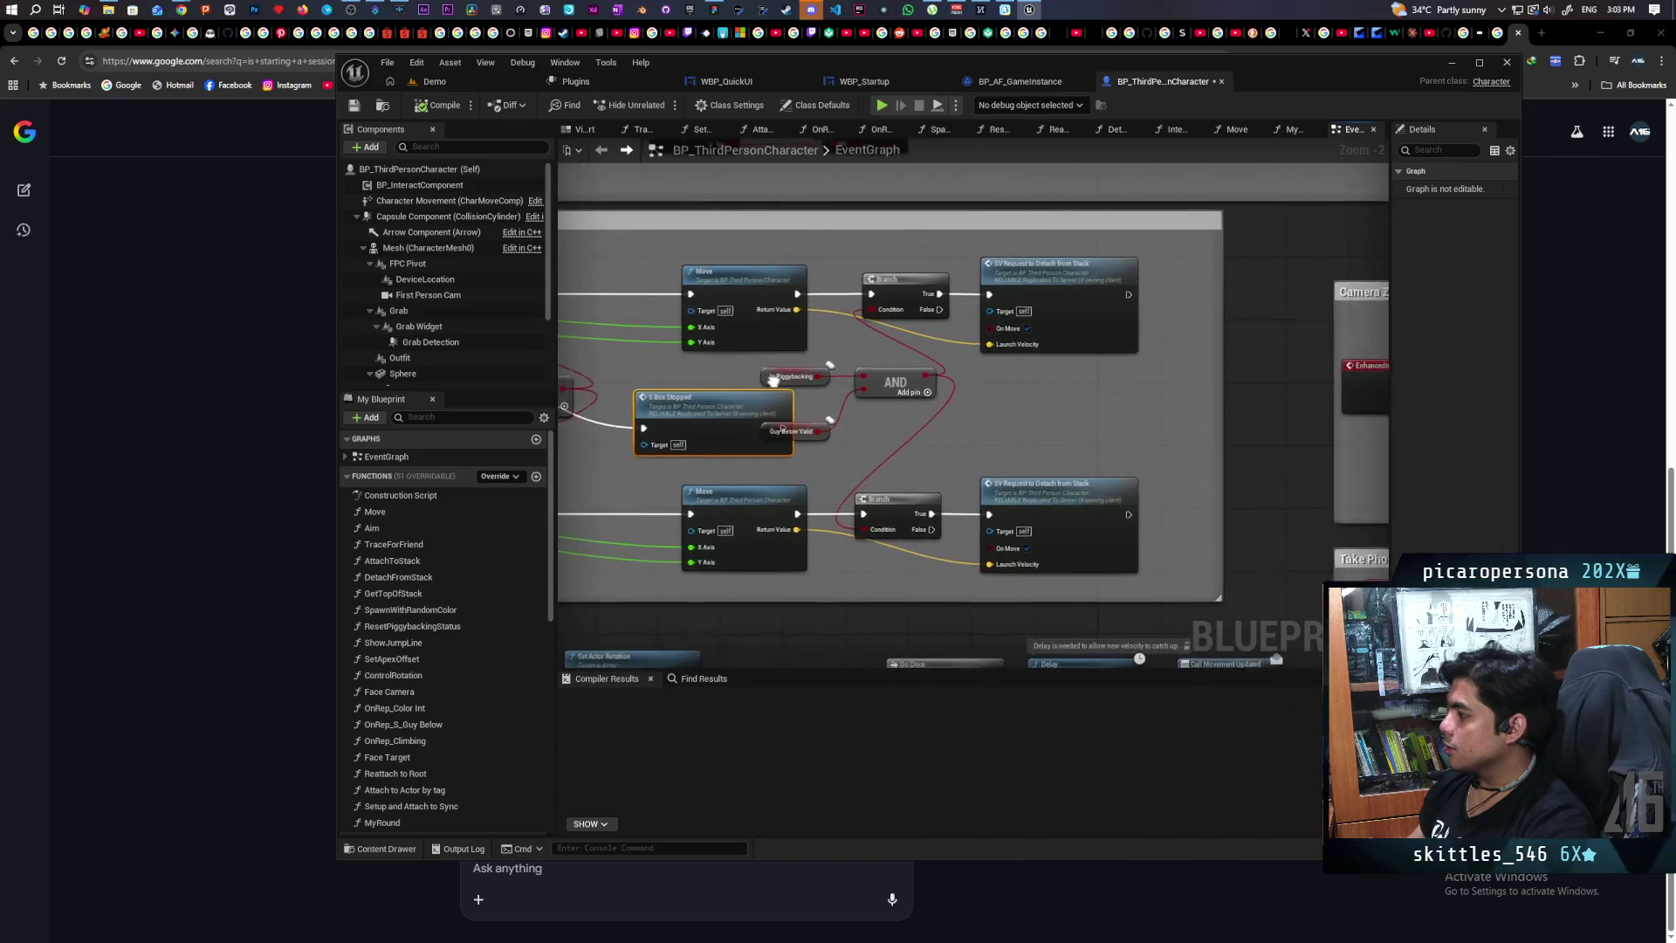
{"action": "scroll", "coordinate": [779, 382], "scroll_direction": "down", "scroll_amount": 1}
{"action": "left_click_drag", "start_coordinate": [779, 382], "coordinate": [1111, 329]}
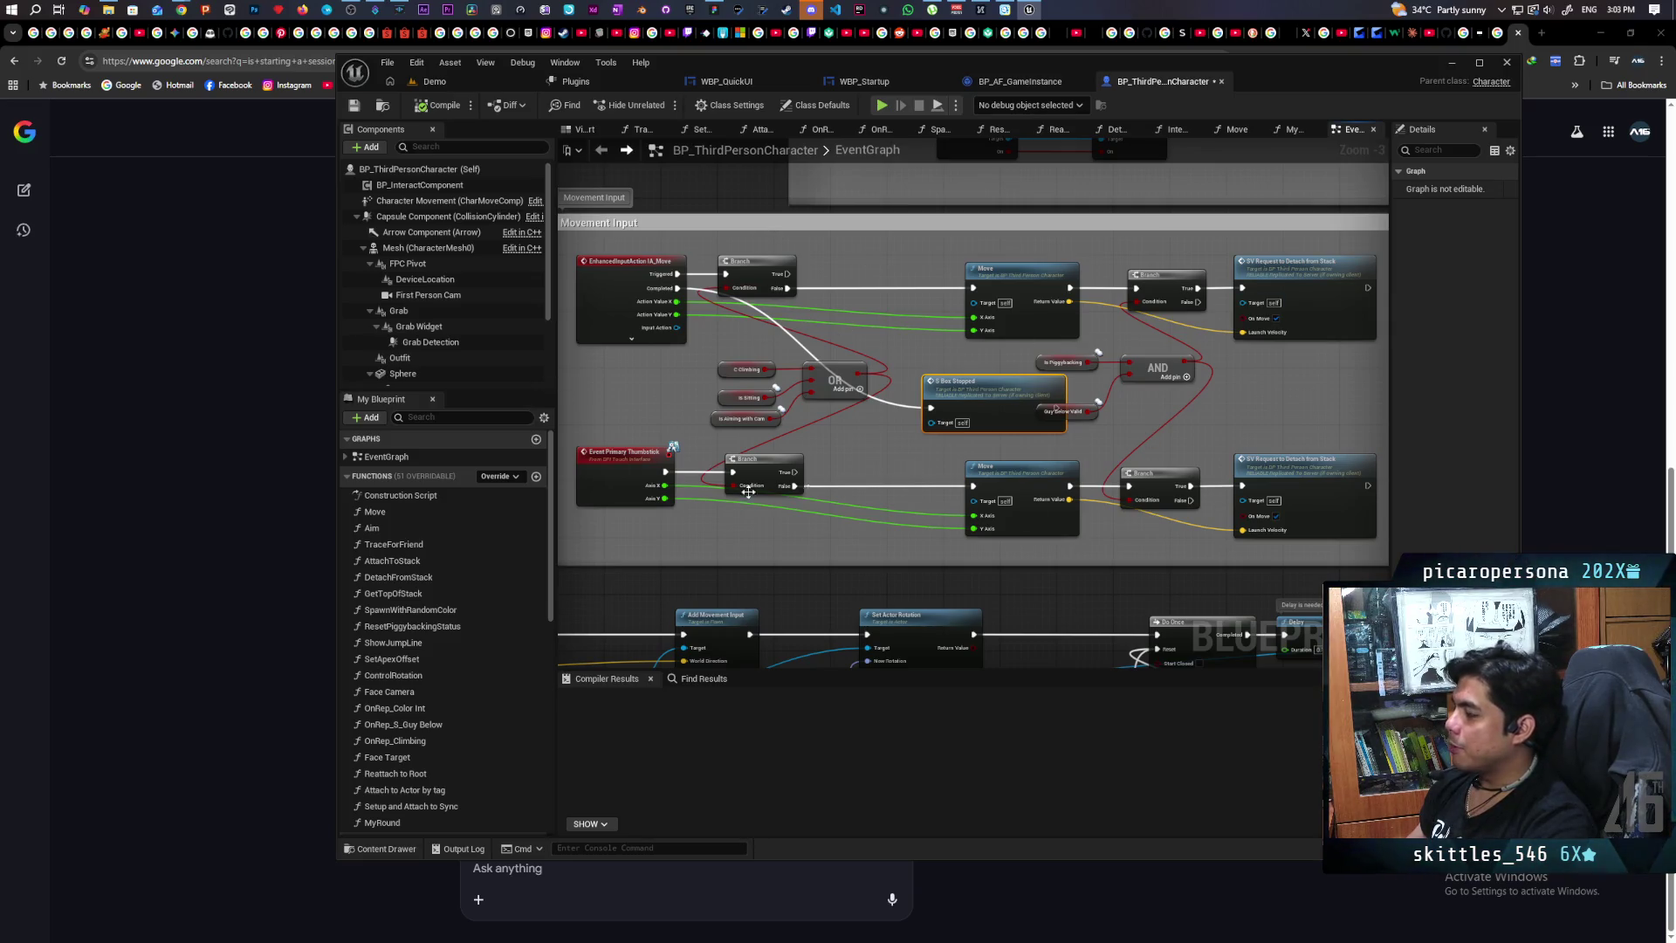
{"action": "scroll", "coordinate": [1018, 401], "scroll_direction": "down", "scroll_amount": 9}
{"action": "mouse_move", "coordinate": [1055, 479]}
{"action": "left_mouse_down"}
{"action": "mouse_move", "coordinate": [911, 487]}
{"action": "mouse_move", "coordinate": [1073, 525]}
{"action": "mouse_move", "coordinate": [942, 429]}
{"action": "mouse_move", "coordinate": [1182, 404]}
{"action": "mouse_move", "coordinate": [1246, 453]}
{"action": "mouse_move", "coordinate": [1322, 459]}
{"action": "mouse_move", "coordinate": [1216, 512]}
{"action": "mouse_move", "coordinate": [1216, 442]}
{"action": "left_mouse_up"}
{"action": "left_click_drag", "start_coordinate": [982, 210], "coordinate": [1102, 207]}
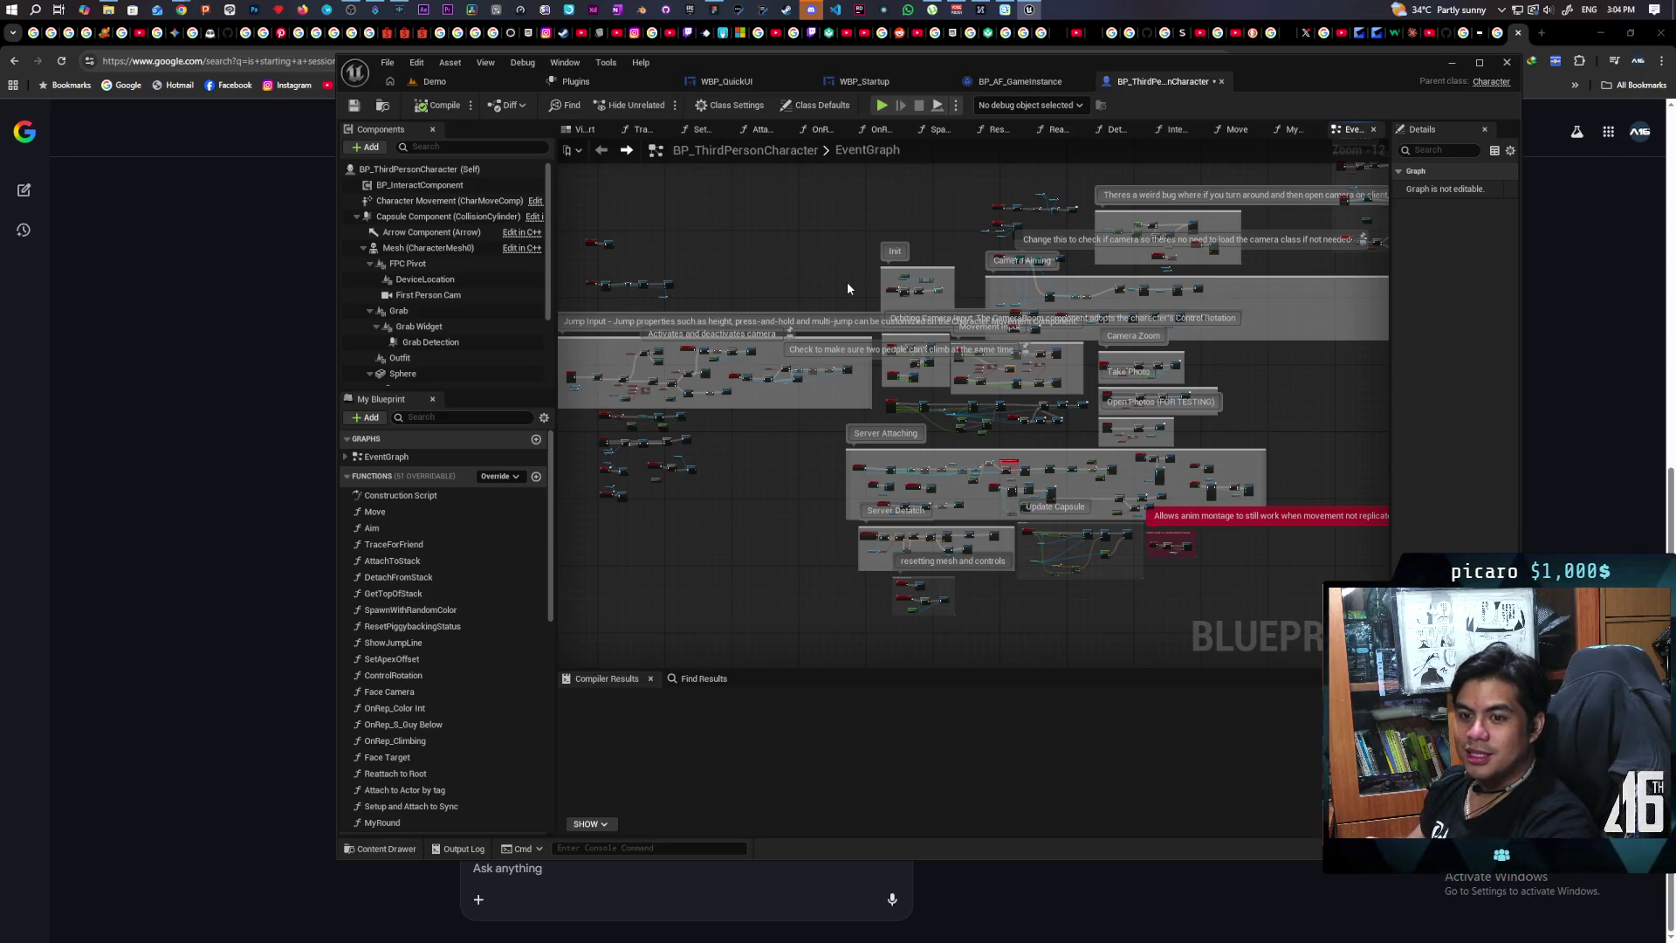
{"action": "scroll", "coordinate": [847, 288], "scroll_direction": "up", "scroll_amount": 6}
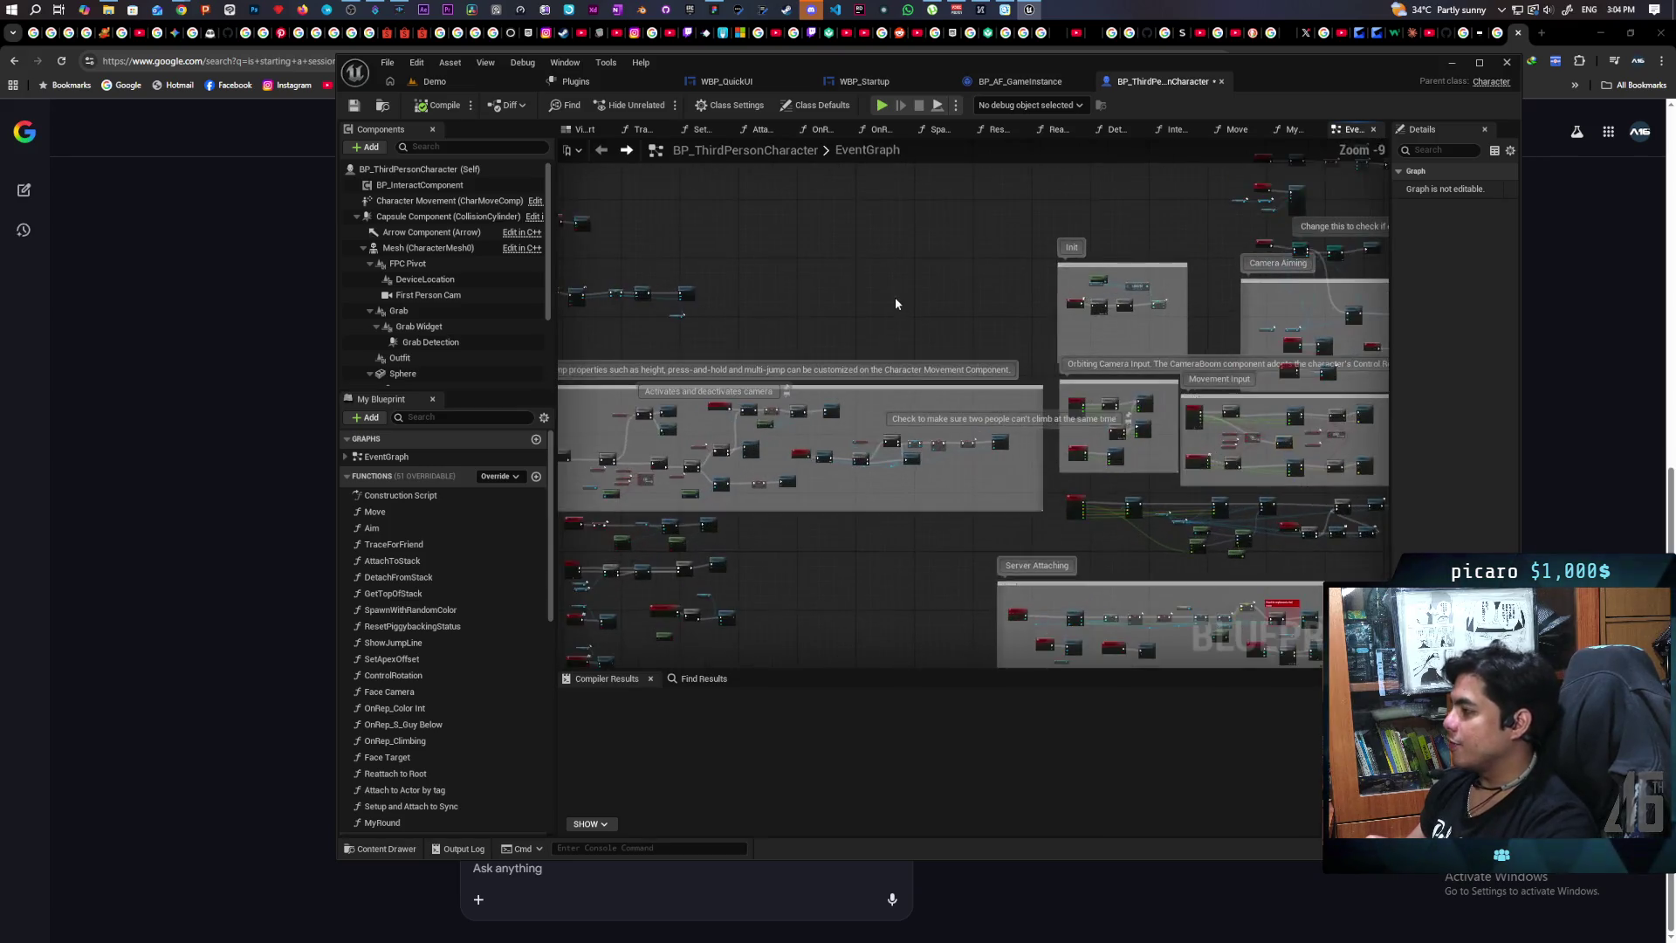
Step: Inspect the Init section, then open the Move function graph and select Add Movement Input
{"action": "scroll", "coordinate": [936, 319], "scroll_direction": "up", "scroll_amount": 5}
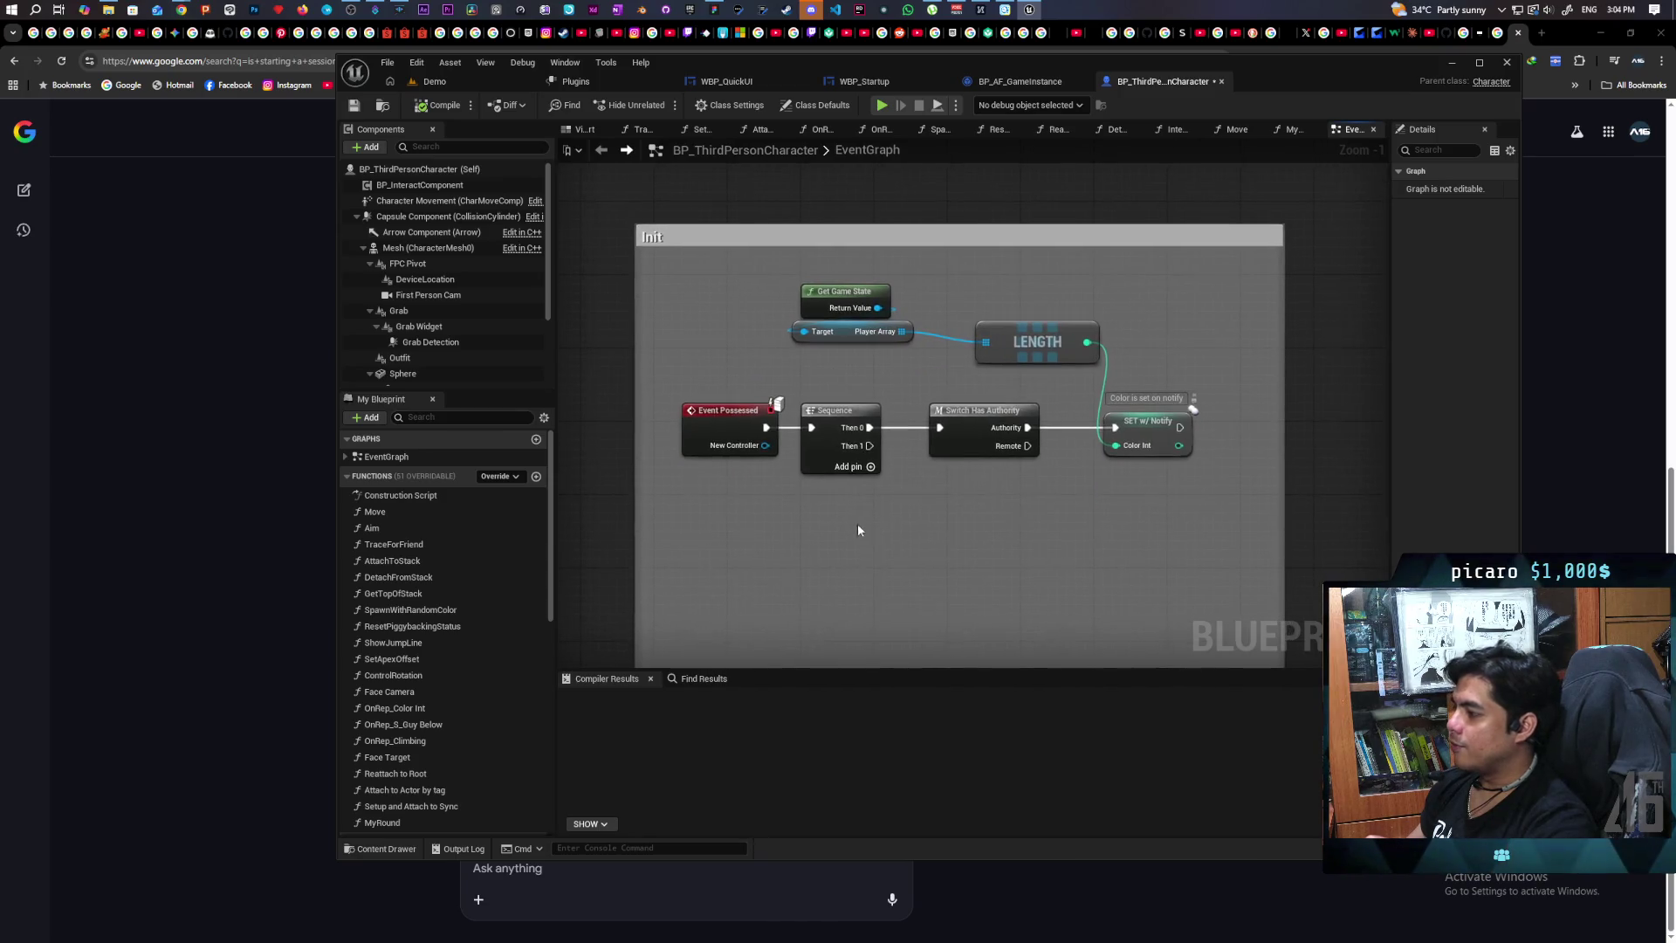
{"action": "left_click_drag", "start_coordinate": [736, 325], "coordinate": [1205, 563]}
{"action": "left_click", "coordinate": [989, 525]}
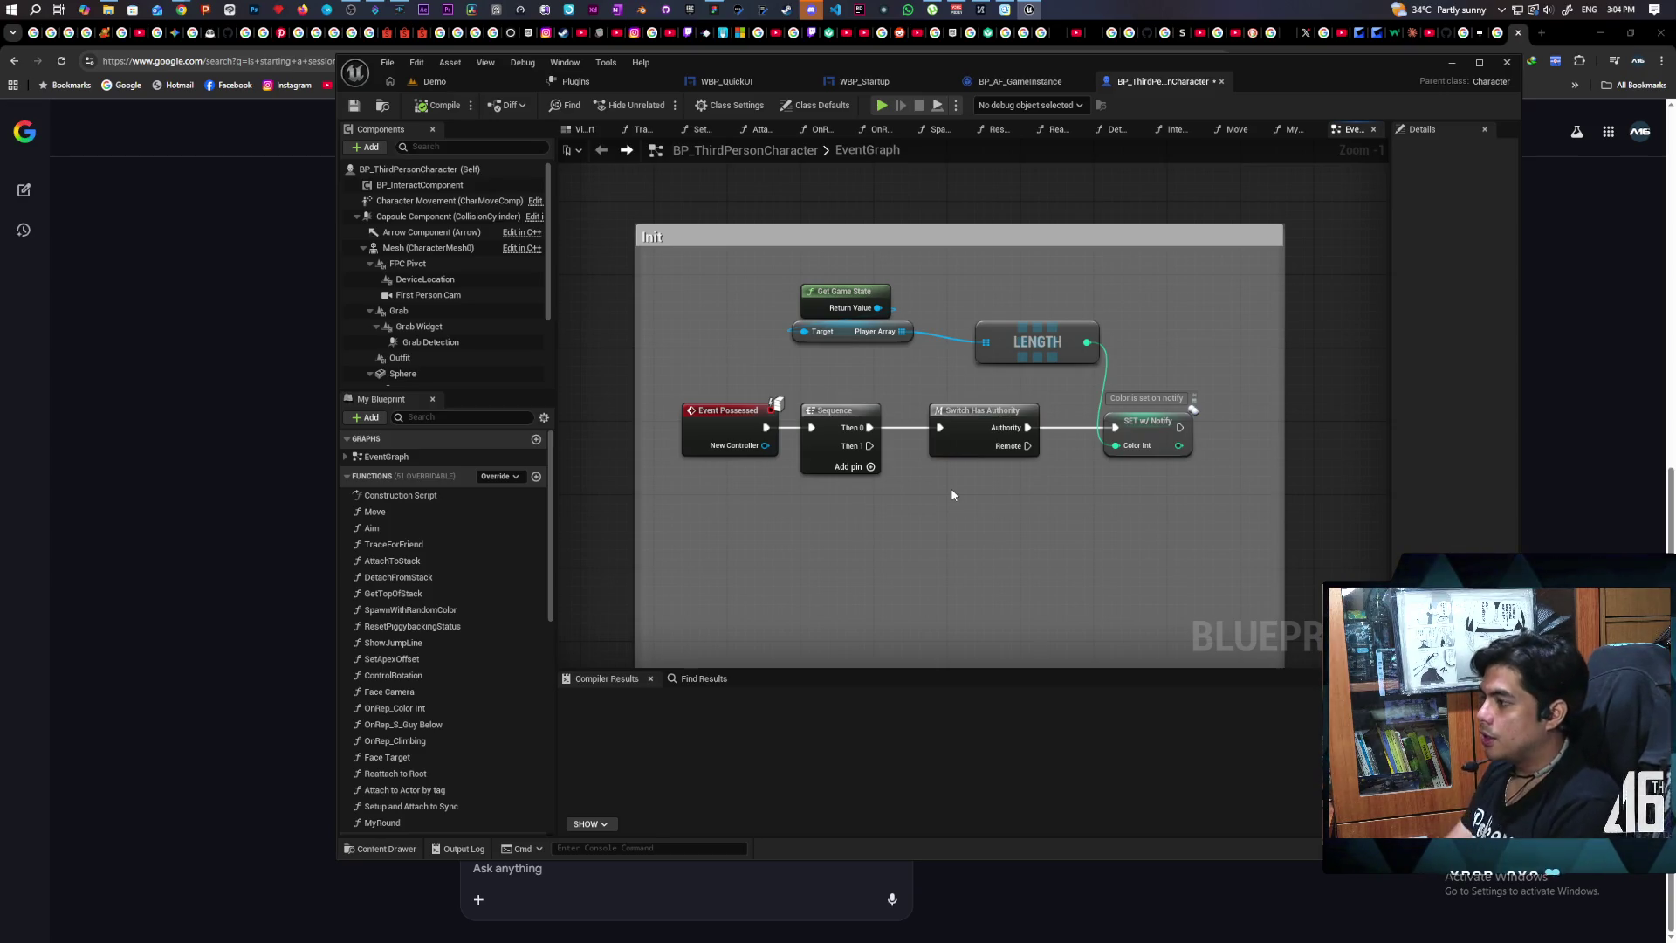
{"action": "scroll", "coordinate": [786, 380], "scroll_direction": "down", "scroll_amount": 4}
{"action": "scroll", "coordinate": [804, 384], "scroll_direction": "up", "scroll_amount": 6}
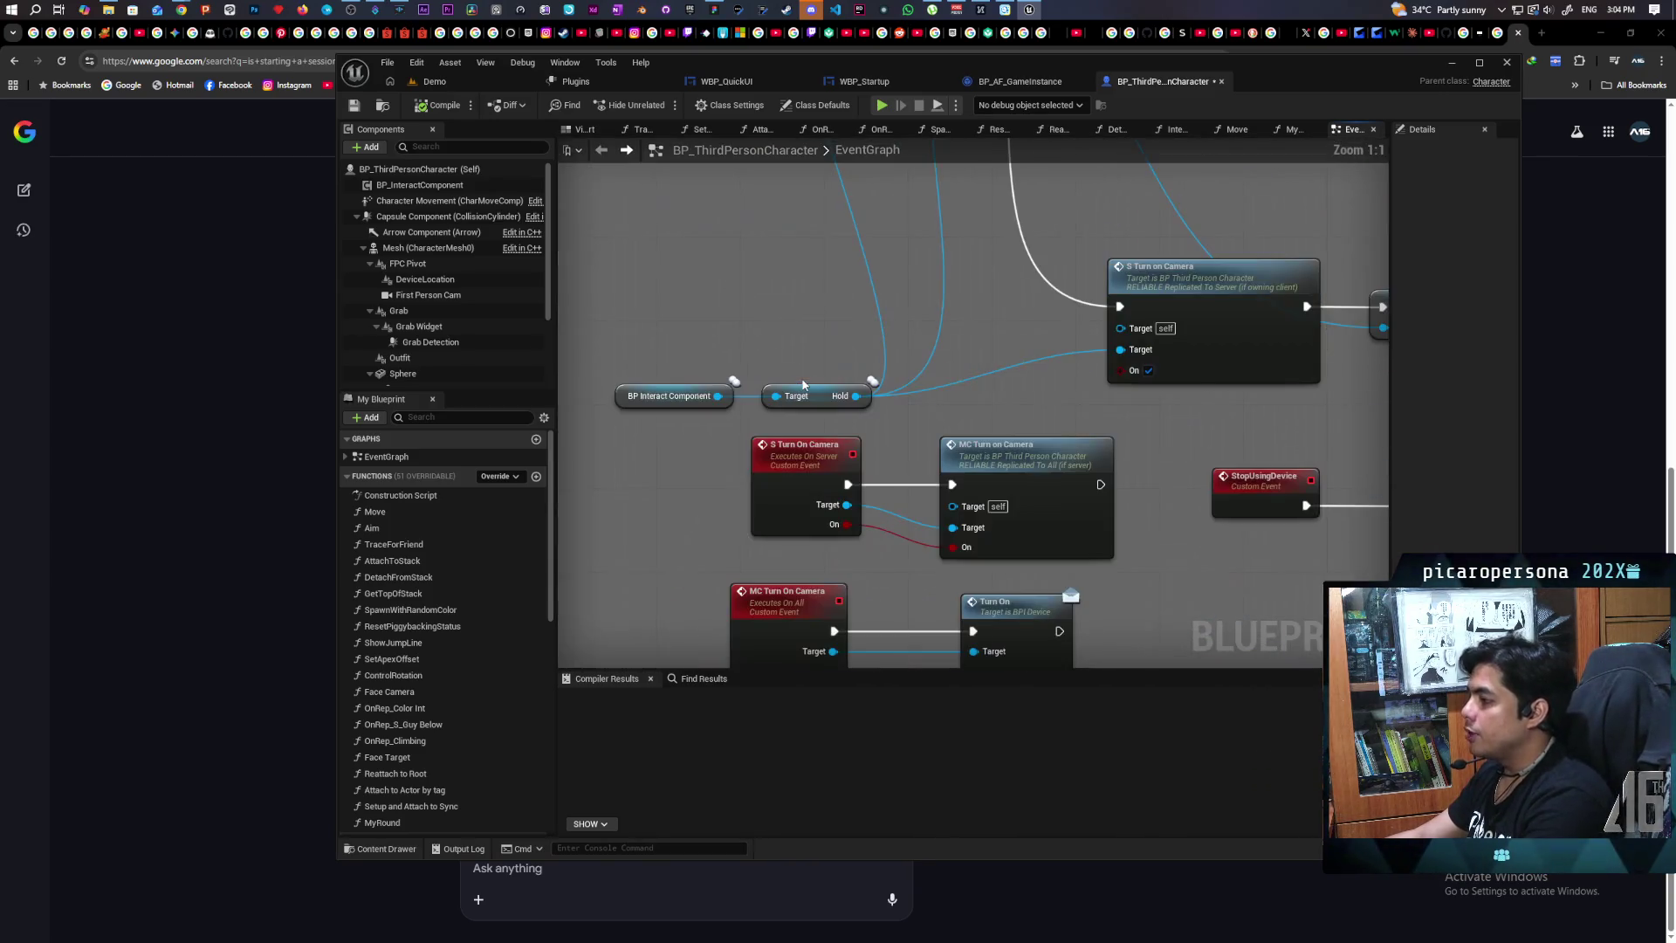
{"action": "scroll", "coordinate": [803, 384], "scroll_direction": "down", "scroll_amount": 5}
{"action": "scroll", "coordinate": [904, 315], "scroll_direction": "up", "scroll_amount": 5}
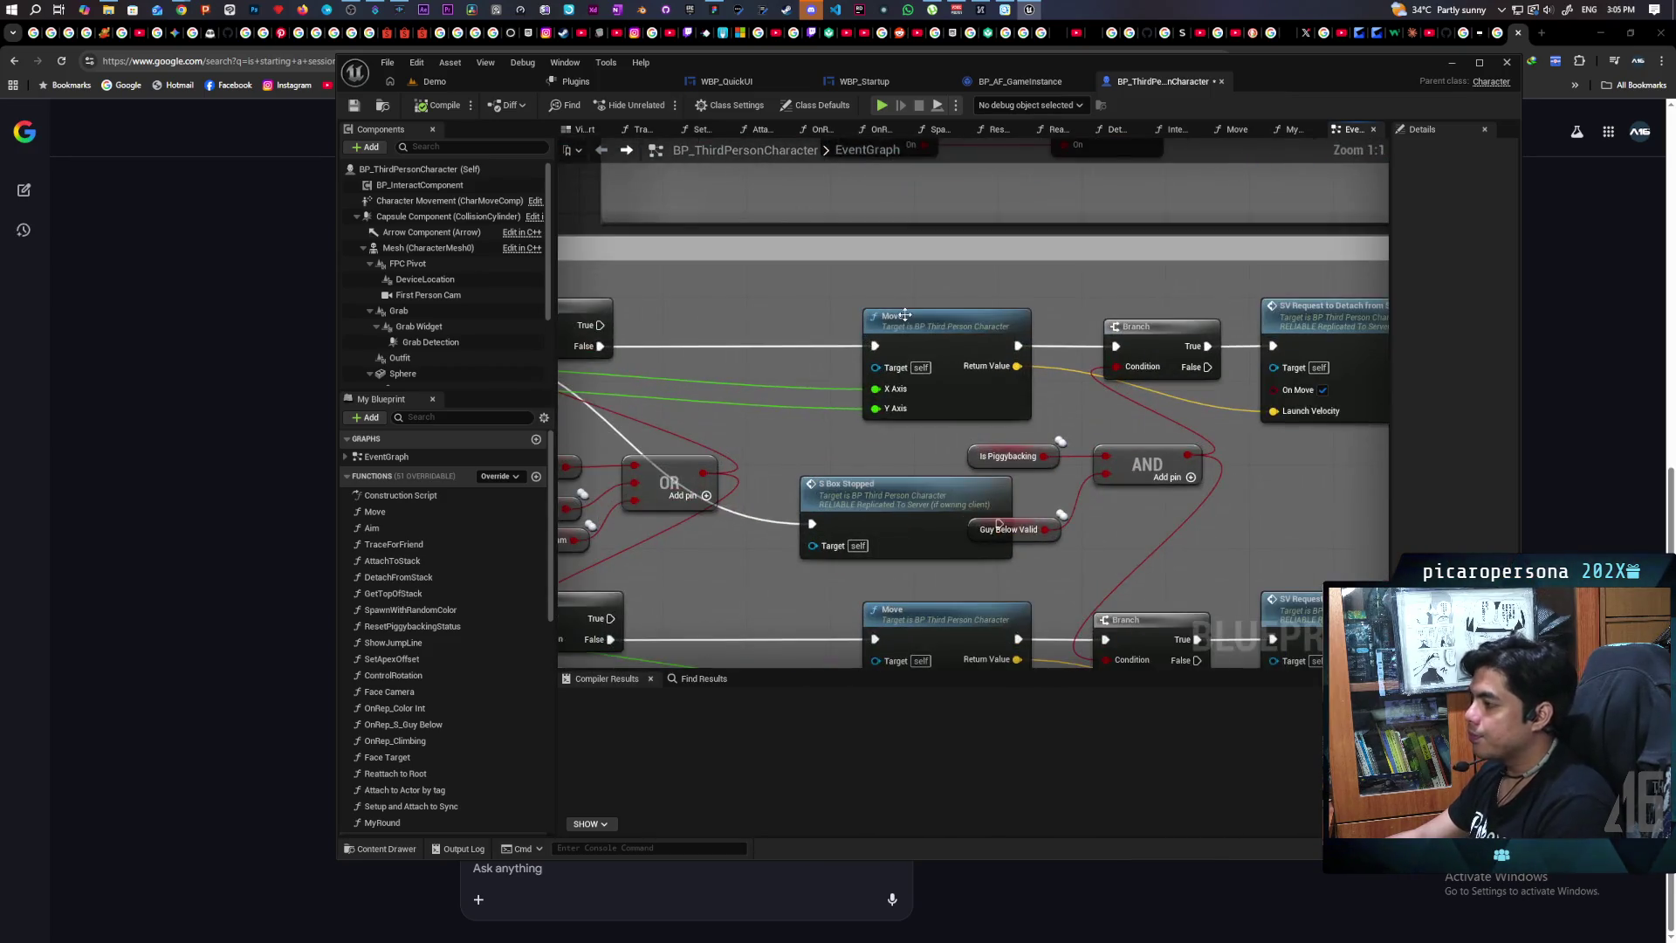
{"action": "double_click", "coordinate": [904, 316]}
{"action": "left_click", "coordinate": [901, 335]}
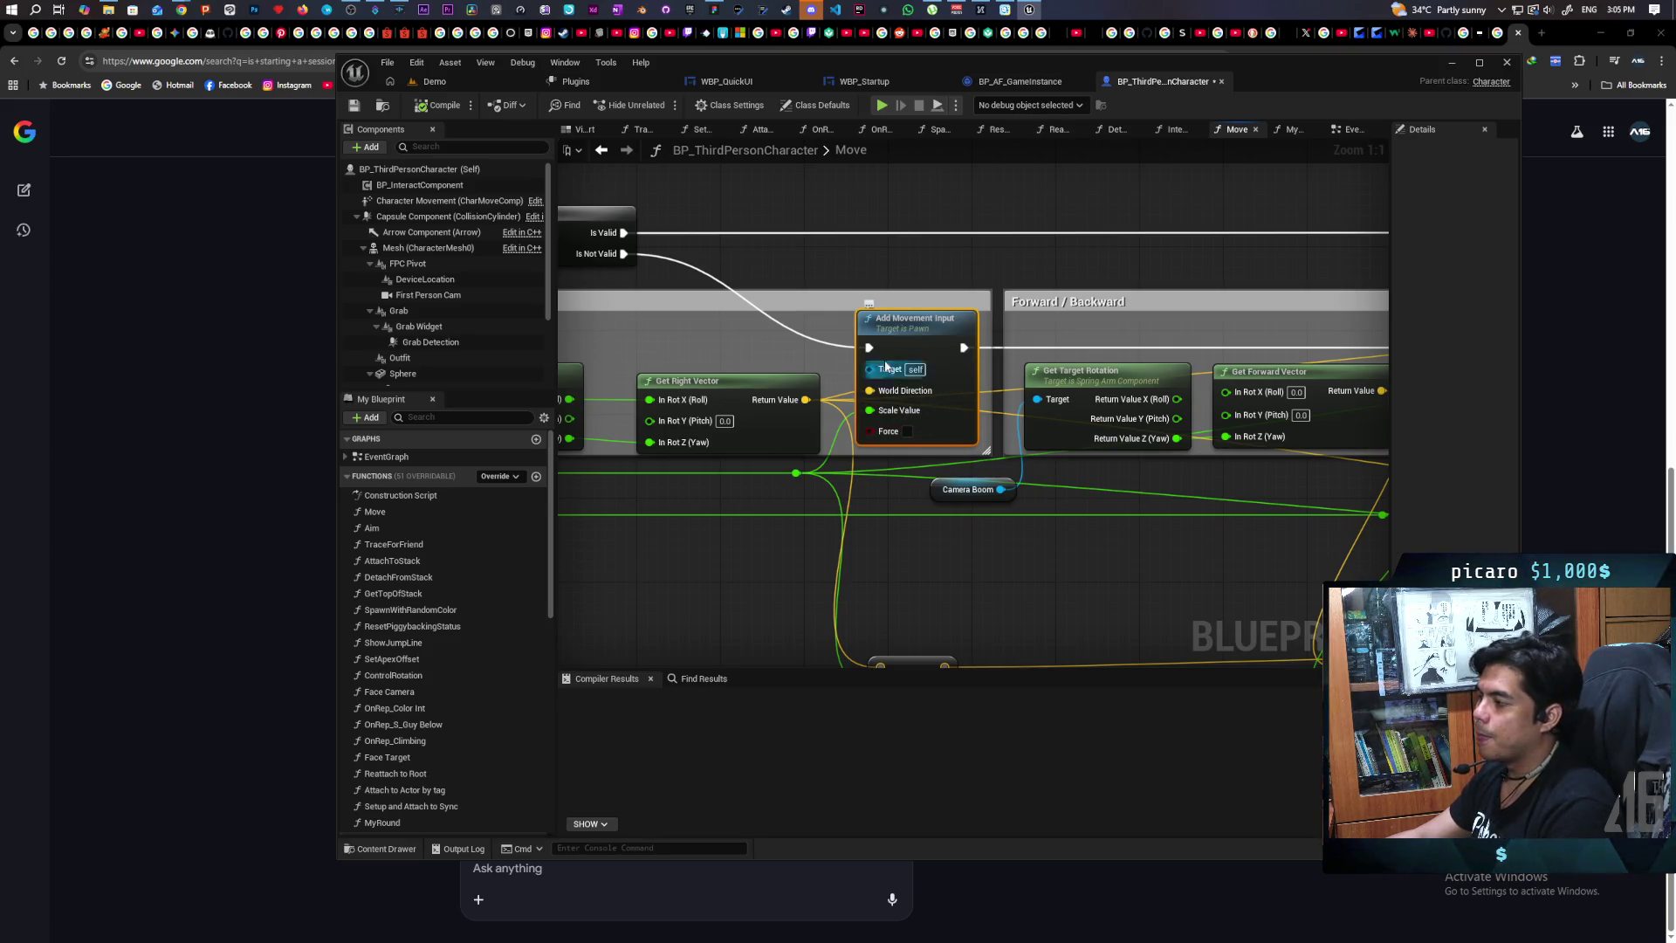
Step: Review the Left/Right section's Add Movement Input node, then compile and save BP_ThirdPersonCharacter
{"action": "left_click", "coordinate": [926, 300]}
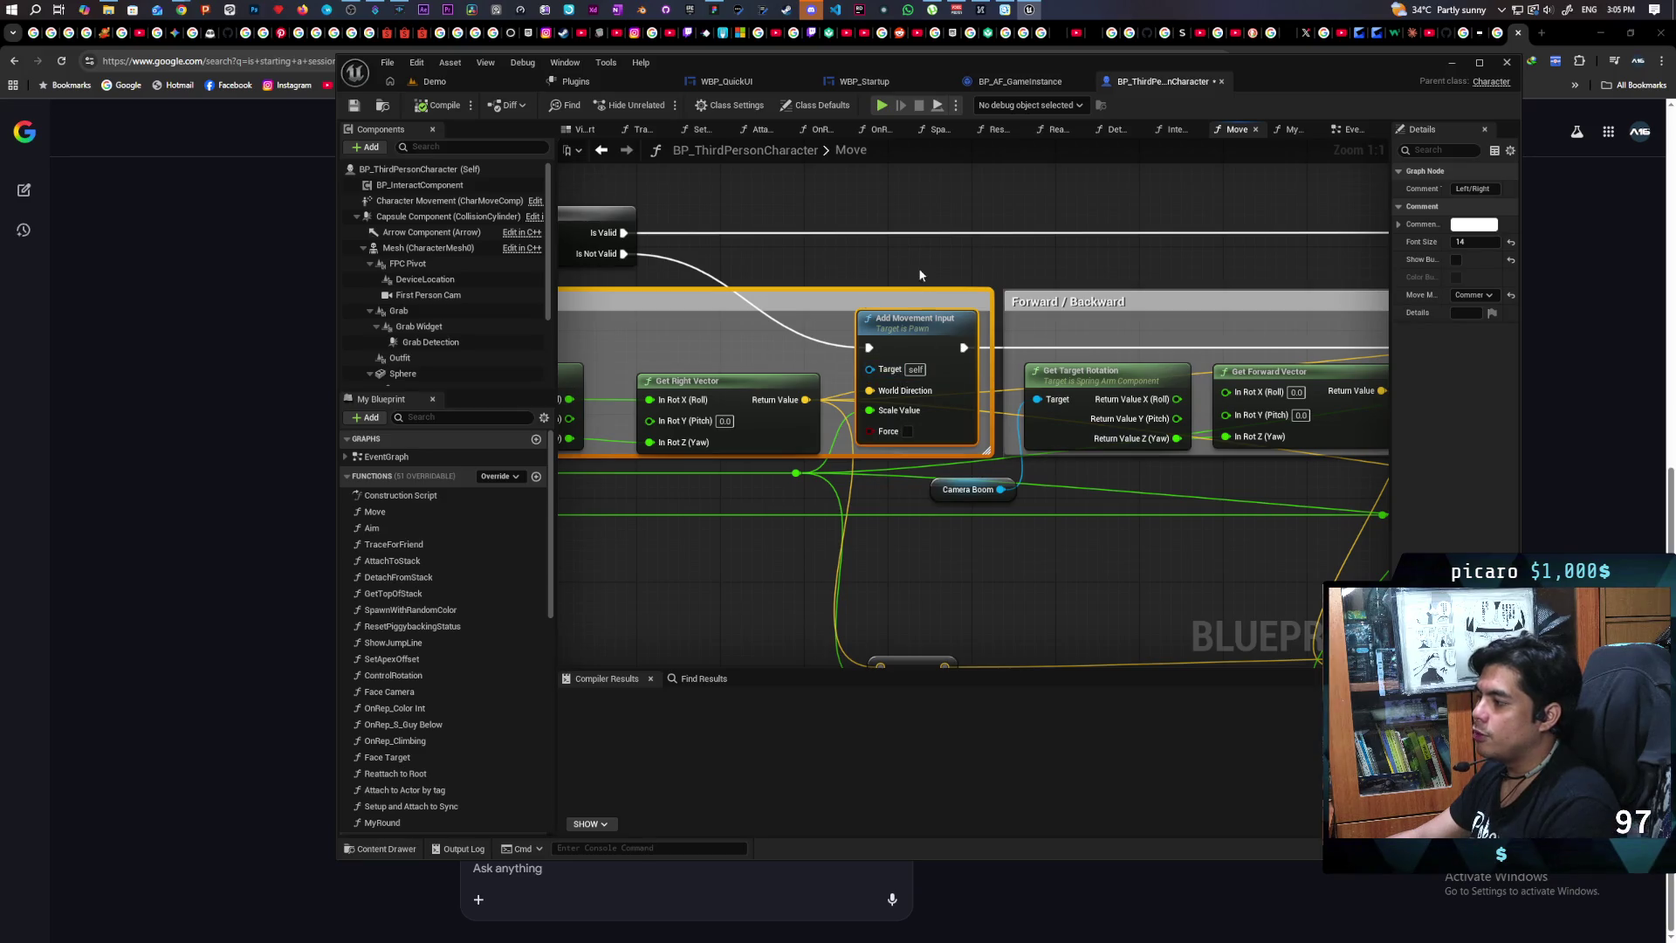
{"action": "right_click", "coordinate": [863, 316]}
{"action": "left_click", "coordinate": [899, 391]}
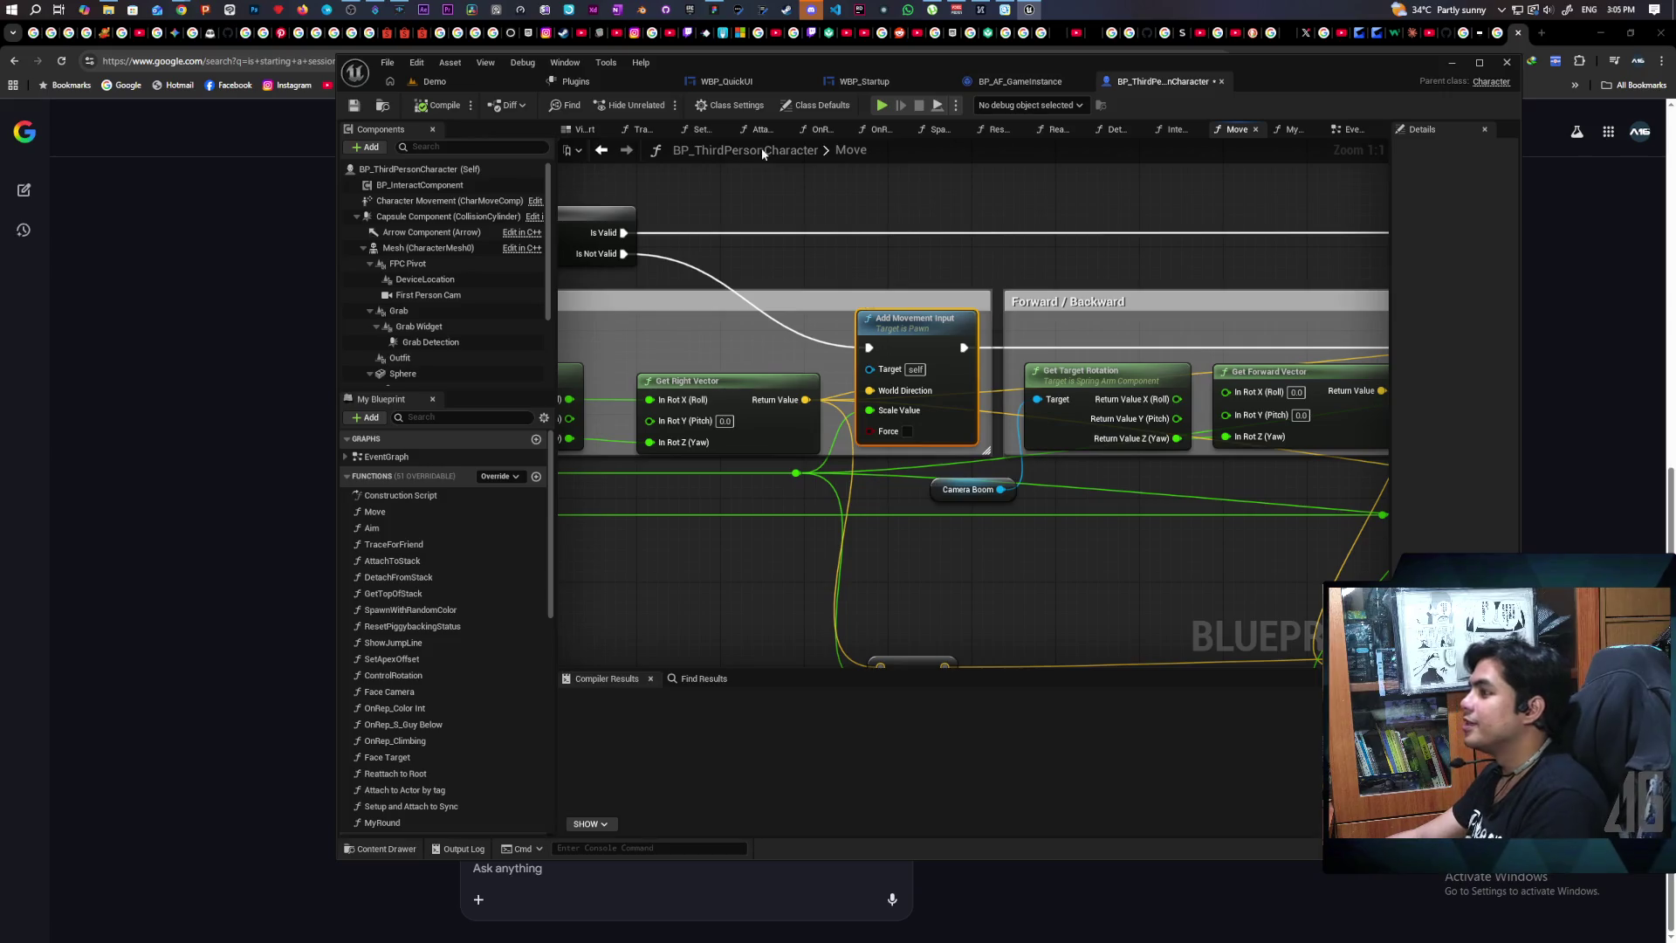
{"action": "left_click", "coordinate": [466, 105]}
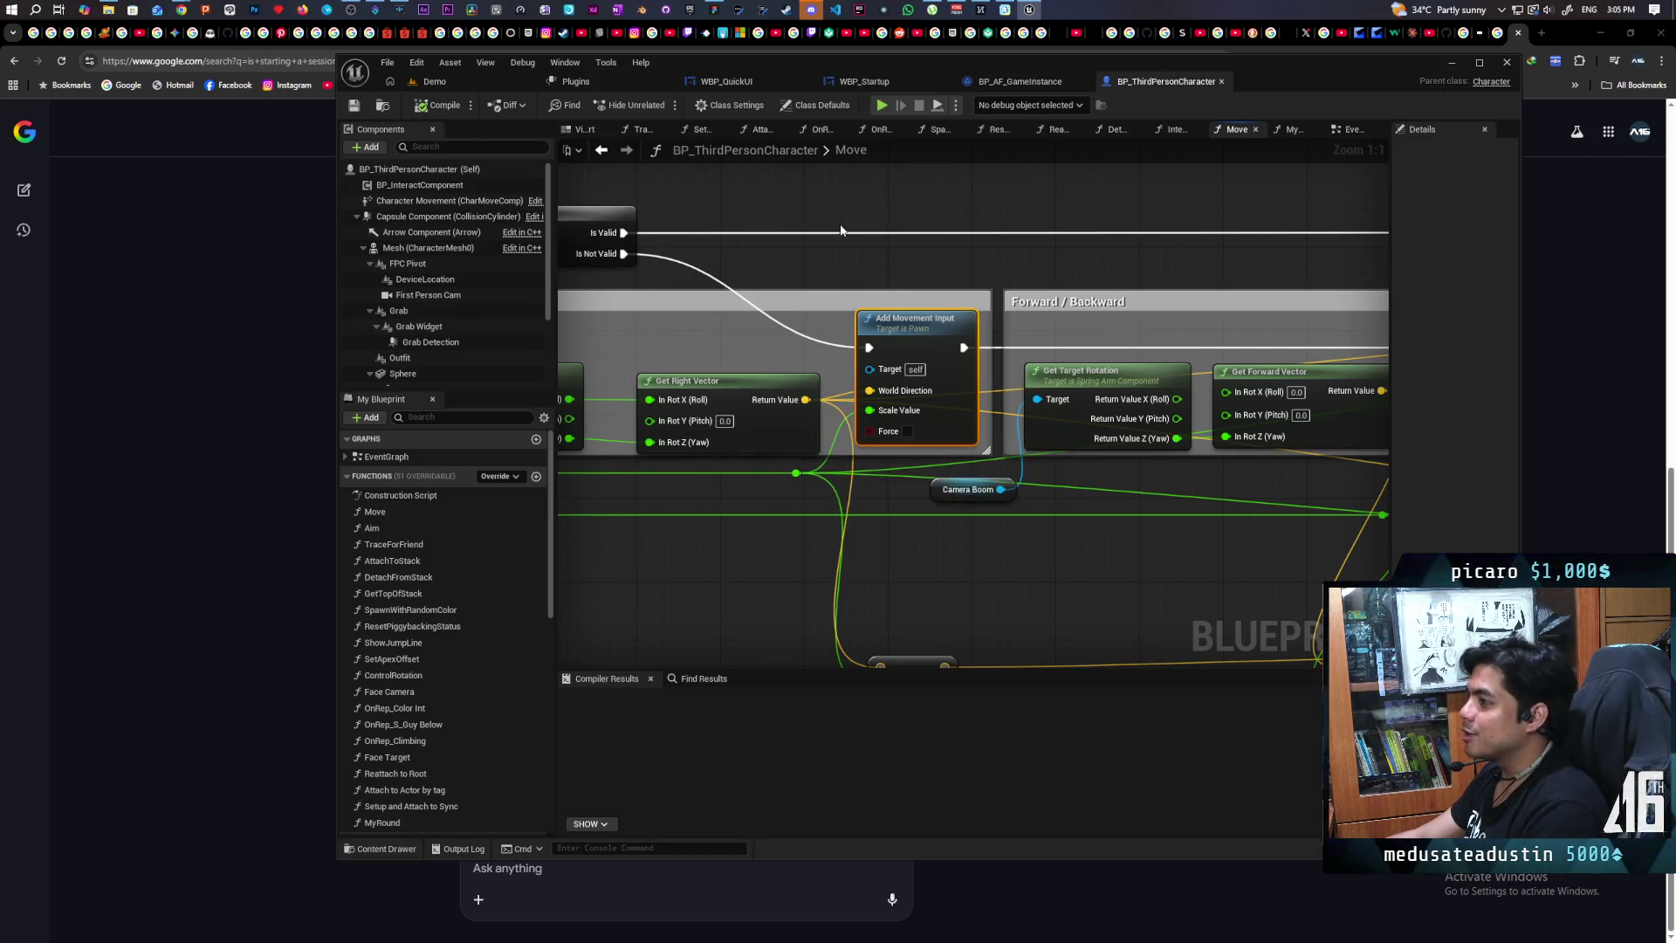
{"action": "scroll", "coordinate": [793, 214], "scroll_direction": "down", "scroll_amount": 4}
{"action": "mouse_move", "coordinate": [792, 215]}
{"action": "left_mouse_down"}
{"action": "mouse_move", "coordinate": [809, 325]}
{"action": "mouse_move", "coordinate": [910, 329]}
{"action": "mouse_move", "coordinate": [786, 277]}
{"action": "mouse_move", "coordinate": [857, 329]}
{"action": "left_mouse_up"}
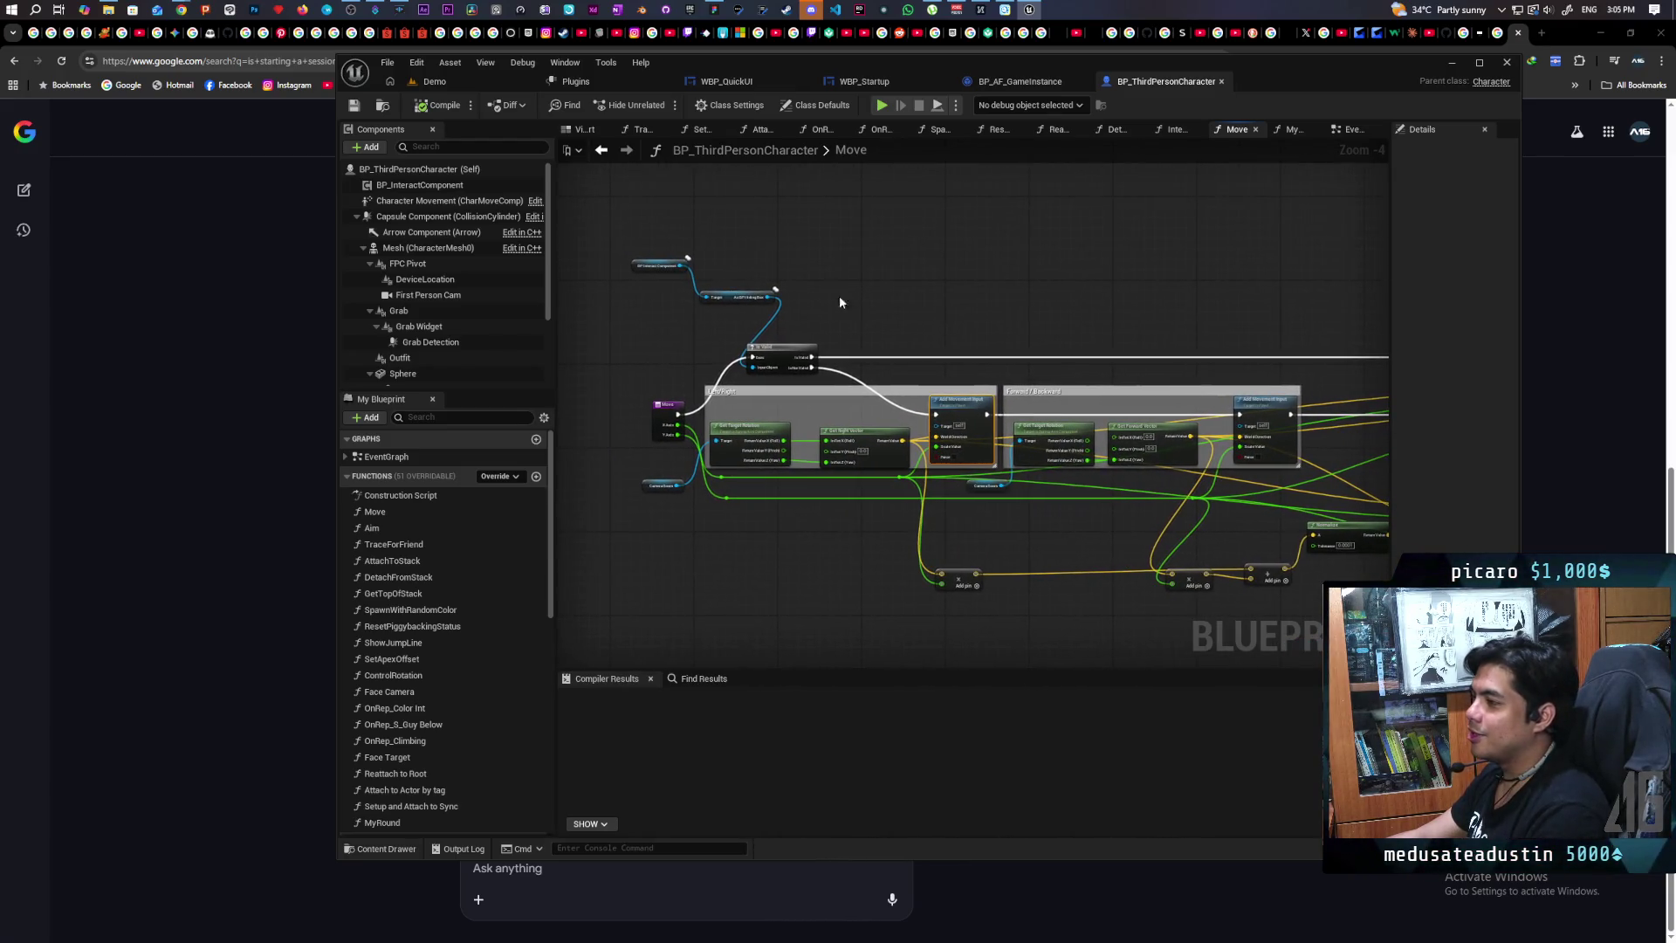
Step: Return to the EventGraph, frame the Movement Input comment, then bring up the Paparazi planning board
{"action": "left_click", "coordinate": [601, 150]}
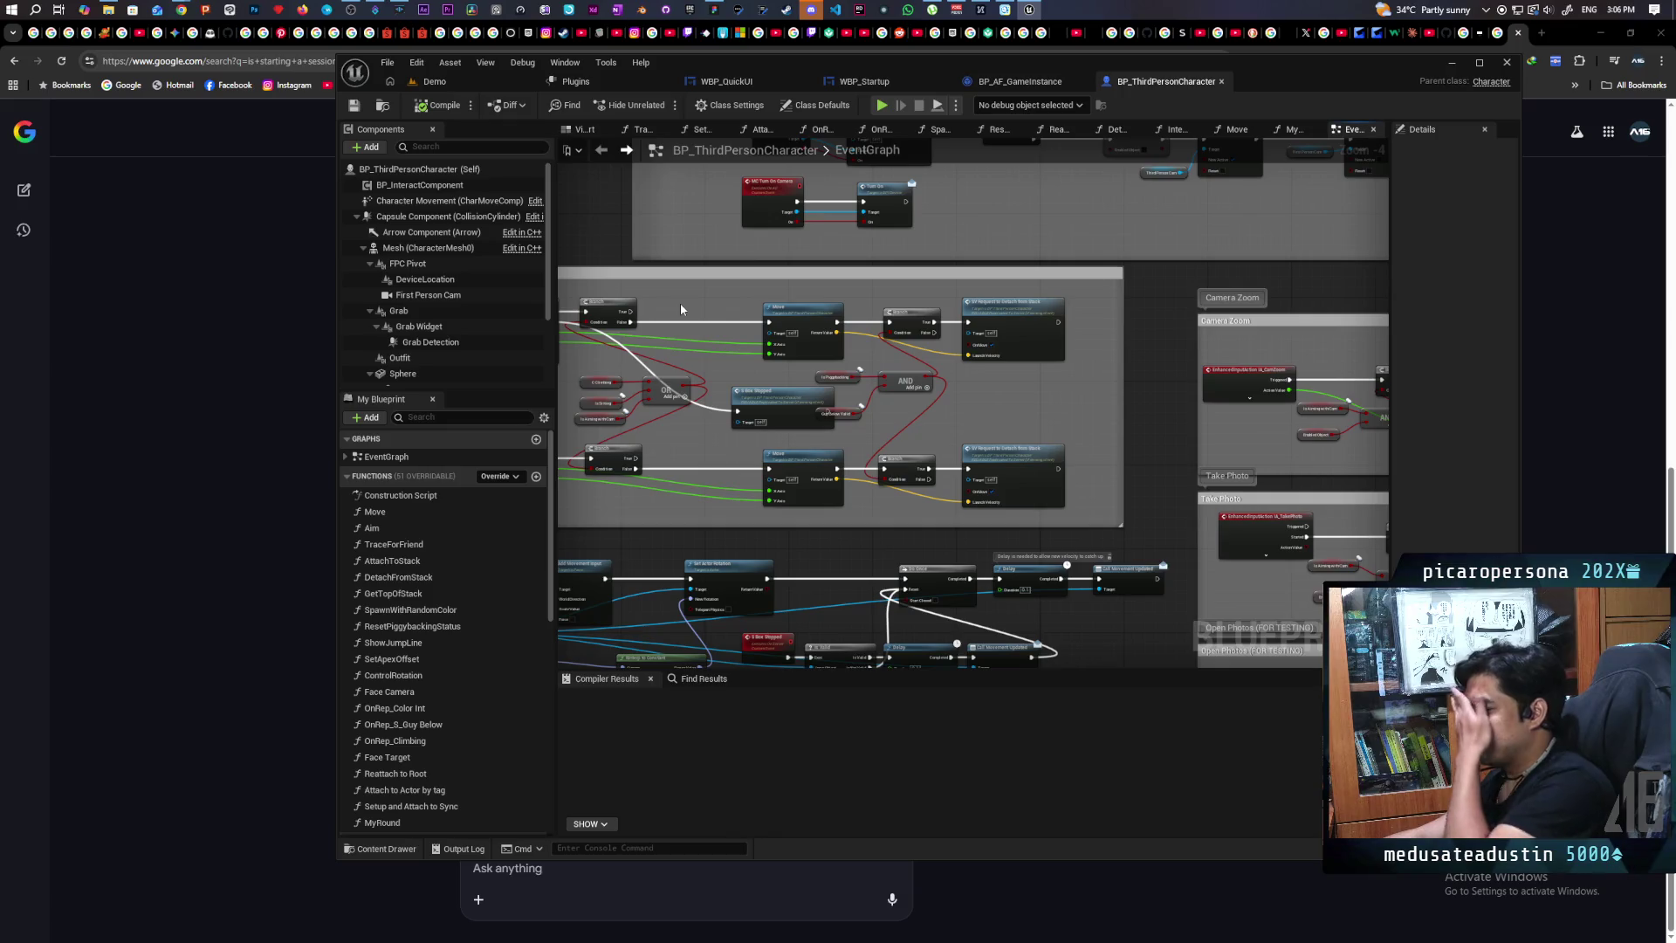
{"action": "left_click_drag", "start_coordinate": [715, 362], "coordinate": [931, 397]}
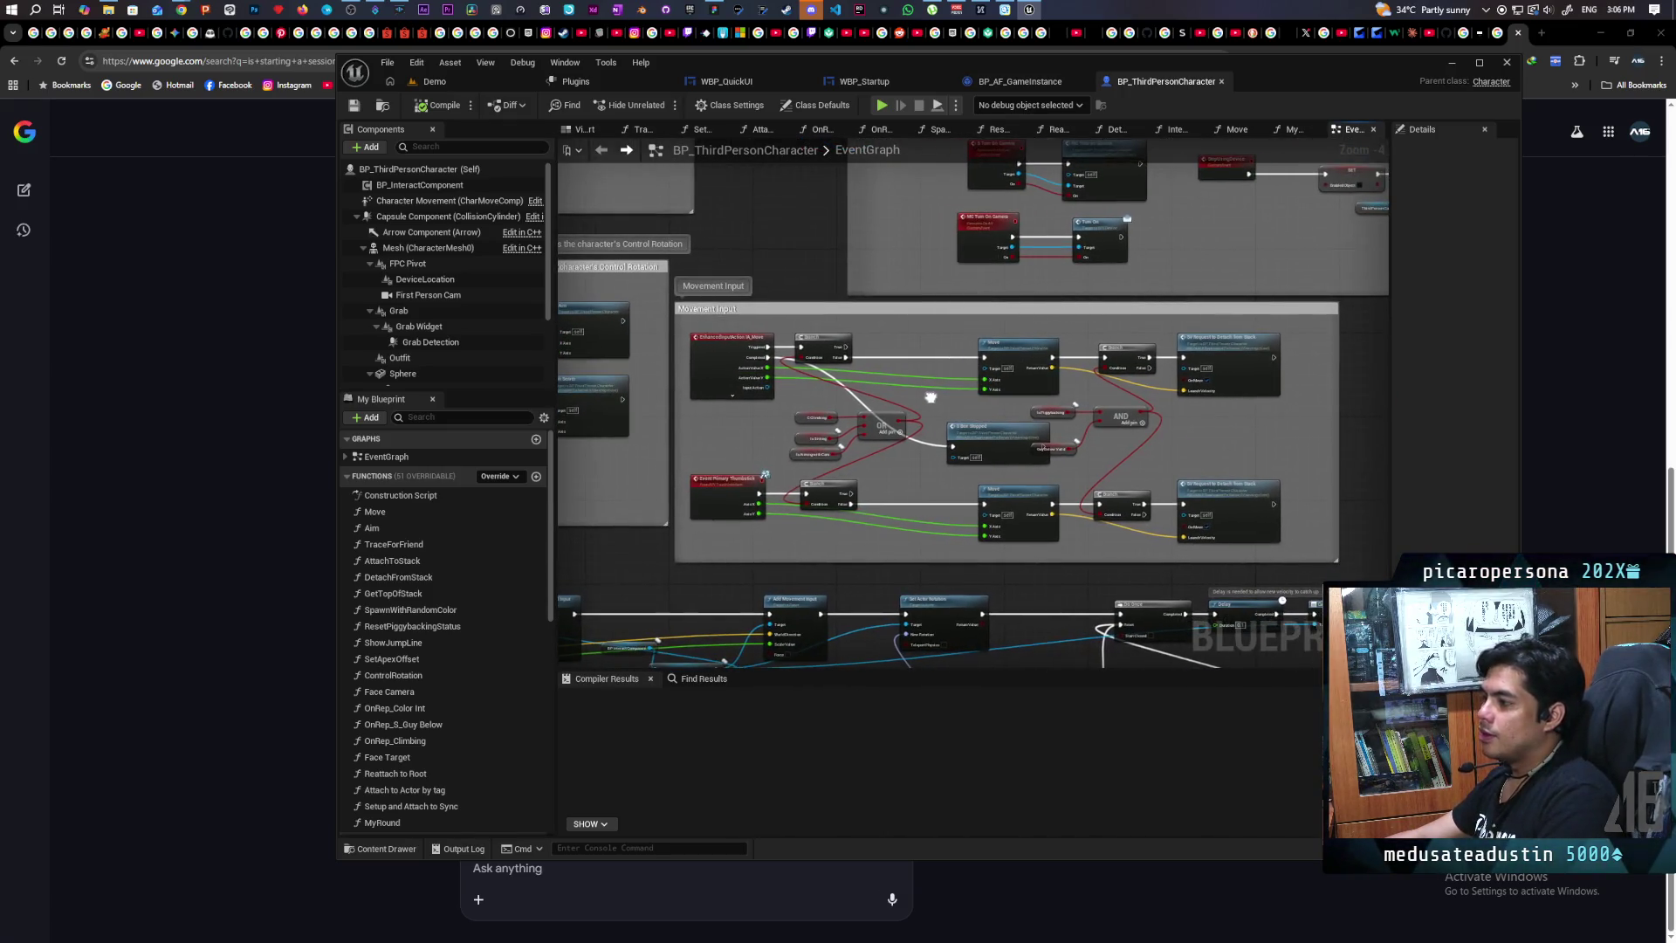
{"action": "left_click_drag", "start_coordinate": [961, 319], "coordinate": [1017, 325]}
{"action": "mouse_move", "coordinate": [1103, 379]}
{"action": "left_mouse_down"}
{"action": "mouse_move", "coordinate": [926, 375]}
{"action": "mouse_move", "coordinate": [941, 375]}
{"action": "left_mouse_up"}
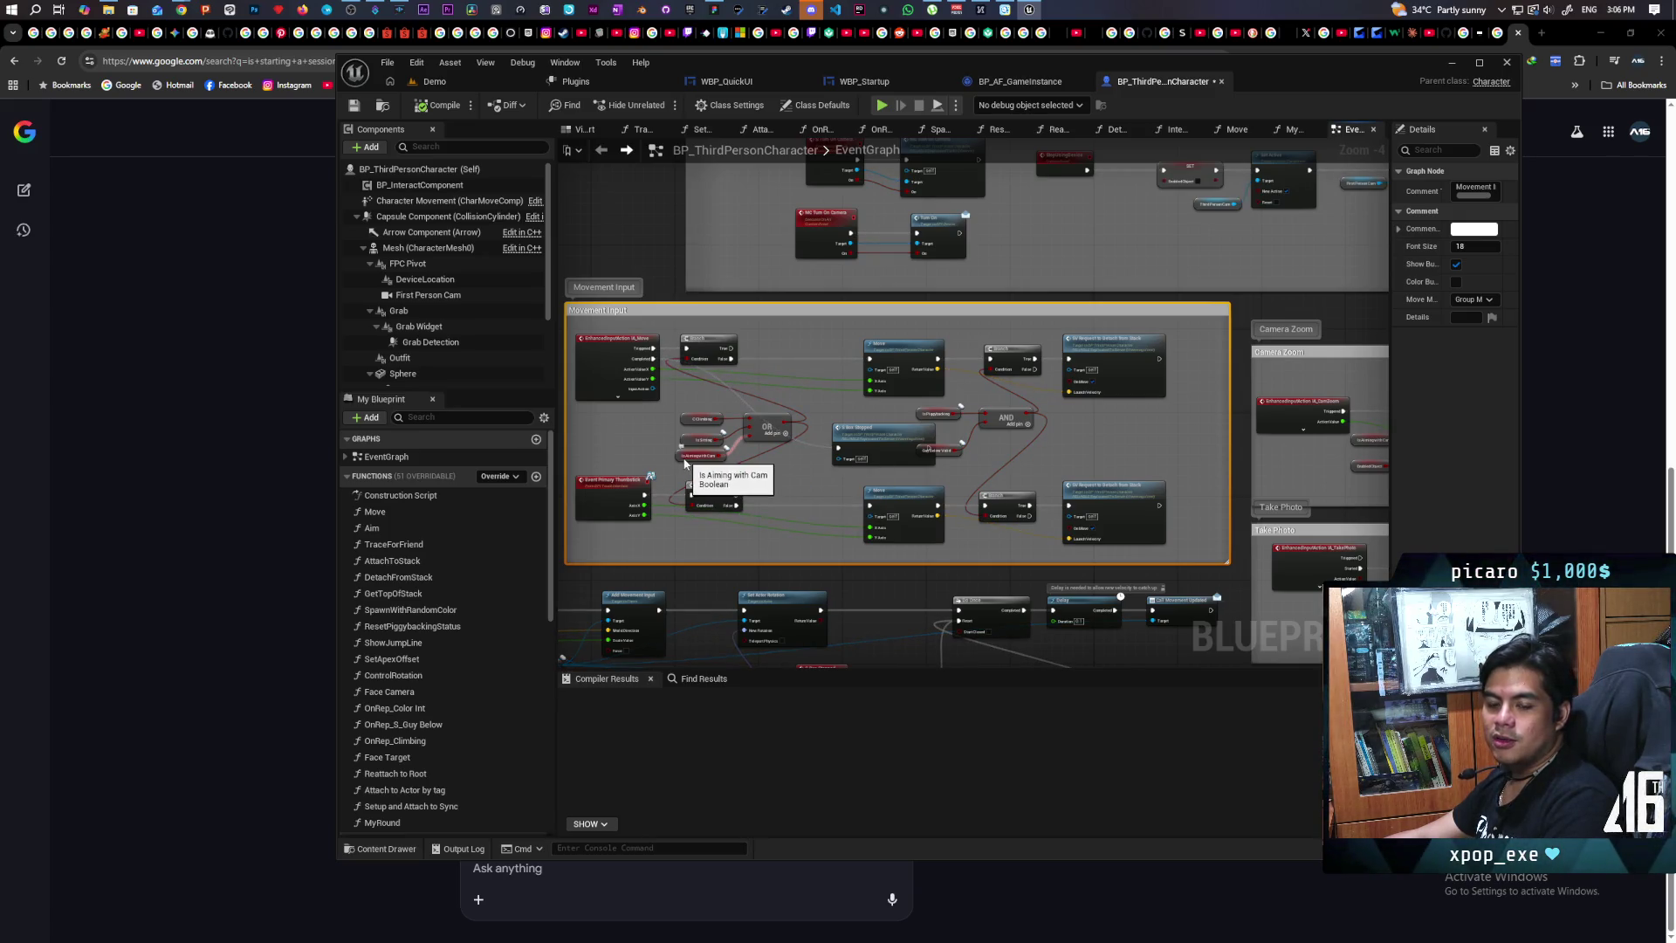
{"action": "scroll", "coordinate": [829, 471], "scroll_direction": "down", "scroll_amount": 5}
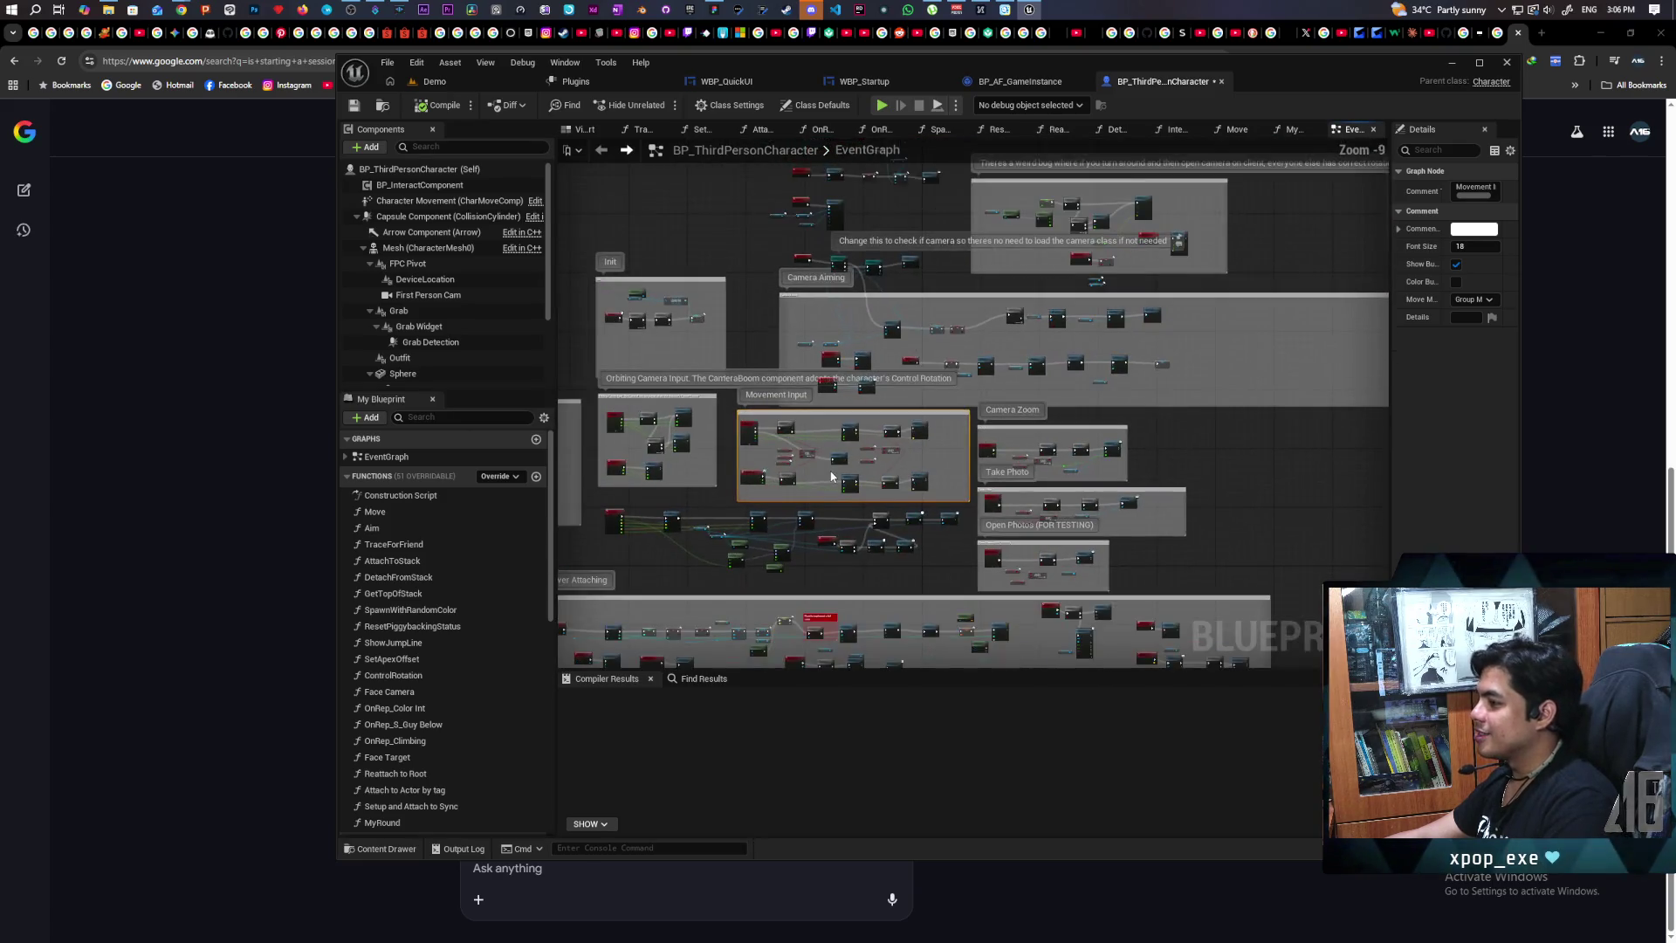
{"action": "scroll", "coordinate": [831, 476], "scroll_direction": "up", "scroll_amount": 5}
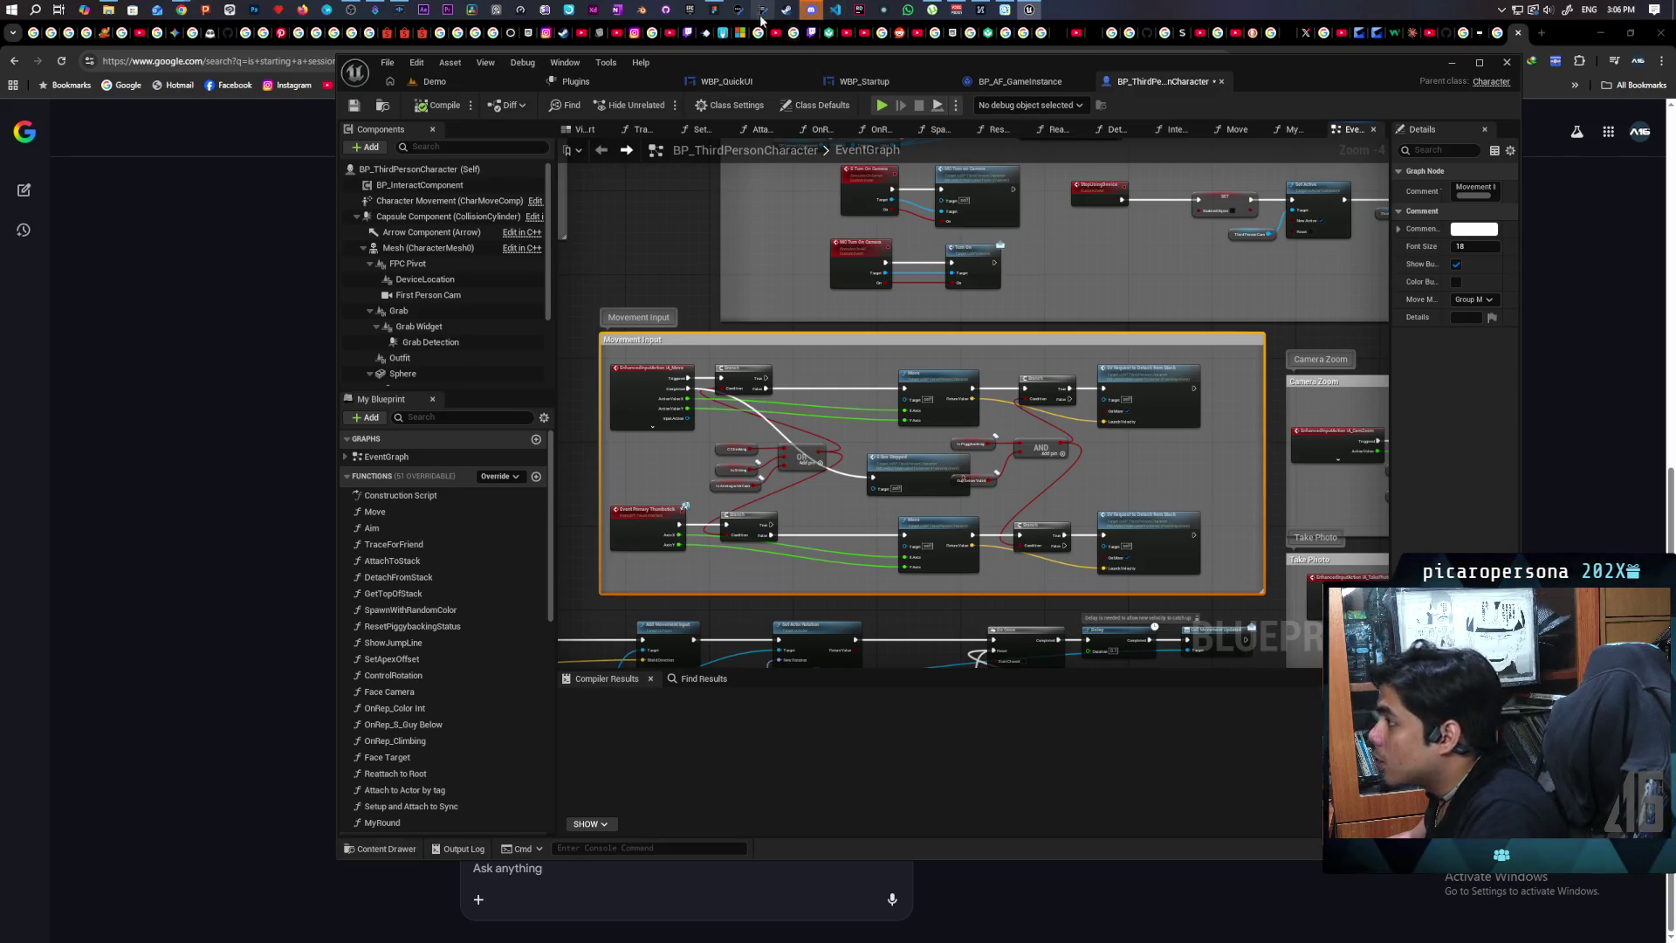
{"action": "left_click", "coordinate": [714, 10]}
Step: Start a new bullet at the end of the Todo V2 list on the tldraw board
{"action": "scroll", "coordinate": [623, 128], "scroll_direction": "down", "scroll_amount": 5}
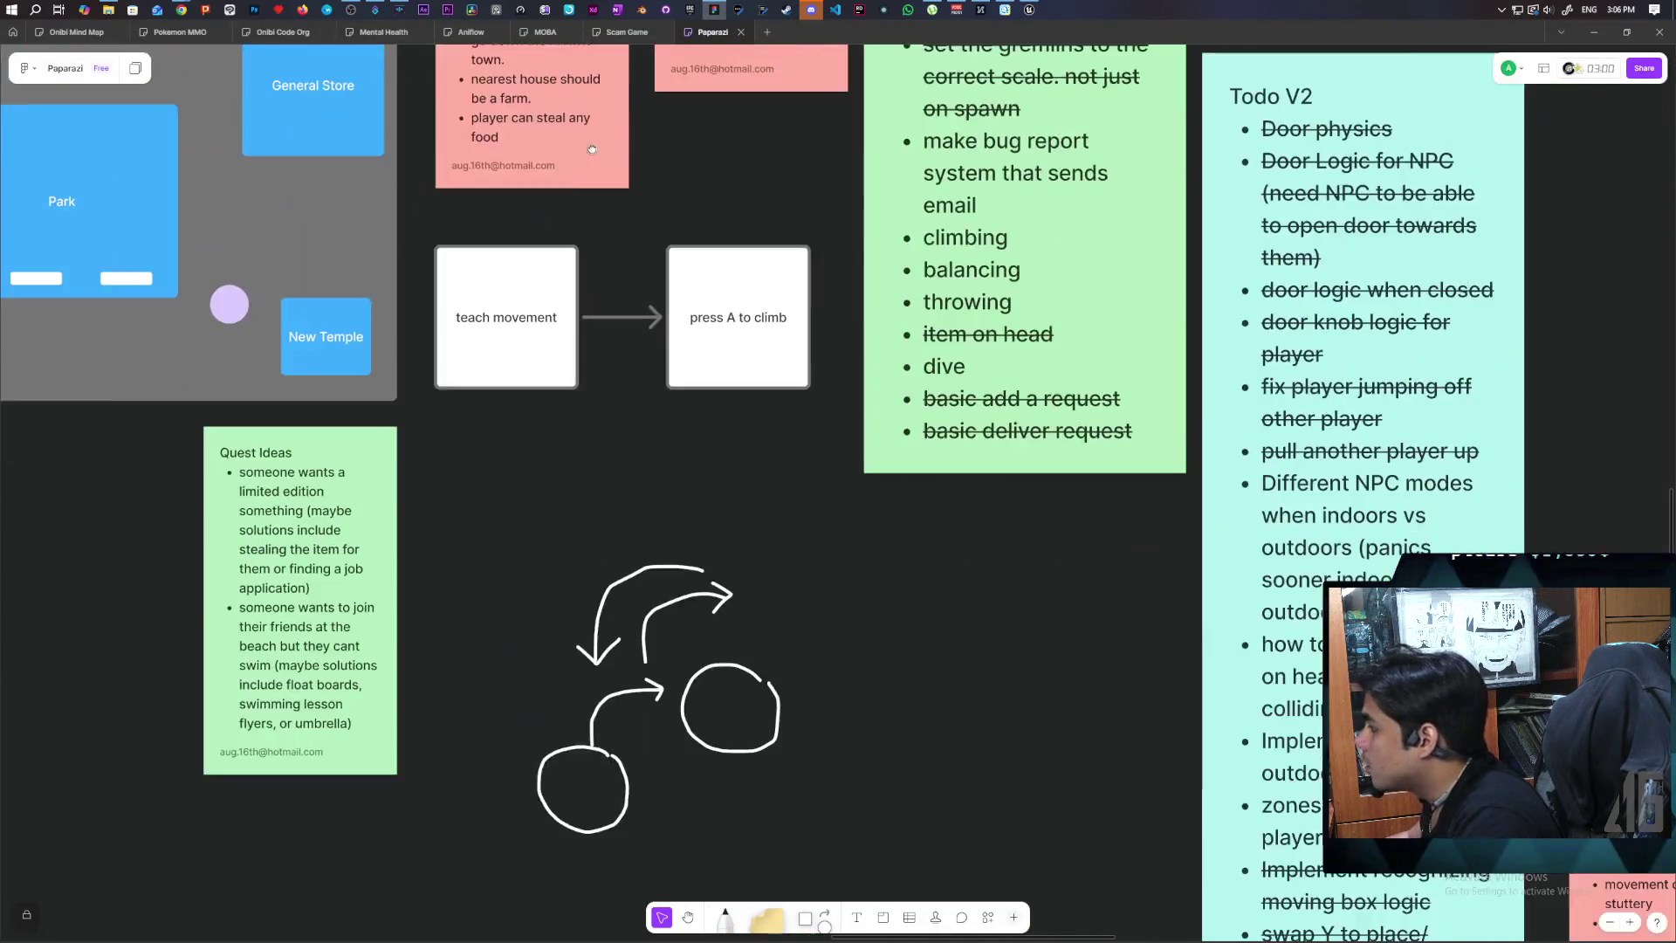
{"action": "scroll", "coordinate": [623, 129], "scroll_direction": "up", "scroll_amount": 5}
{"action": "scroll", "coordinate": [623, 128], "scroll_direction": "down", "scroll_amount": 5}
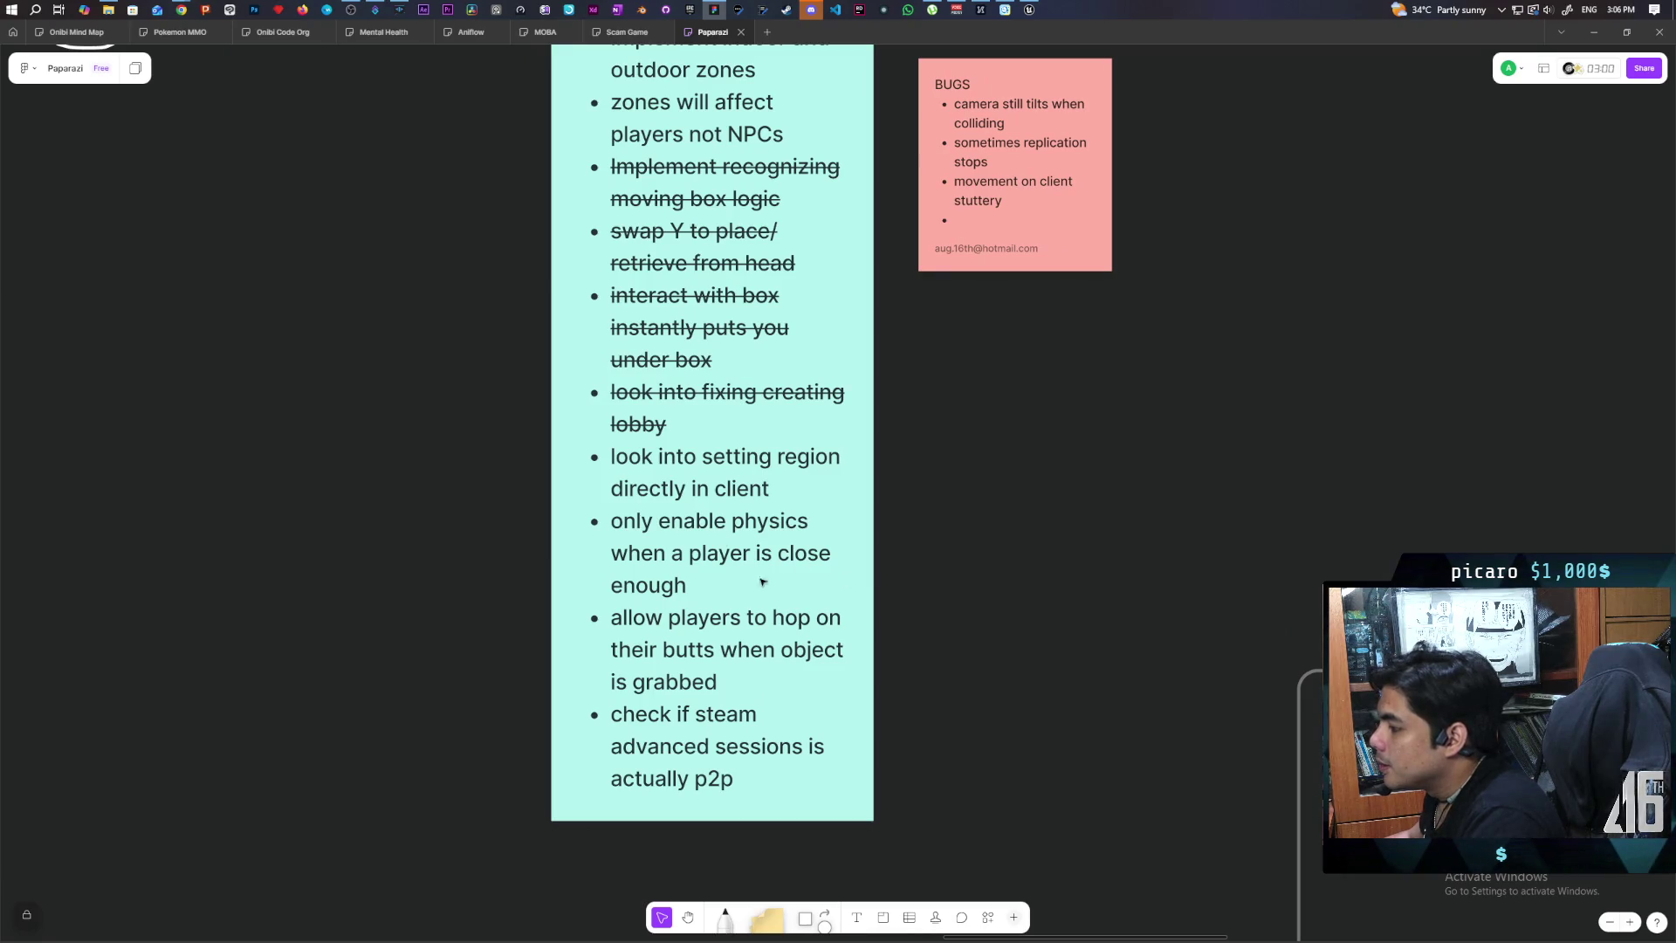
{"action": "triple_click", "coordinate": [729, 617]}
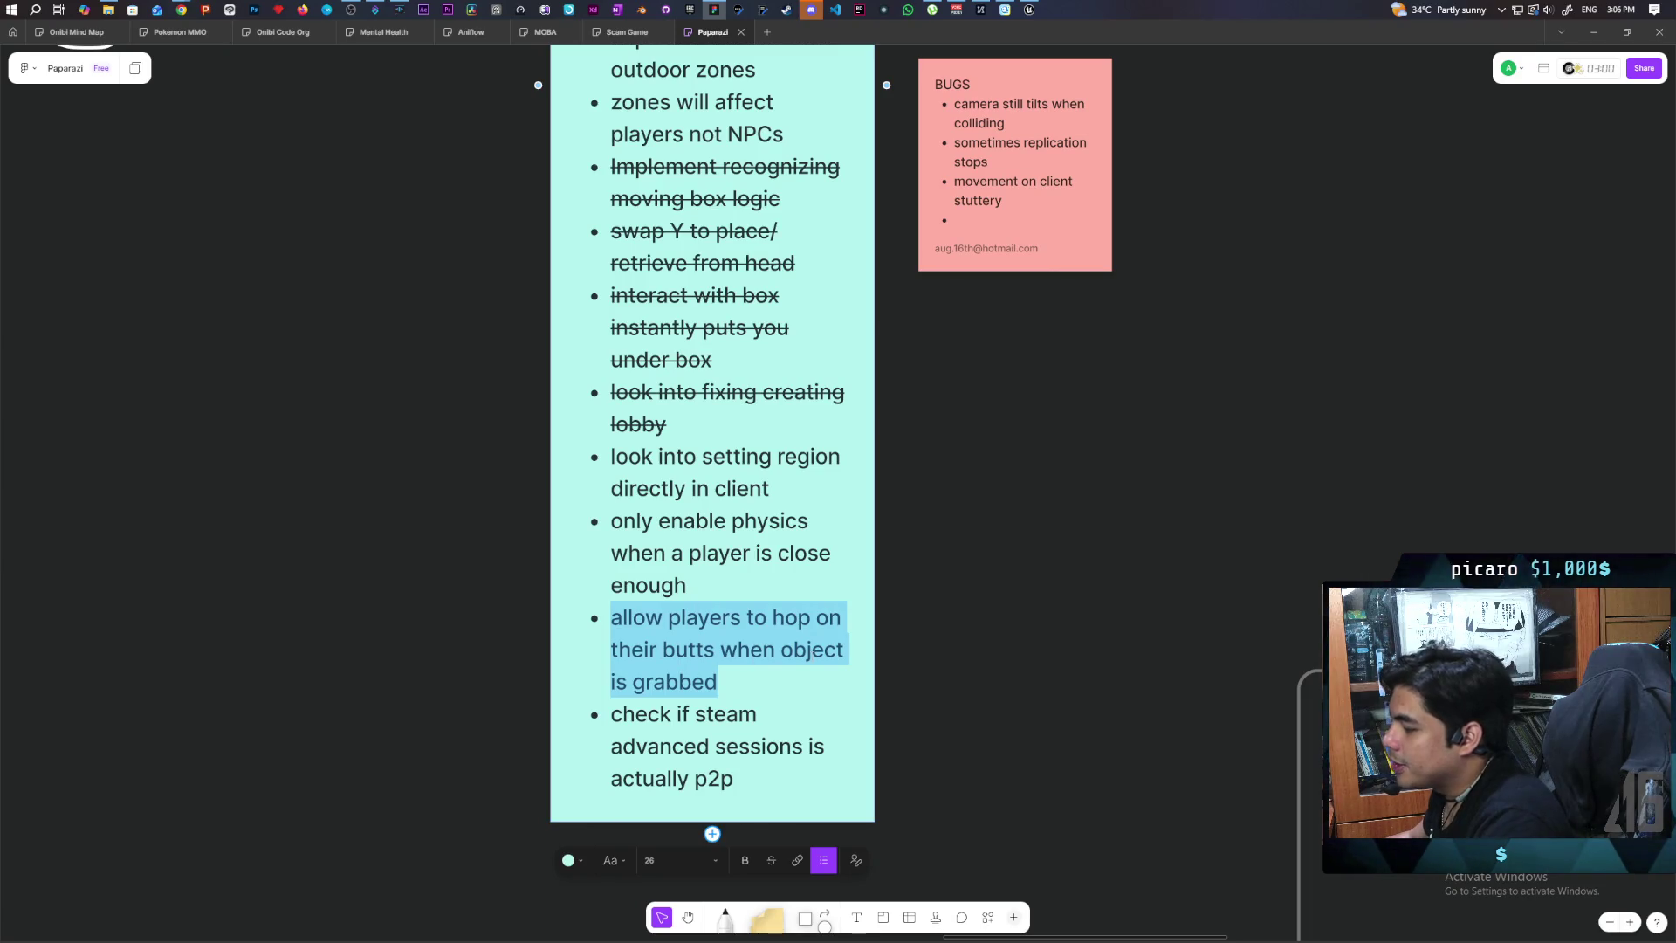
{"action": "scroll", "coordinate": [935, 486], "scroll_direction": "down", "scroll_amount": 2}
{"action": "left_click", "coordinate": [782, 641]}
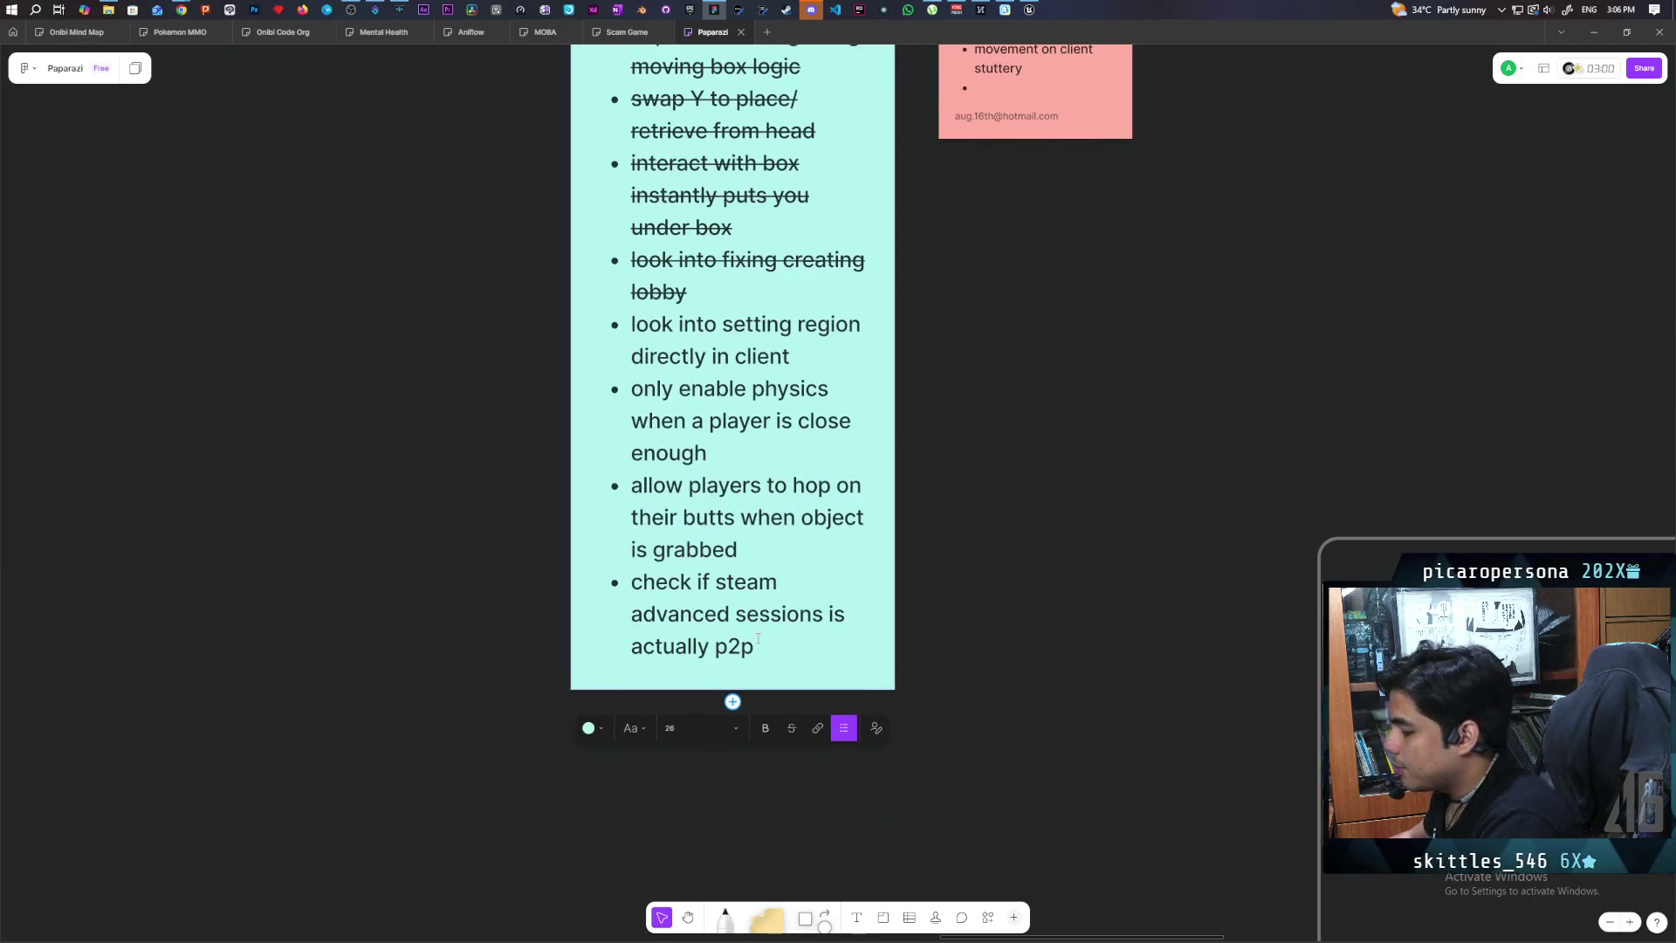
{"action": "key", "text": "Return"}
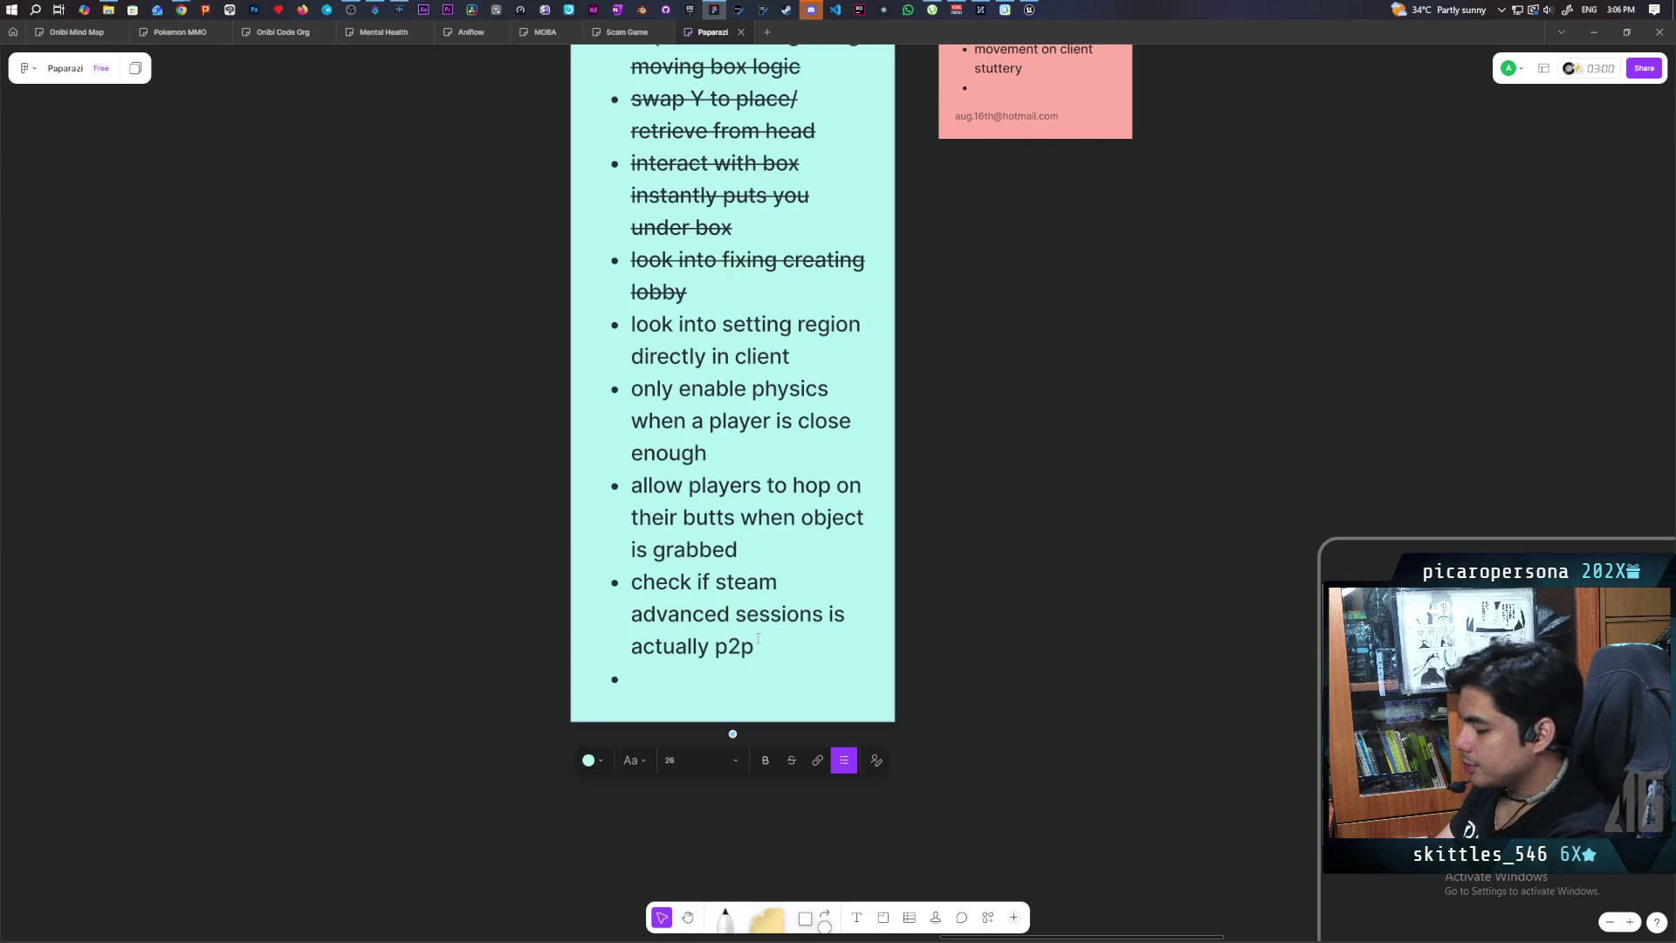
Step: Type the Todo item about a single “police” NPC that gets alerted and chases you
{"action": "type", "text": "a single "}
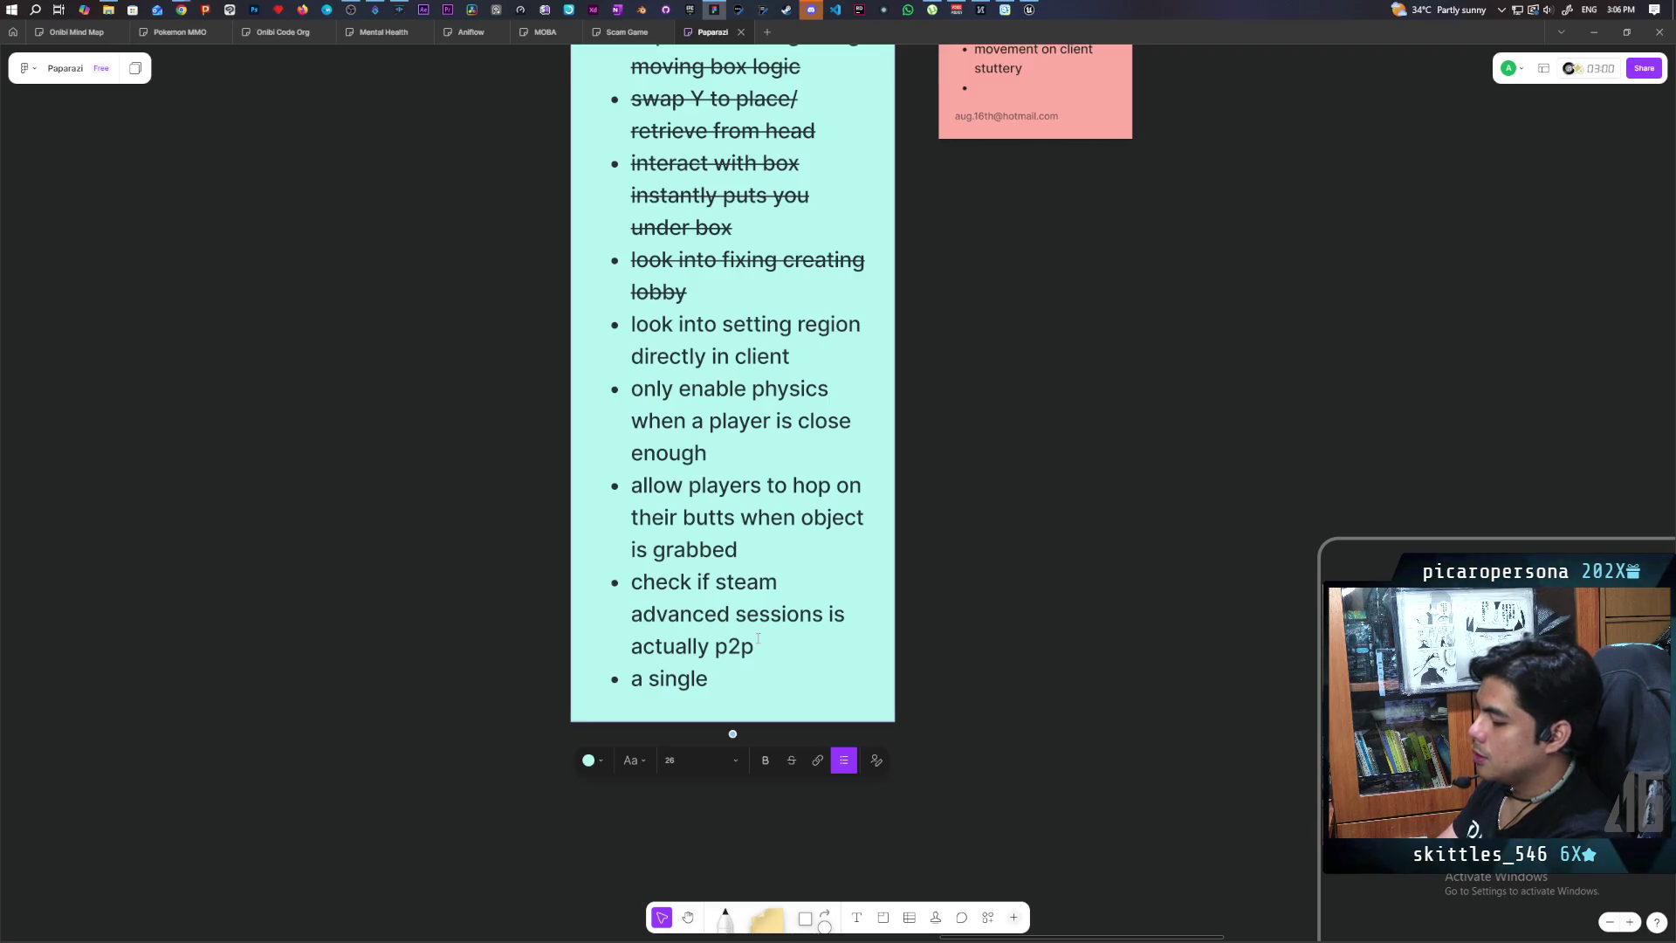
{"action": "type", "text": "\"poliv"}
{"action": "key", "text": "BackSpace"}
{"action": "type", "text": "ce”"}
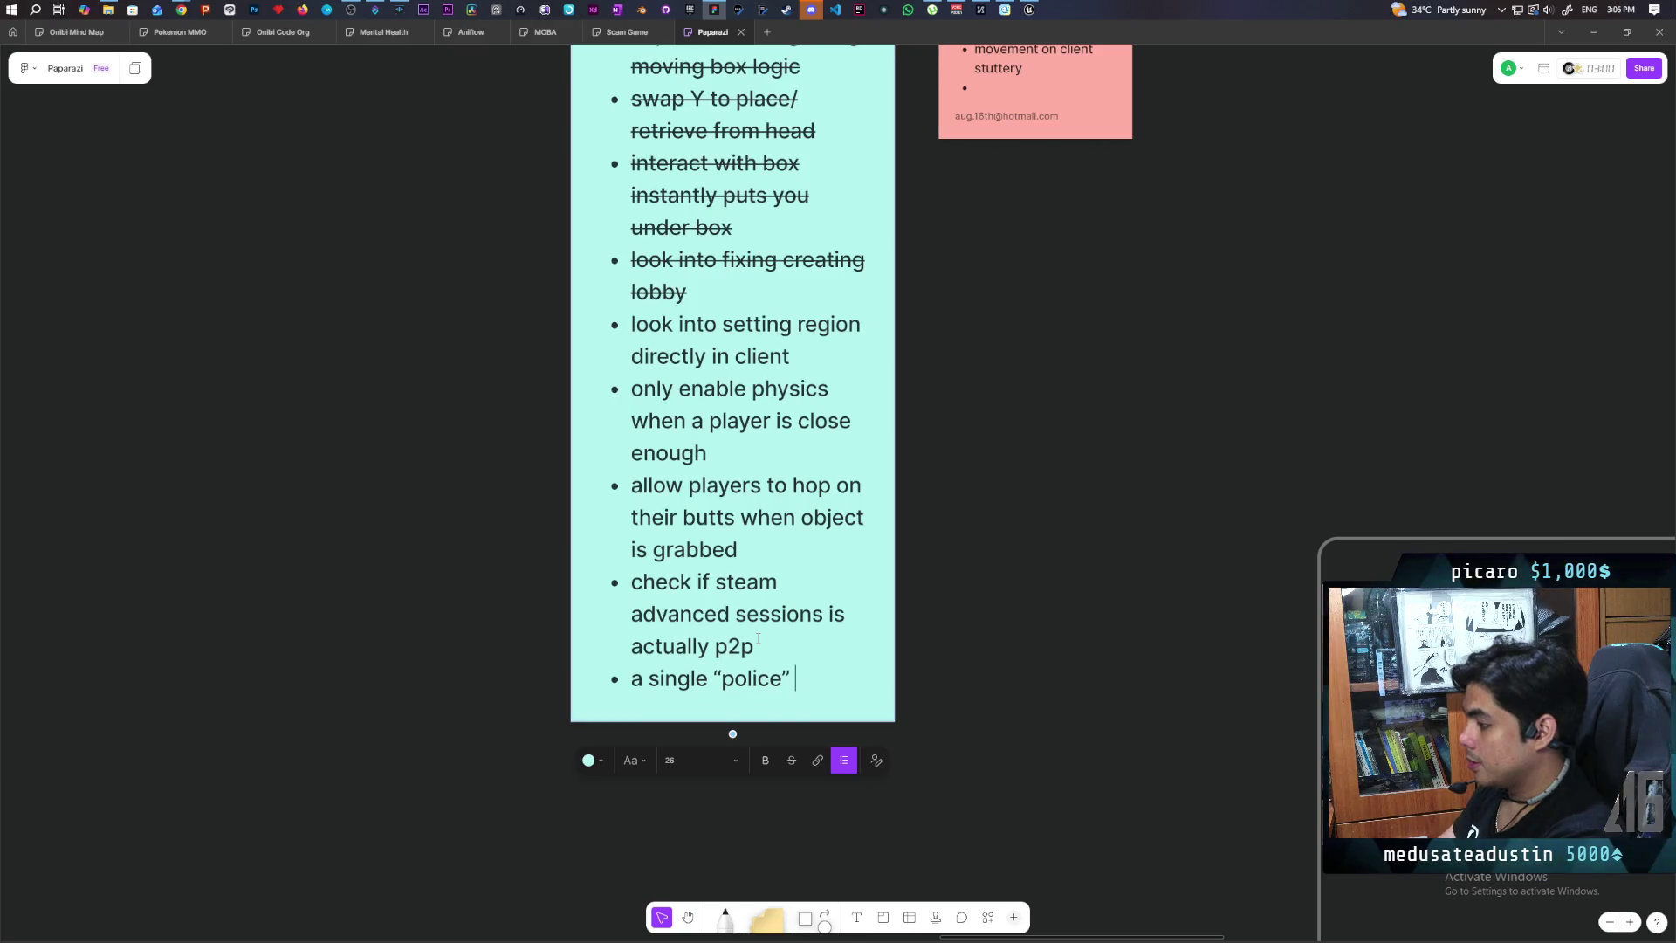
{"action": "type", "text": " NPC that gets alerted"}
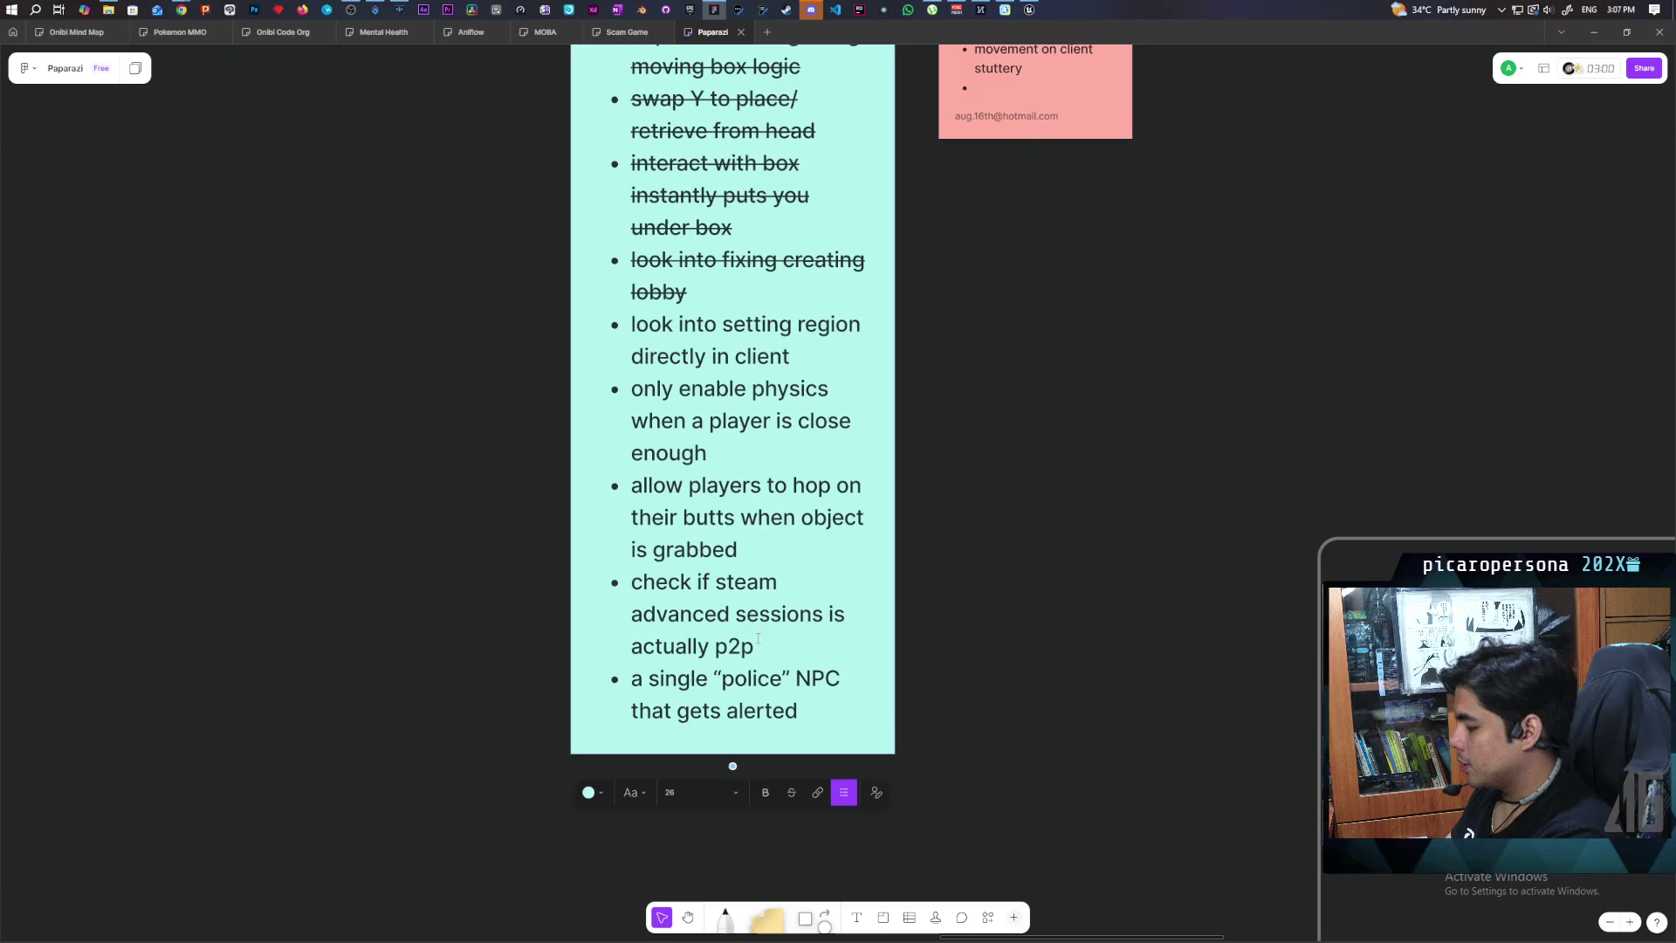
{"action": "type", "text": " and"}
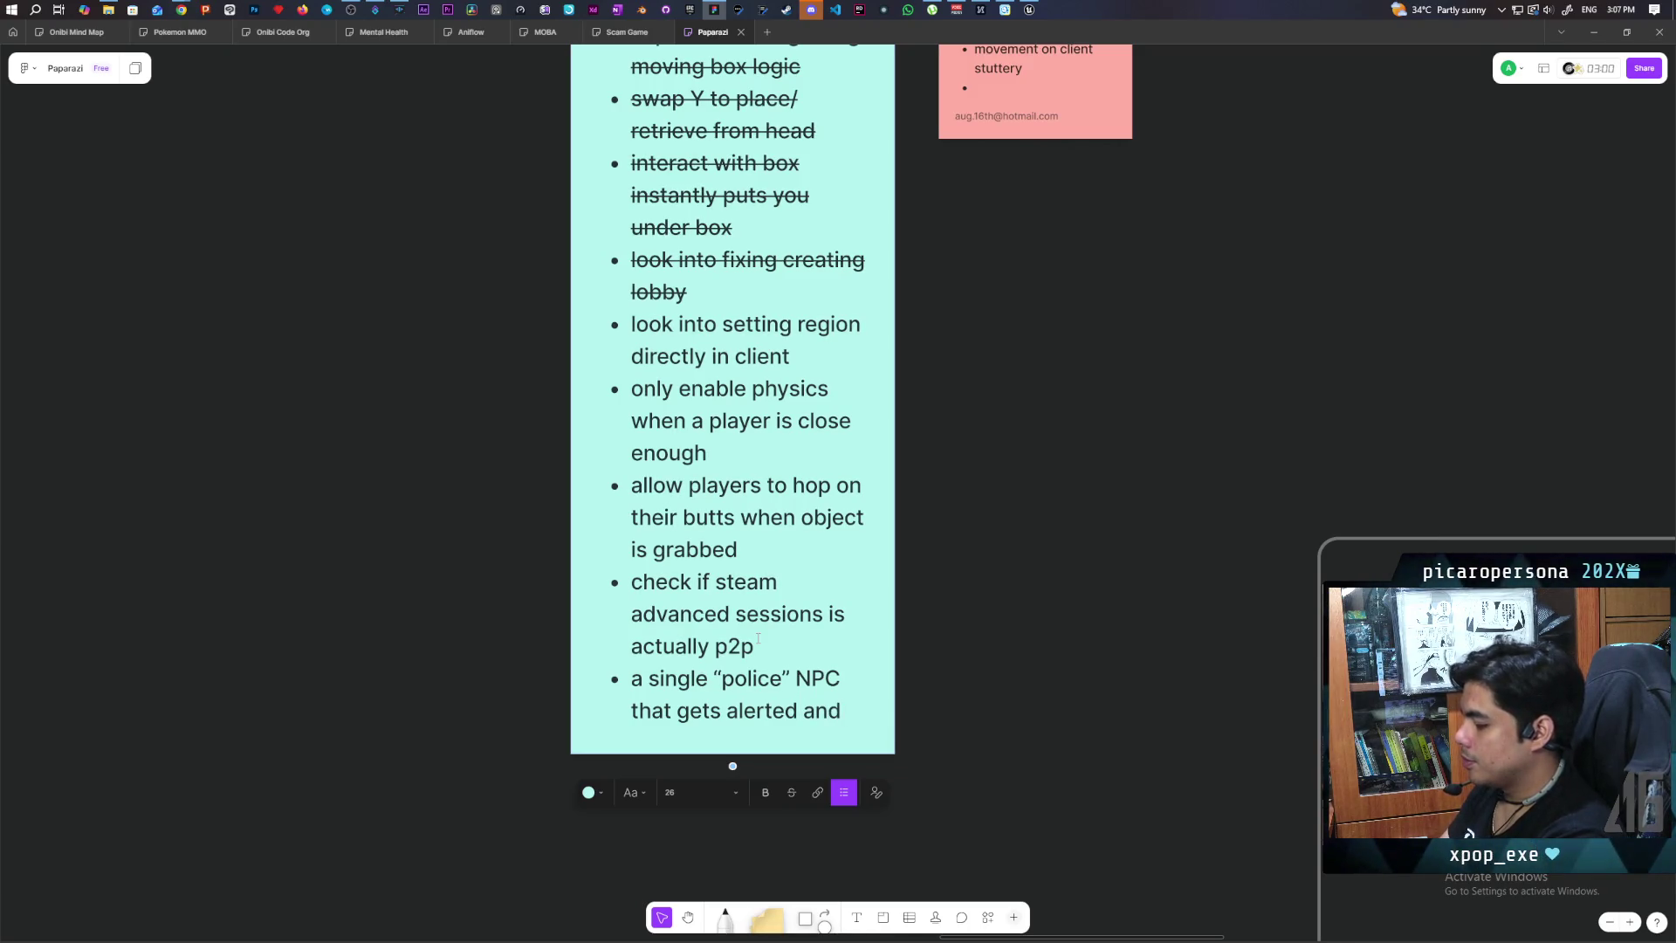
{"action": "type", "text": " chases/ kills you"}
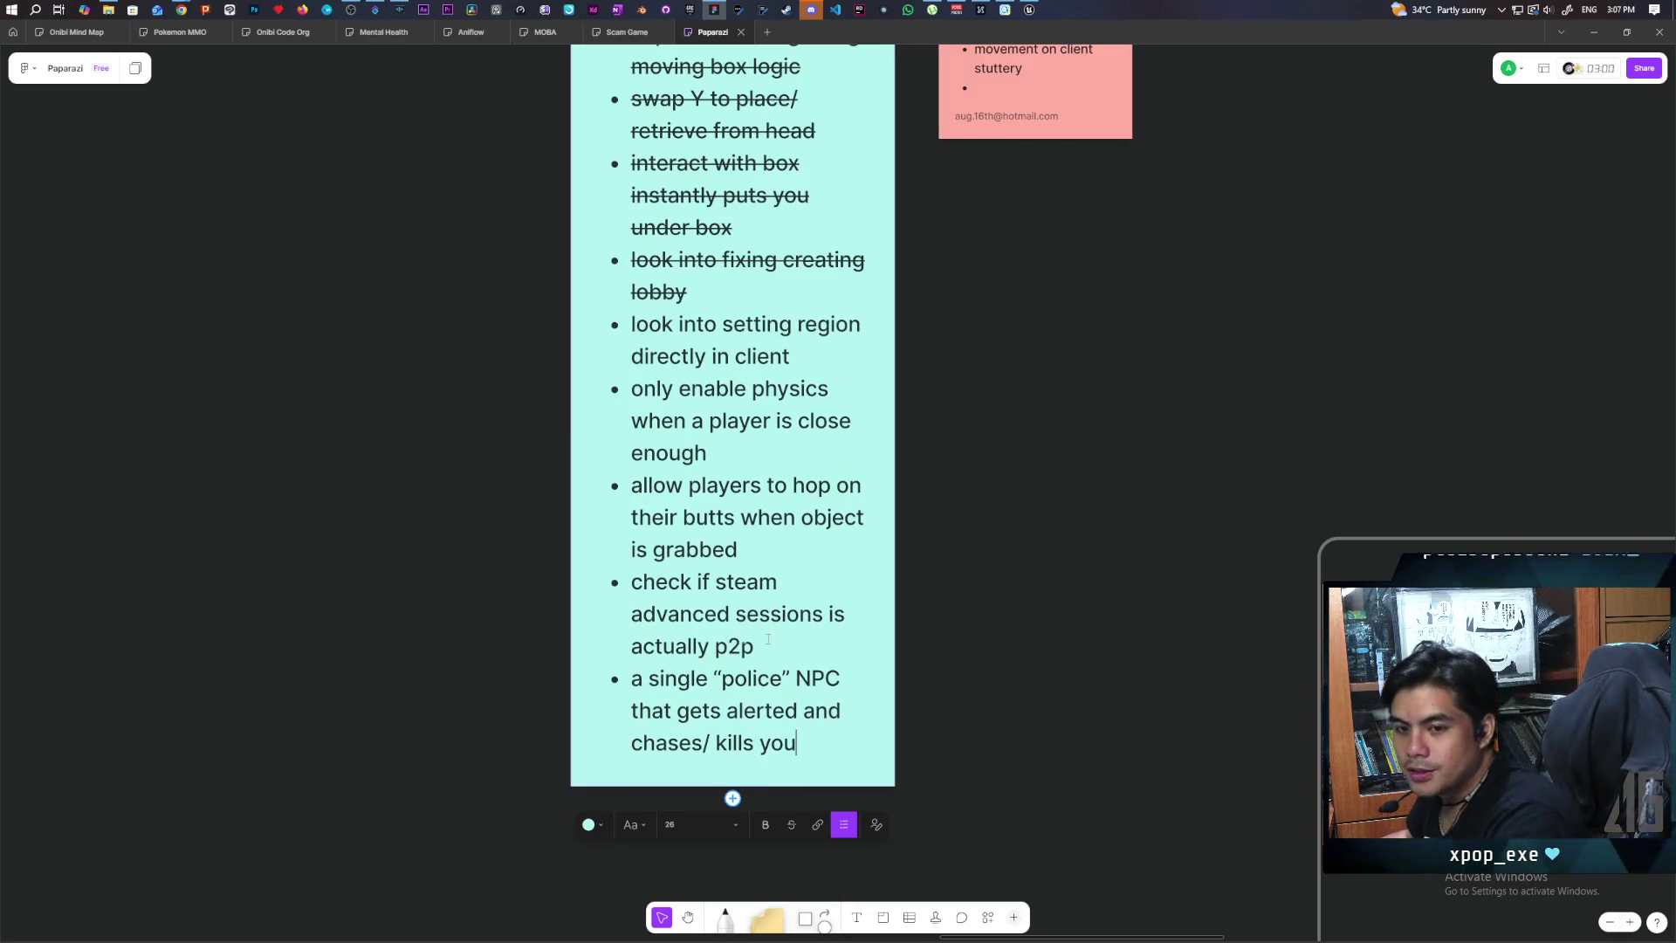
Step: Select the new police item and the hop-on-their-butts item, then return to Unreal Editor
{"action": "triple_click", "coordinate": [751, 678]}
{"action": "triple_click", "coordinate": [711, 517]}
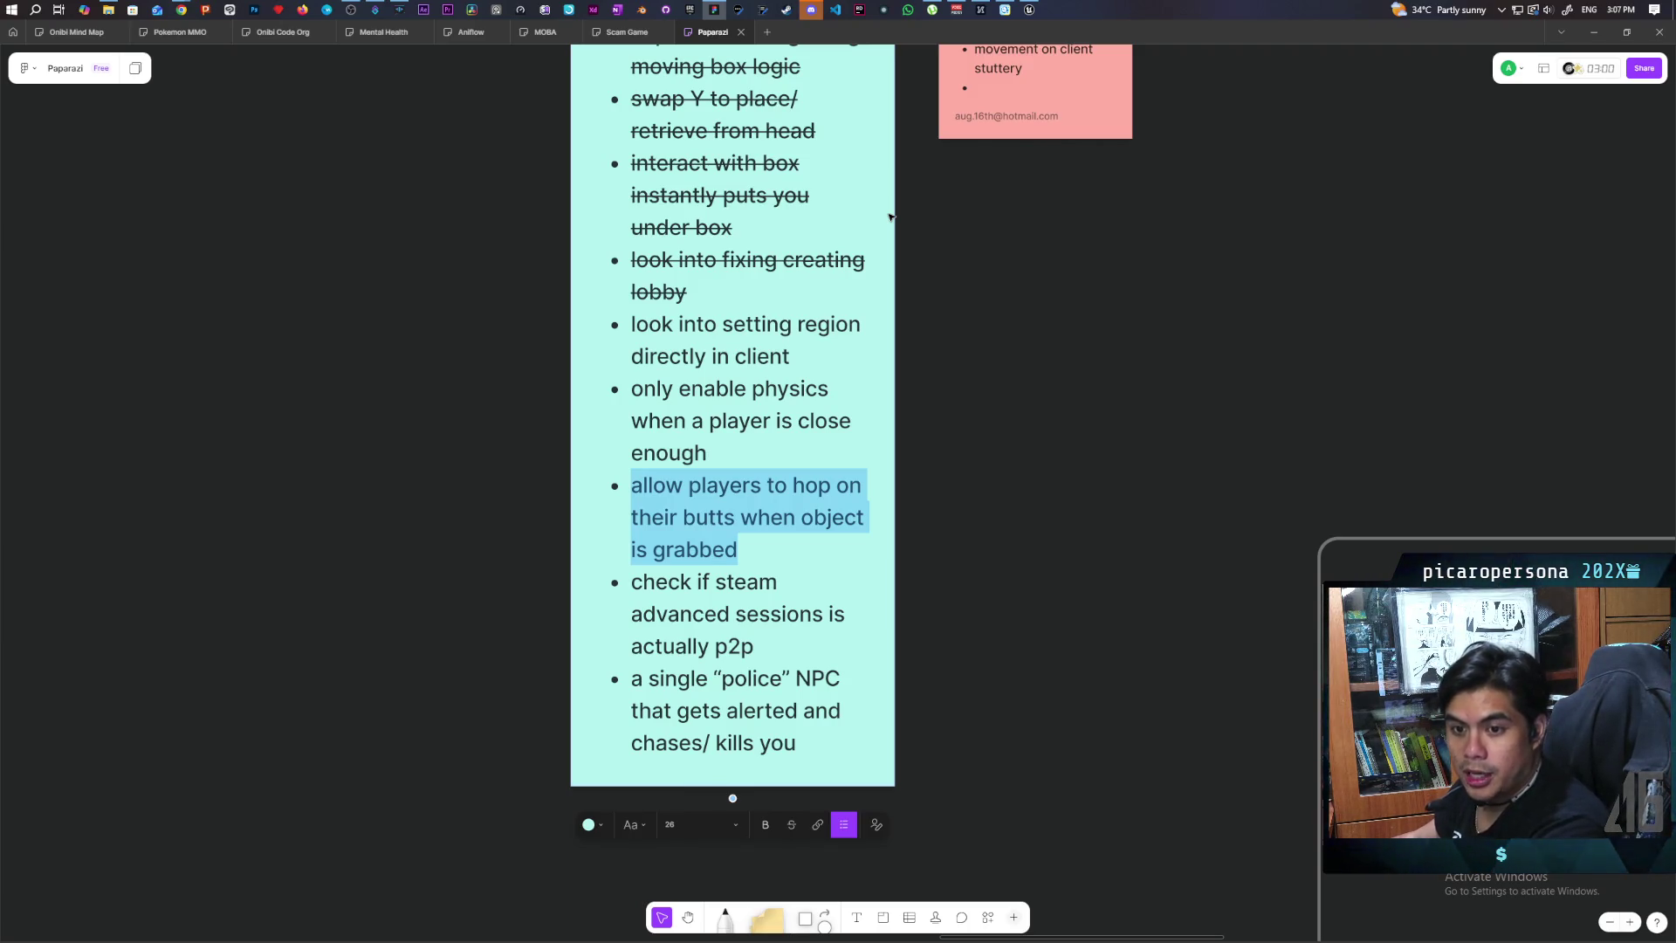
{"action": "left_click", "coordinate": [1029, 10]}
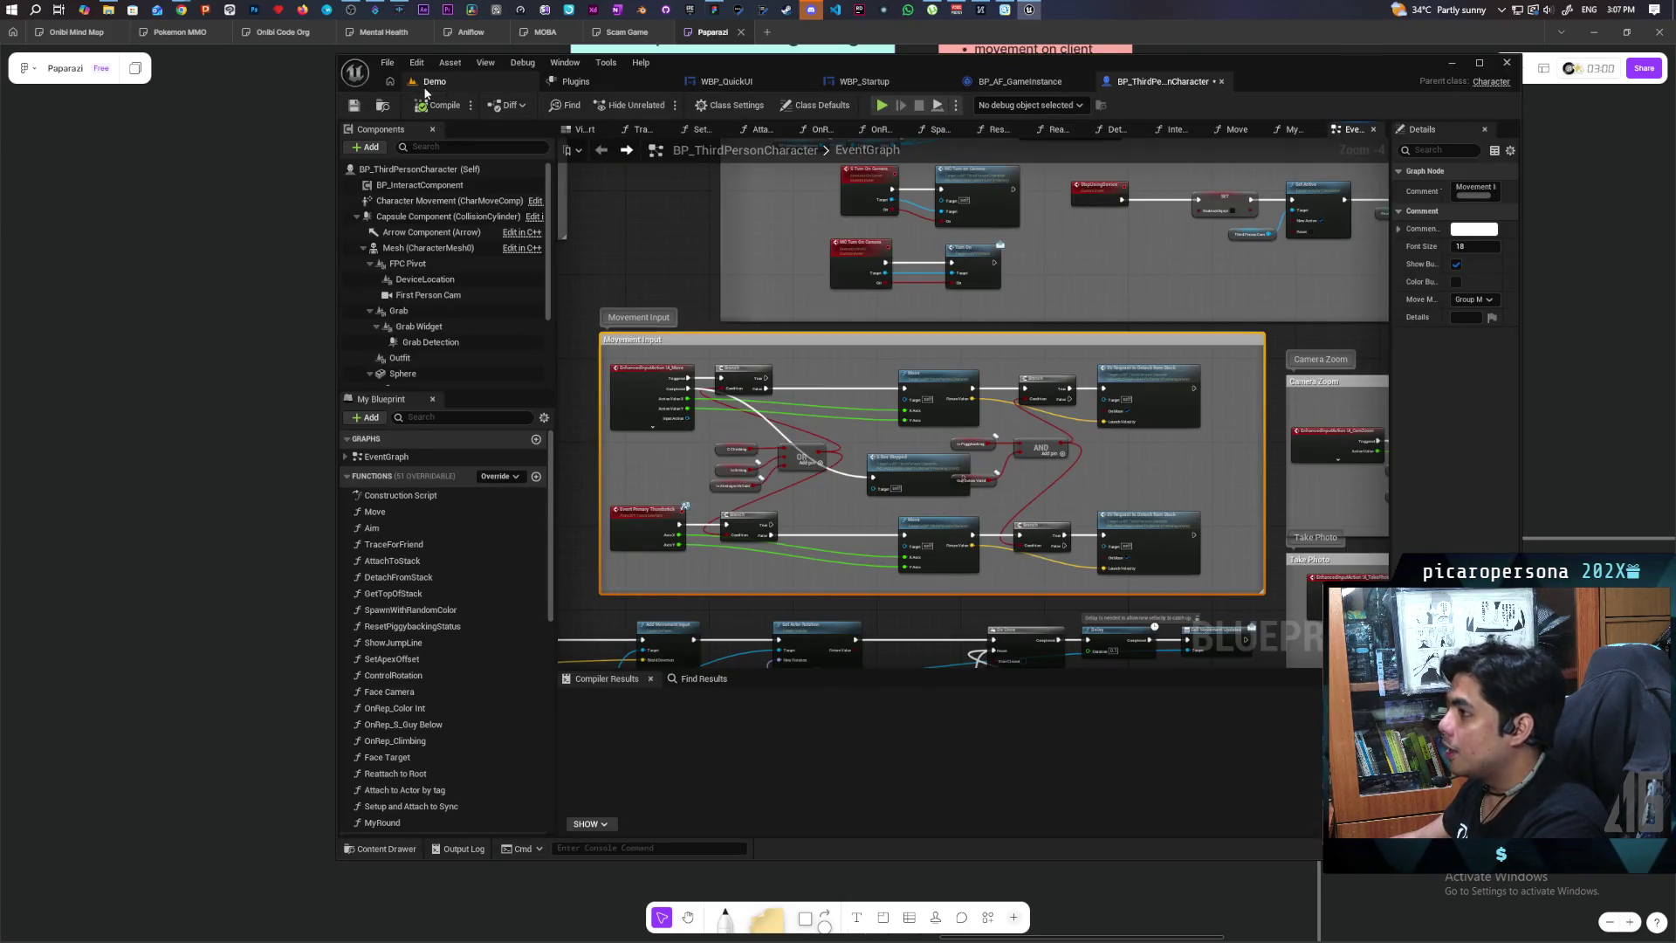
Step: Launch a four-player Play session of the Demo level
{"action": "left_click", "coordinate": [423, 84]}
{"action": "left_click", "coordinate": [736, 105]}
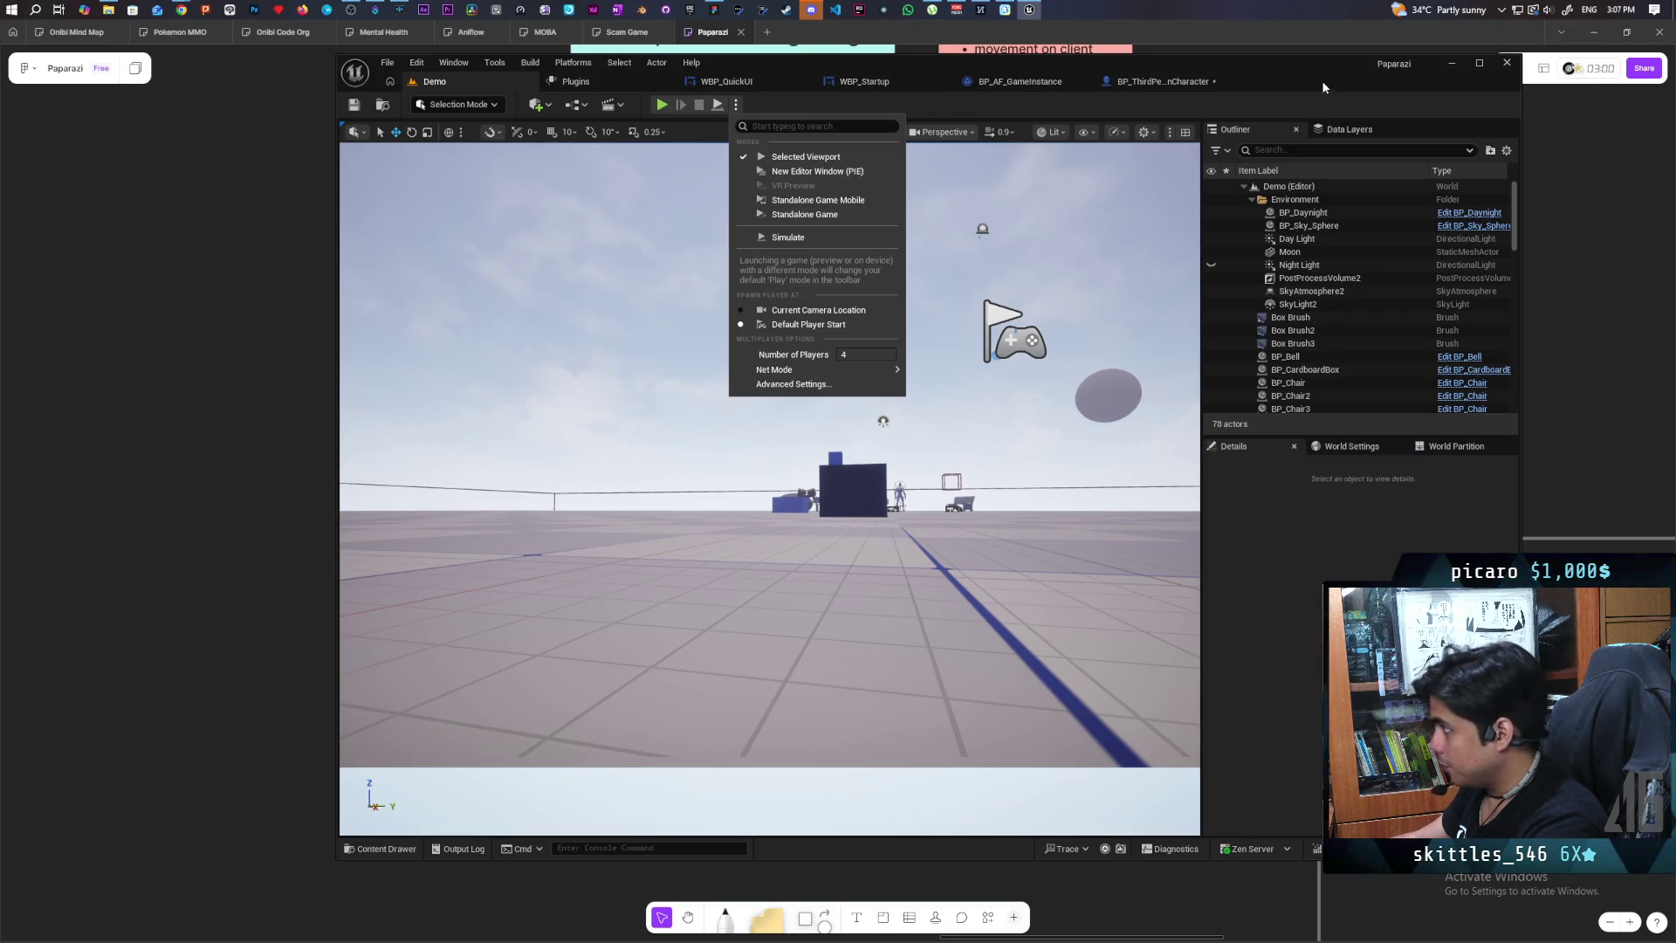
{"action": "left_click", "coordinate": [780, 106]}
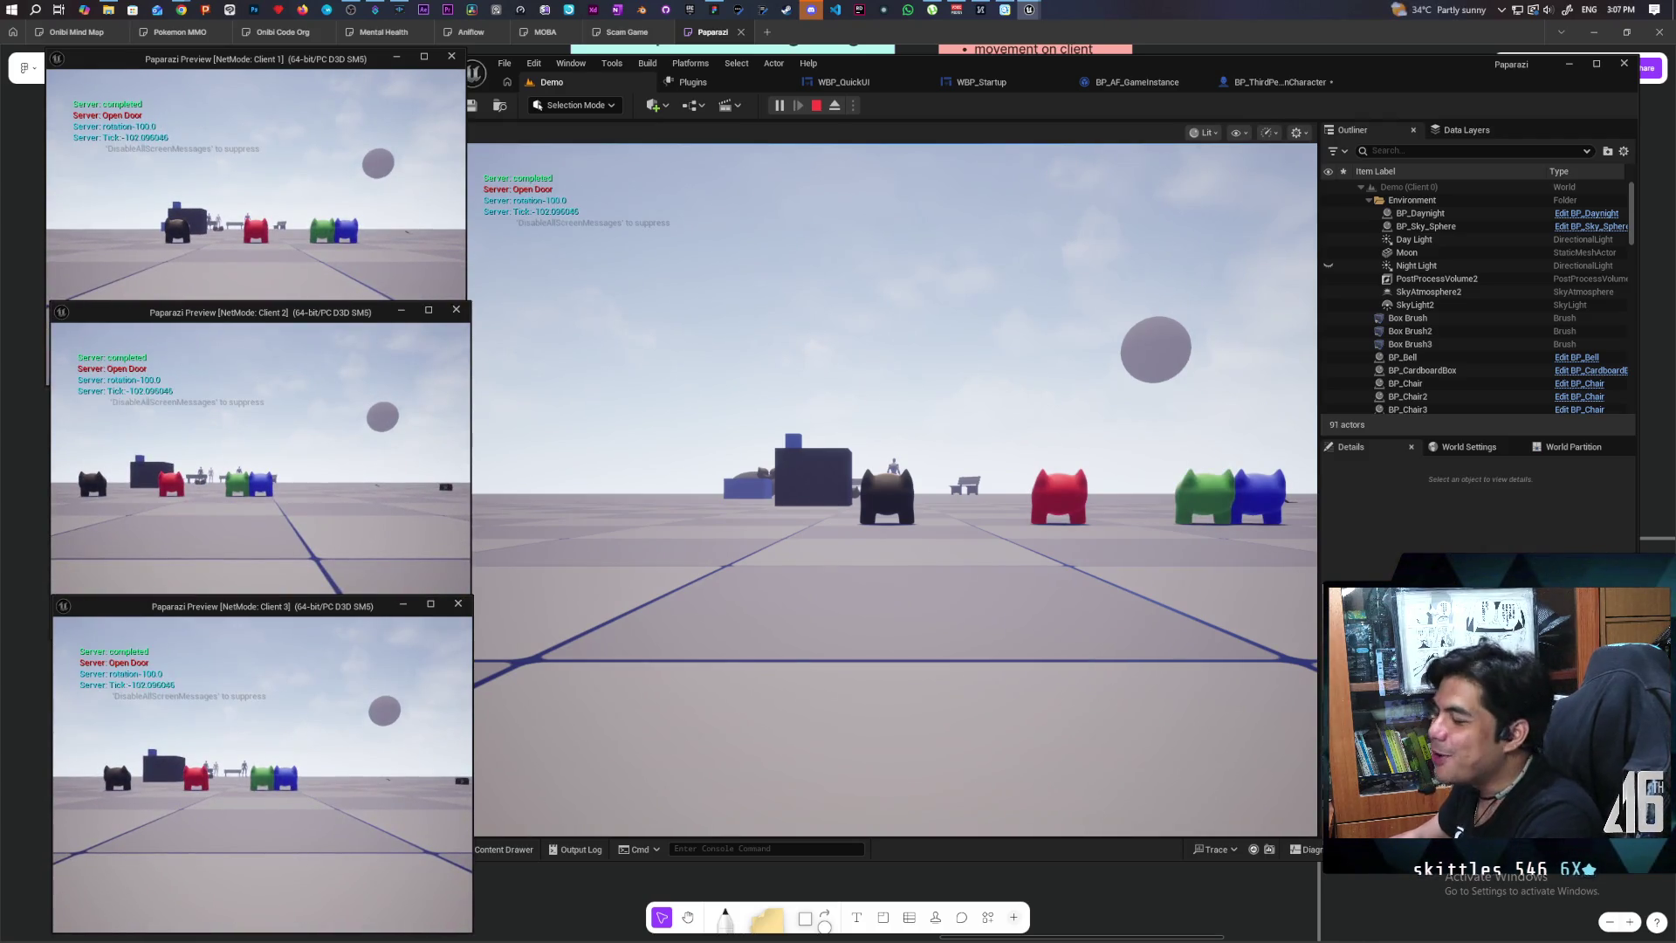
Step: Walk the black cat between the red and green cats
{"action": "left_click", "coordinate": [538, 524]}
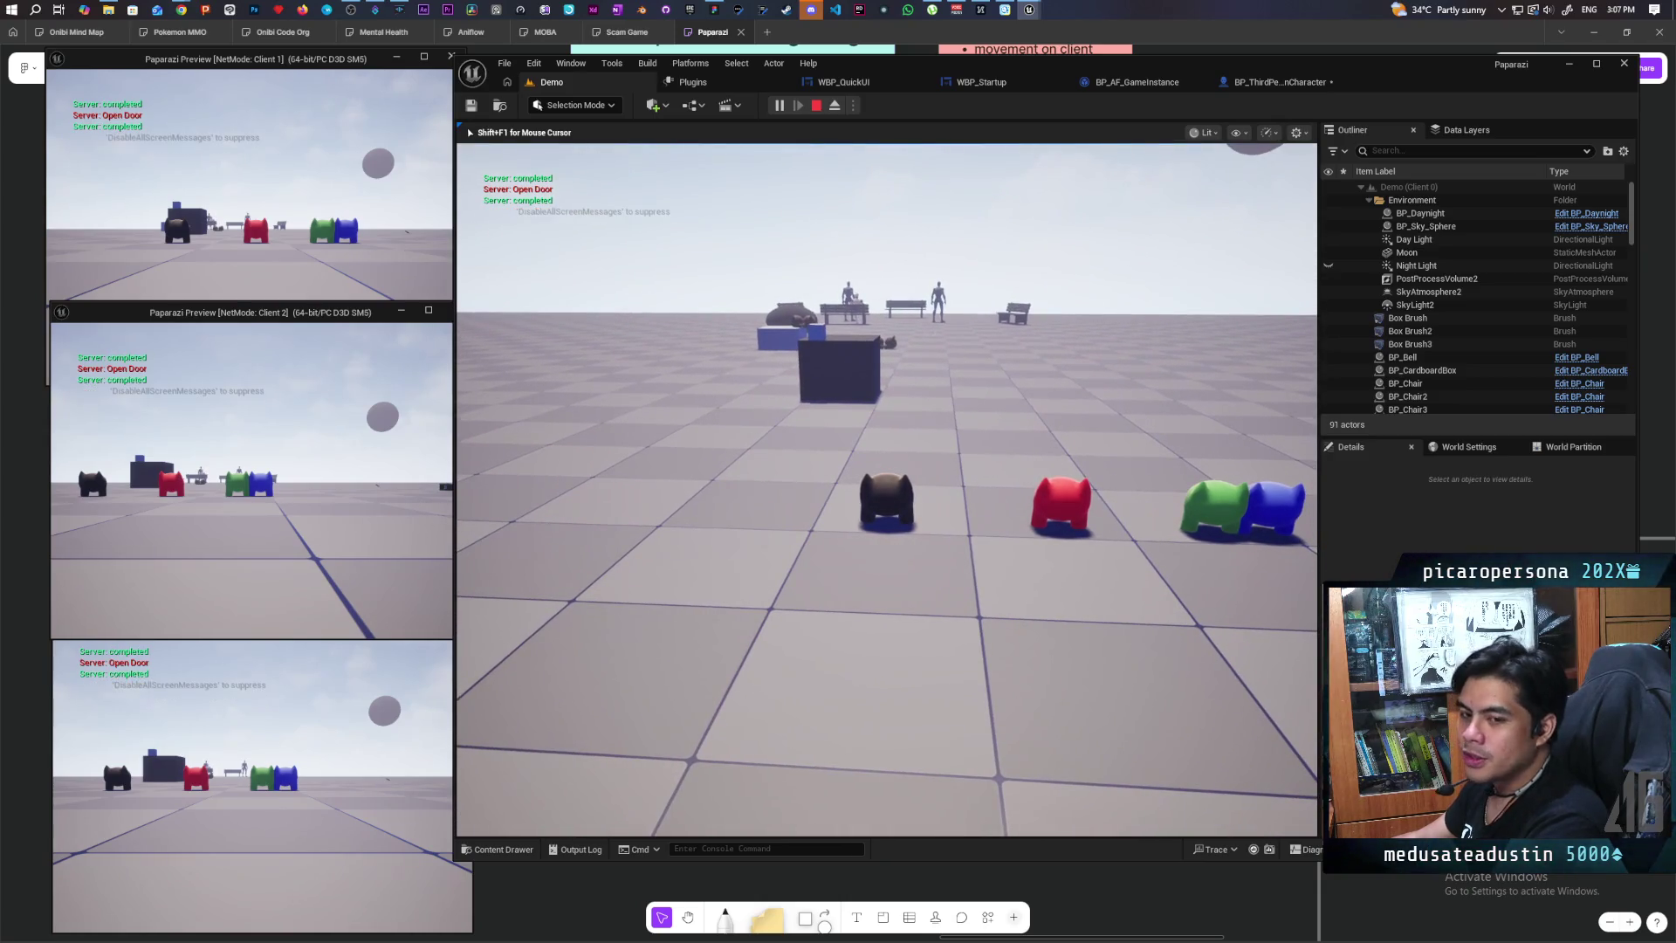
{"action": "key", "text": "w"}
{"action": "key", "text": "s"}
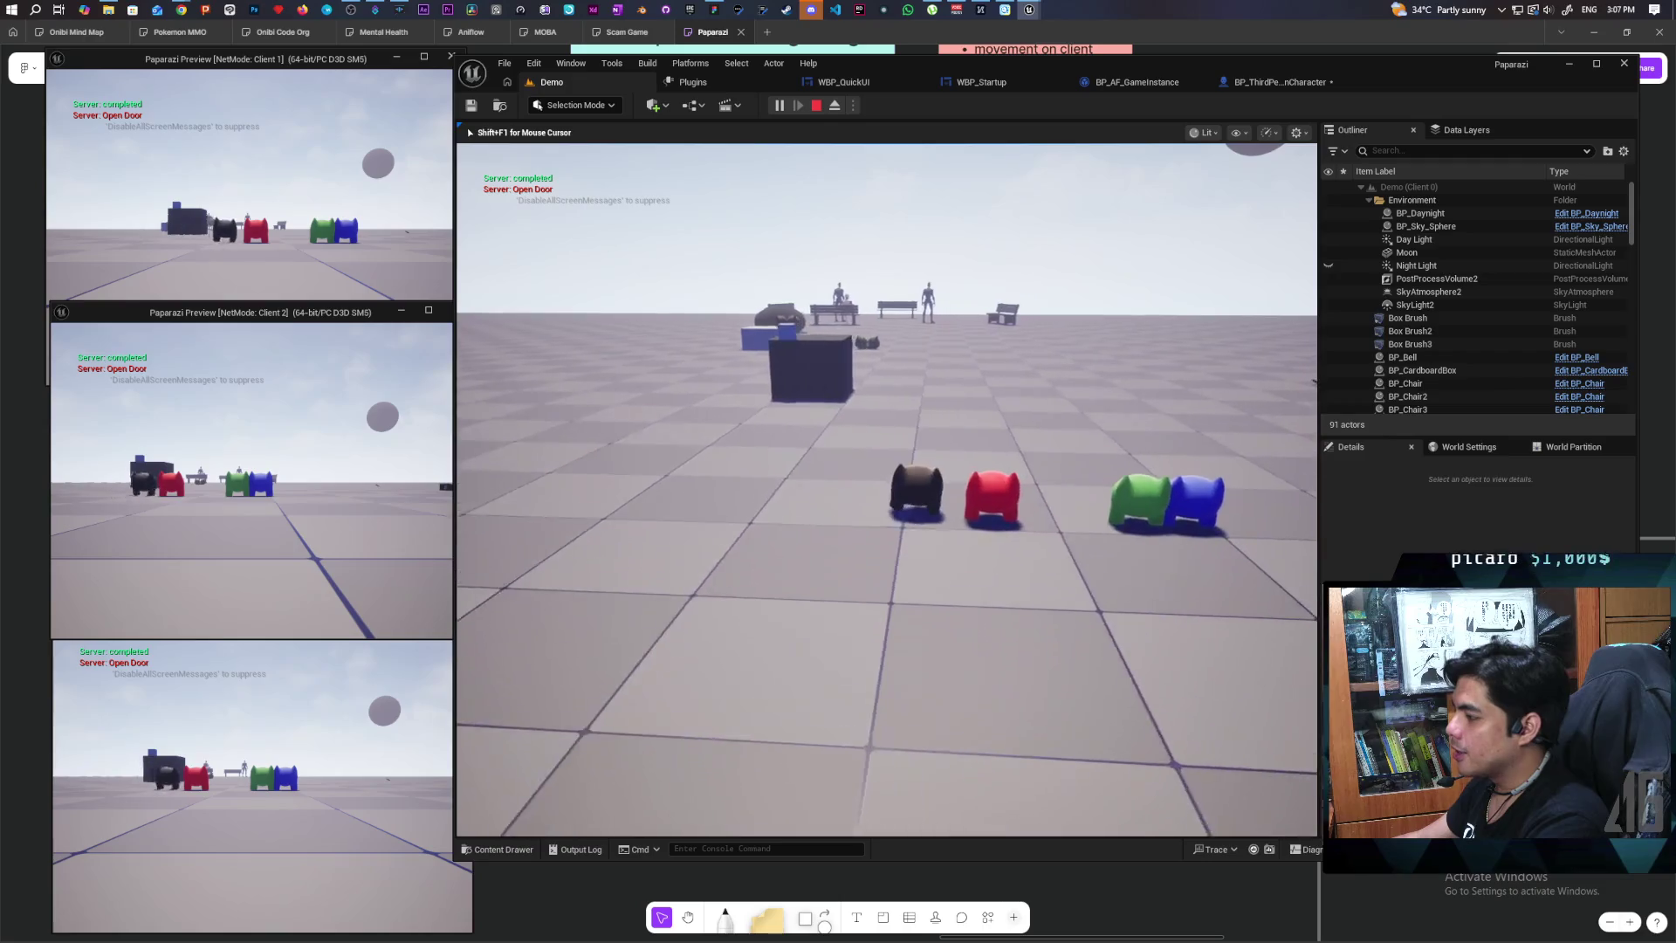
{"action": "key", "text": "e"}
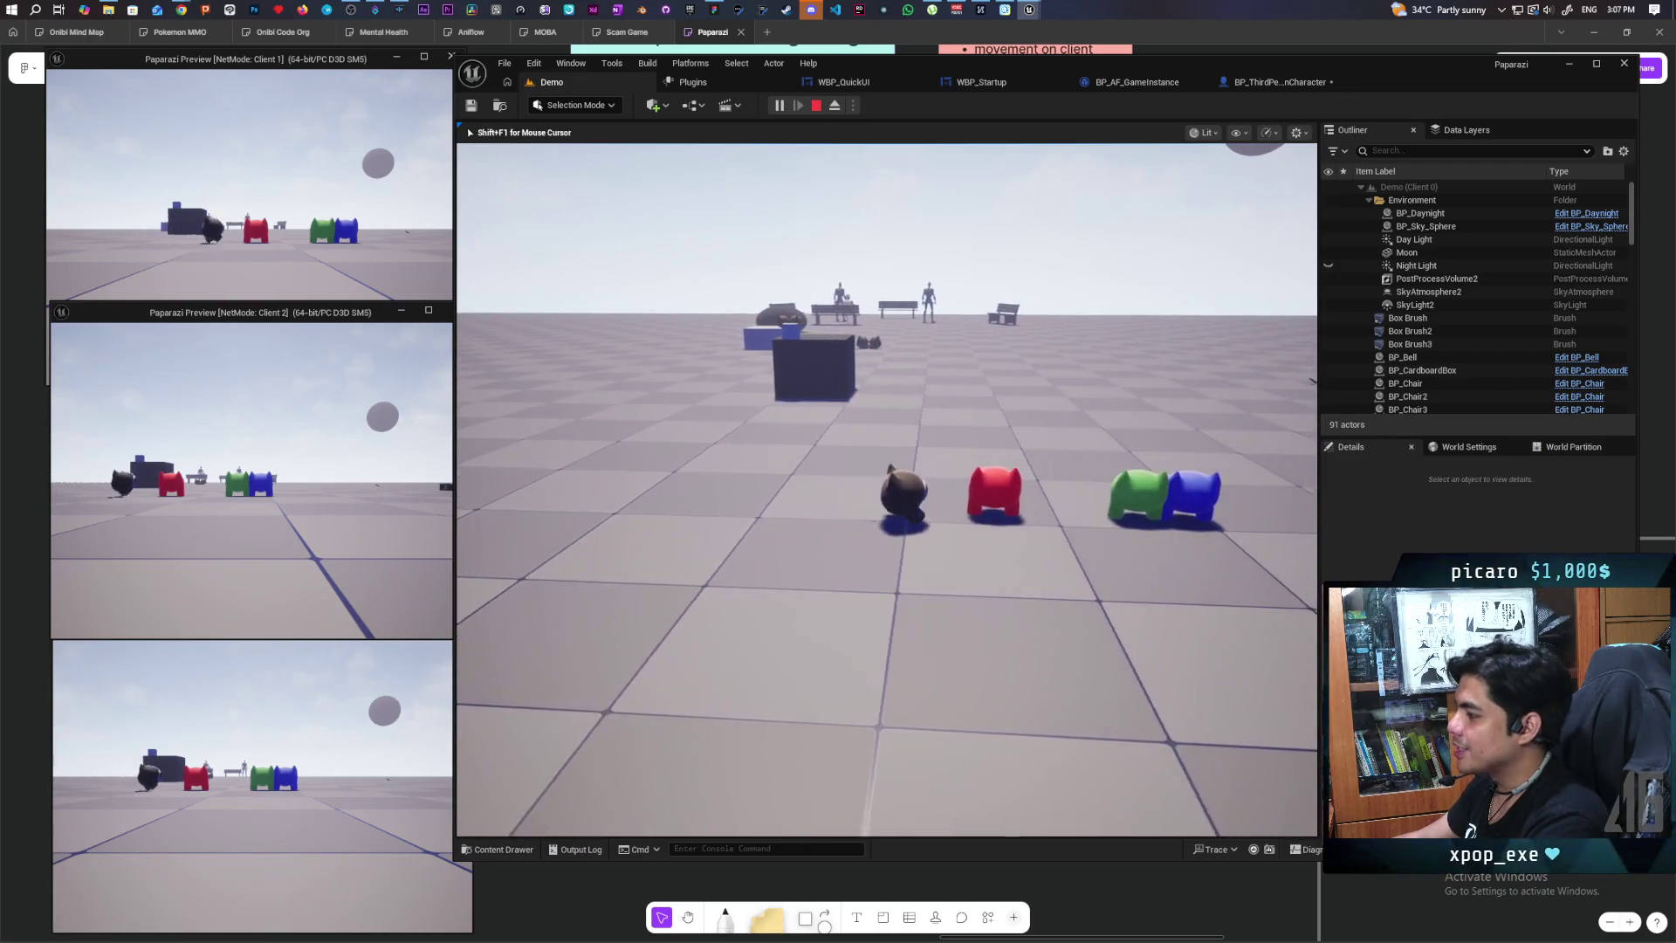
{"action": "key", "text": "w"}
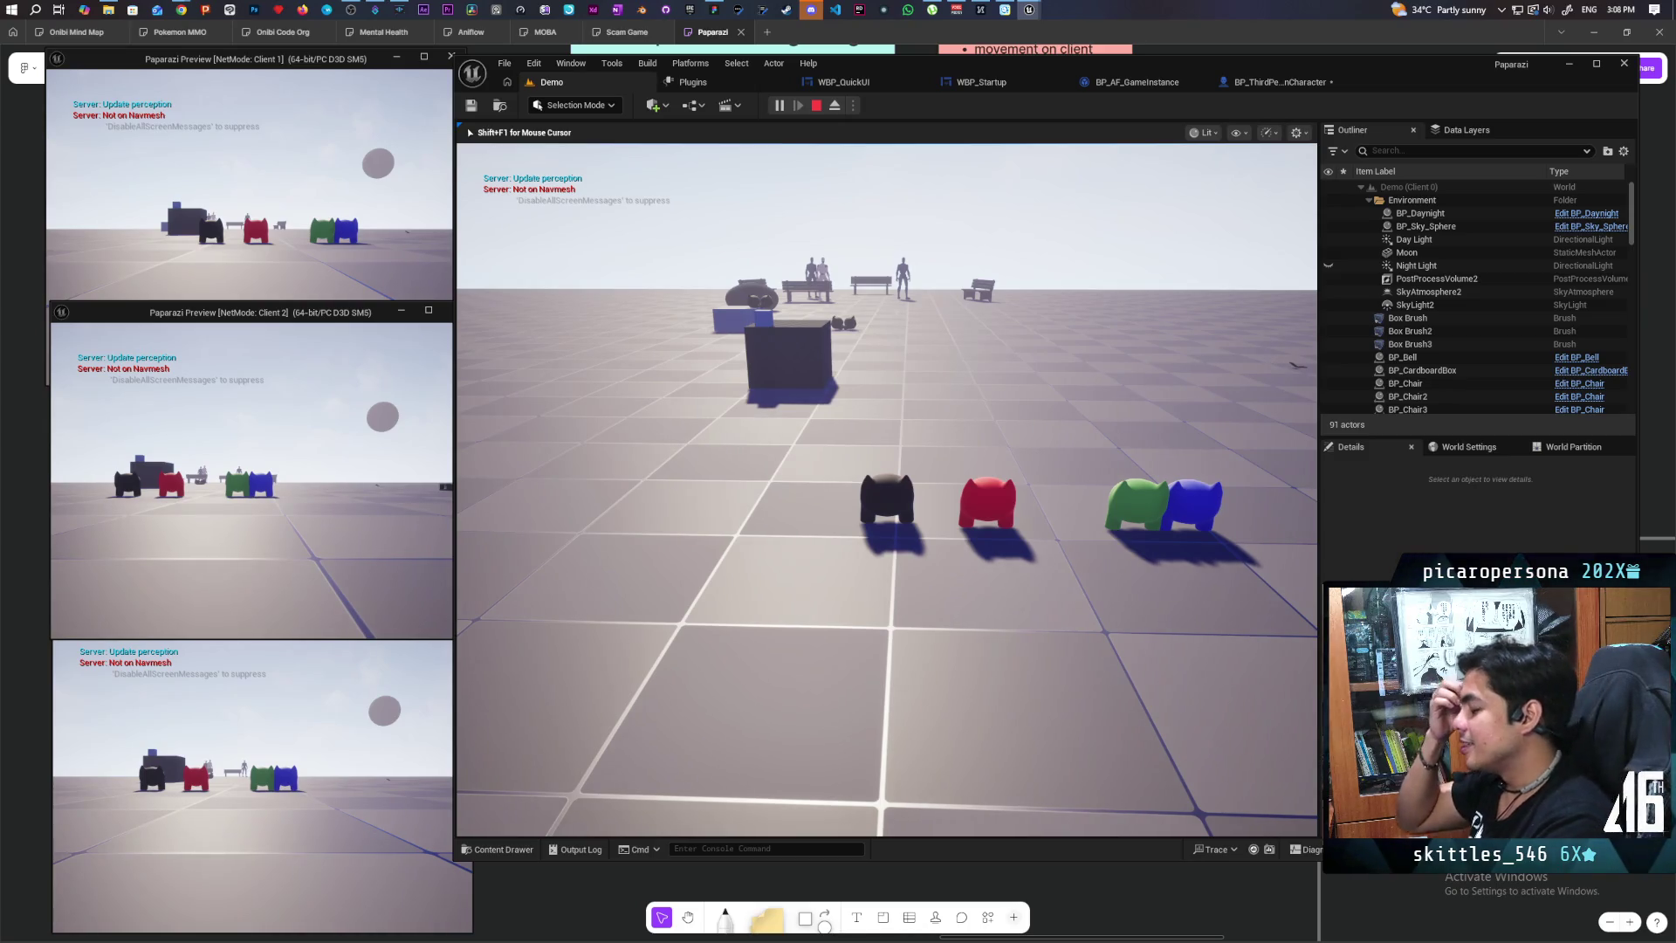
{"action": "key", "text": "w"}
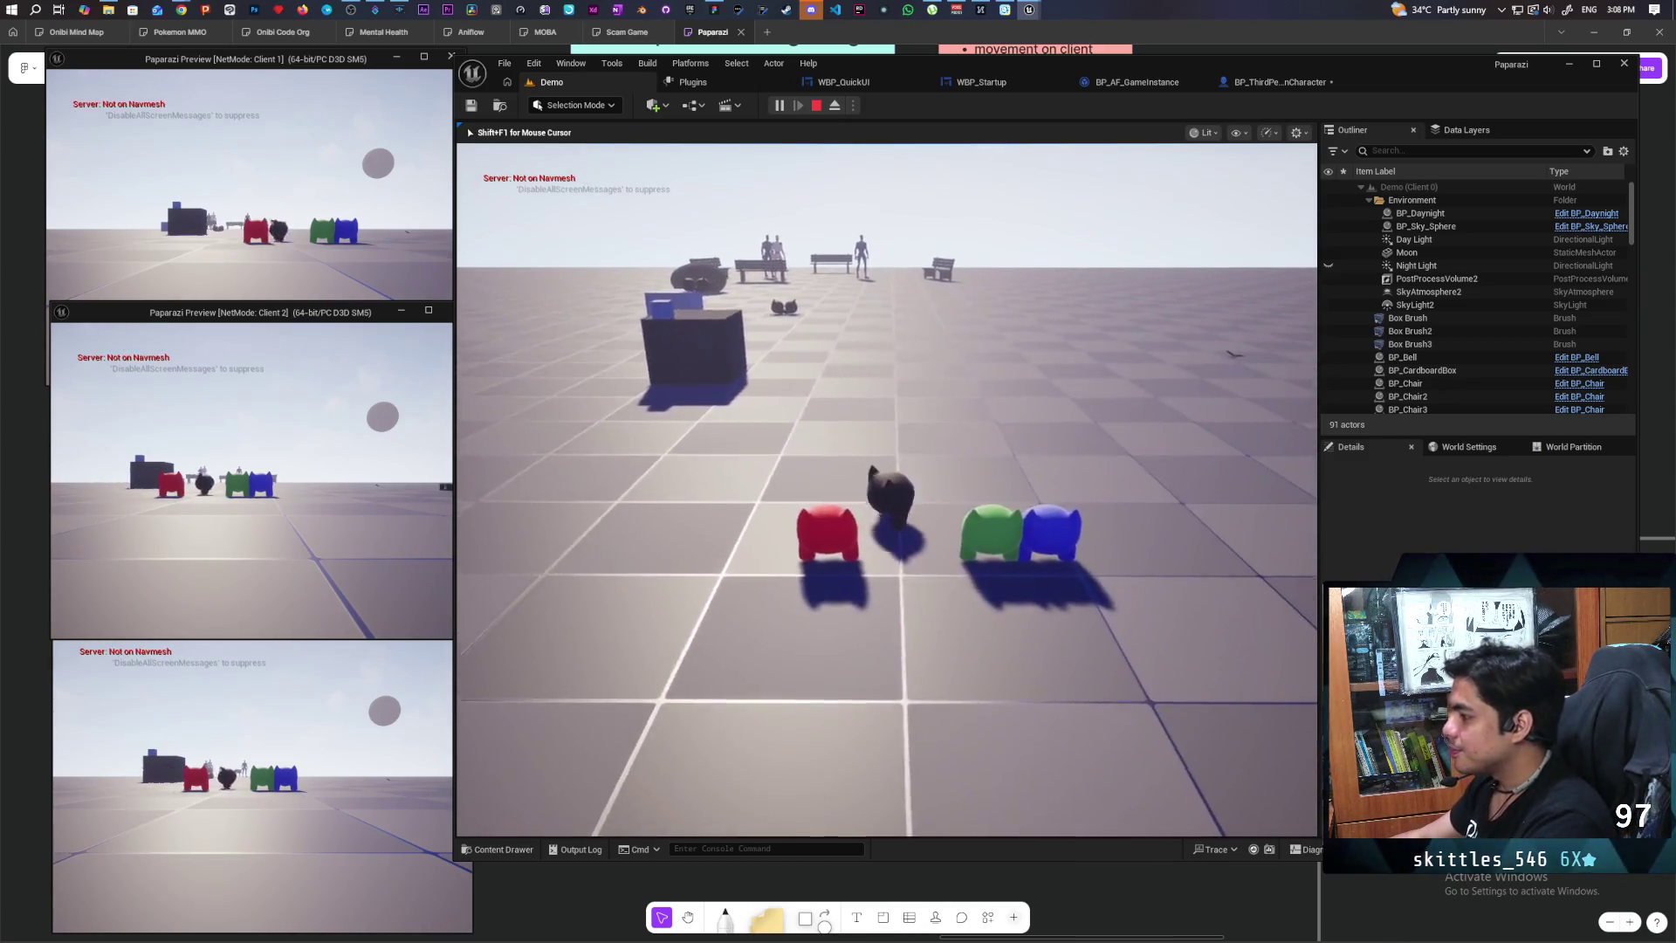
Step: Switch between client windows to walk the red cat and the blue cat forward
{"action": "left_click", "coordinate": [305, 547]}
{"action": "left_click", "coordinate": [329, 245]}
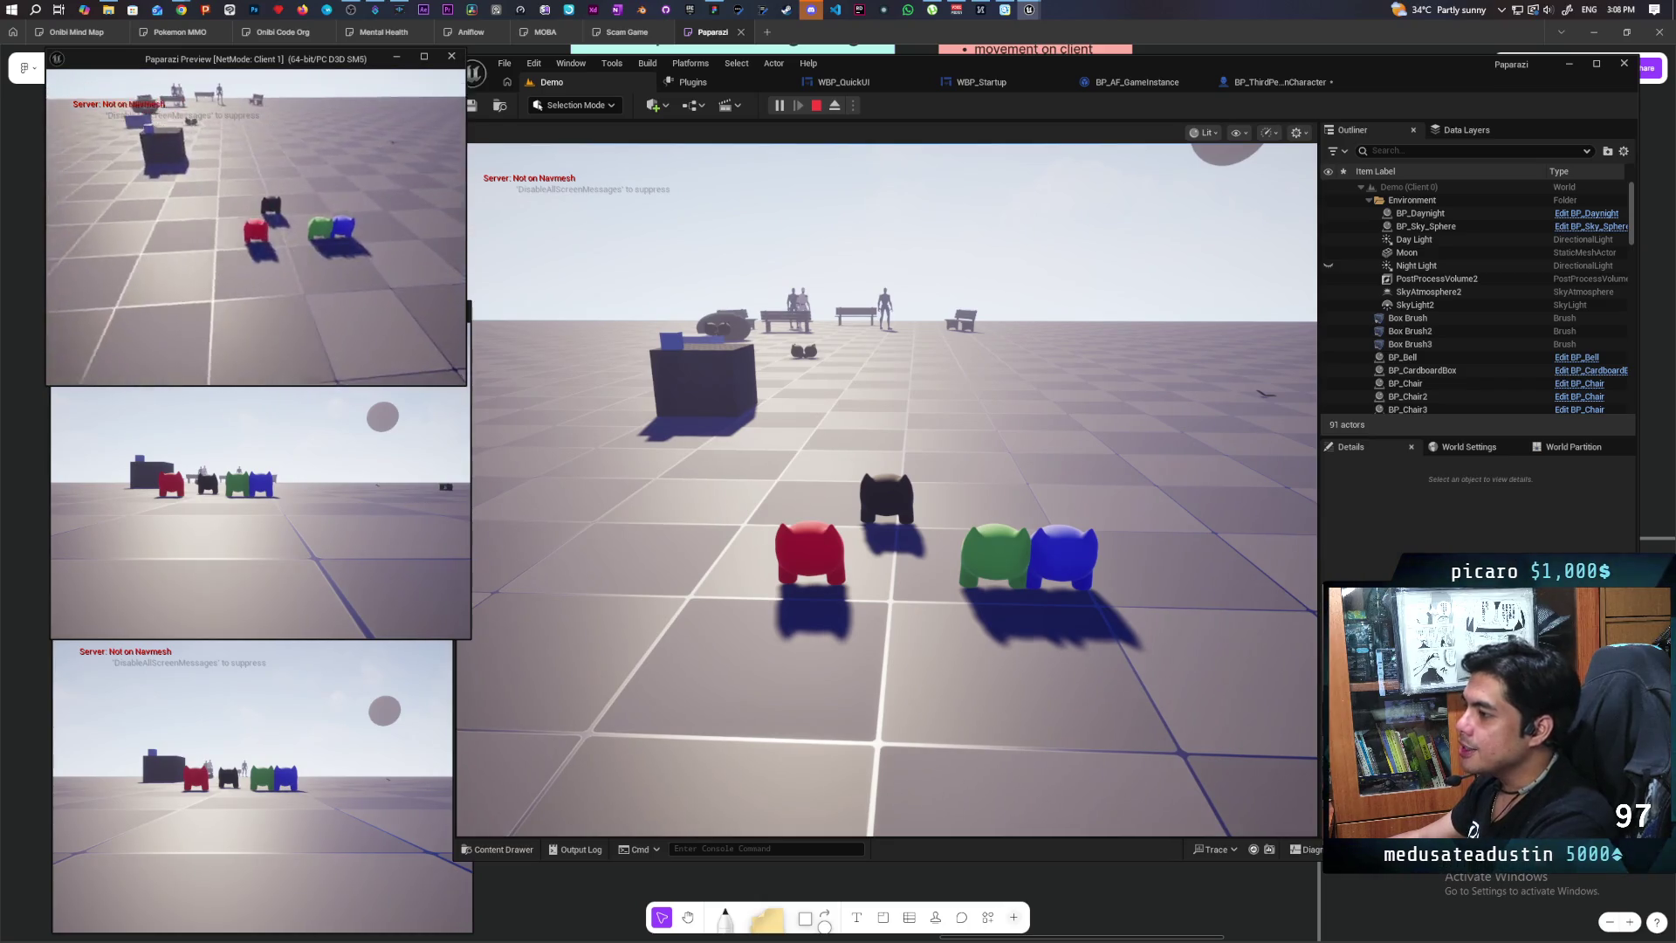
{"action": "key", "text": "w"}
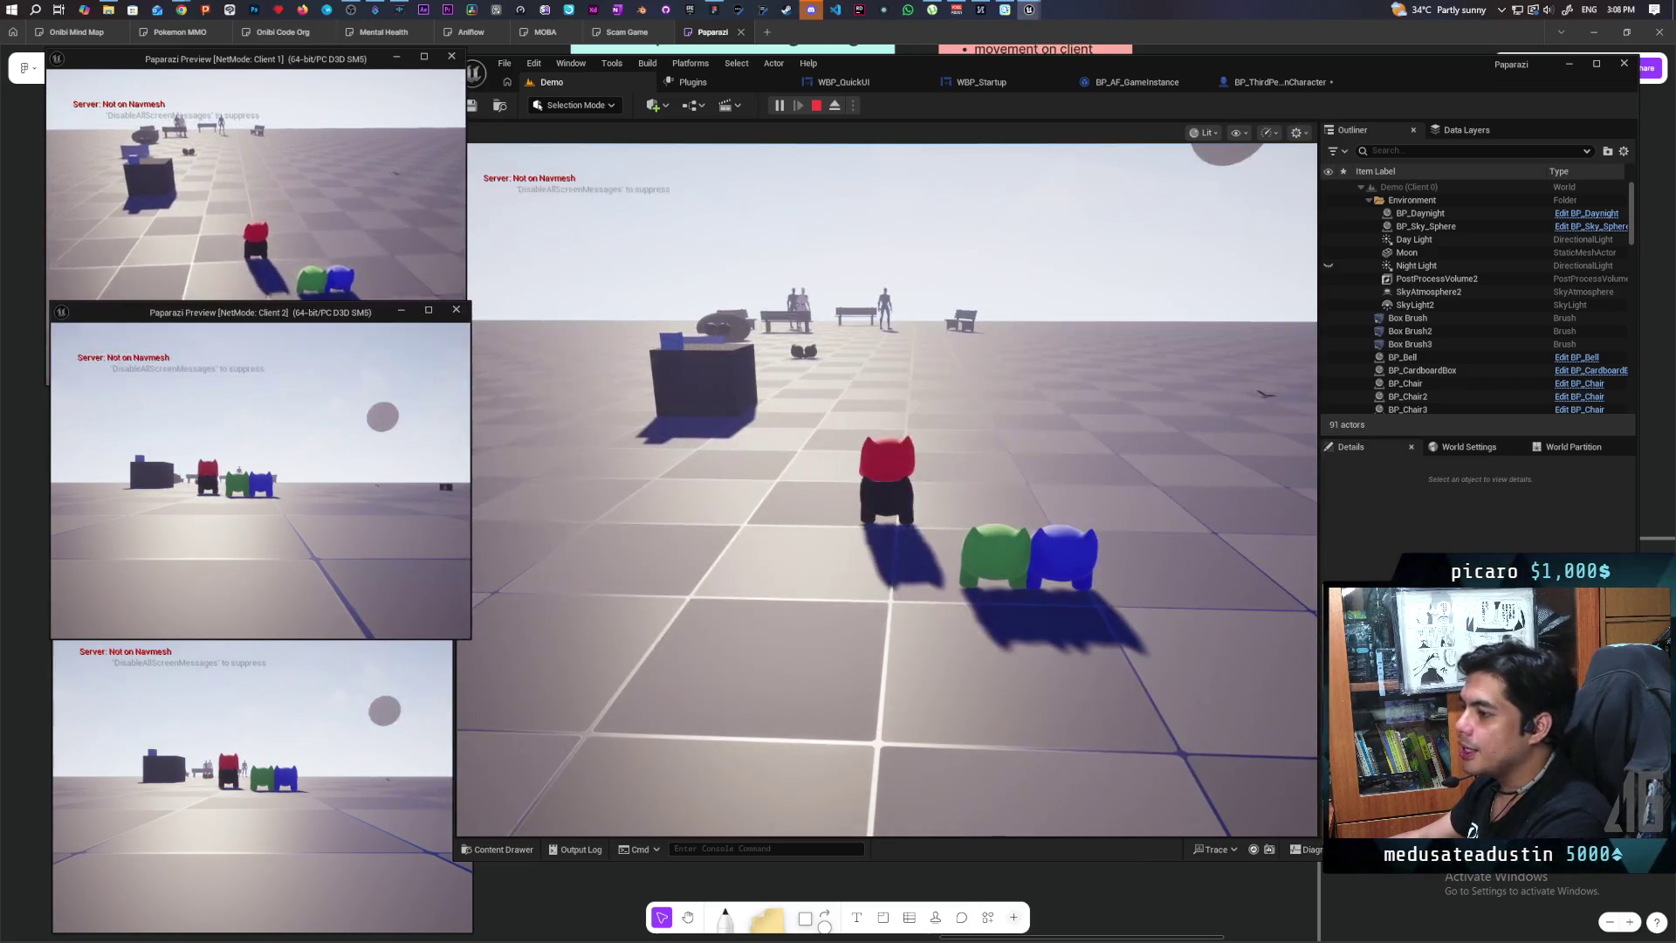
{"action": "left_click", "coordinate": [350, 489]}
{"action": "key", "text": "w"}
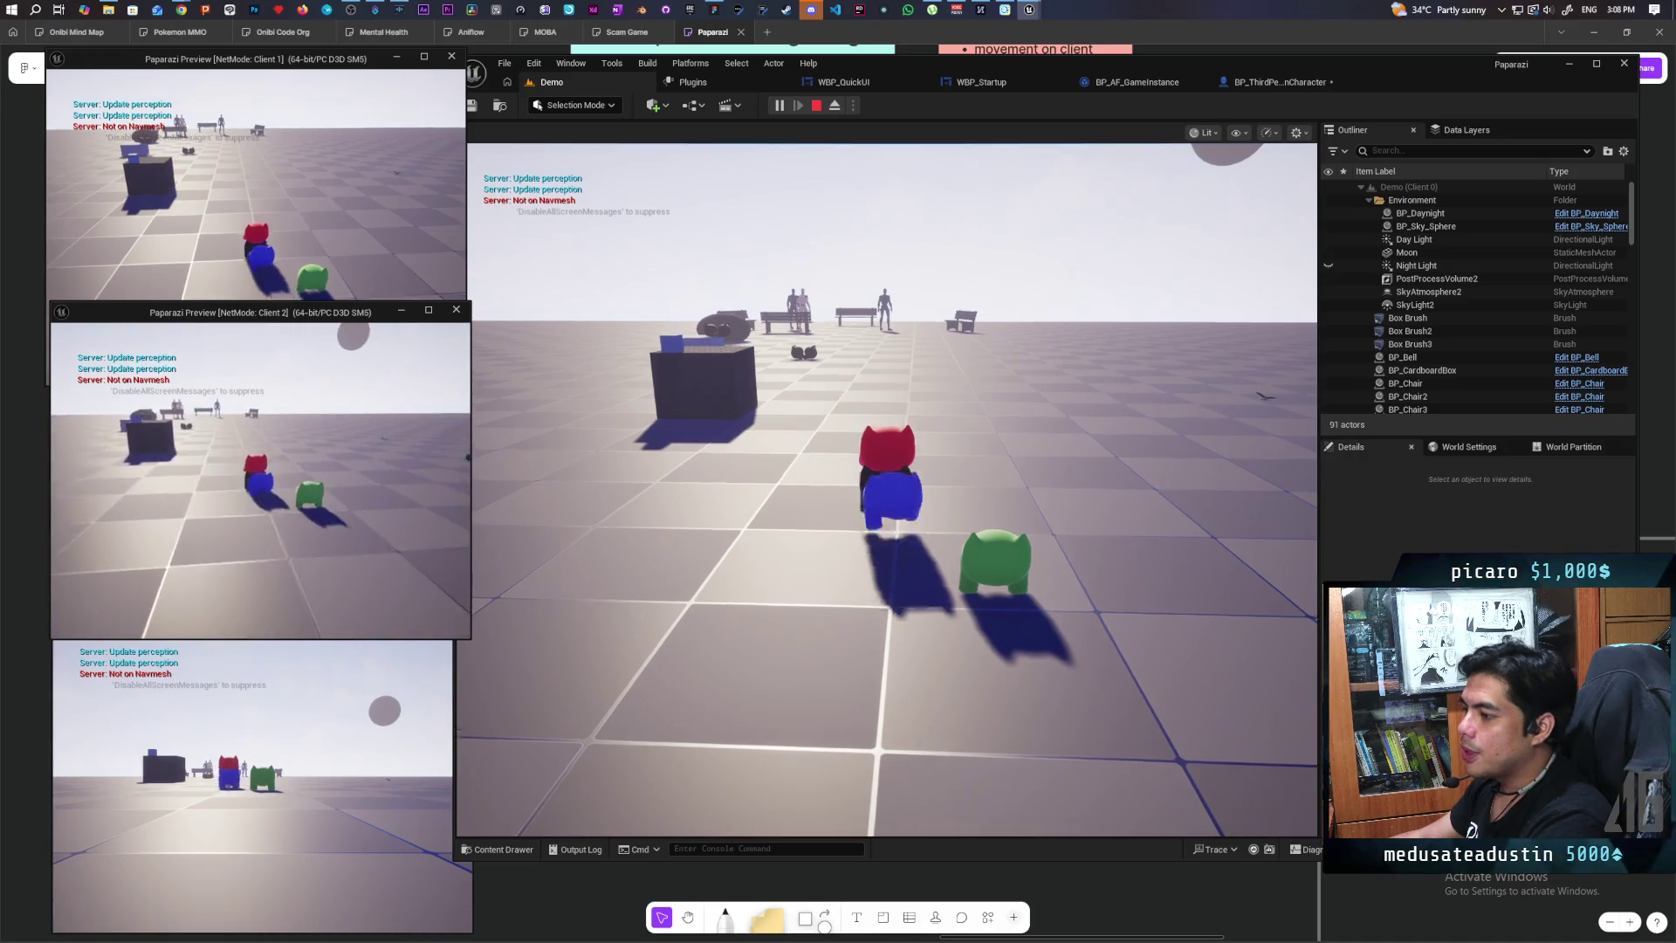
{"action": "left_click", "coordinate": [261, 768]}
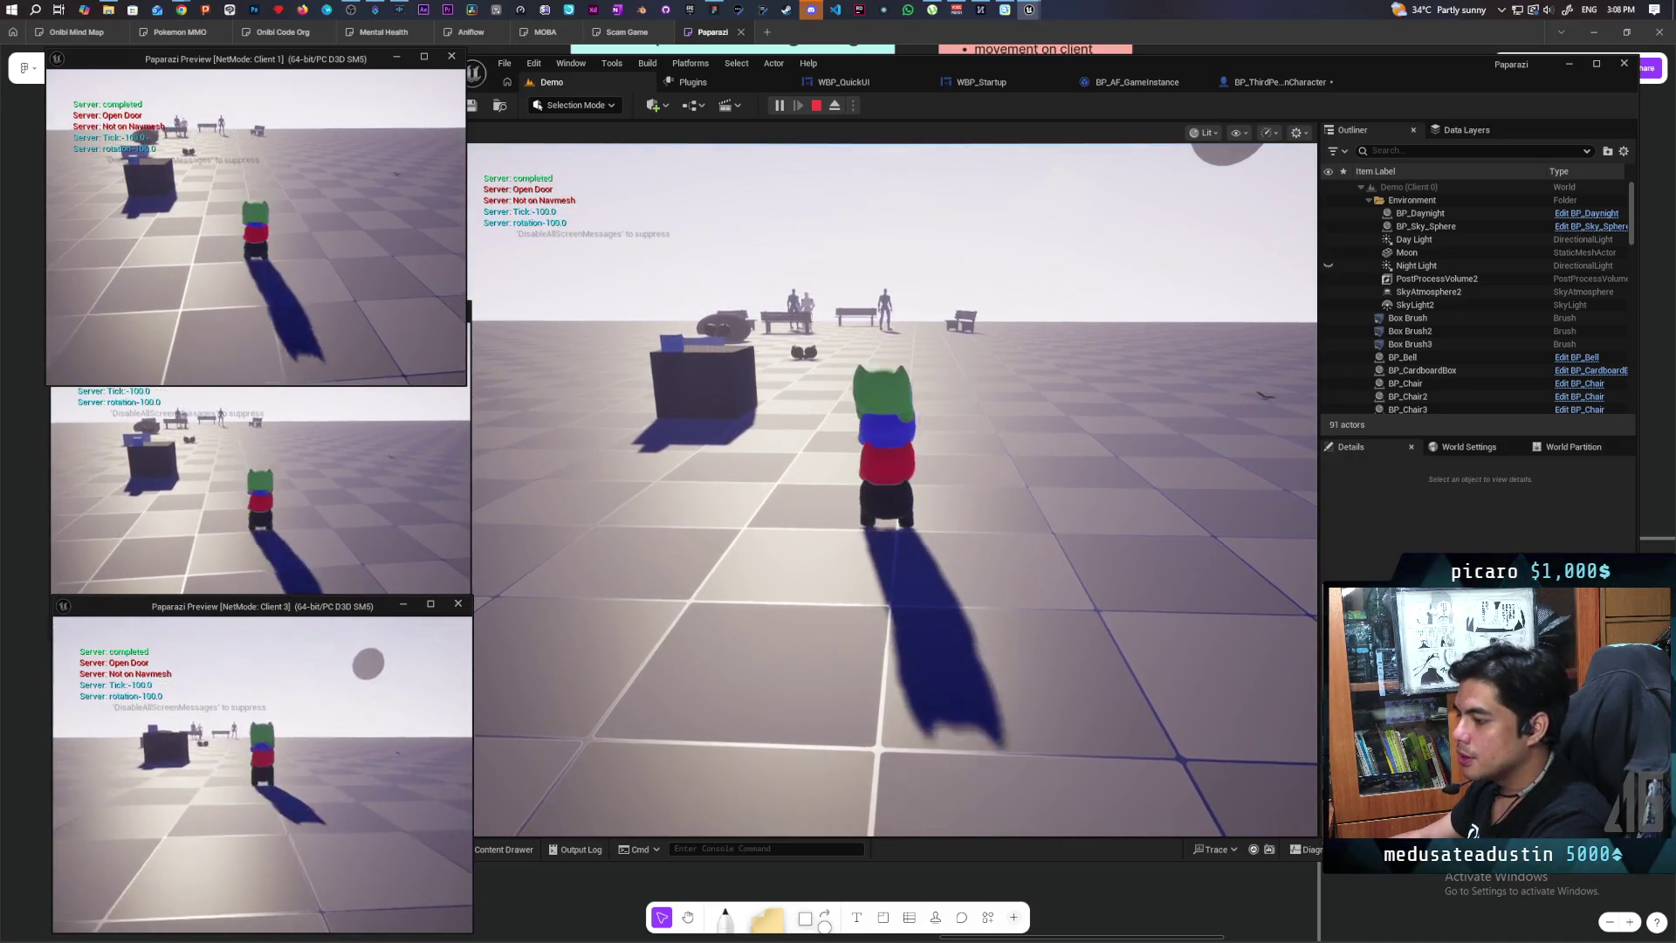
Step: Walk the cat stack across the floor, pushing the white box along
{"action": "key", "text": "alt+Tab"}
{"action": "key", "text": "w"}
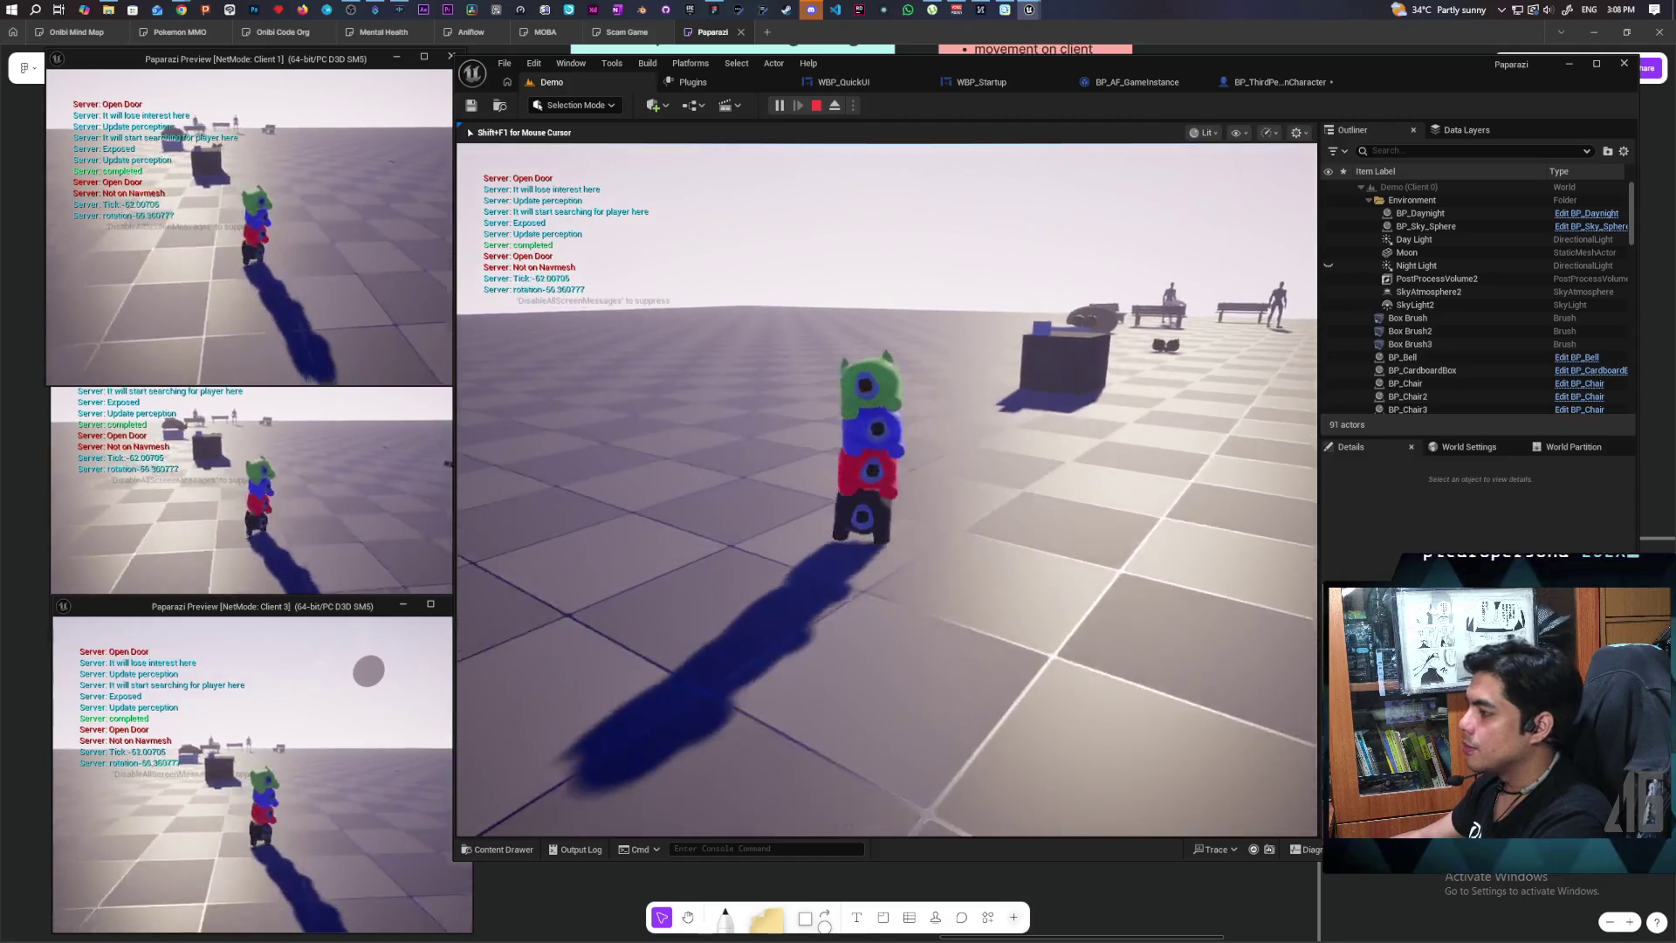
{"action": "key", "text": "w"}
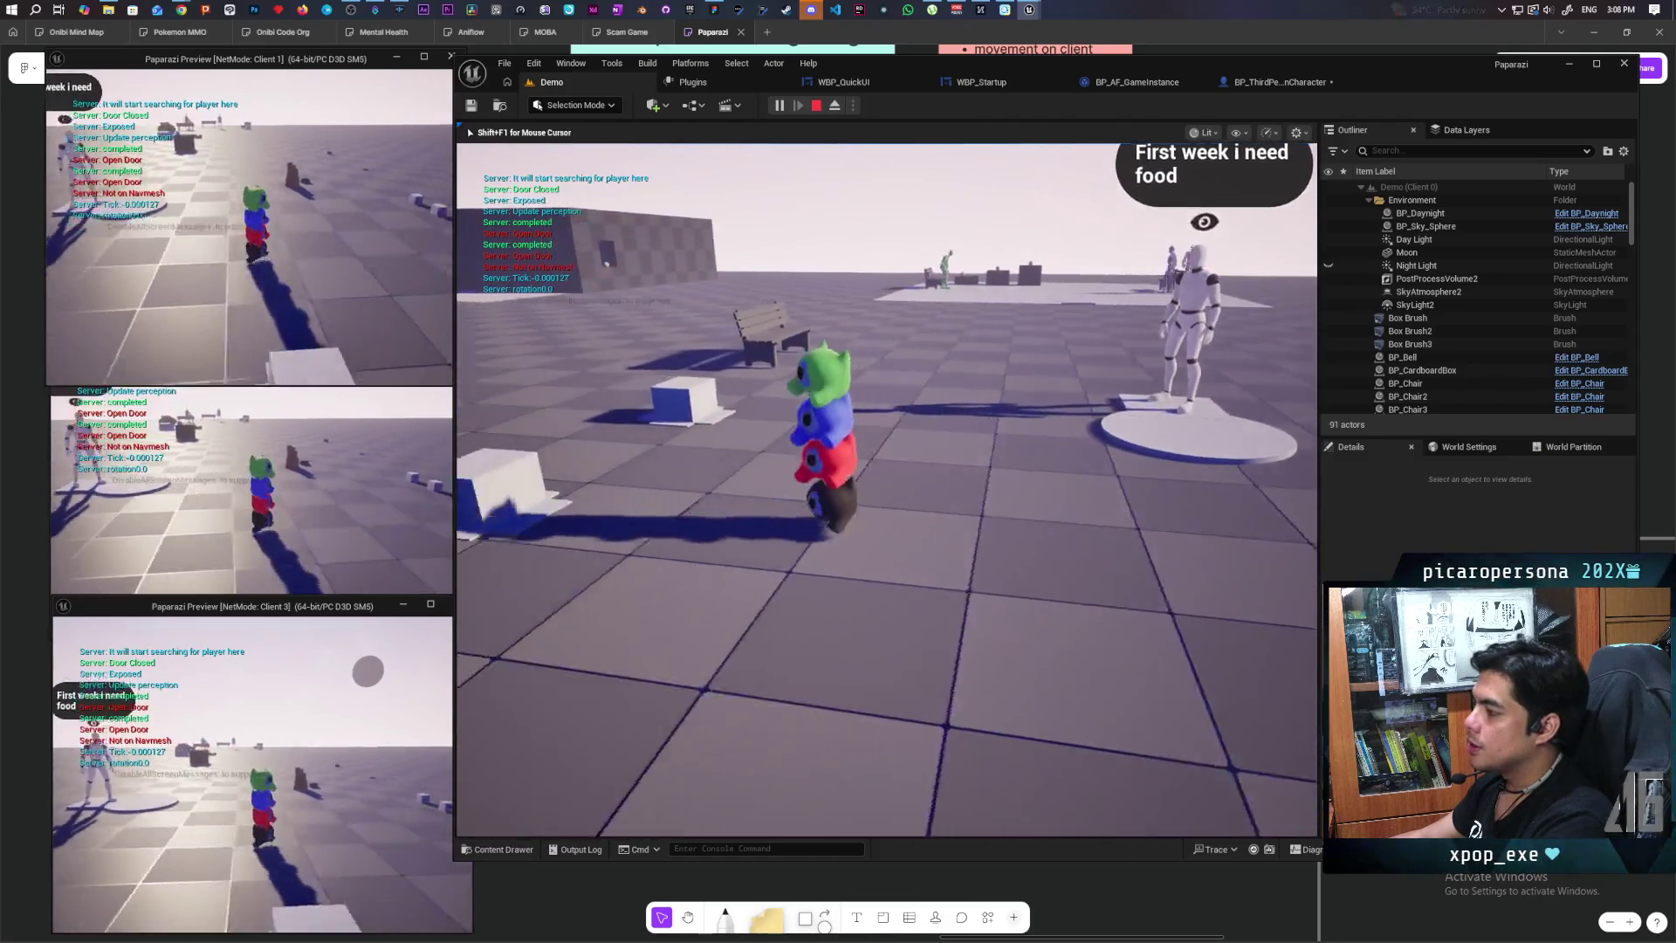
{"action": "key", "text": "s"}
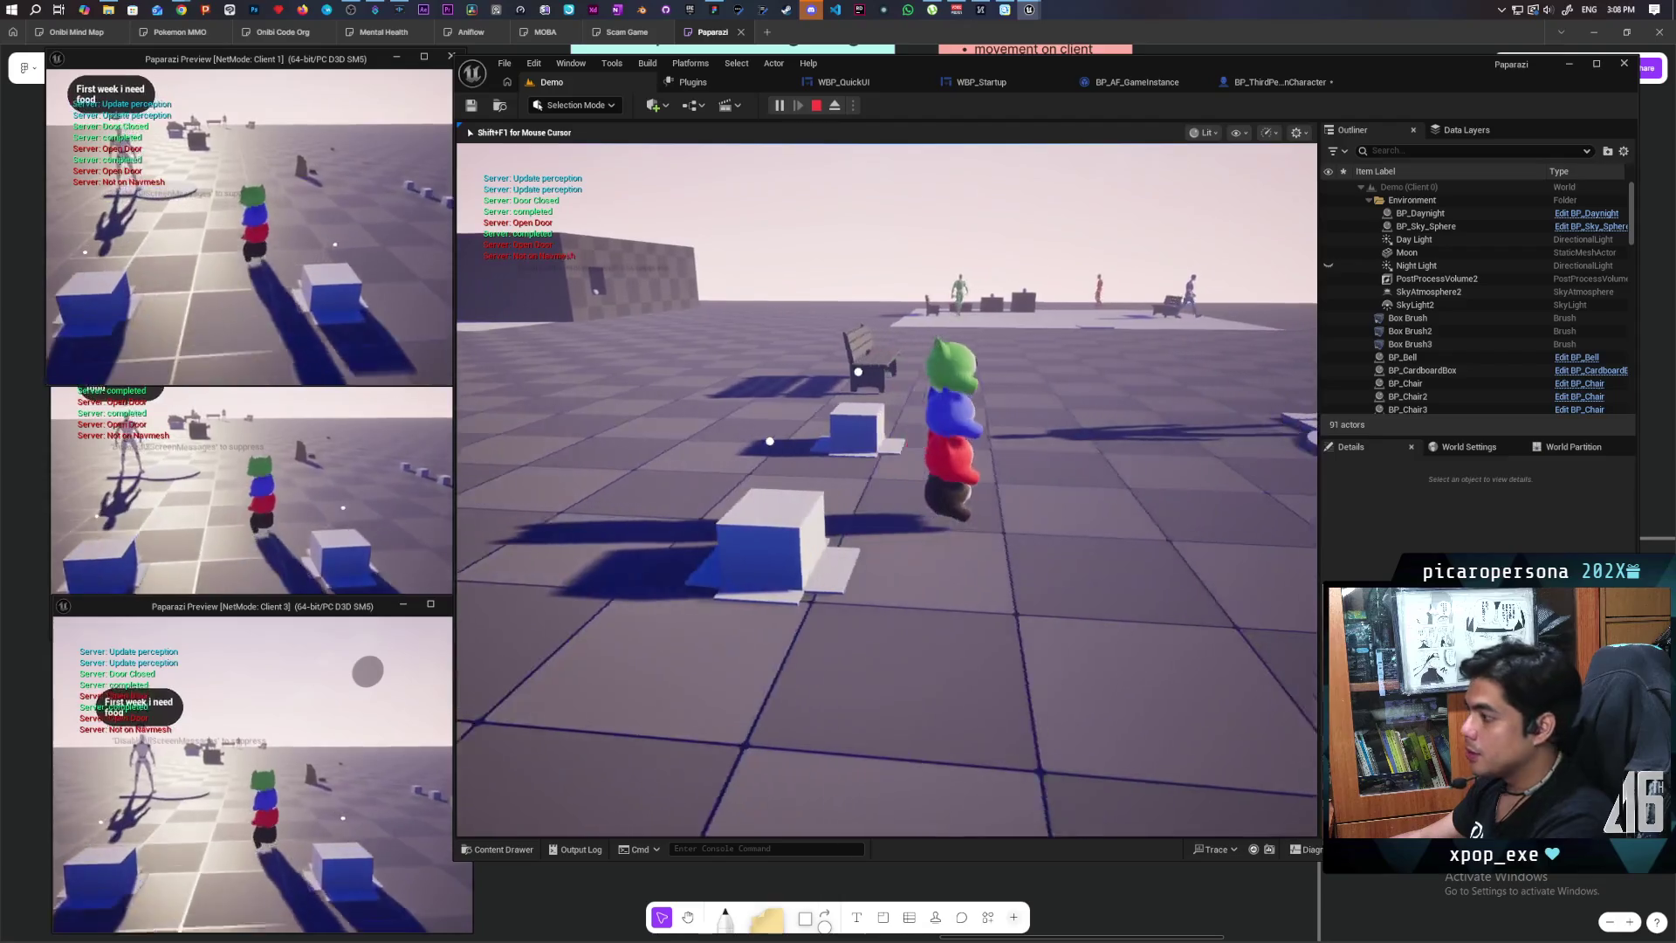
{"action": "key", "text": "s"}
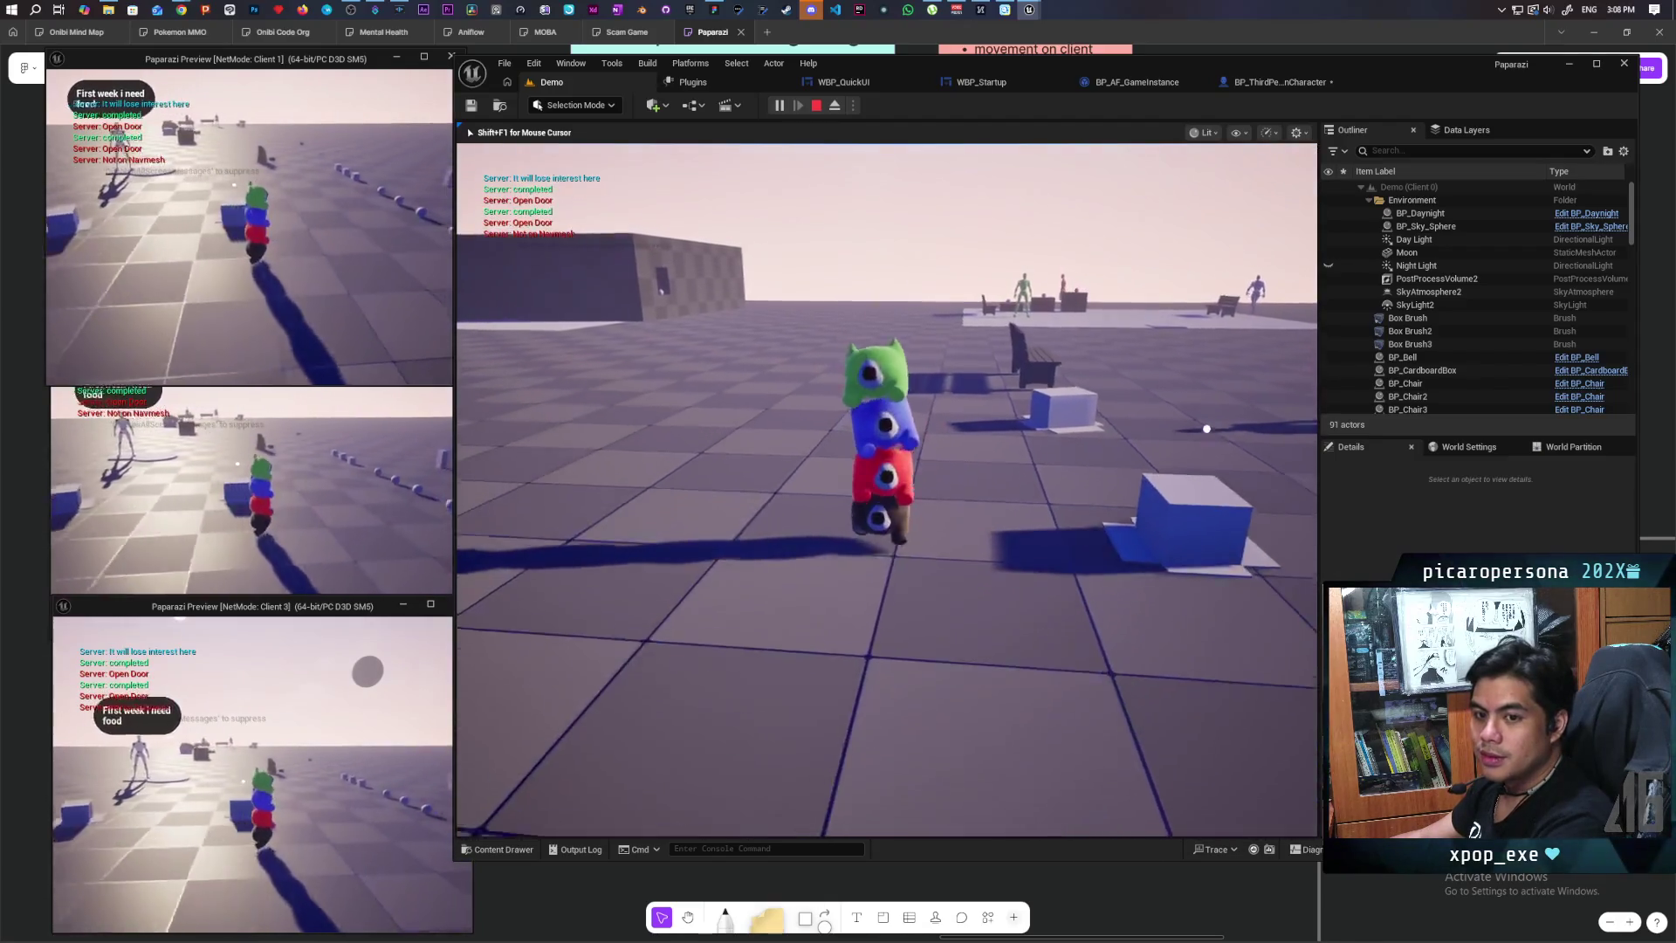
{"action": "key", "text": "w"}
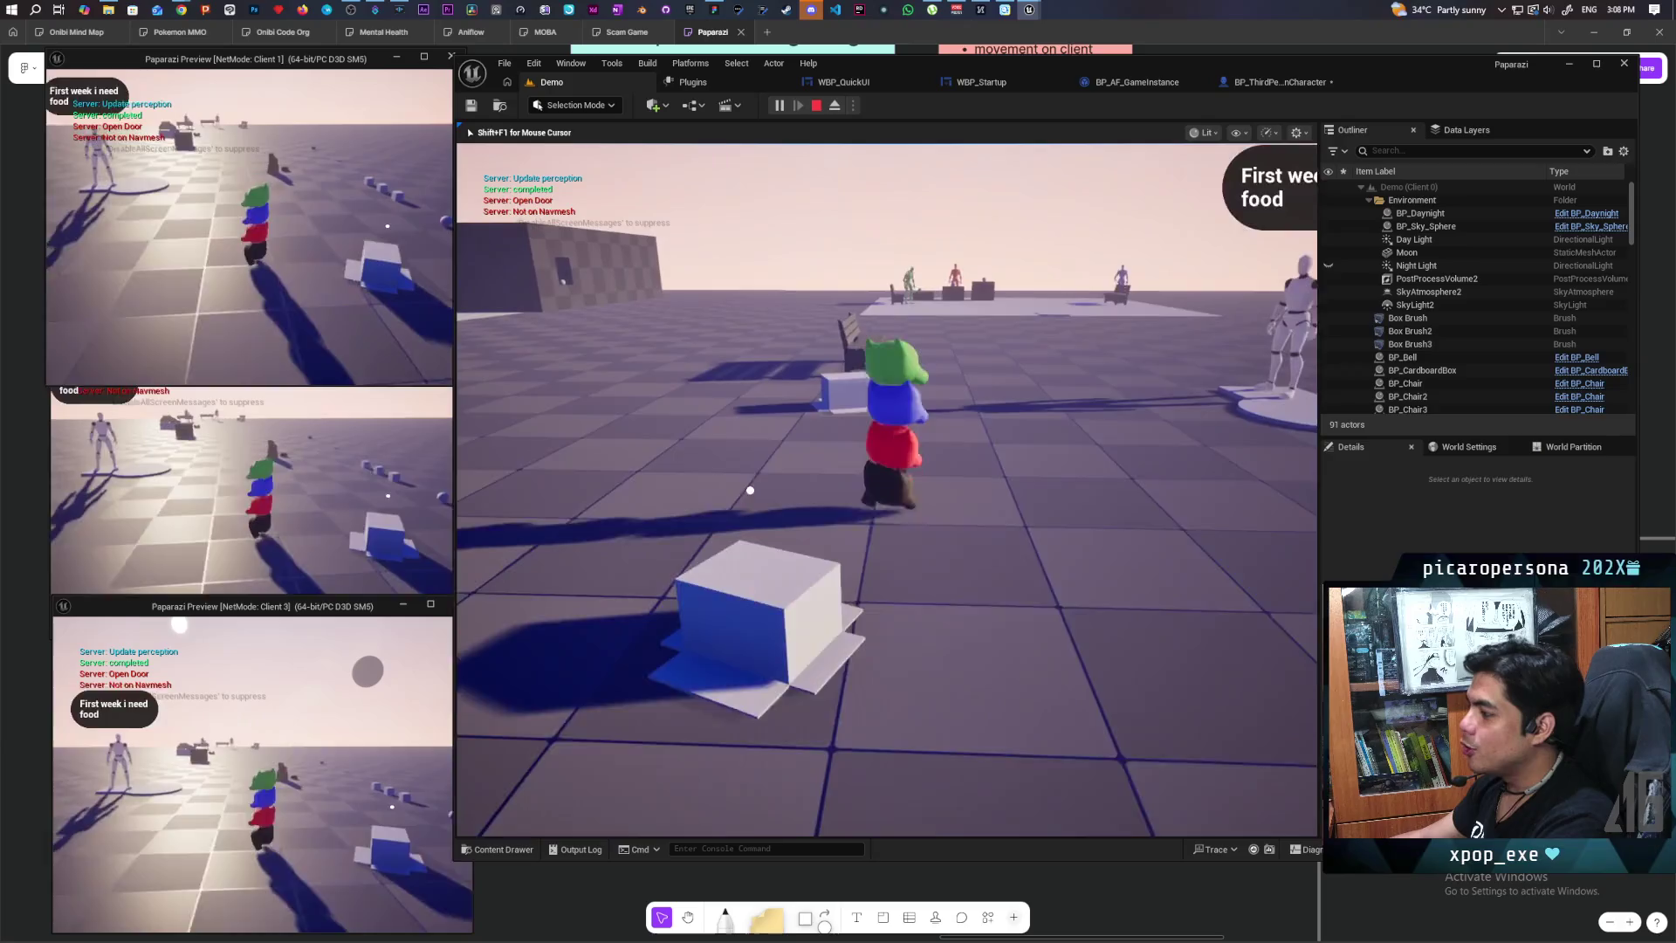
{"action": "key", "text": "a"}
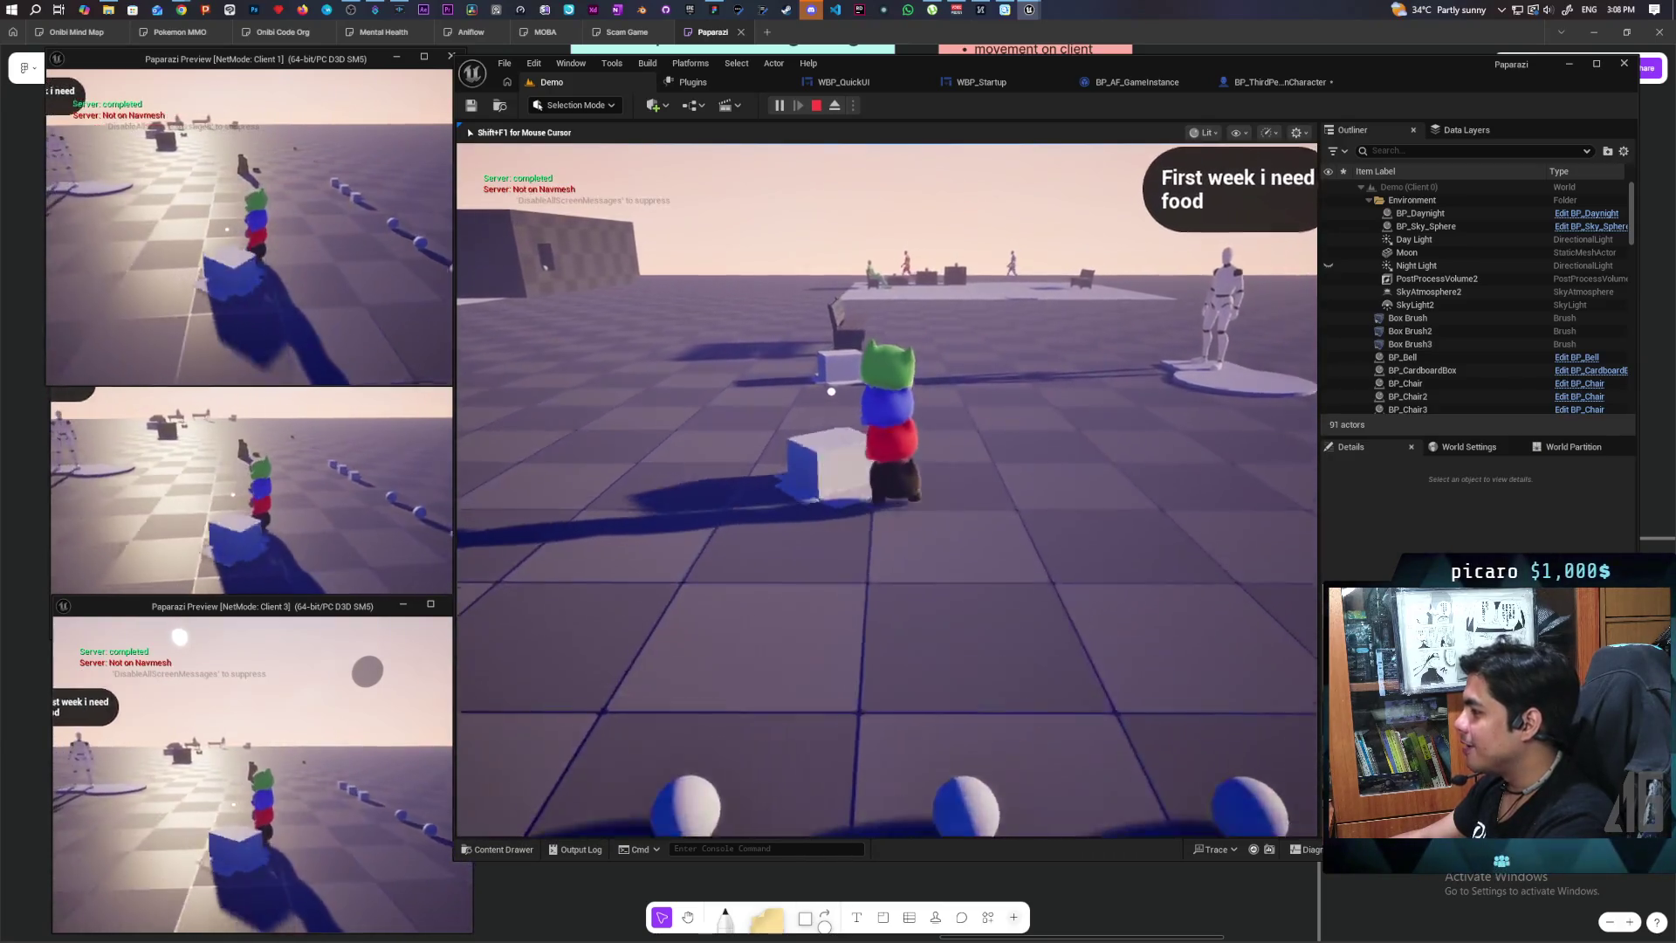
{"action": "key", "text": "d"}
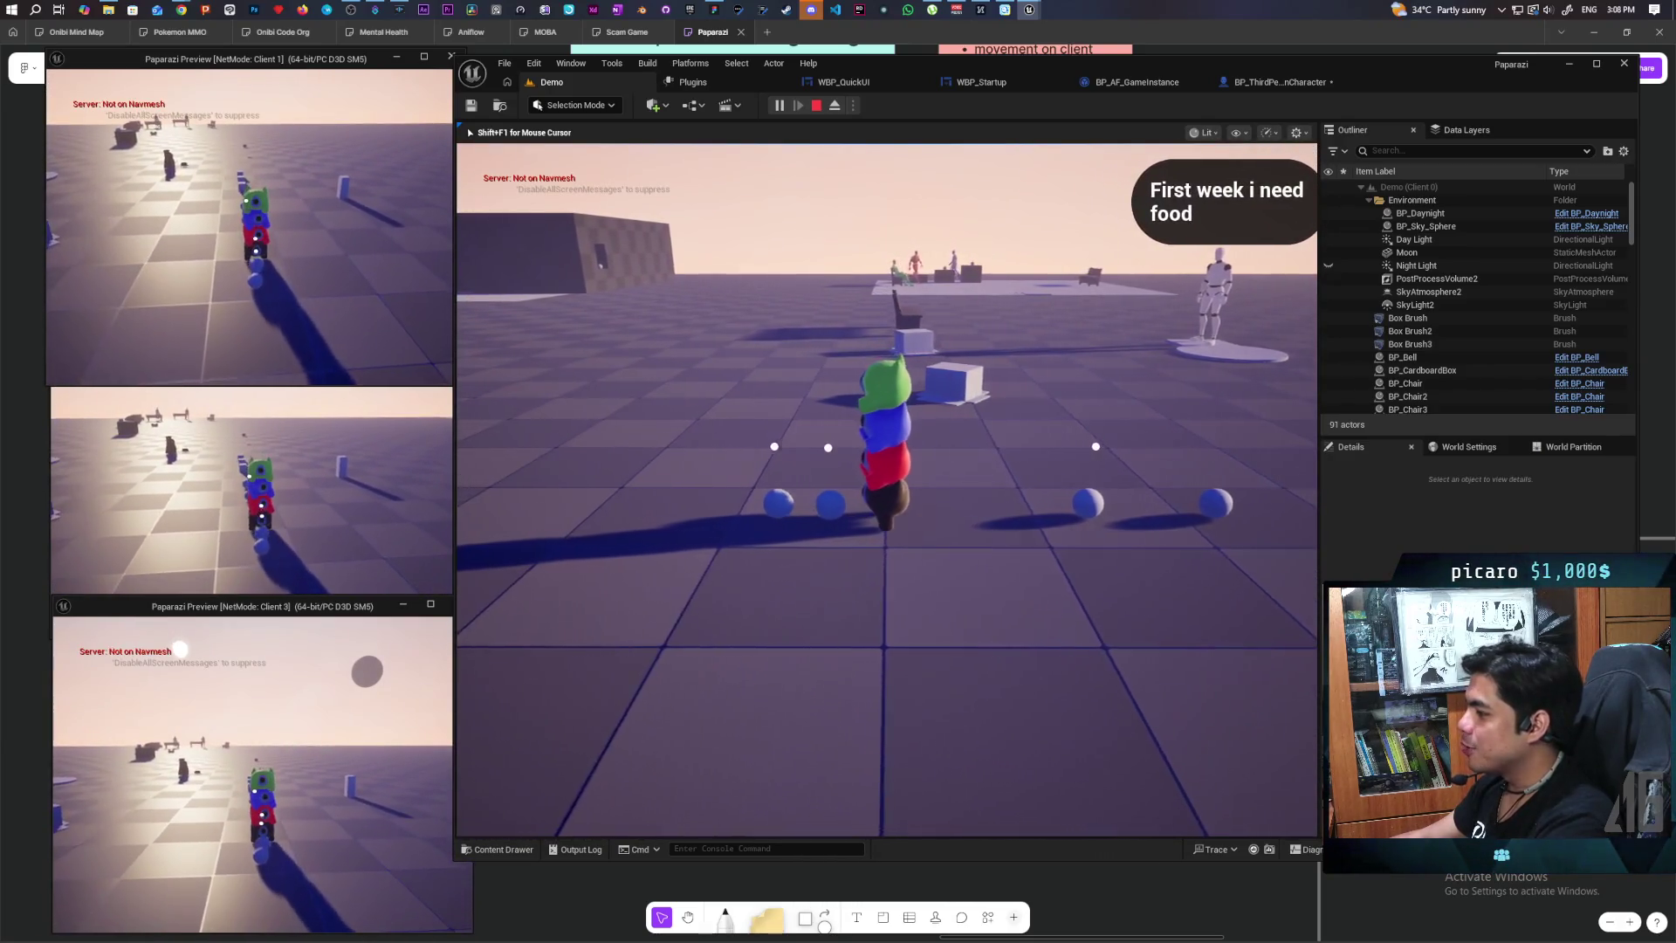
Step: Walk the stack among the blue cubes and up against the wall by the box
{"action": "key", "text": "w"}
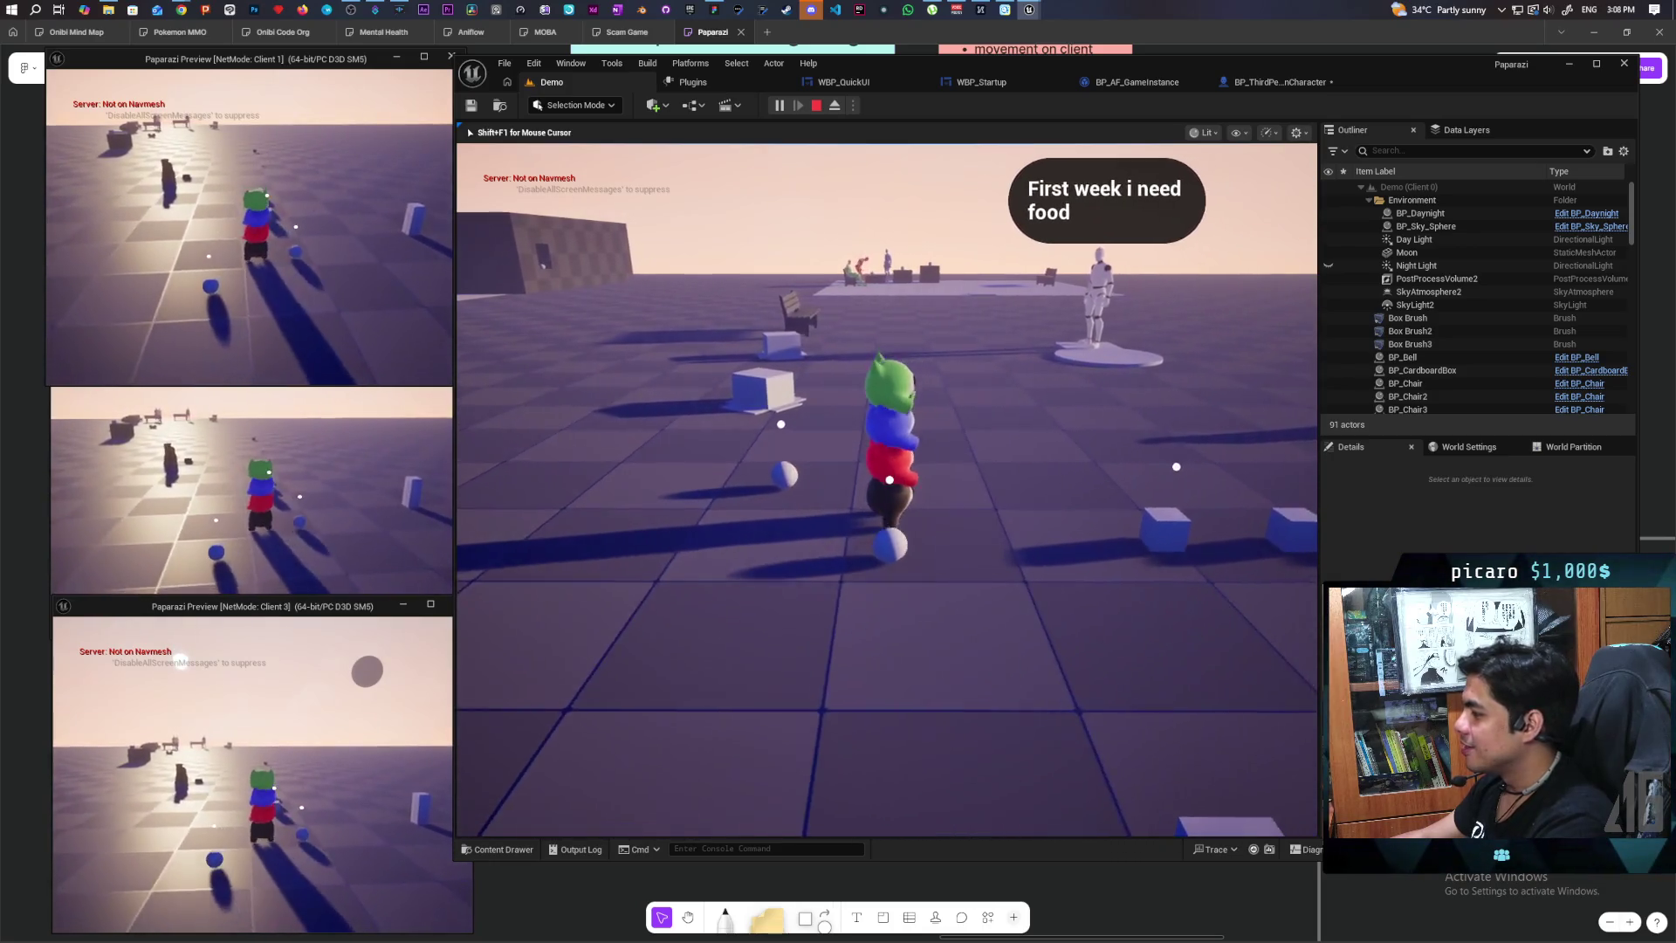
{"action": "key", "text": "s"}
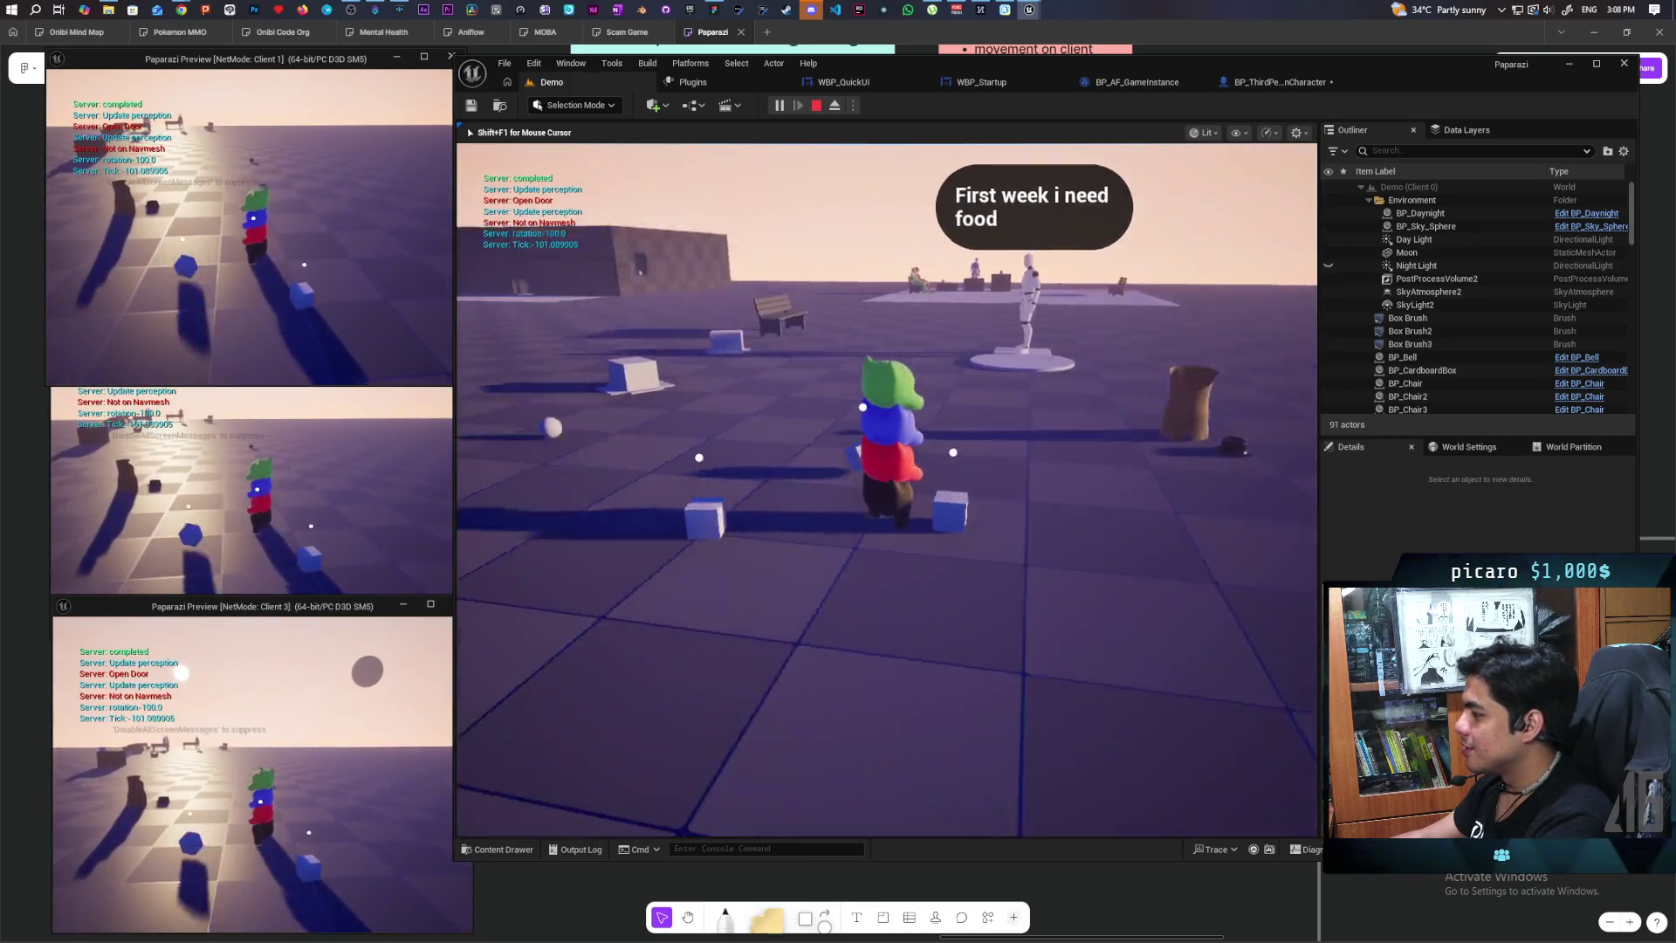
{"action": "key", "text": "w"}
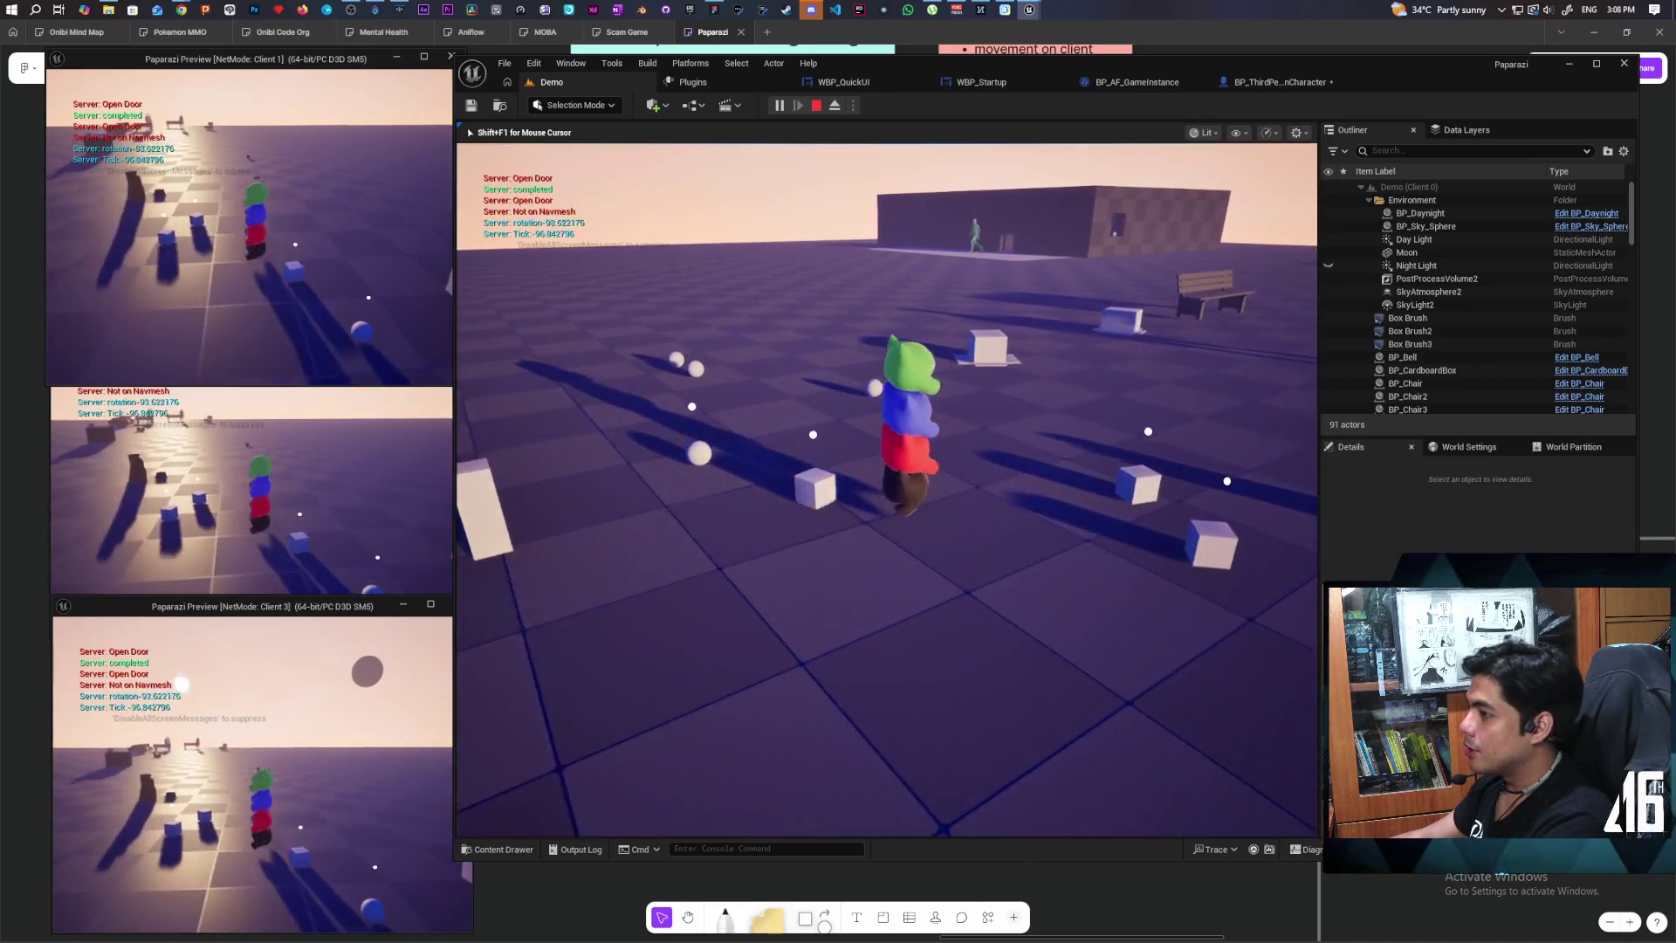
{"action": "key", "text": "w"}
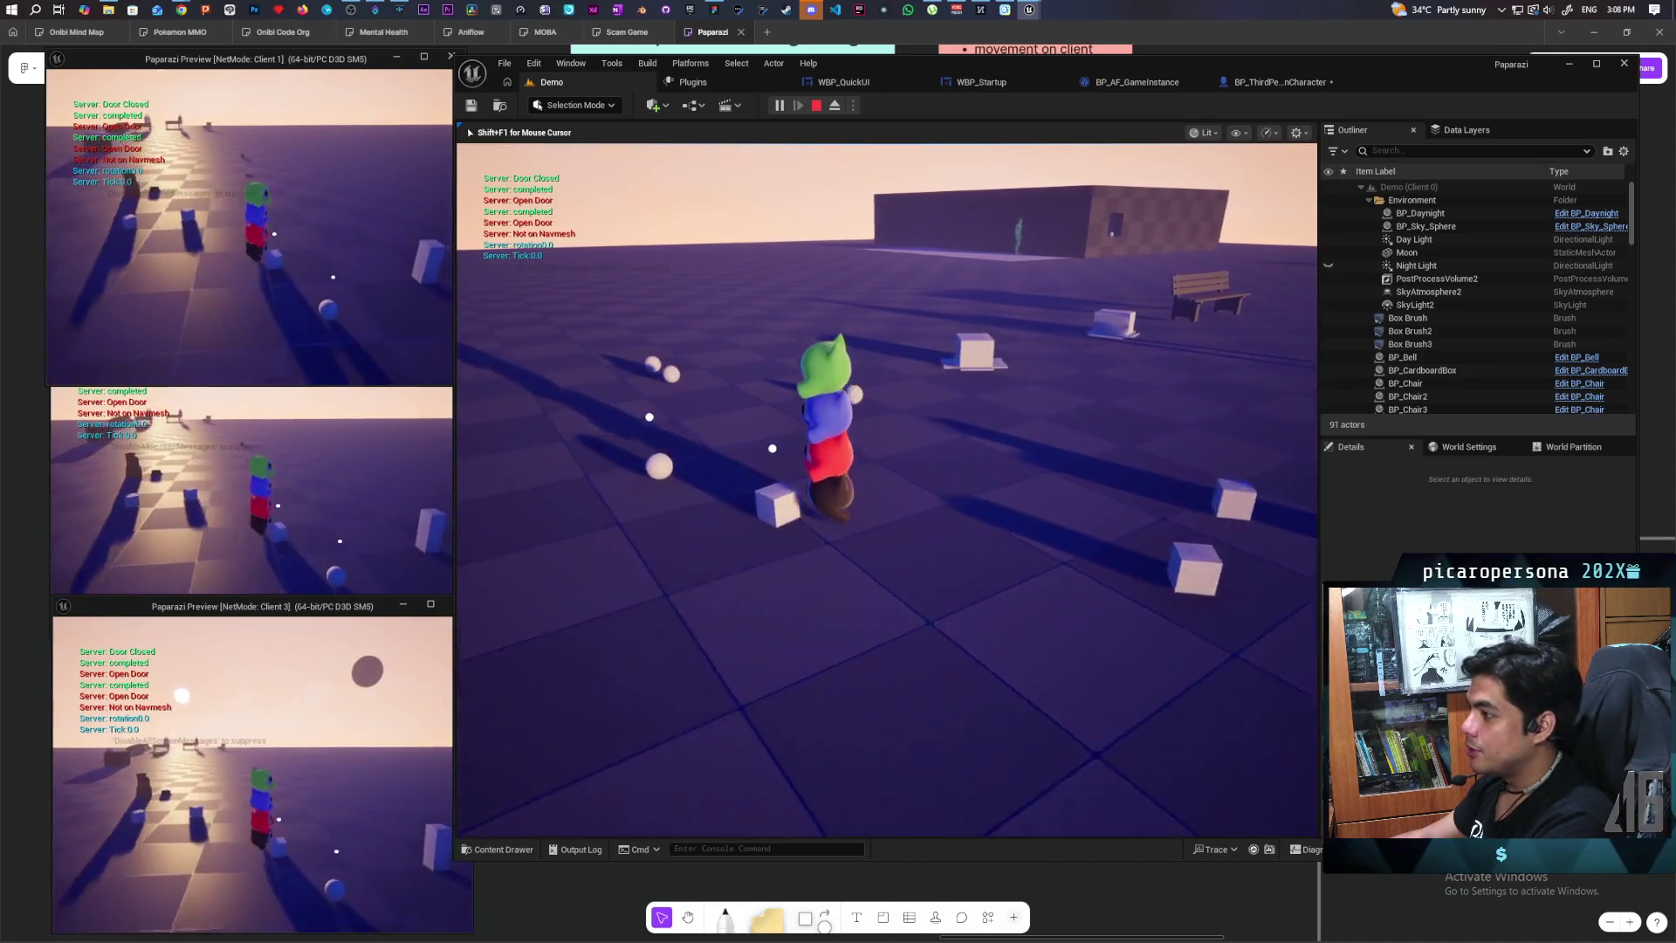
{"action": "key", "text": "w"}
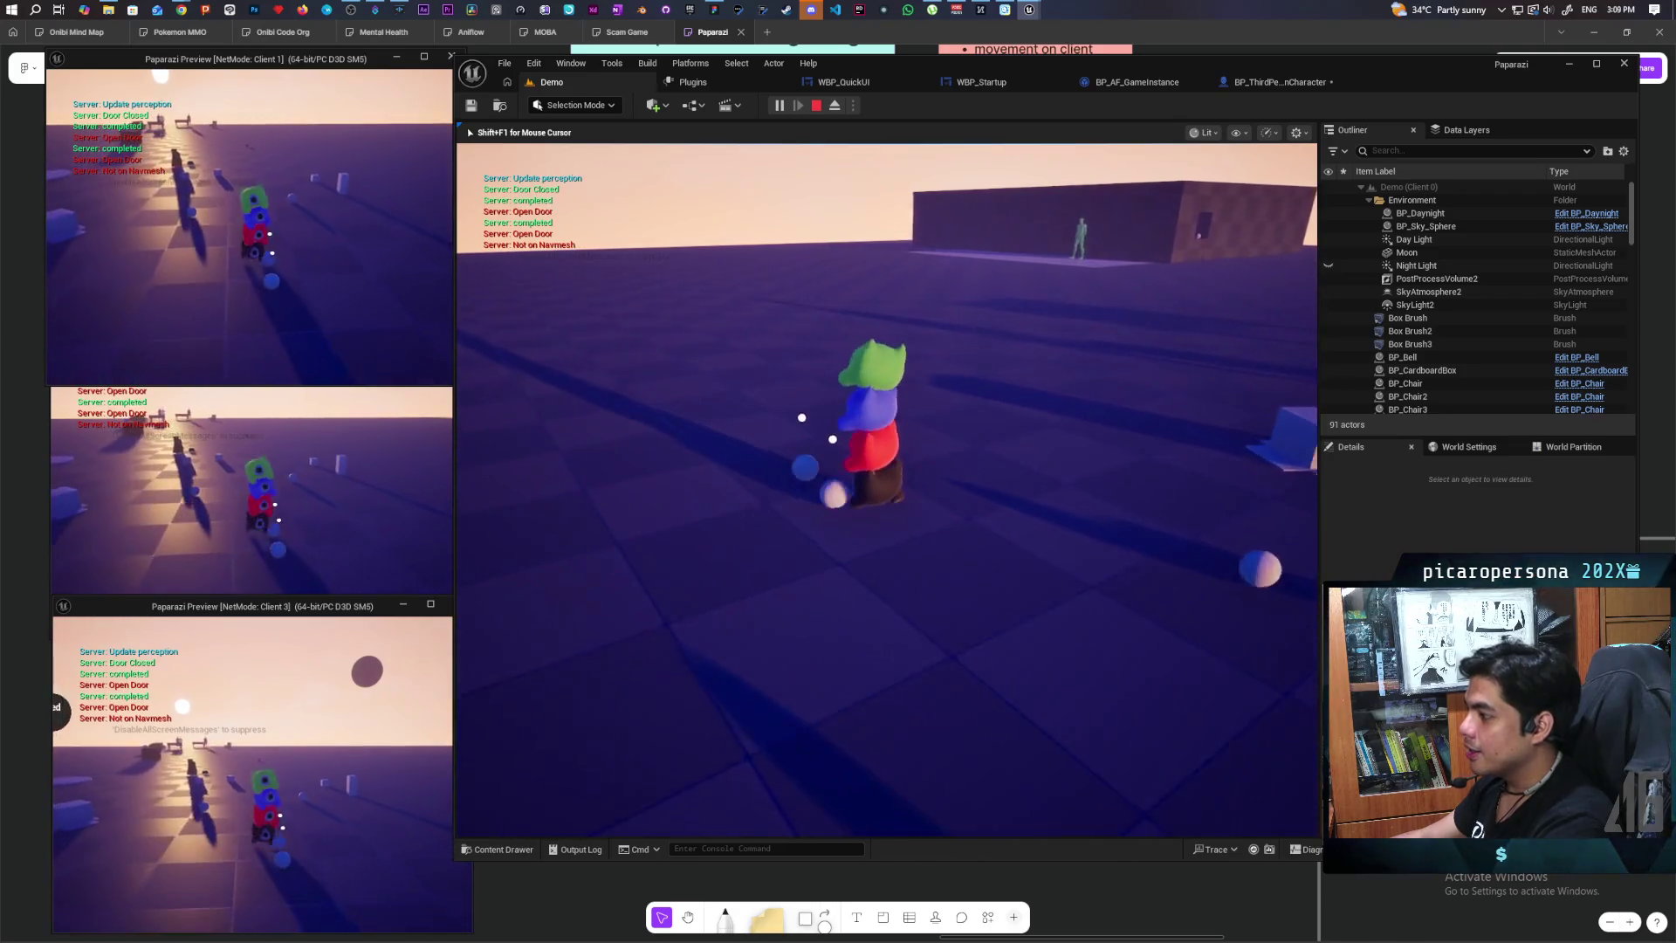
{"action": "key", "text": "w"}
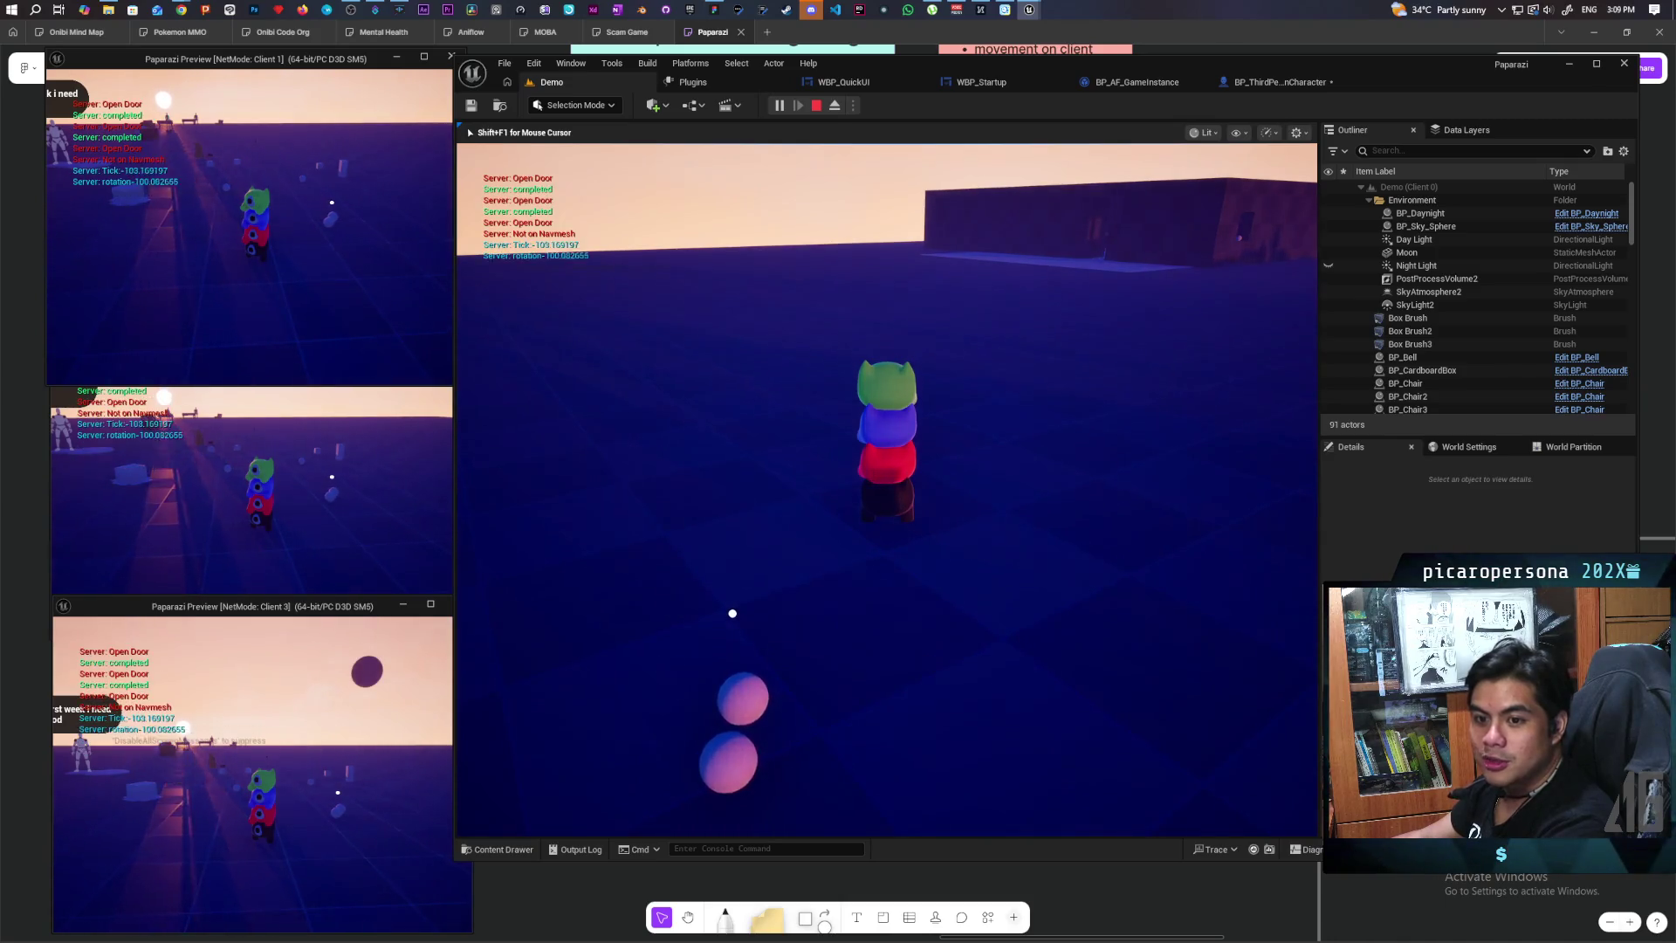
{"action": "key", "text": "w"}
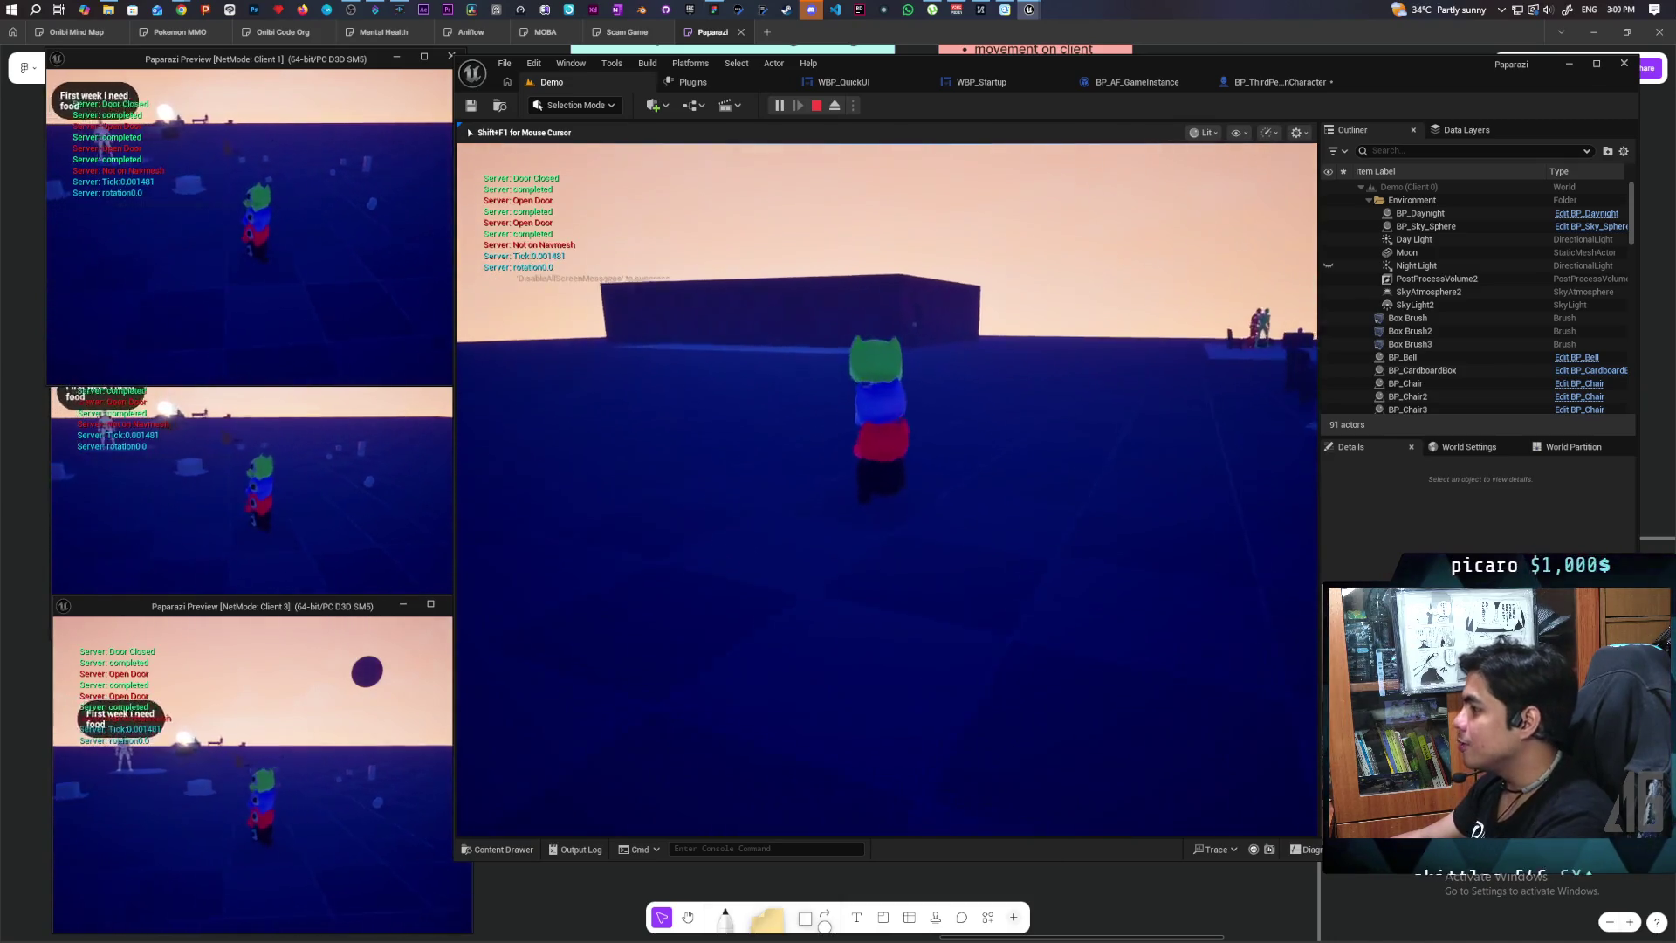
{"action": "key", "text": "w"}
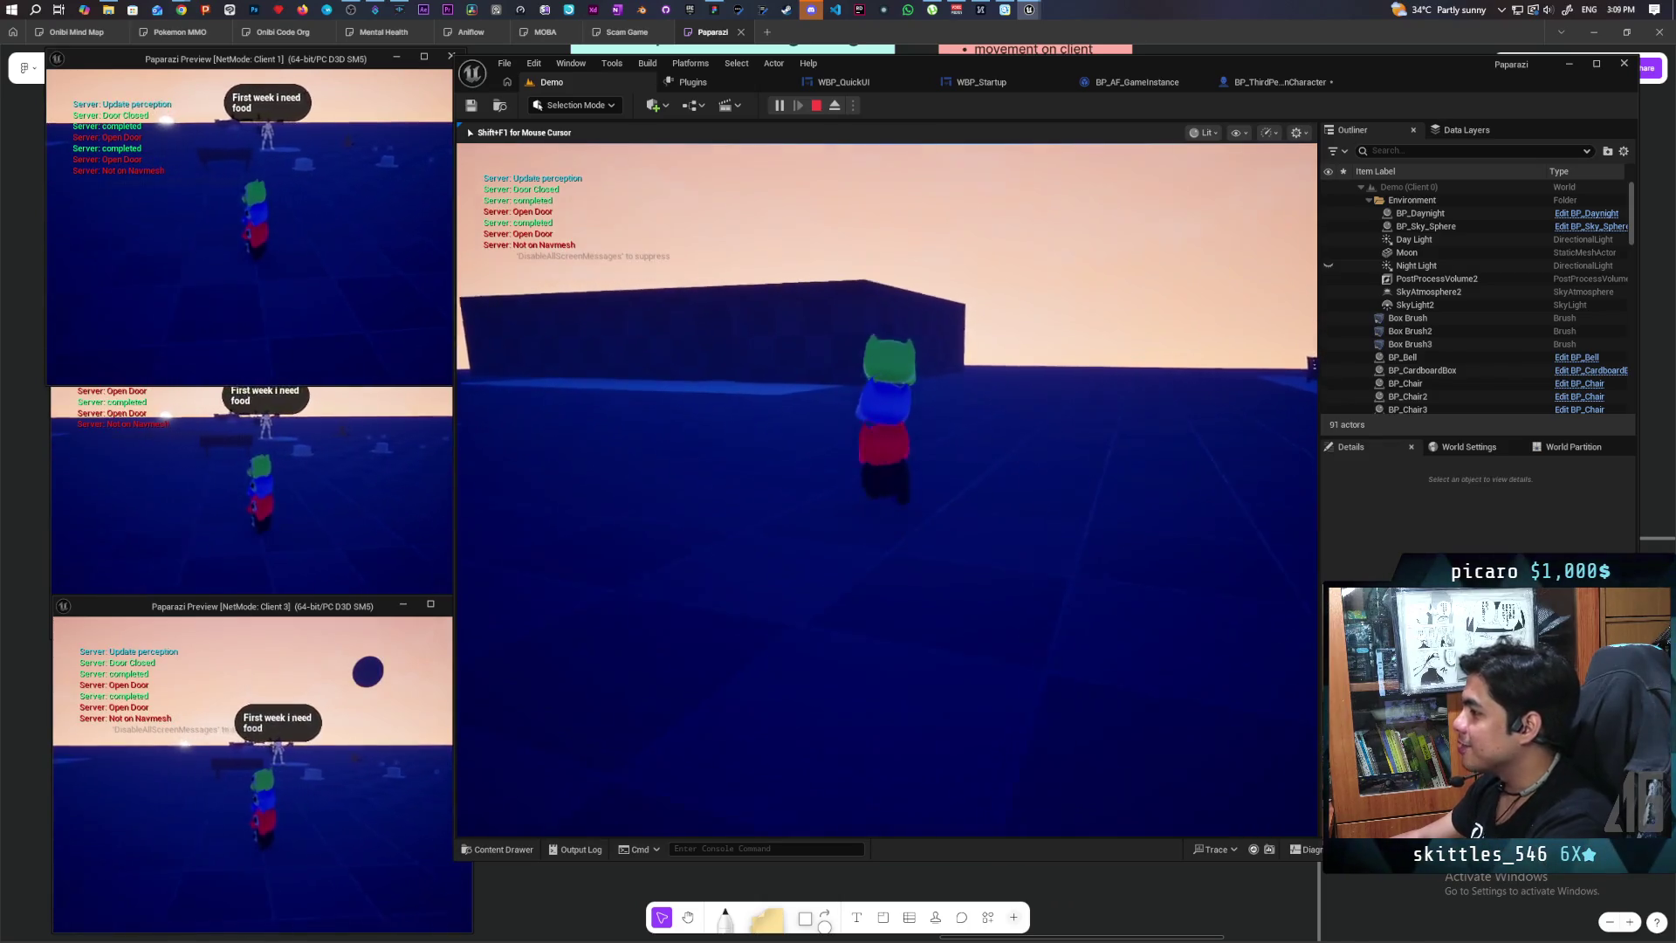
{"action": "key", "text": "w"}
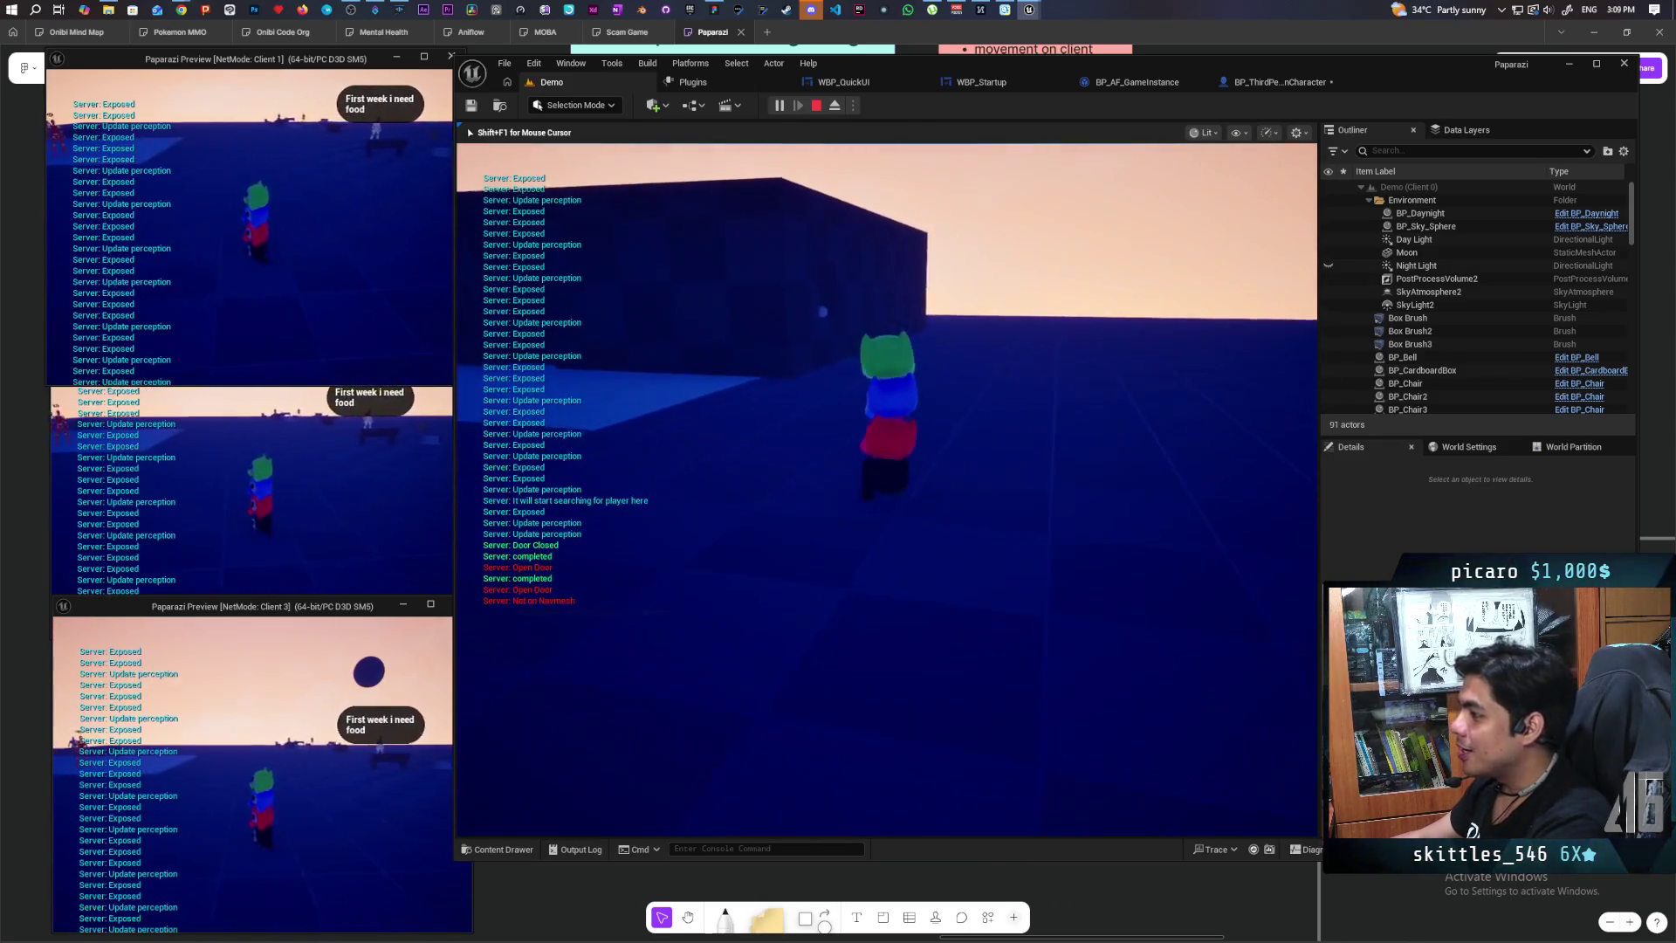
{"action": "key", "text": "w"}
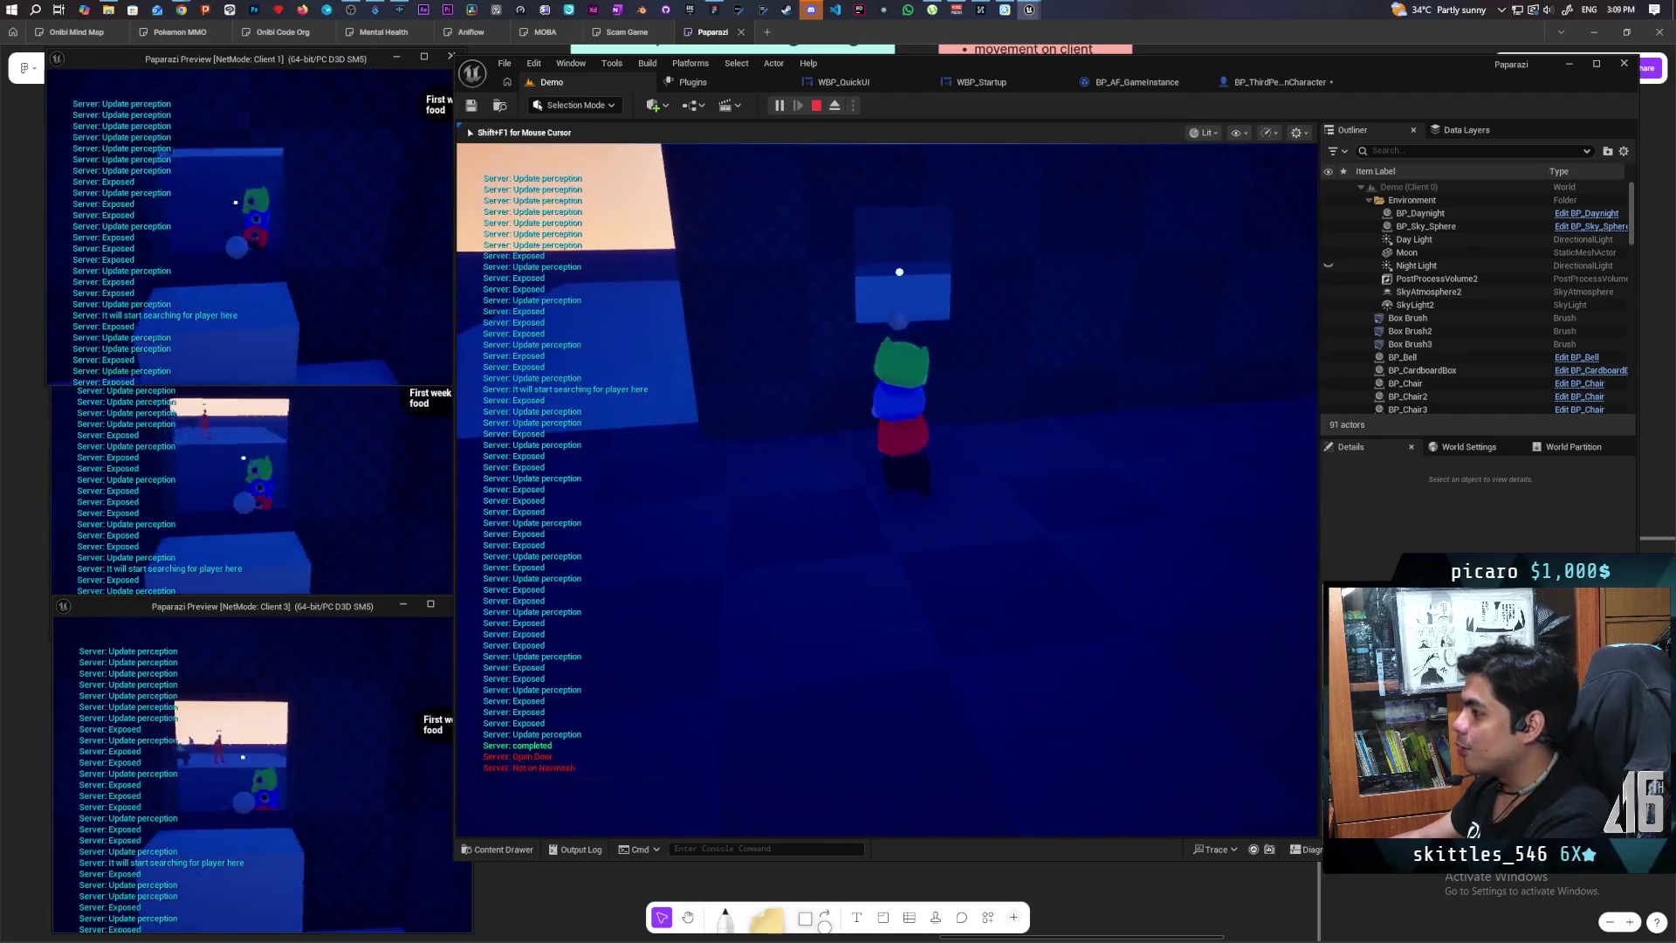
Step: Release the mouse with Shift+F1 and bring the main editor back to the front
{"action": "key", "text": "shift+F1"}
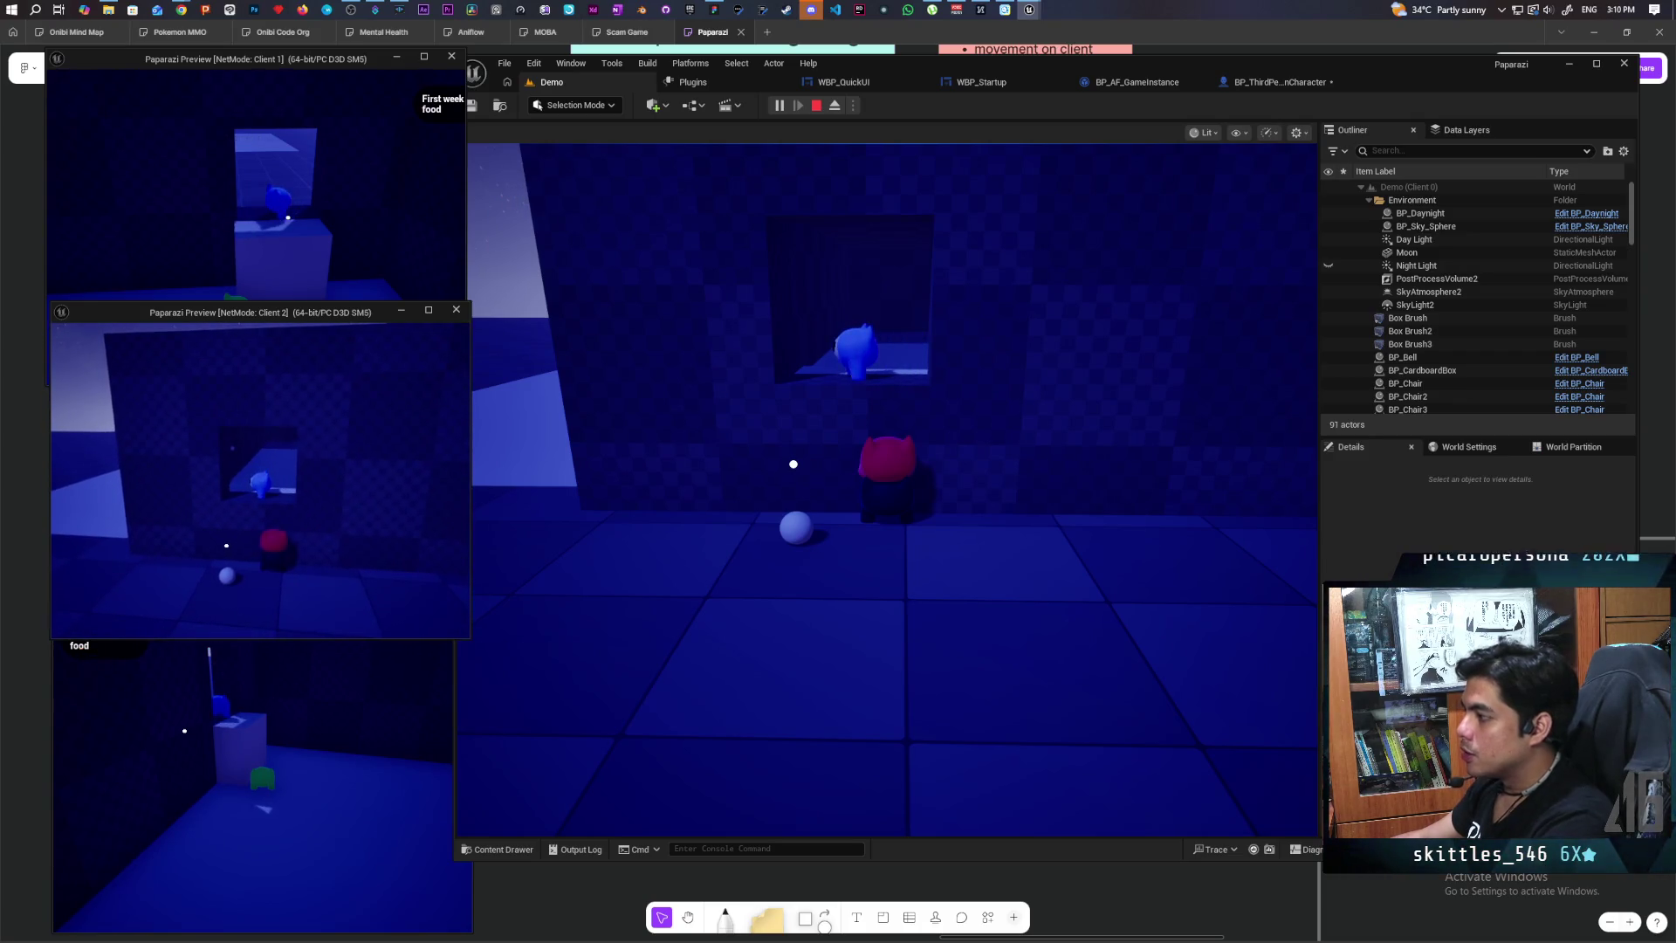
{"action": "left_click", "coordinate": [544, 176]}
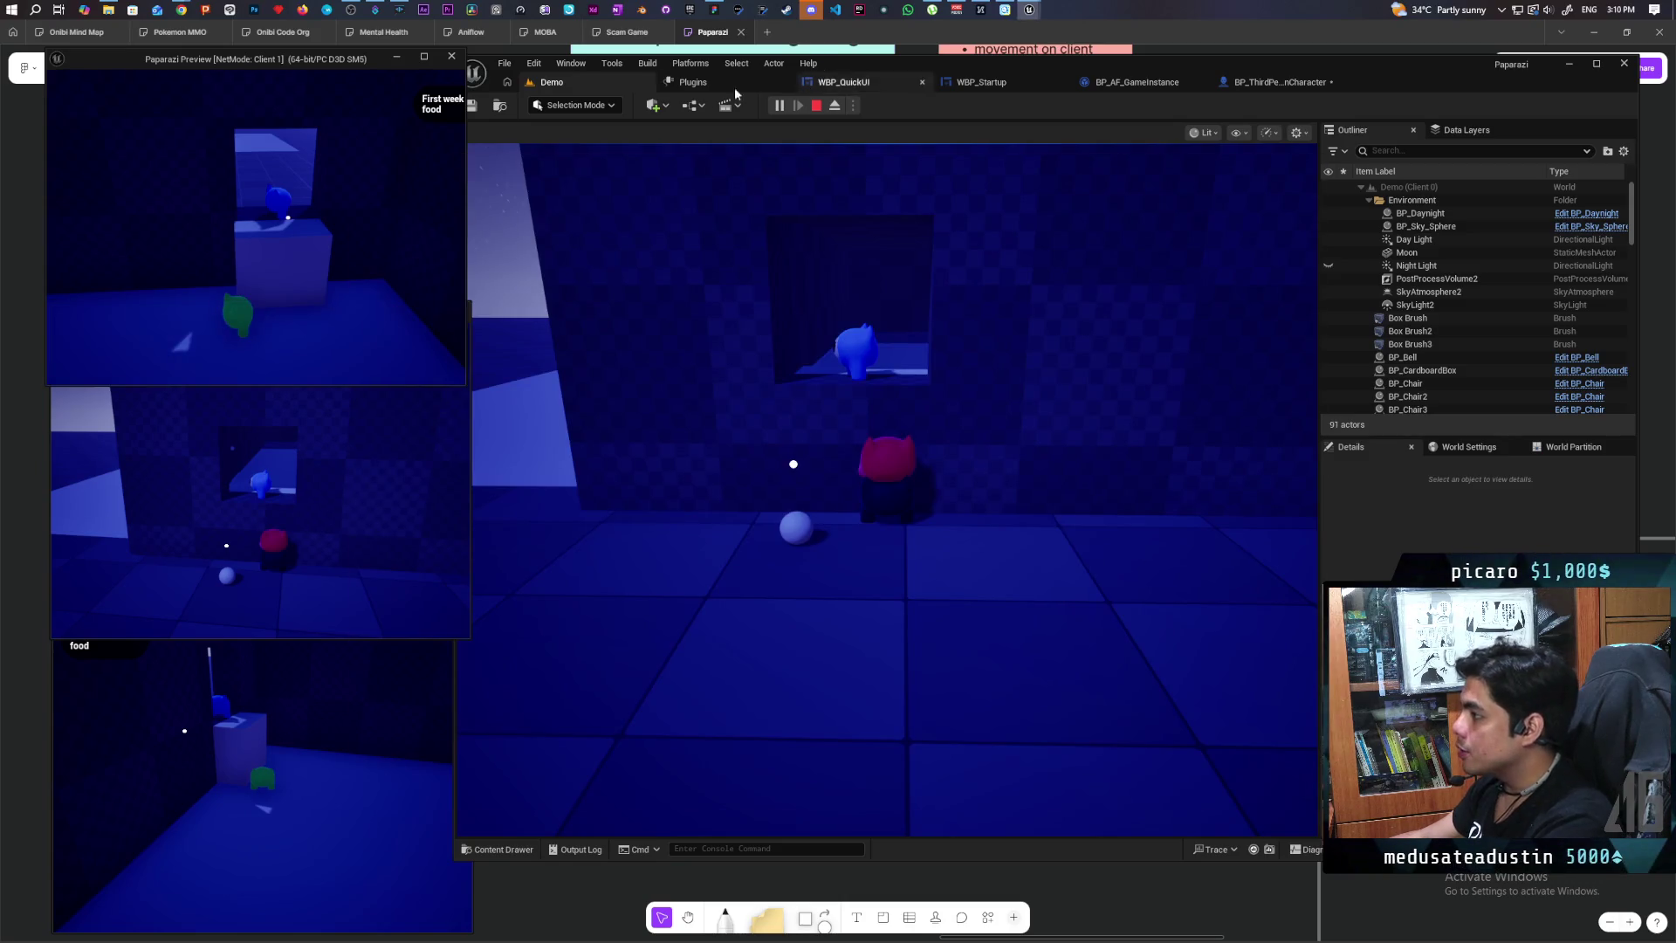
{"action": "left_click", "coordinate": [842, 227]}
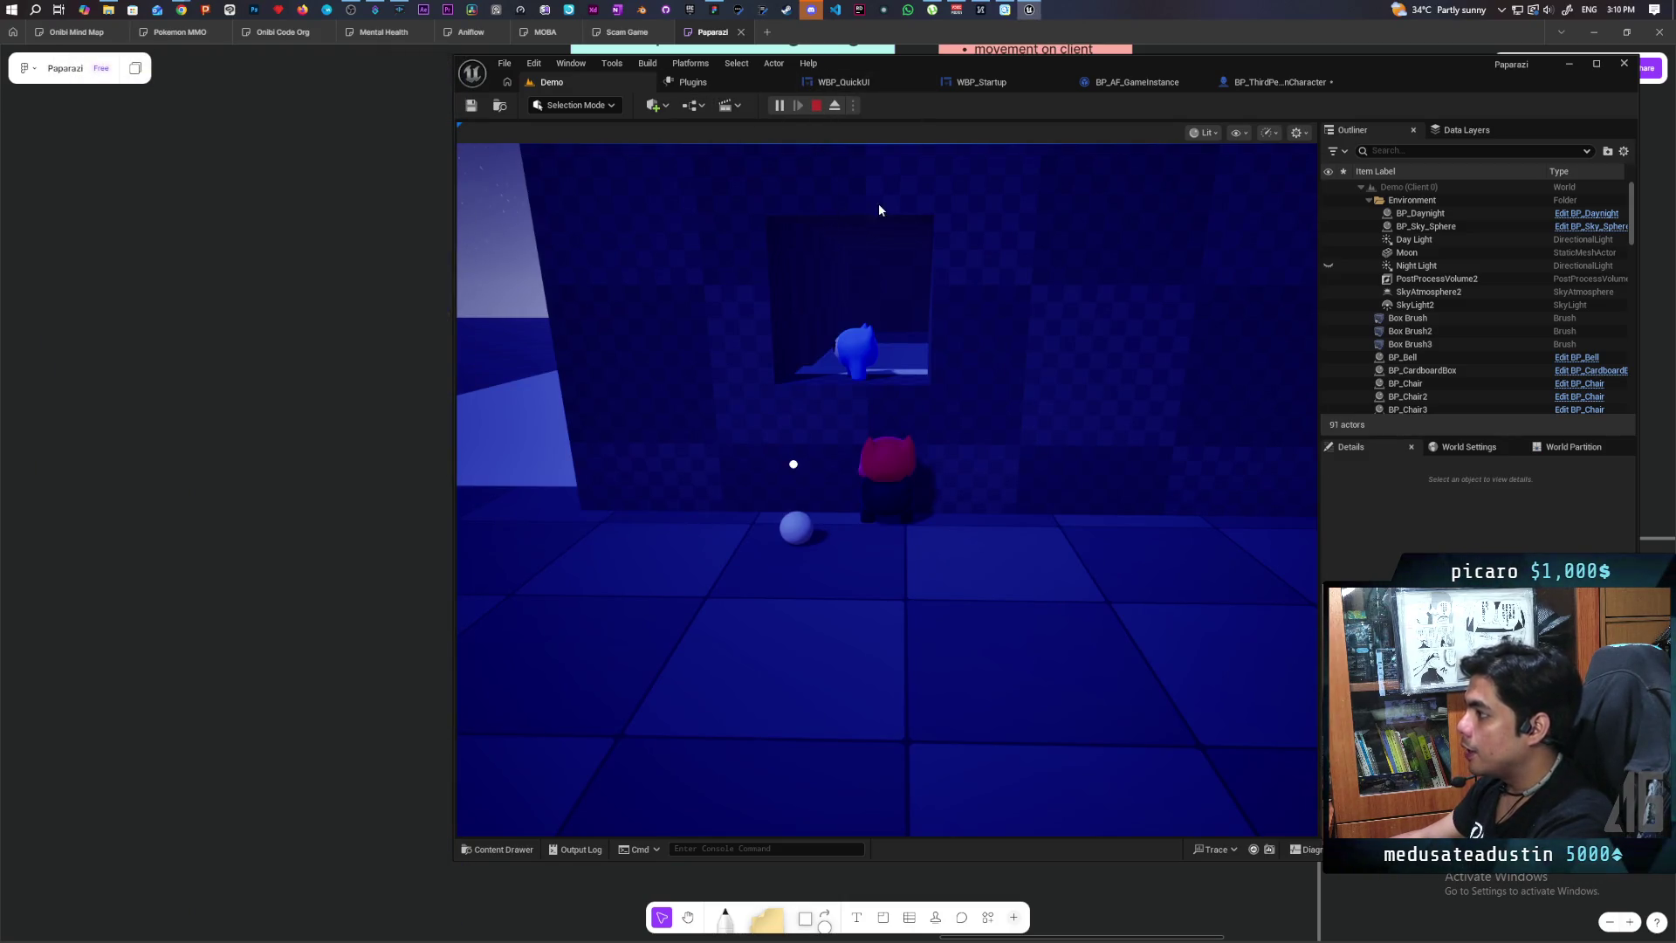
Step: Stop the session and relaunch the multiplayer playtest with Alt+P
{"action": "key", "text": "Escape"}
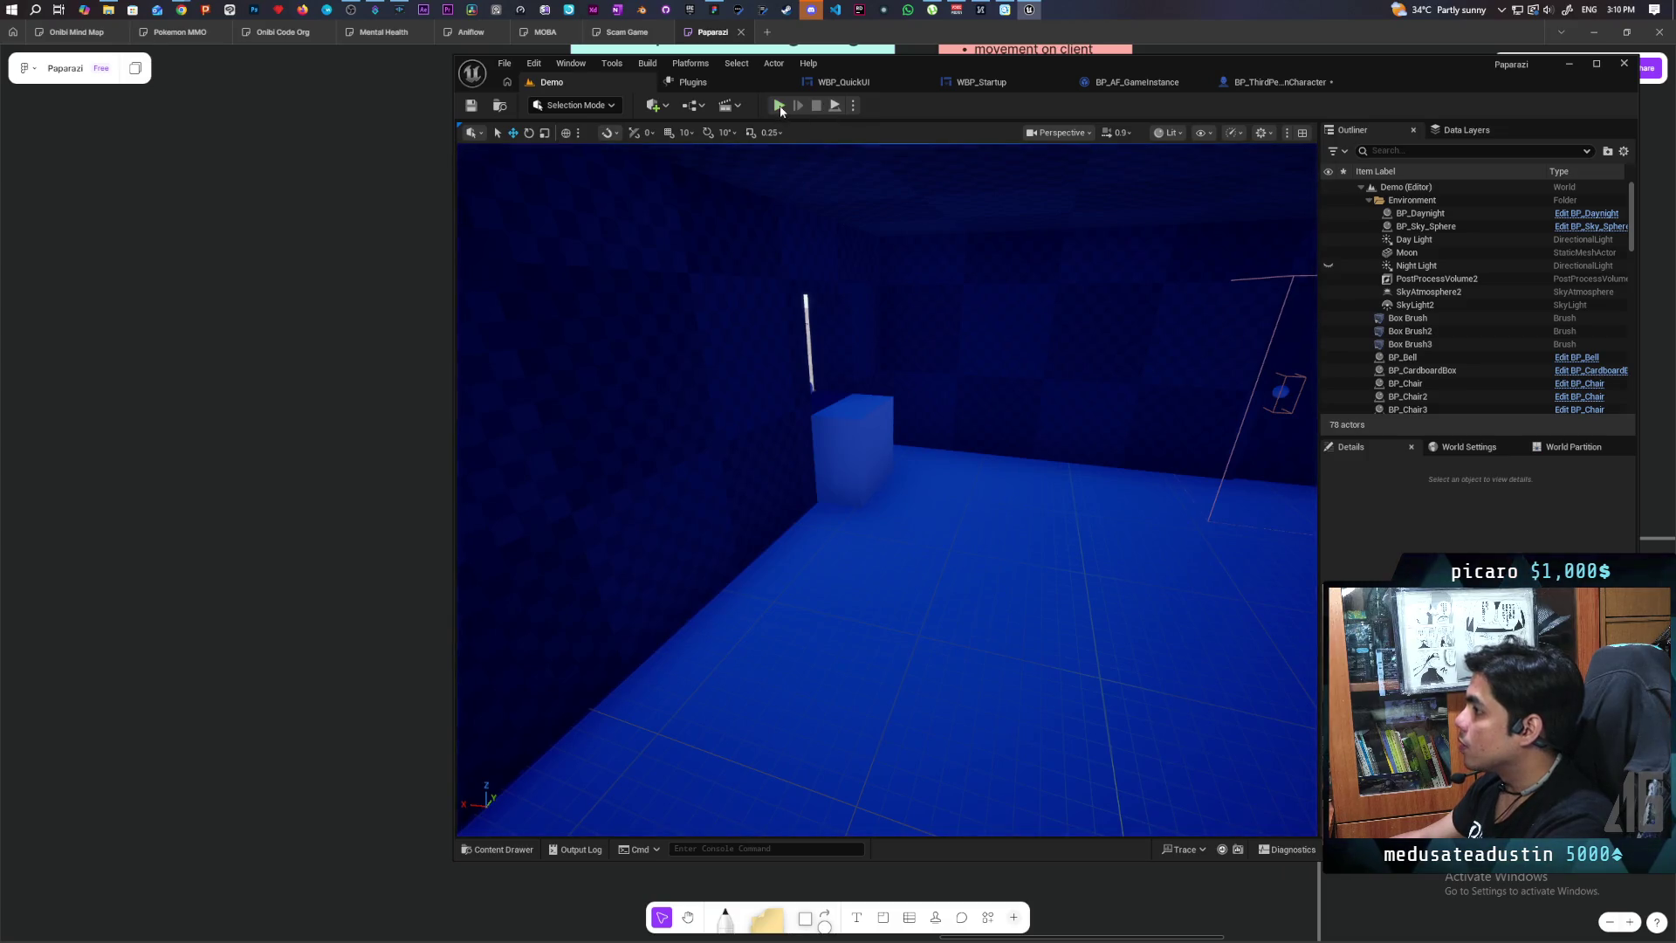
{"action": "key", "text": "alt+p"}
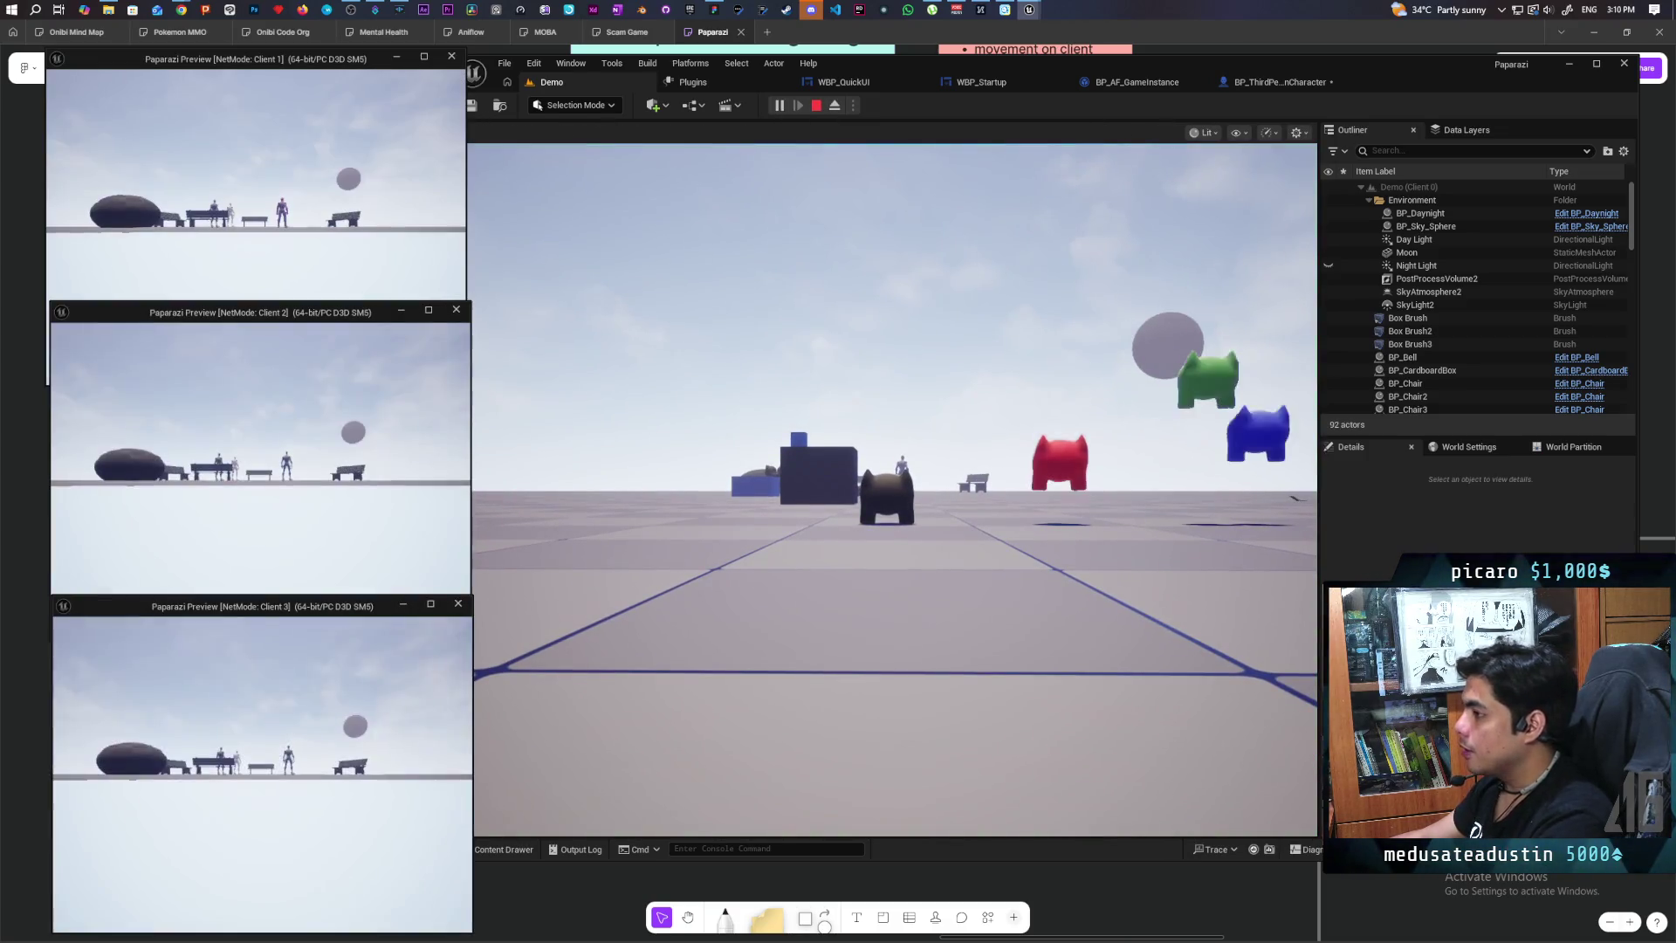
{"action": "key", "text": "alt+Tab"}
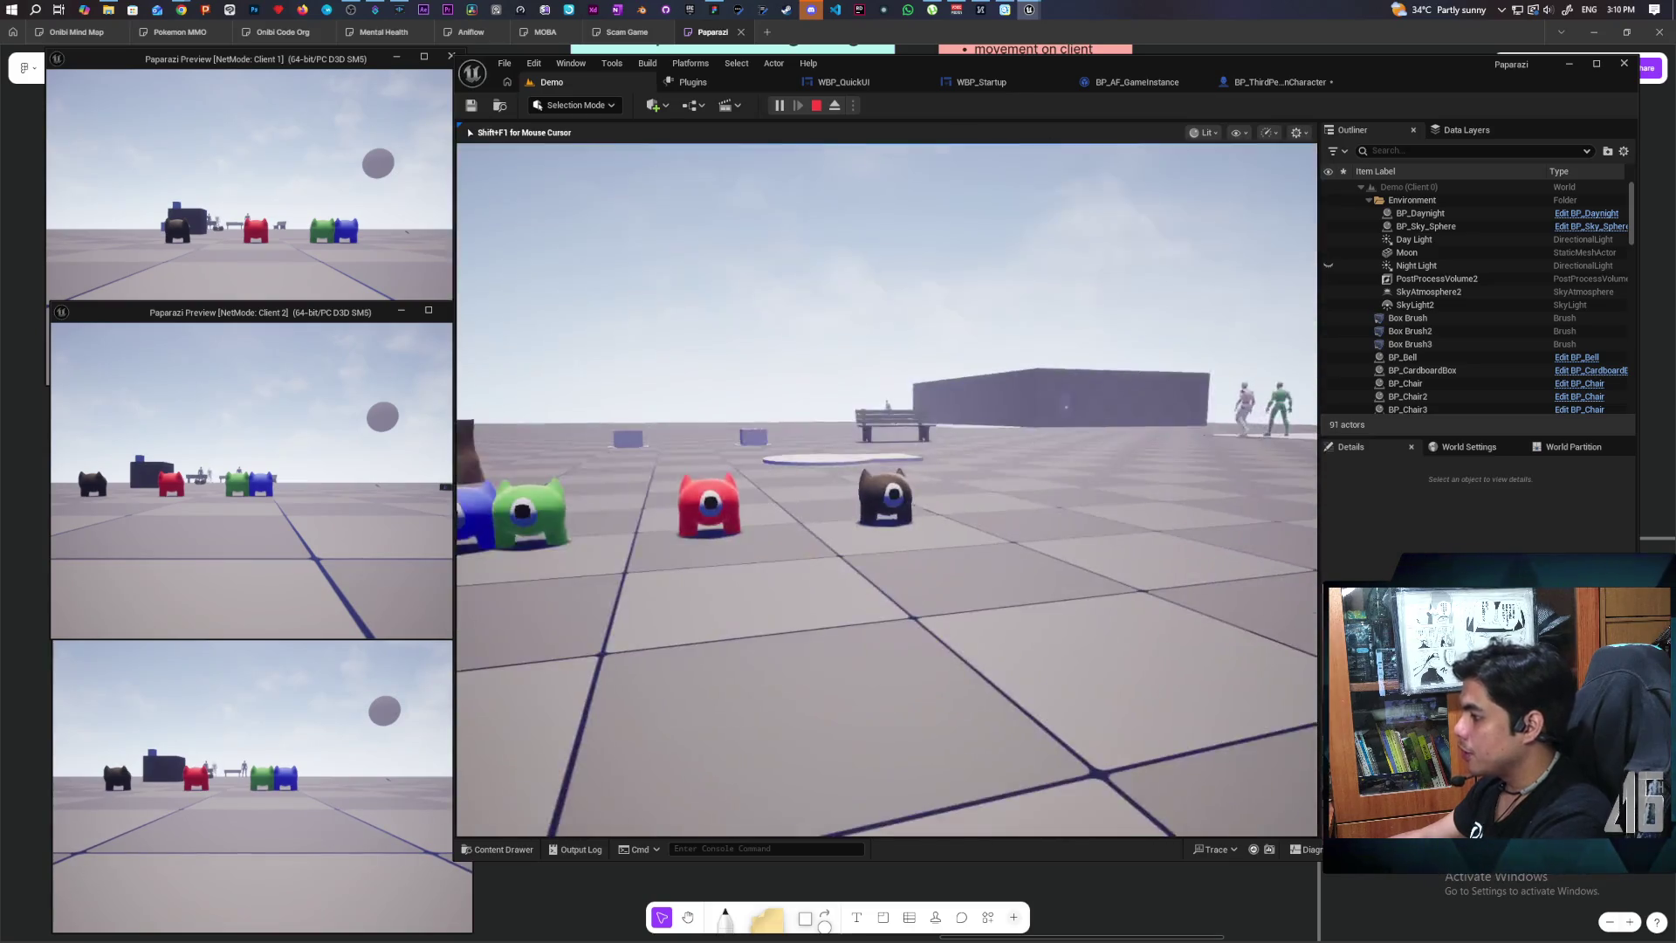
Step: Walk the cat toward the other cats and boxes, then end the playtest
{"action": "key", "text": "w"}
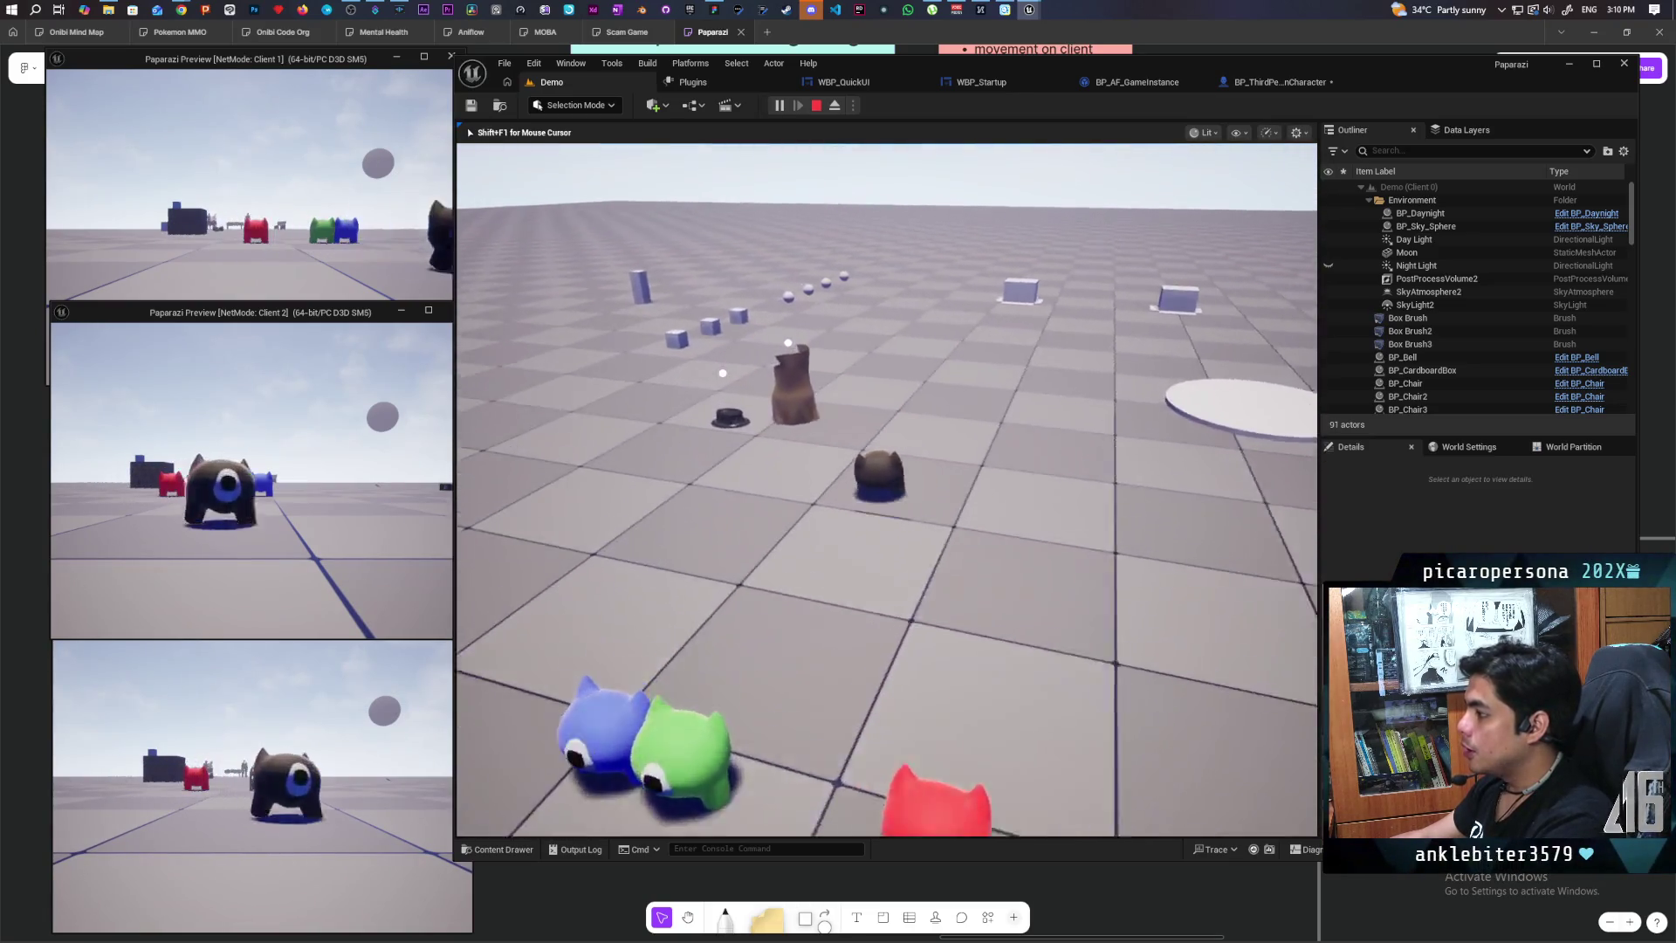
{"action": "key", "text": "w"}
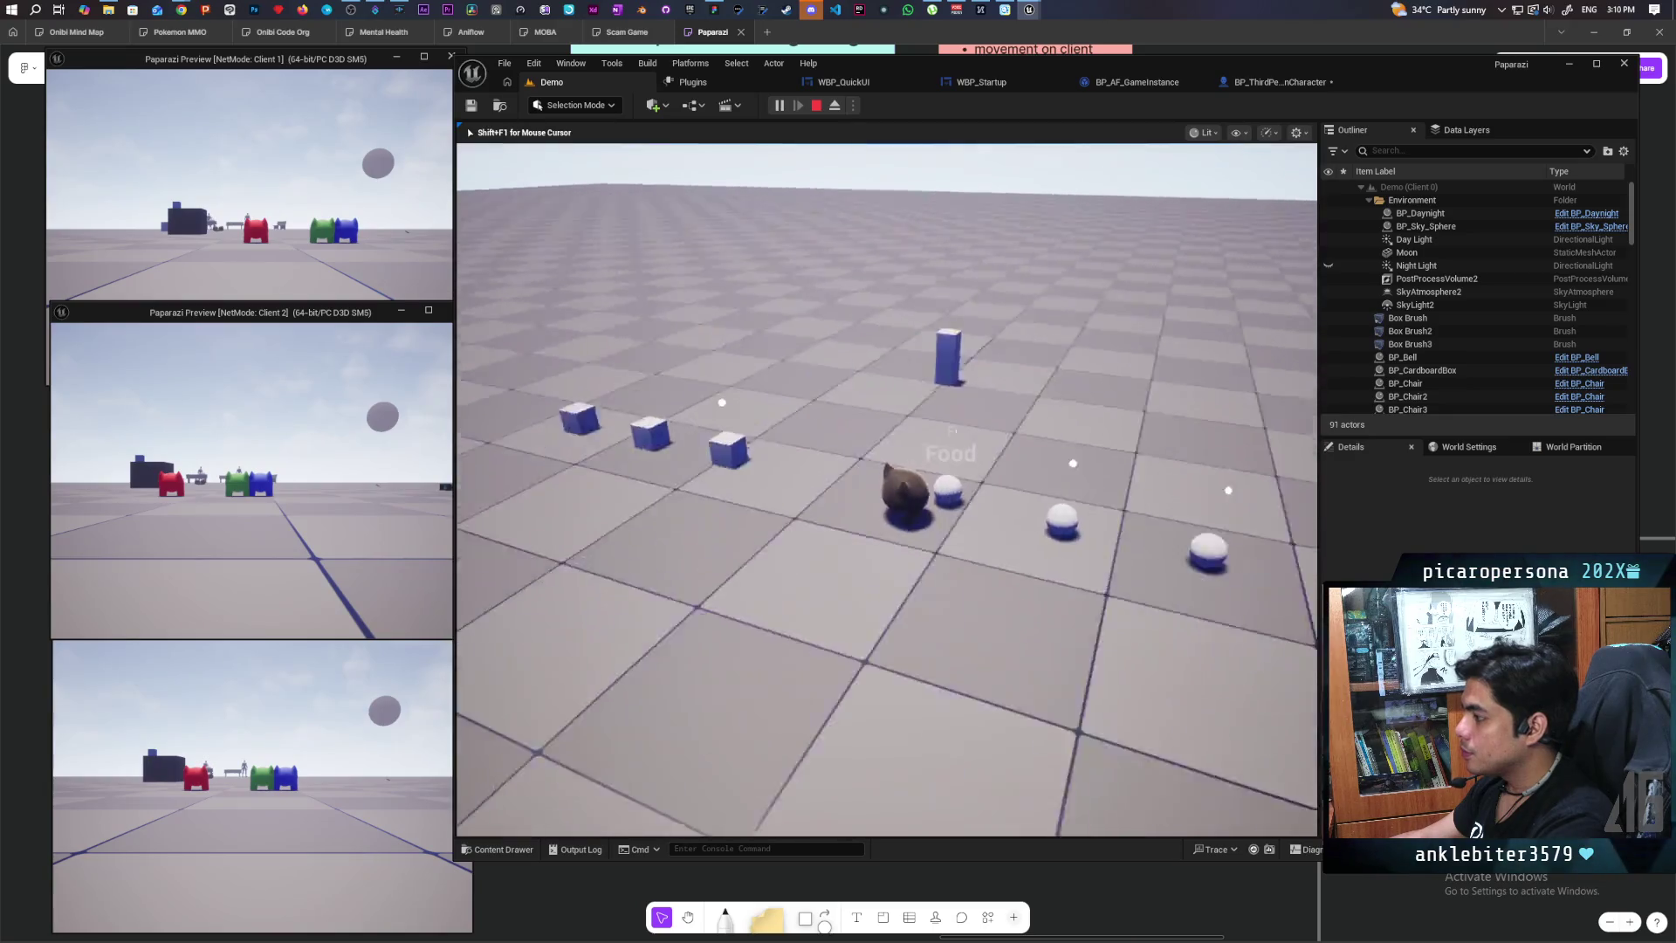
{"action": "key", "text": "w"}
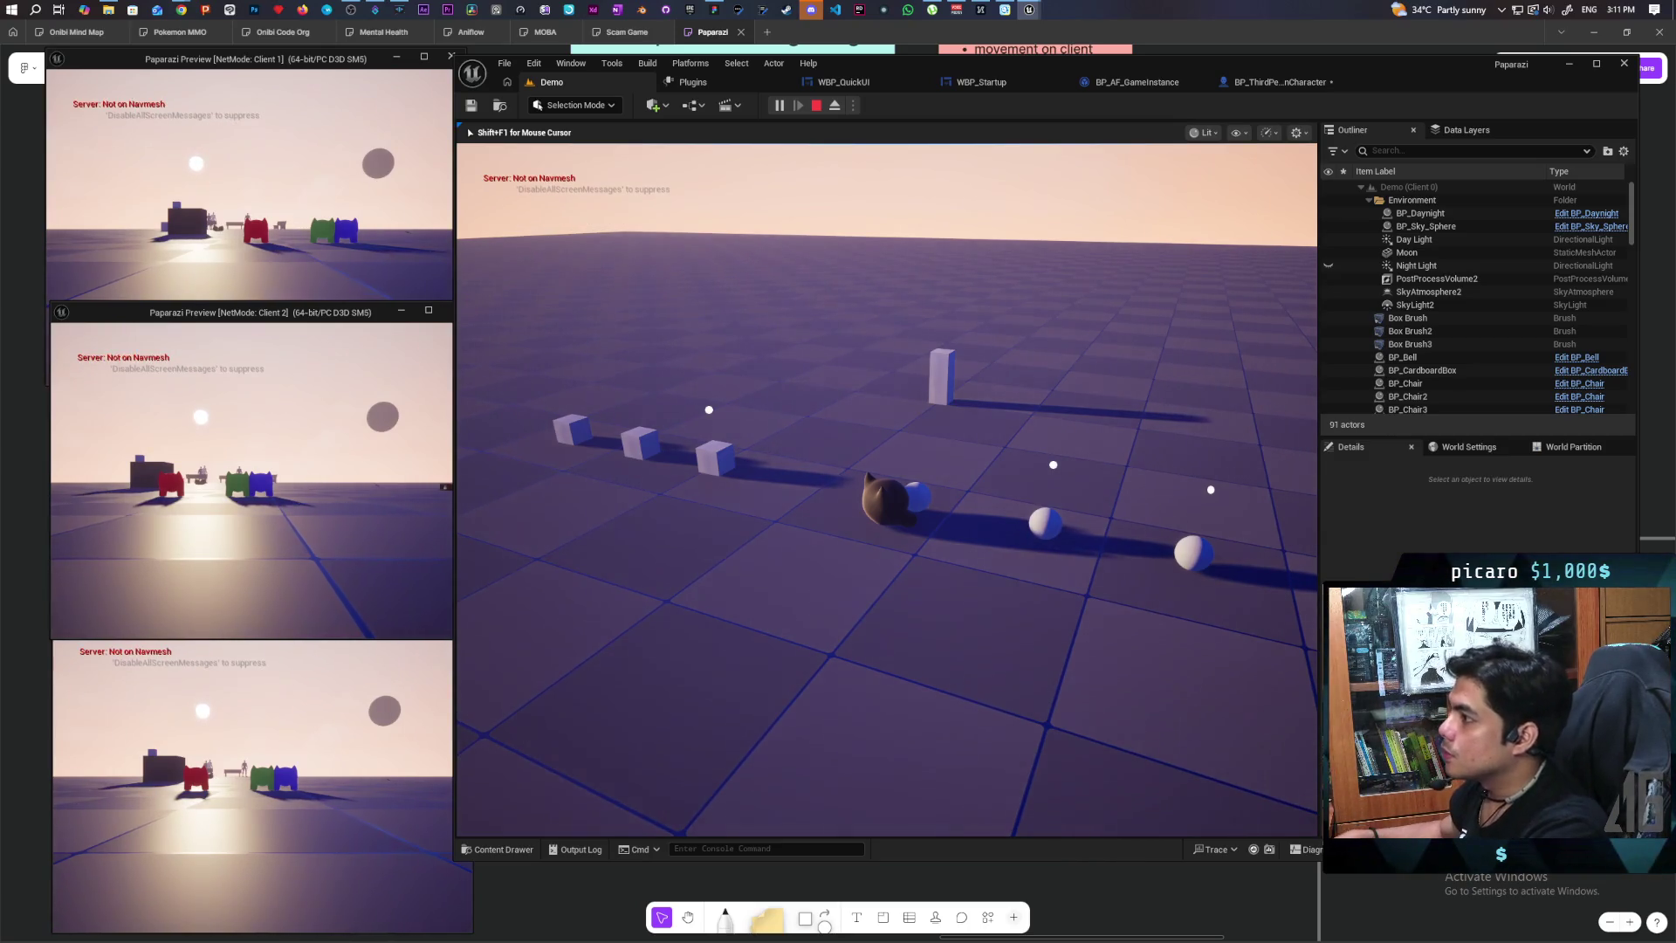
{"action": "key", "text": "Escape"}
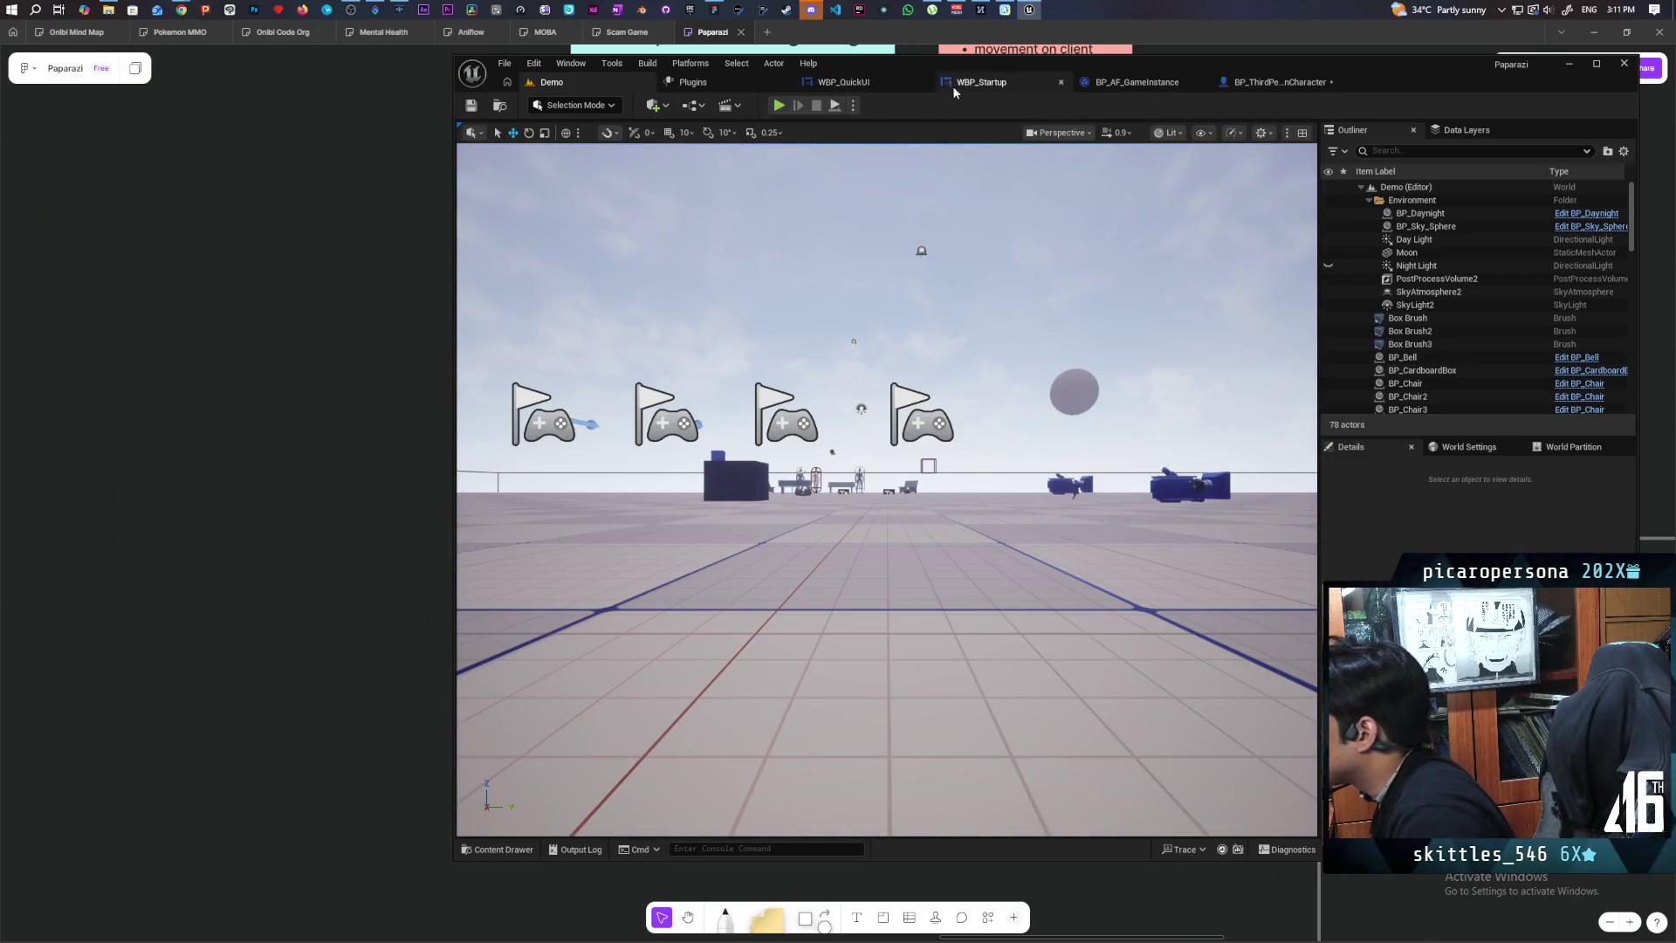
Step: Take Is Sitting out of the OR check in BP_ThirdPersonCharacter's event graph
{"action": "left_click", "coordinate": [1280, 82]}
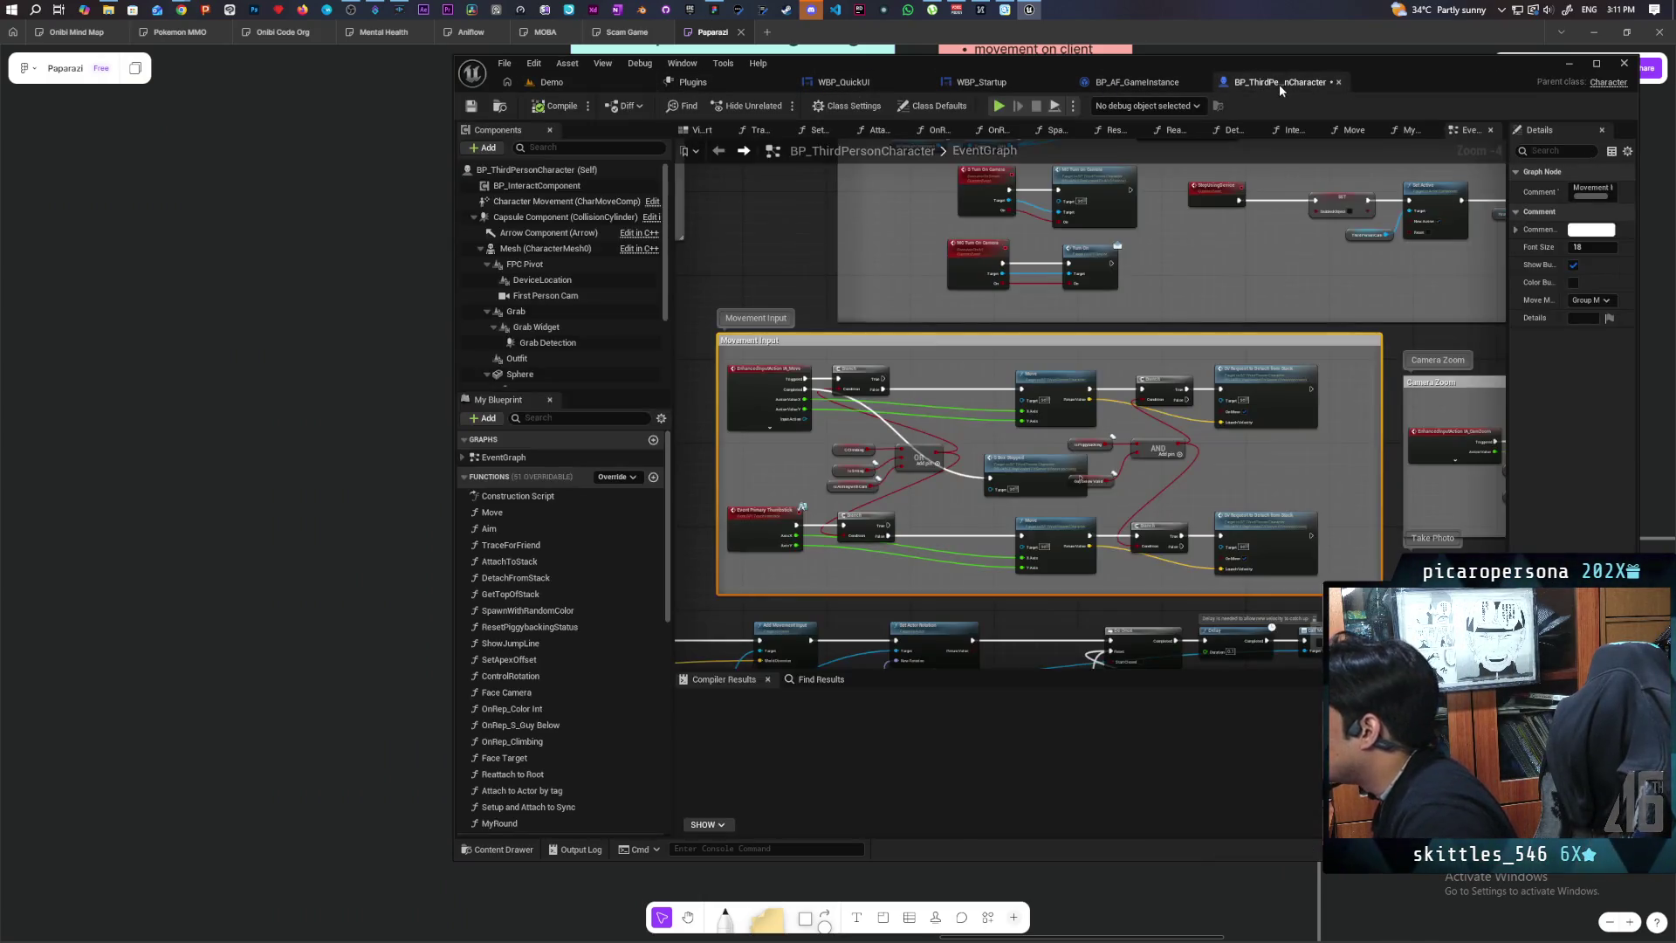
{"action": "scroll", "coordinate": [889, 422], "scroll_direction": "up", "scroll_amount": 4}
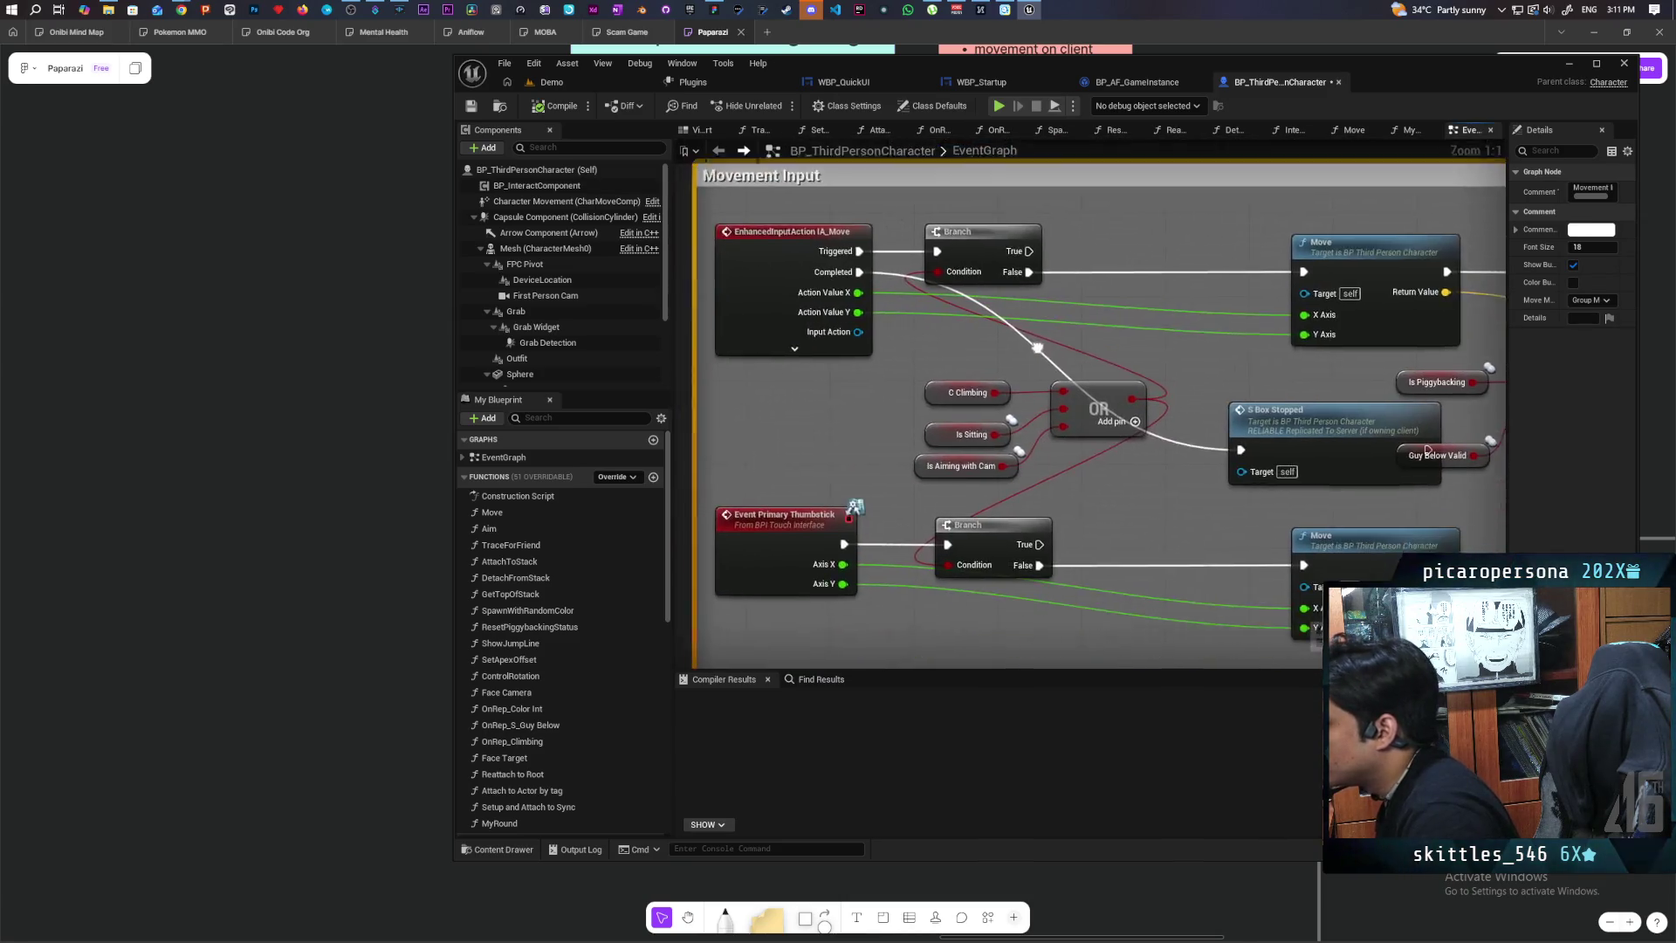
{"action": "left_click_drag", "start_coordinate": [887, 370], "coordinate": [1092, 467]}
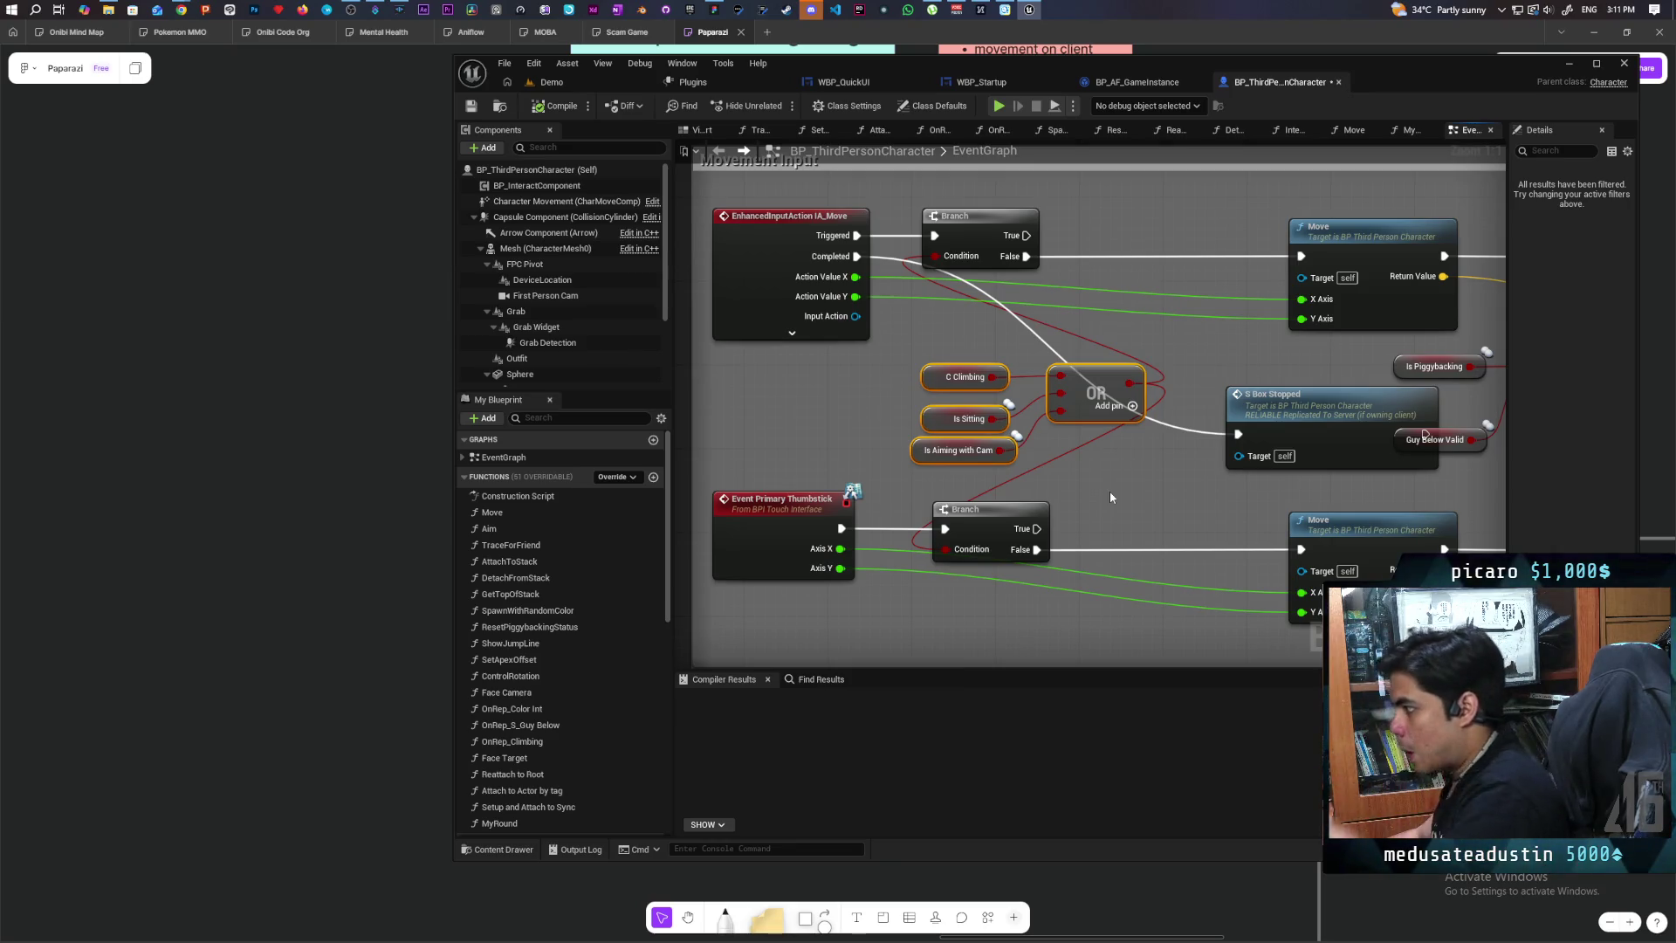
{"action": "left_click_drag", "start_coordinate": [895, 465], "coordinate": [962, 456]}
{"action": "key", "text": "ctrl+z"}
{"action": "left_click_drag", "start_coordinate": [955, 374], "coordinate": [923, 375]}
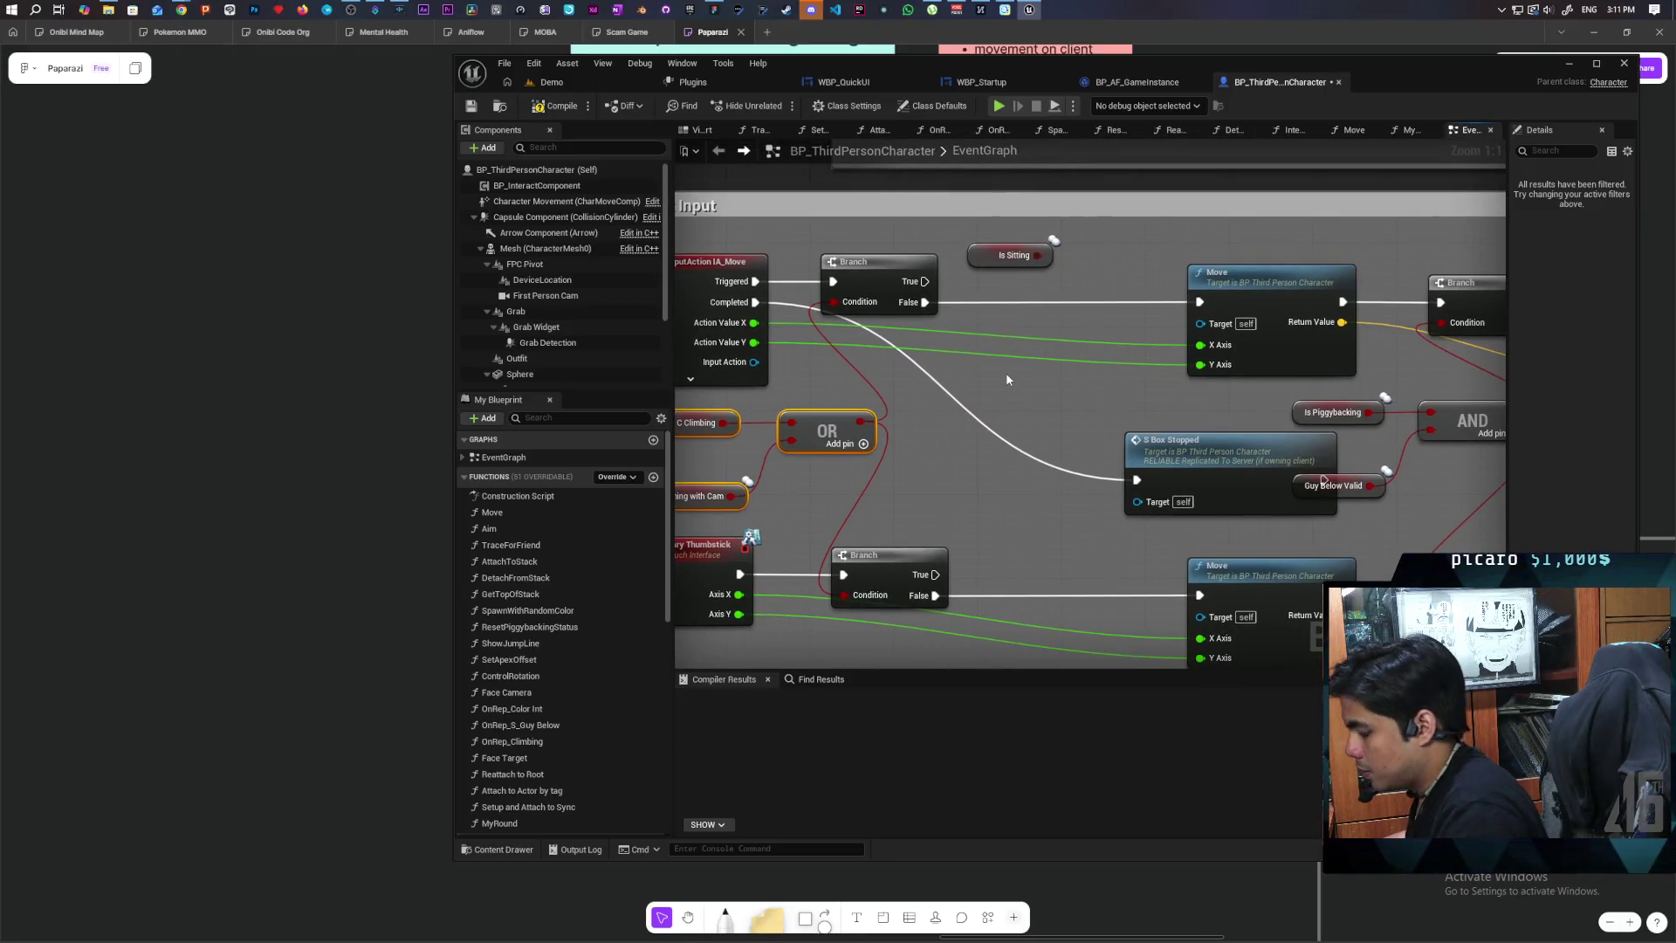
Step: Add a Branch conditioned on Is Sitting before Move, then compile
{"action": "left_click", "coordinate": [1001, 406]}
{"action": "mouse_move", "coordinate": [1045, 414]}
{"action": "left_mouse_down"}
{"action": "mouse_move", "coordinate": [1077, 290]}
{"action": "mouse_move", "coordinate": [925, 391]}
{"action": "mouse_move", "coordinate": [1043, 323]}
{"action": "left_mouse_up"}
{"action": "left_click_drag", "start_coordinate": [925, 302], "coordinate": [1199, 302]}
{"action": "left_click_drag", "start_coordinate": [1092, 288], "coordinate": [1039, 290]}
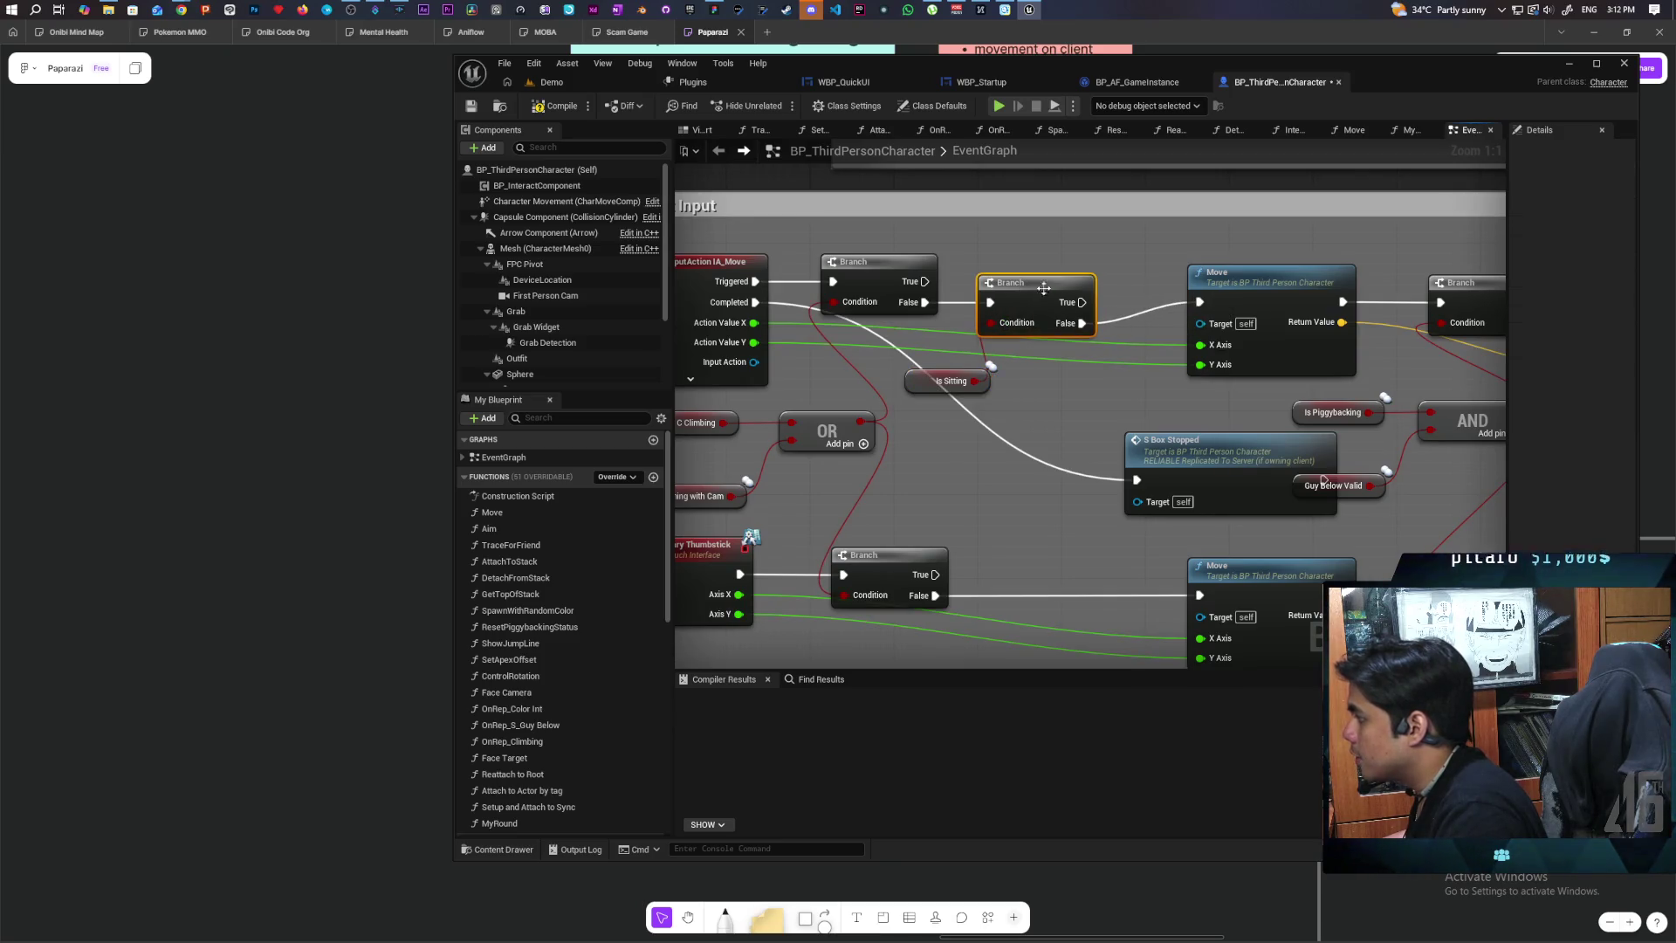
{"action": "left_click_drag", "start_coordinate": [951, 384], "coordinate": [1014, 395]}
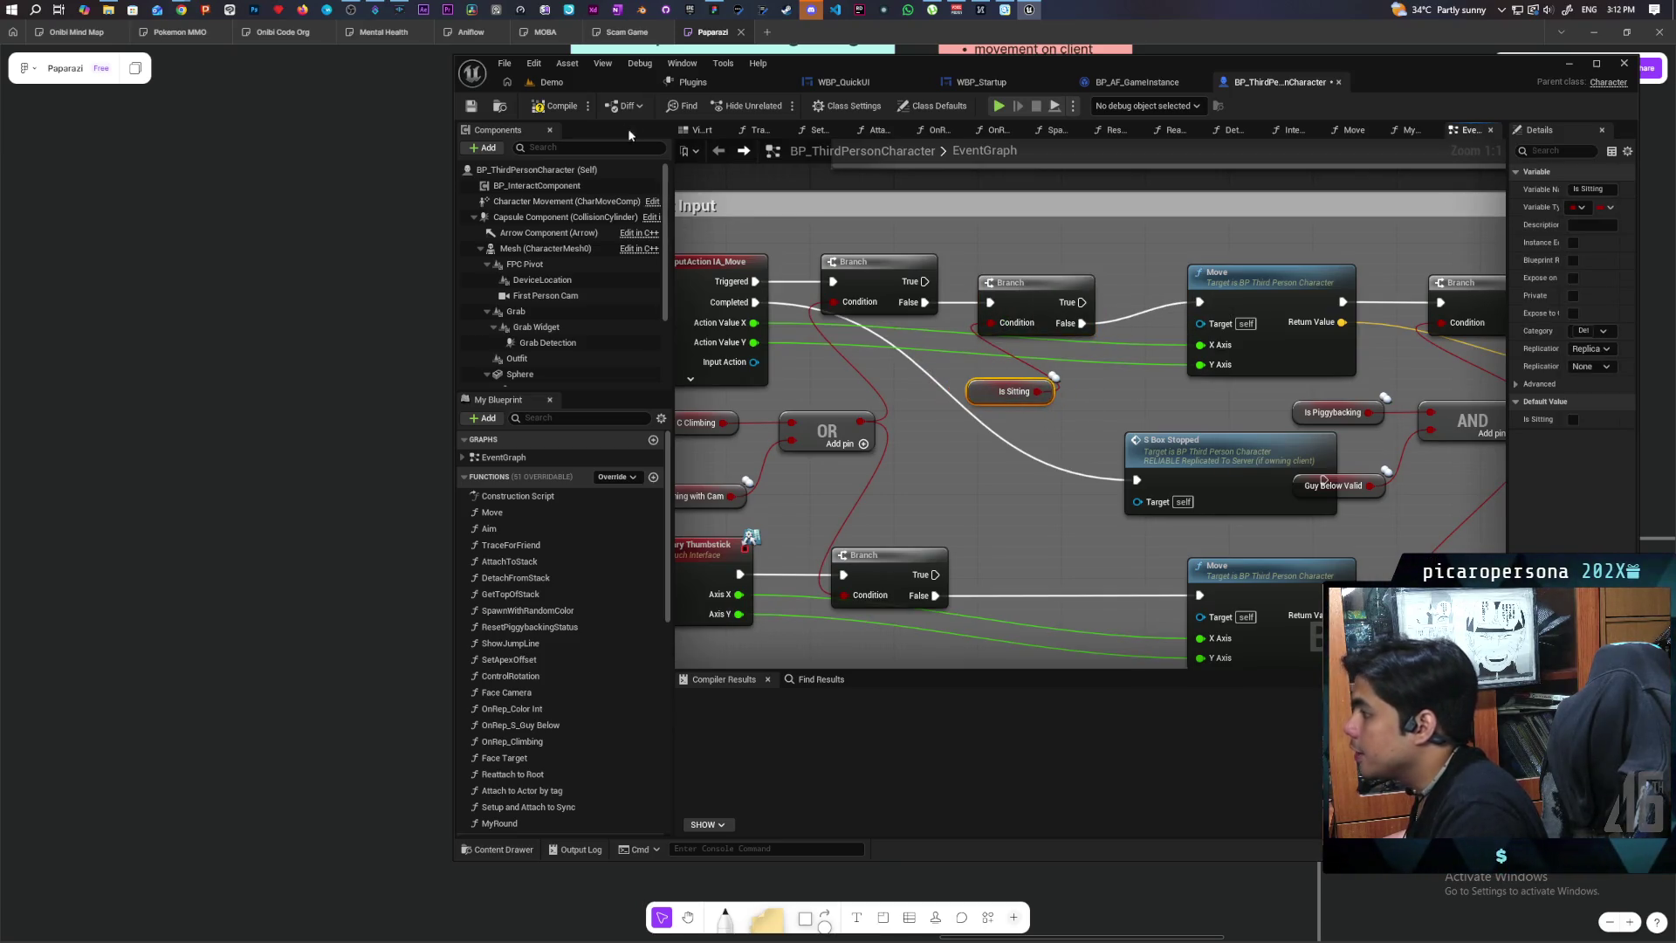
{"action": "key", "text": "F7"}
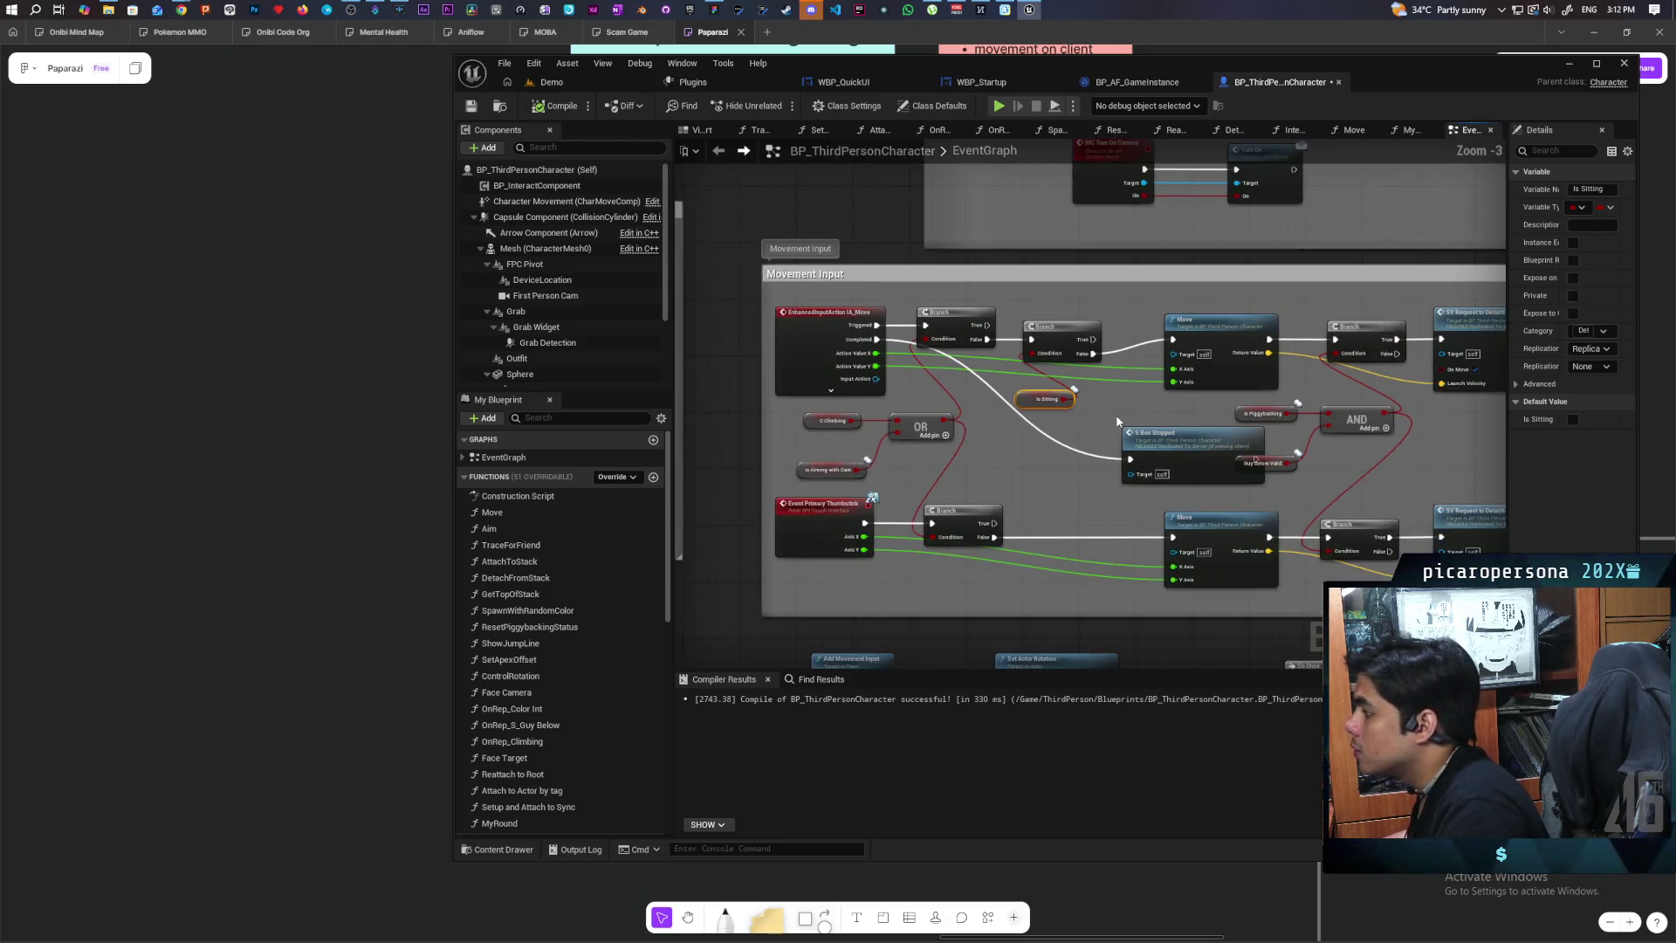
Step: Shift the Move chain and its following nodes slightly right
{"action": "scroll", "coordinate": [1115, 414], "scroll_direction": "down", "scroll_amount": 3}
{"action": "scroll", "coordinate": [987, 484], "scroll_direction": "up", "scroll_amount": 2}
{"action": "scroll", "coordinate": [987, 480], "scroll_direction": "down", "scroll_amount": 3}
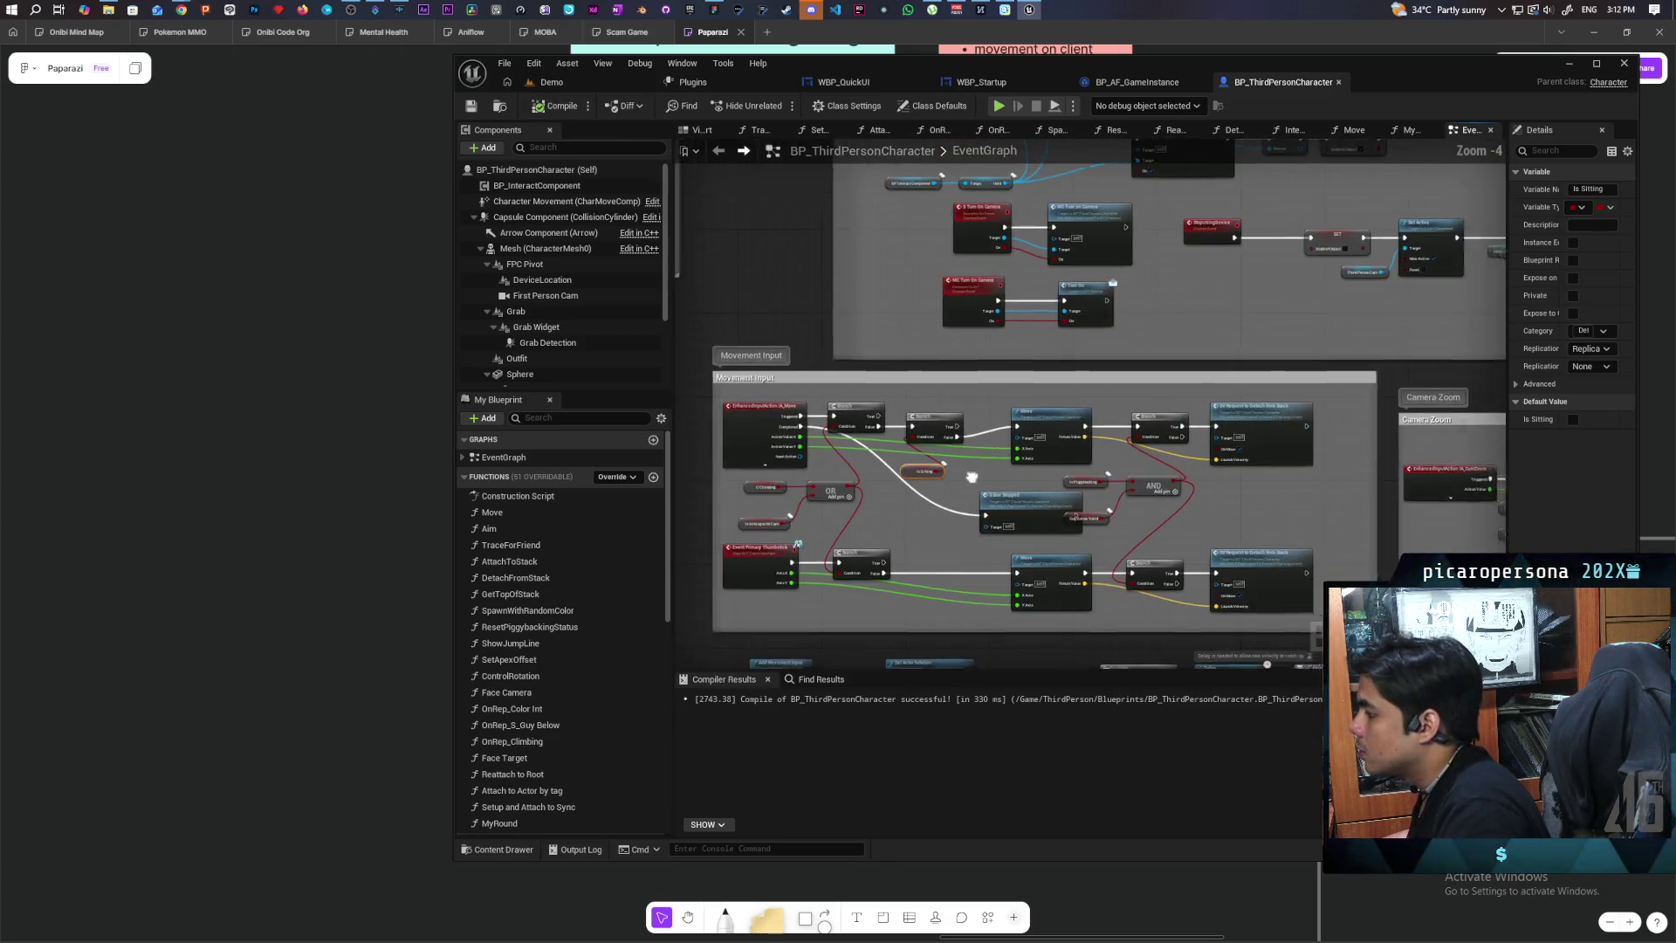
{"action": "left_click_drag", "start_coordinate": [943, 411], "coordinate": [1187, 549]}
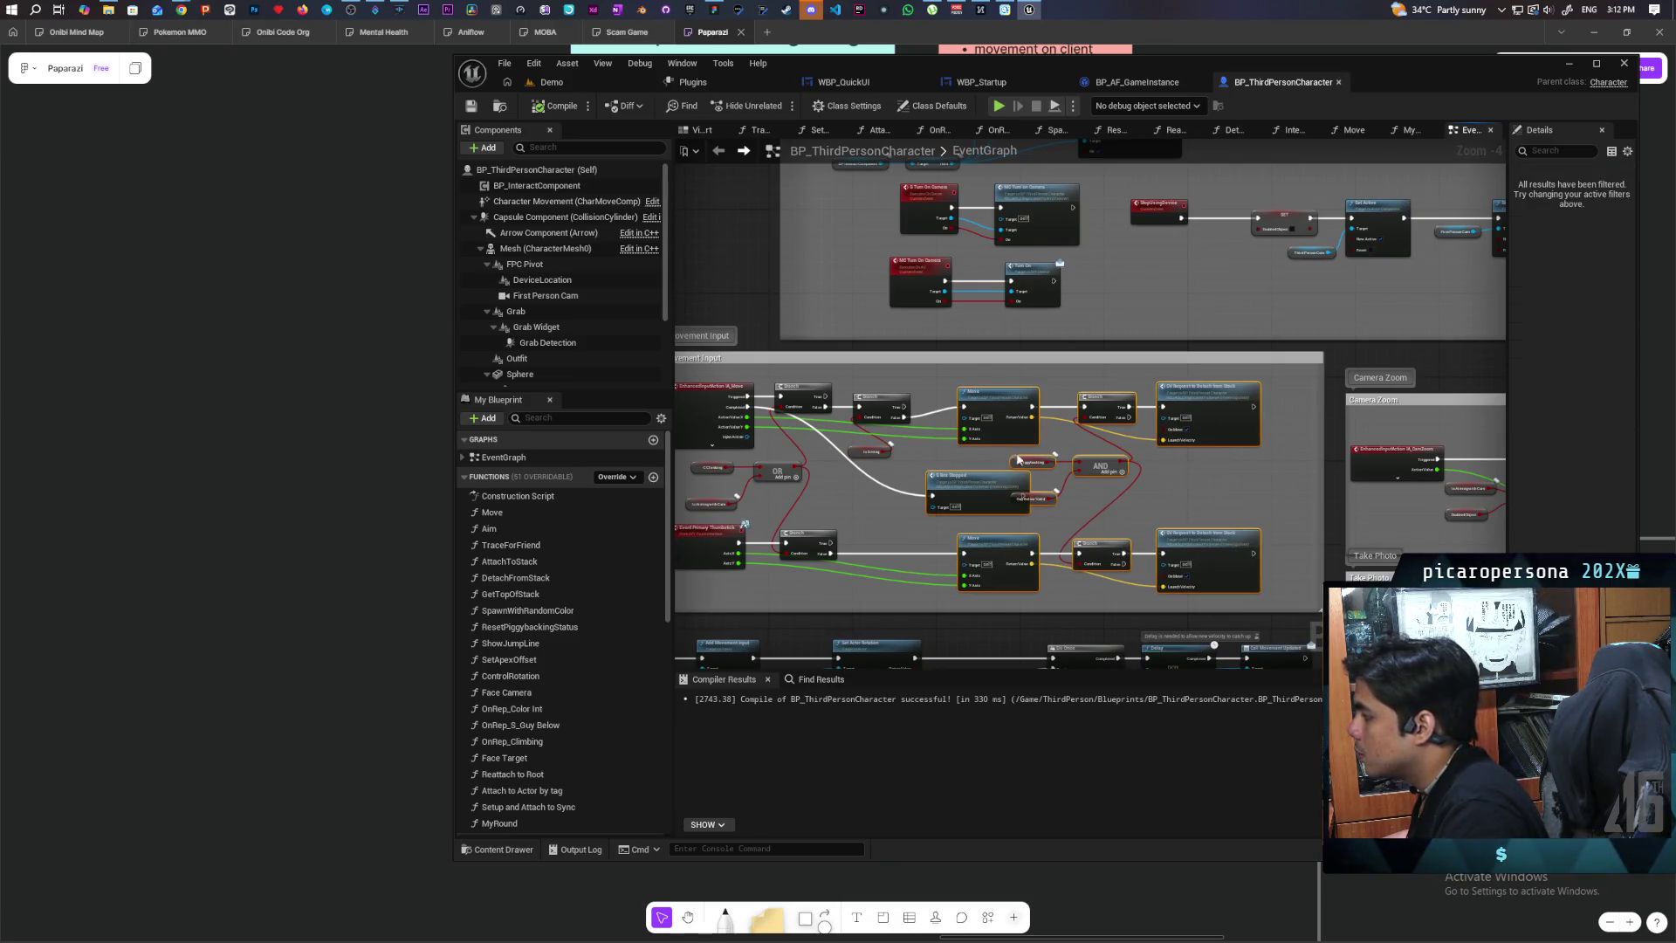
{"action": "left_click_drag", "start_coordinate": [989, 402], "coordinate": [1015, 420]}
{"action": "left_click", "coordinate": [941, 463]}
Step: Collapse the Functions list and add a new macro to the blueprint
{"action": "scroll", "coordinate": [941, 463], "scroll_direction": "up", "scroll_amount": 4}
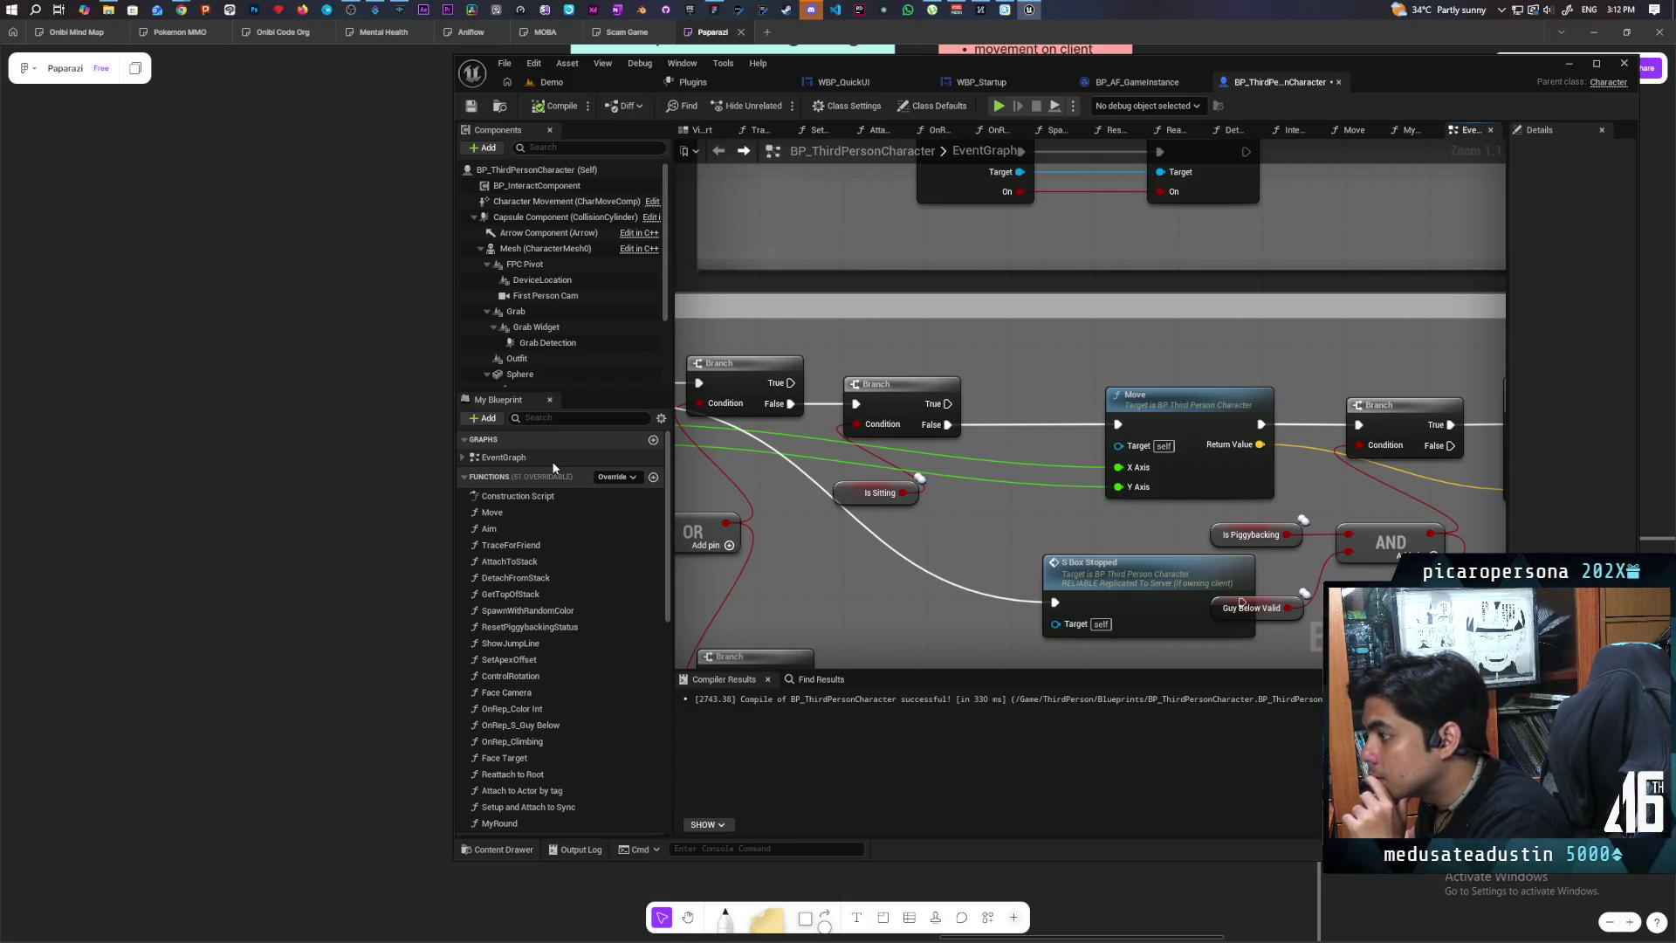
{"action": "scroll", "coordinate": [1037, 443], "scroll_direction": "down", "scroll_amount": 7}
{"action": "scroll", "coordinate": [1054, 457], "scroll_direction": "up", "scroll_amount": 2}
{"action": "scroll", "coordinate": [1054, 458], "scroll_direction": "up", "scroll_amount": 5}
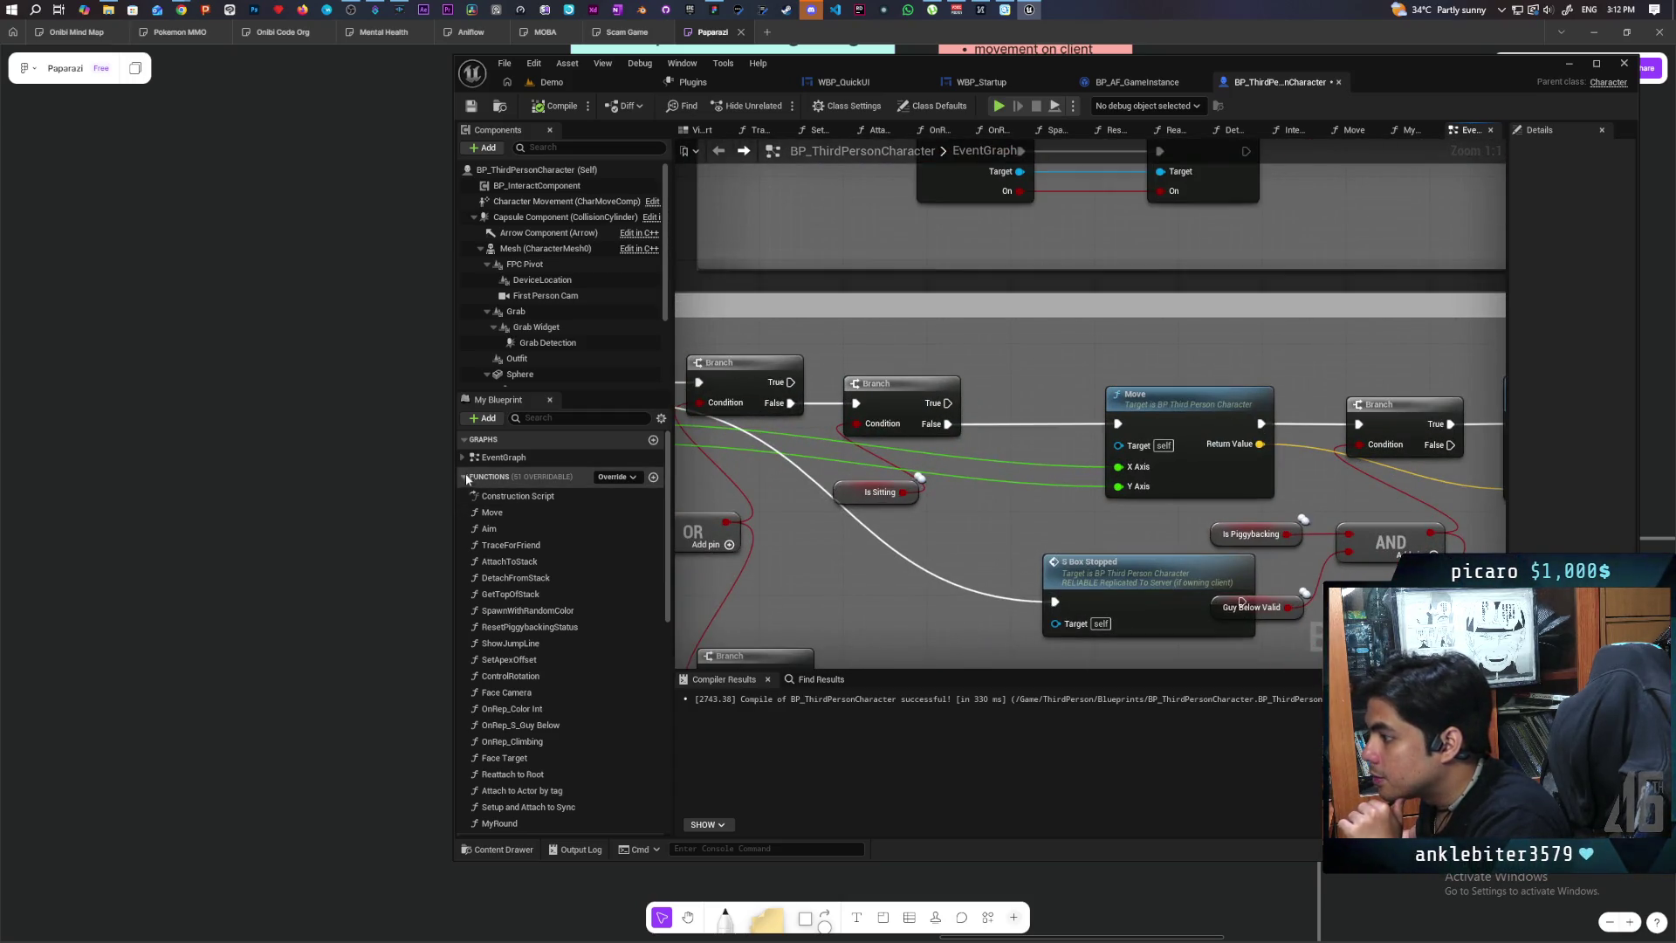
{"action": "left_click", "coordinate": [466, 477]}
{"action": "left_click", "coordinate": [653, 516]}
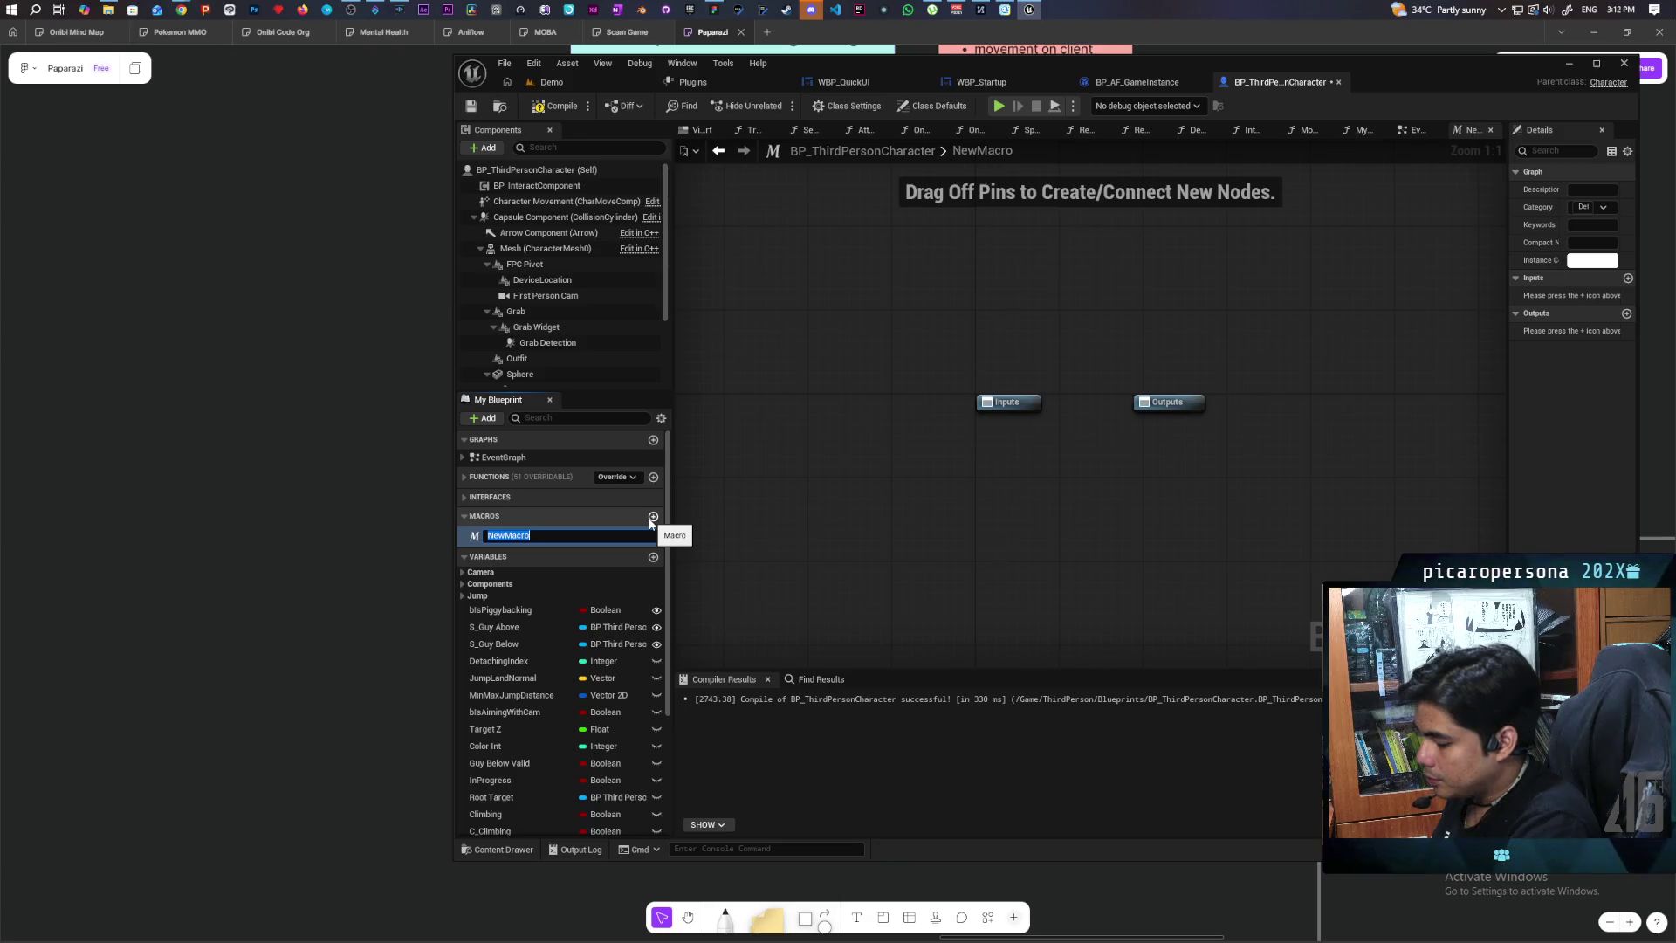
Step: Rename the new macro to Input CD
{"action": "type", "text": "Input"}
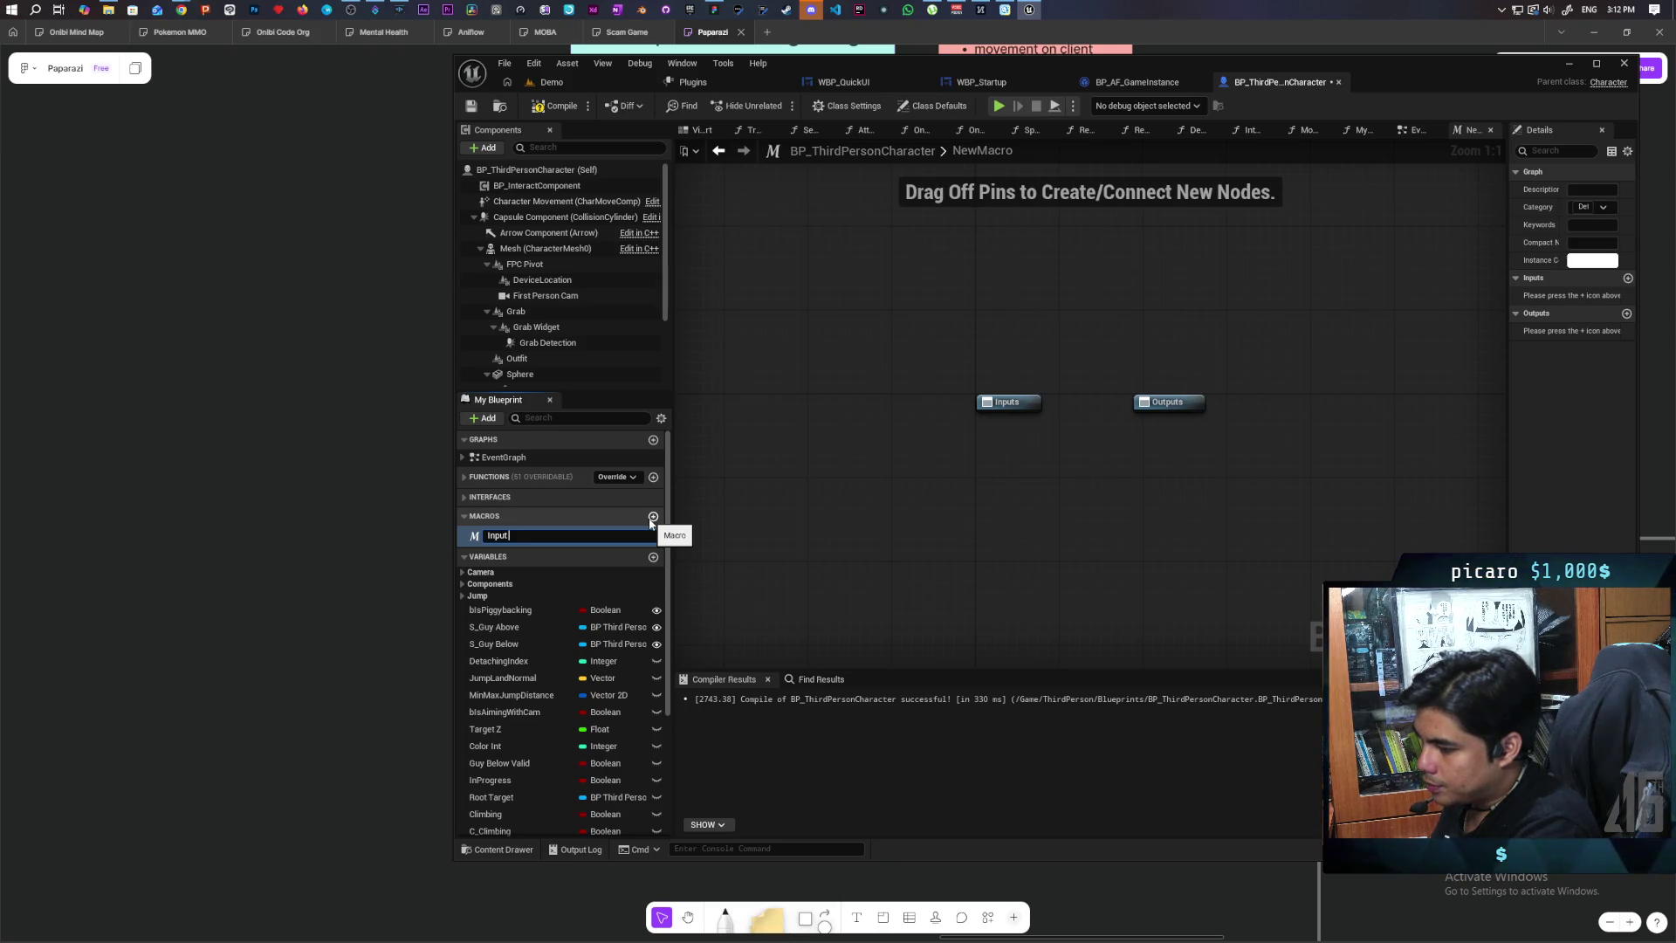
{"action": "type", "text": " CD"}
{"action": "key", "text": "Return"}
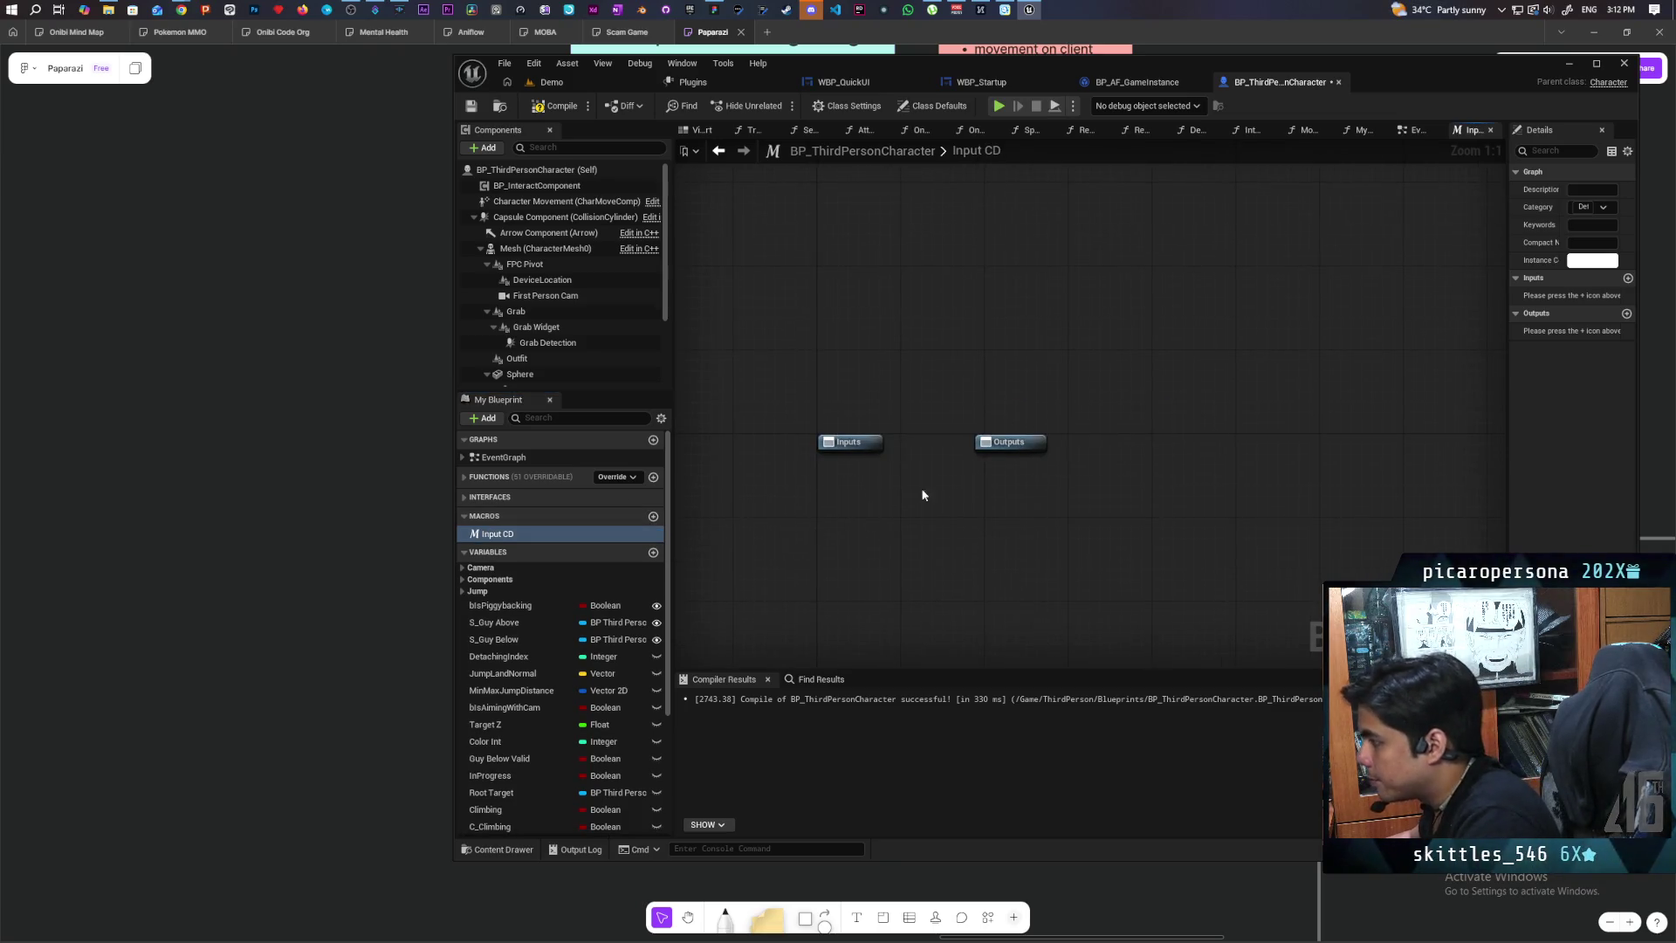
Step: Wire the macro input into a Do Once, with Completed feeding a Sequence
{"action": "left_click_drag", "start_coordinate": [1022, 453], "coordinate": [1147, 453]}
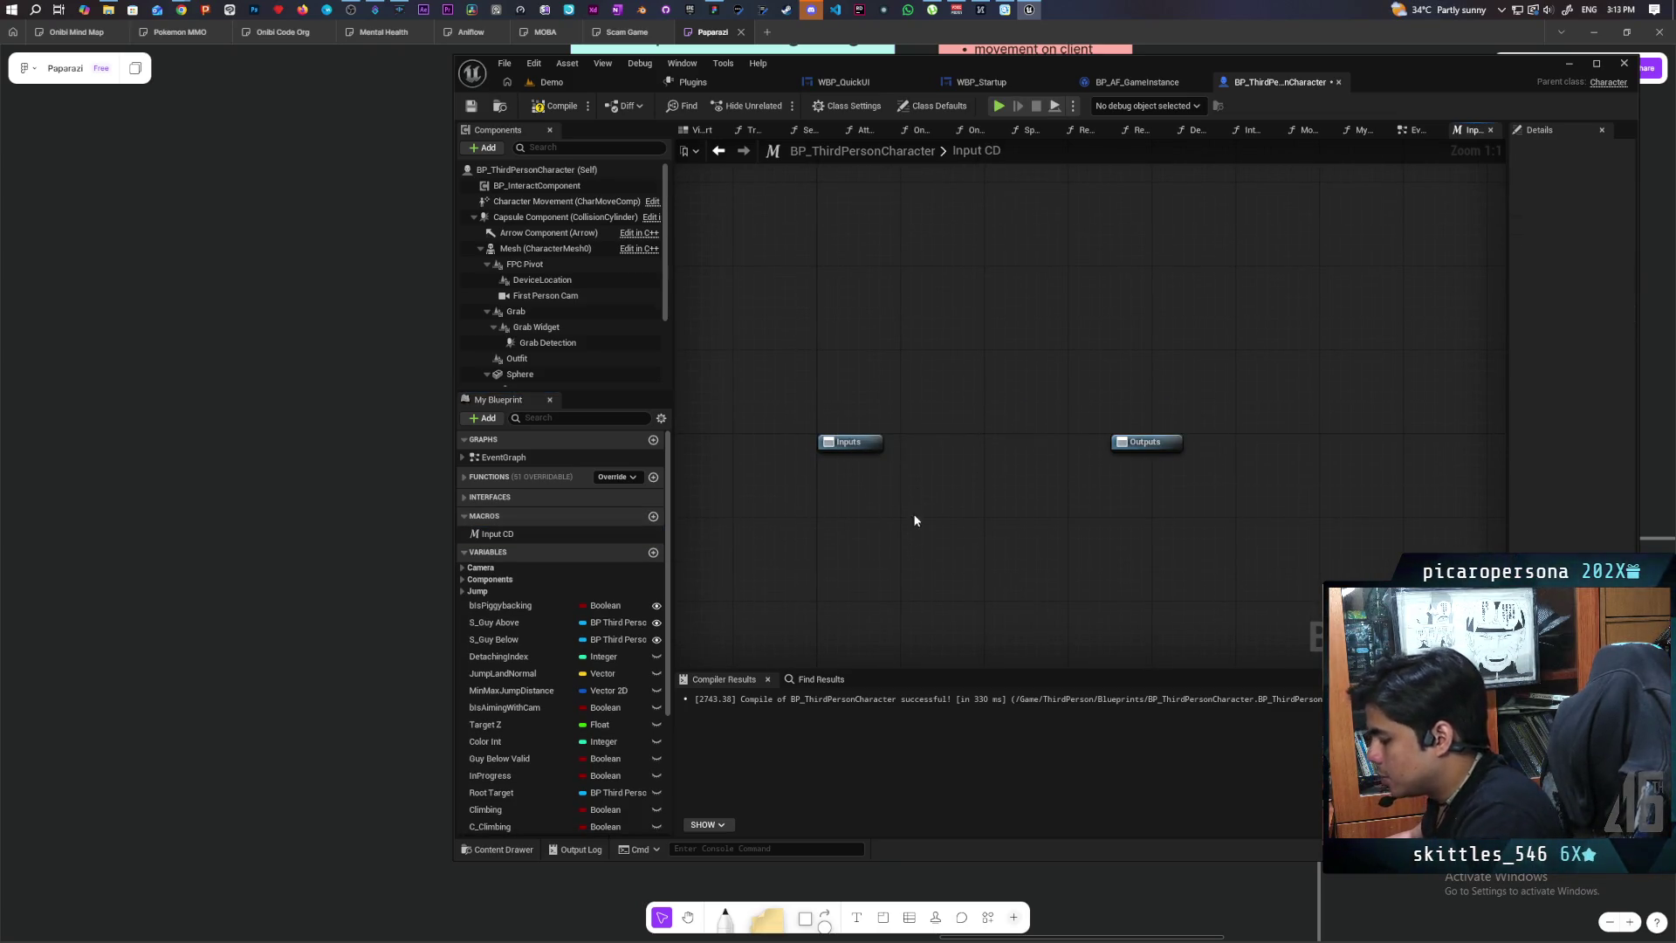
{"action": "left_click", "coordinate": [924, 416]}
{"action": "left_click_drag", "start_coordinate": [935, 441], "coordinate": [874, 443]}
{"action": "mouse_move", "coordinate": [1001, 419]}
{"action": "left_mouse_down"}
{"action": "mouse_move", "coordinate": [993, 444]}
{"action": "mouse_move", "coordinate": [1155, 454]}
{"action": "left_mouse_up"}
{"action": "left_click", "coordinate": [1025, 536]}
{"action": "left_click", "coordinate": [1001, 493]}
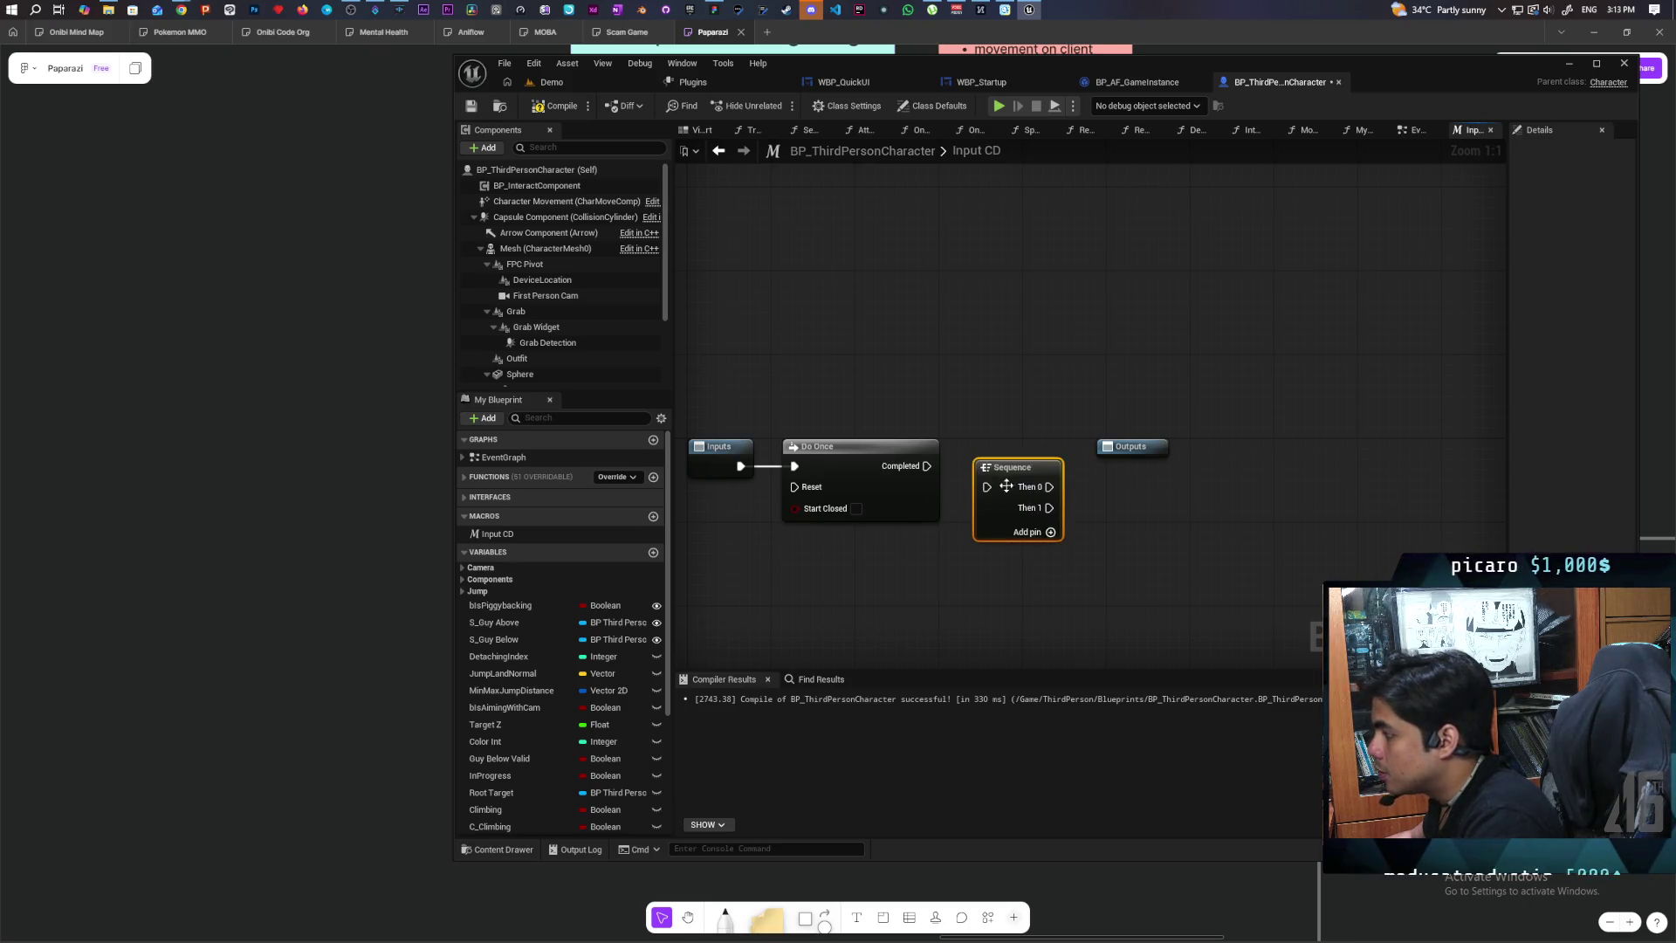
{"action": "left_click_drag", "start_coordinate": [946, 470], "coordinate": [981, 489]}
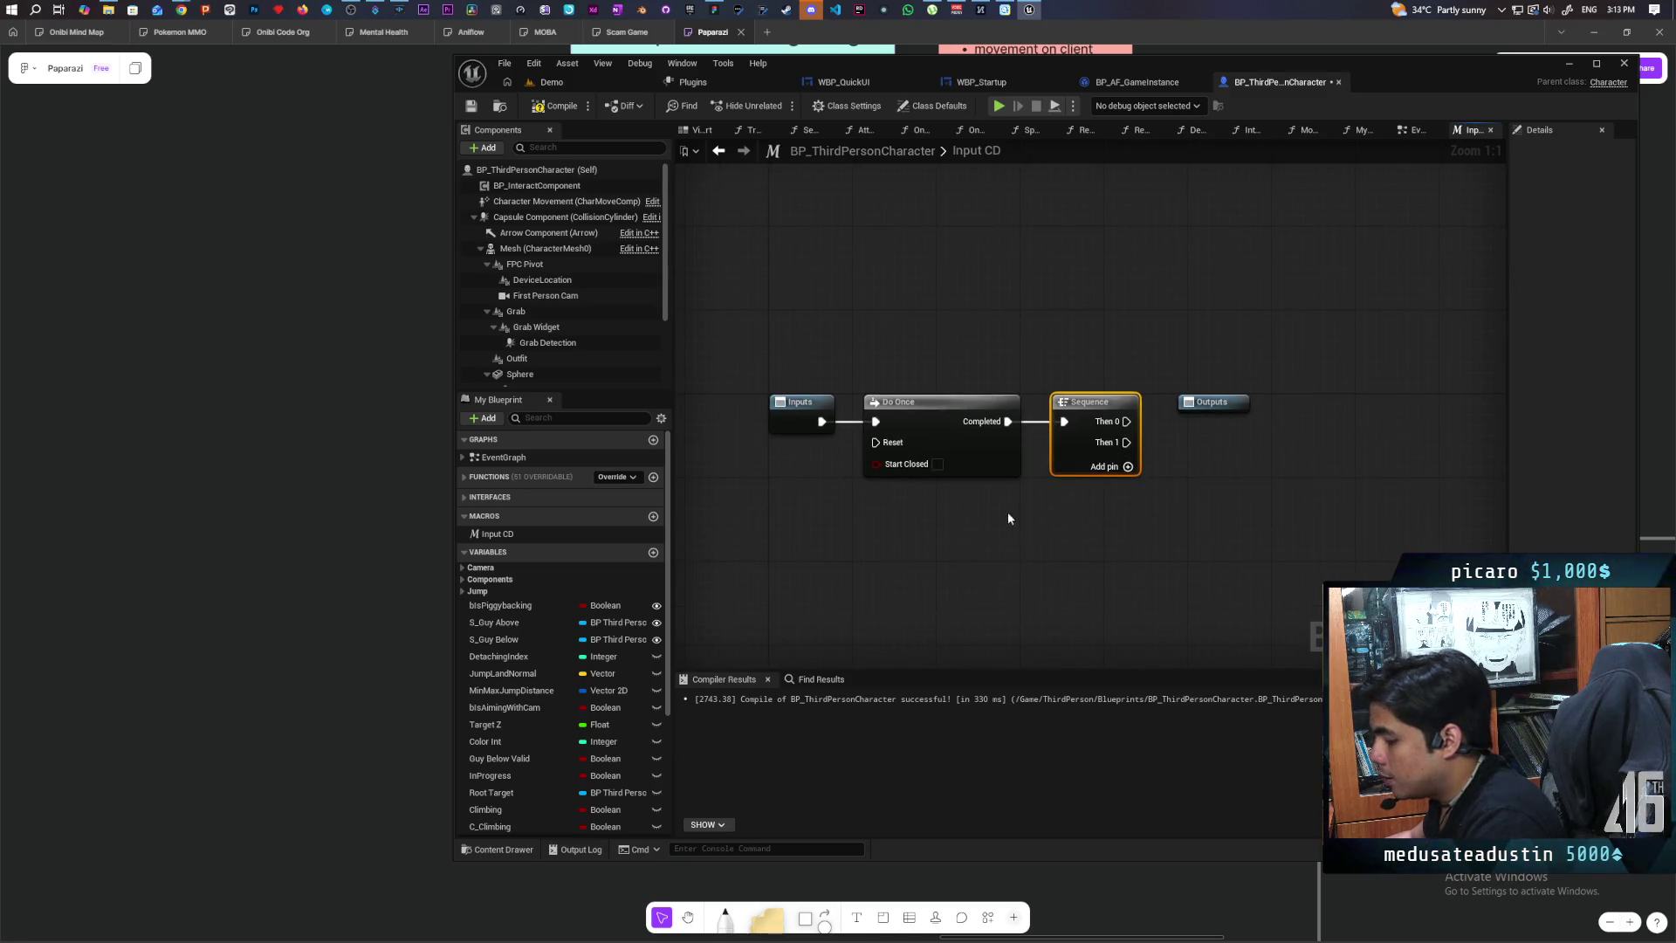
Step: Add a Delay on Then 1 that resets Do Once; send Then 0 to the output
{"action": "left_click", "coordinate": [1021, 572]}
{"action": "left_click_drag", "start_coordinate": [1022, 572], "coordinate": [1012, 528]}
{"action": "mouse_move", "coordinate": [1124, 444]}
{"action": "left_mouse_down"}
{"action": "mouse_move", "coordinate": [1083, 489]}
{"action": "mouse_move", "coordinate": [954, 503]}
{"action": "mouse_move", "coordinate": [928, 568]}
{"action": "left_mouse_up"}
{"action": "mouse_move", "coordinate": [1053, 569]}
{"action": "left_mouse_down"}
{"action": "mouse_move", "coordinate": [875, 442]}
{"action": "mouse_move", "coordinate": [799, 433]}
{"action": "left_mouse_up"}
{"action": "left_click", "coordinate": [920, 344]}
{"action": "left_click_drag", "start_coordinate": [1123, 423], "coordinate": [1201, 403]}
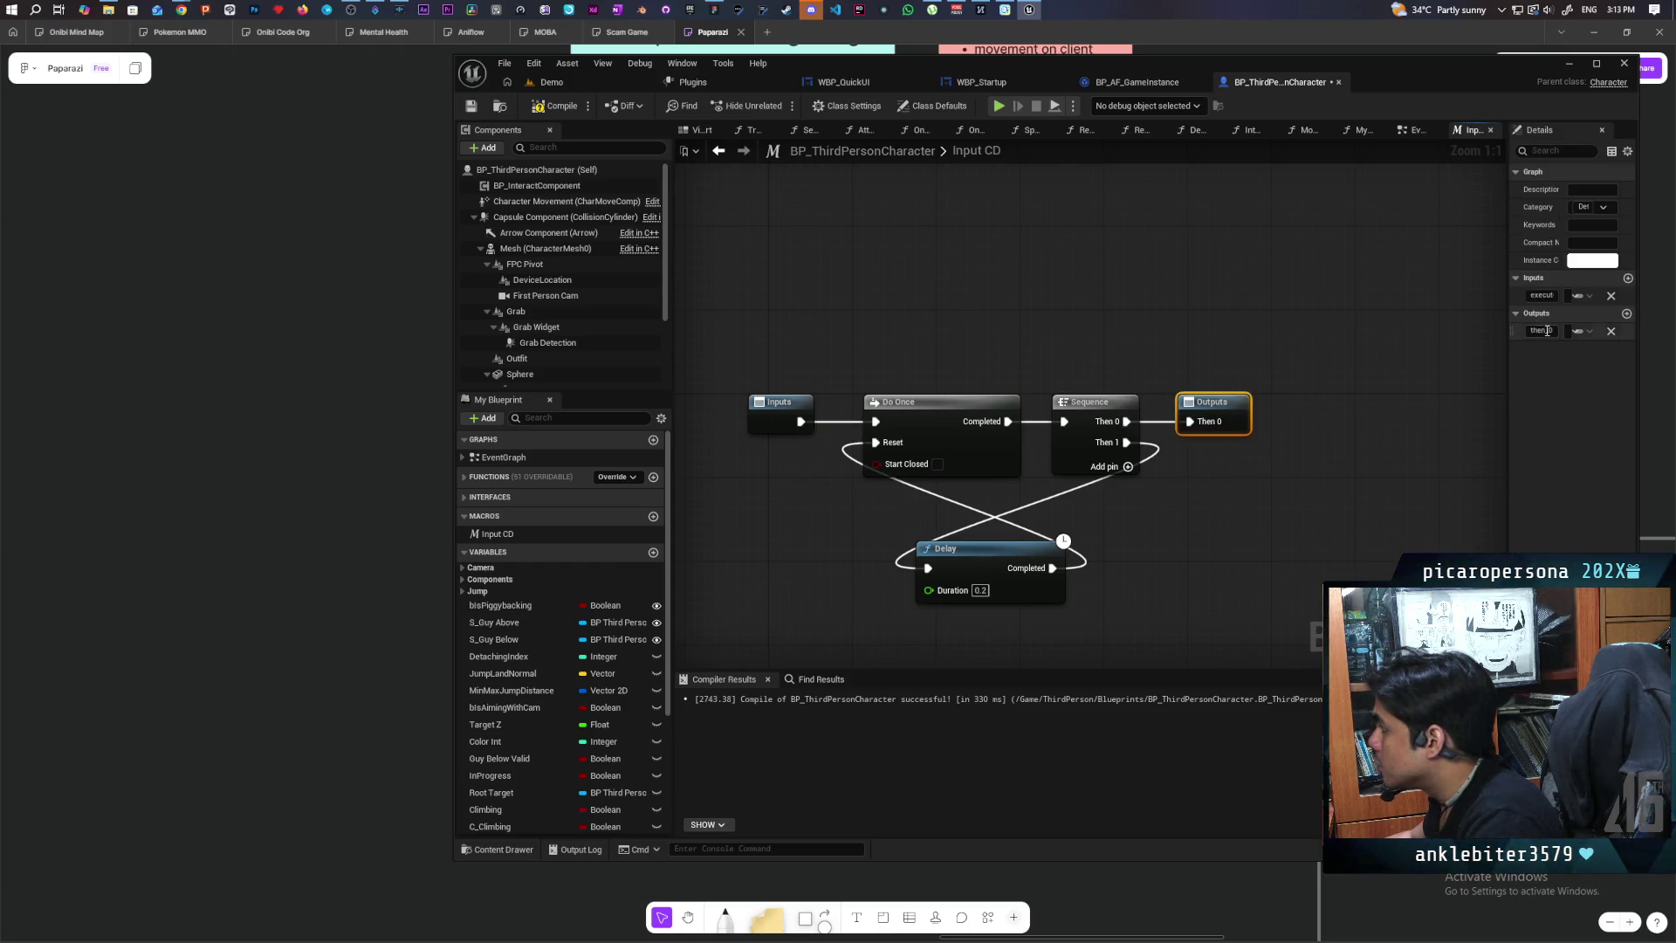
Step: Name the macro's output pin 'then' and recompile
{"action": "left_click", "coordinate": [1544, 331]}
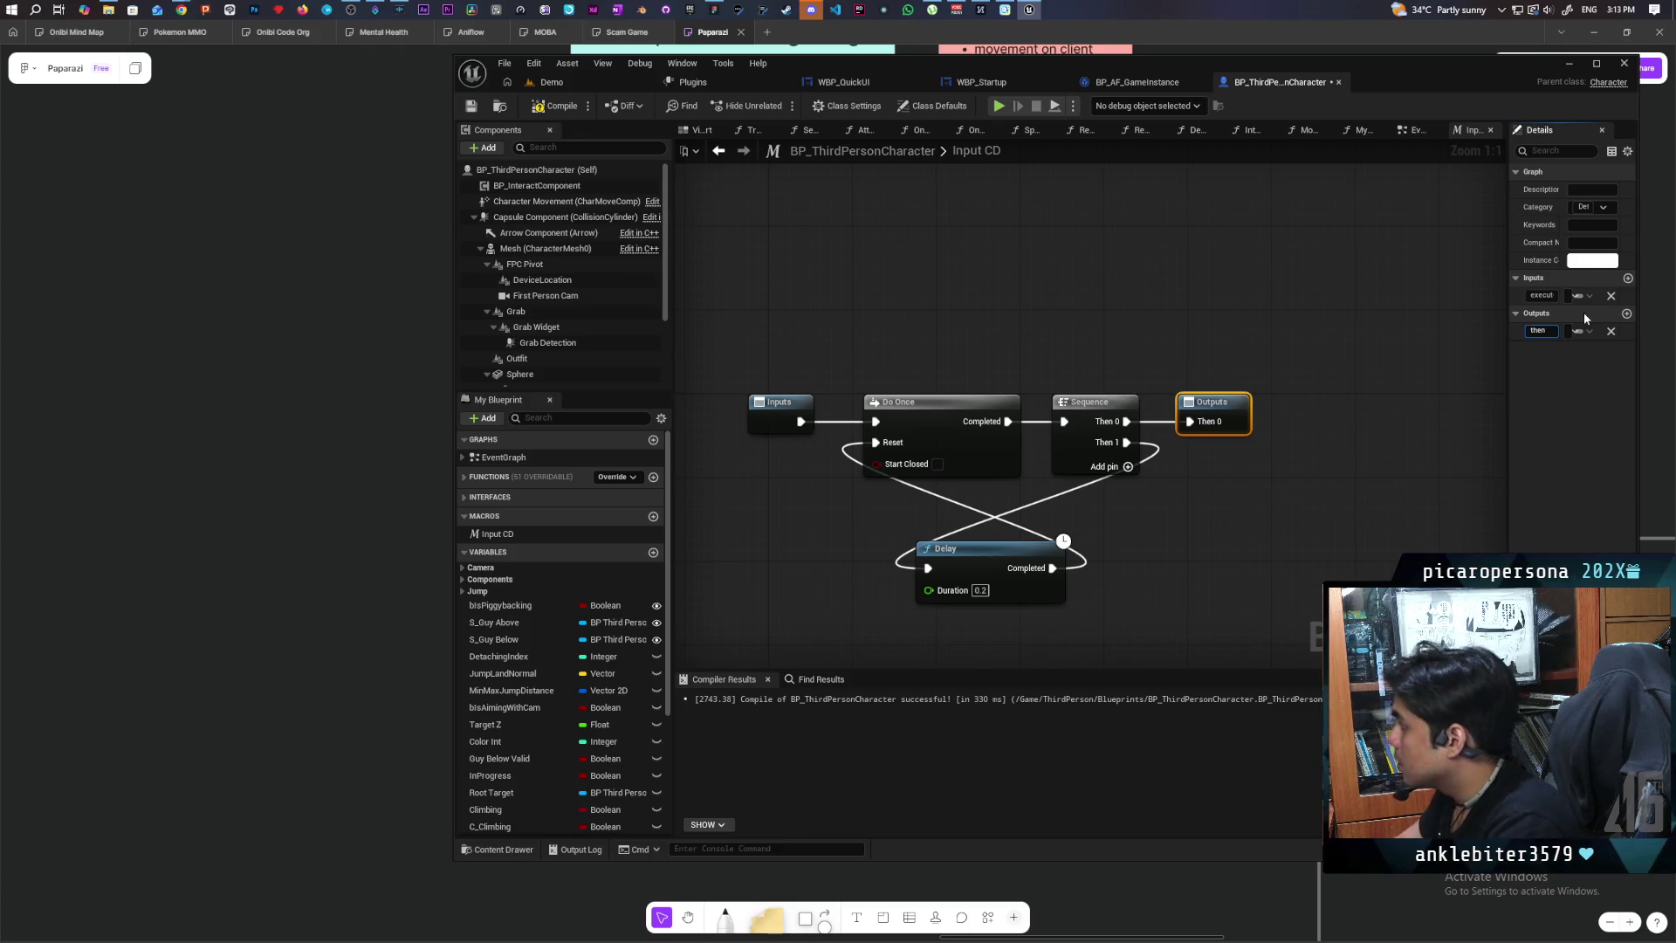
{"action": "left_click", "coordinate": [1353, 281]}
{"action": "key", "text": "F7"}
Step: Expose Delay Duration as a macro input, save, and place Input CD in the EventGraph
{"action": "mouse_move", "coordinate": [930, 591]}
{"action": "left_mouse_down"}
{"action": "mouse_move", "coordinate": [797, 502]}
{"action": "mouse_move", "coordinate": [781, 428]}
{"action": "left_mouse_up"}
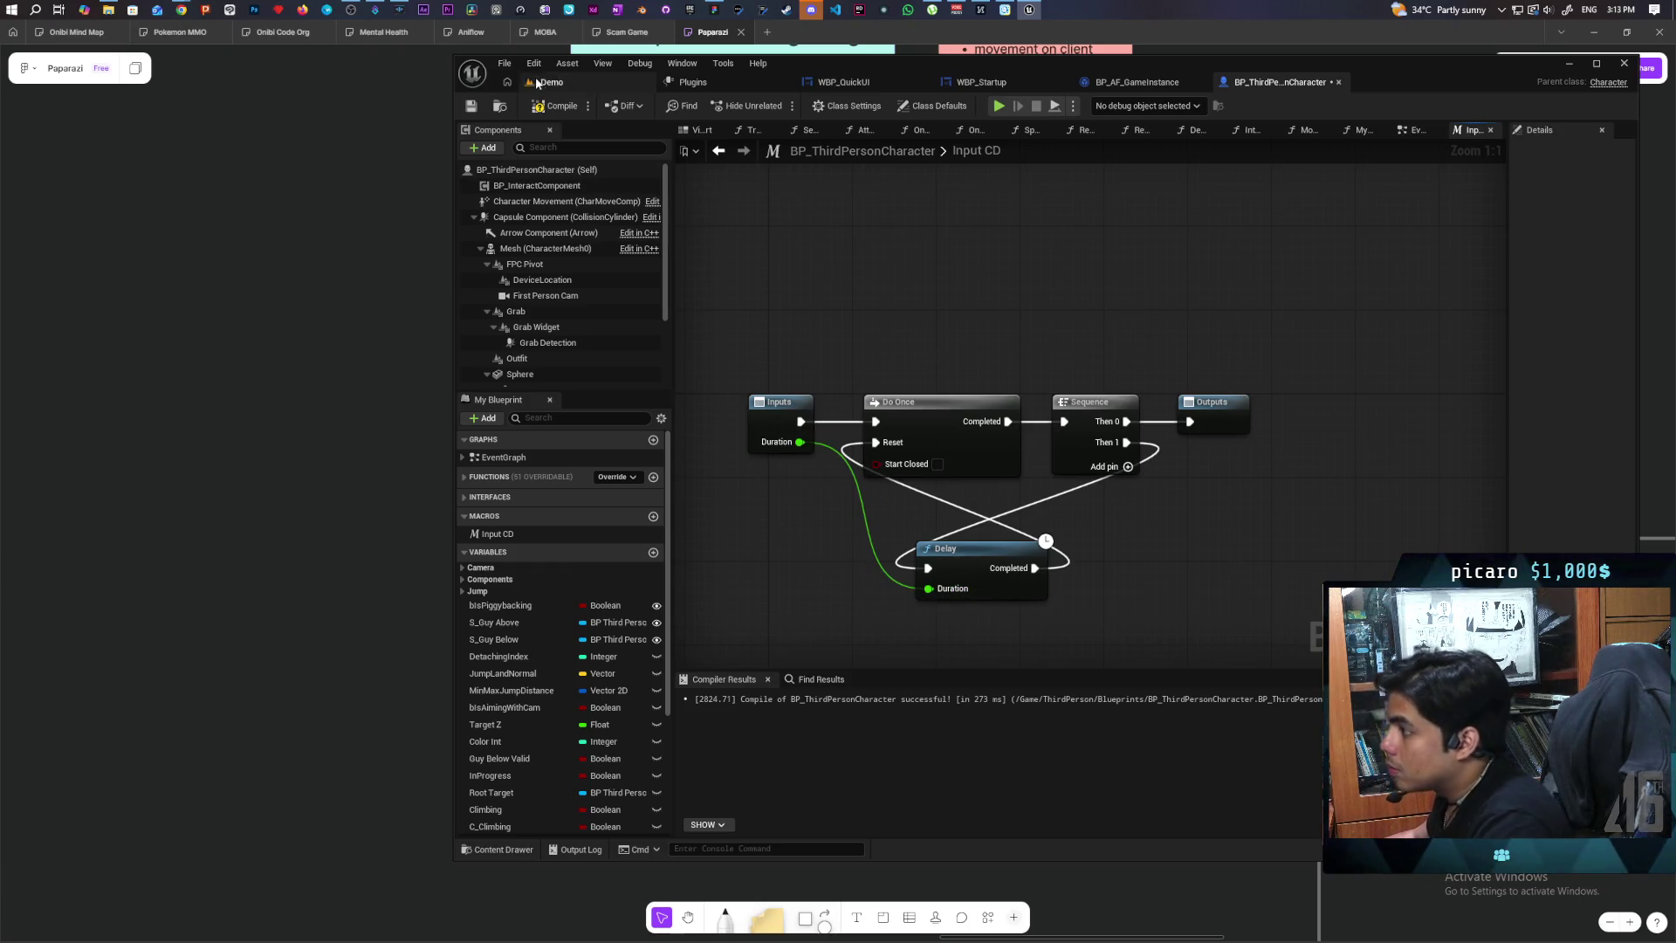
{"action": "key", "text": "ctrl+s"}
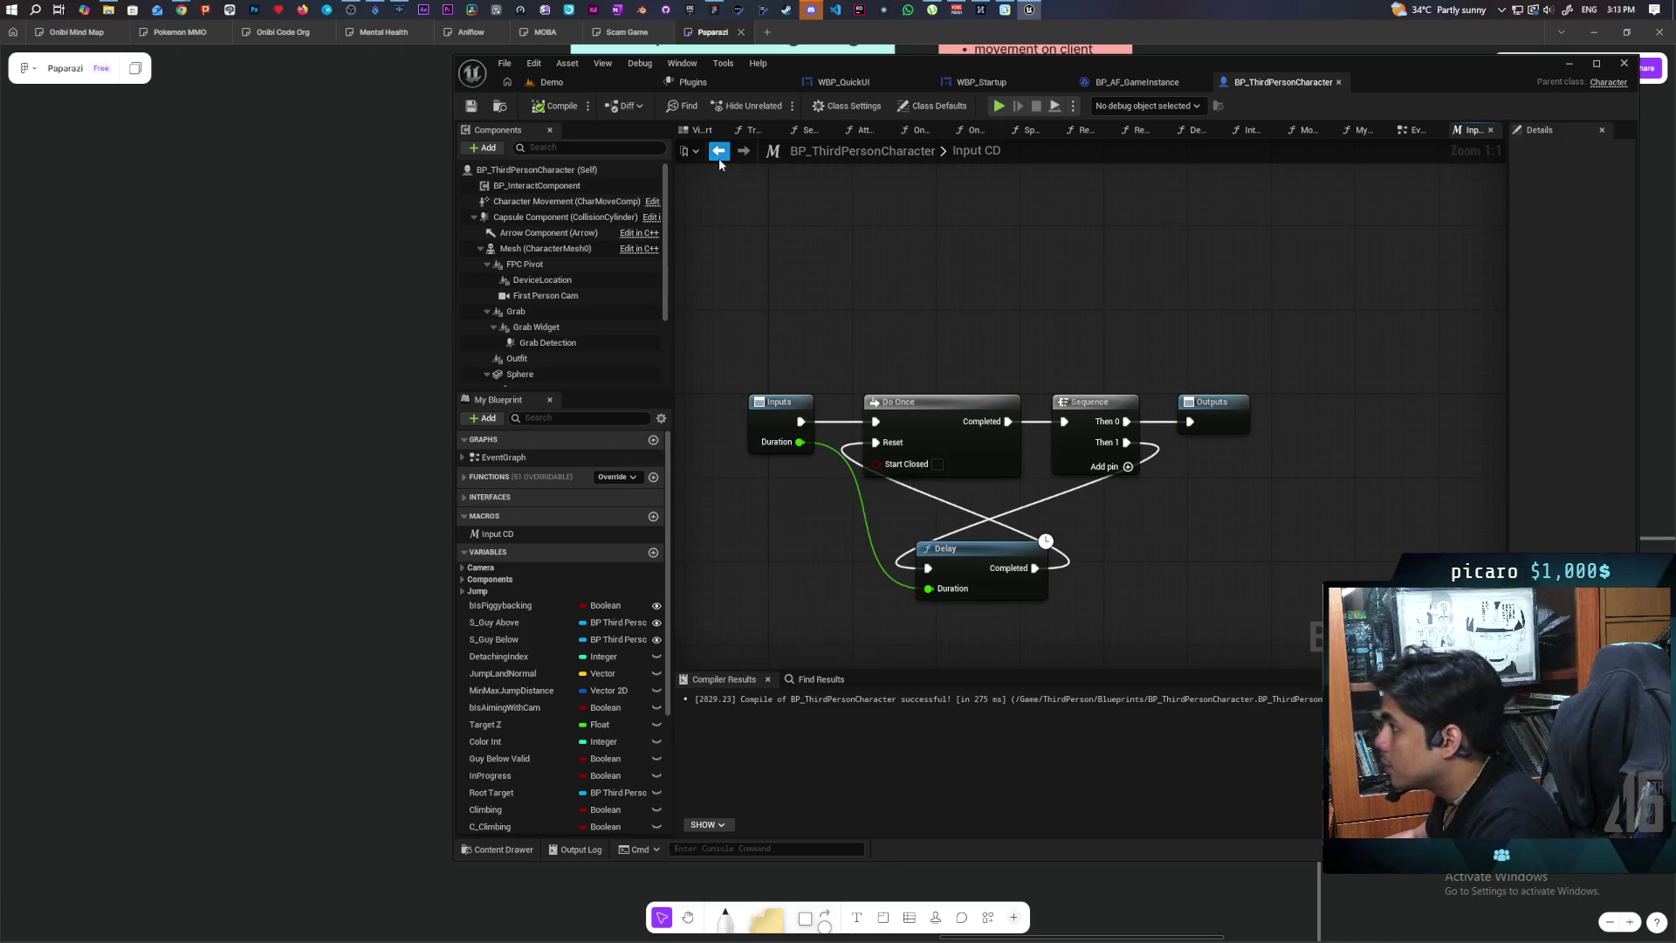
{"action": "key", "text": "alt+Left"}
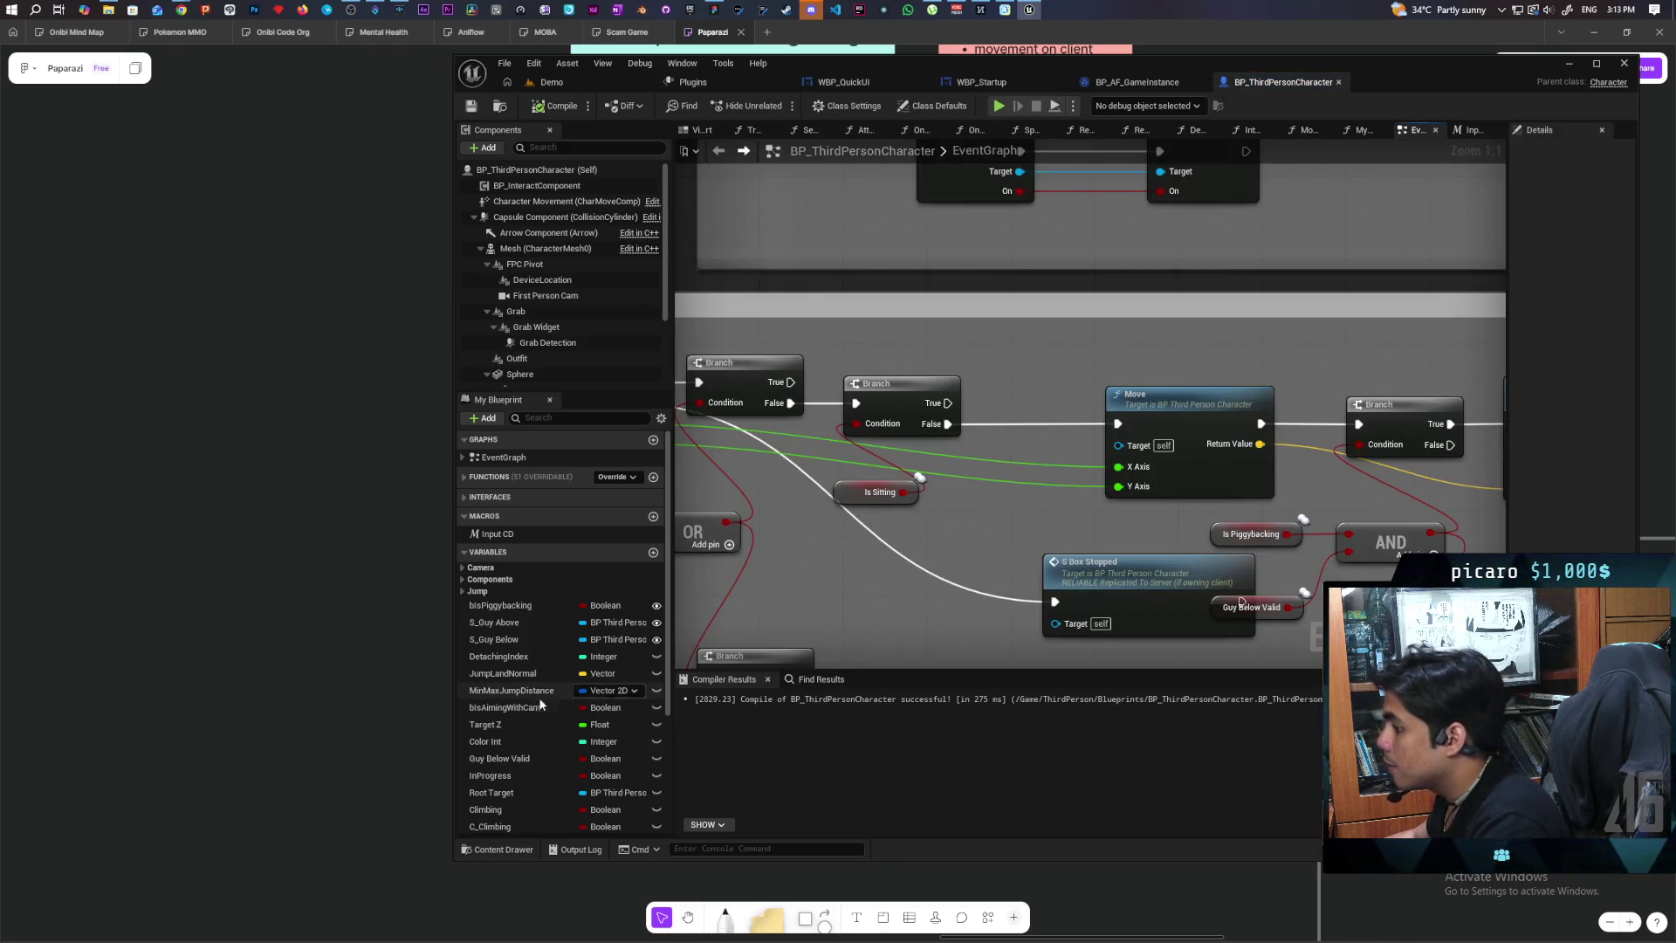
{"action": "mouse_move", "coordinate": [491, 533]}
{"action": "left_mouse_down"}
{"action": "mouse_move", "coordinate": [1047, 380]}
{"action": "mouse_move", "coordinate": [1019, 342]}
{"action": "left_mouse_up"}
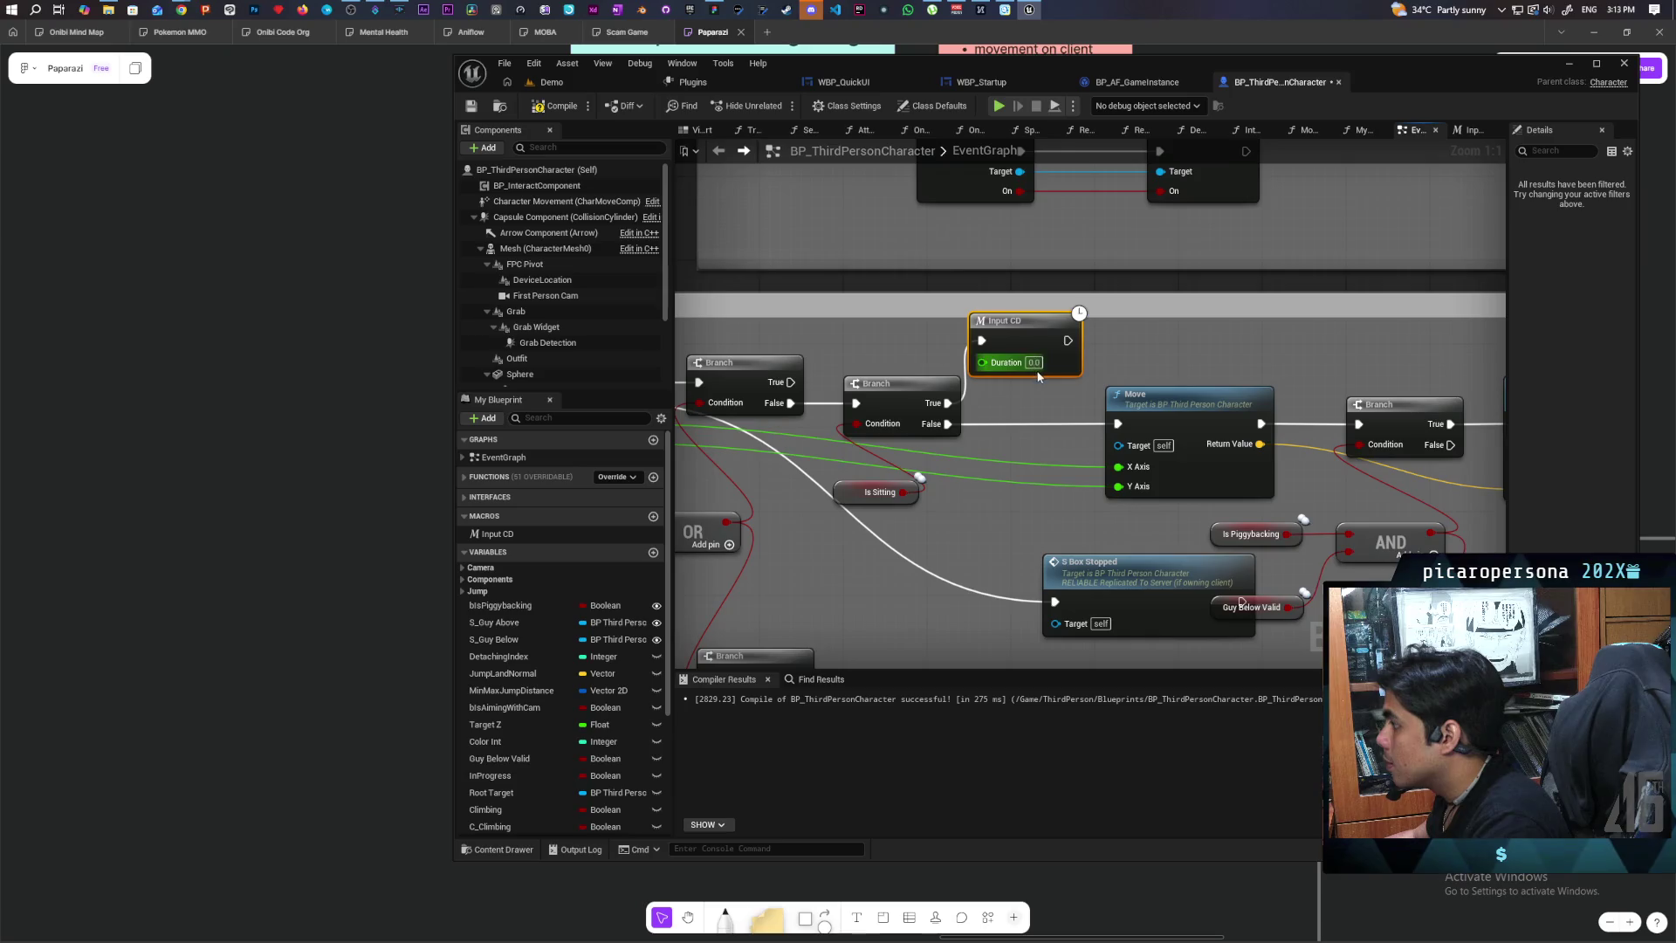
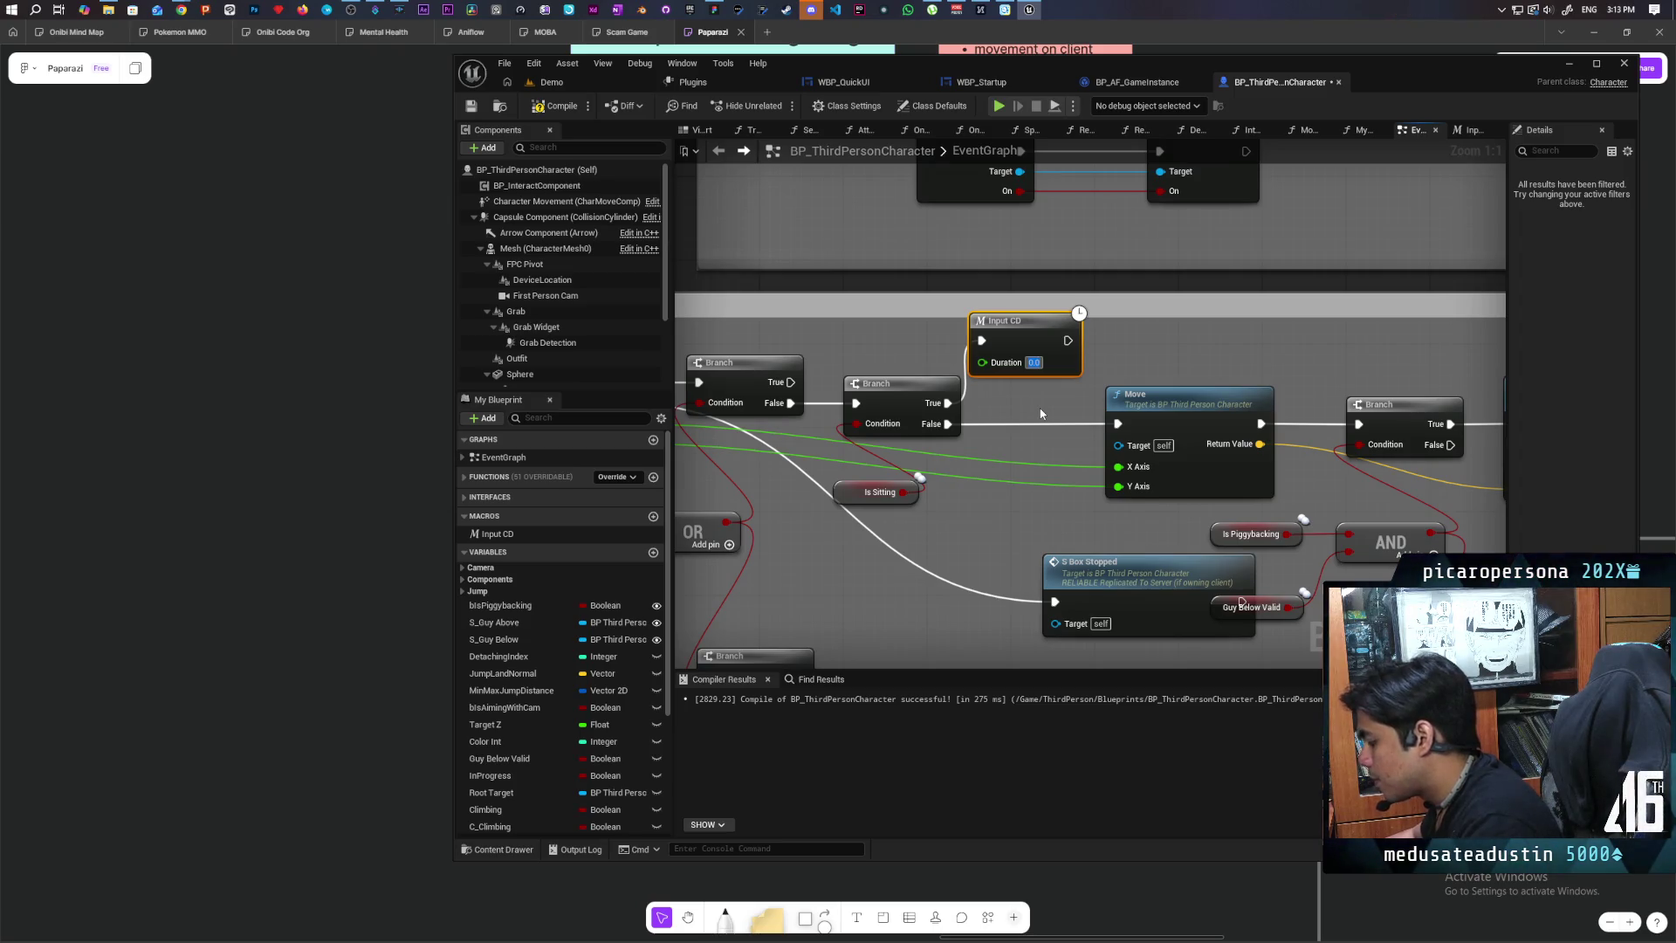
{"action": "type", "text": "1"}
Step: Commit the Input CD duration of 1.0, compile, and stretch the comment box upward
{"action": "left_click", "coordinate": [1041, 414]}
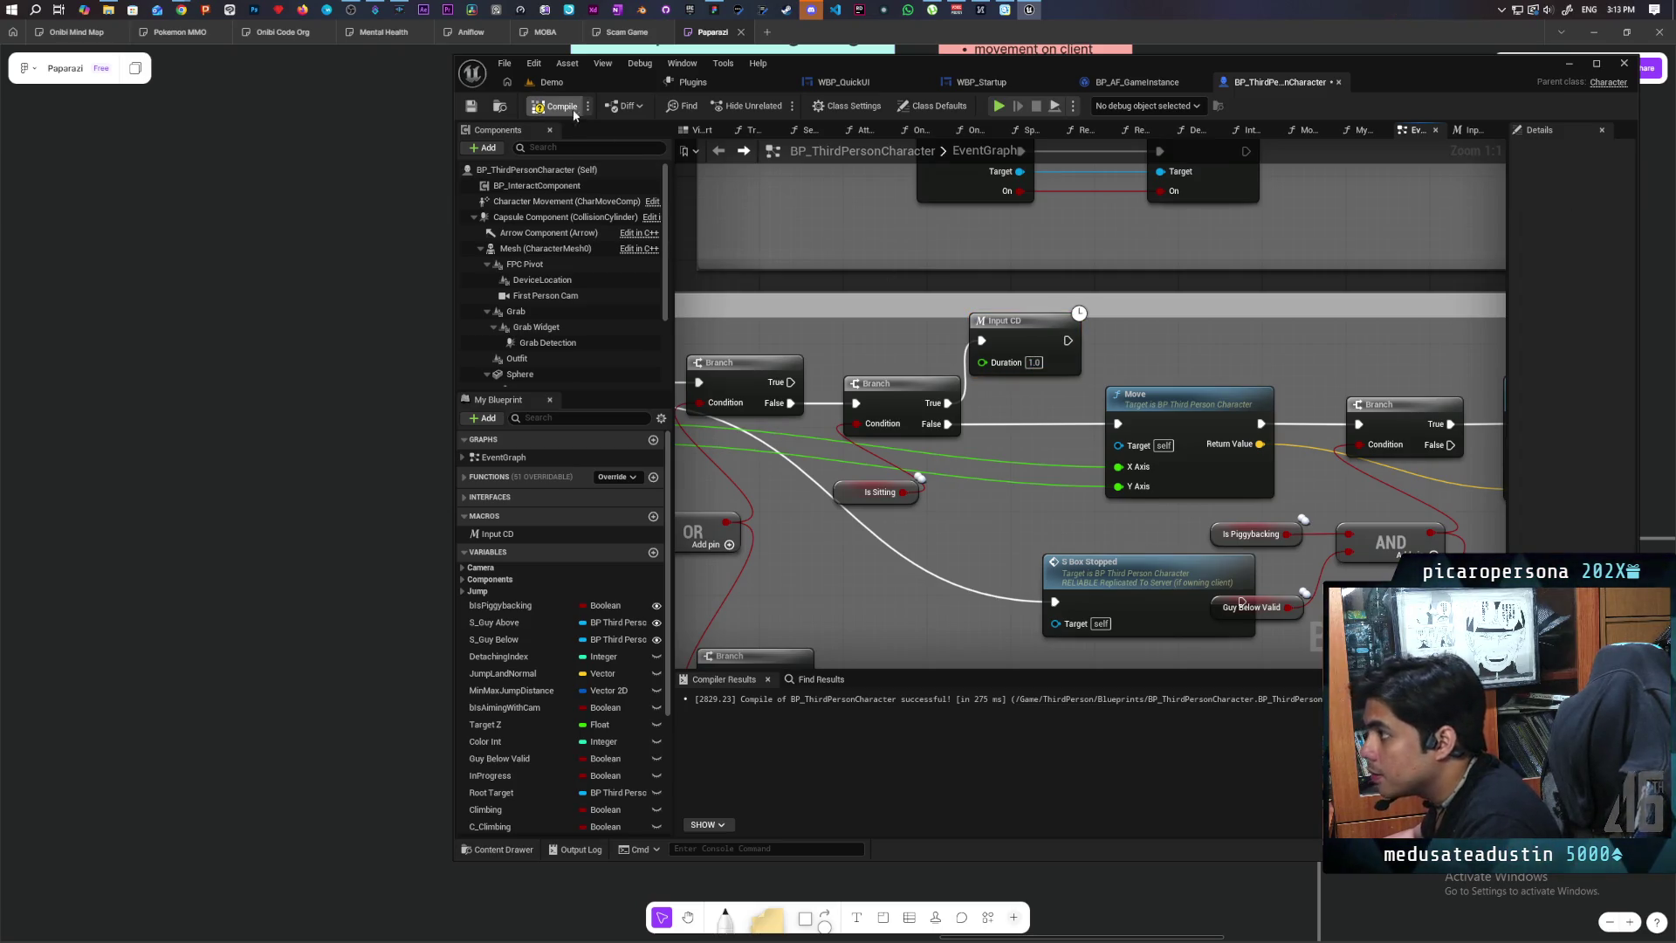
{"action": "key", "text": "ctrl+s"}
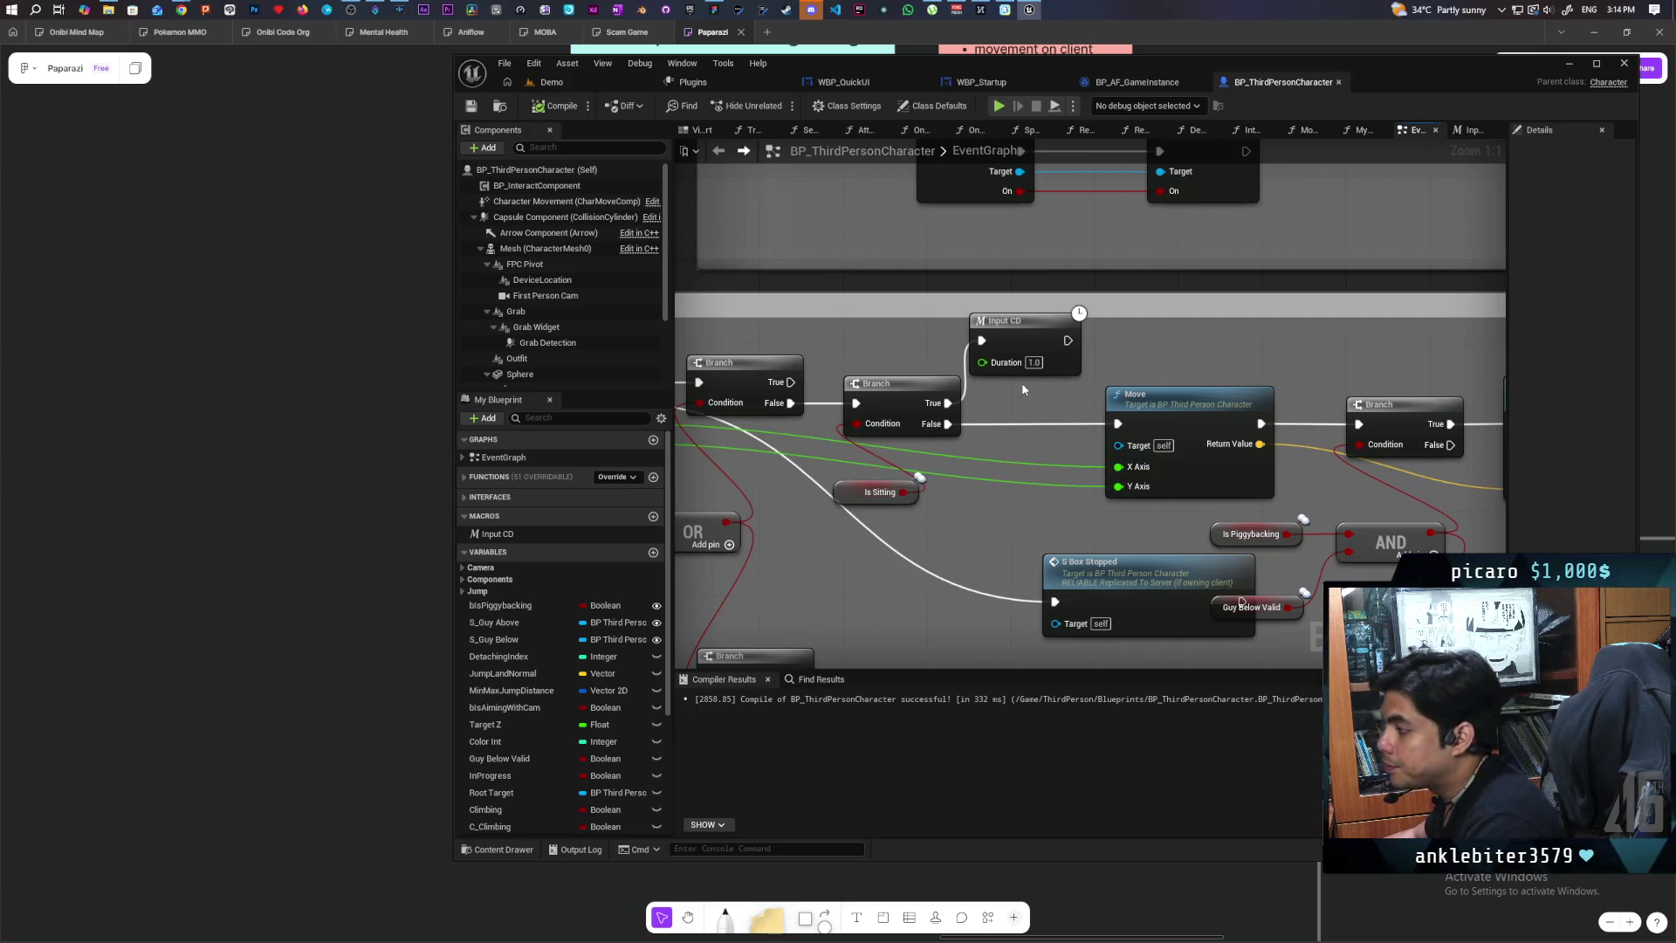
{"action": "left_click_drag", "start_coordinate": [1024, 389], "coordinate": [950, 499]}
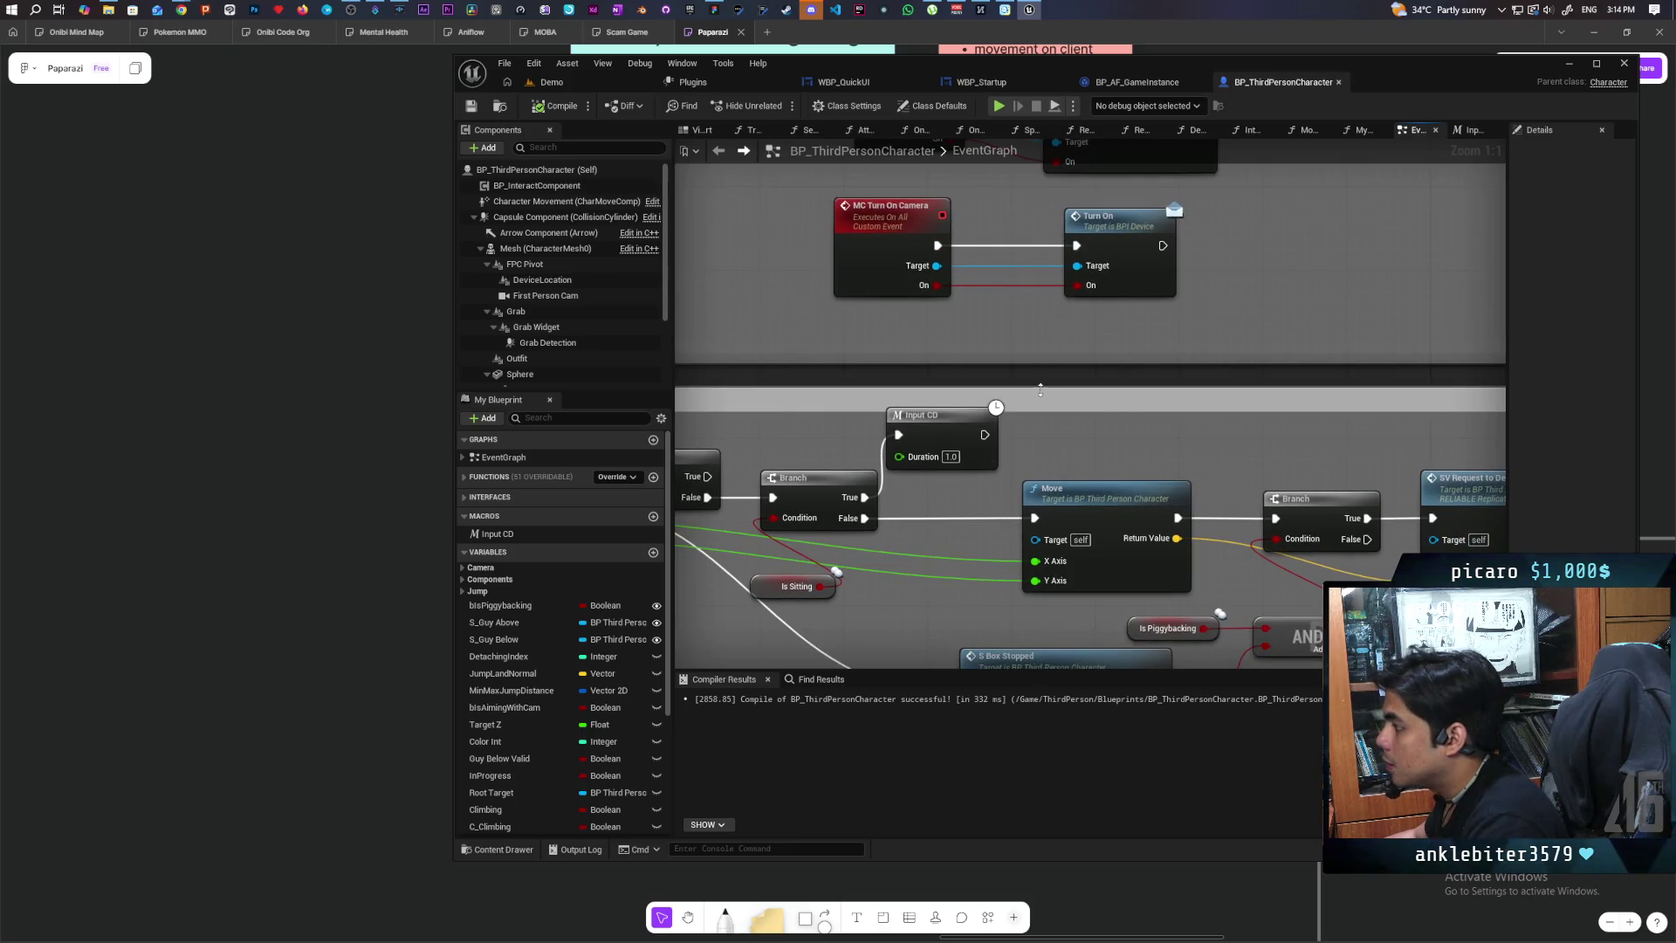
{"action": "left_click_drag", "start_coordinate": [1040, 390], "coordinate": [1040, 374]}
Step: Add a Launch Character node above Move and shift Input CD up-left
{"action": "right_click", "coordinate": [1045, 422]}
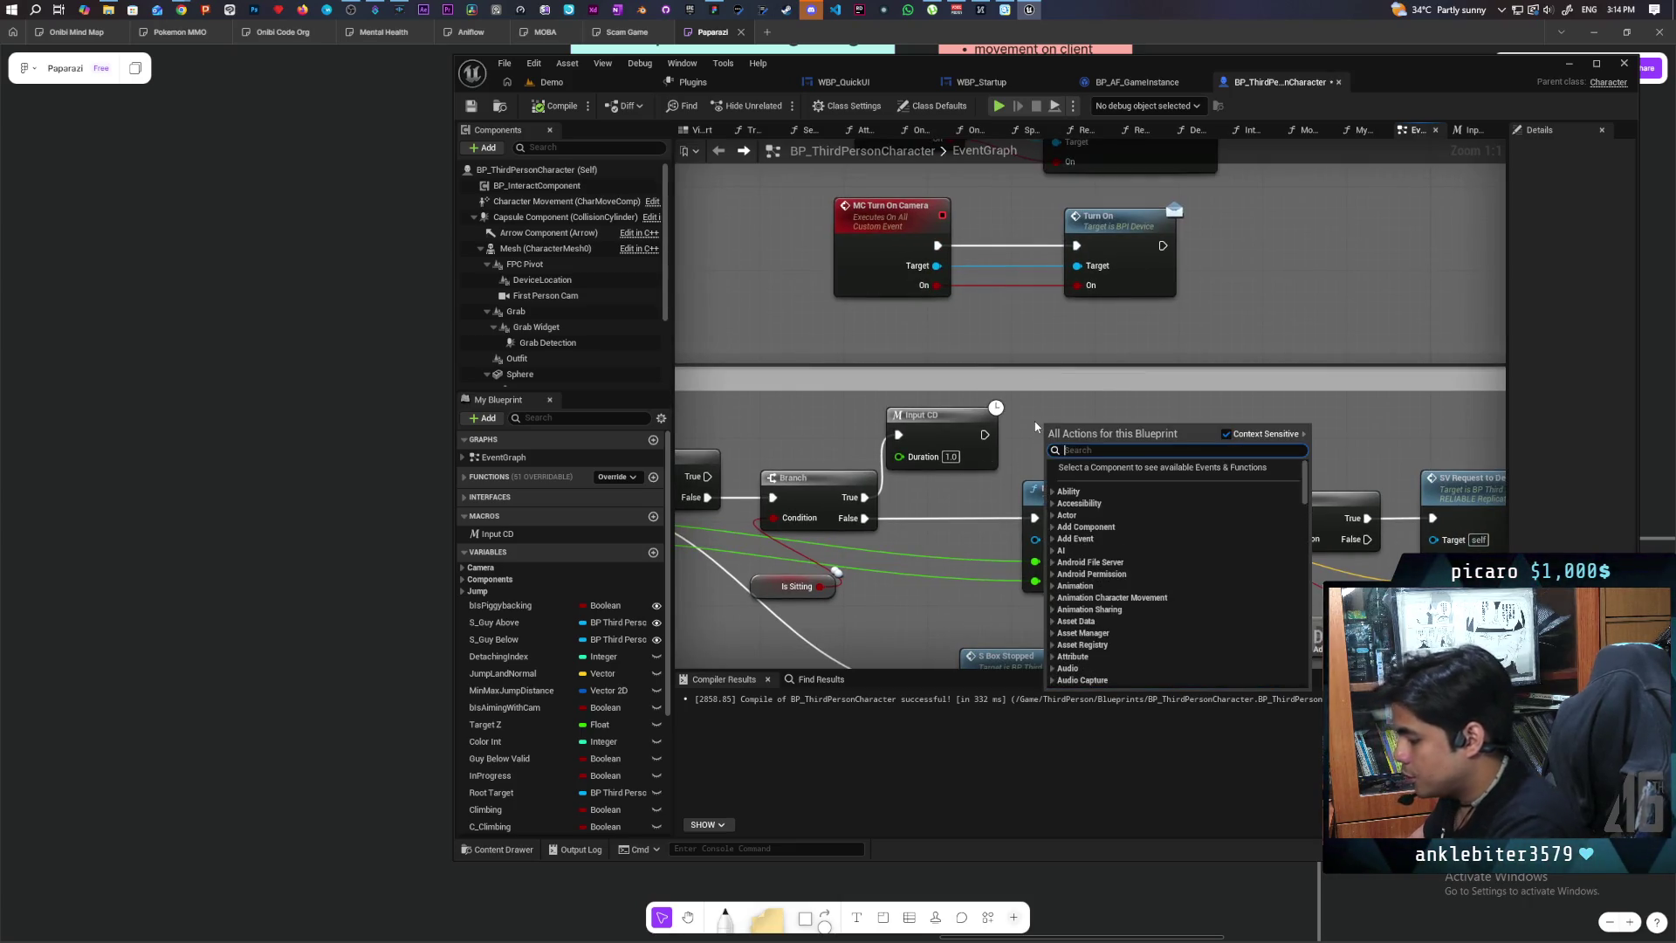
{"action": "type", "text": "launch"}
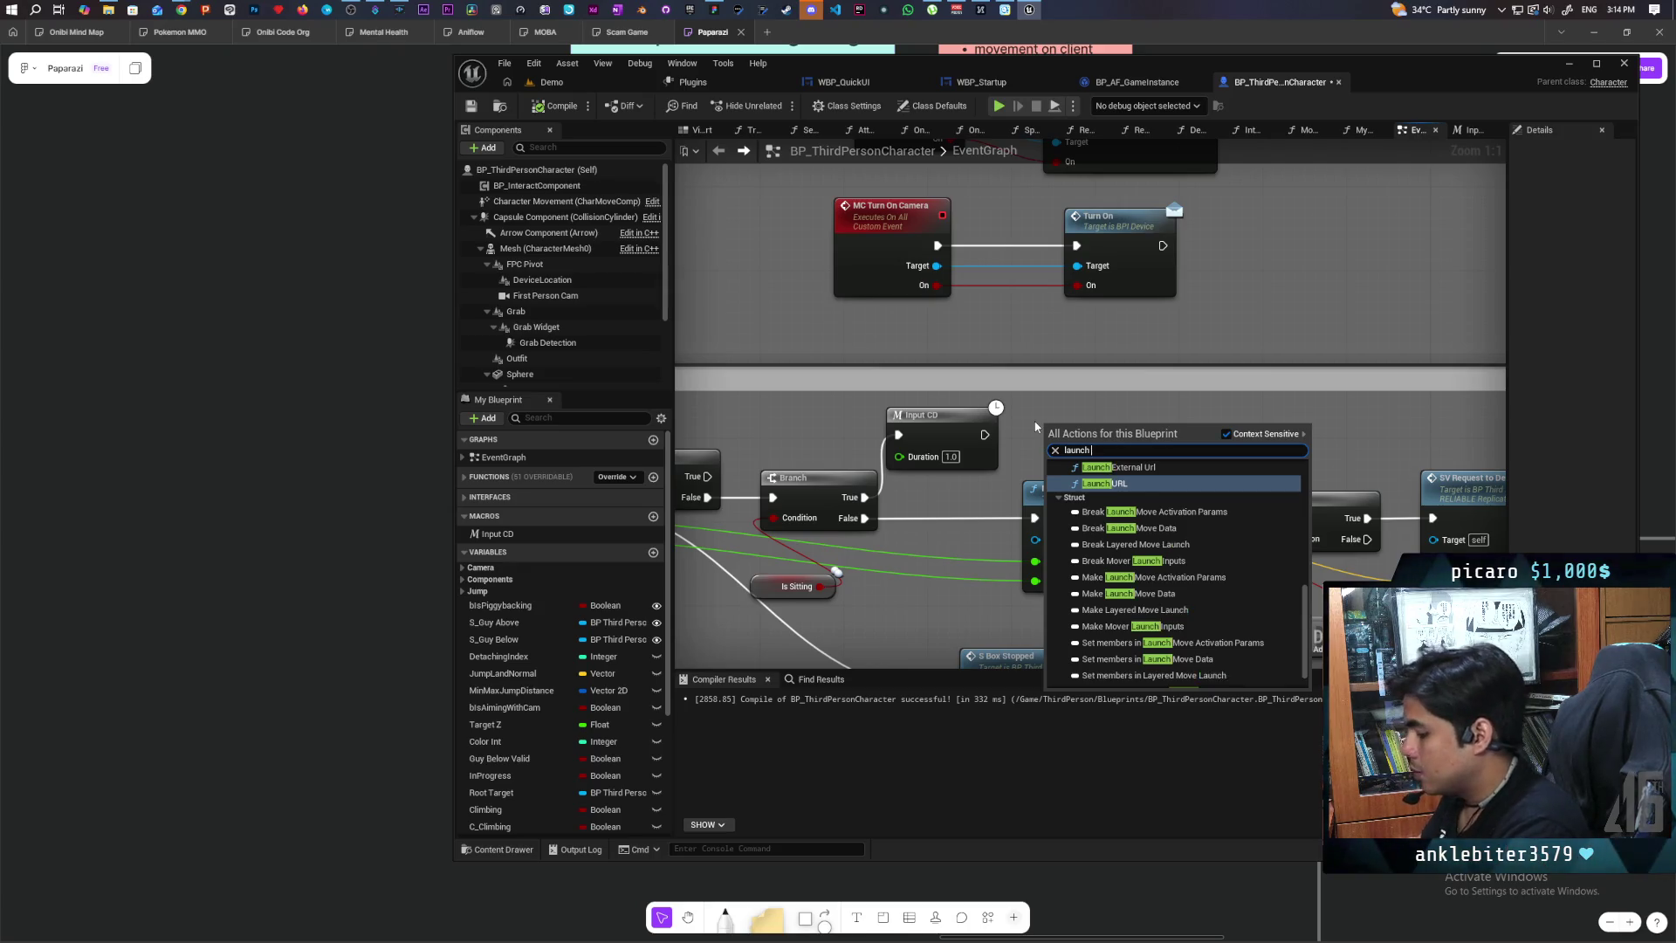
{"action": "type", "text": " chara"}
{"action": "key", "text": "Return"}
{"action": "mouse_move", "coordinate": [1112, 435]}
{"action": "left_mouse_down"}
{"action": "mouse_move", "coordinate": [1111, 330]}
{"action": "mouse_move", "coordinate": [1104, 347]}
{"action": "mouse_move", "coordinate": [1269, 343]}
{"action": "left_mouse_up"}
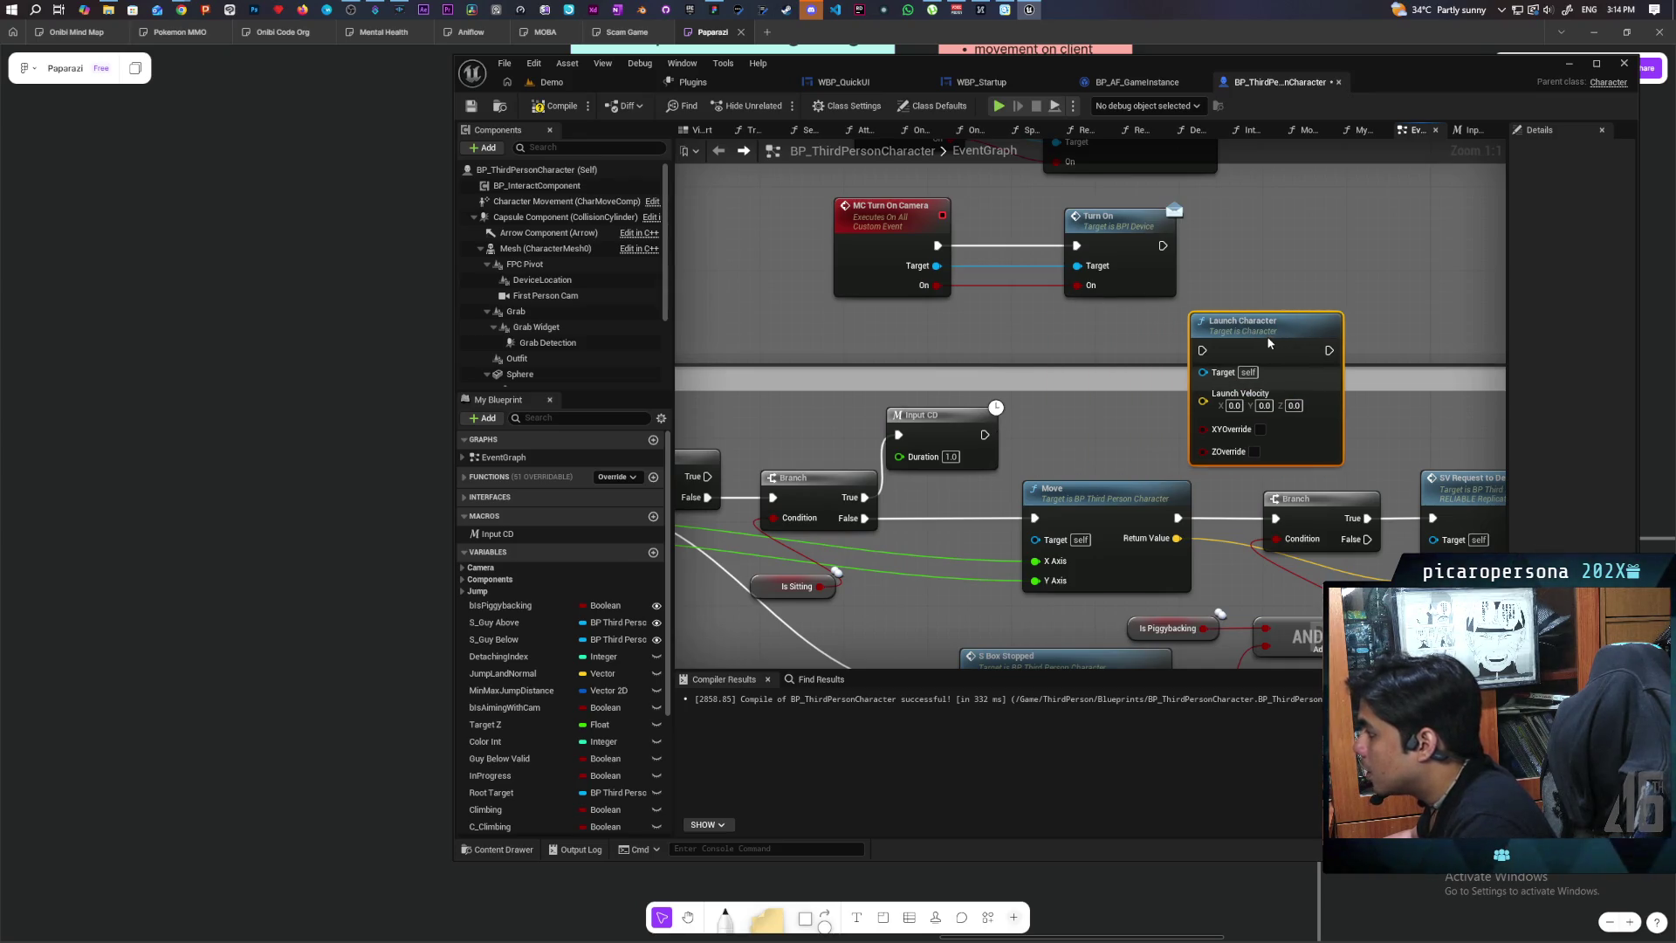
{"action": "left_click_drag", "start_coordinate": [957, 432], "coordinate": [852, 420]}
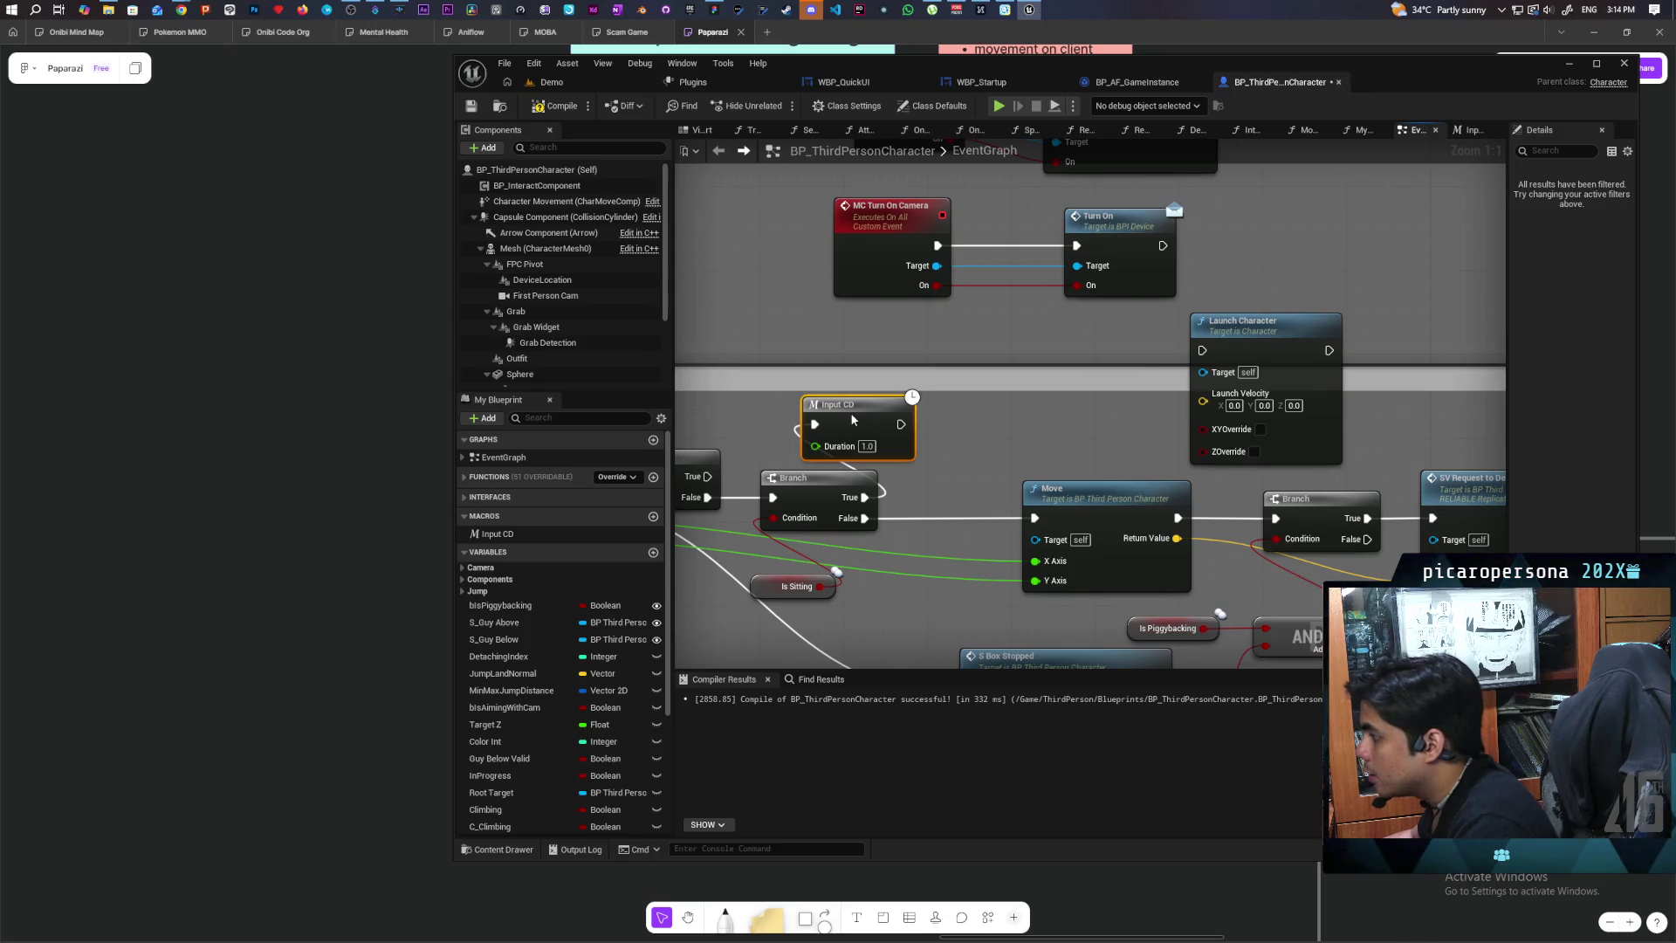
{"action": "right_click", "coordinate": [934, 428]}
Step: Add Is Falling and a Branch after Input CD, wiring Condition and False to Launch Character
{"action": "type", "text": "is falling"}
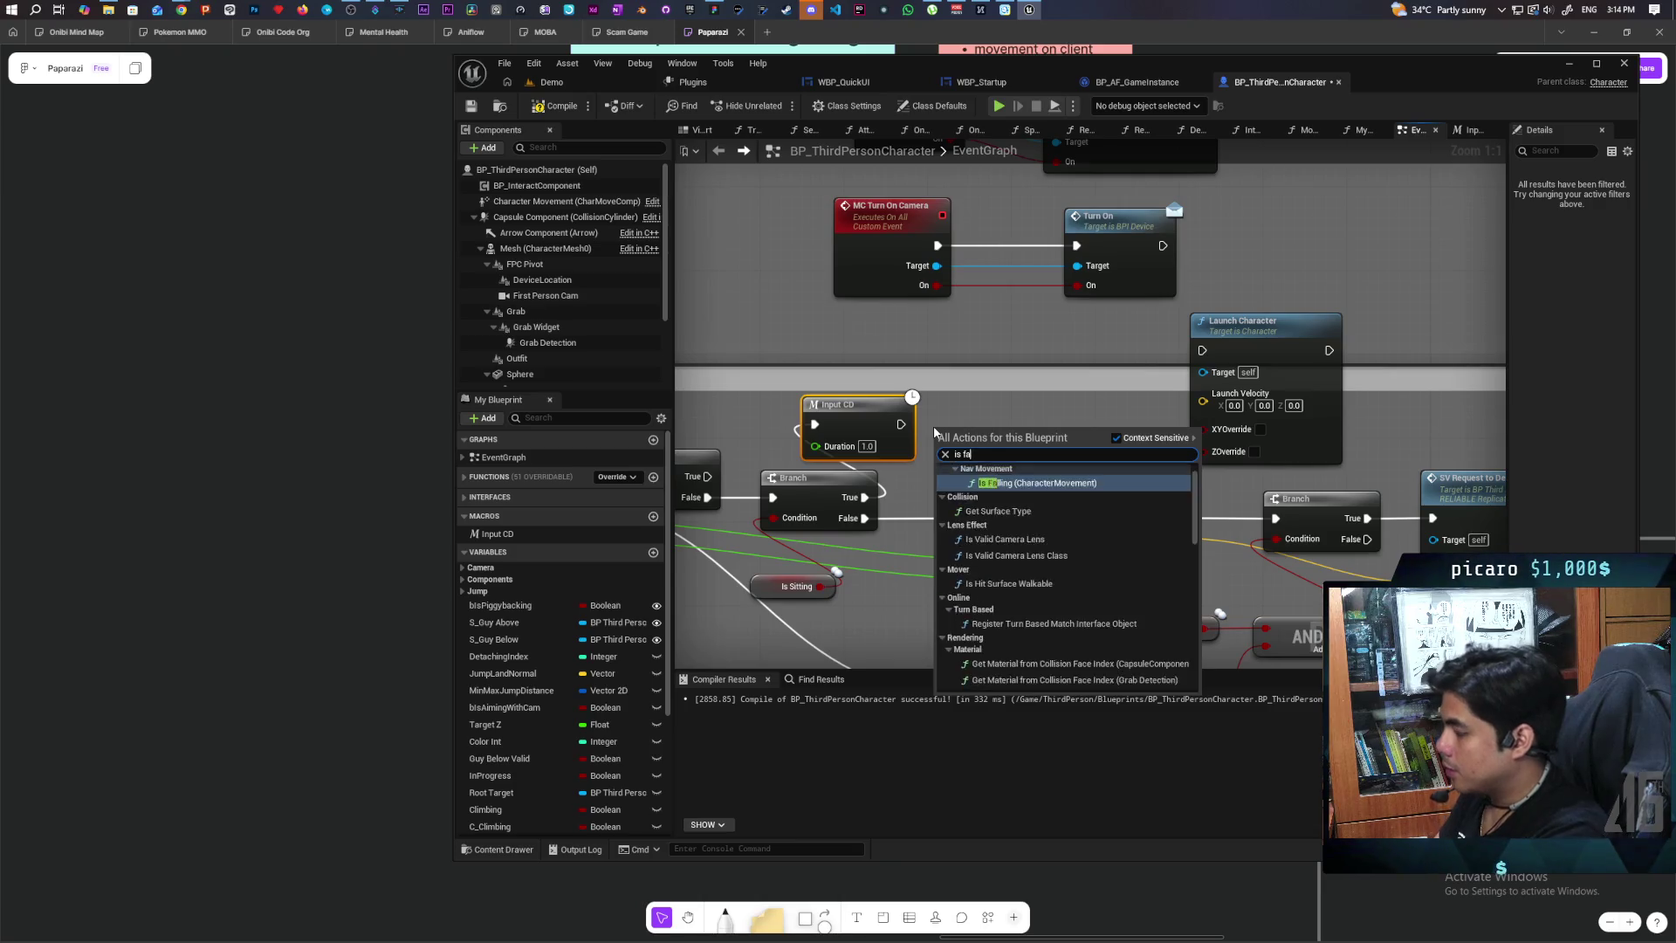
{"action": "key", "text": "Return"}
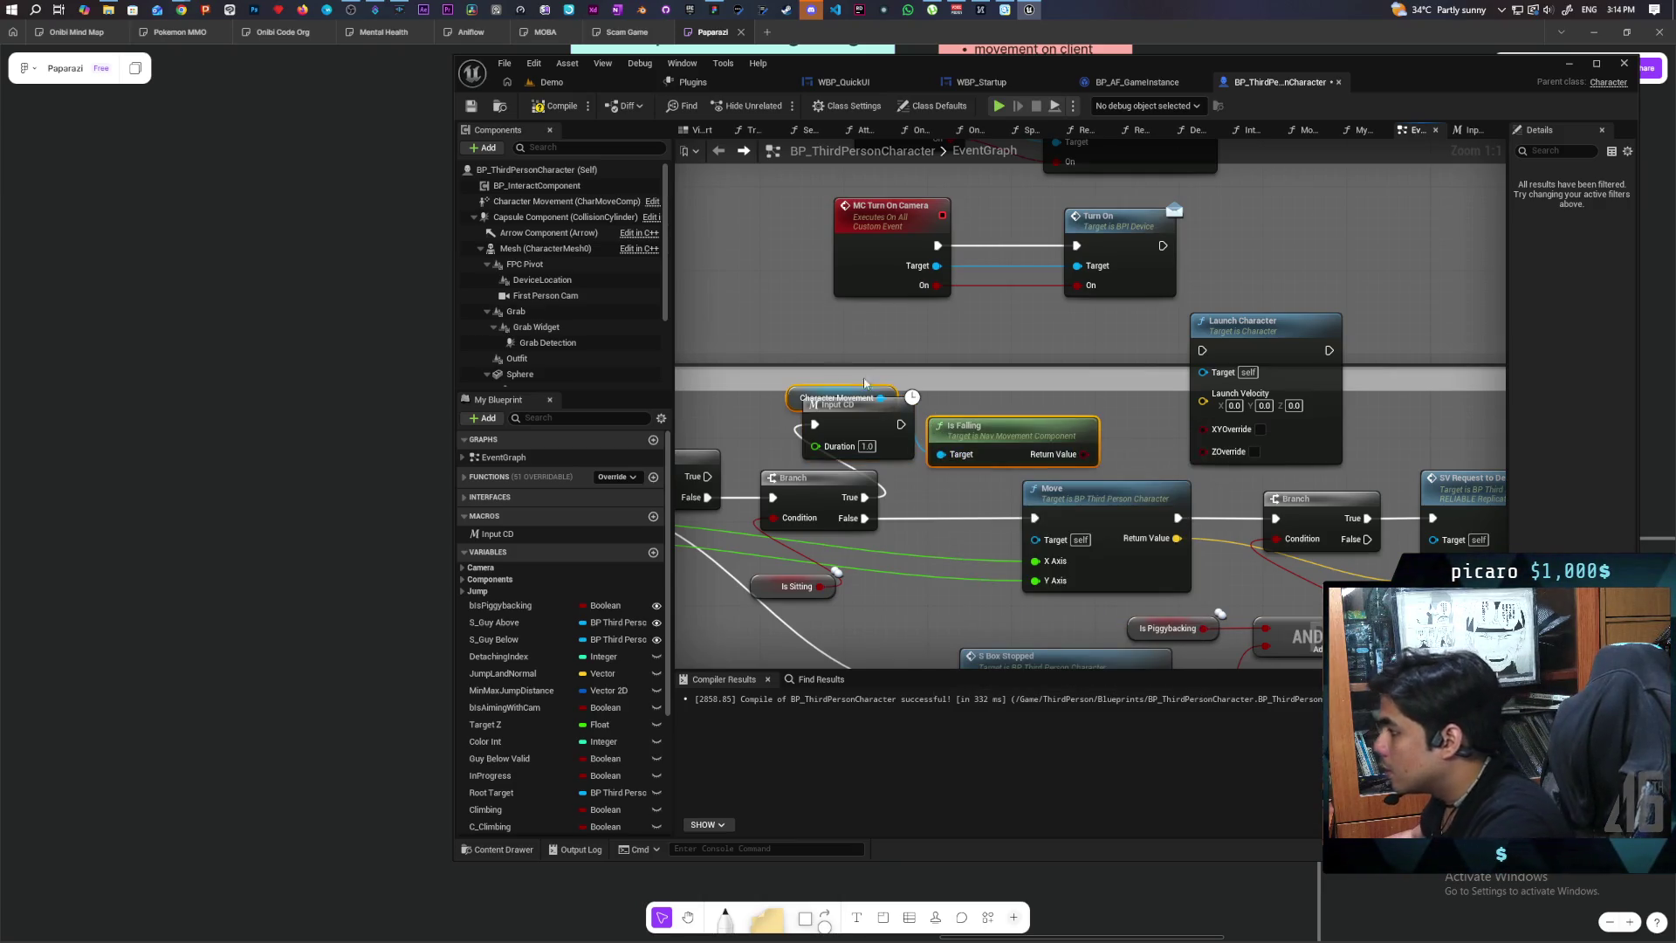
{"action": "left_click_drag", "start_coordinate": [988, 437], "coordinate": [884, 349]}
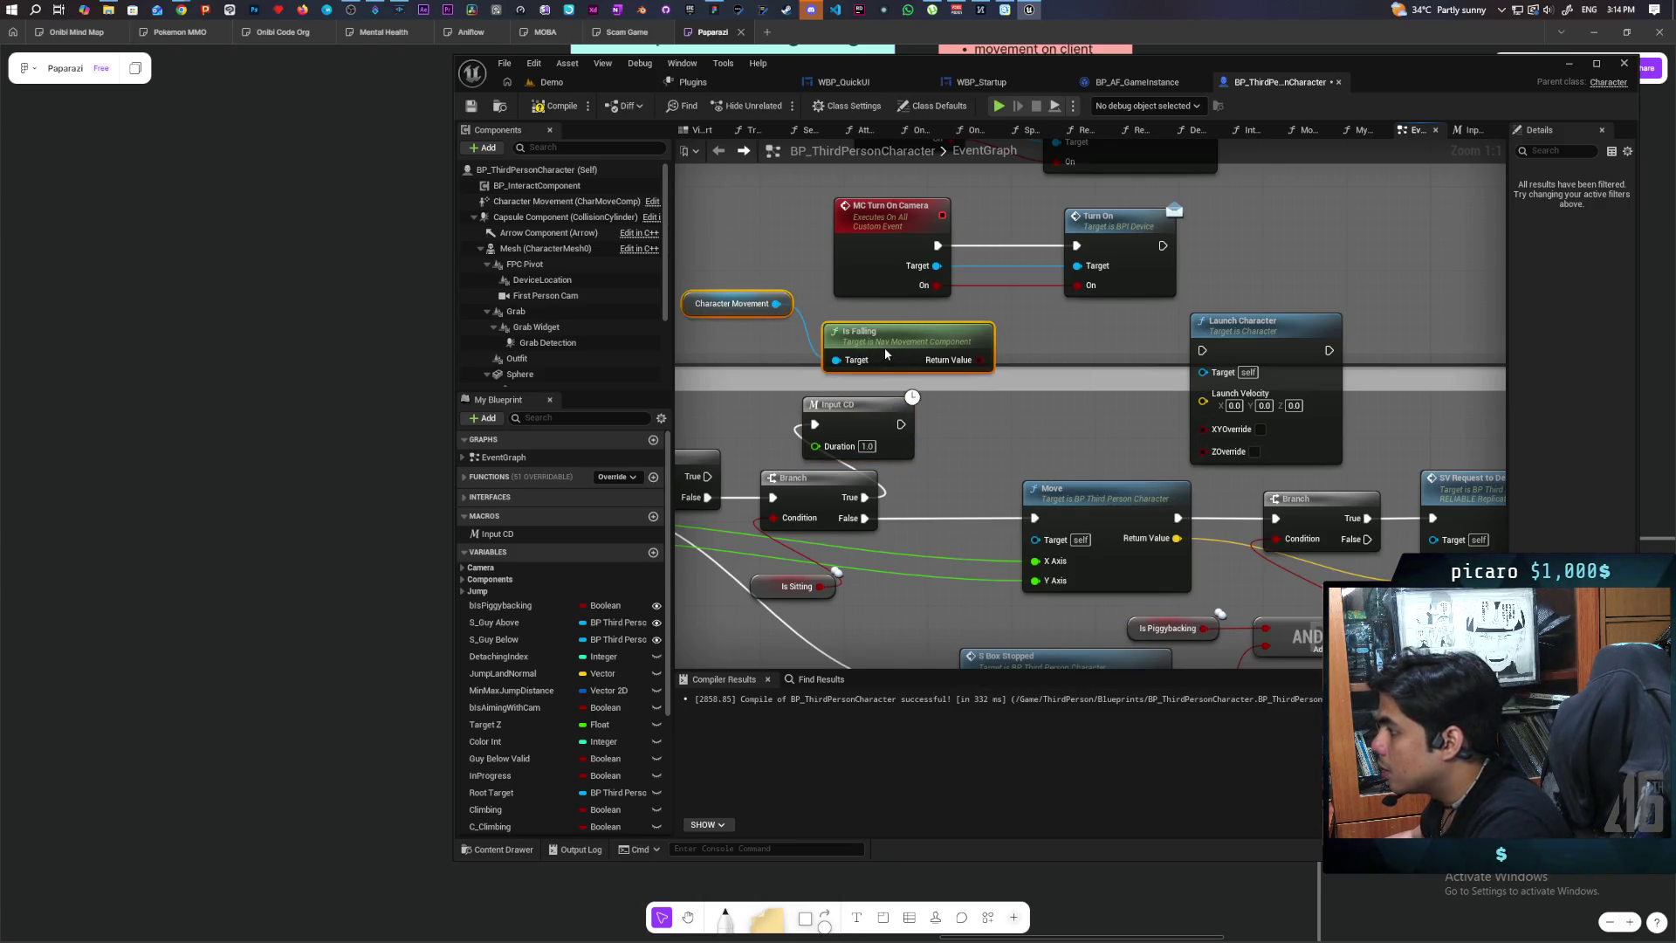
{"action": "left_click", "coordinate": [982, 436]}
{"action": "mouse_move", "coordinate": [1013, 444]}
{"action": "left_mouse_down"}
{"action": "mouse_move", "coordinate": [1000, 415]}
{"action": "mouse_move", "coordinate": [983, 433]}
{"action": "mouse_move", "coordinate": [1030, 419]}
{"action": "left_mouse_up"}
{"action": "left_click_drag", "start_coordinate": [980, 360], "coordinate": [994, 445]}
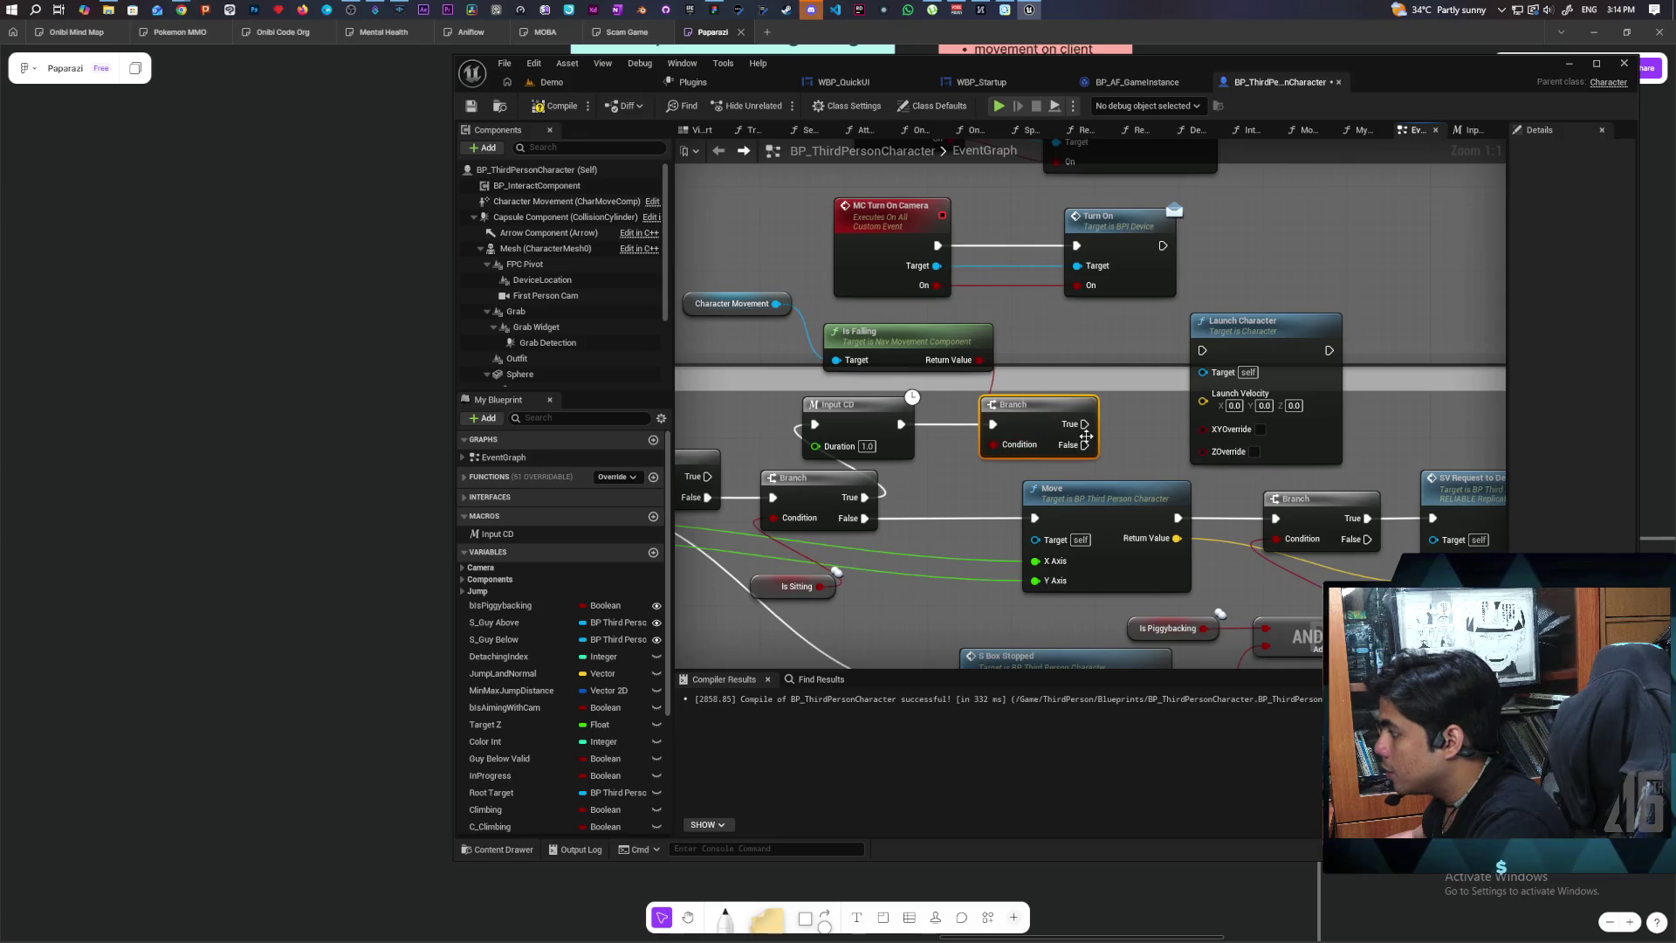
{"action": "left_click", "coordinate": [841, 345]}
{"action": "mouse_move", "coordinate": [1045, 384]}
{"action": "left_mouse_down"}
{"action": "mouse_move", "coordinate": [932, 384]}
{"action": "mouse_move", "coordinate": [986, 393]}
{"action": "mouse_move", "coordinate": [1043, 351]}
{"action": "left_mouse_up"}
Step: Tidy the layout with Character Movement beside Is Falling, then select Is Falling, Branch and Launch Character
{"action": "scroll", "coordinate": [1009, 417], "scroll_direction": "down", "scroll_amount": 1}
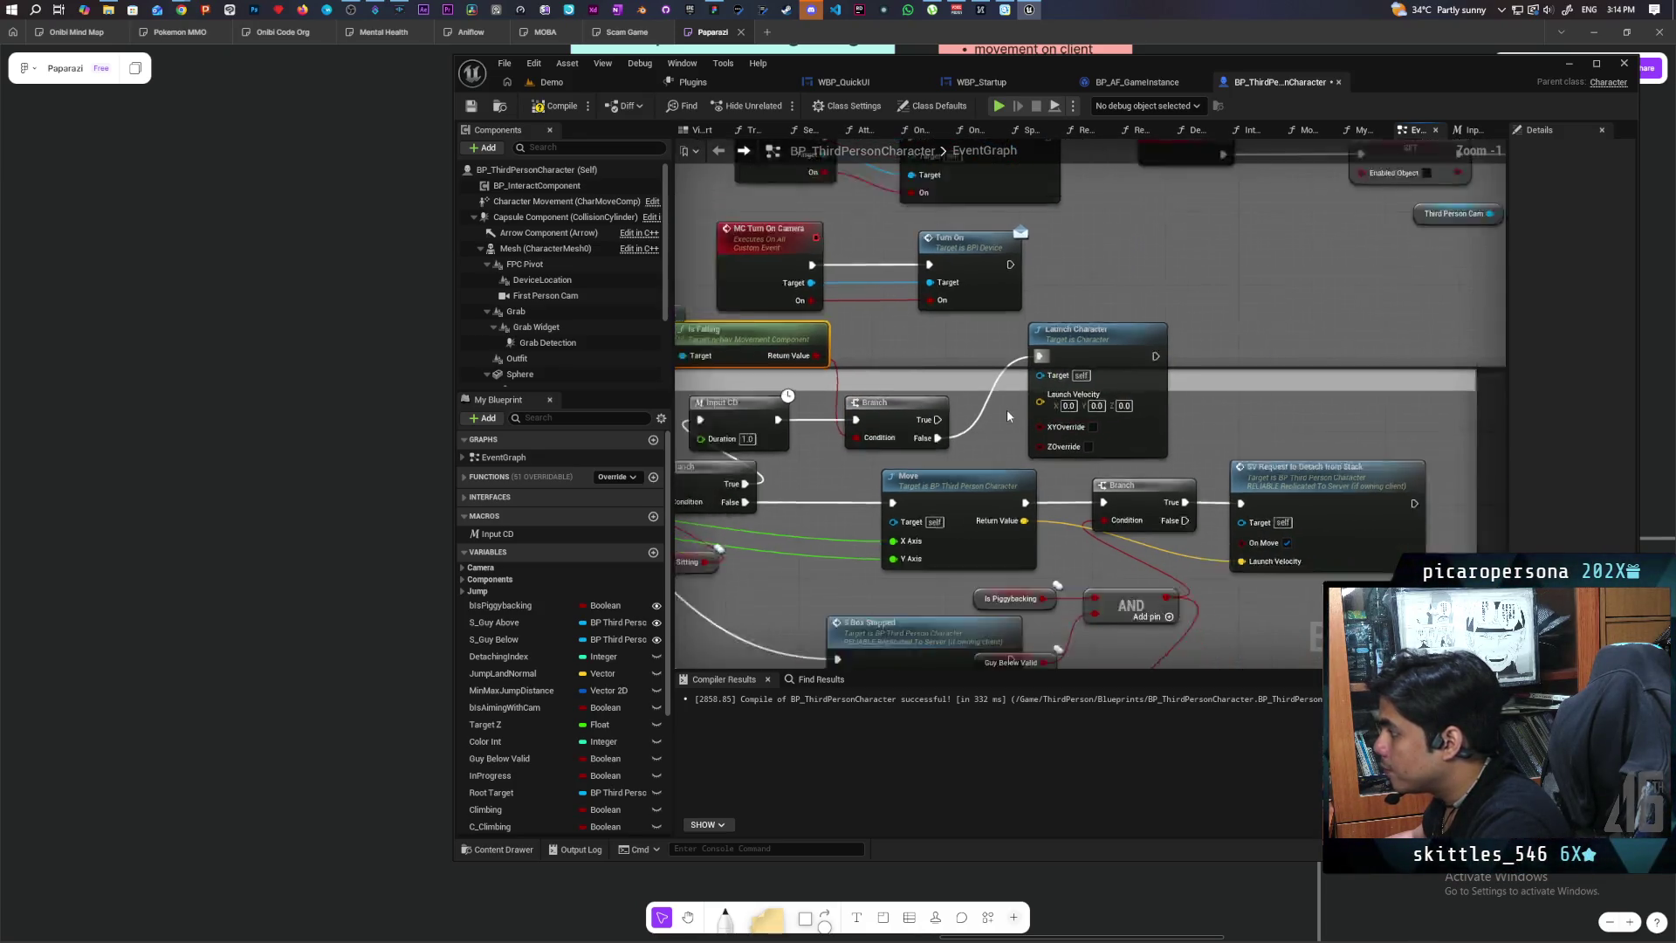
{"action": "scroll", "coordinate": [1009, 416], "scroll_direction": "down", "scroll_amount": 2}
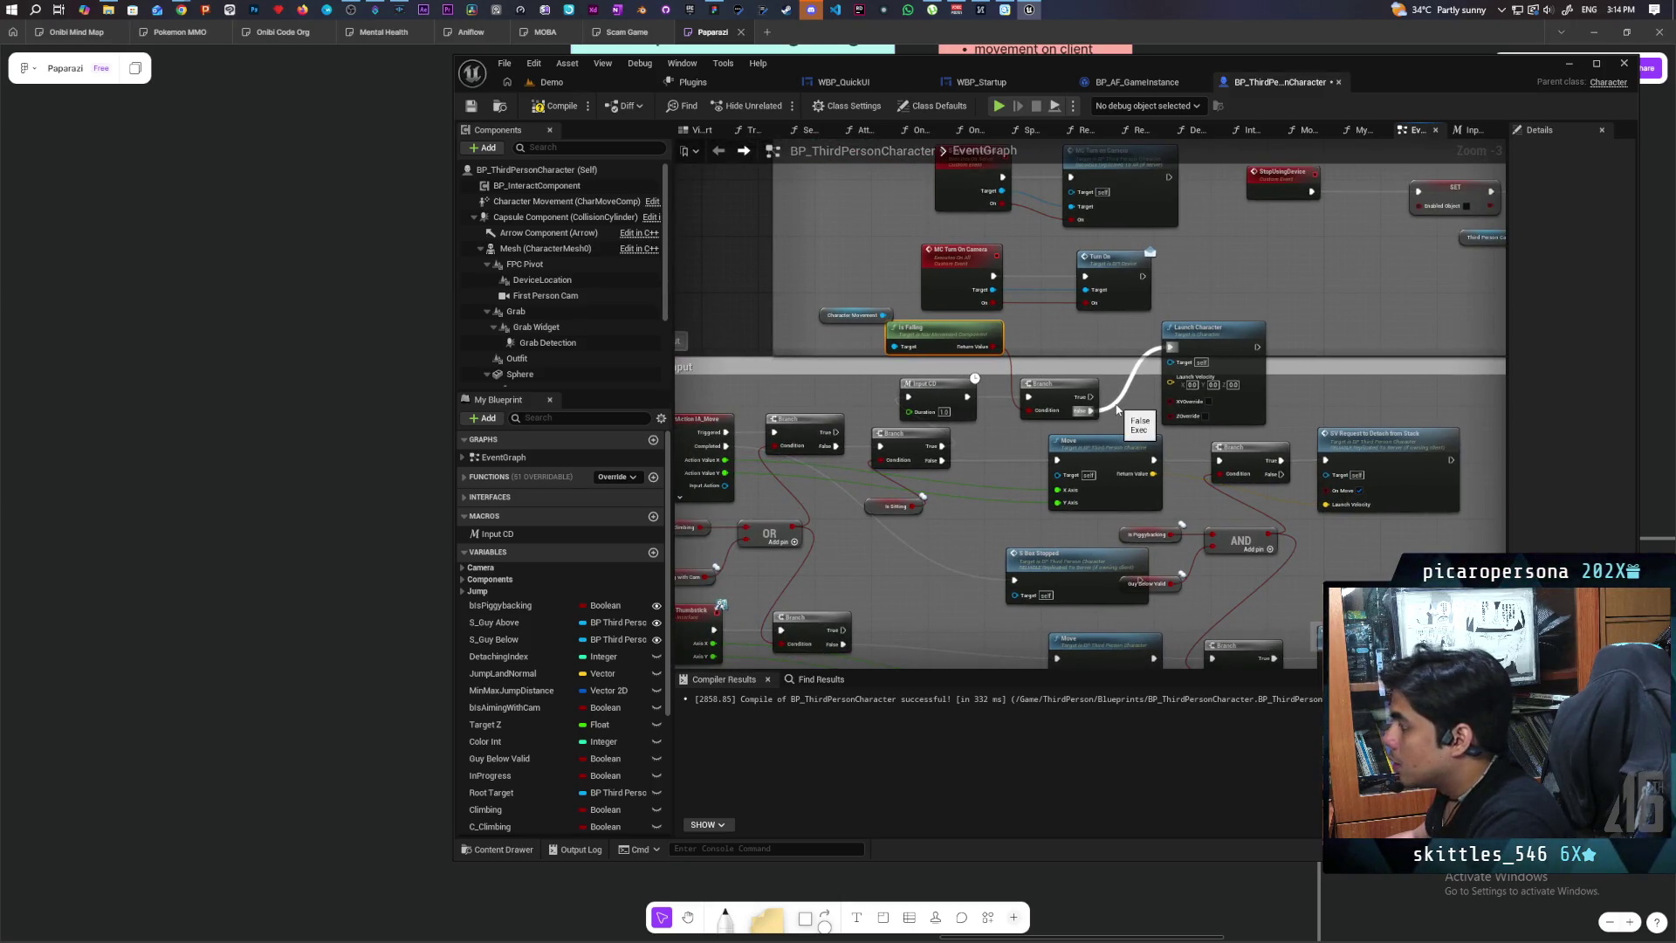
{"action": "scroll", "coordinate": [1118, 408], "scroll_direction": "down", "scroll_amount": 4}
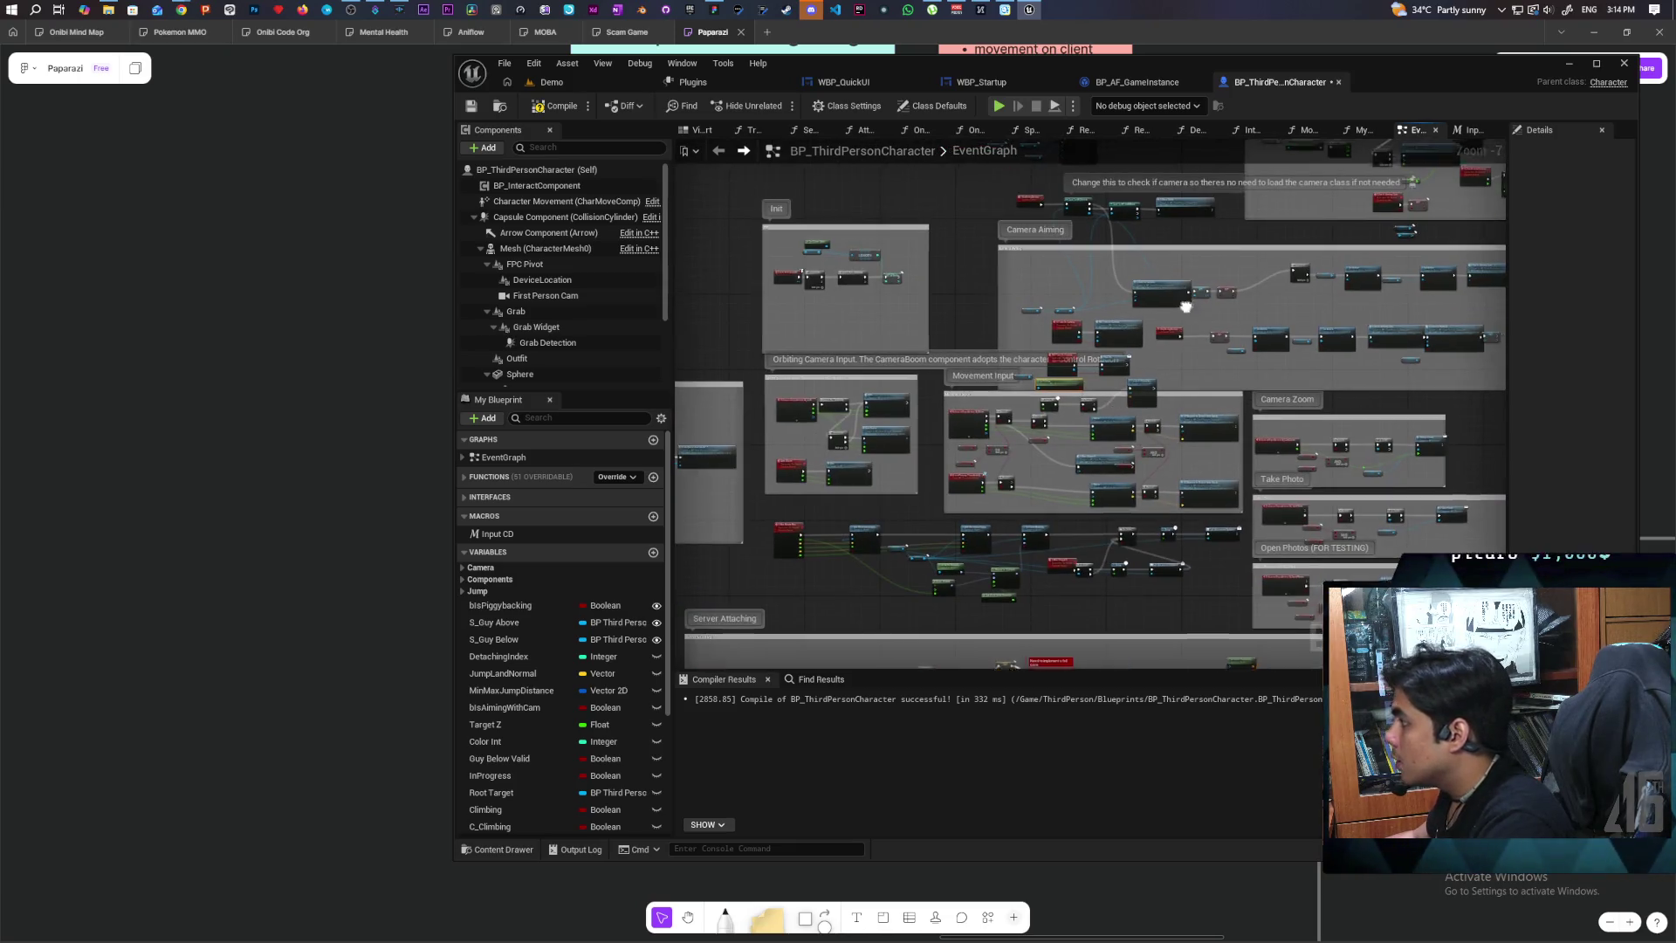
{"action": "scroll", "coordinate": [1185, 306], "scroll_direction": "up", "scroll_amount": 2}
{"action": "left_click", "coordinate": [1059, 326]}
{"action": "left_click_drag", "start_coordinate": [1059, 326], "coordinate": [1059, 320]}
{"action": "scroll", "coordinate": [1120, 285], "scroll_direction": "up", "scroll_amount": 4}
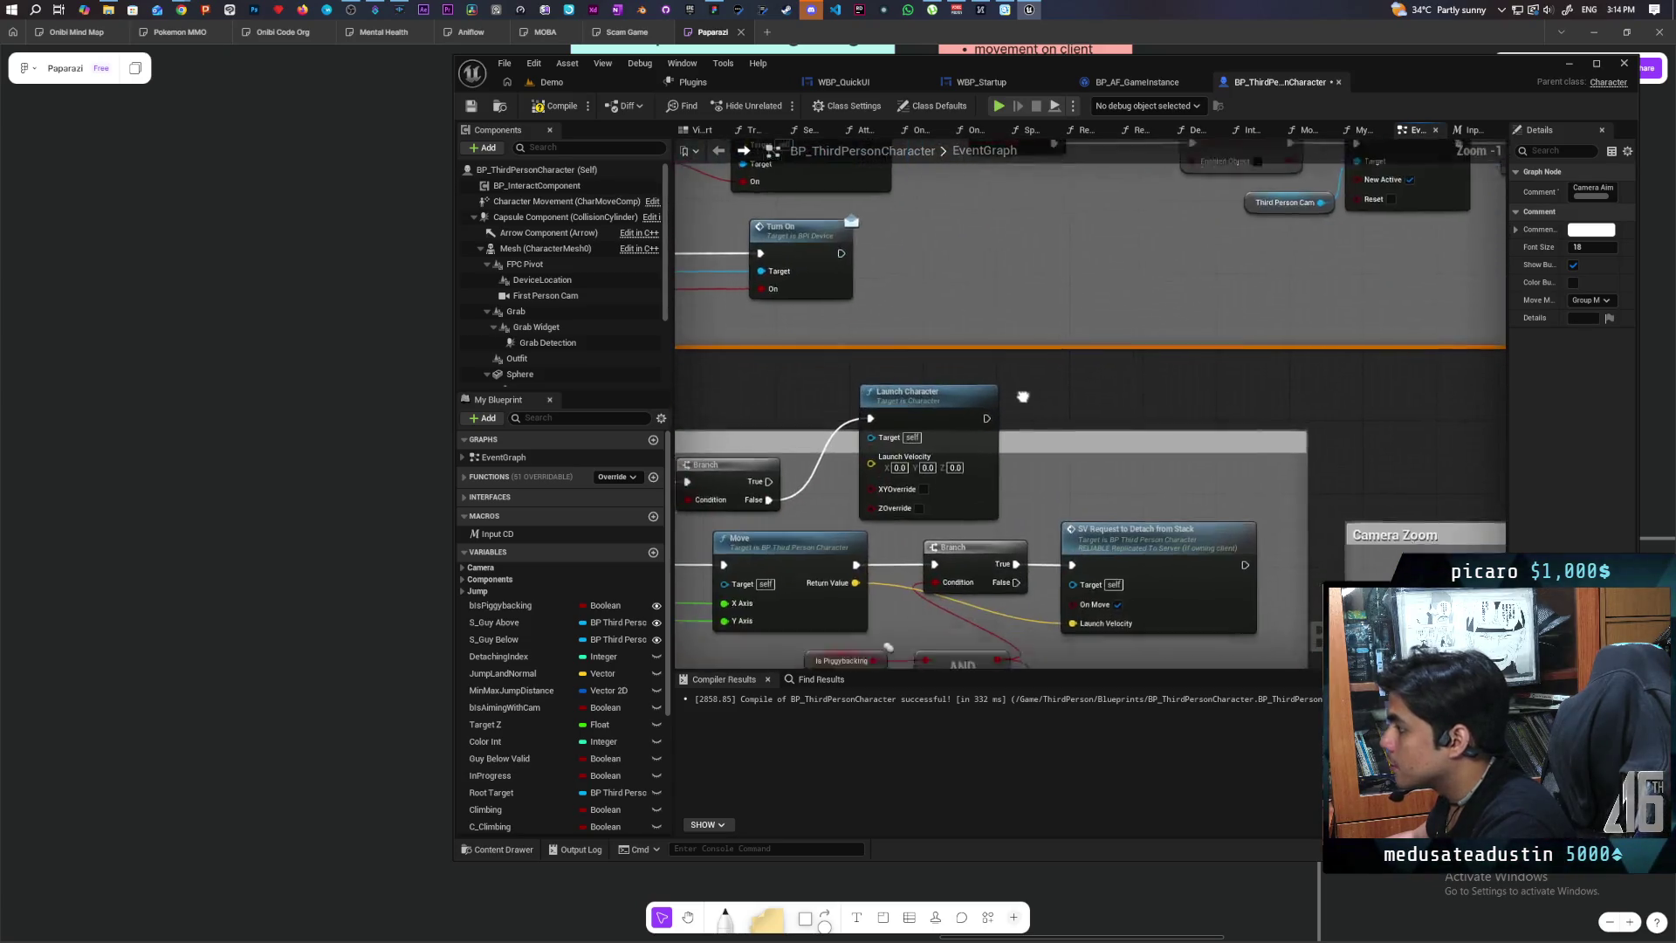
{"action": "left_click_drag", "start_coordinate": [1120, 285], "coordinate": [1147, 285]}
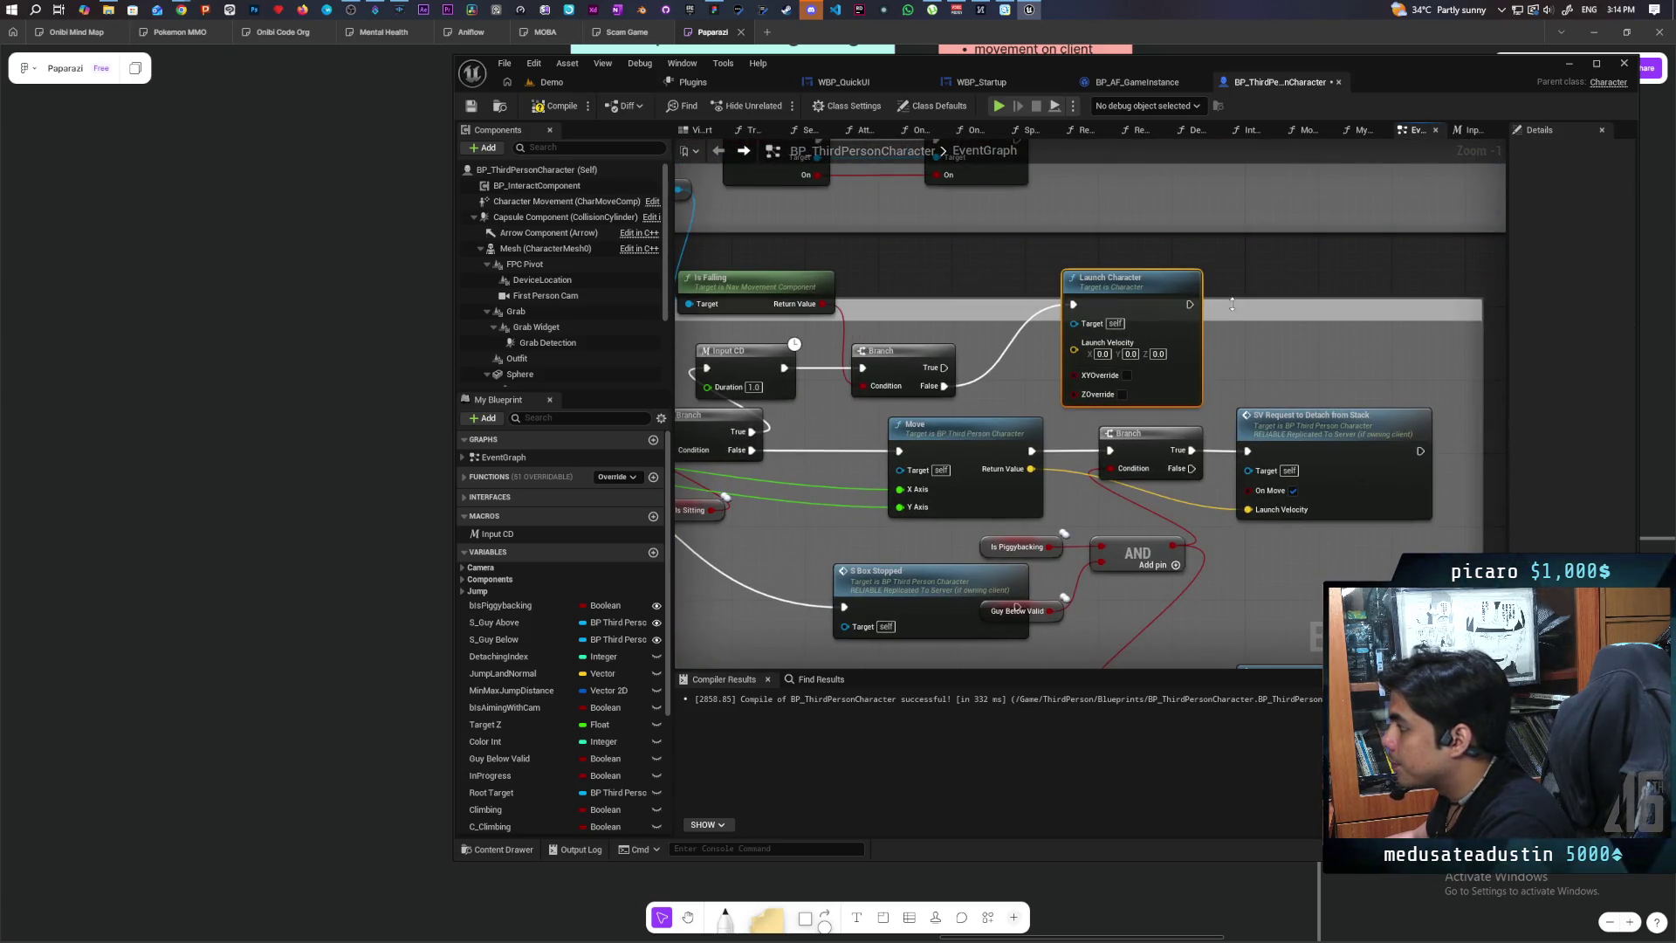
{"action": "left_click_drag", "start_coordinate": [1266, 310], "coordinate": [1426, 374]}
{"action": "mouse_move", "coordinate": [757, 256]}
{"action": "left_mouse_down"}
{"action": "mouse_move", "coordinate": [768, 384]}
{"action": "mouse_move", "coordinate": [869, 384]}
{"action": "mouse_move", "coordinate": [834, 395]}
{"action": "left_mouse_up"}
{"action": "left_click", "coordinate": [908, 345], "text": "ctrl"}
{"action": "mouse_move", "coordinate": [1071, 349]}
{"action": "left_mouse_down"}
{"action": "mouse_move", "coordinate": [1086, 387]}
{"action": "mouse_move", "coordinate": [1263, 448]}
{"action": "left_mouse_up"}
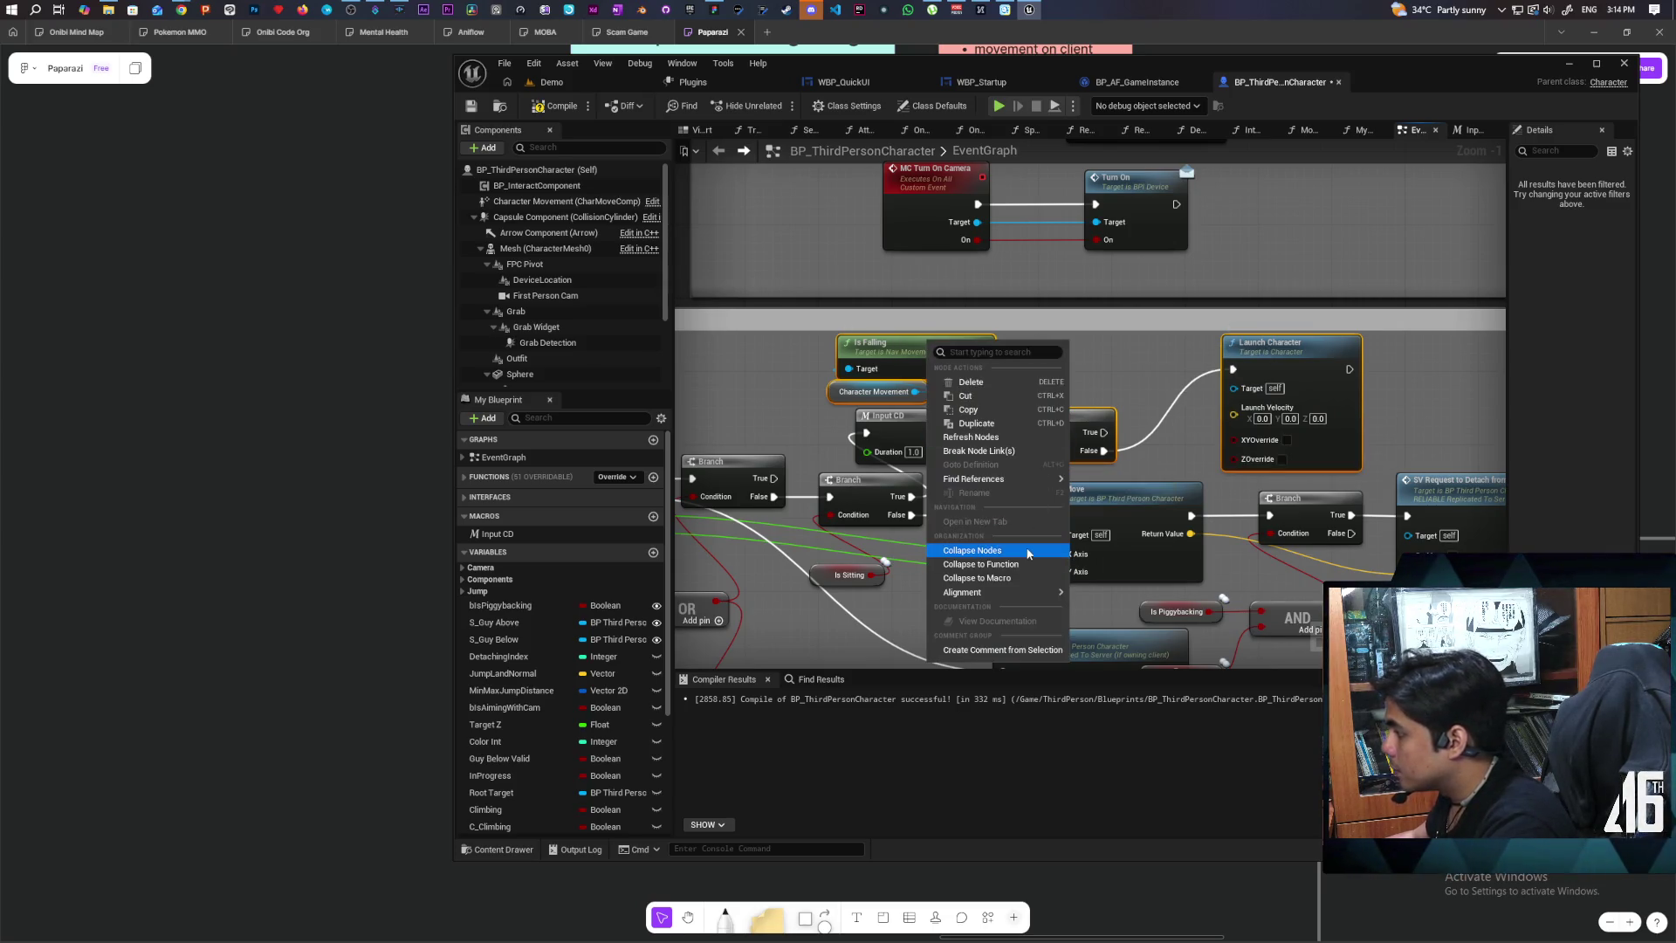
Step: Collapse the selected nodes into a graph named 'Hop On Butt' and open it
{"action": "left_click", "coordinate": [972, 550]}
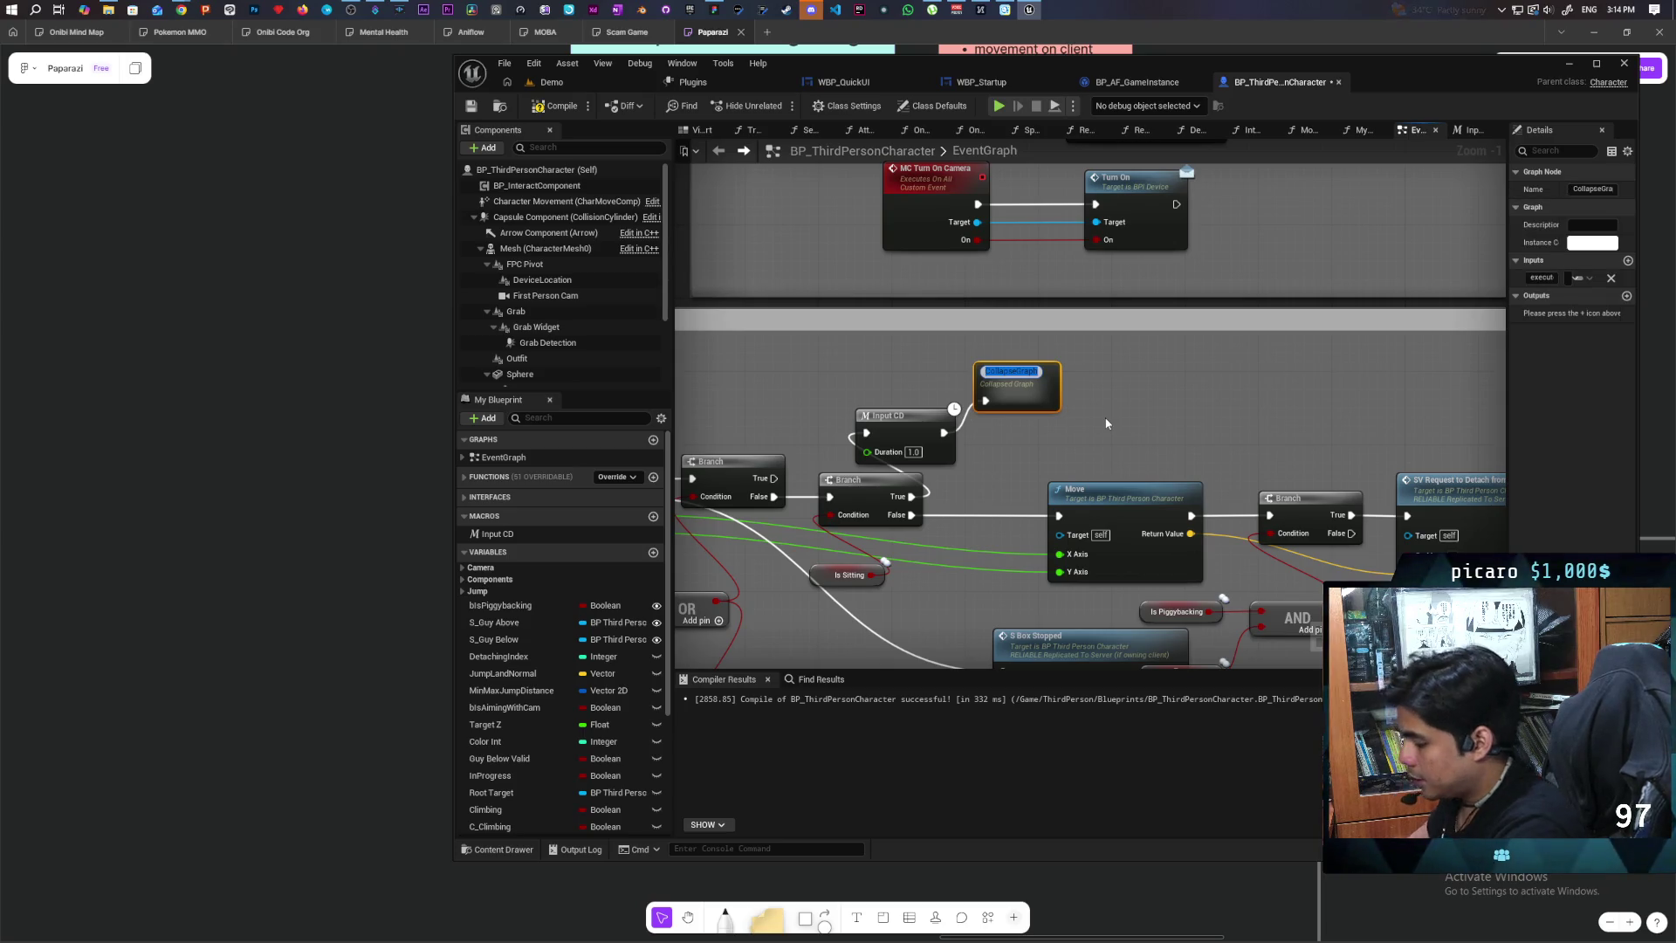
{"action": "type", "text": "Hop"}
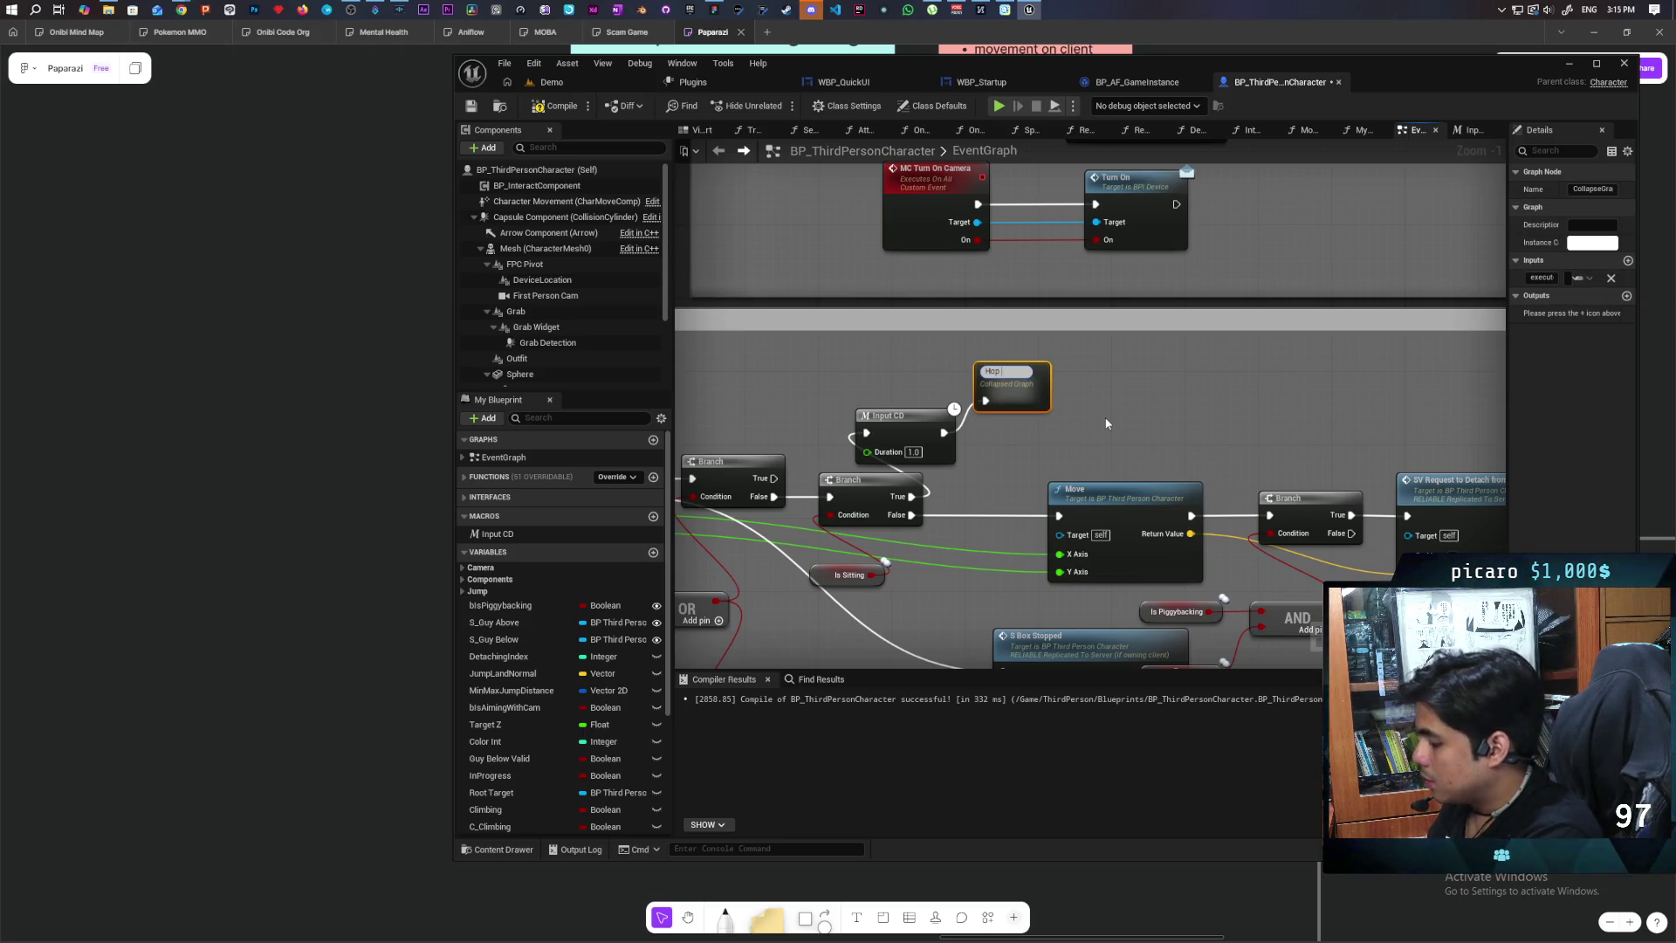
{"action": "type", "text": " On Butt"}
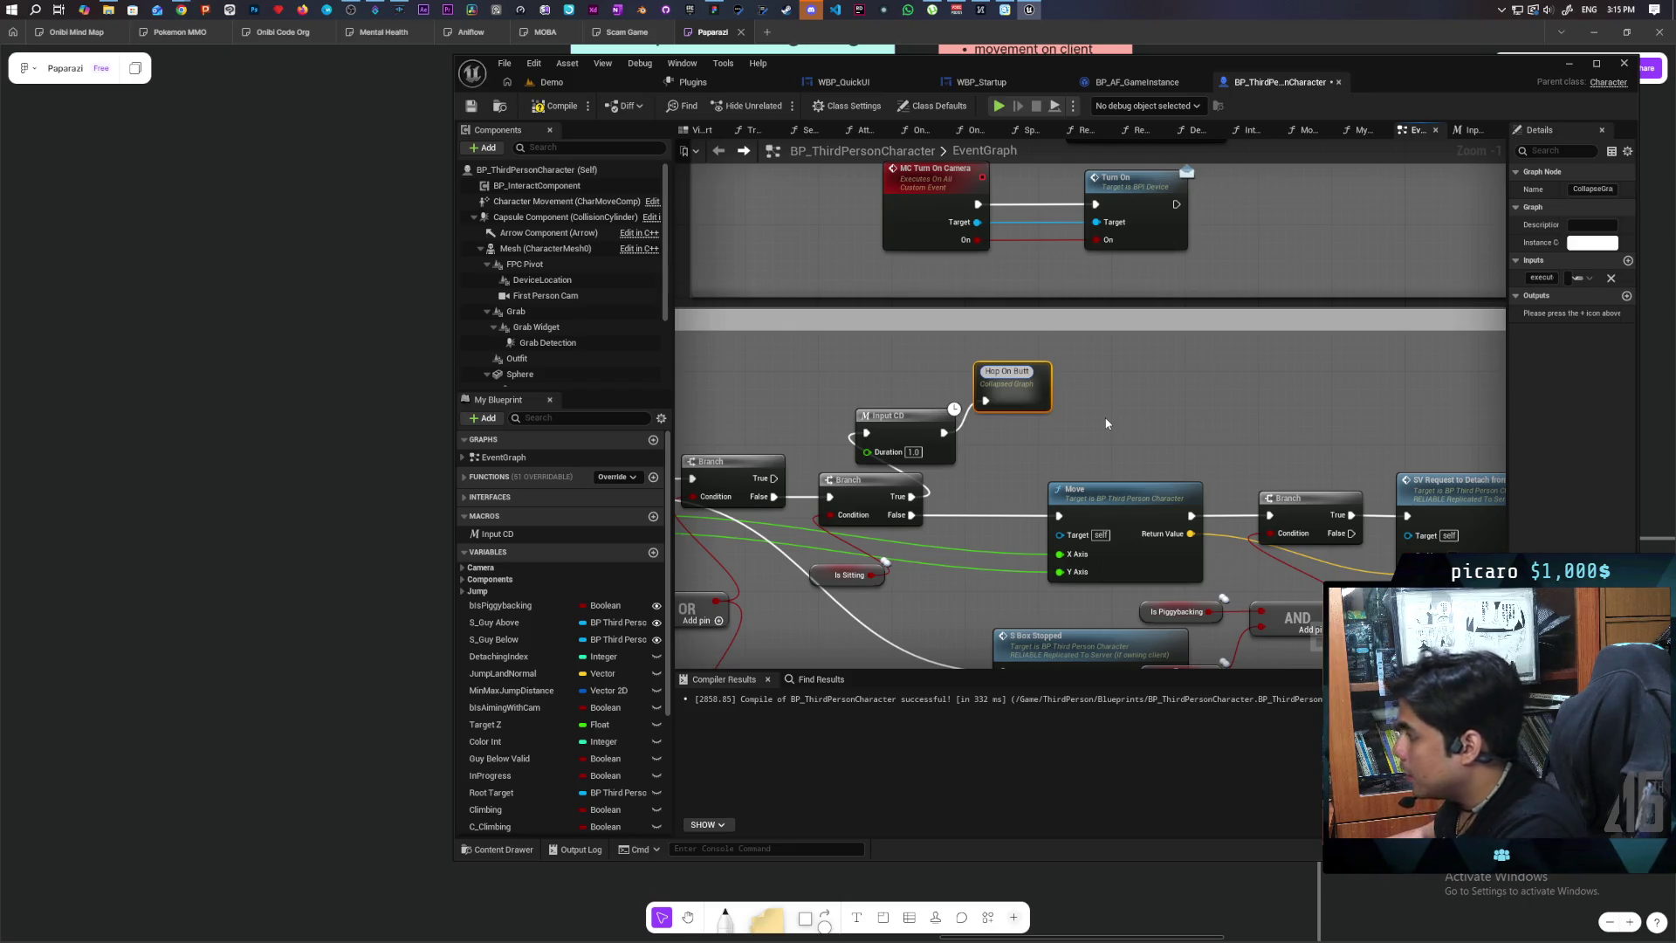
{"action": "left_click", "coordinate": [1107, 423]}
{"action": "left_click_drag", "start_coordinate": [1032, 404], "coordinate": [1051, 442]}
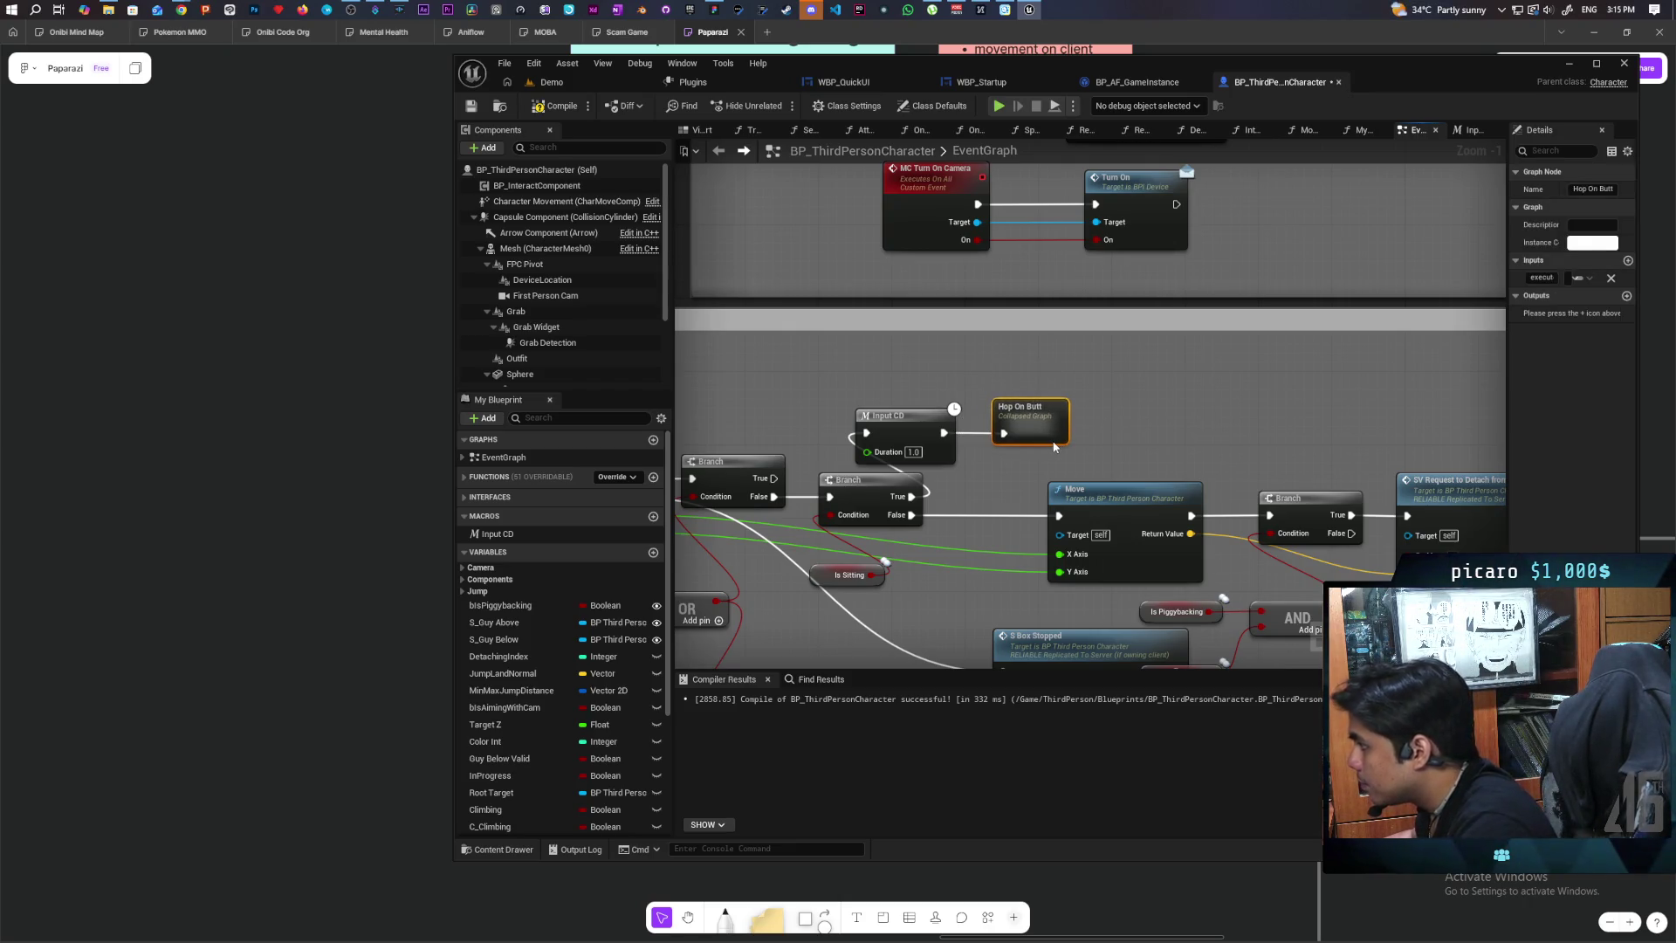
{"action": "left_click", "coordinate": [1060, 460]}
{"action": "double_click", "coordinate": [1037, 424]}
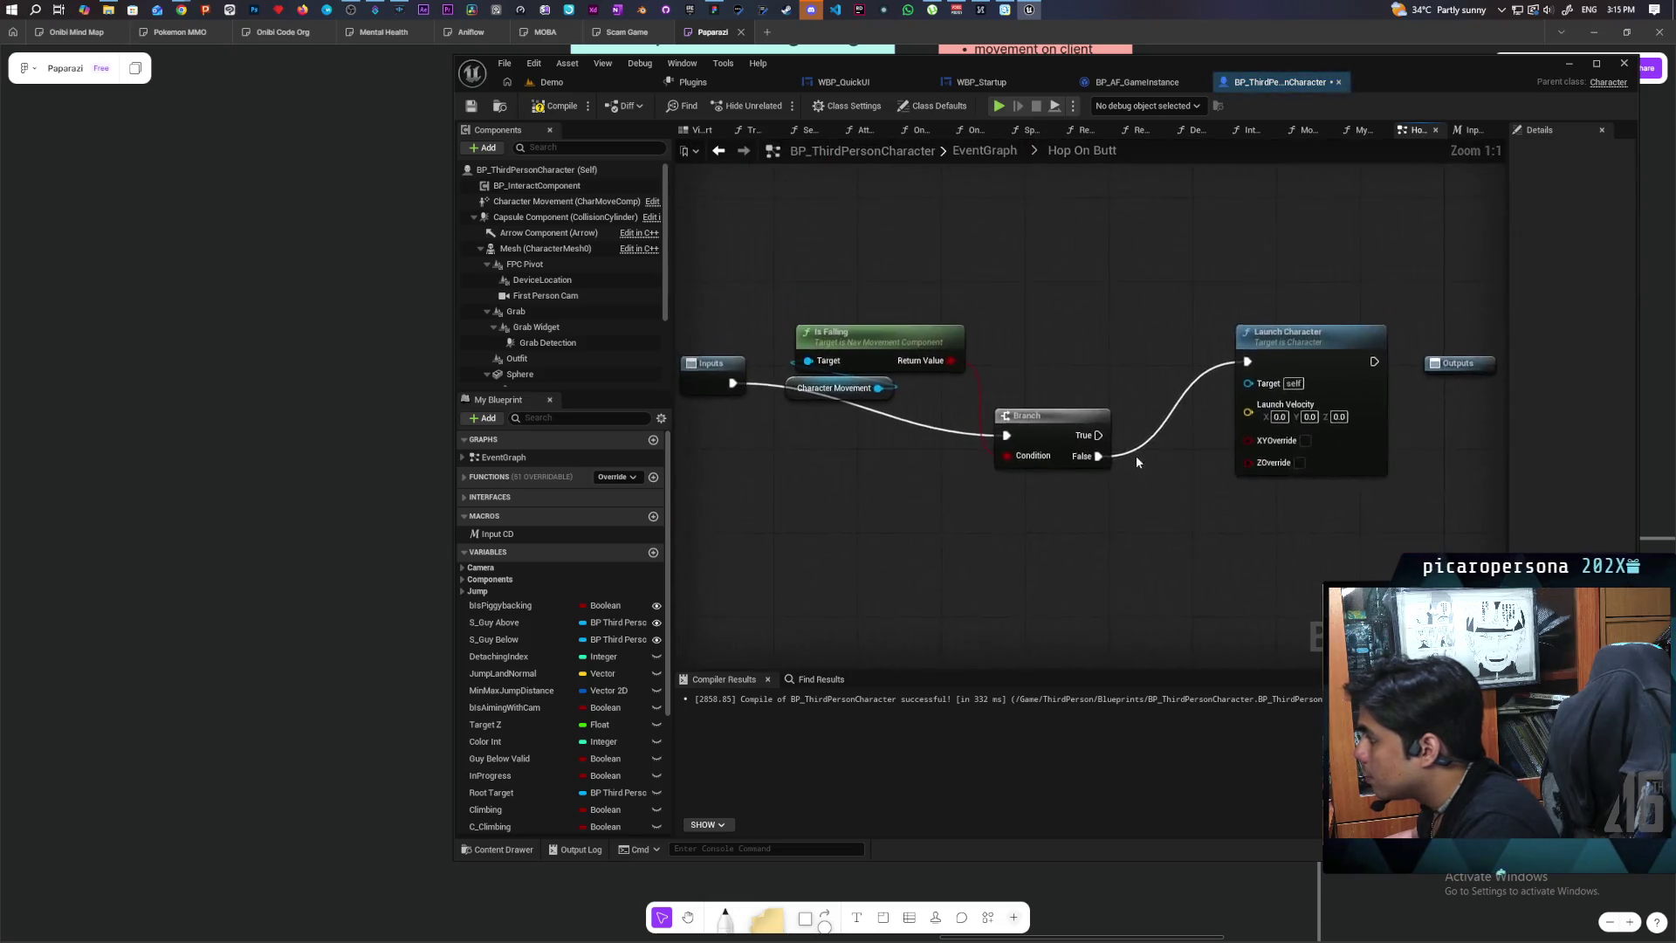
Step: Arrange the Inputs, Is Falling, Launch Character and Outputs nodes inside the collapsed graph
{"action": "left_click_drag", "start_coordinate": [993, 385], "coordinate": [972, 301]}
{"action": "mouse_move", "coordinate": [865, 372]}
{"action": "left_mouse_down"}
{"action": "mouse_move", "coordinate": [1012, 435]}
{"action": "mouse_move", "coordinate": [635, 352]}
{"action": "left_mouse_up"}
{"action": "left_click_drag", "start_coordinate": [1099, 290], "coordinate": [1114, 383]}
{"action": "left_click", "coordinate": [1188, 332]}
{"action": "left_click_drag", "start_coordinate": [1220, 299], "coordinate": [1334, 305]}
{"action": "left_click", "coordinate": [1149, 291]}
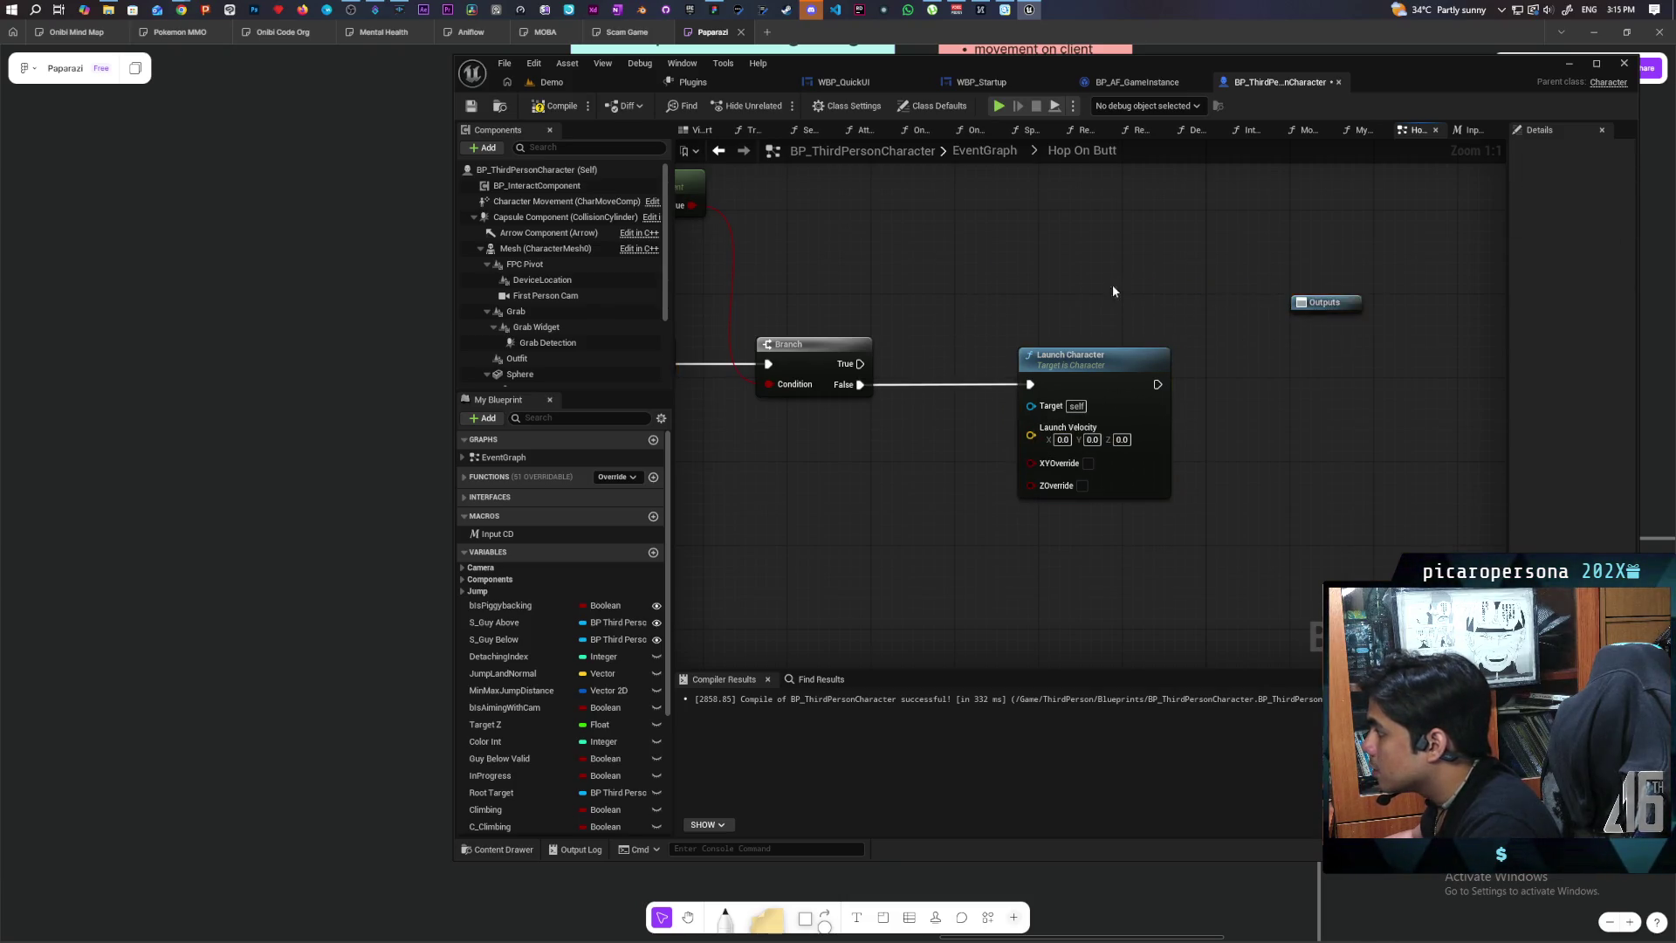
{"action": "scroll", "coordinate": [1181, 301], "scroll_direction": "down", "scroll_amount": 2}
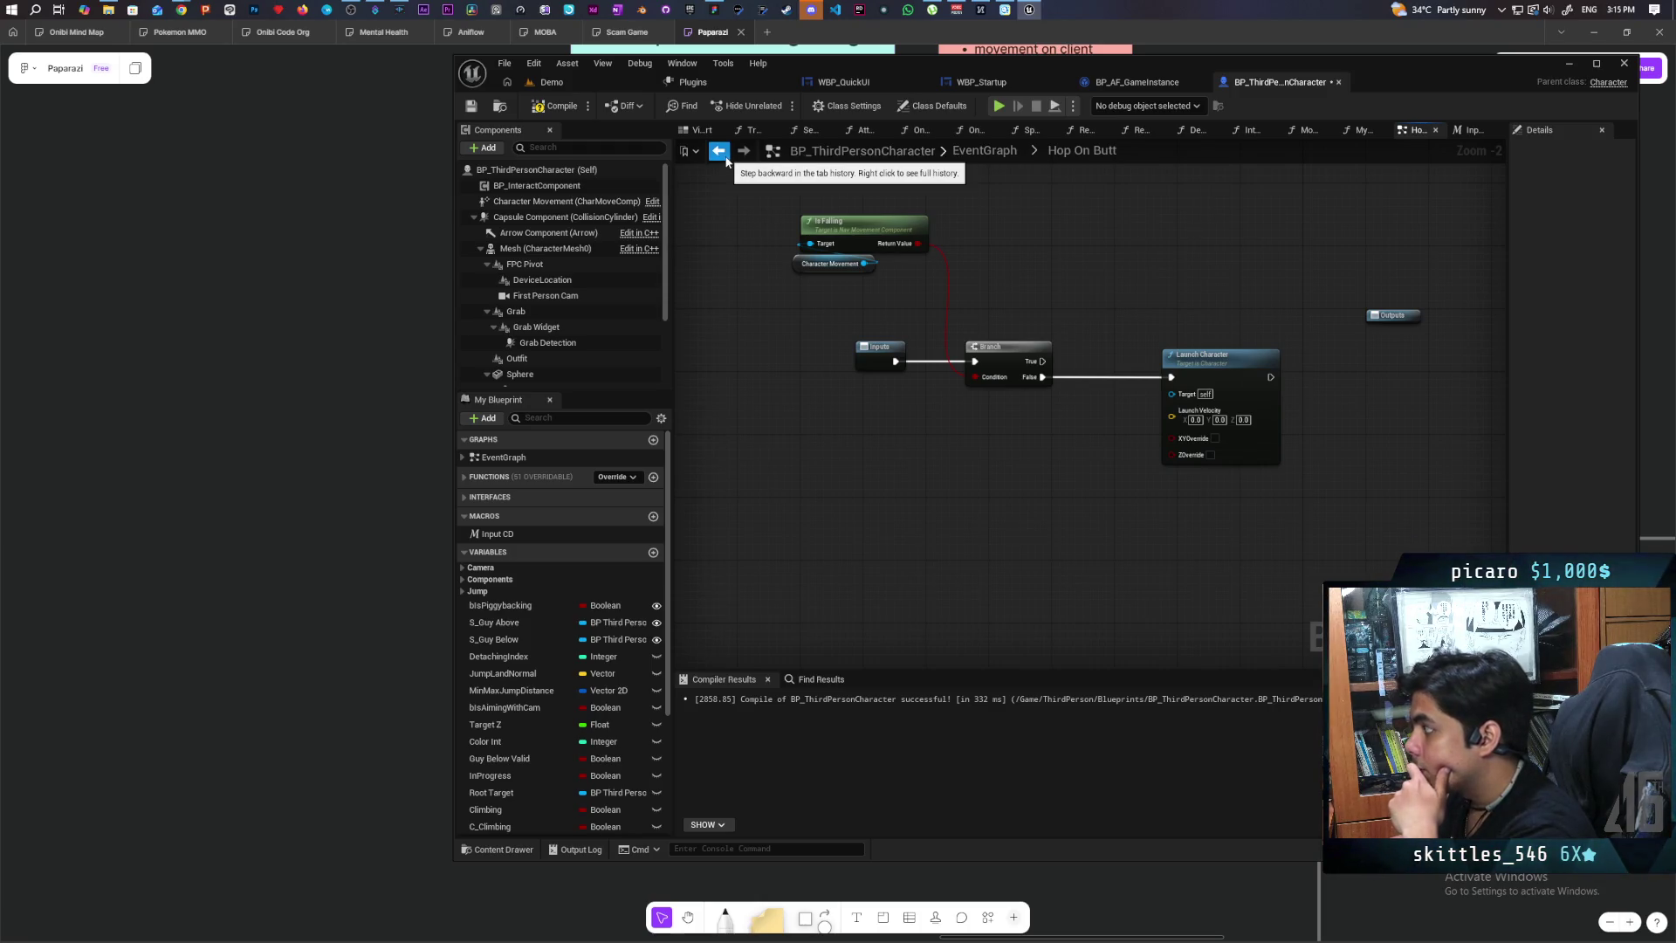
{"action": "left_click", "coordinate": [719, 151]}
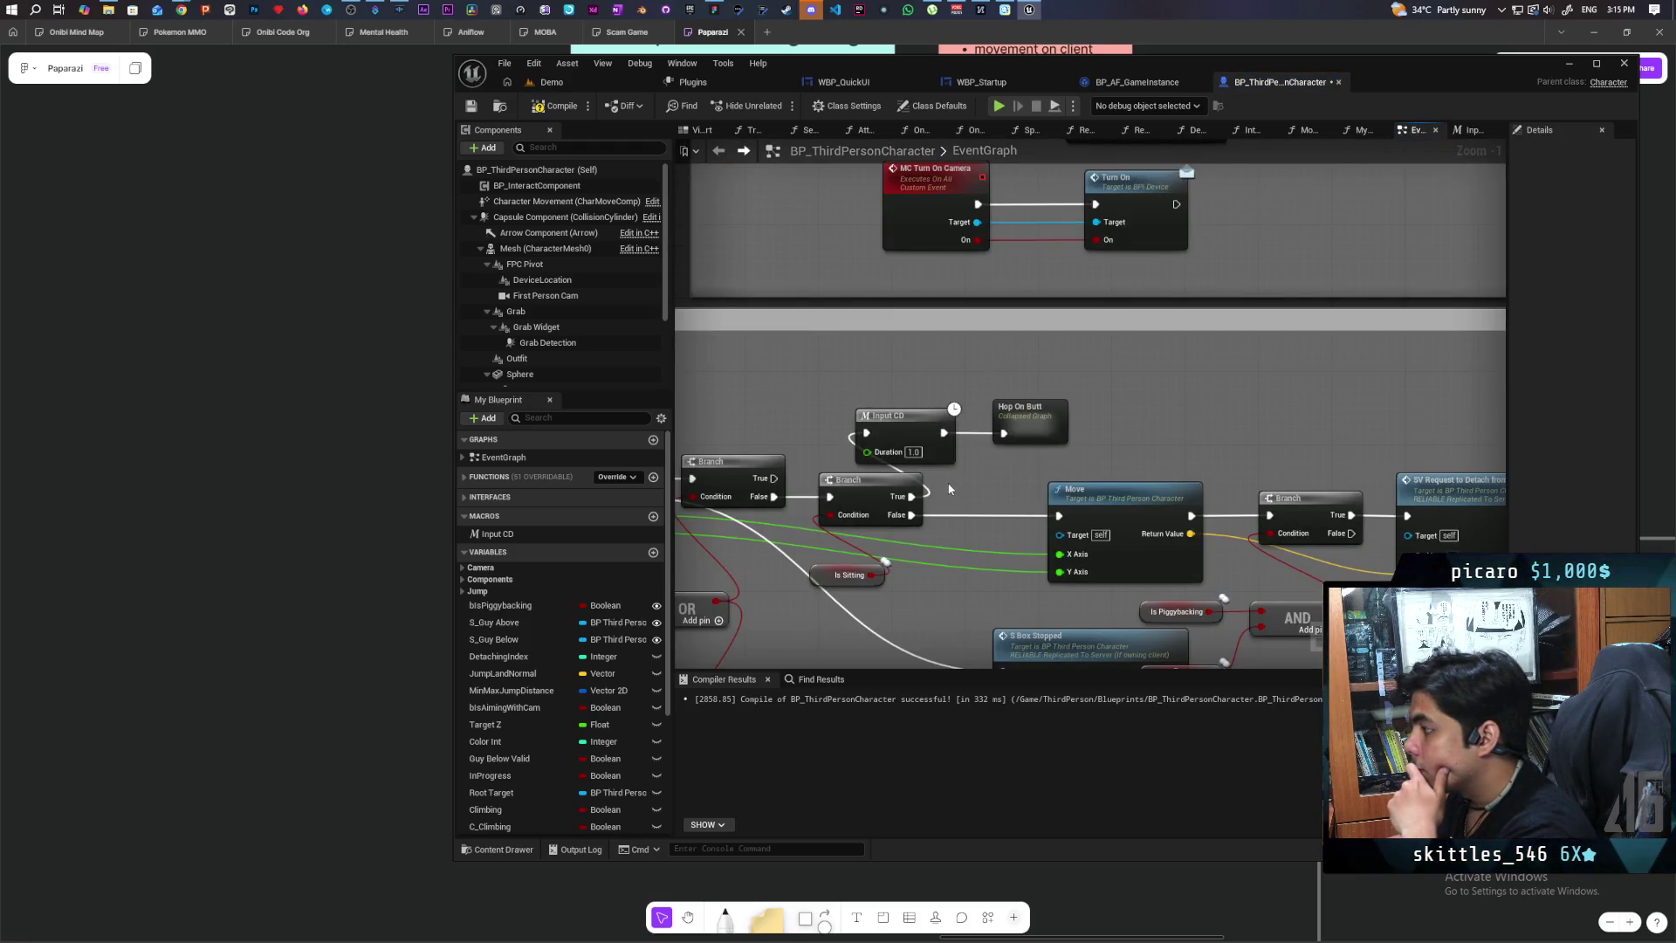
Step: Wire IA_Move's Action Value X and Y into the Hop On Butt node
{"action": "scroll", "coordinate": [1070, 452], "scroll_direction": "down", "scroll_amount": 1}
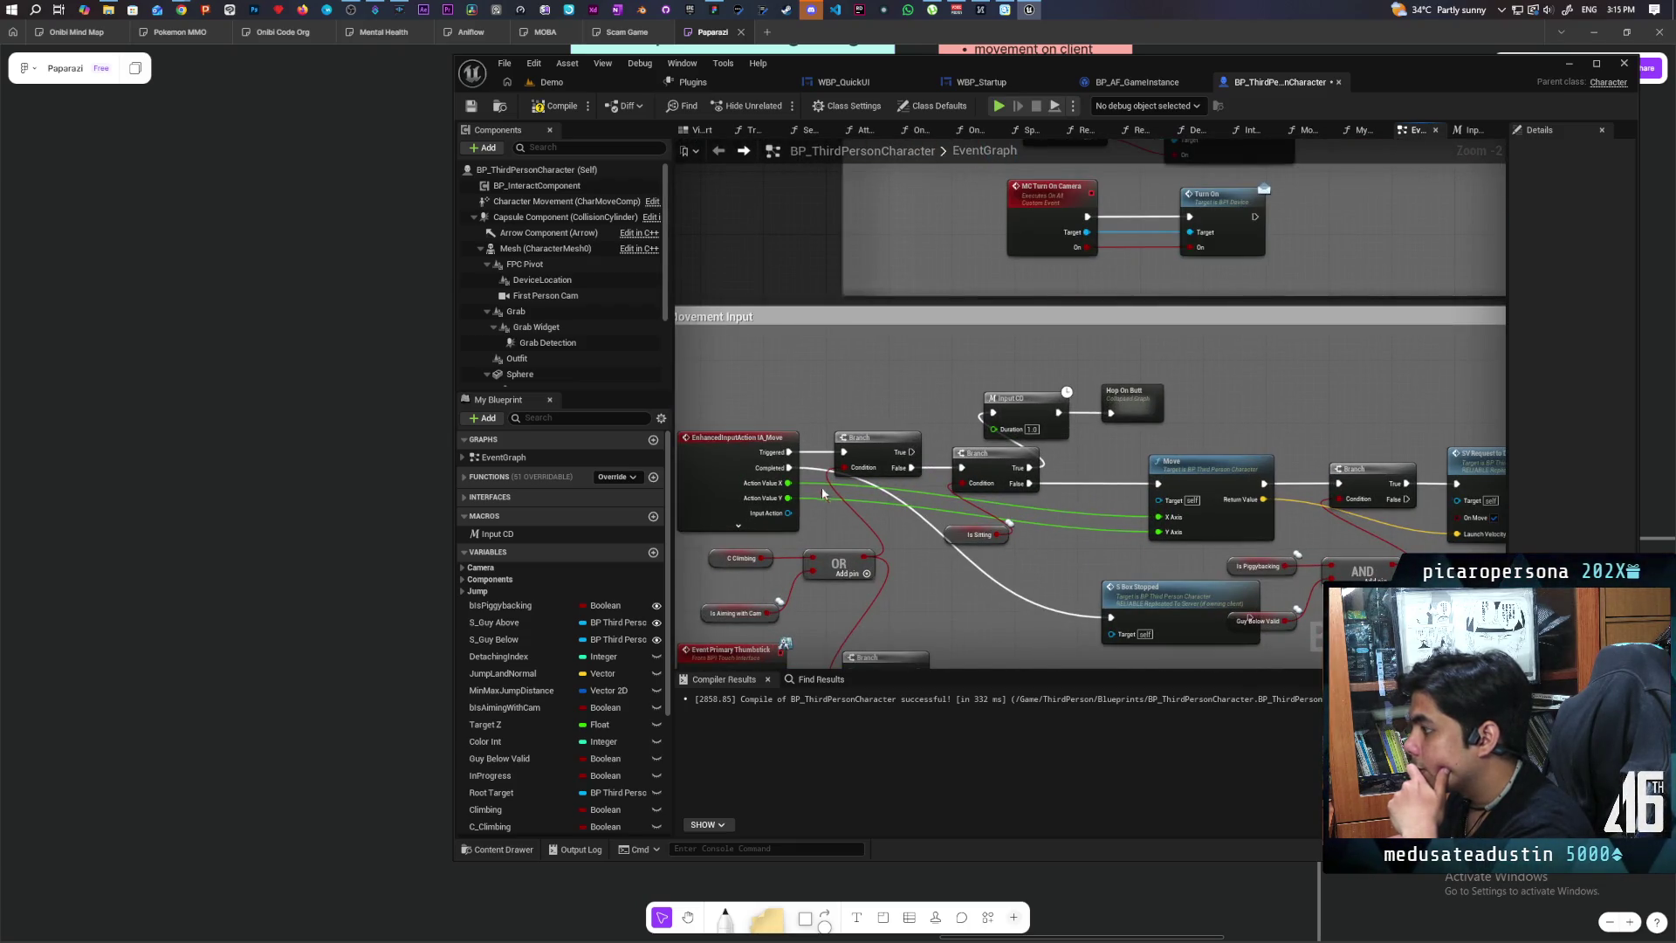
{"action": "mouse_move", "coordinate": [788, 489]}
{"action": "left_mouse_down"}
{"action": "mouse_move", "coordinate": [1126, 441]}
{"action": "mouse_move", "coordinate": [1131, 419]}
{"action": "mouse_move", "coordinate": [1088, 497]}
{"action": "left_mouse_up"}
{"action": "mouse_move", "coordinate": [788, 497]}
{"action": "left_mouse_down"}
{"action": "mouse_move", "coordinate": [830, 515]}
{"action": "mouse_move", "coordinate": [1137, 424]}
{"action": "mouse_move", "coordinate": [1190, 467]}
{"action": "mouse_move", "coordinate": [1109, 402]}
{"action": "mouse_move", "coordinate": [1021, 419]}
{"action": "mouse_move", "coordinate": [1094, 390]}
{"action": "left_mouse_up"}
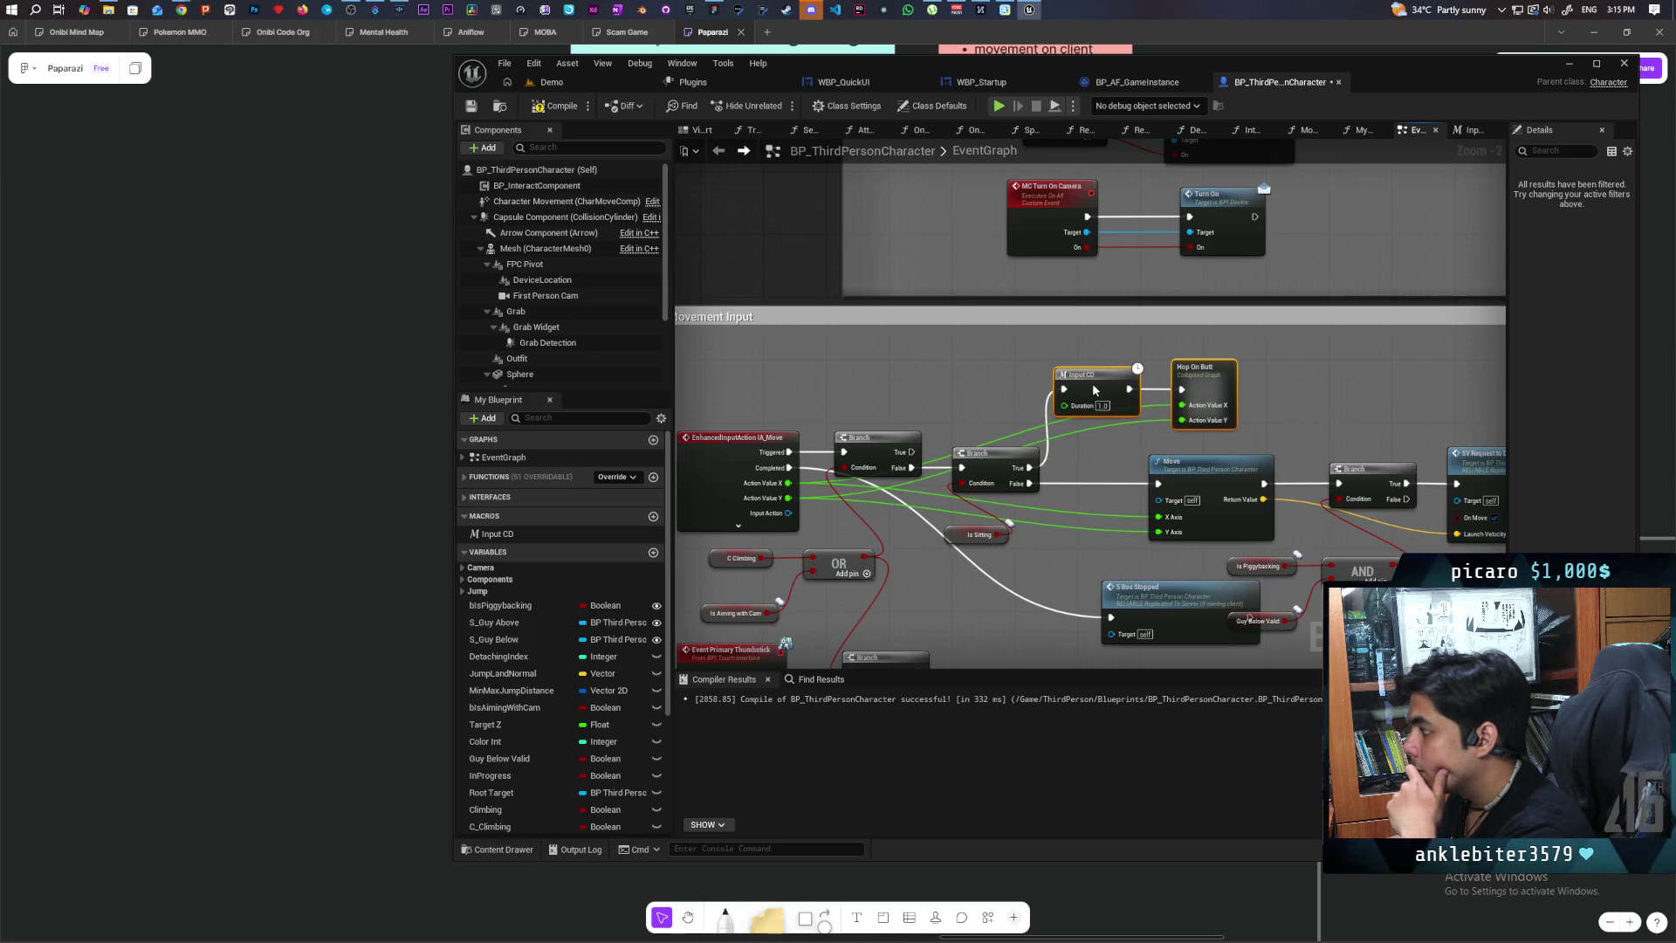
Step: Set Launch Velocity Z to 1000 in Hop On Butt and start a multiplayer test of Demo
{"action": "double_click", "coordinate": [1208, 381]}
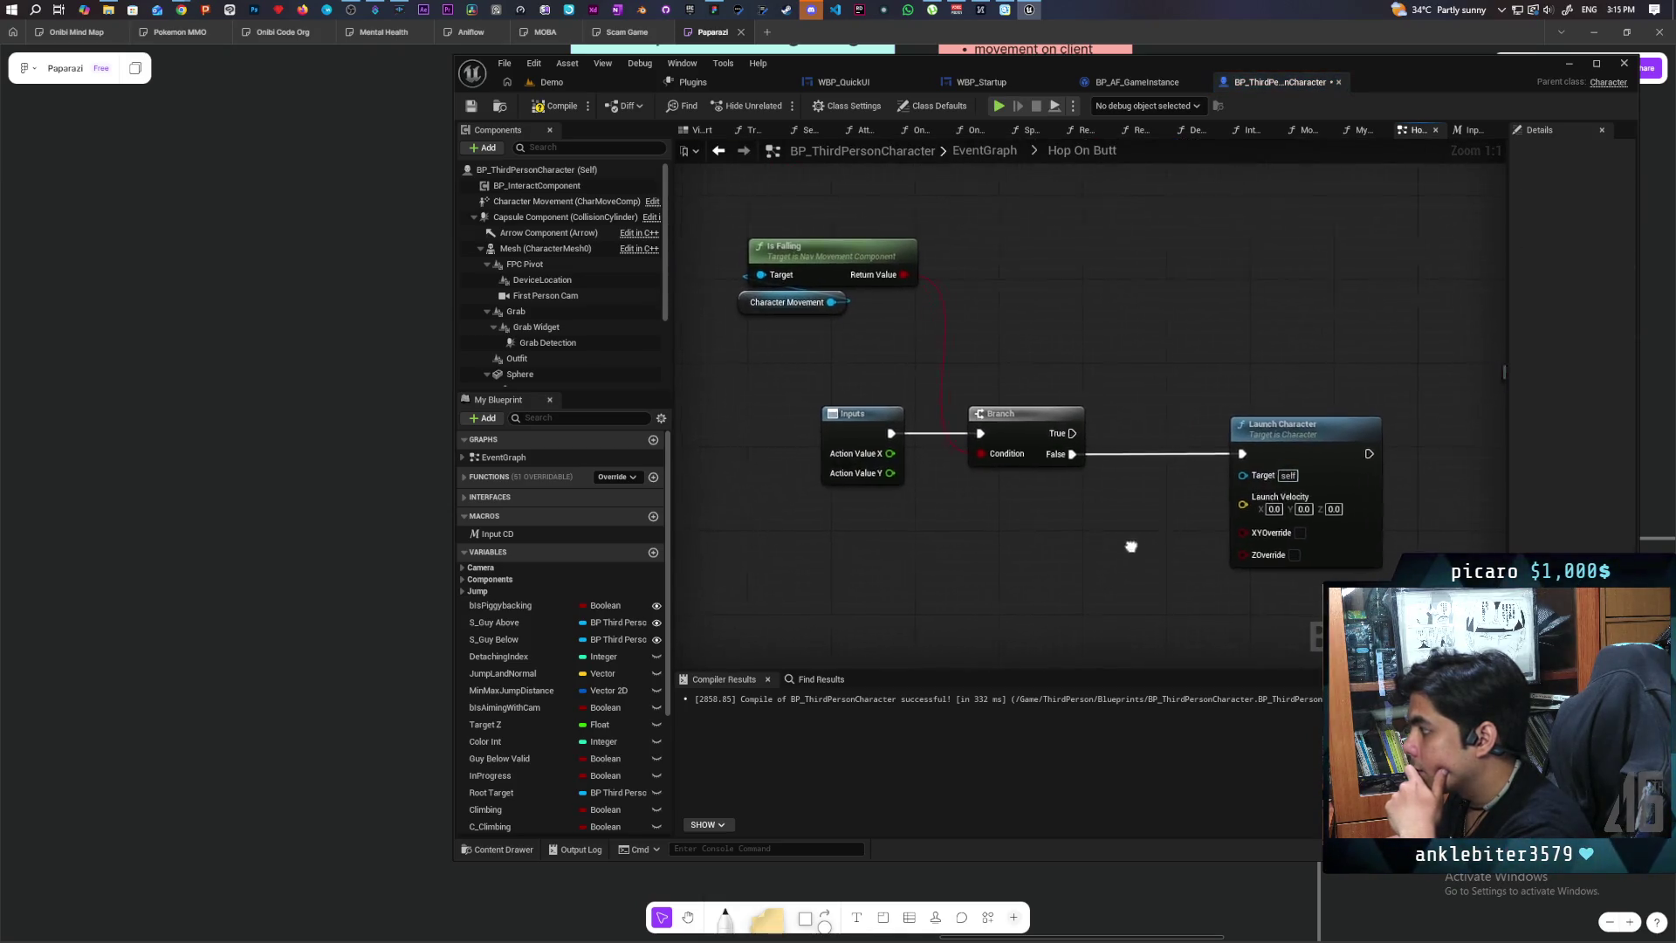
{"action": "left_click_drag", "start_coordinate": [1119, 548], "coordinate": [1112, 528]}
{"action": "left_click", "coordinate": [1315, 490]}
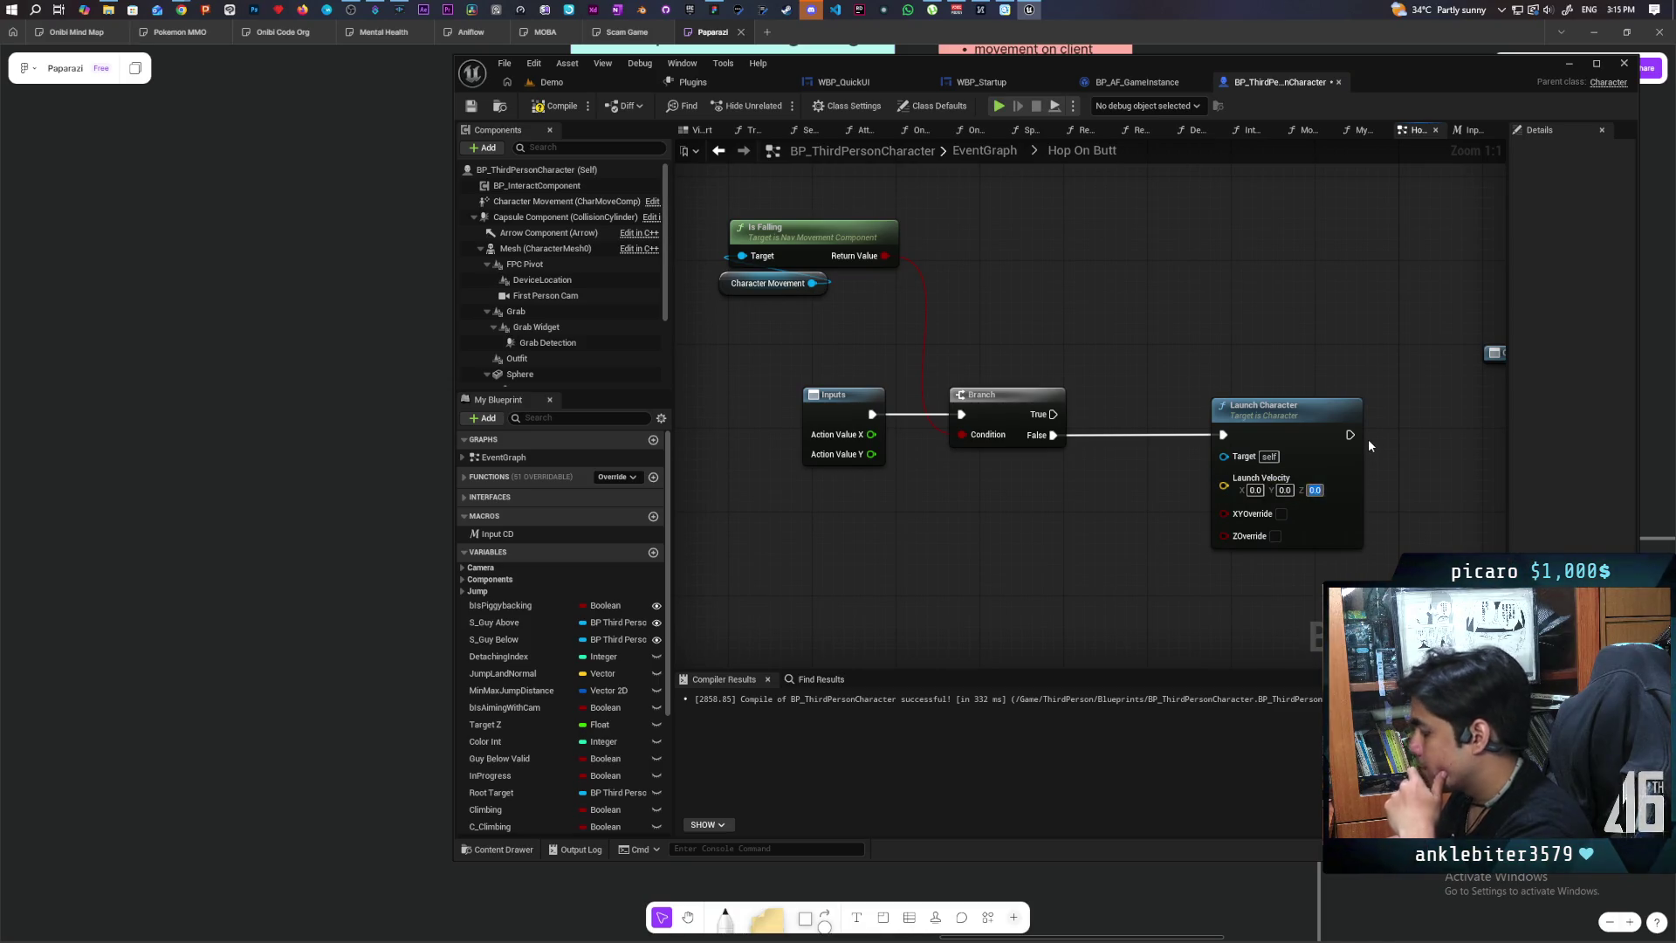
{"action": "type", "text": "100"}
{"action": "key", "text": "Return"}
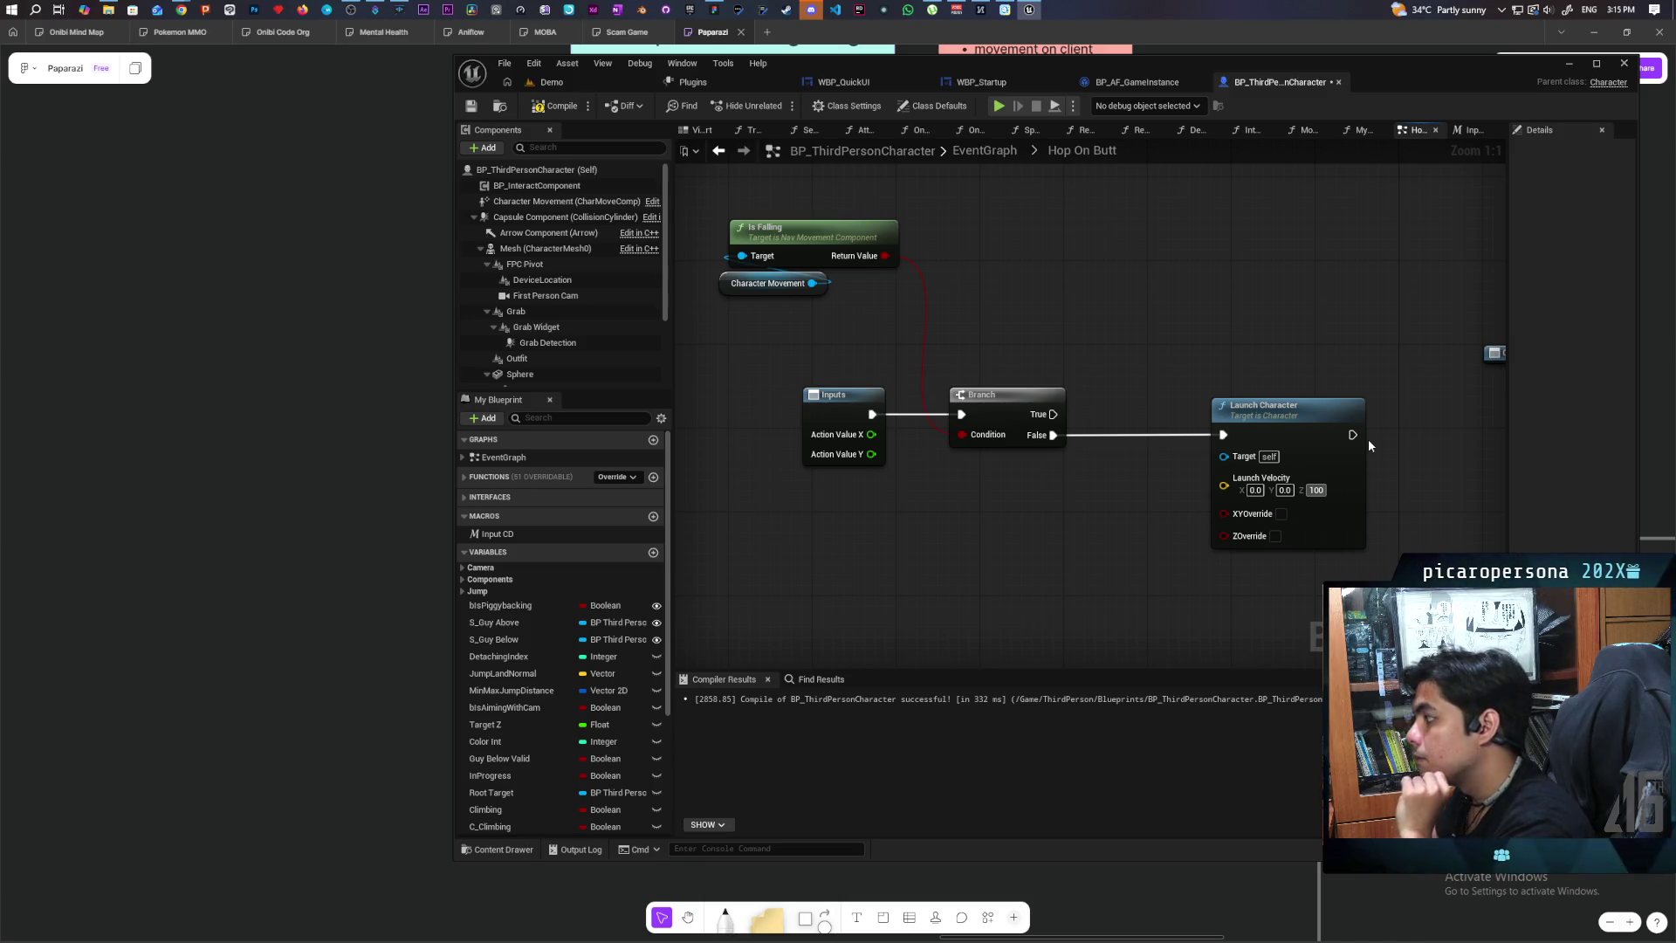
{"action": "type", "text": "0"}
{"action": "key", "text": "Return"}
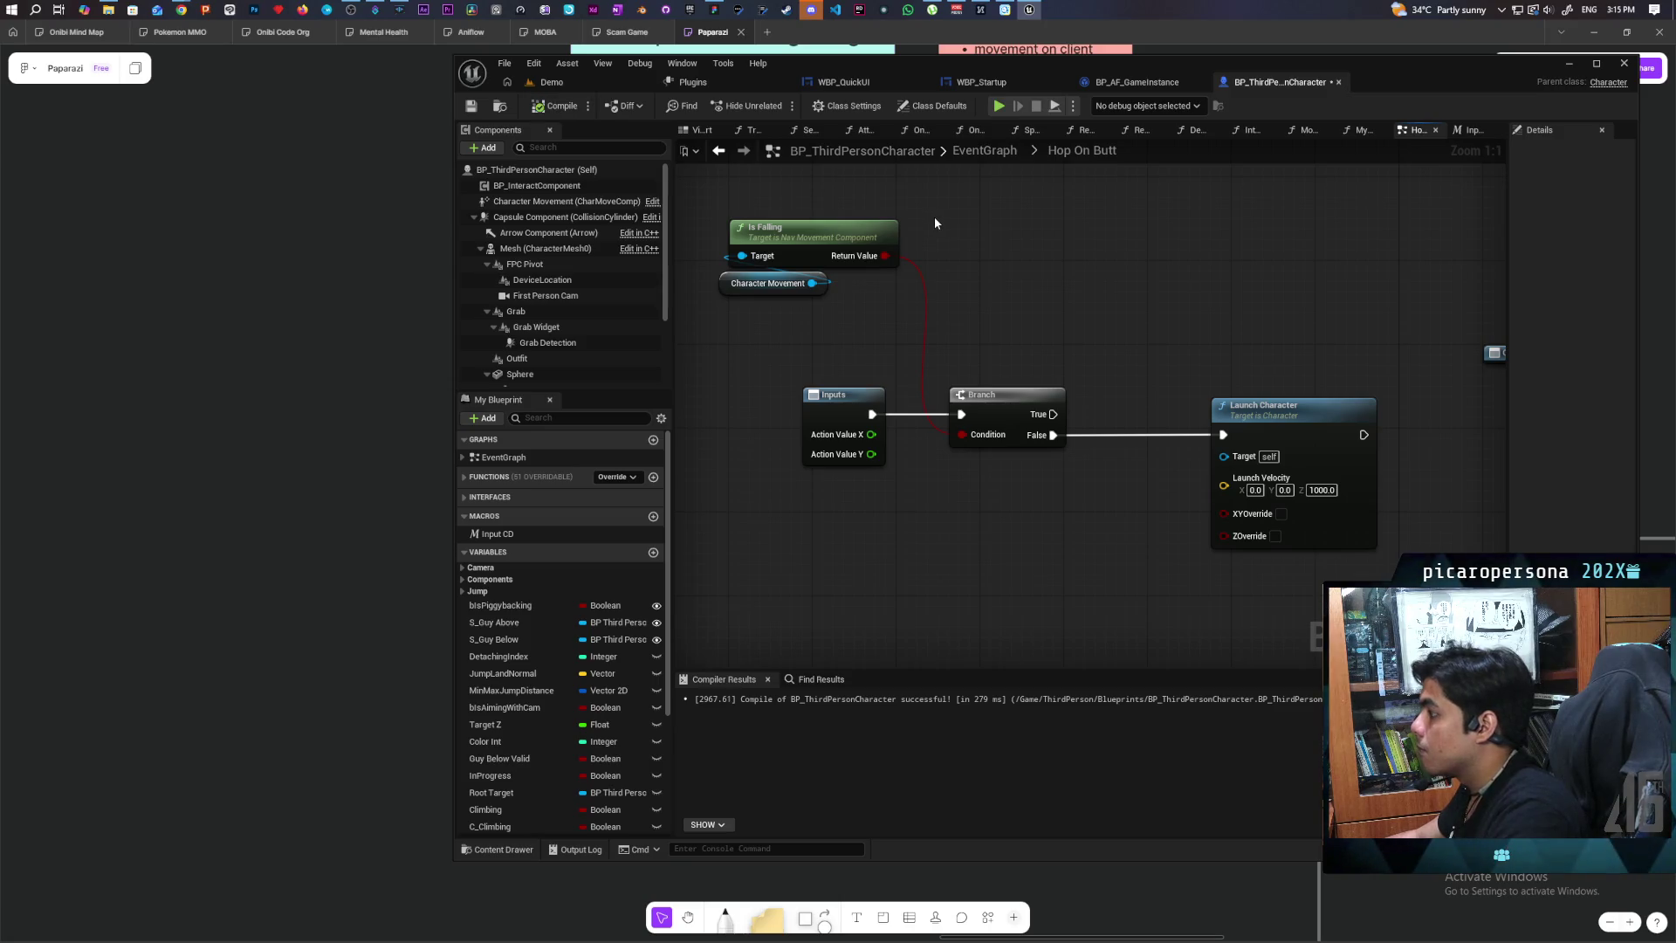
{"action": "left_click", "coordinate": [575, 82]}
{"action": "left_click", "coordinate": [778, 105]}
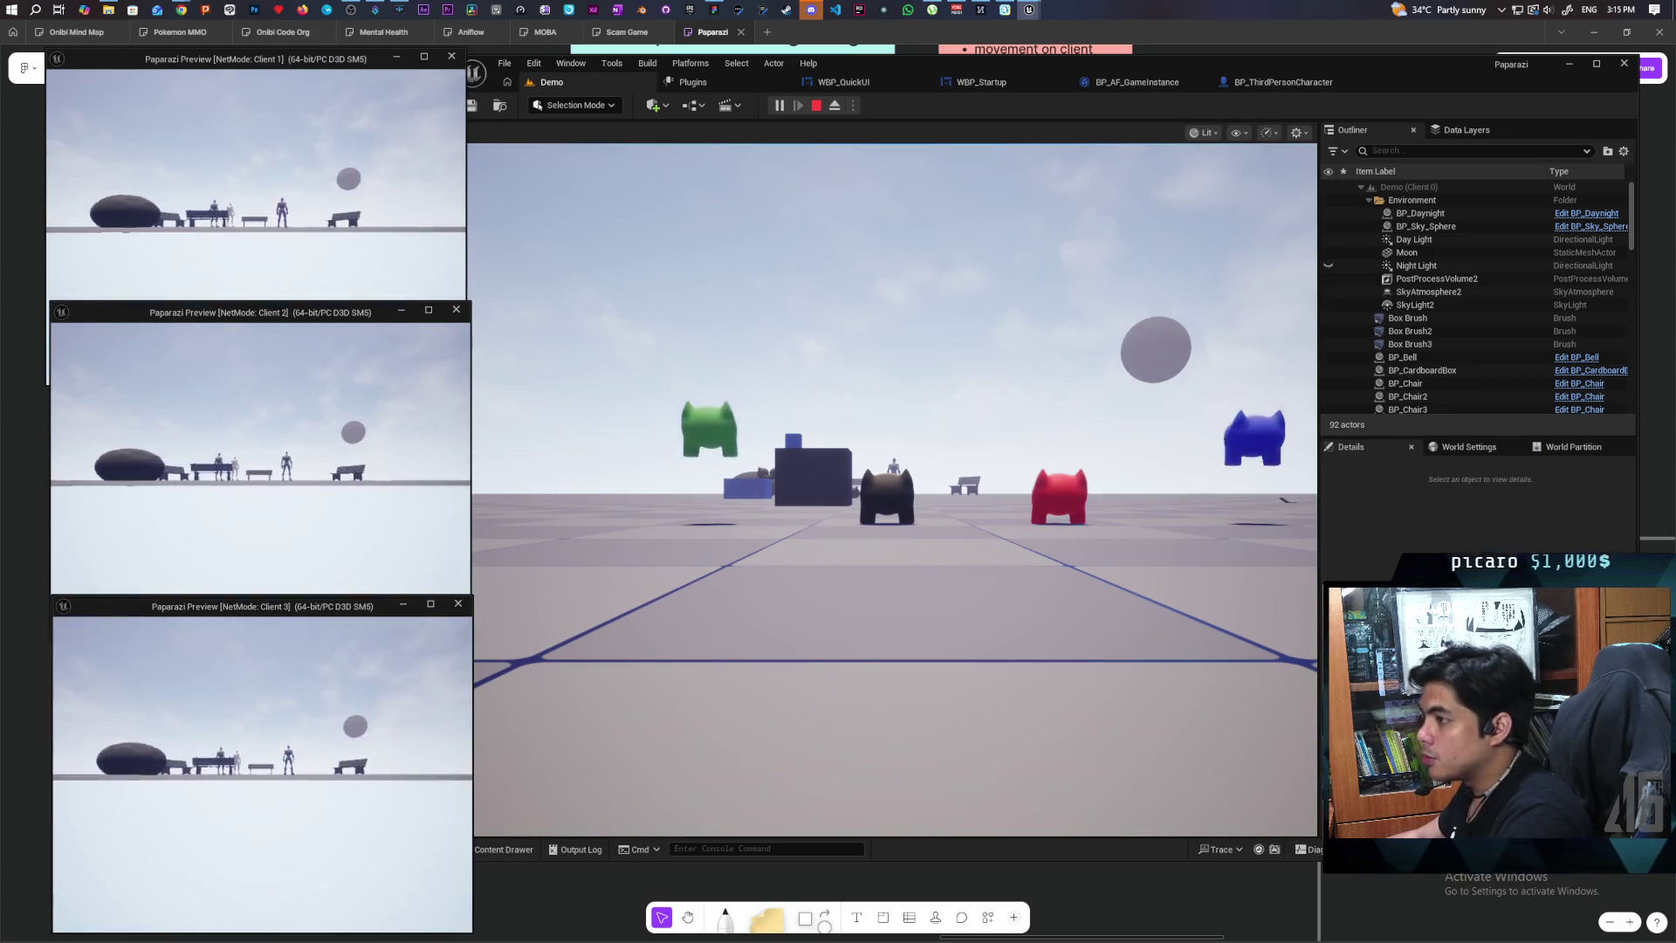
Step: Walk the characters with W in Client 1 and the main game view, then stop with Esc
{"action": "key", "text": "w"}
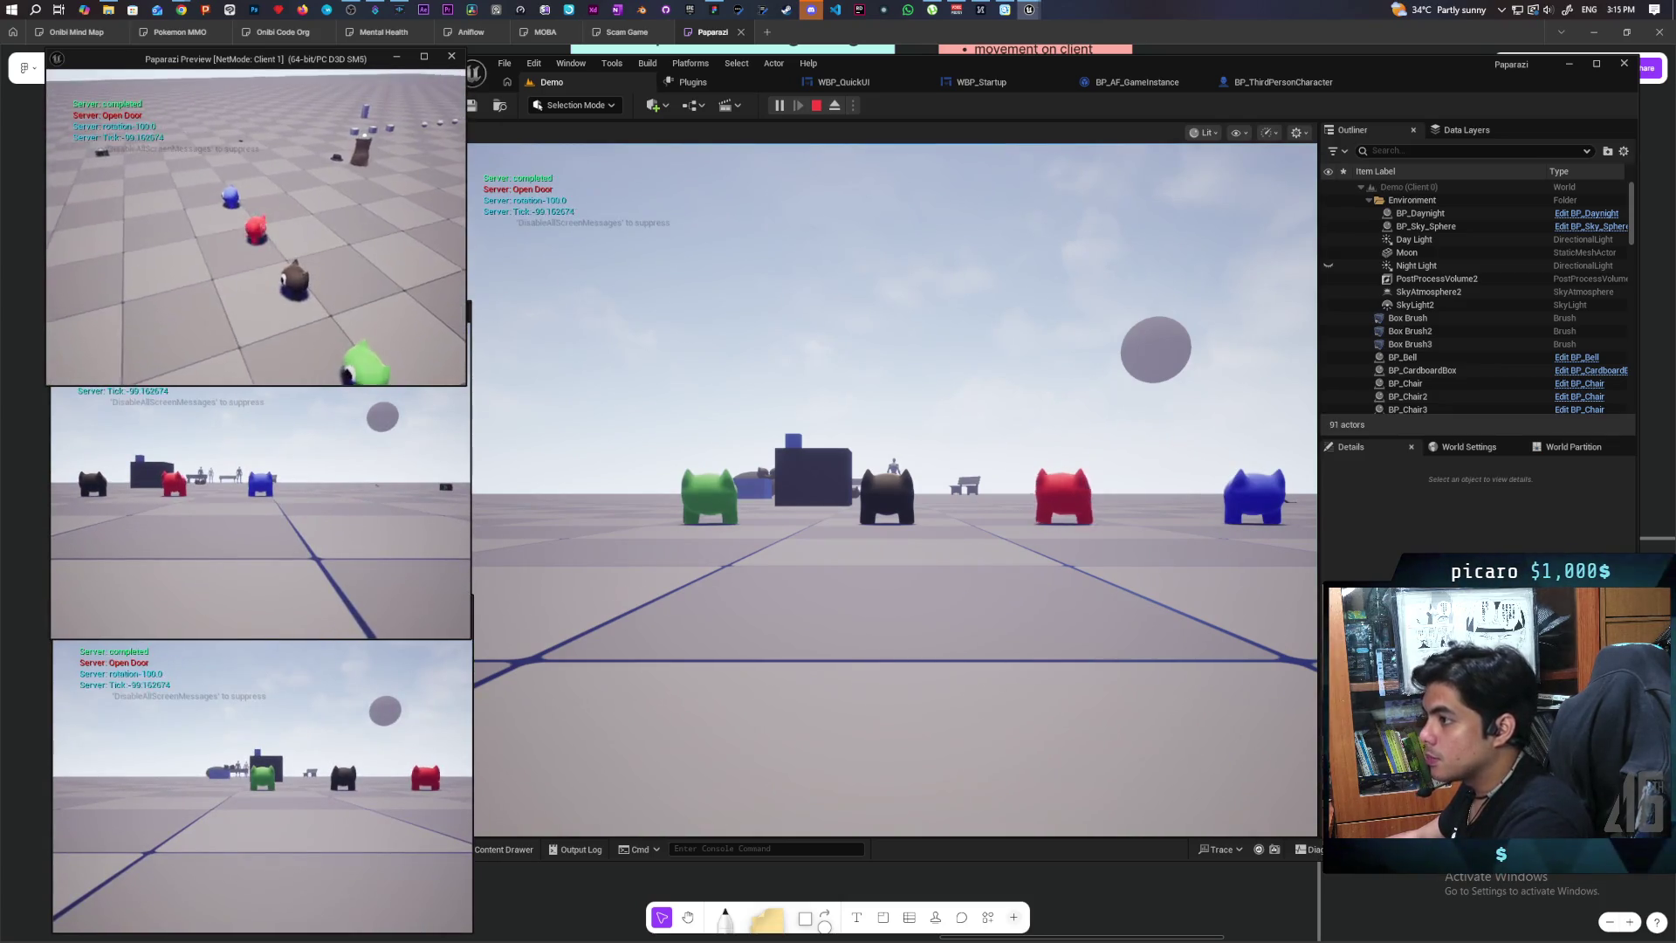
{"action": "key", "text": "w"}
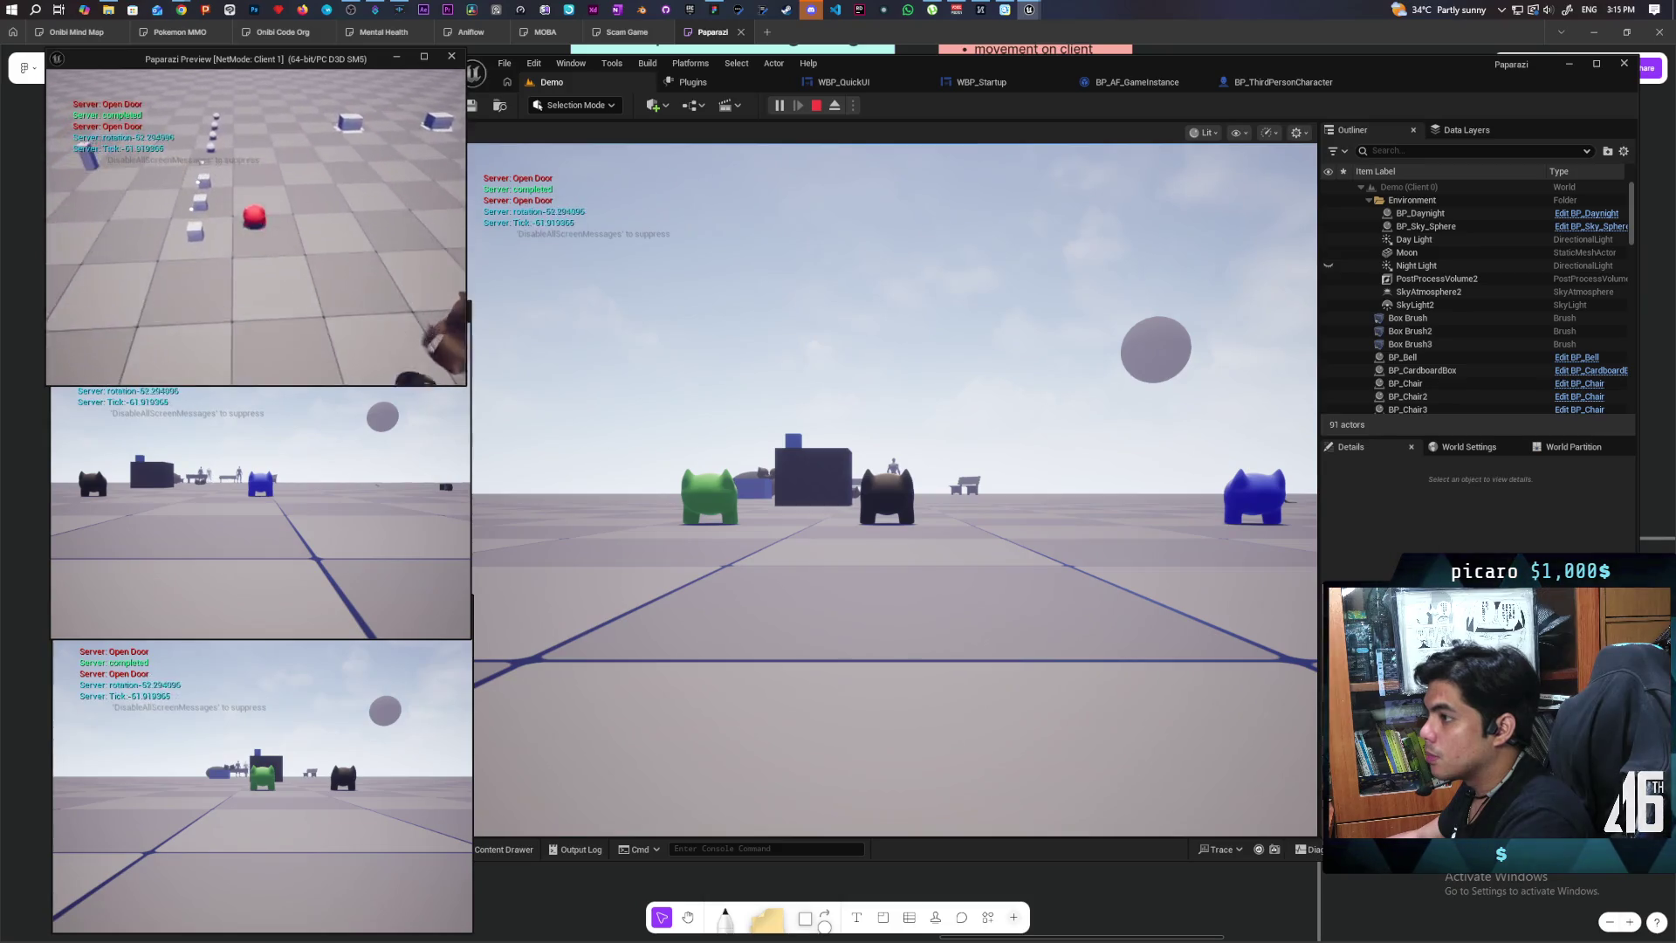
{"action": "key", "text": "w"}
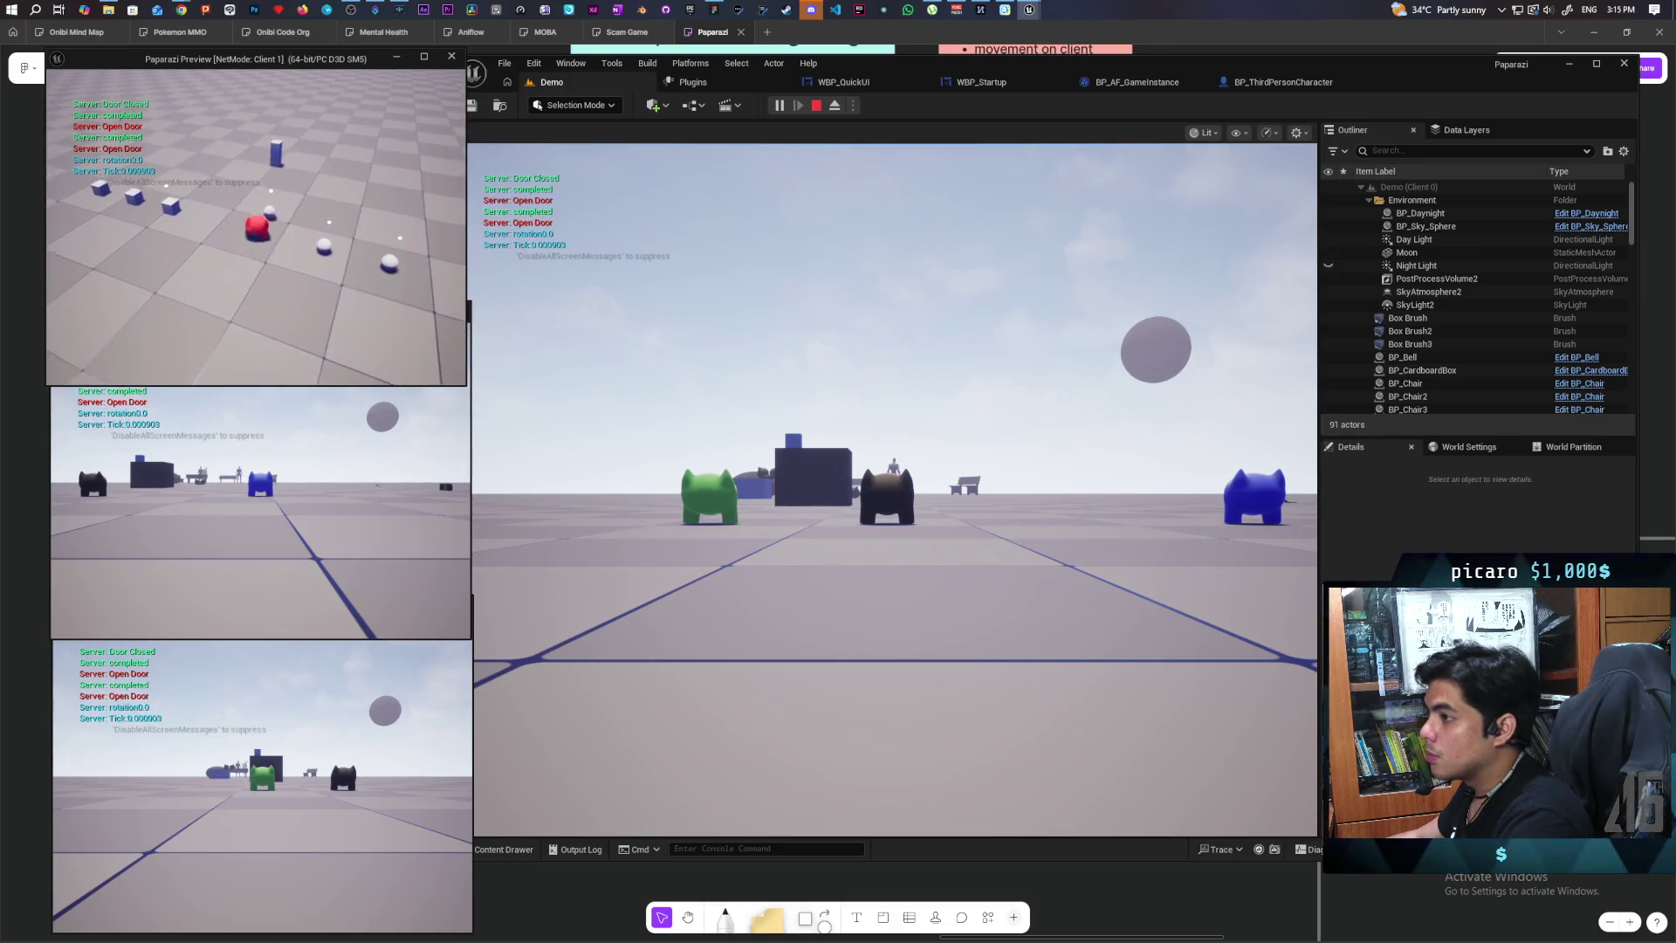
{"action": "key", "text": "w"}
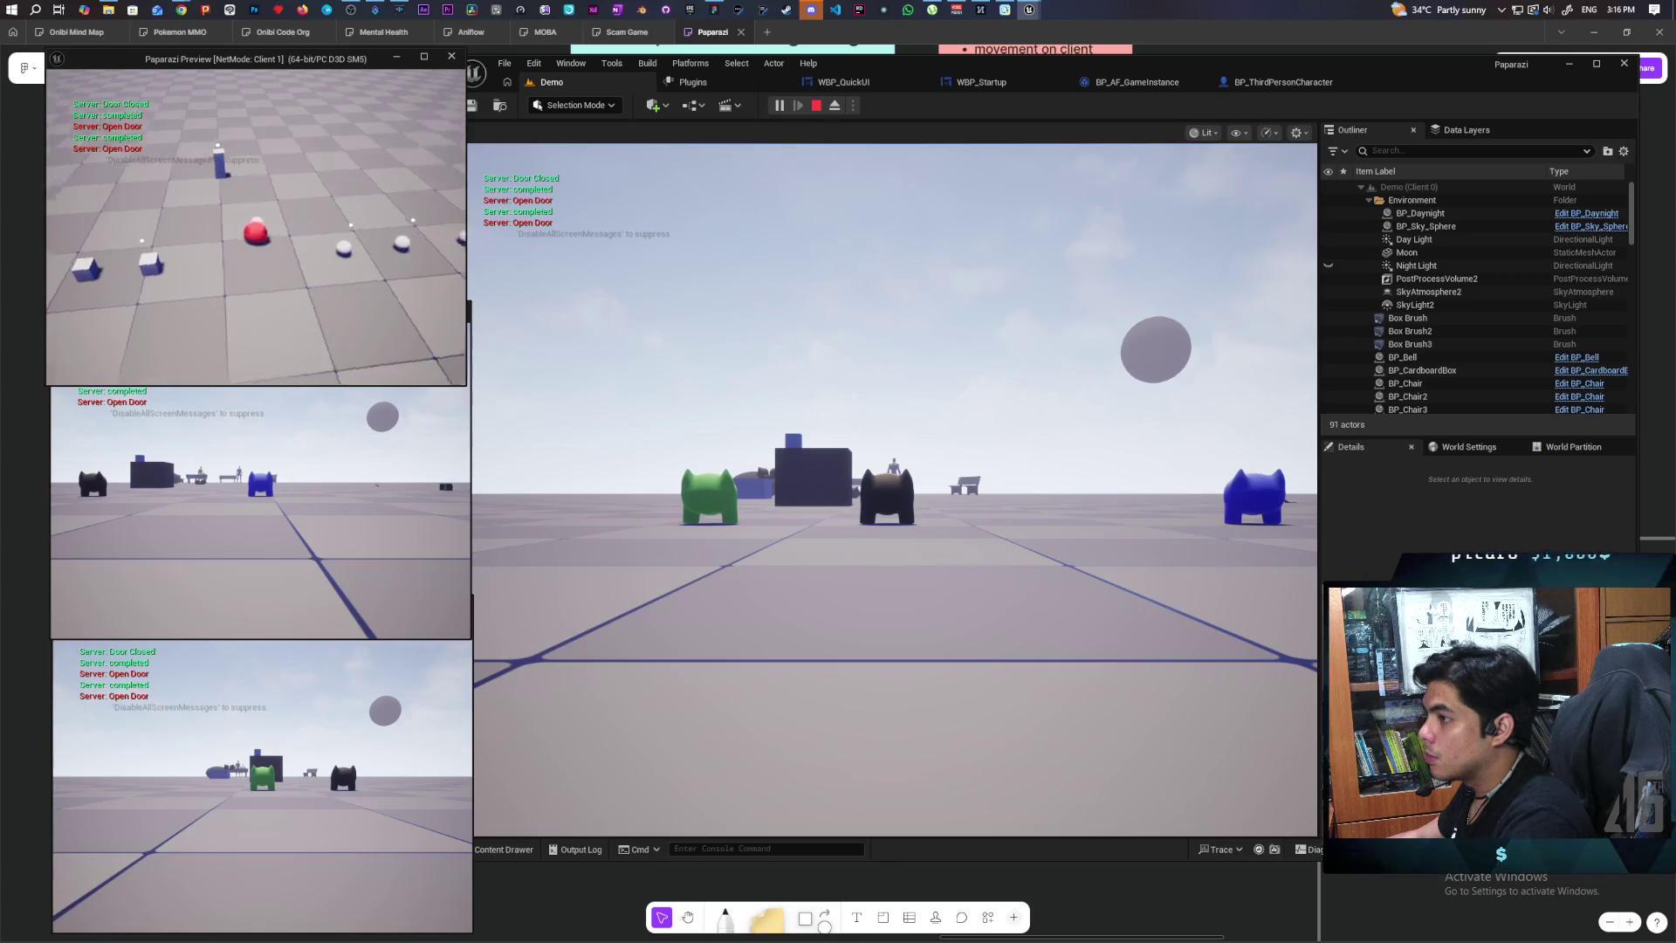
{"action": "key", "text": "w"}
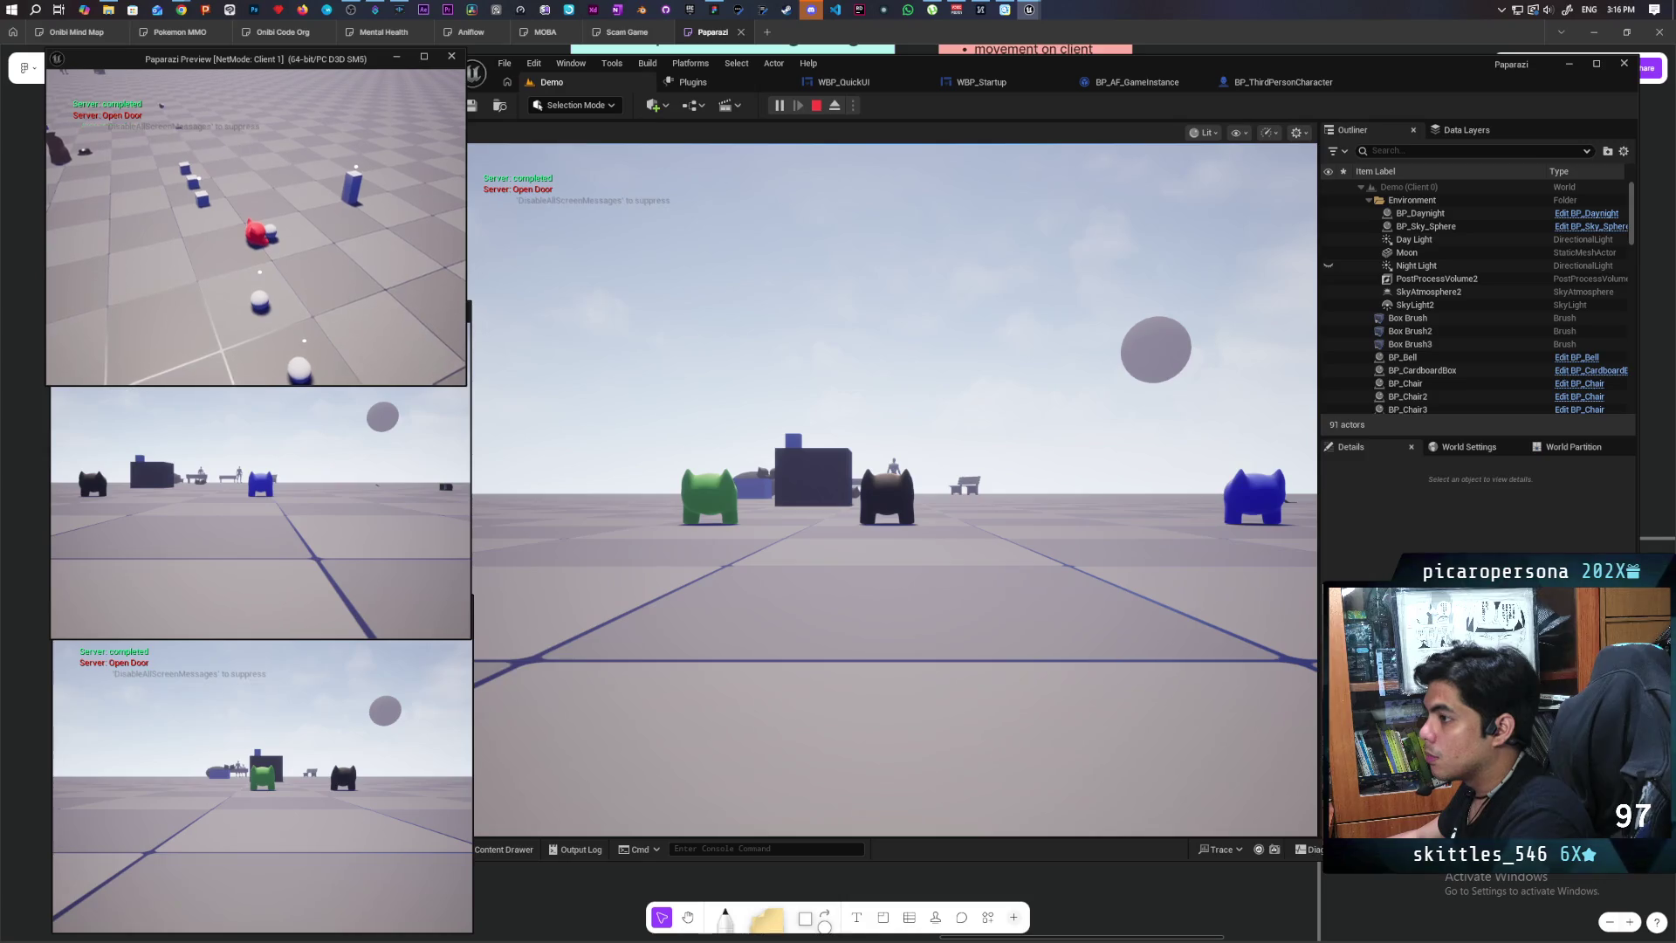
{"action": "left_click", "coordinate": [873, 524]}
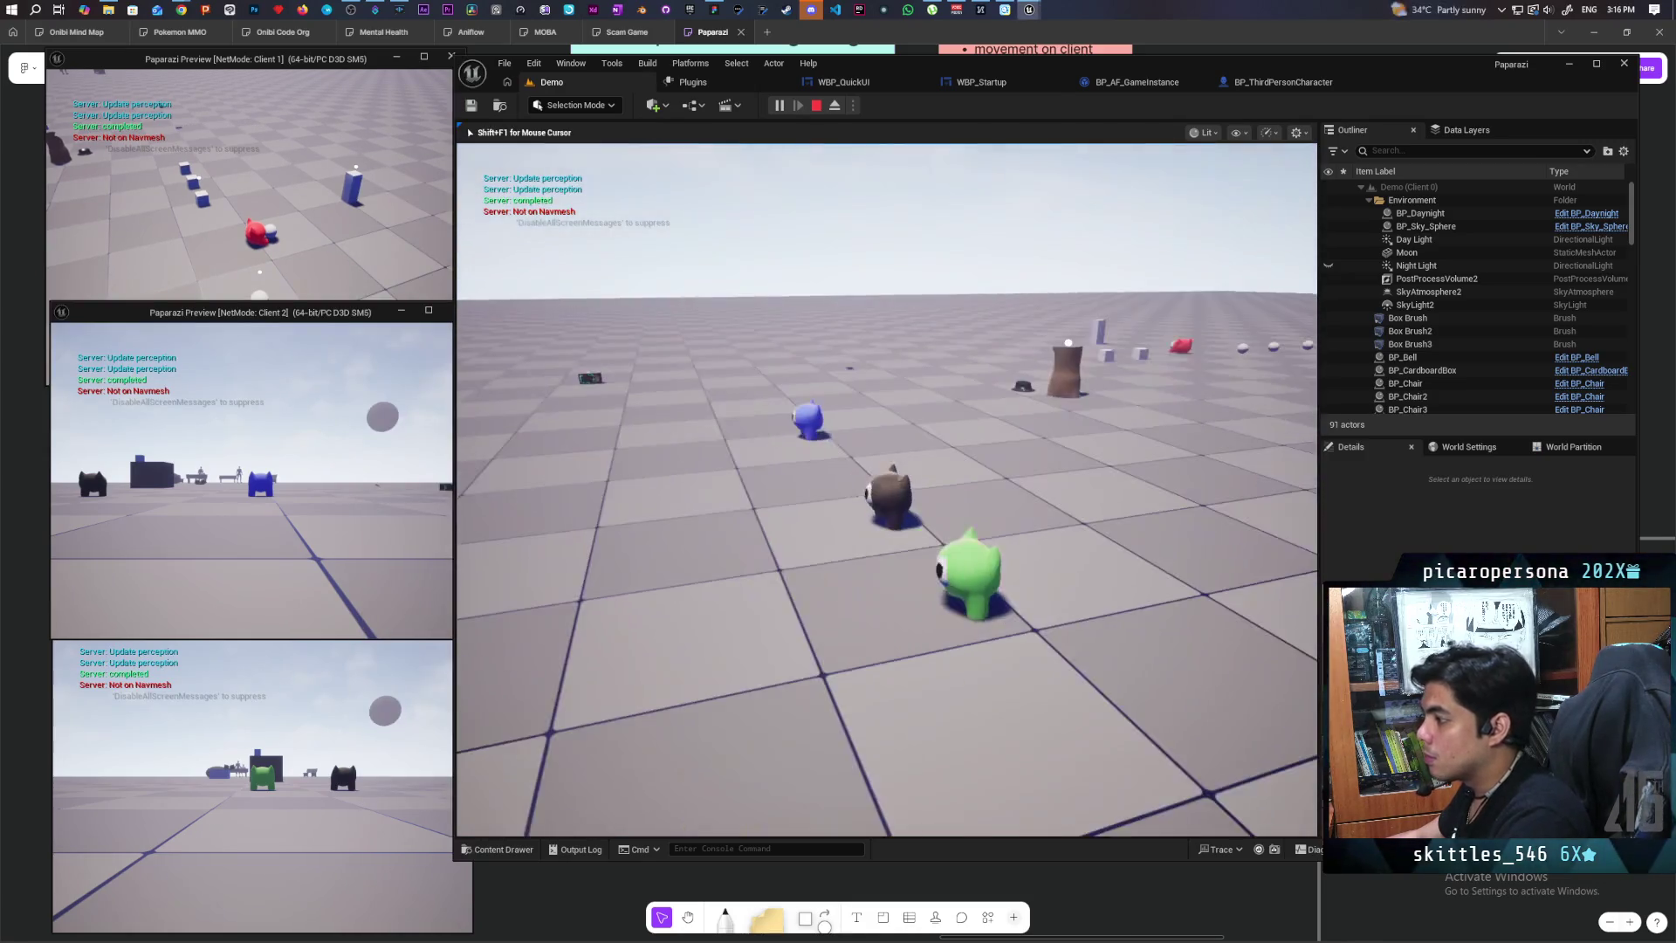
{"action": "key", "text": "w"}
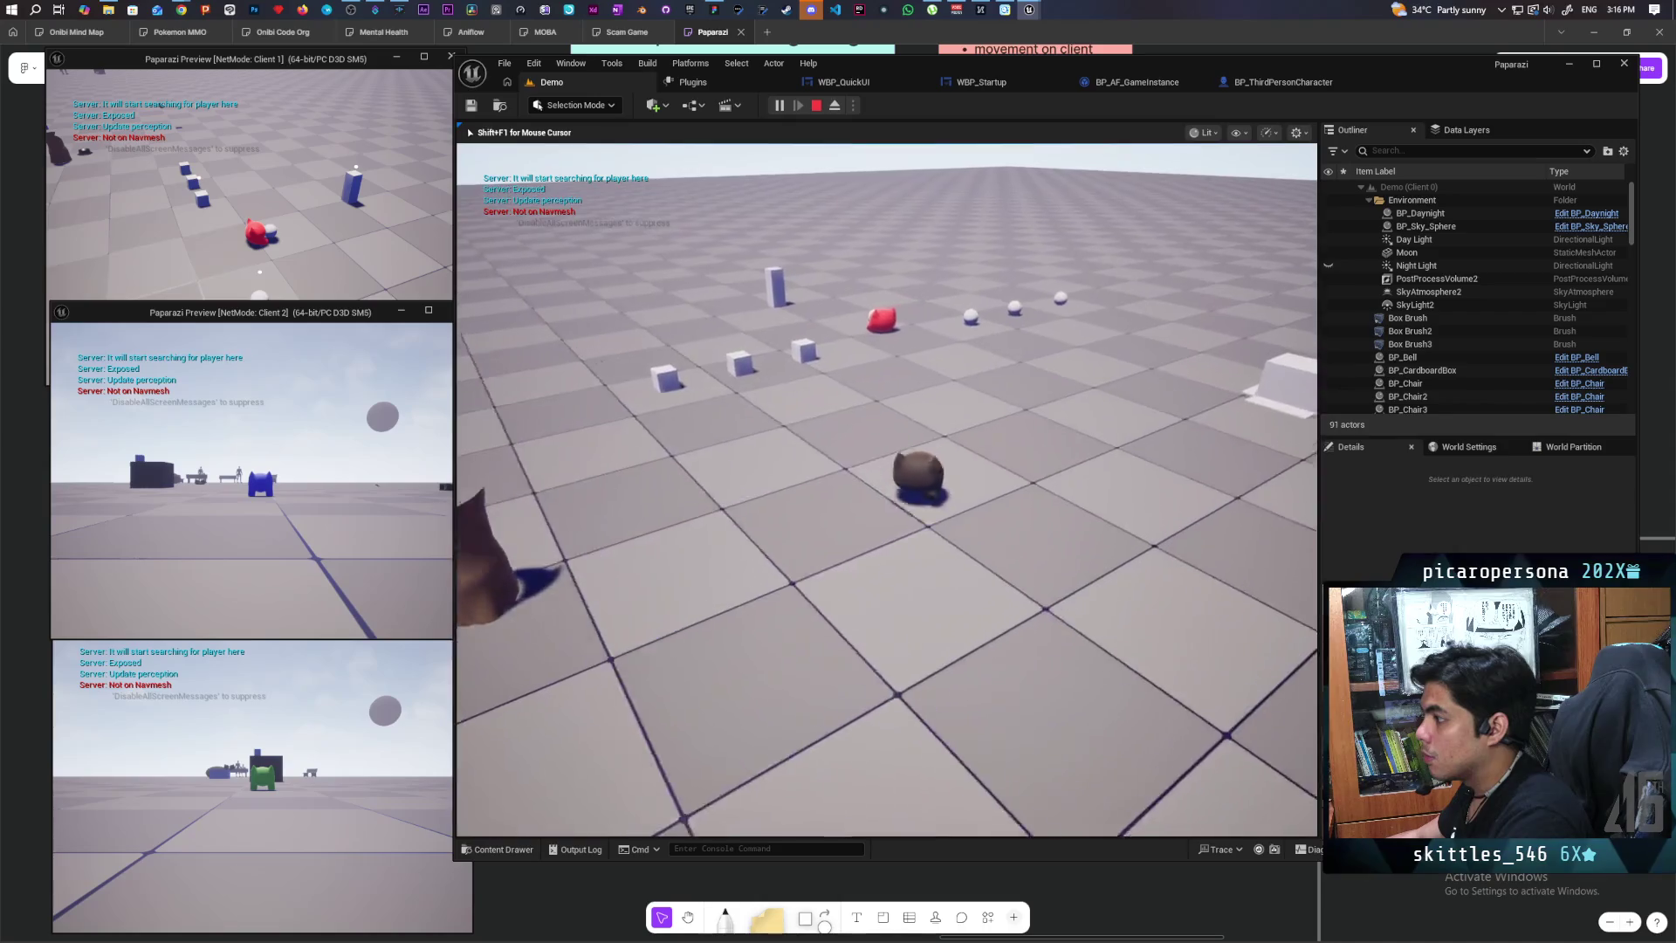
{"action": "left_click", "coordinate": [348, 248]}
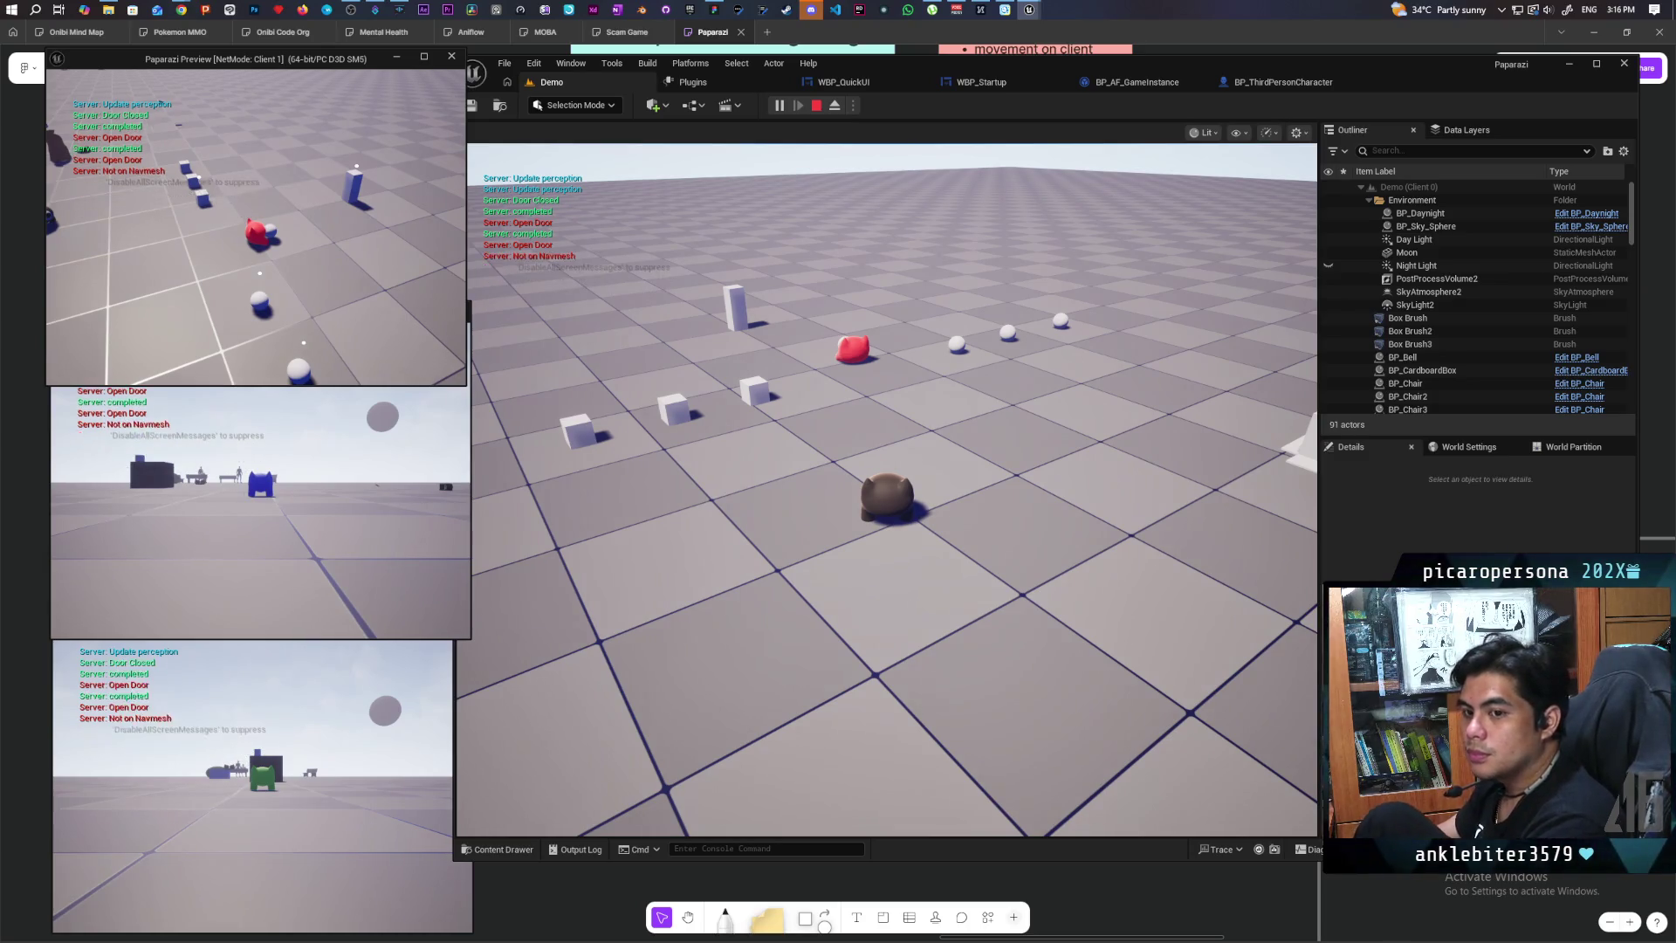
{"action": "key", "text": "Escape"}
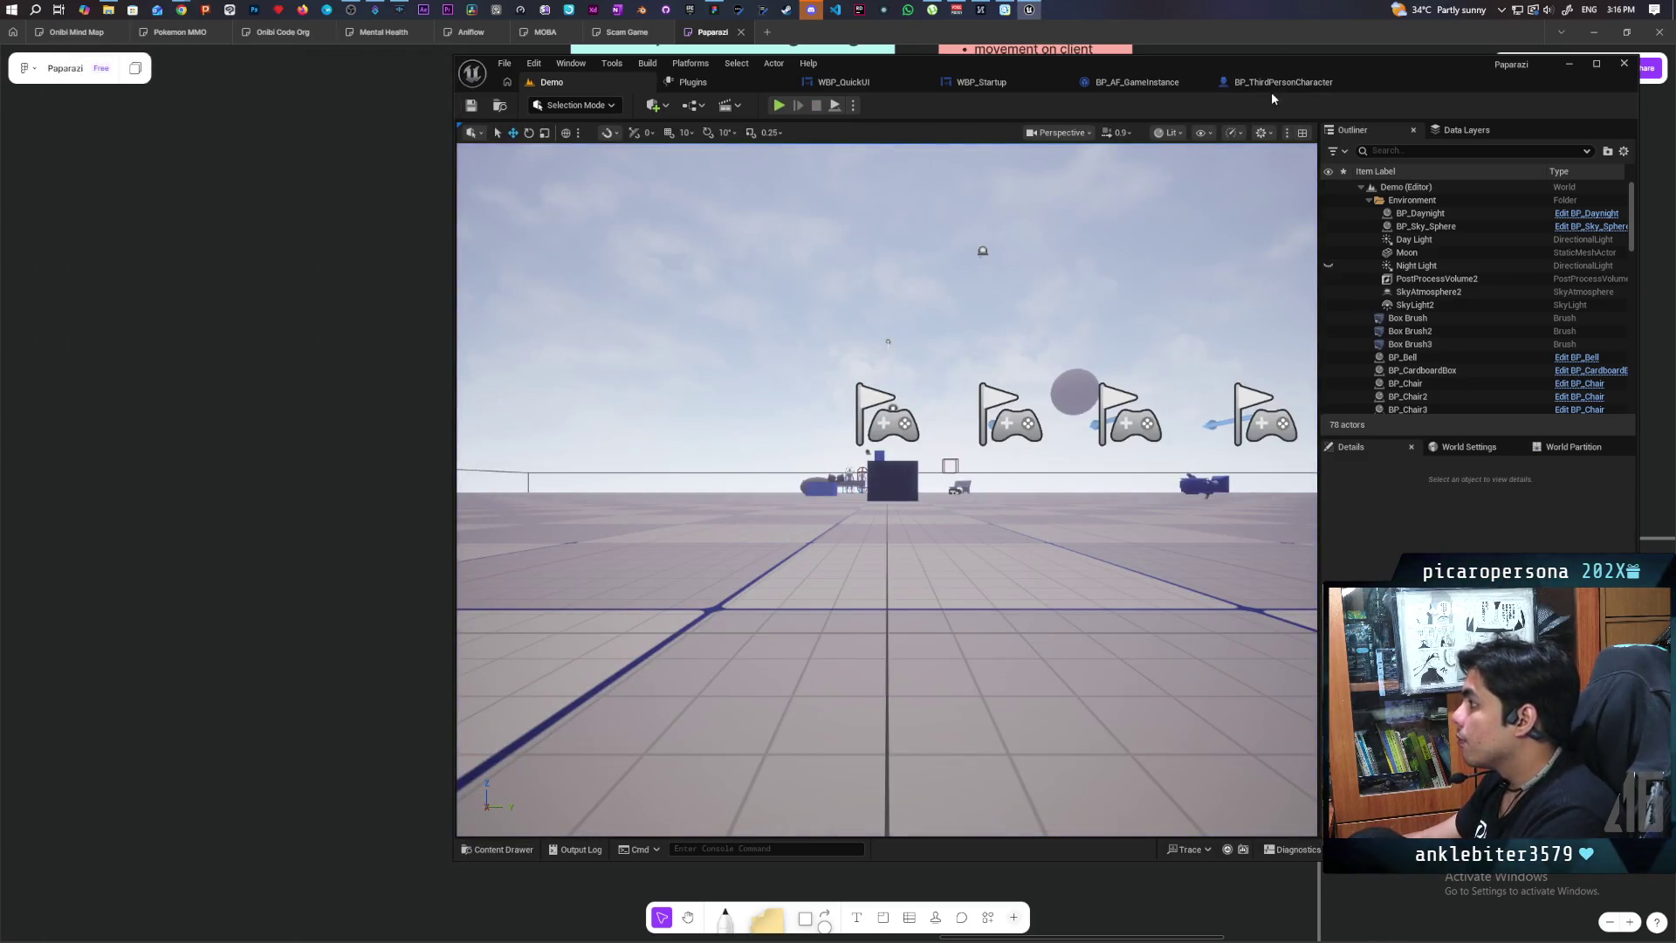
Step: Return to BP_ThirdPersonCharacter and go from Hop On Butt back to the EventGraph's Move branches
{"action": "left_click", "coordinate": [1274, 88]}
{"action": "mouse_move", "coordinate": [1230, 292]}
{"action": "left_mouse_down"}
{"action": "mouse_move", "coordinate": [916, 267]}
{"action": "mouse_move", "coordinate": [1268, 258]}
{"action": "mouse_move", "coordinate": [1179, 273]}
{"action": "mouse_move", "coordinate": [1263, 289]}
{"action": "mouse_move", "coordinate": [1167, 299]}
{"action": "mouse_move", "coordinate": [1212, 293]}
{"action": "left_mouse_up"}
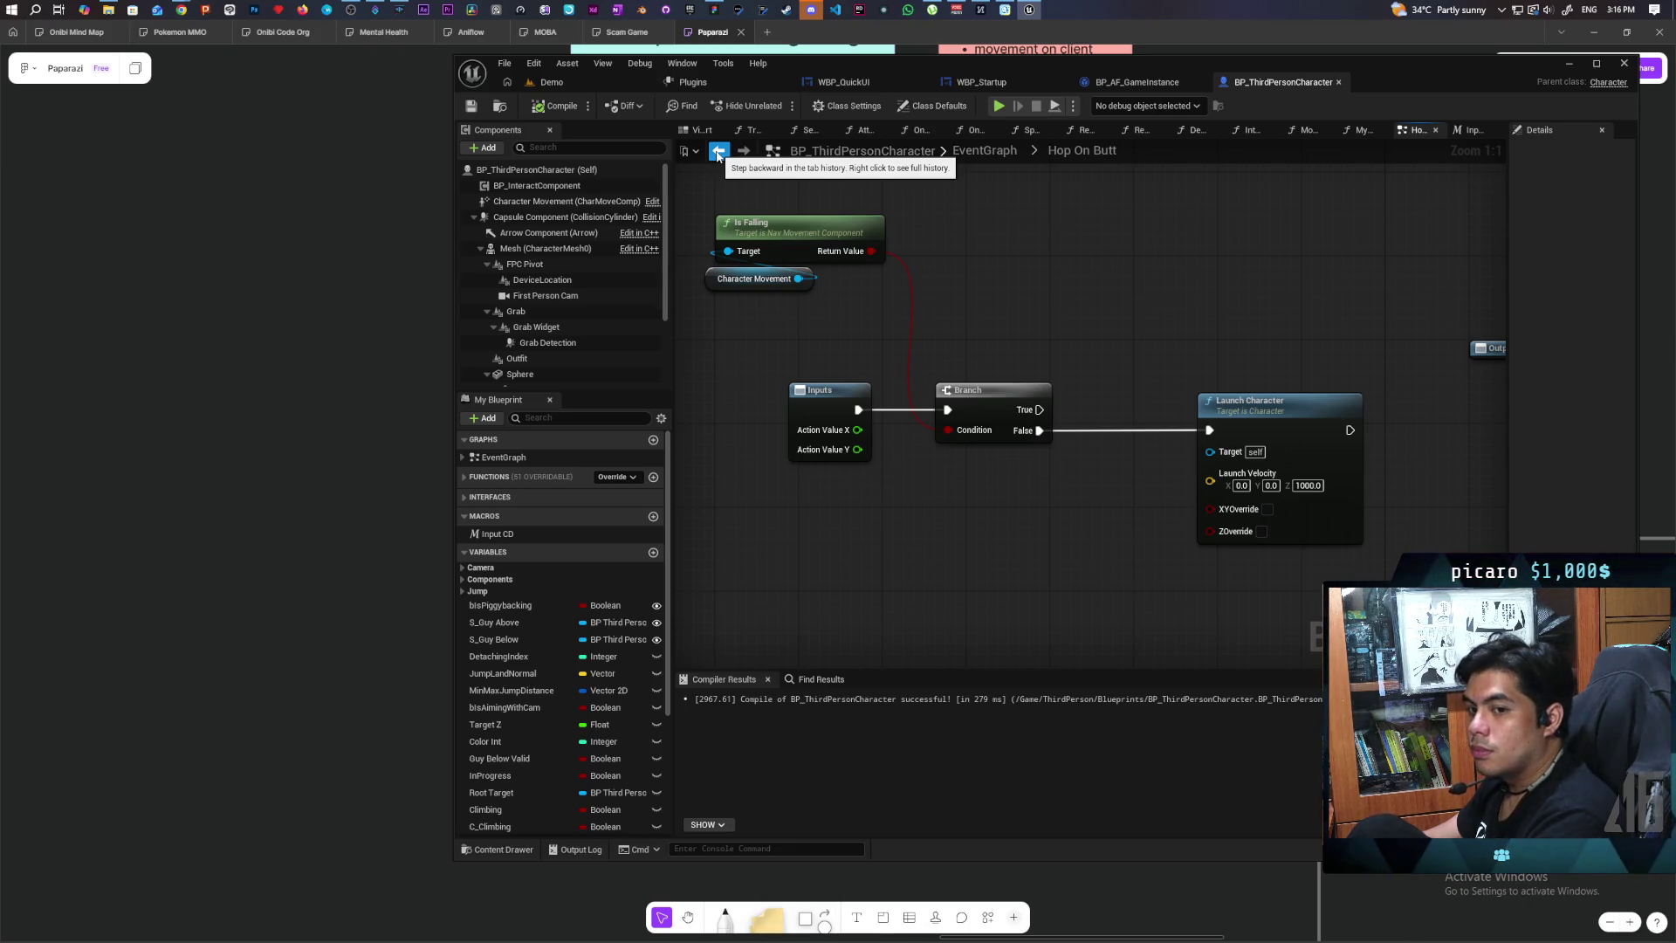
{"action": "left_click", "coordinate": [718, 154]}
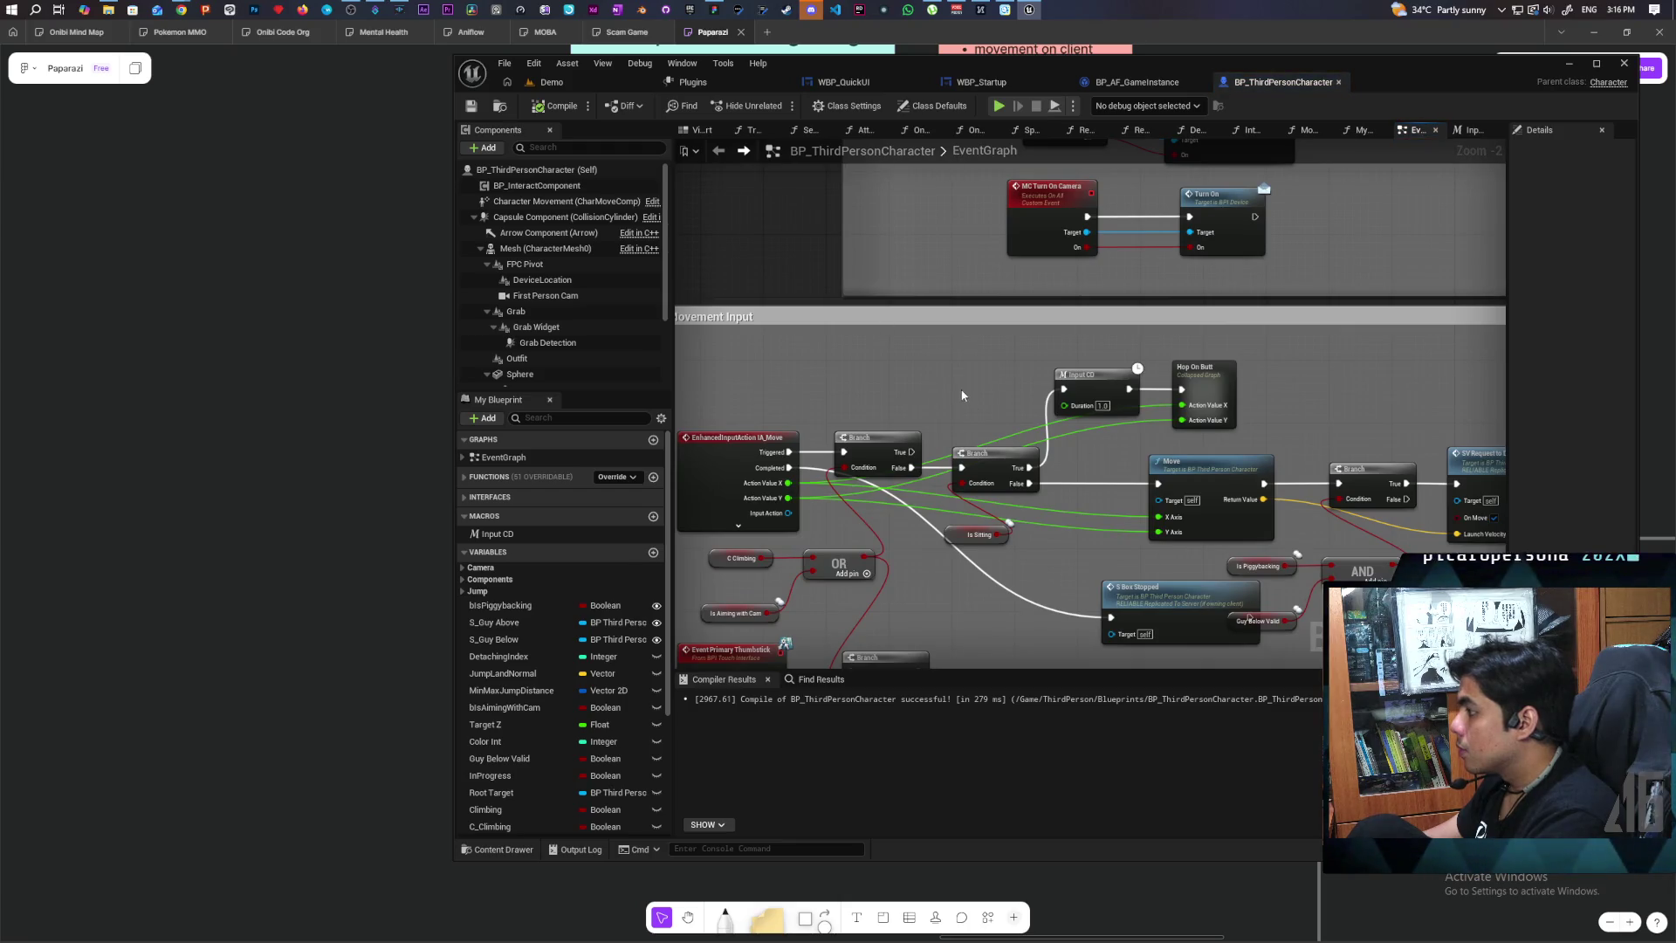
{"action": "scroll", "coordinate": [963, 396], "scroll_direction": "up", "scroll_amount": 2}
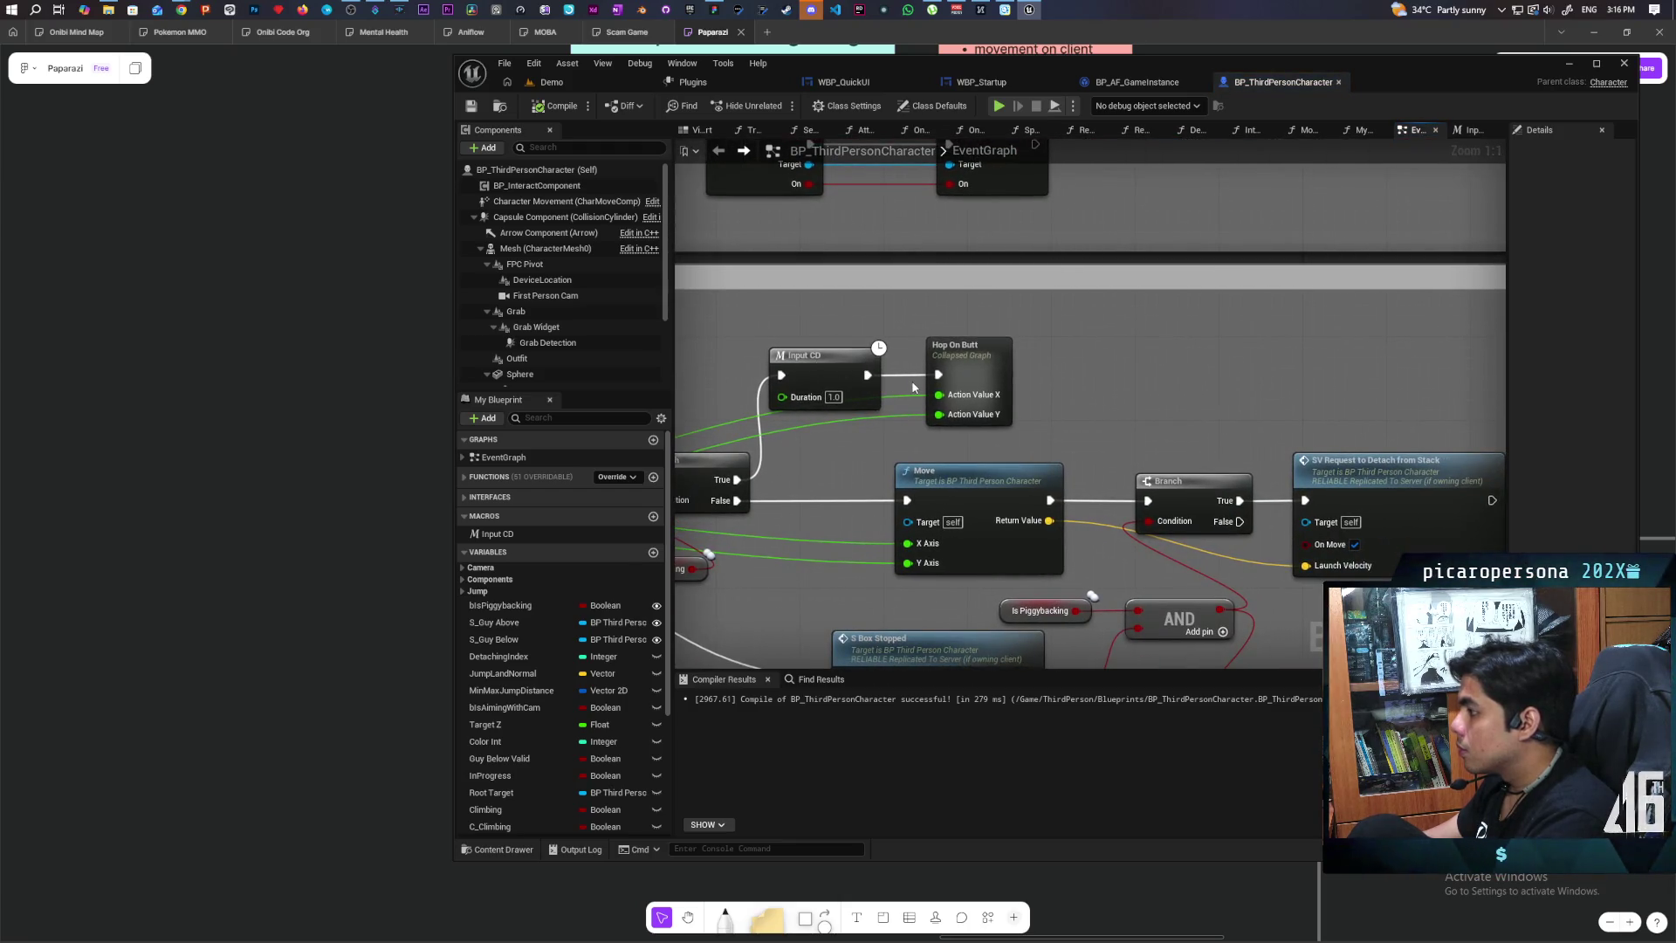
{"action": "mouse_move", "coordinate": [914, 387]}
{"action": "left_mouse_down"}
{"action": "mouse_move", "coordinate": [1114, 348]}
{"action": "mouse_move", "coordinate": [1275, 349]}
{"action": "mouse_move", "coordinate": [893, 342]}
{"action": "left_mouse_up"}
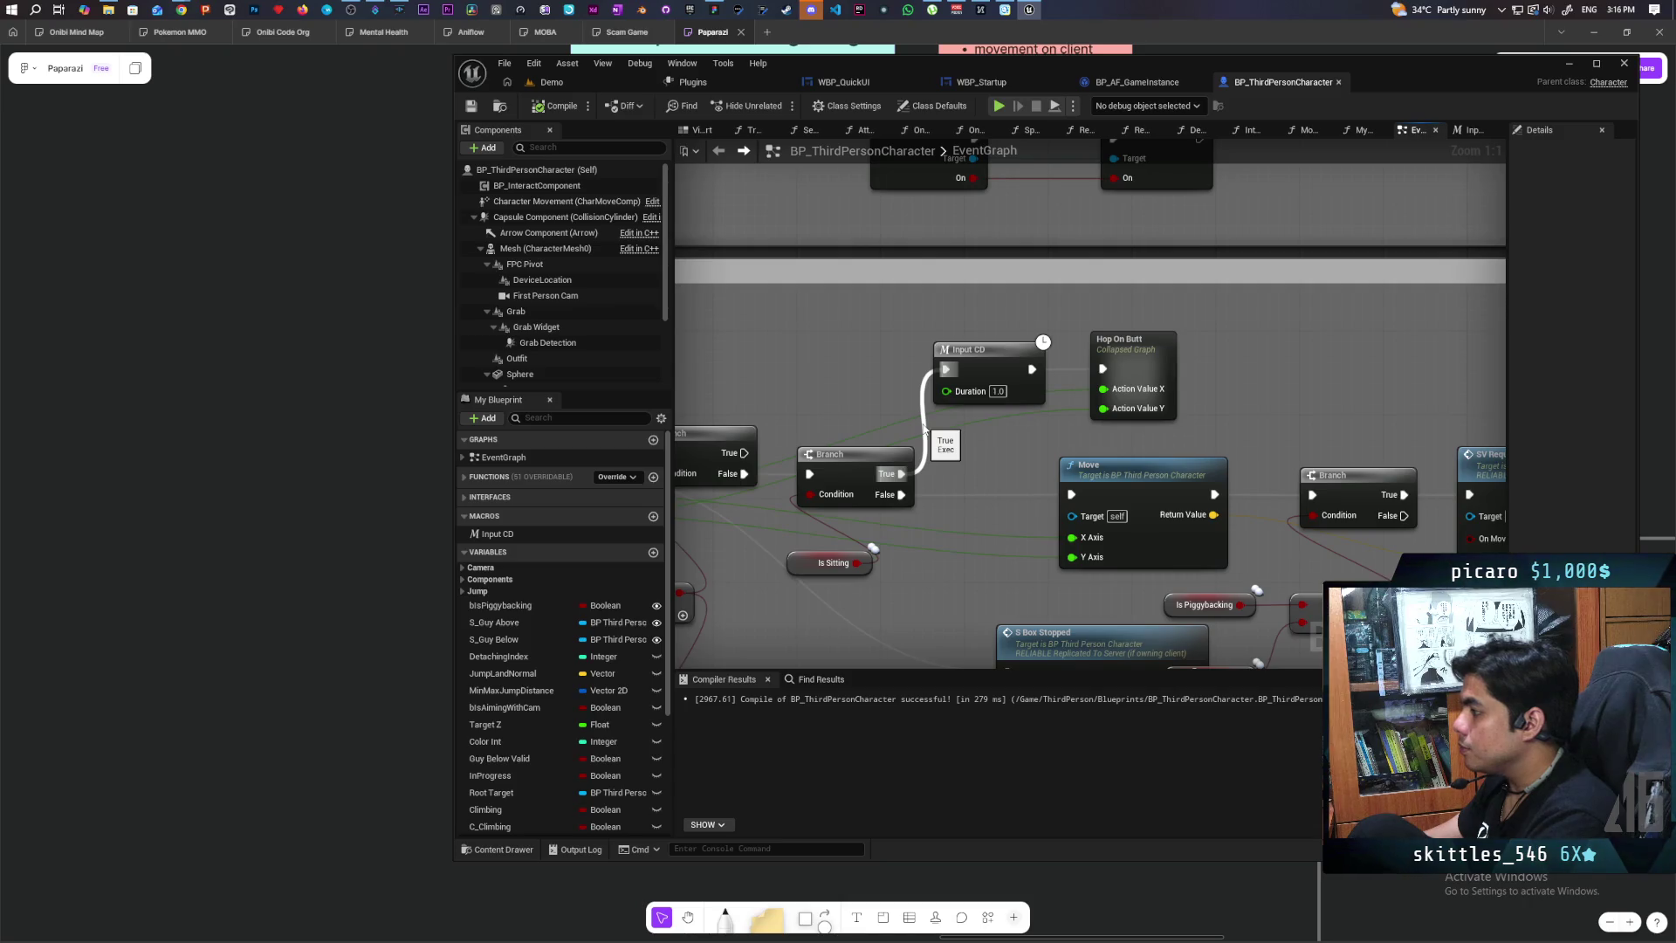
Step: Connect Branch True to Input CD's execution input and move Hop On Butt further right
{"action": "mouse_move", "coordinate": [930, 313]}
{"action": "left_mouse_down"}
{"action": "mouse_move", "coordinate": [1175, 384]}
{"action": "mouse_move", "coordinate": [1192, 407]}
{"action": "left_mouse_up"}
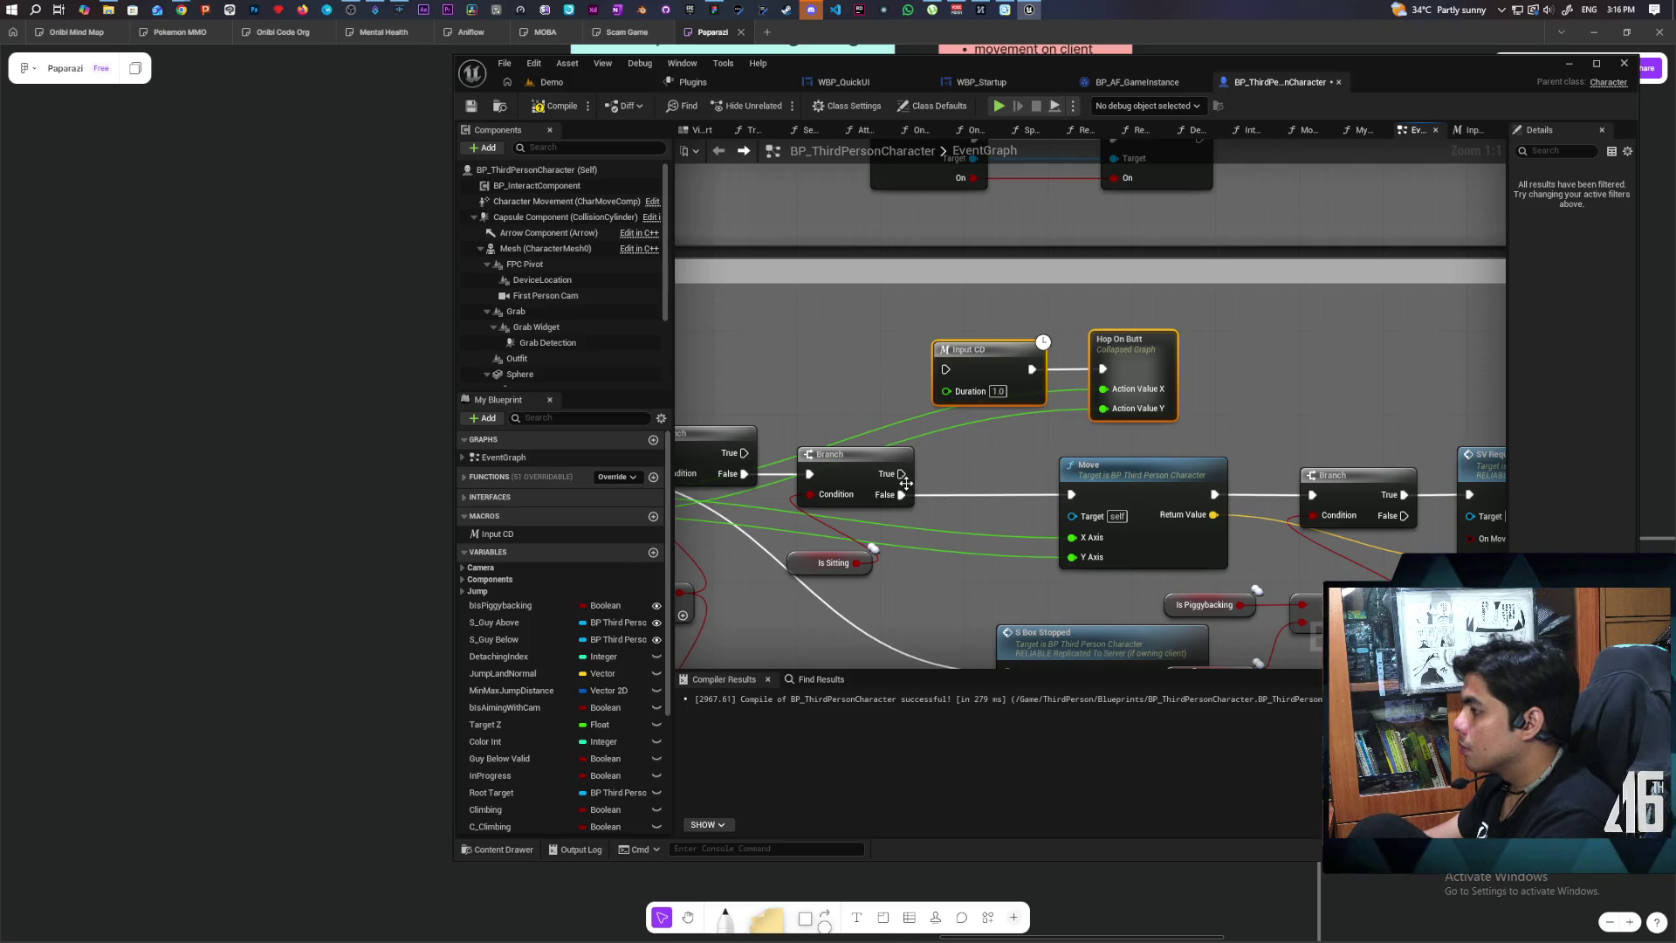
{"action": "left_click_drag", "start_coordinate": [902, 473], "coordinate": [946, 371]}
{"action": "left_click_drag", "start_coordinate": [1232, 355], "coordinate": [1039, 356]}
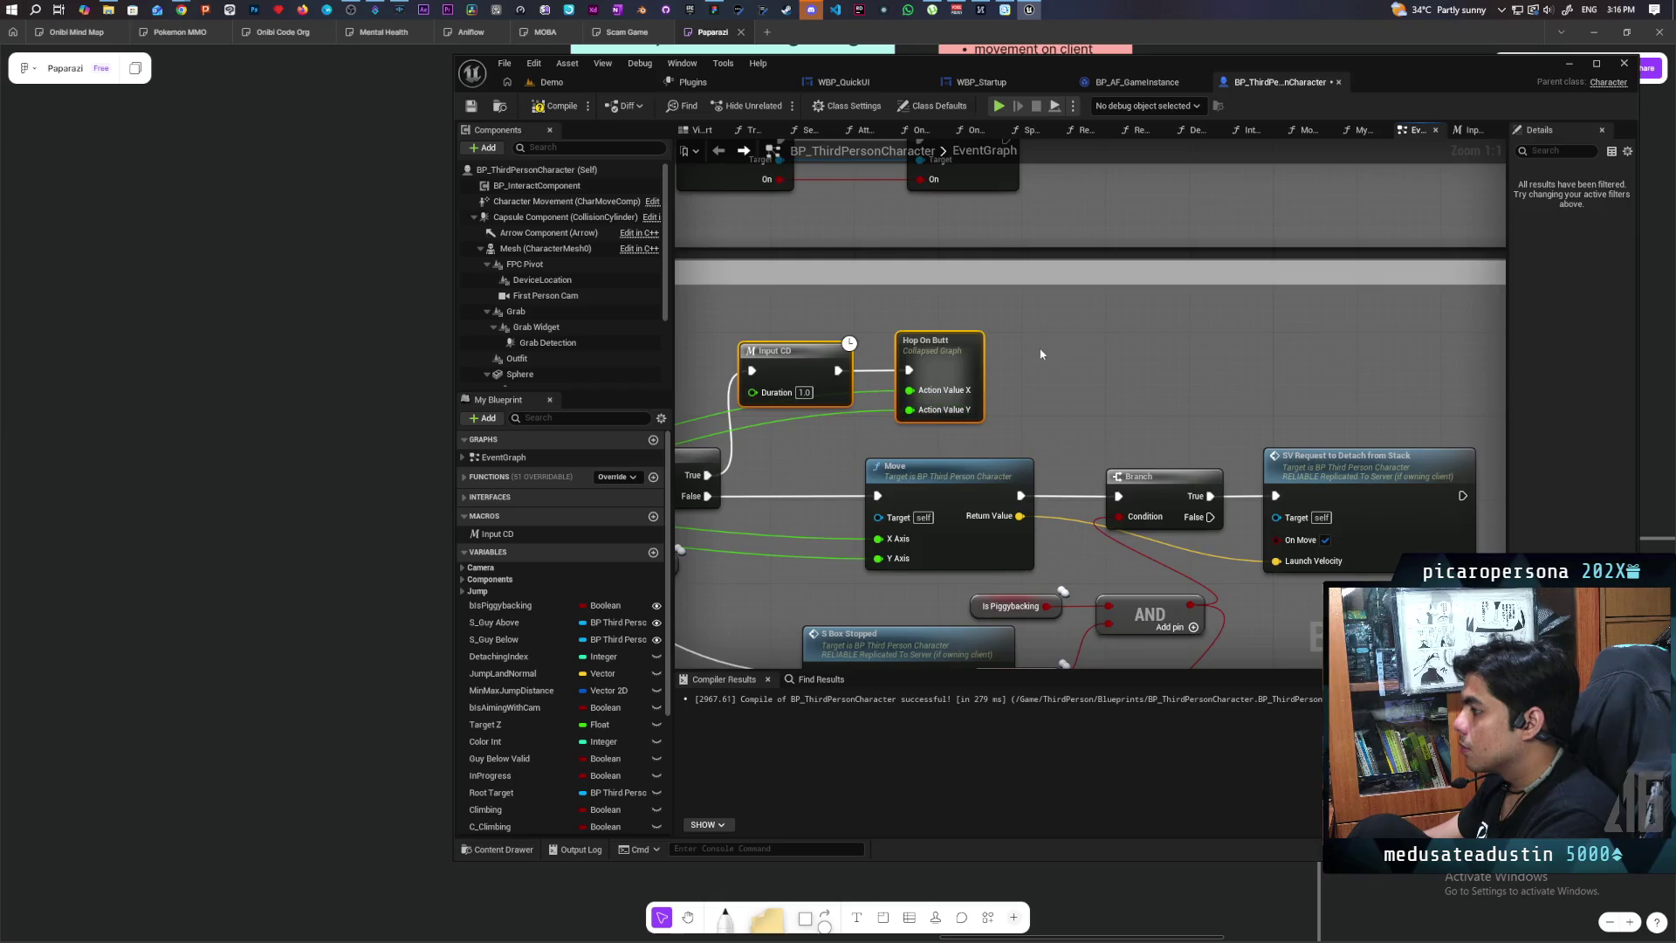
{"action": "left_click", "coordinate": [1039, 356]}
{"action": "left_click_drag", "start_coordinate": [938, 365], "coordinate": [1222, 365]}
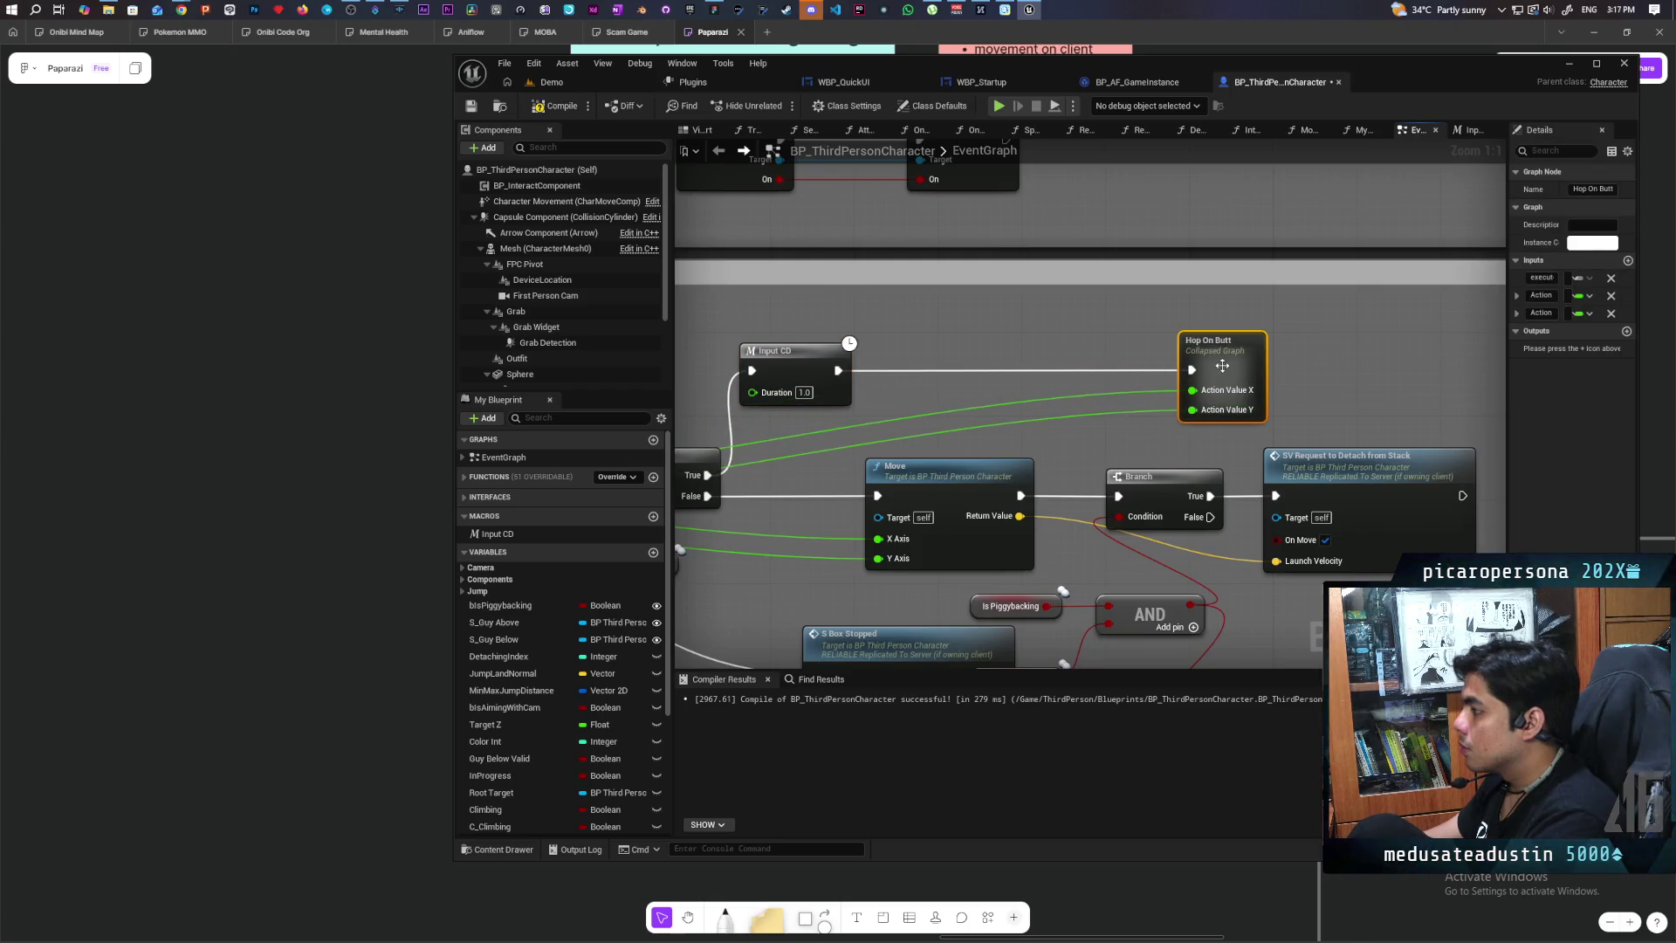
Step: Add a custom event named 'S Bunny Hop'
{"action": "left_click", "coordinate": [981, 328]}
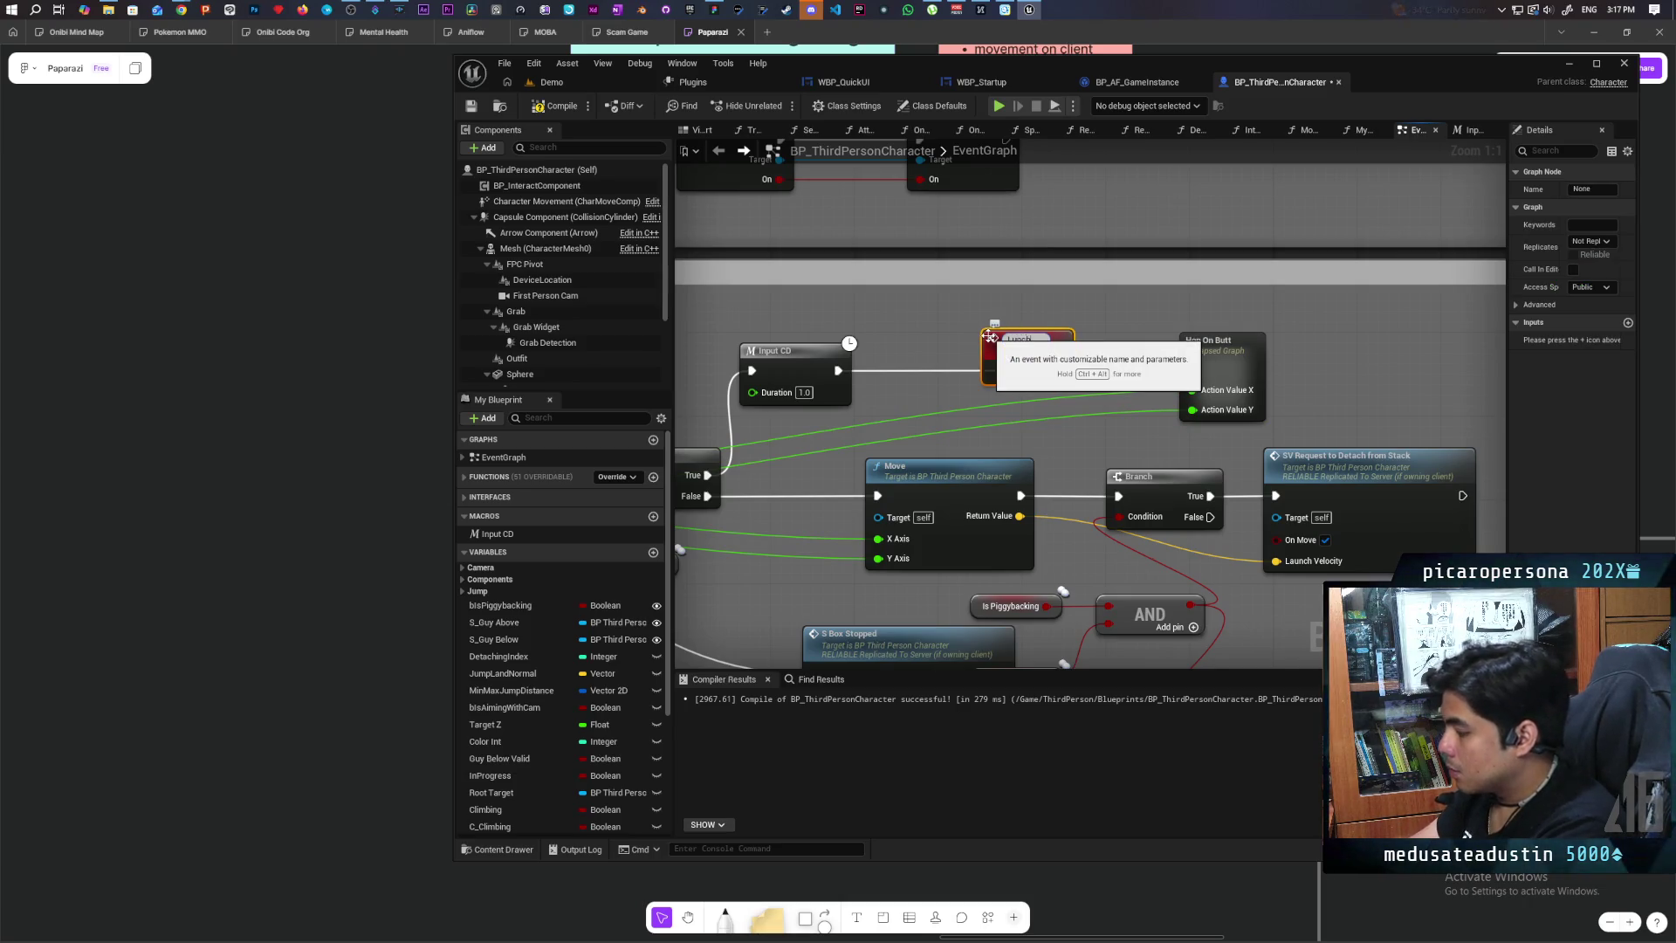
{"action": "type", "text": "S"}
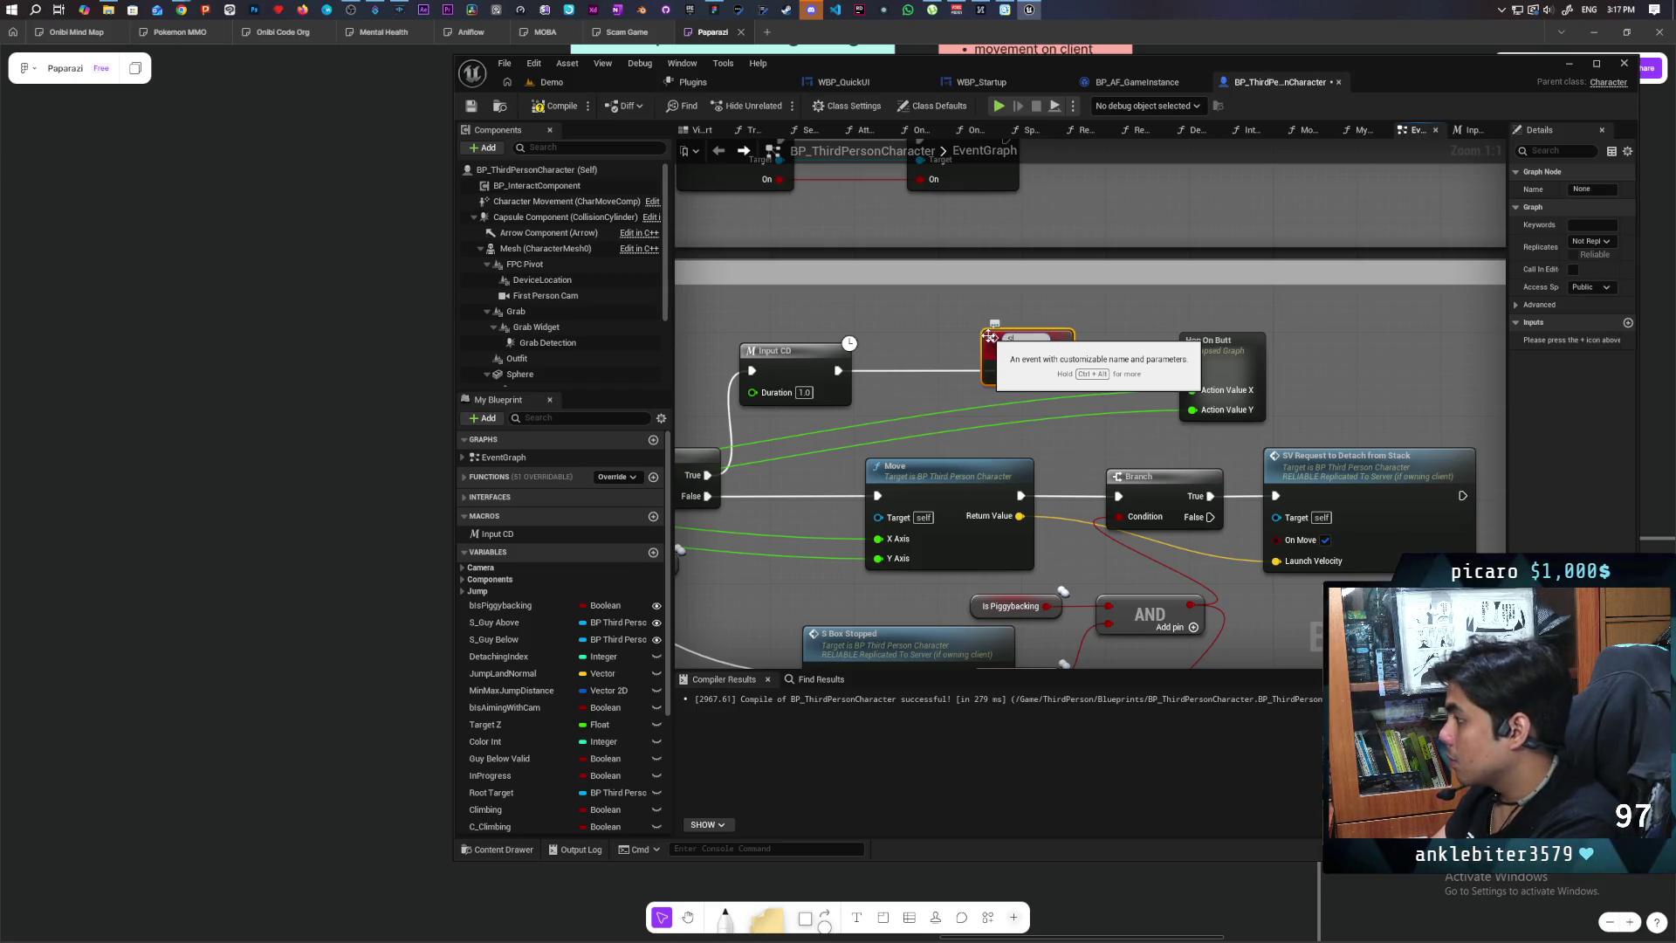
{"action": "type", "text": " Piggy U"}
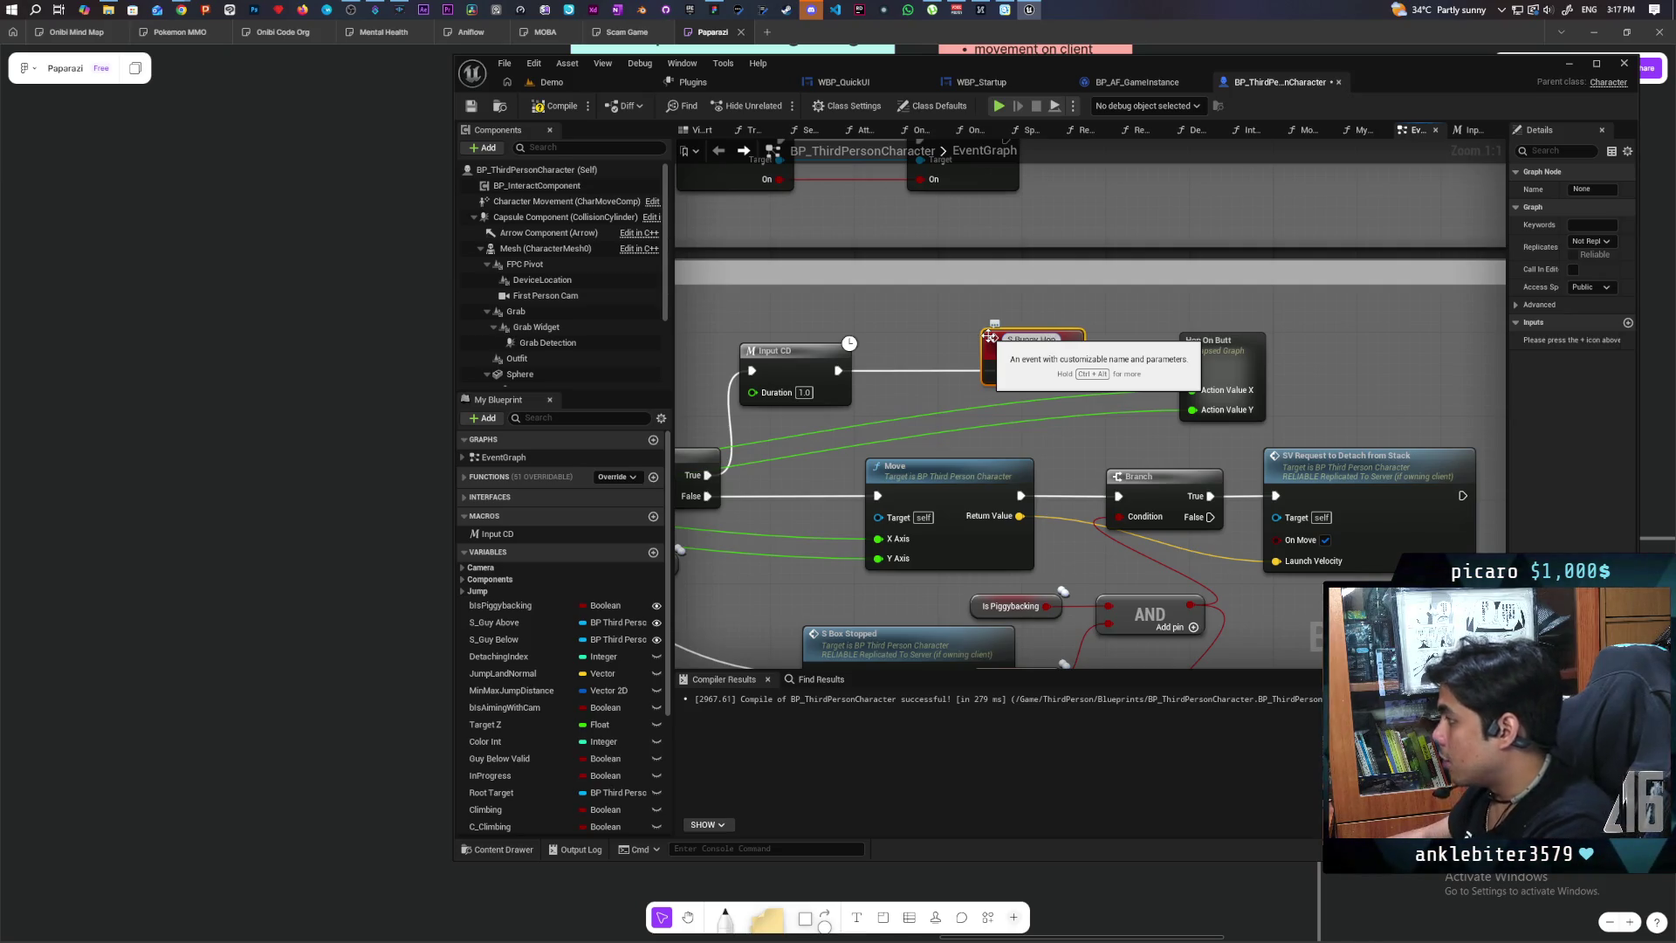
{"action": "key", "text": "Return"}
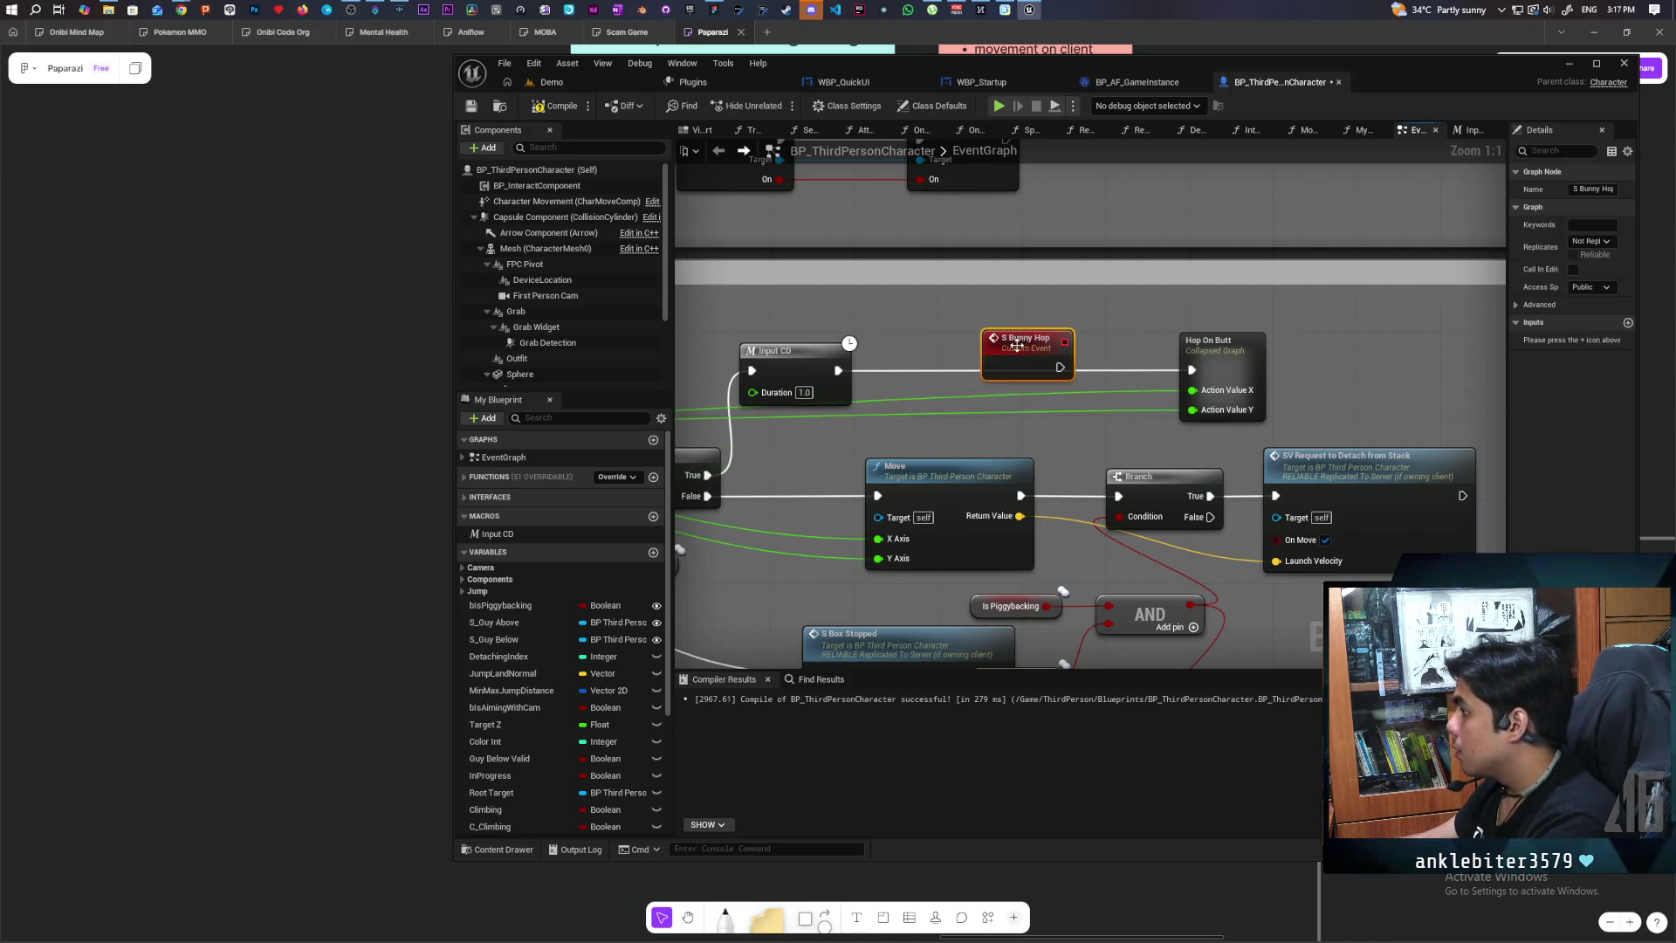
Step: Make S Bunny Hop Run on Server and Reliable, and wire it into Hop On Butt
{"action": "left_click", "coordinate": [1585, 241]}
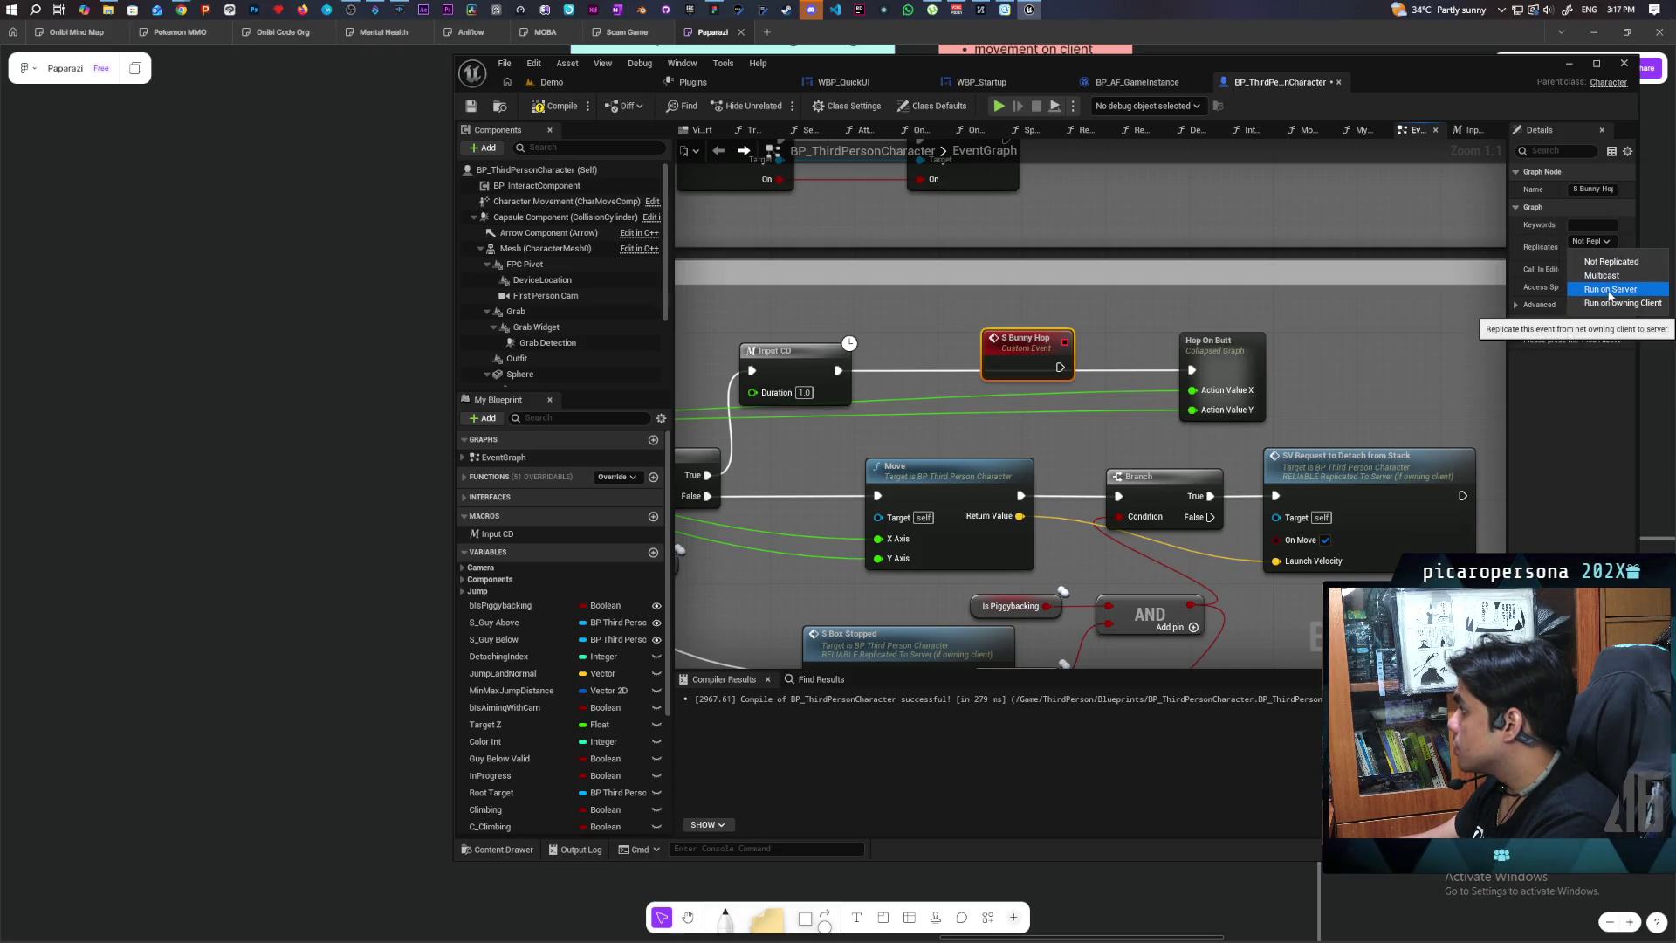
{"action": "left_click", "coordinate": [1610, 291]}
{"action": "left_click", "coordinate": [1574, 255]}
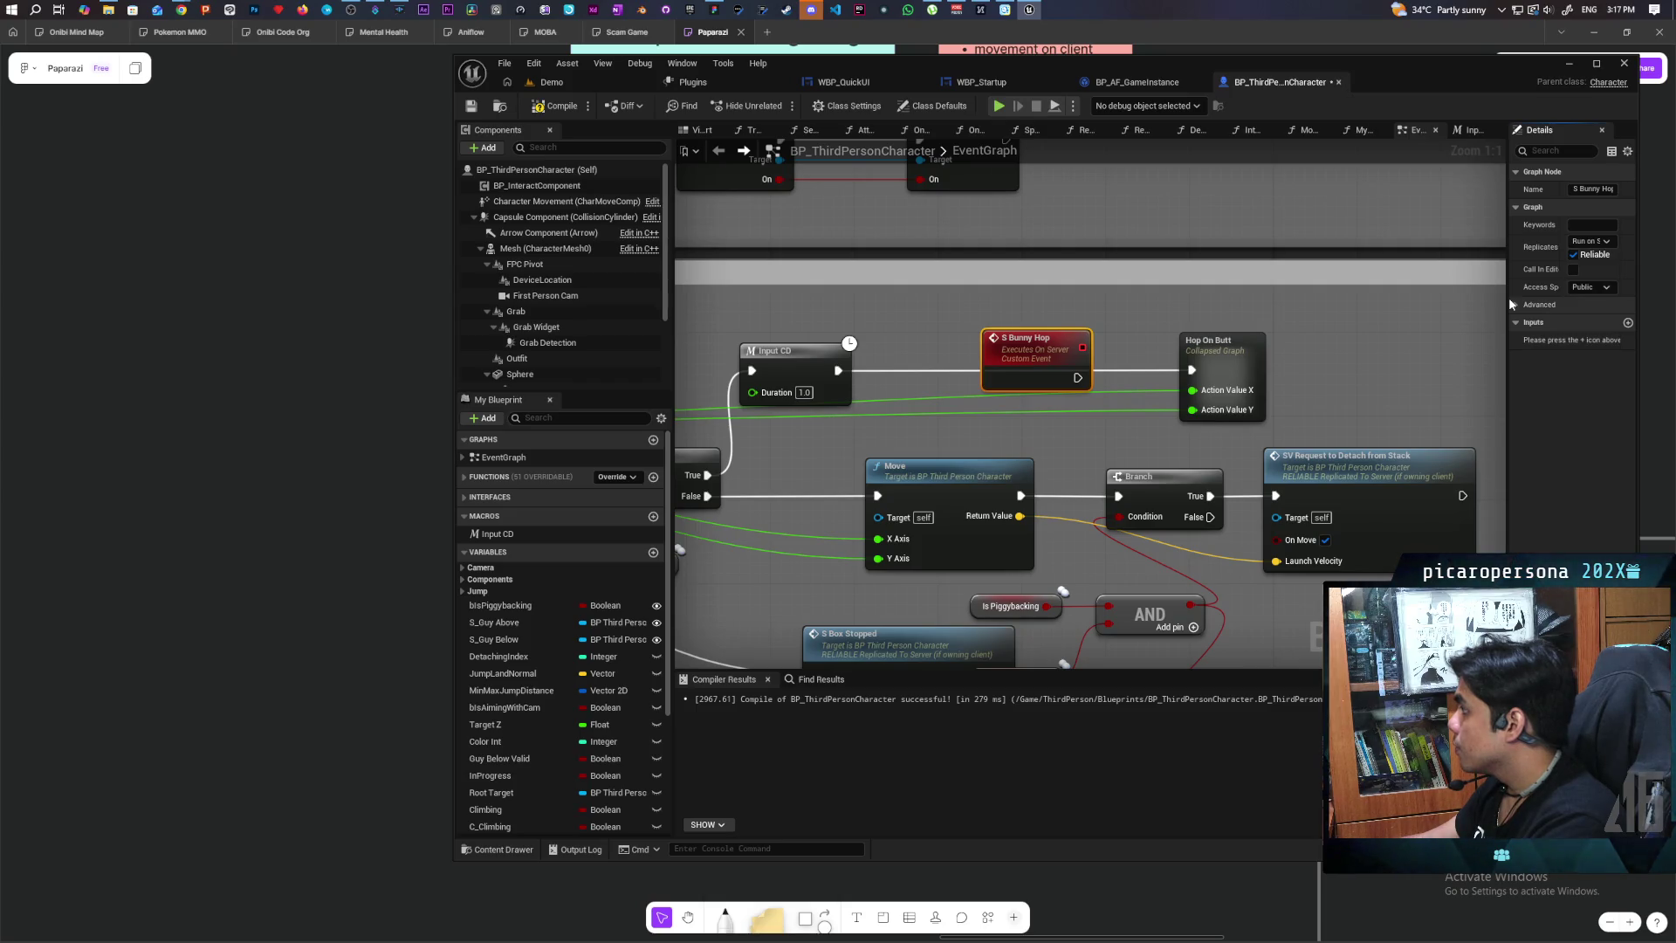
{"action": "left_click_drag", "start_coordinate": [1505, 301], "coordinate": [1477, 301]}
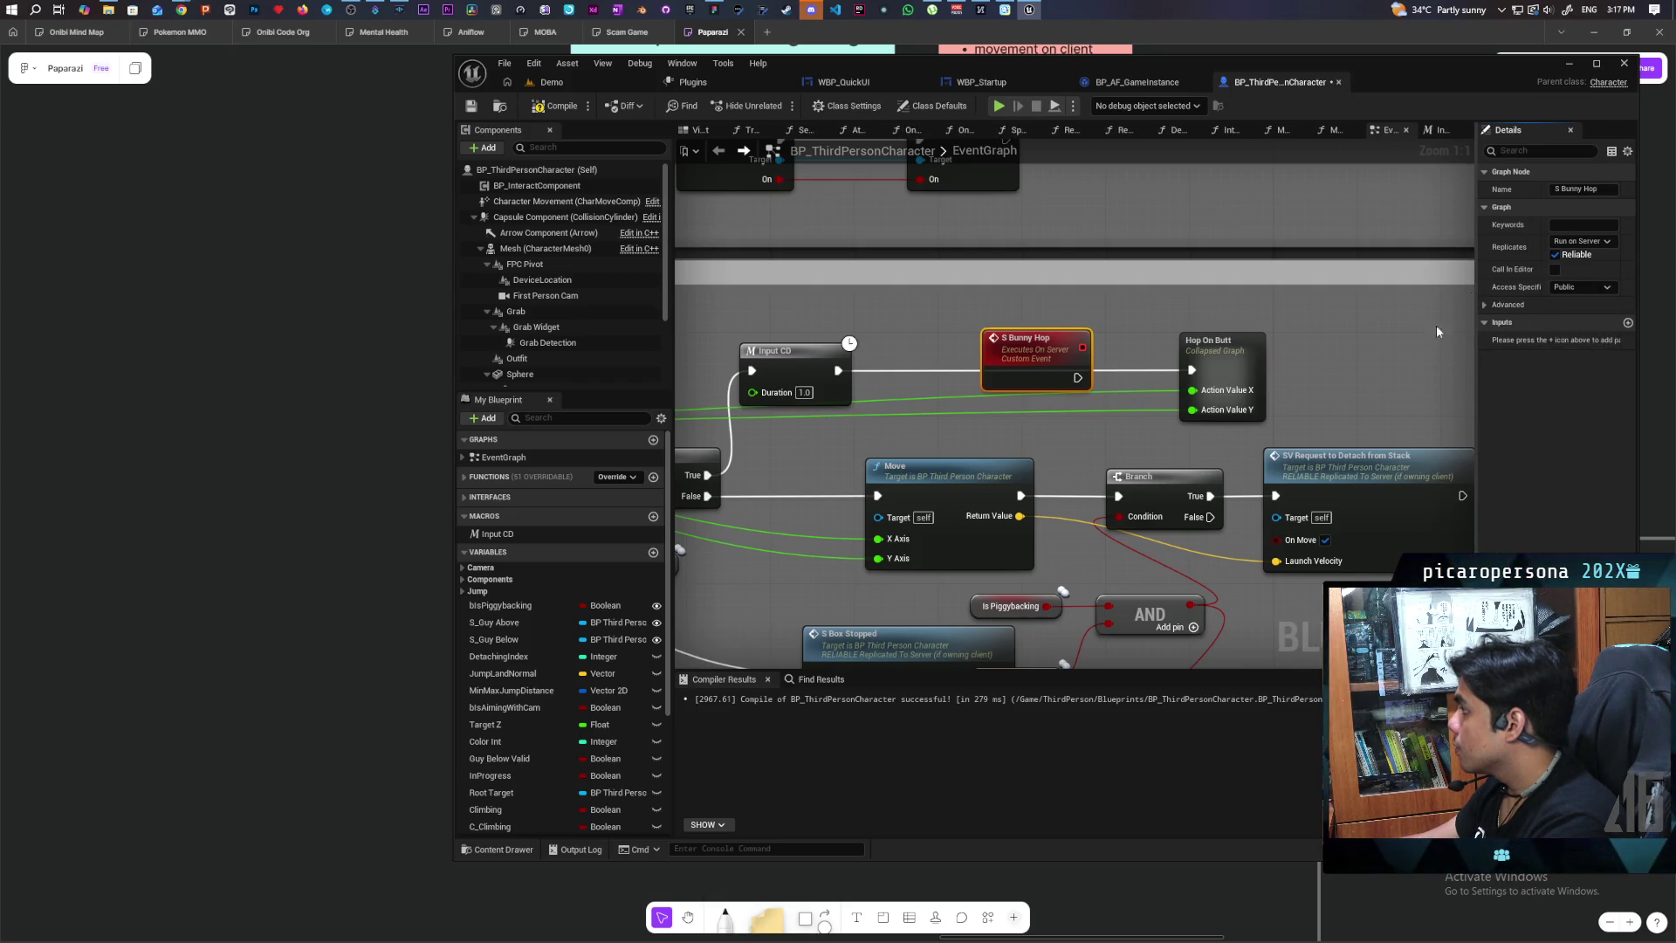
{"action": "mouse_move", "coordinate": [1039, 345]}
{"action": "left_mouse_down"}
{"action": "mouse_move", "coordinate": [1194, 369]}
{"action": "mouse_move", "coordinate": [1187, 409]}
{"action": "mouse_move", "coordinate": [1033, 368]}
{"action": "left_mouse_up"}
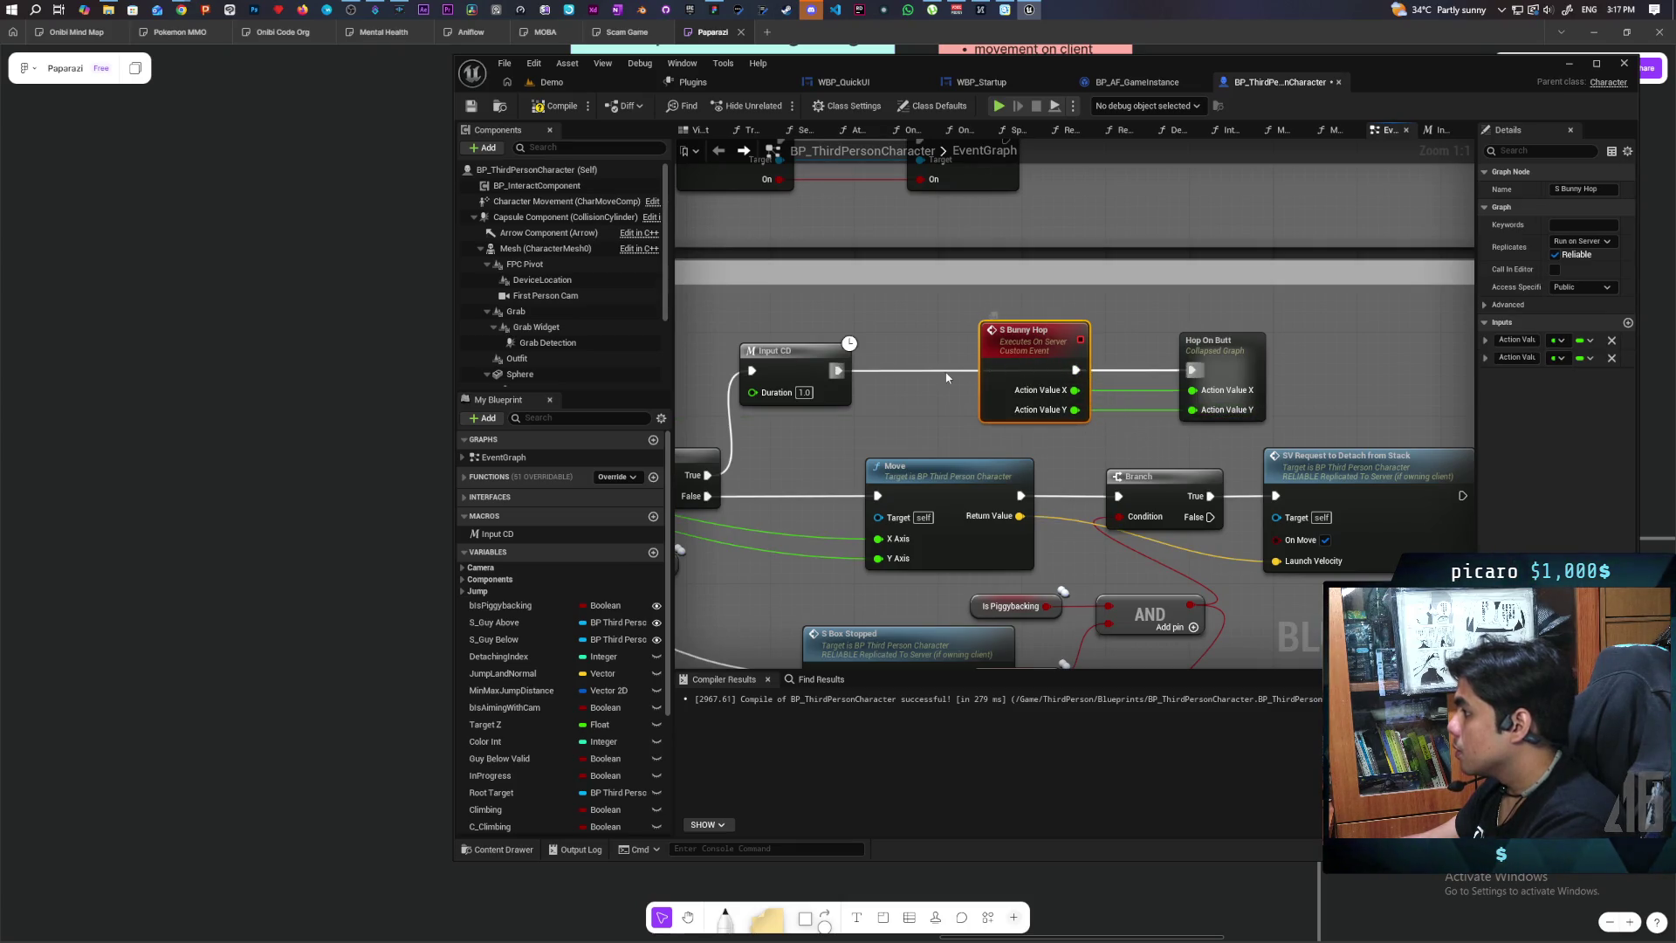
Step: Shift S Bunny Hop and Hop On Butt right and add an S Bunny Hop call after Input CD
{"action": "left_click", "coordinate": [955, 374], "text": "alt"}
{"action": "left_click", "coordinate": [1213, 342], "text": "ctrl"}
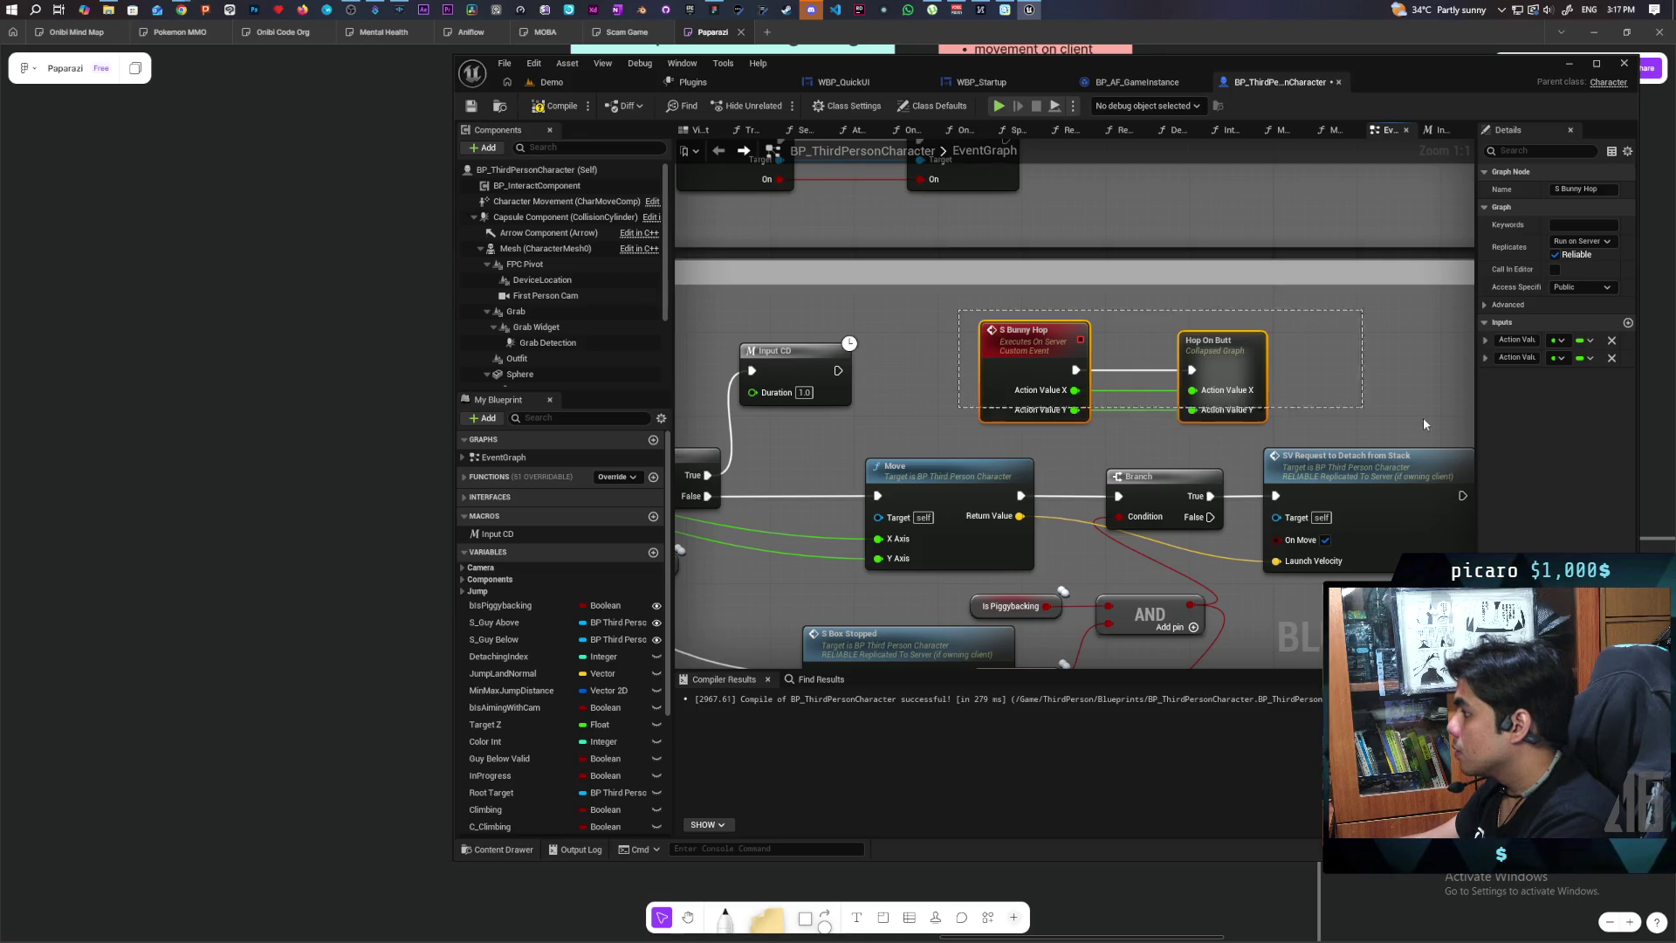
{"action": "left_click_drag", "start_coordinate": [1029, 361], "coordinate": [1166, 351]}
{"action": "left_click_drag", "start_coordinate": [838, 370], "coordinate": [917, 389]}
{"action": "type", "text": "bunny hop"}
{"action": "key", "text": "Return"}
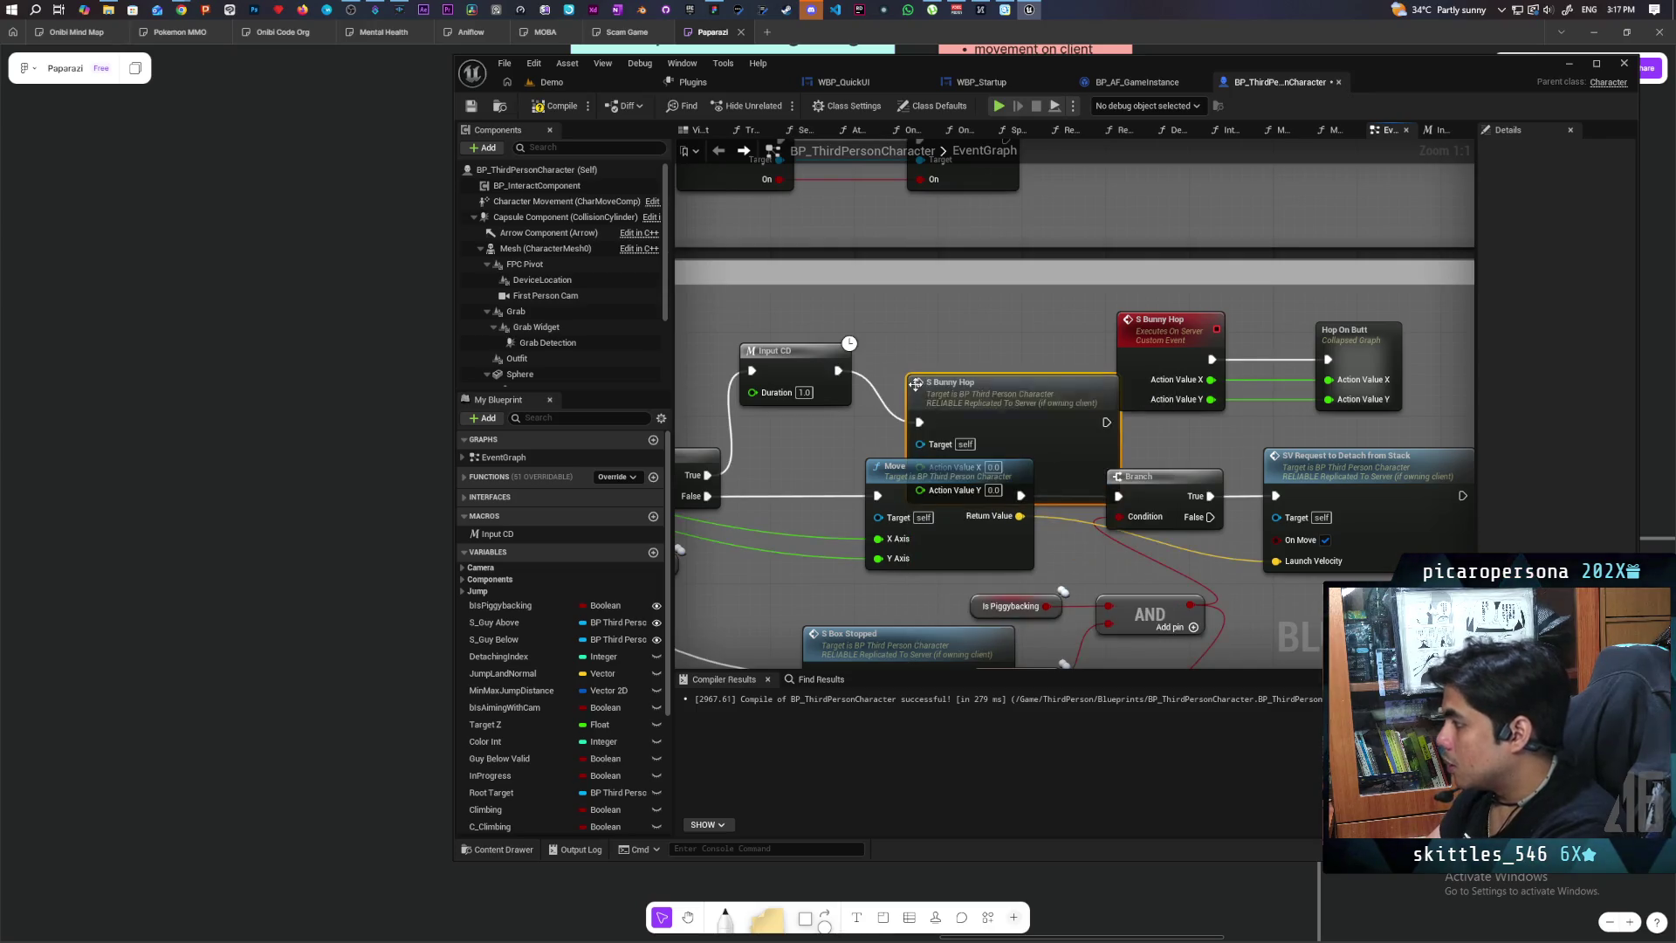
{"action": "left_click_drag", "start_coordinate": [957, 327], "coordinate": [972, 349]}
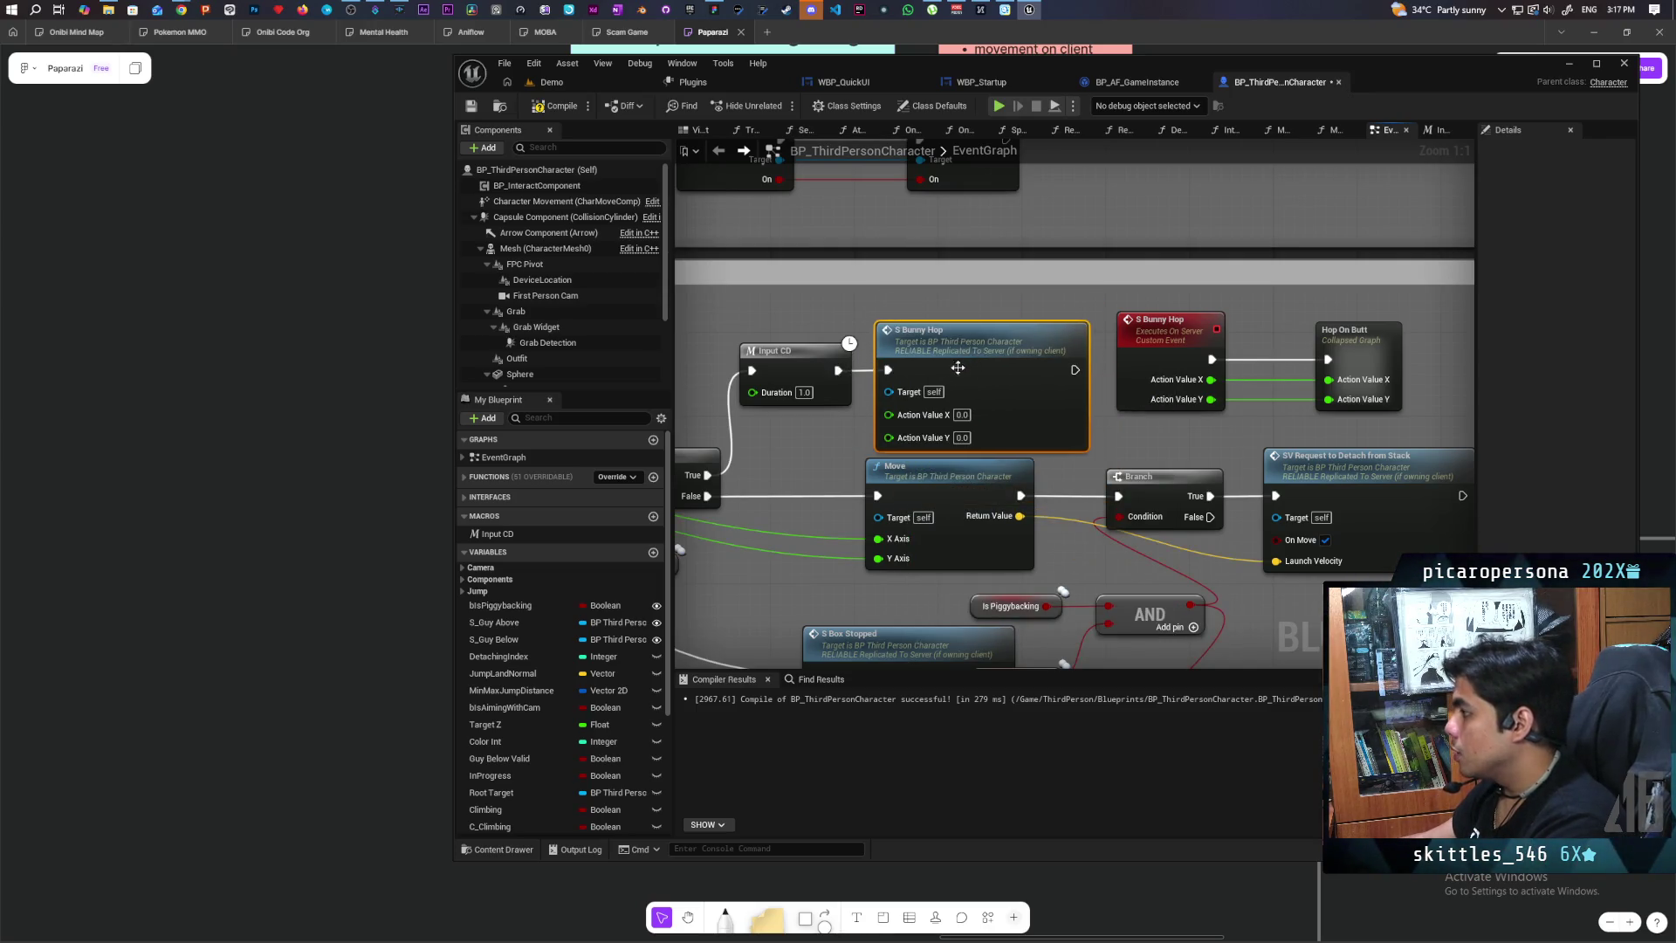
Step: Wire IA_Move's X and Y values into the S Bunny Hop call and compile
{"action": "scroll", "coordinate": [993, 508], "scroll_direction": "down", "scroll_amount": 2}
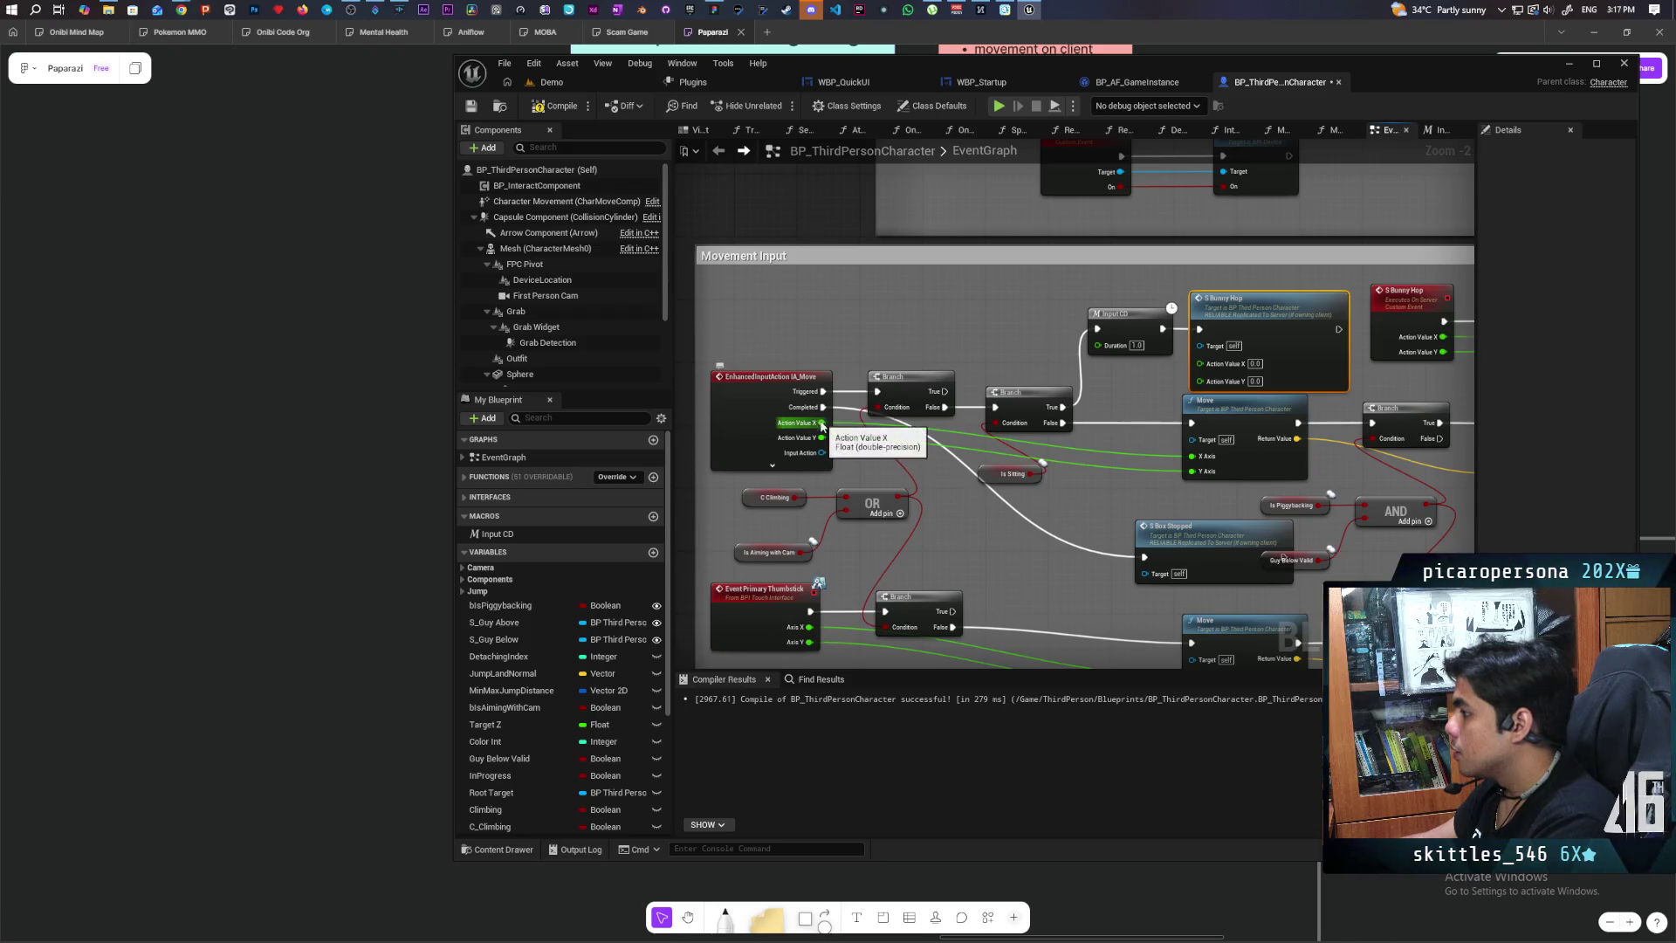
{"action": "left_click_drag", "start_coordinate": [823, 422], "coordinate": [1199, 362]}
{"action": "mouse_move", "coordinate": [821, 438]}
{"action": "left_mouse_down"}
{"action": "mouse_move", "coordinate": [925, 458]}
{"action": "mouse_move", "coordinate": [1199, 378]}
{"action": "left_mouse_up"}
{"action": "scroll", "coordinate": [1043, 423], "scroll_direction": "up", "scroll_amount": 1}
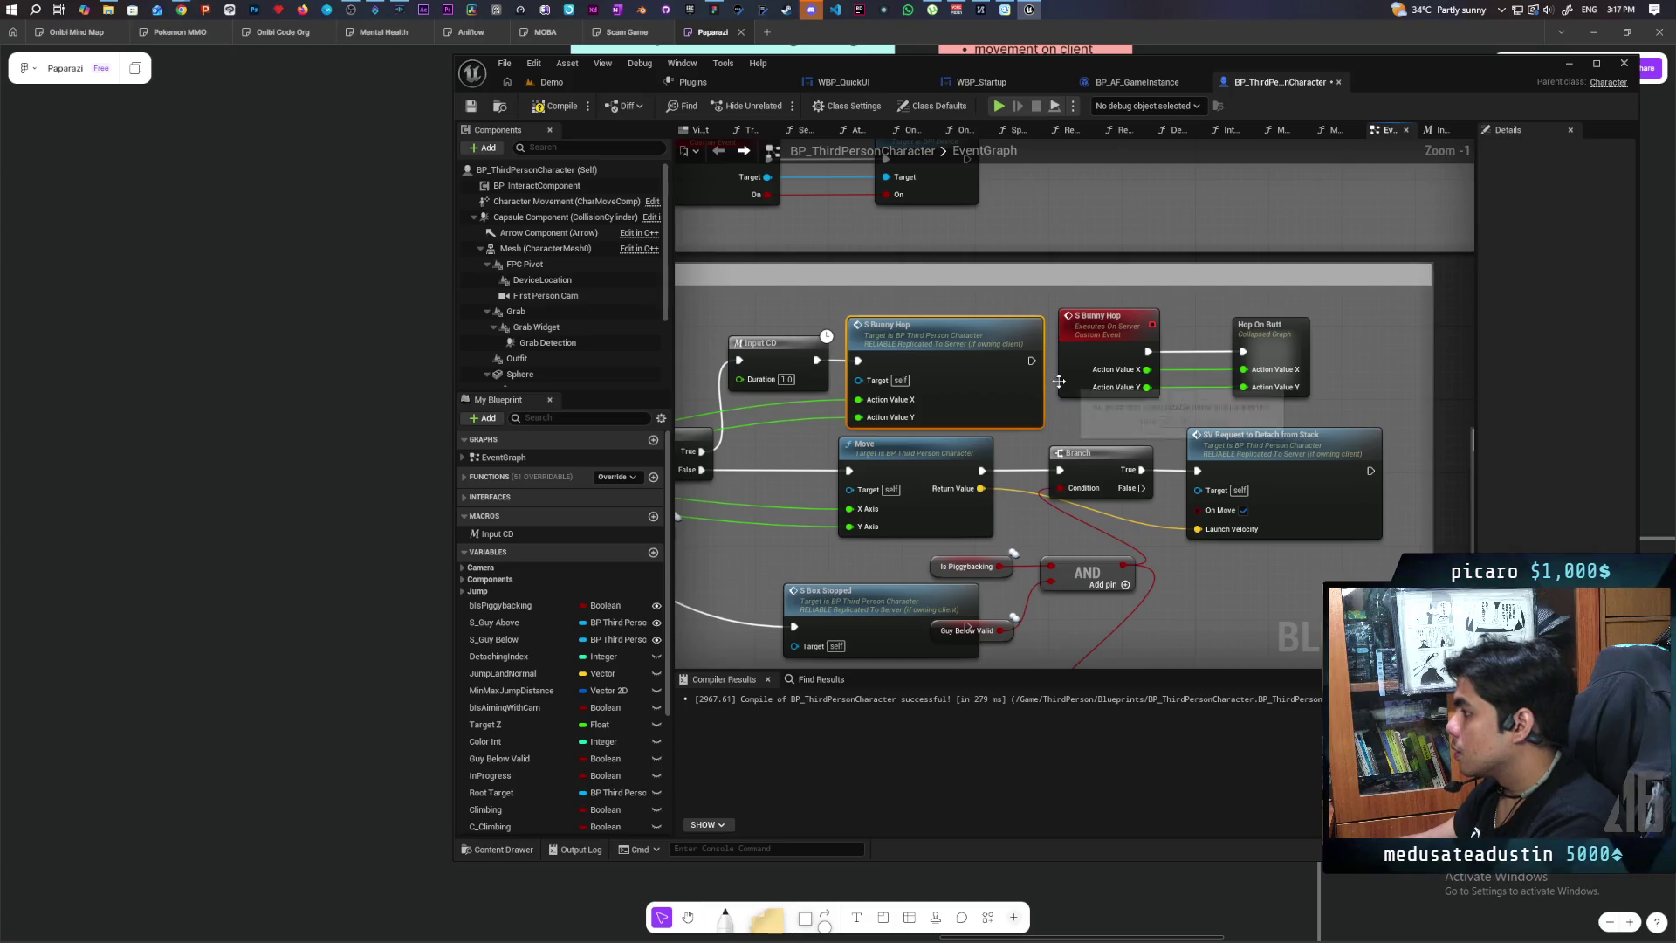
{"action": "left_click_drag", "start_coordinate": [1058, 382], "coordinate": [995, 366]}
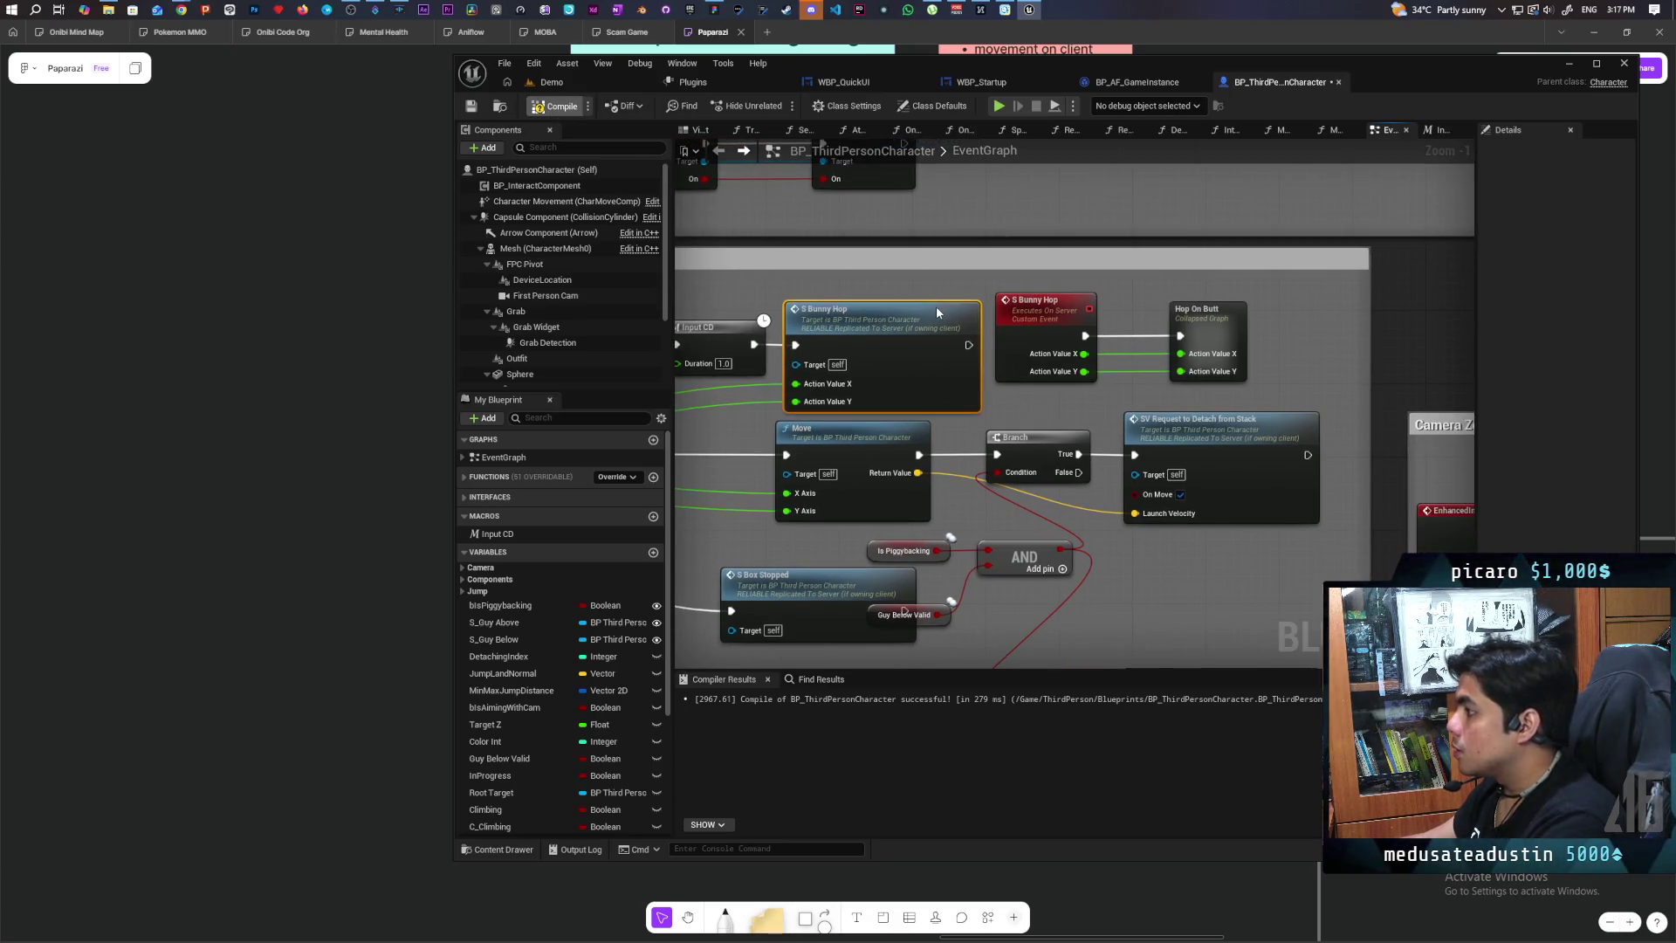
{"action": "key", "text": "ctrl+s"}
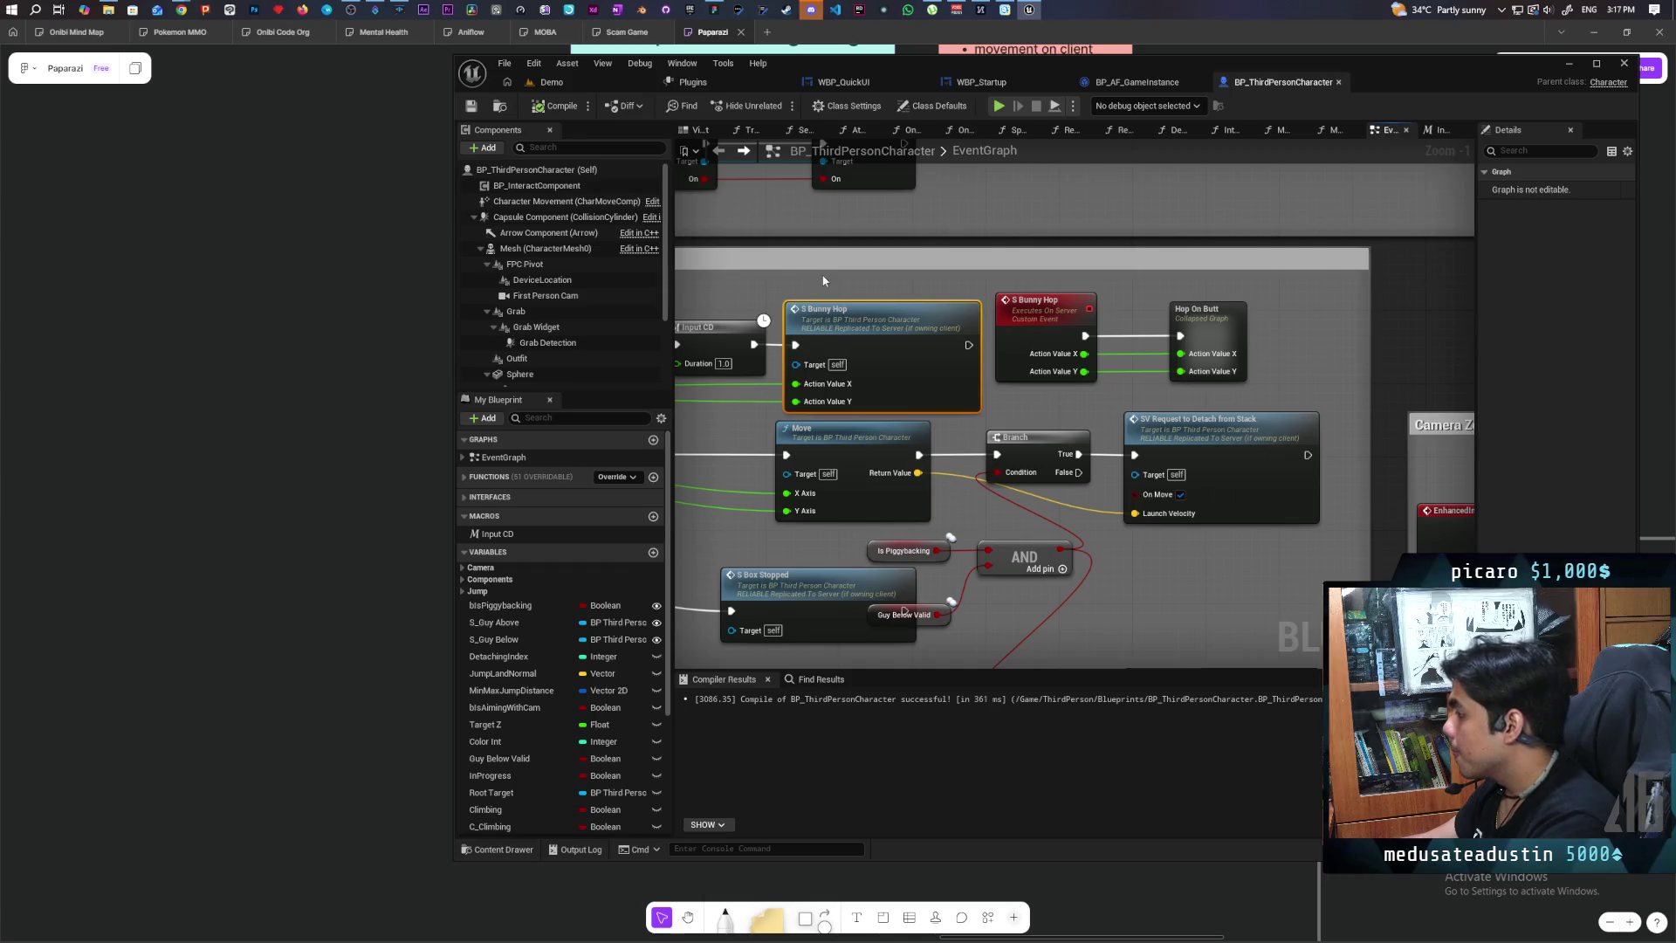
Step: Start a multiplayer play session in the Demo level and take control of the Client 1 window
{"action": "left_click", "coordinate": [559, 83]}
{"action": "left_click", "coordinate": [787, 103]}
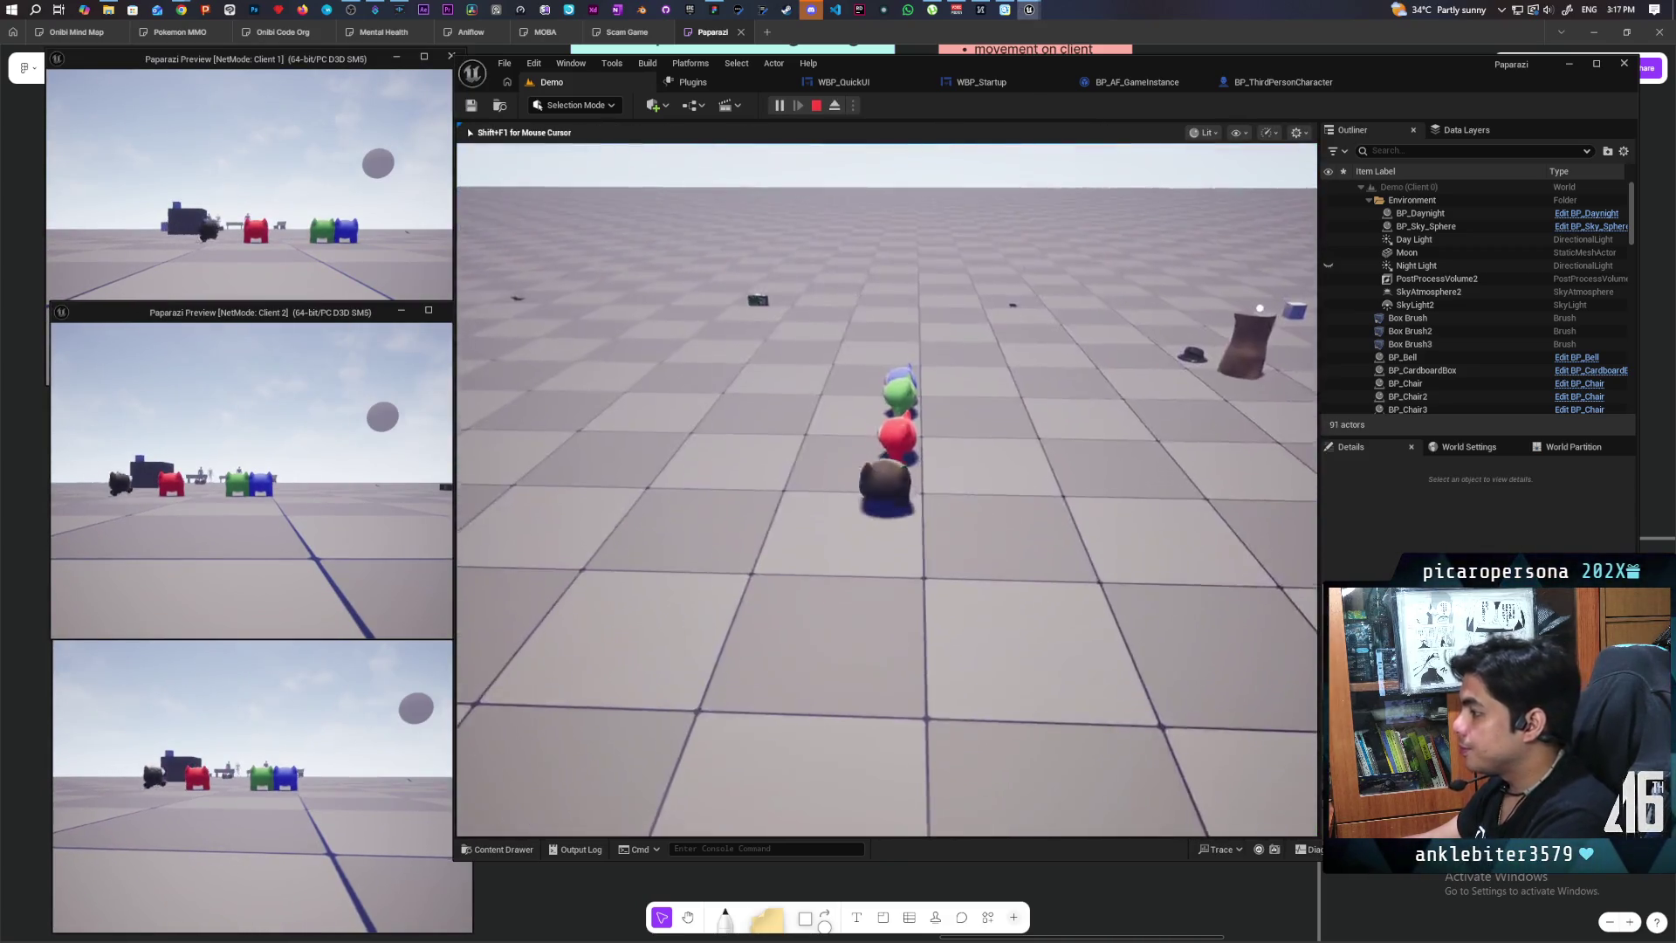
{"action": "mouse_move", "coordinate": [886, 489]}
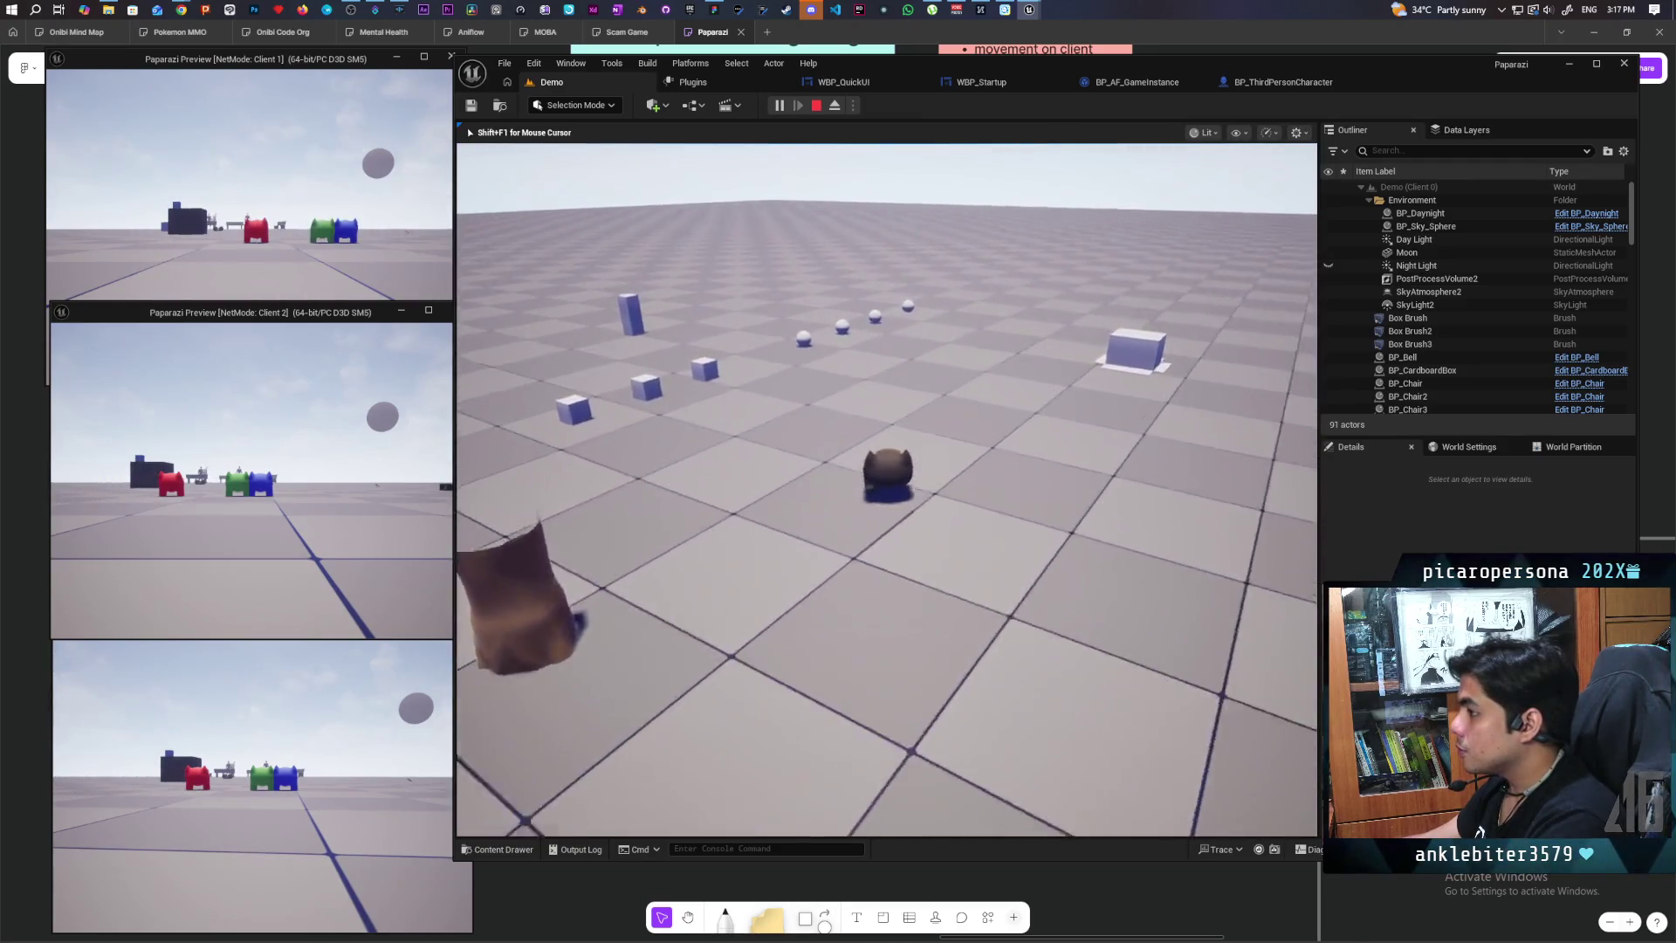
{"action": "key", "text": "shift+F1"}
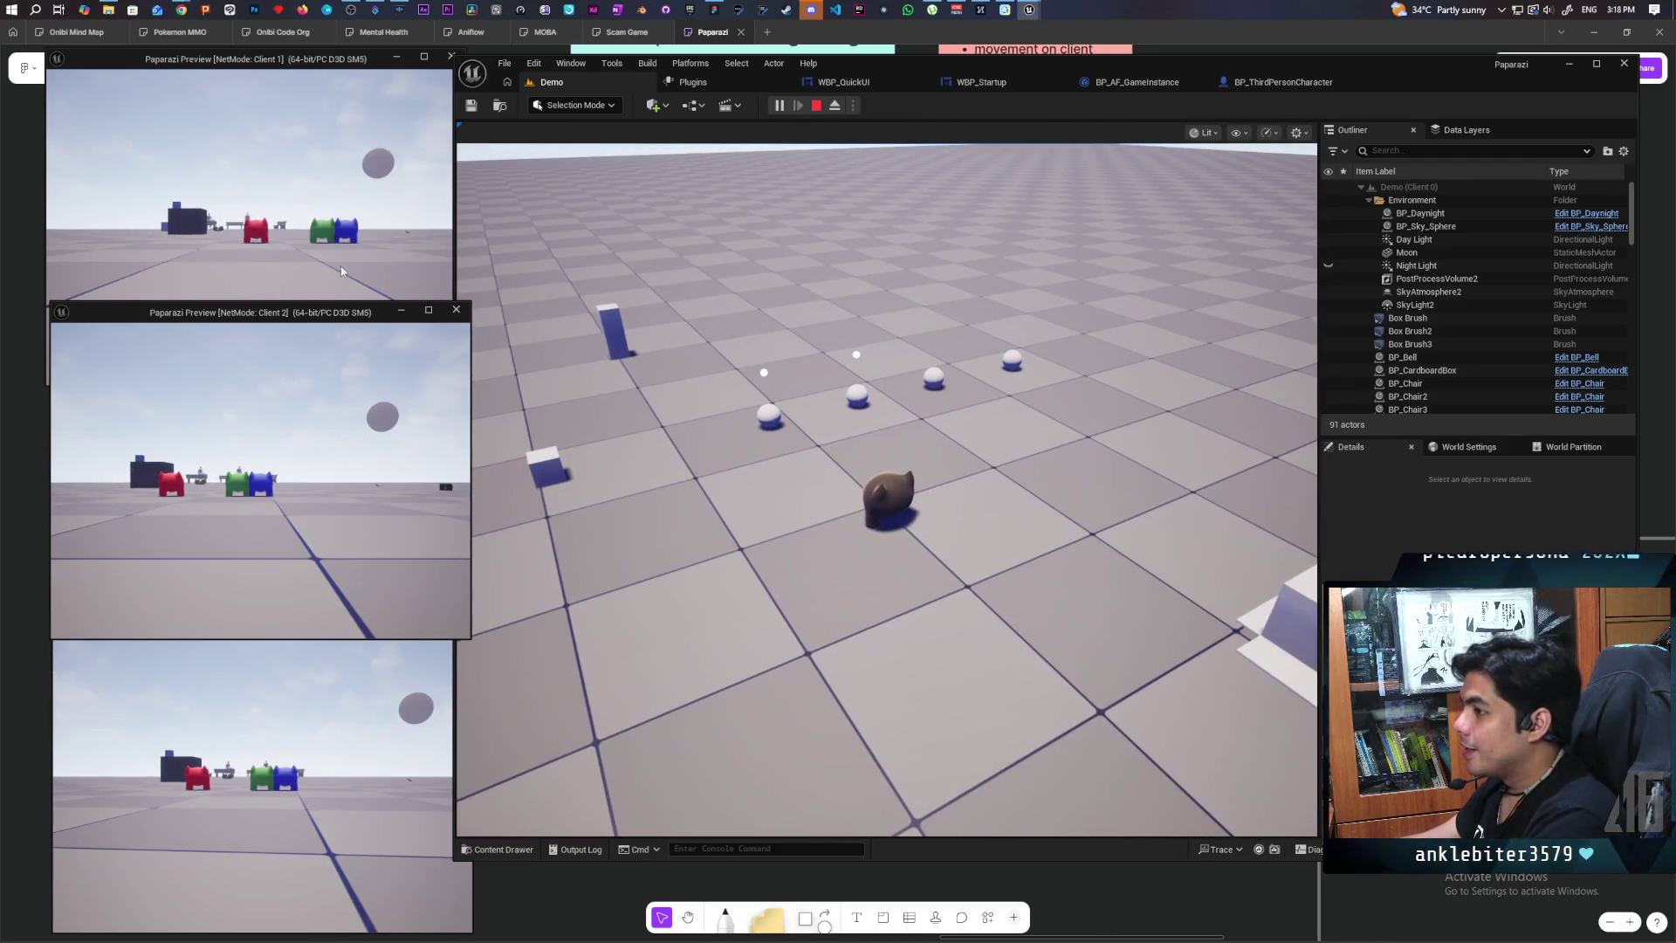
{"action": "left_click", "coordinate": [341, 271]}
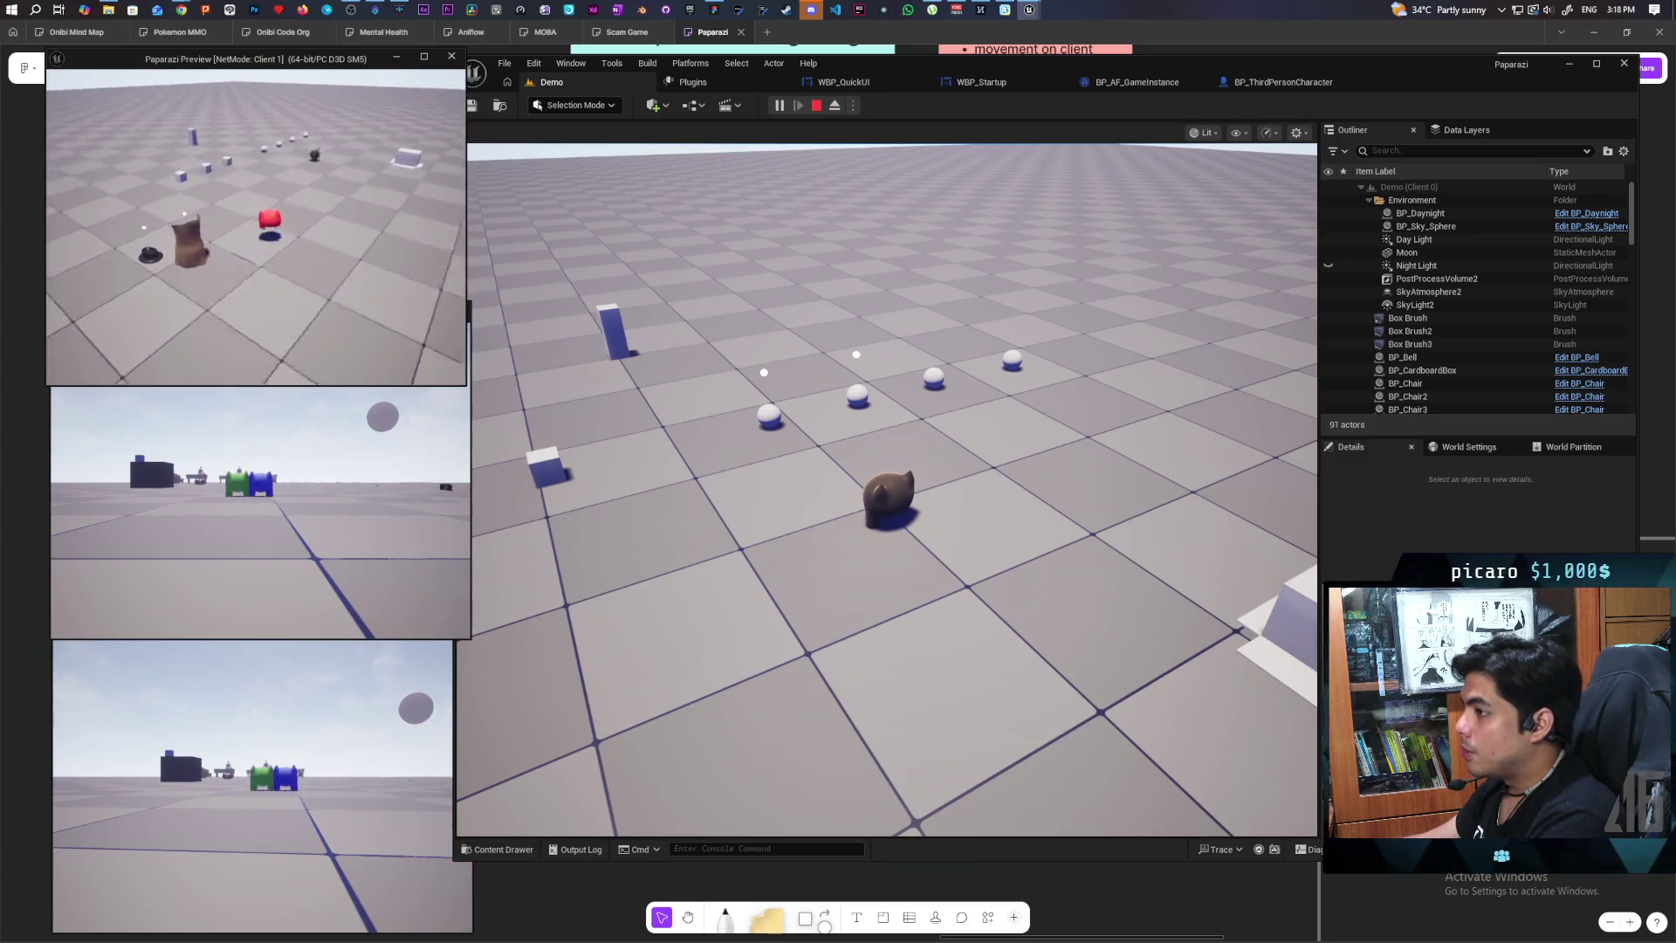
Step: Walk the red character forward, hop it several times with Space, then stop with Escape
{"action": "key", "text": "w"}
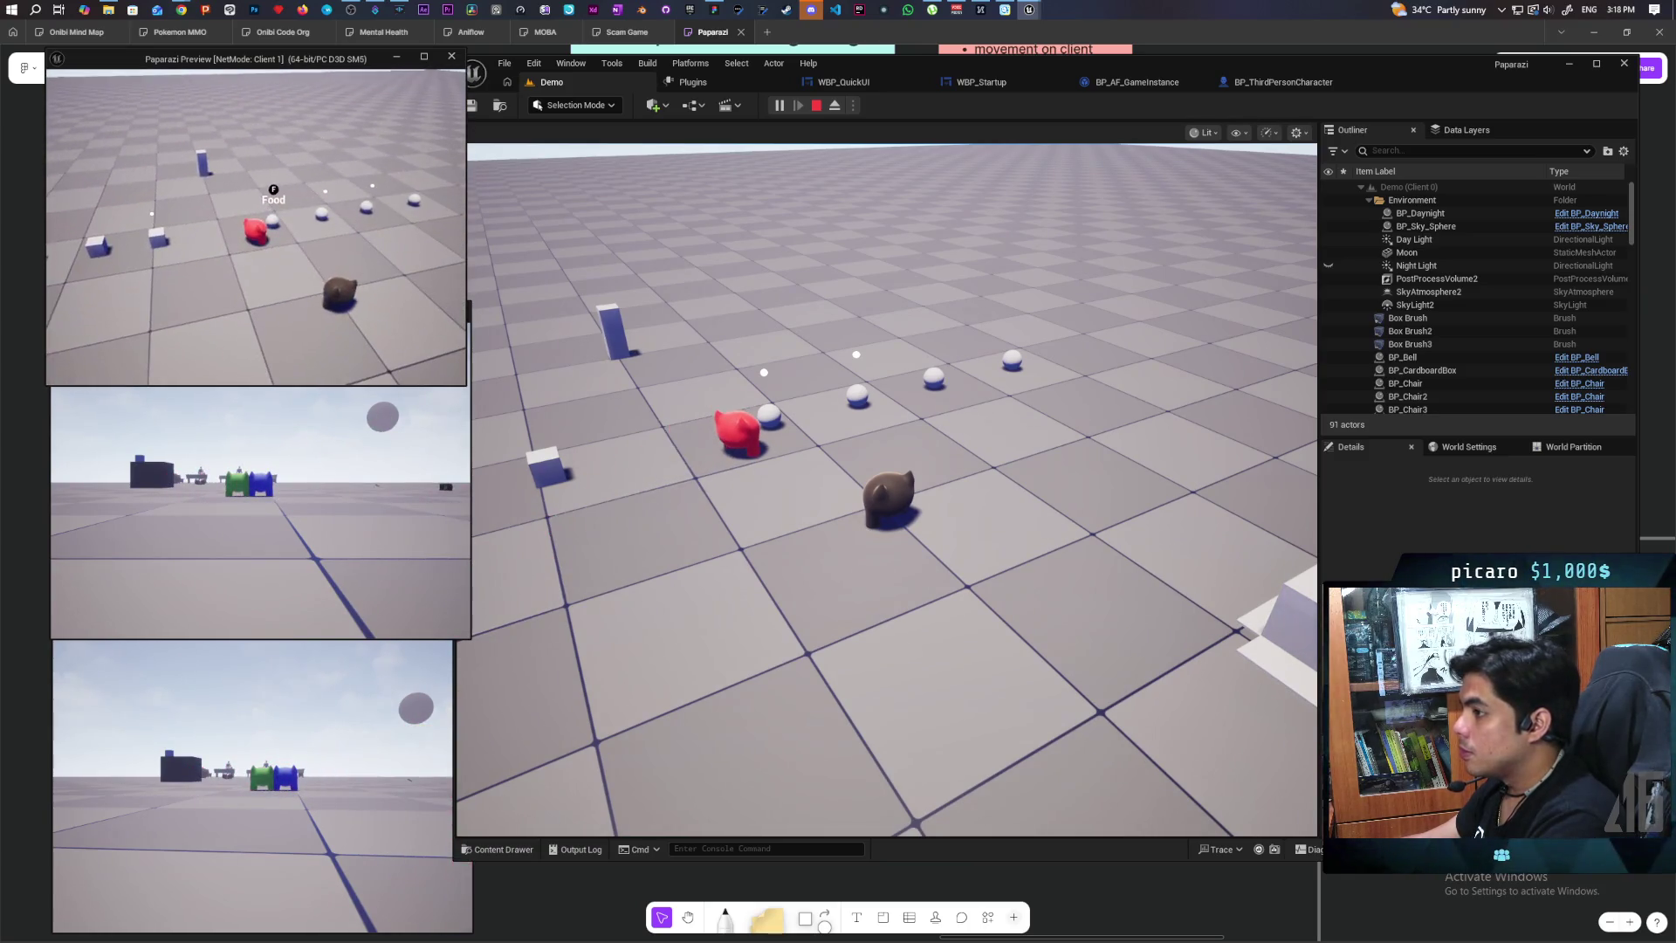
{"action": "key", "text": "space"}
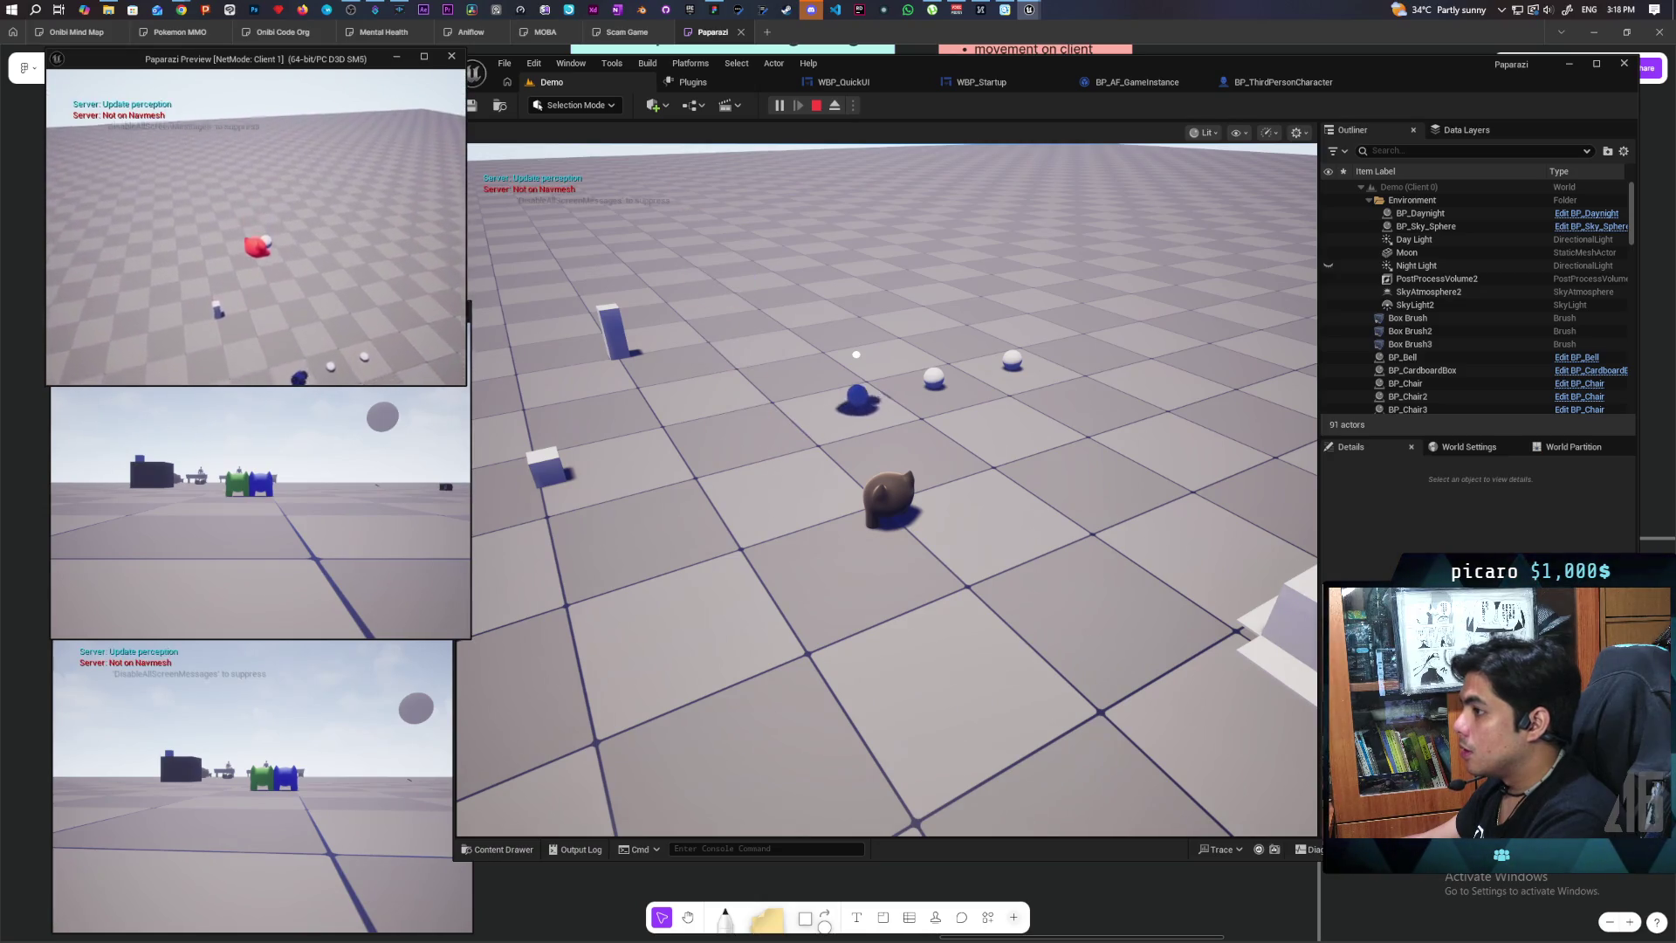
{"action": "key", "text": "space"}
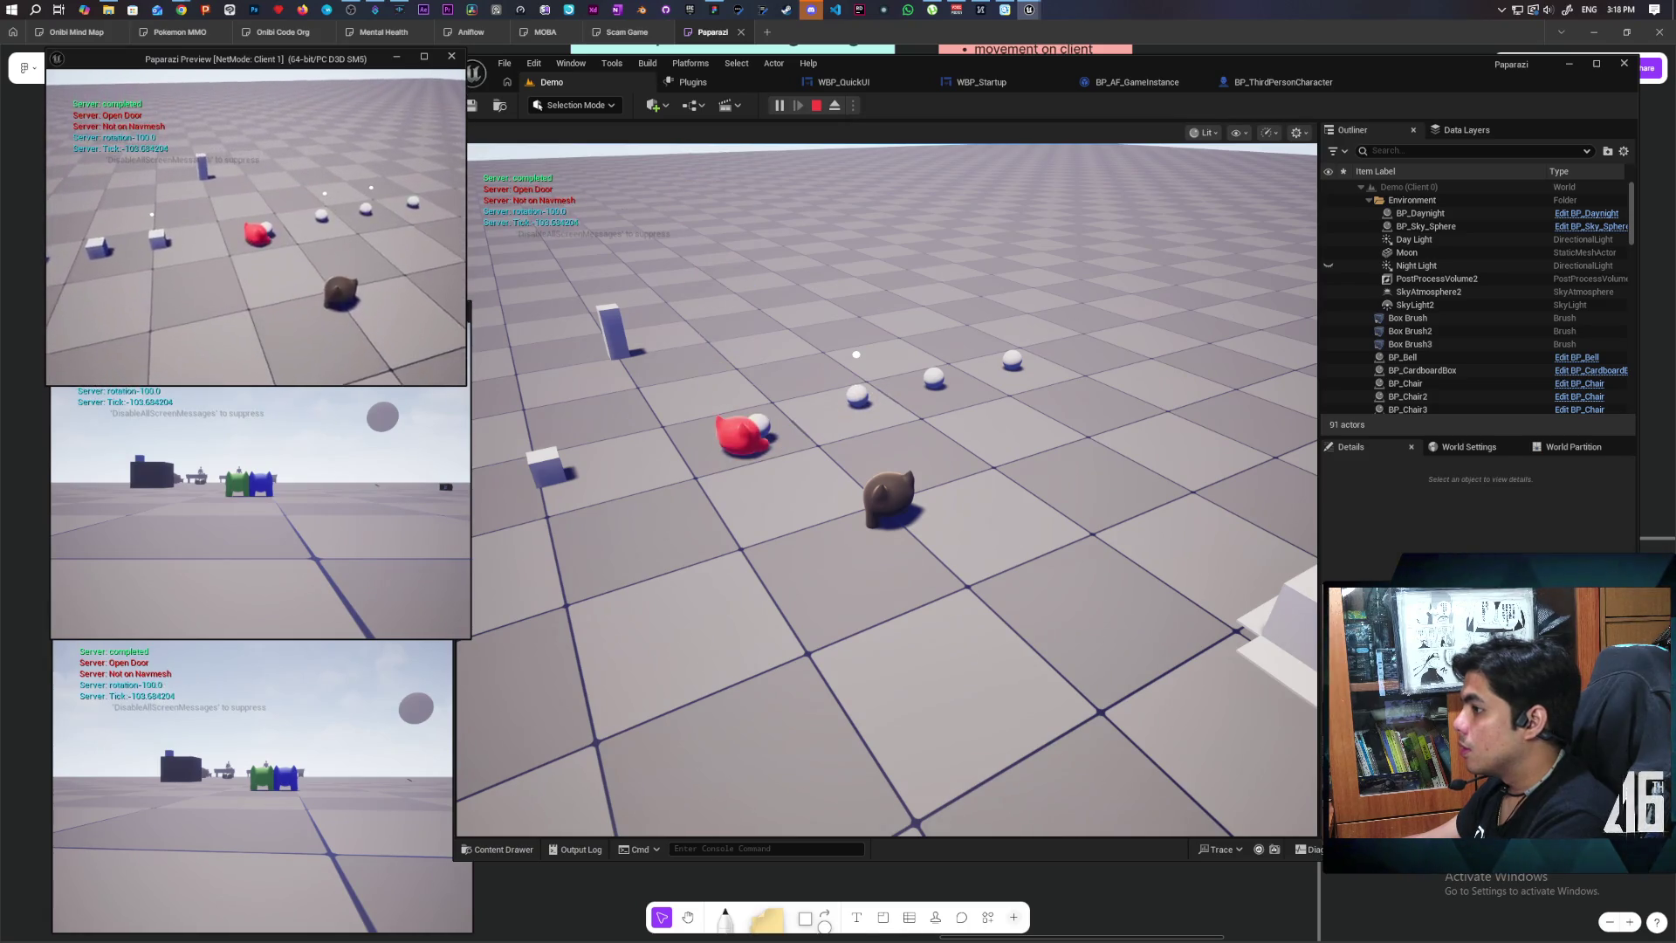
{"action": "key", "text": "space"}
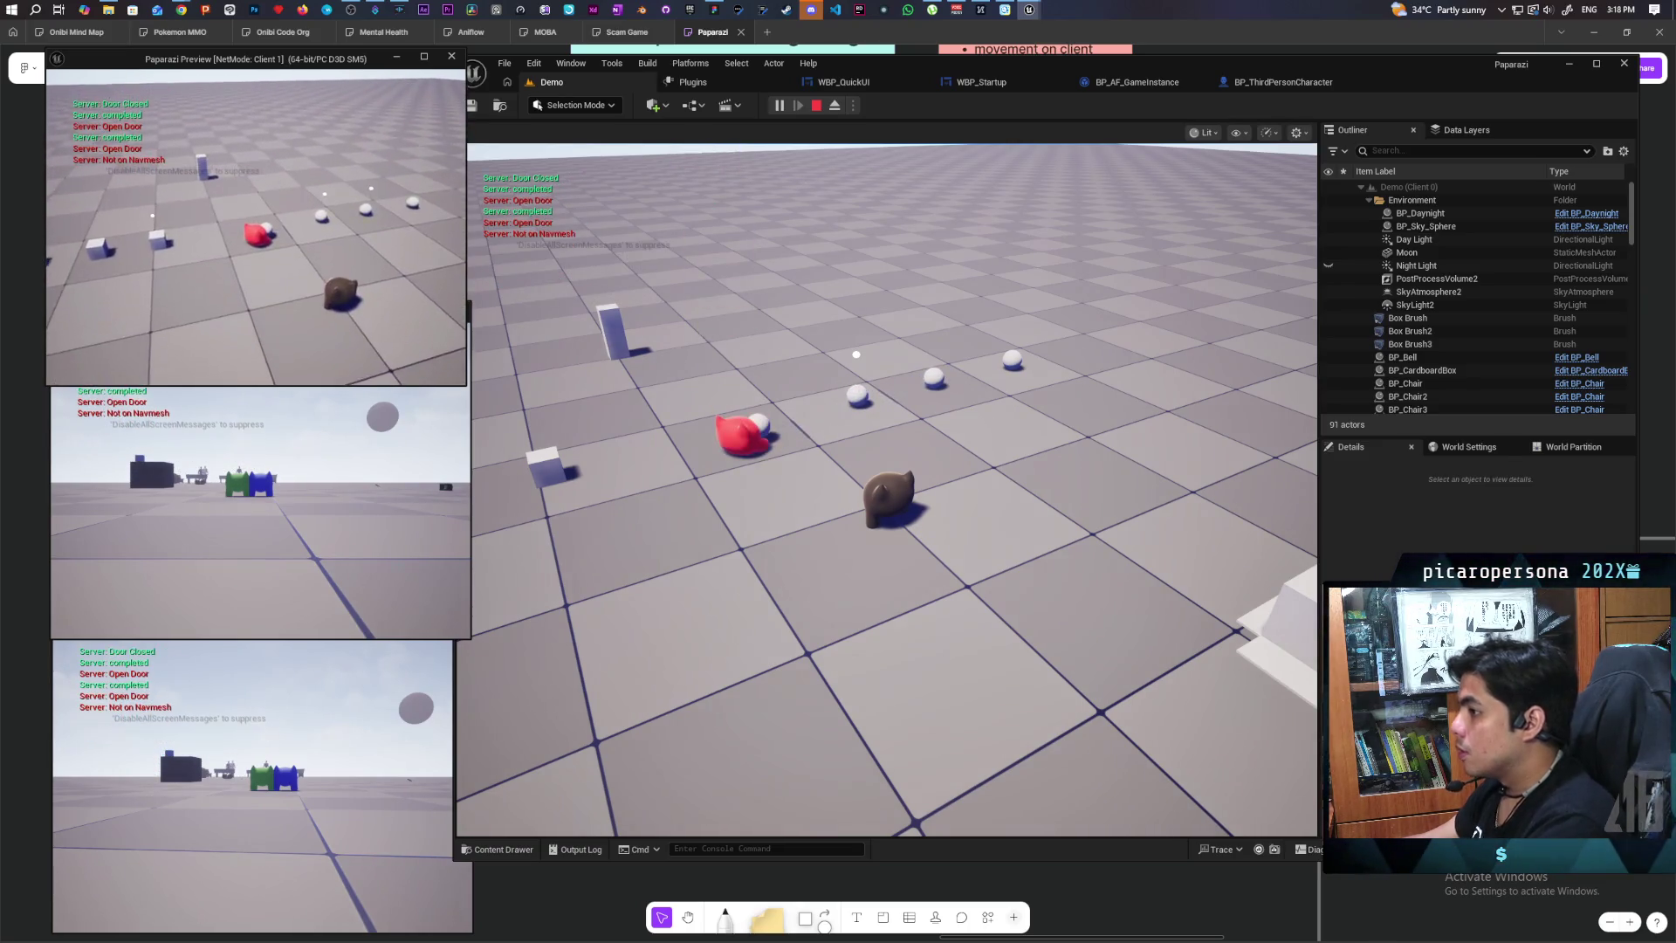
{"action": "key", "text": "Escape"}
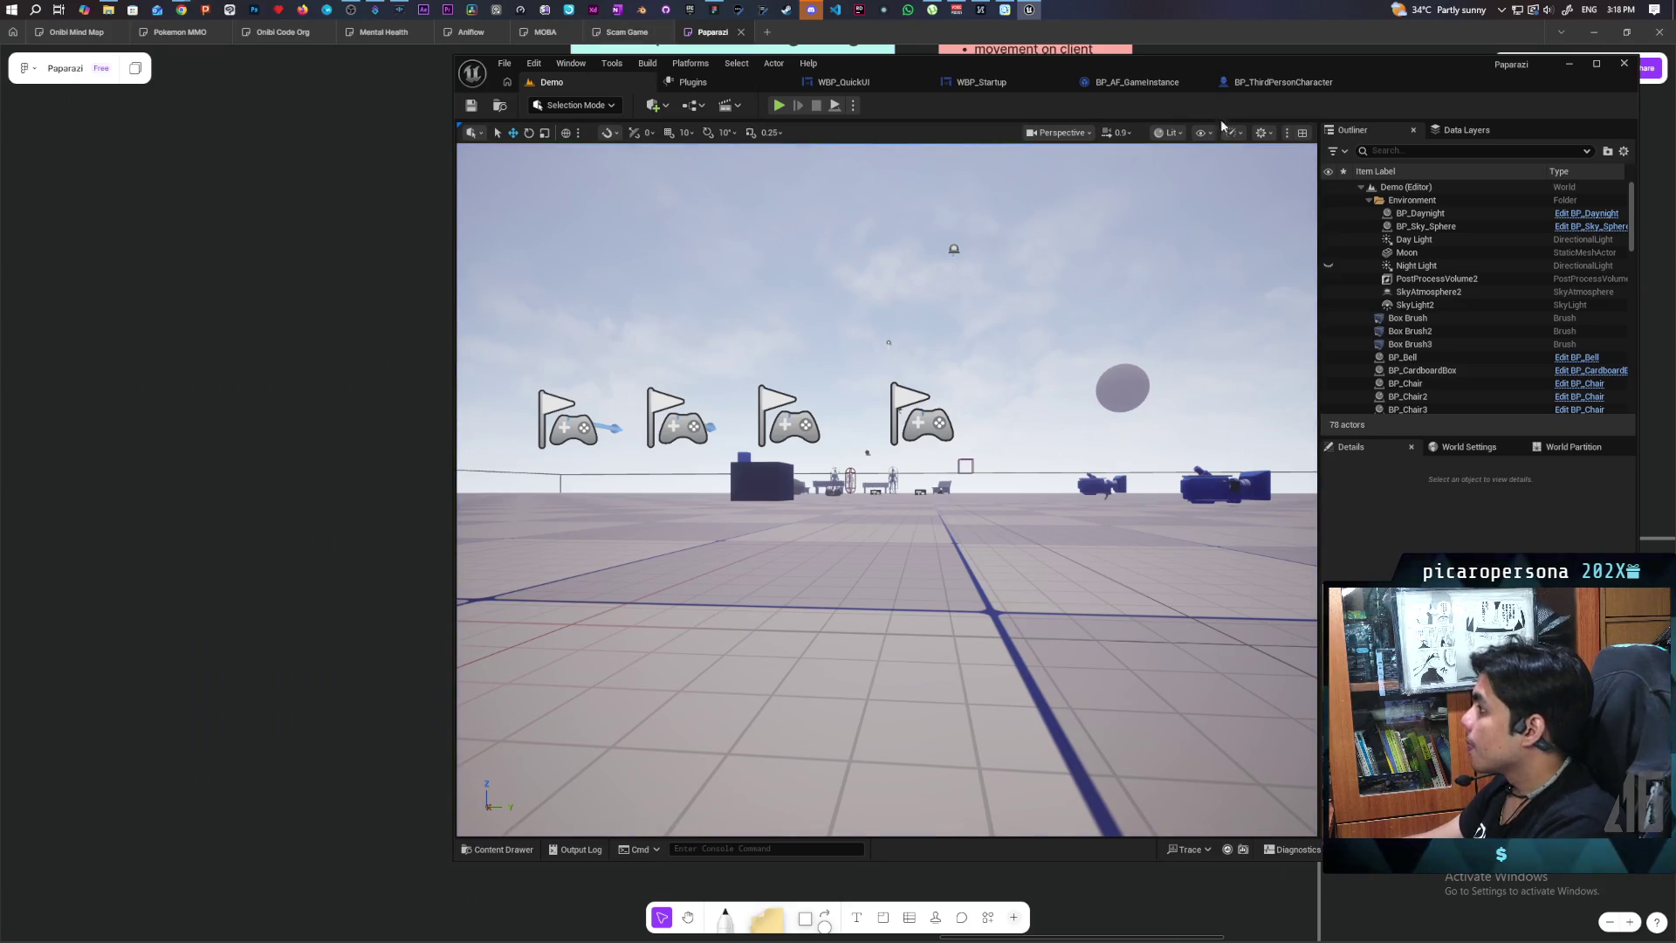
Step: Return to BP_ThirdPersonCharacter and open the Move function graph, selecting Camera Boom and Get Target Rotation
{"action": "left_click", "coordinate": [1282, 85]}
{"action": "scroll", "coordinate": [1069, 397], "scroll_direction": "down", "scroll_amount": 5}
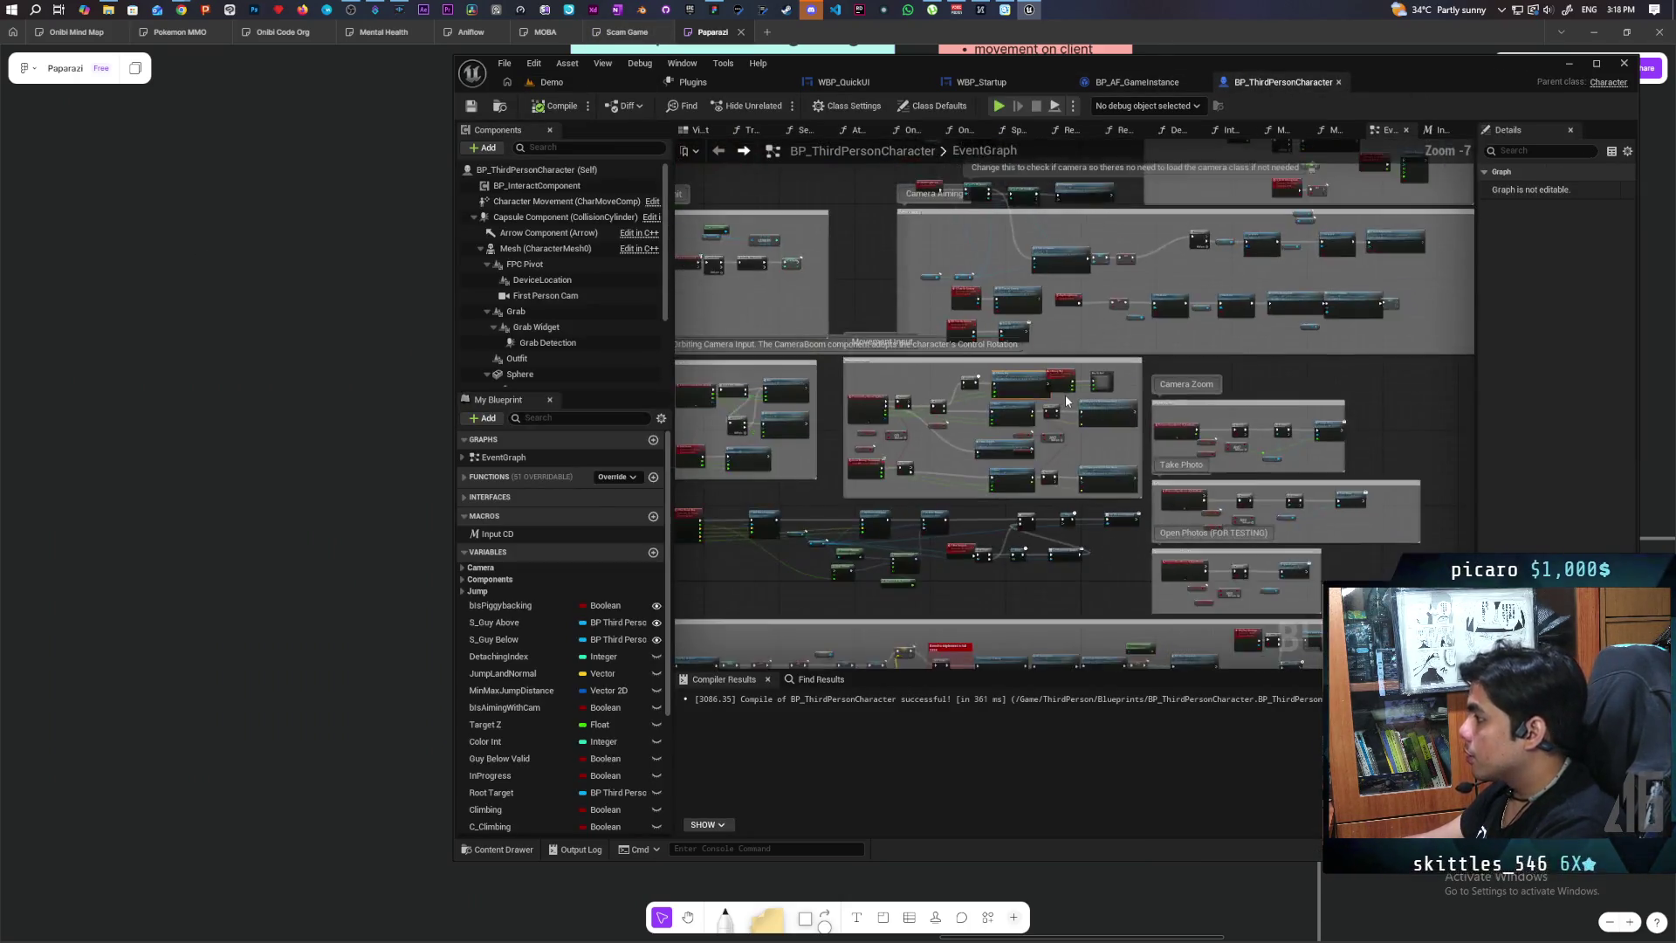
{"action": "scroll", "coordinate": [1078, 406], "scroll_direction": "up", "scroll_amount": 5}
{"action": "scroll", "coordinate": [1078, 407], "scroll_direction": "down", "scroll_amount": 3}
{"action": "scroll", "coordinate": [1074, 402], "scroll_direction": "up", "scroll_amount": 3}
{"action": "double_click", "coordinate": [1059, 350]}
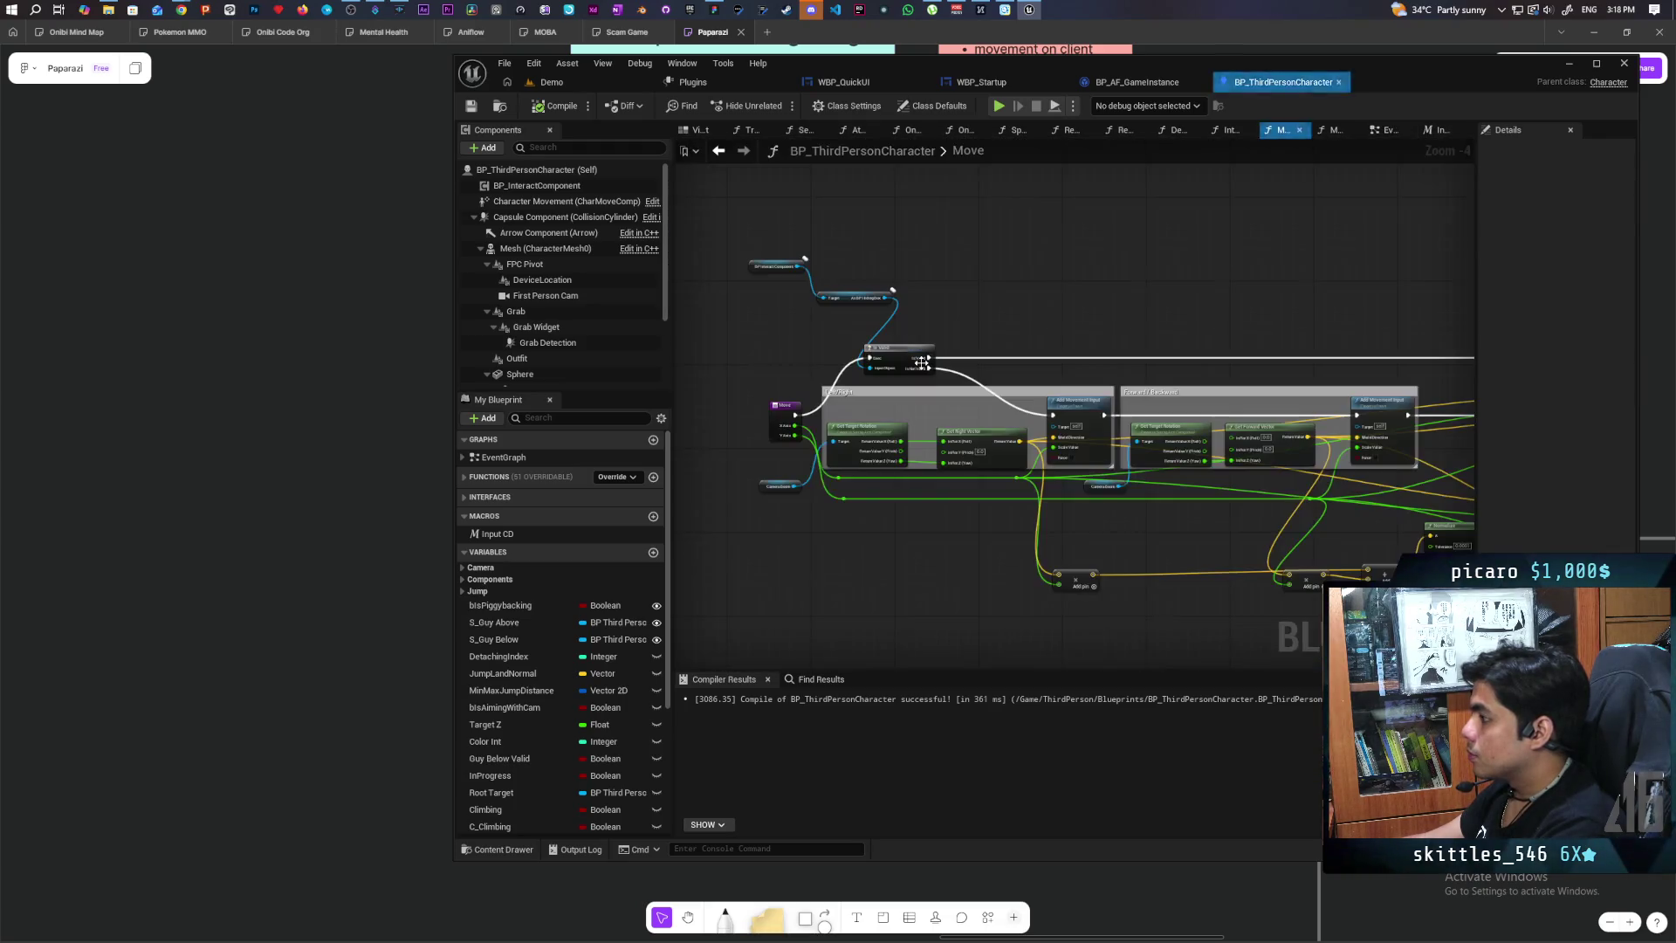
{"action": "scroll", "coordinate": [1059, 350], "scroll_direction": "up", "scroll_amount": 2}
{"action": "scroll", "coordinate": [1059, 350], "scroll_direction": "down", "scroll_amount": 1}
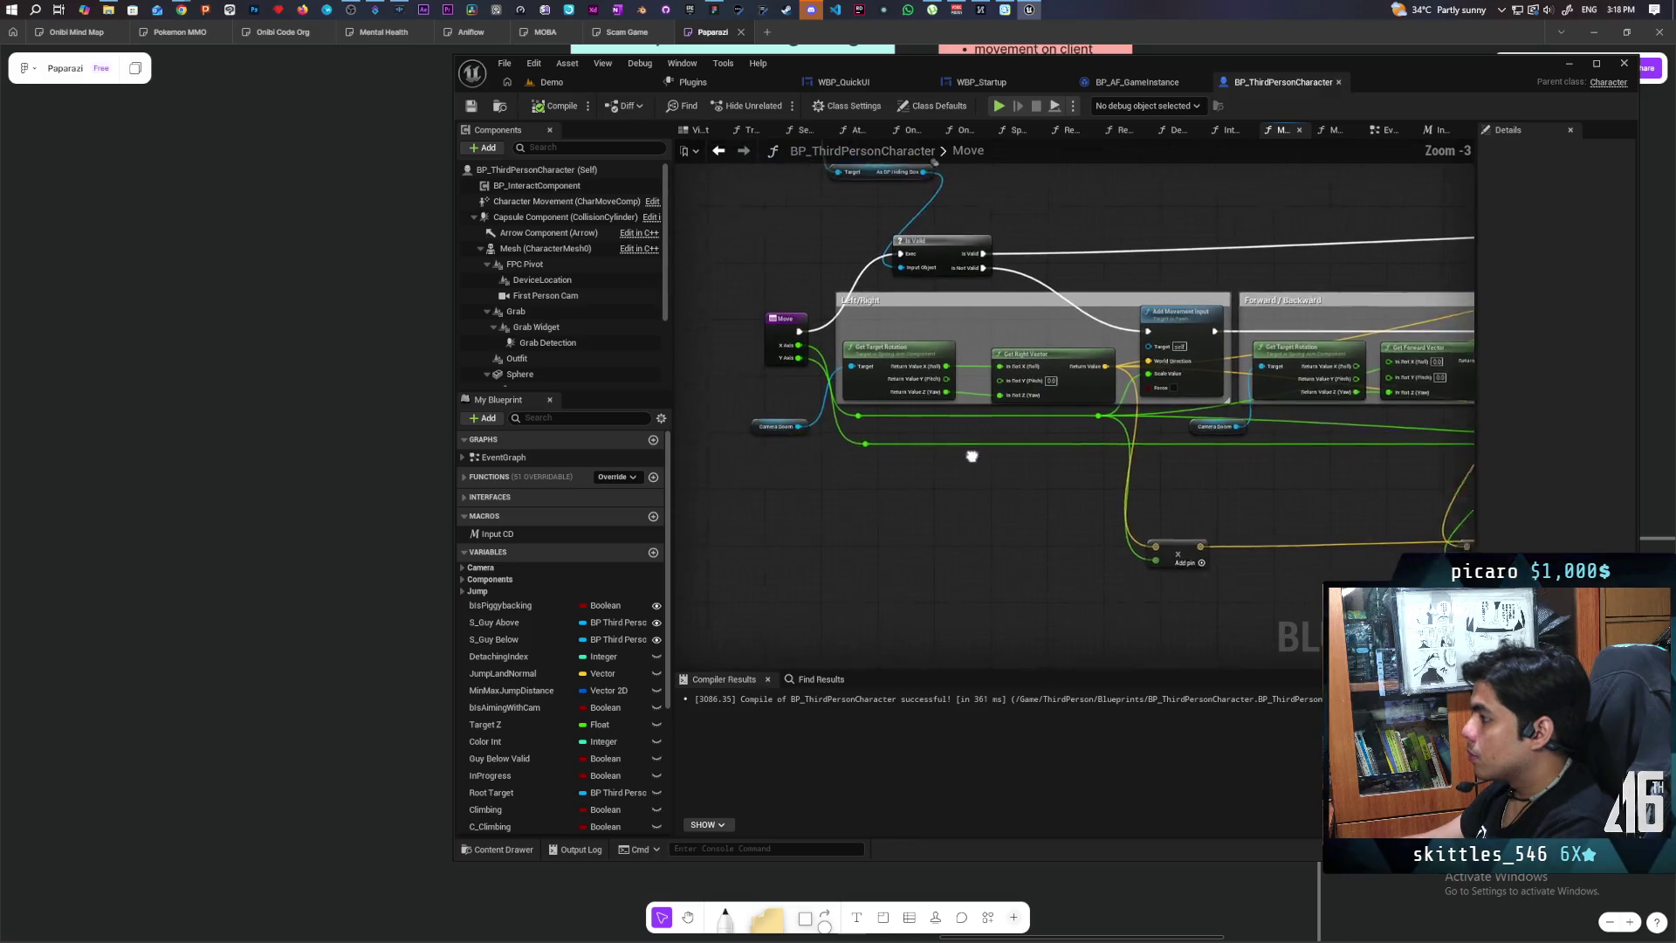
{"action": "left_click", "coordinate": [821, 422]}
{"action": "left_click", "coordinate": [951, 356]}
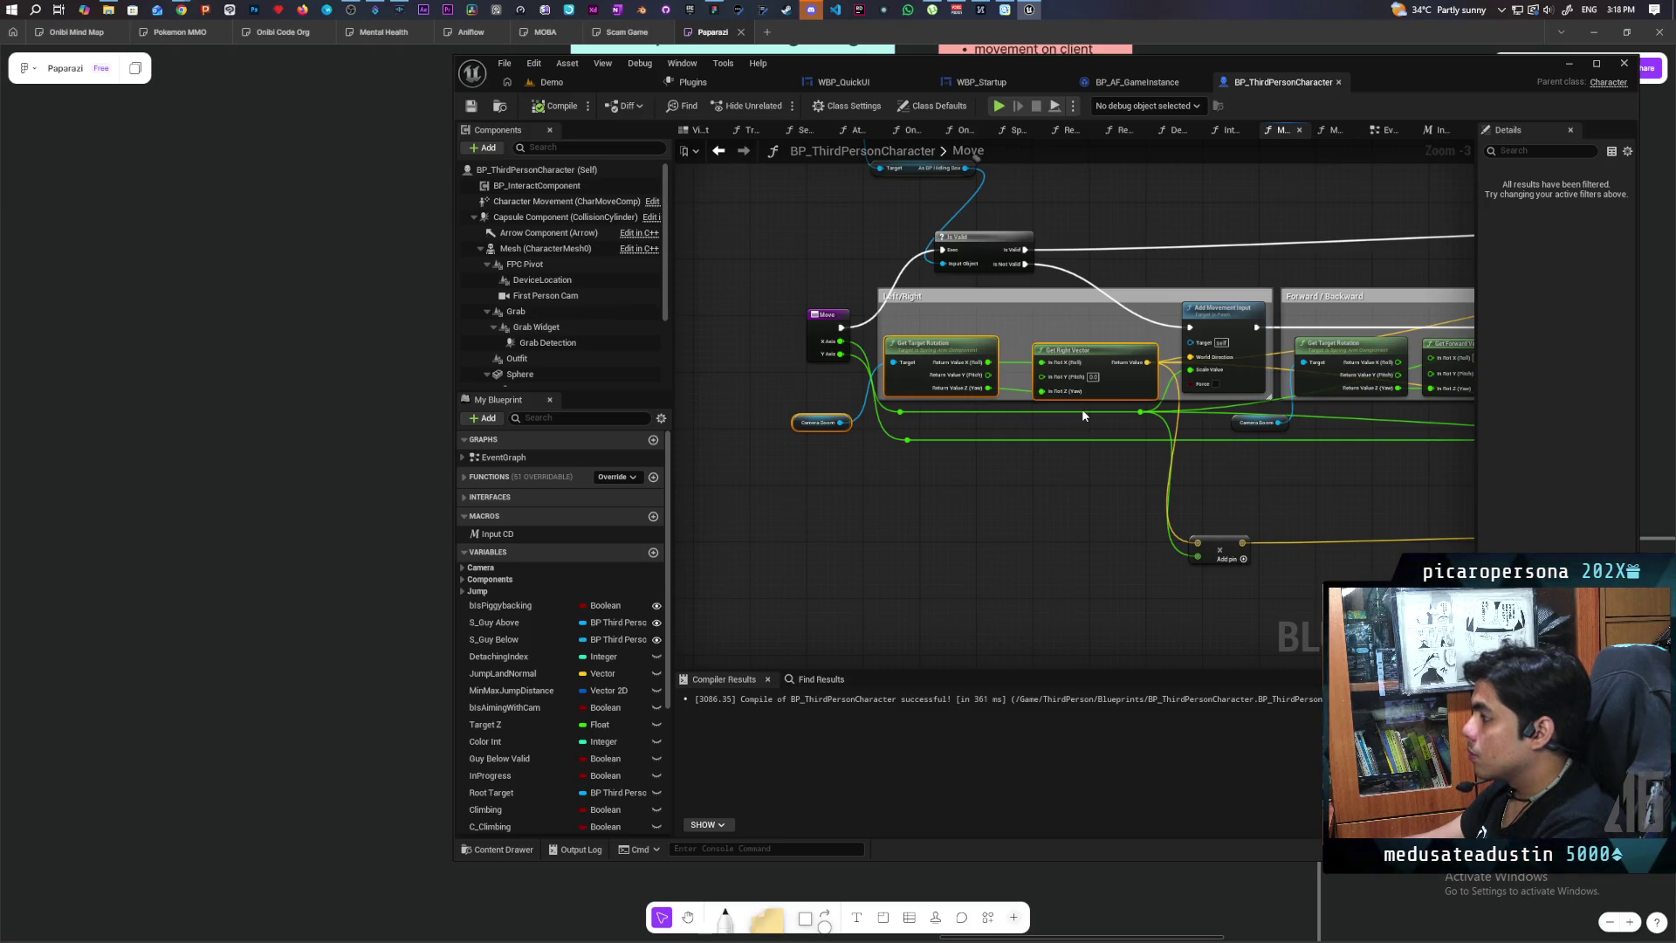
Step: Pan across the Move graph's Forward/Backward and Left/Right blocks, Normalize and Return Node
{"action": "mouse_move", "coordinate": [1103, 494]}
{"action": "left_mouse_down"}
{"action": "mouse_move", "coordinate": [795, 512]}
{"action": "mouse_move", "coordinate": [617, 491]}
{"action": "left_mouse_up"}
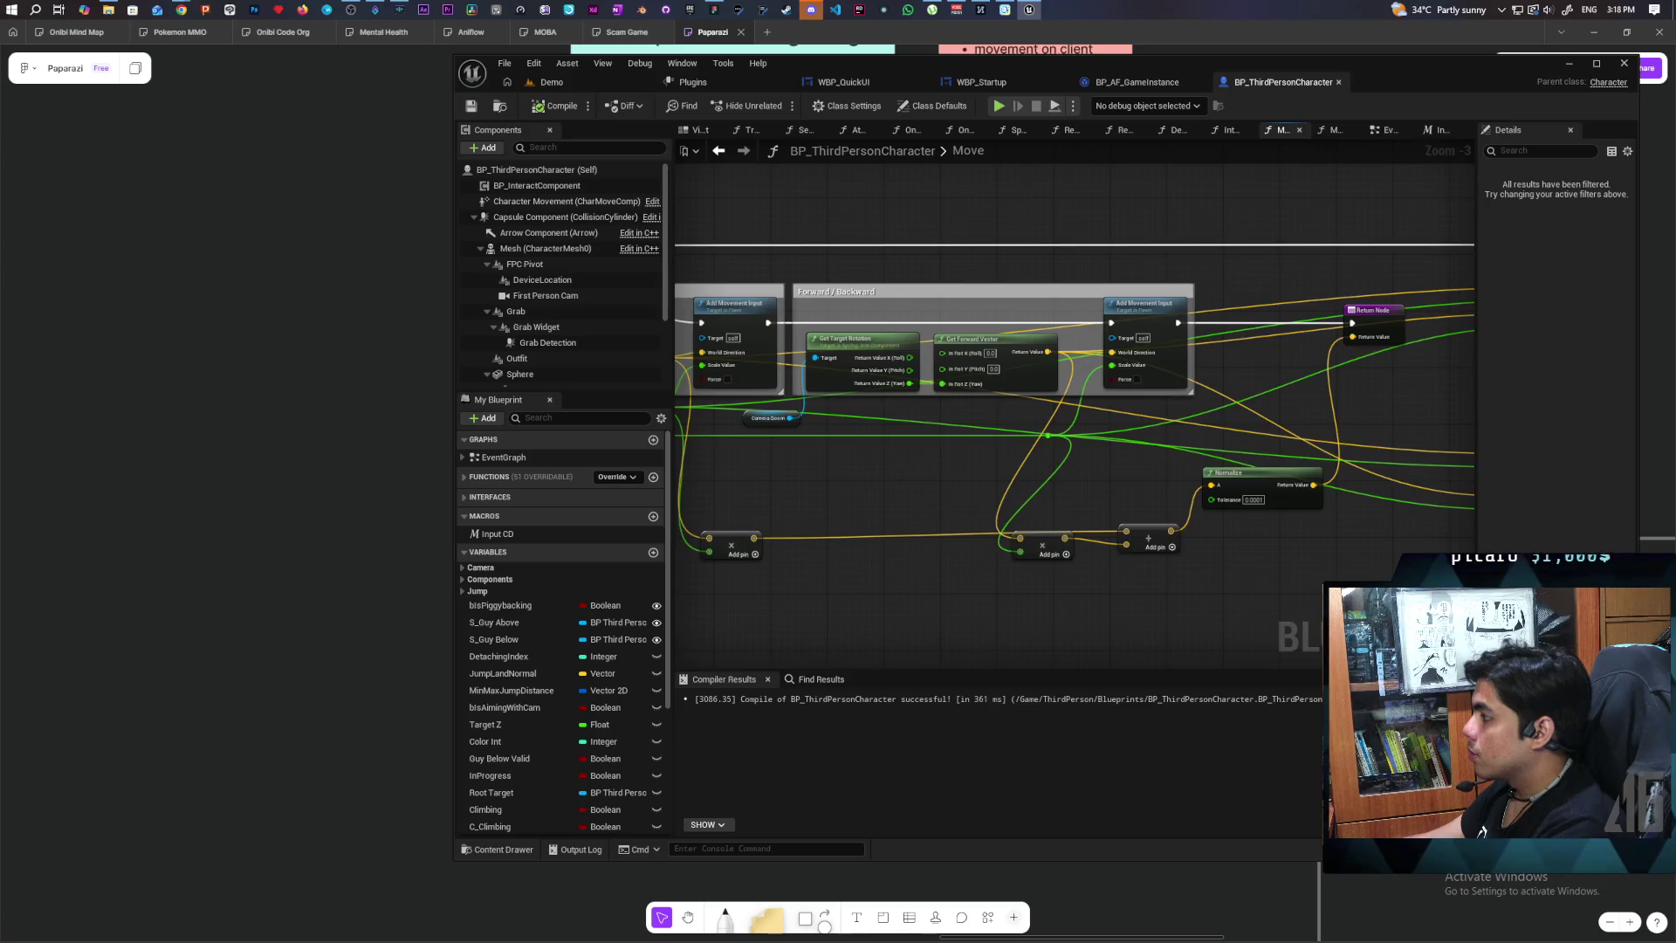
{"action": "scroll", "coordinate": [1179, 487], "scroll_direction": "down", "scroll_amount": 1}
{"action": "scroll", "coordinate": [1190, 494], "scroll_direction": "up", "scroll_amount": 1}
{"action": "mouse_move", "coordinate": [1305, 518]}
{"action": "left_mouse_down"}
{"action": "mouse_move", "coordinate": [995, 468]}
{"action": "mouse_move", "coordinate": [816, 501]}
{"action": "left_mouse_up"}
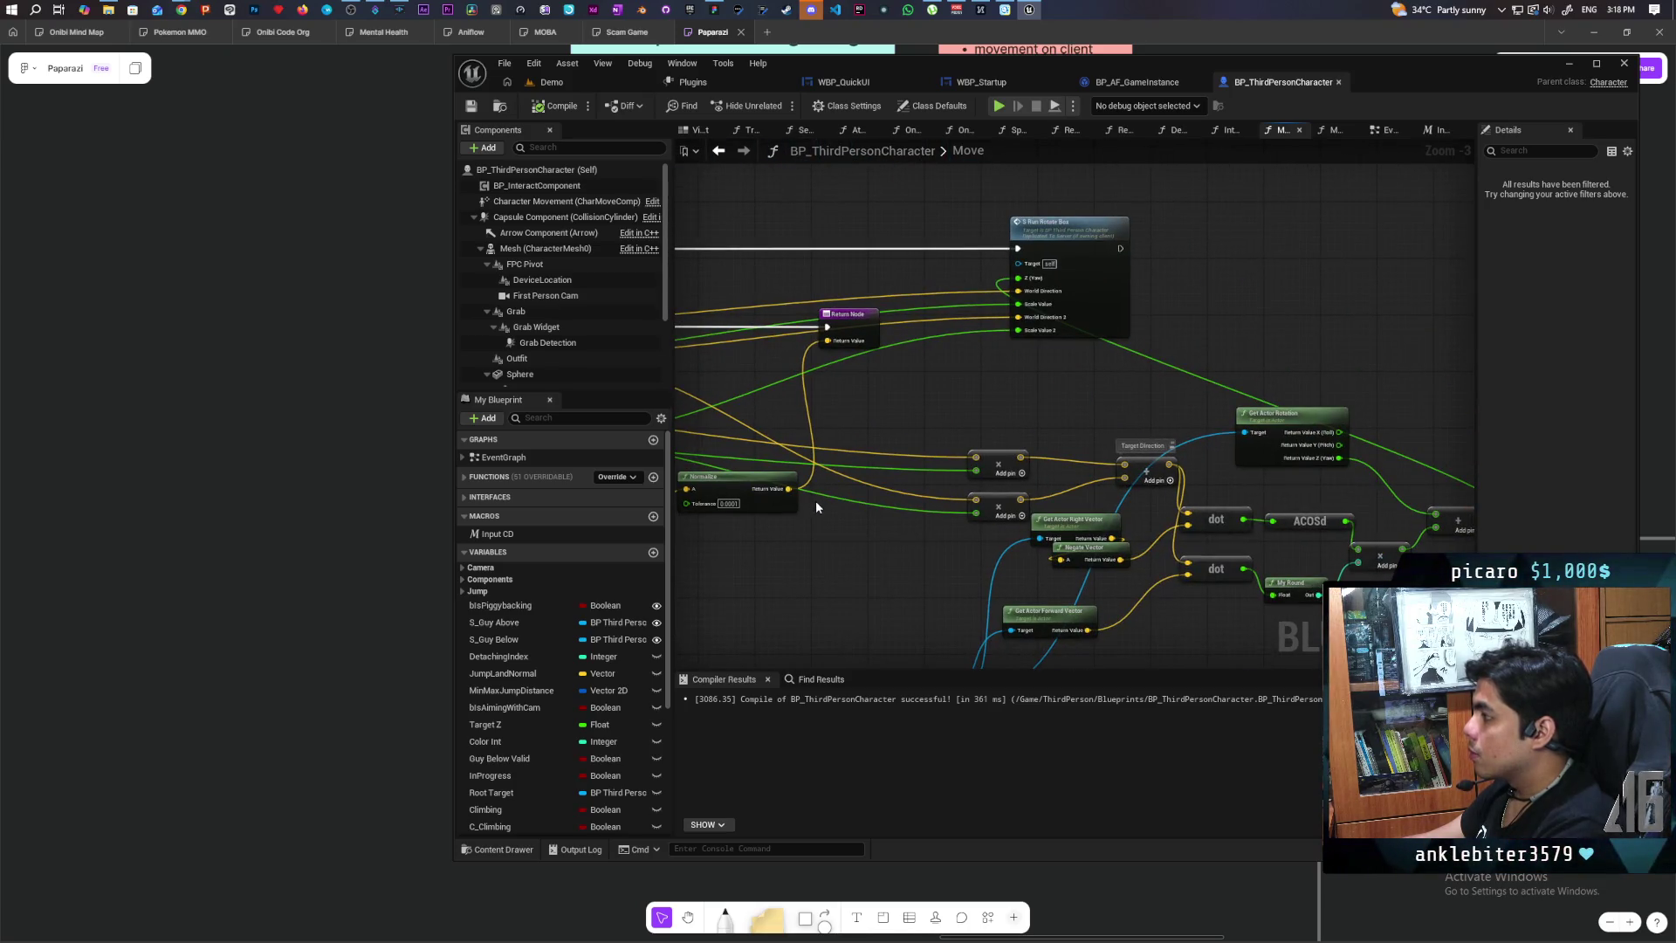
{"action": "mouse_move", "coordinate": [824, 561]}
{"action": "left_mouse_down"}
{"action": "mouse_move", "coordinate": [999, 506]}
{"action": "mouse_move", "coordinate": [1365, 480]}
{"action": "left_mouse_up"}
{"action": "mouse_move", "coordinate": [917, 490]}
{"action": "left_mouse_down"}
{"action": "mouse_move", "coordinate": [1316, 504]}
{"action": "mouse_move", "coordinate": [935, 472]}
{"action": "left_mouse_up"}
{"action": "mouse_move", "coordinate": [1115, 479]}
{"action": "left_mouse_down"}
{"action": "mouse_move", "coordinate": [1023, 480]}
{"action": "mouse_move", "coordinate": [1306, 481]}
{"action": "mouse_move", "coordinate": [1082, 475]}
{"action": "mouse_move", "coordinate": [1371, 463]}
{"action": "mouse_move", "coordinate": [1003, 472]}
{"action": "mouse_move", "coordinate": [975, 516]}
{"action": "mouse_move", "coordinate": [1291, 441]}
{"action": "mouse_move", "coordinate": [1156, 490]}
{"action": "mouse_move", "coordinate": [1242, 486]}
{"action": "left_mouse_up"}
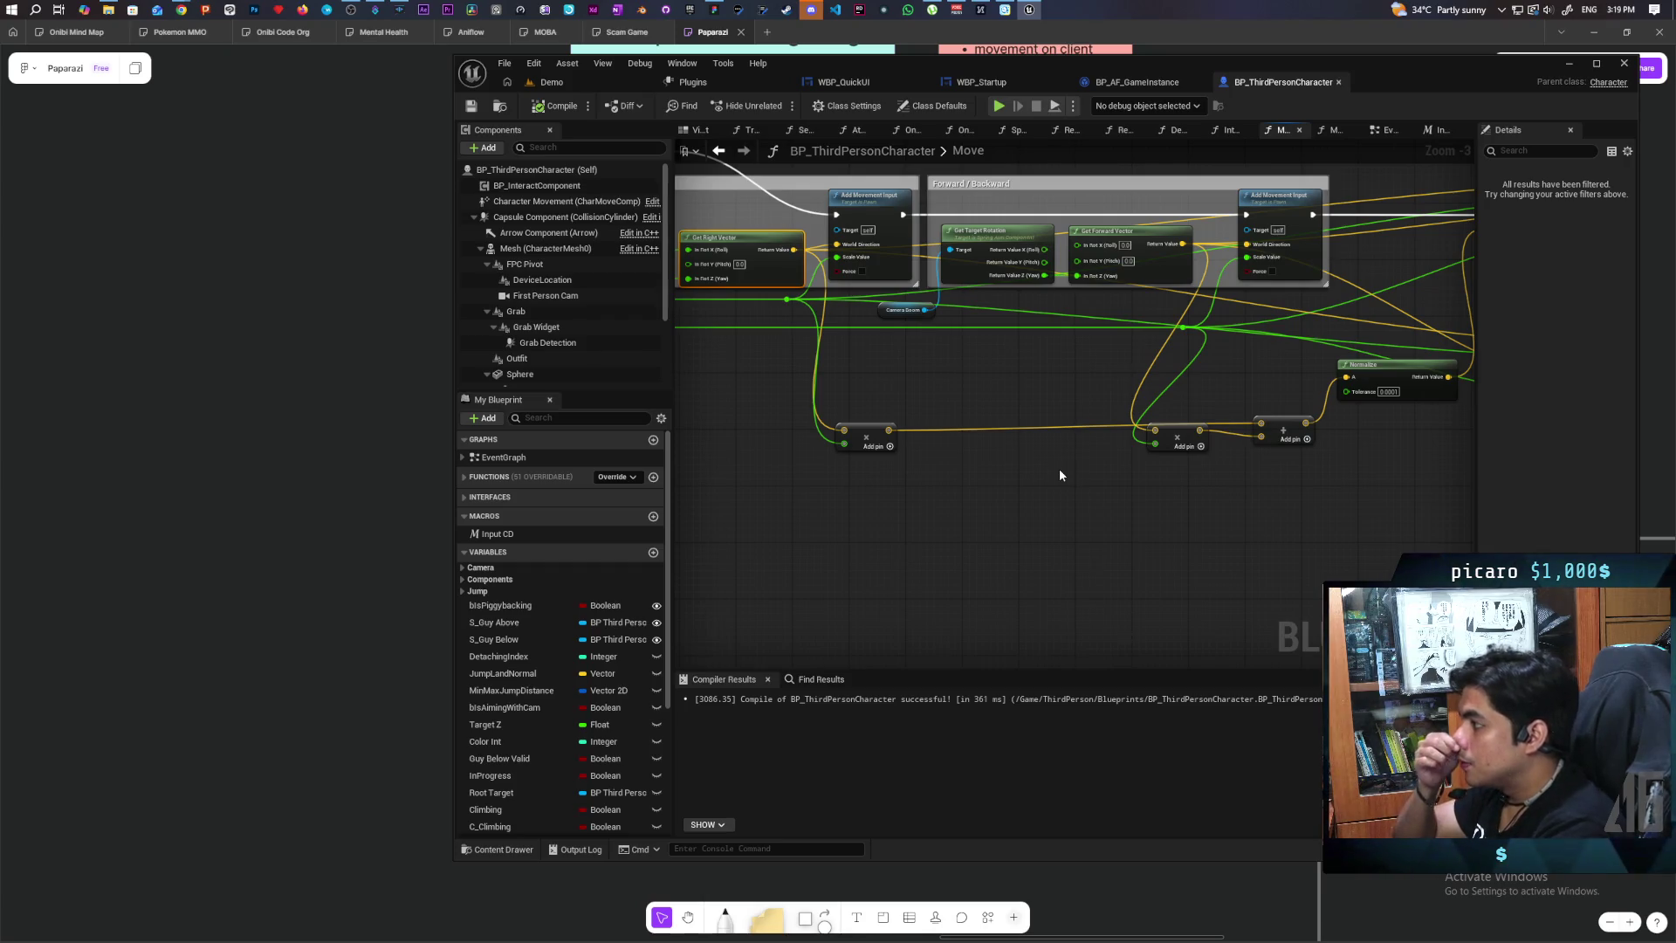
{"action": "mouse_move", "coordinate": [1059, 474]}
{"action": "left_mouse_down"}
{"action": "mouse_move", "coordinate": [1362, 520]}
{"action": "mouse_move", "coordinate": [1302, 535]}
{"action": "mouse_move", "coordinate": [966, 512]}
{"action": "mouse_move", "coordinate": [1349, 495]}
{"action": "left_mouse_up"}
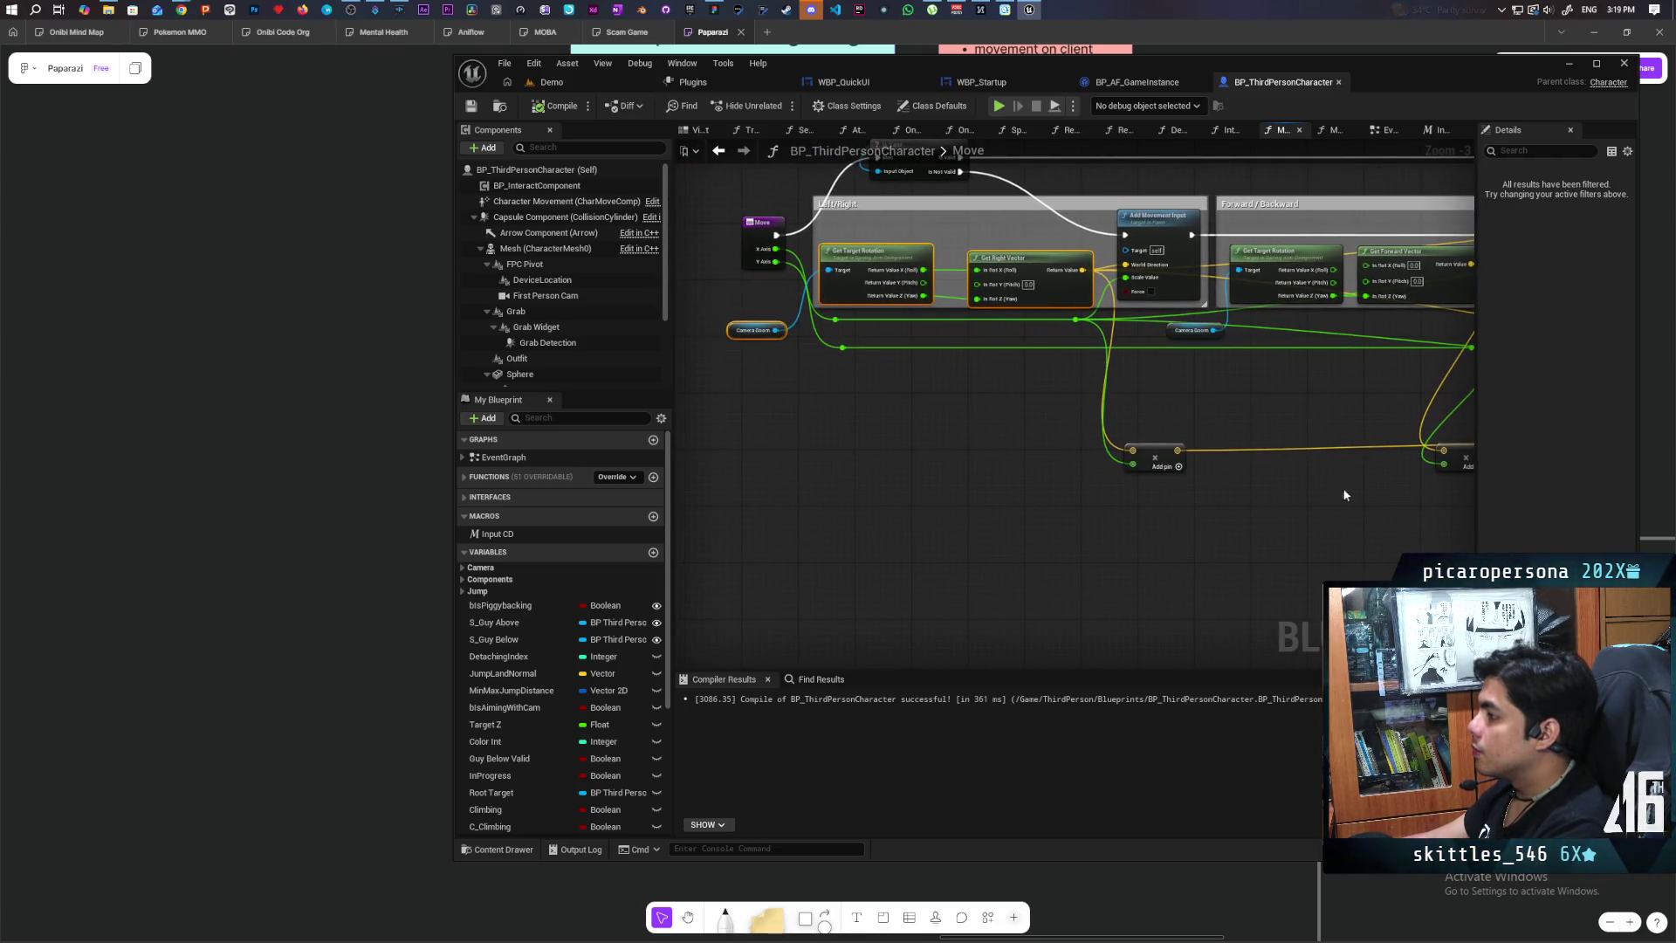
Step: Inspect the Camera Boom, Get Target Rotation, Get Right Vector and Normalize nodes, then return to EventGraph
{"action": "left_click", "coordinate": [753, 331]}
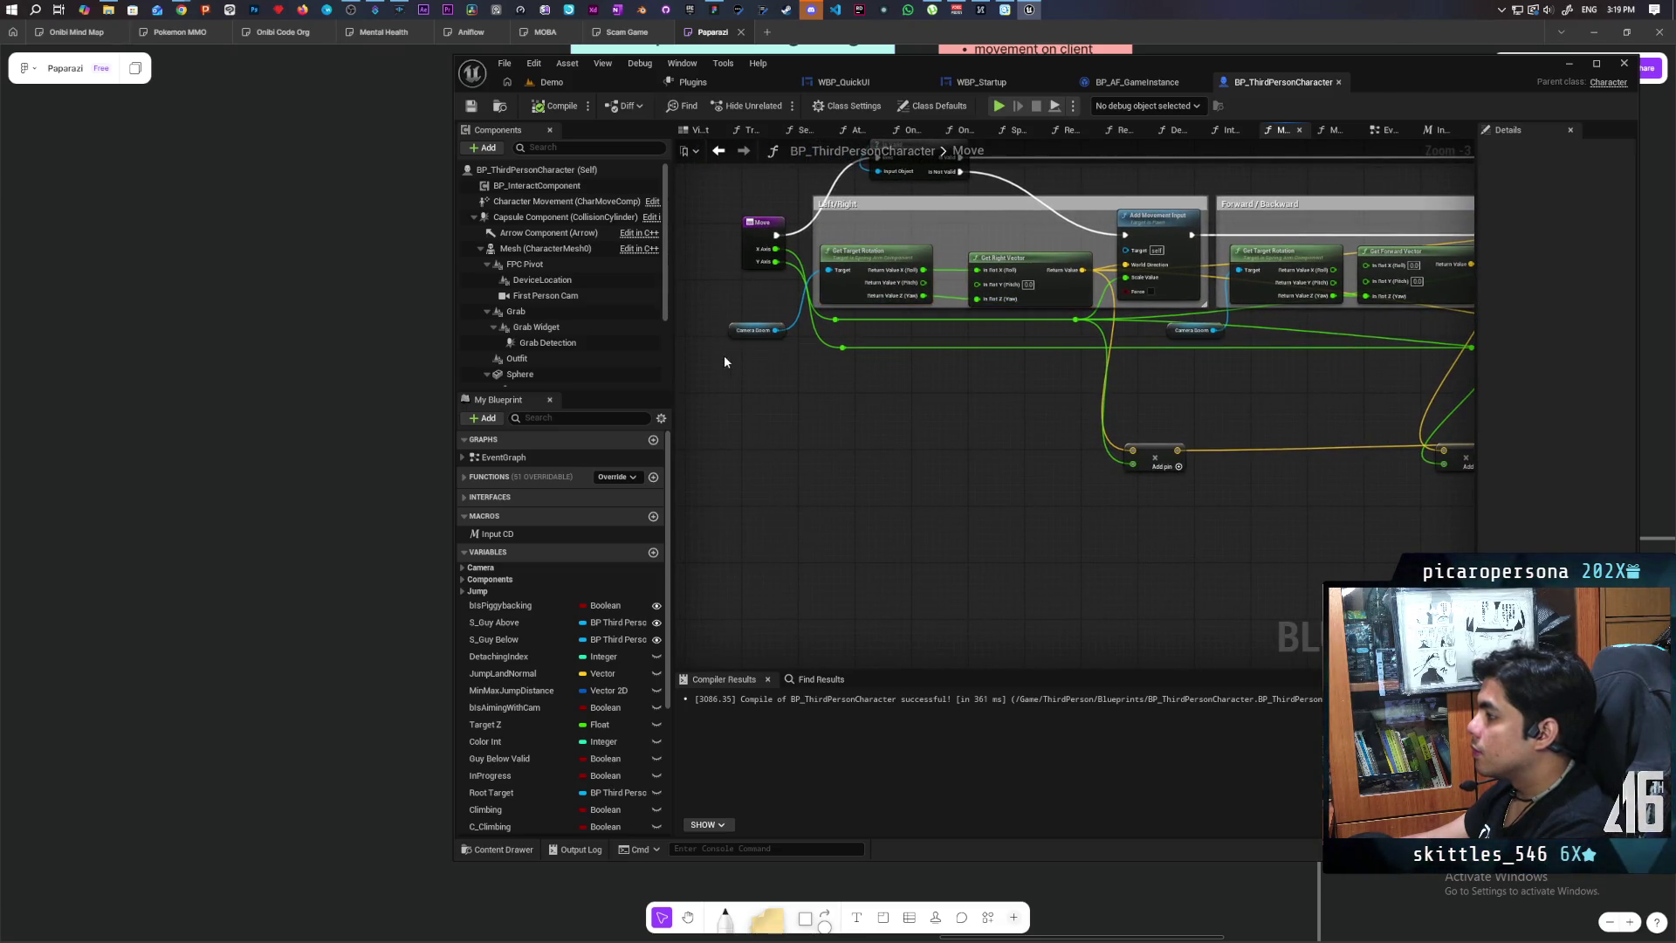
{"action": "left_click", "coordinate": [856, 275], "text": "ctrl"}
{"action": "left_click", "coordinate": [1041, 291], "text": "ctrl"}
{"action": "mouse_move", "coordinate": [1036, 416]}
{"action": "left_mouse_down"}
{"action": "mouse_move", "coordinate": [913, 442]}
{"action": "mouse_move", "coordinate": [1028, 445]}
{"action": "left_mouse_up"}
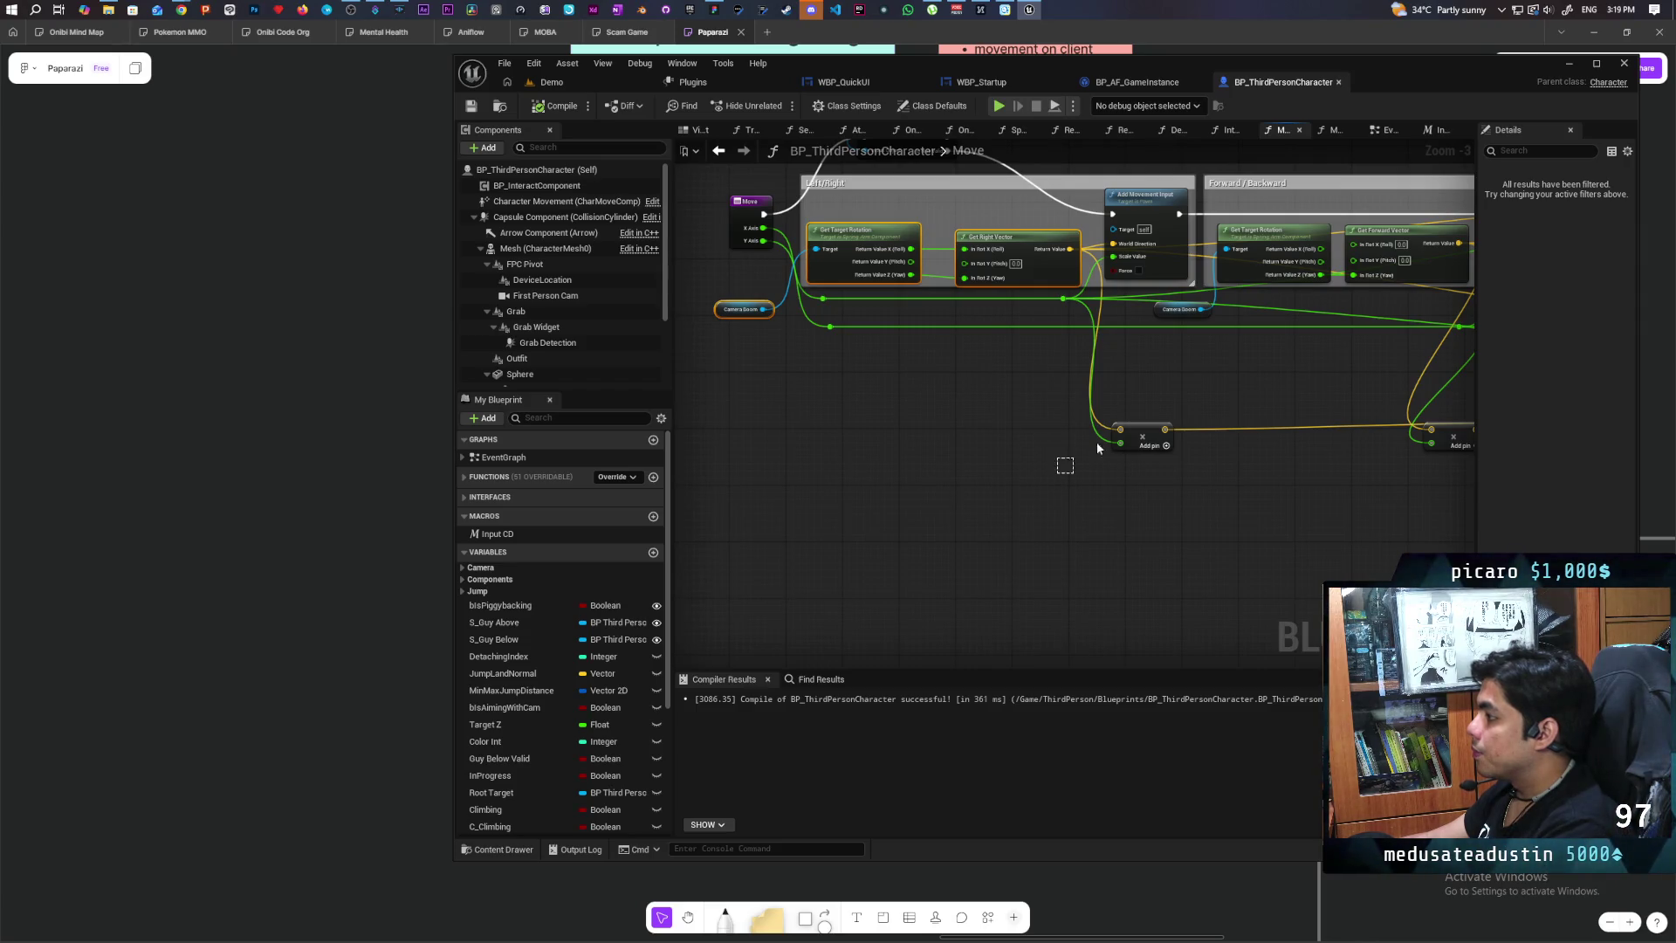
{"action": "mouse_move", "coordinate": [1203, 453]}
{"action": "left_mouse_down"}
{"action": "mouse_move", "coordinate": [1082, 461]}
{"action": "mouse_move", "coordinate": [1250, 438]}
{"action": "mouse_move", "coordinate": [841, 457]}
{"action": "left_mouse_up"}
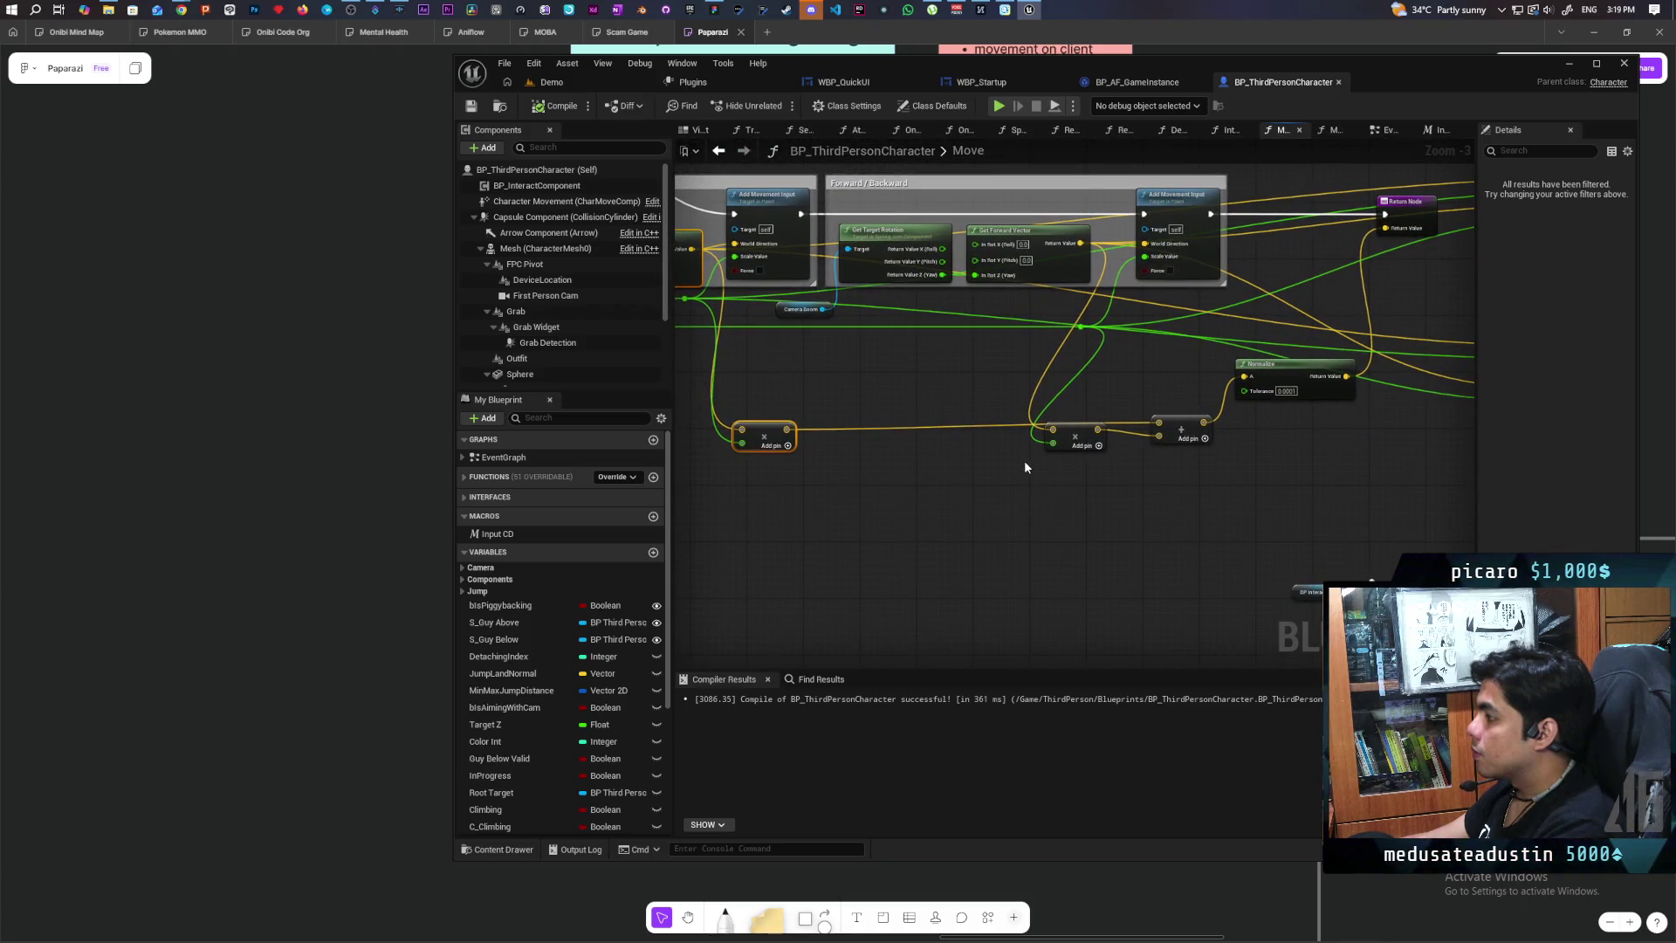
{"action": "left_click", "coordinate": [876, 272]}
{"action": "left_click_drag", "start_coordinate": [1038, 474], "coordinate": [1172, 404]}
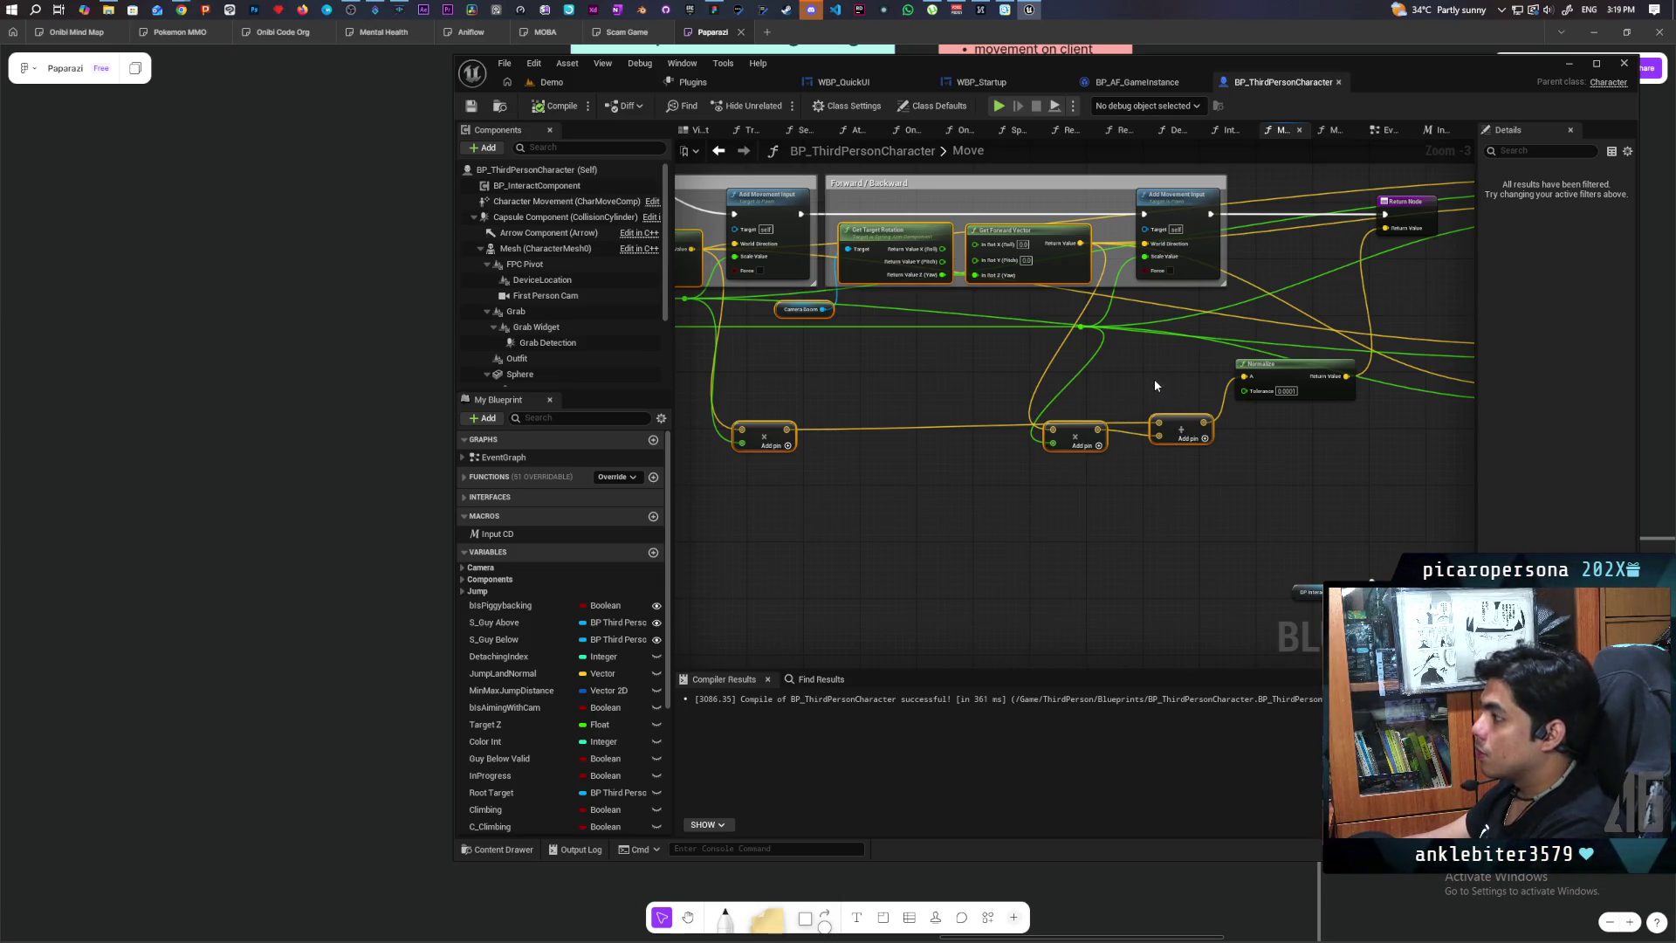
{"action": "left_click", "coordinate": [1284, 384]}
{"action": "mouse_move", "coordinate": [1294, 416]}
{"action": "left_mouse_down"}
{"action": "mouse_move", "coordinate": [1231, 464]}
{"action": "mouse_move", "coordinate": [1030, 519]}
{"action": "mouse_move", "coordinate": [1284, 532]}
{"action": "mouse_move", "coordinate": [1424, 518]}
{"action": "mouse_move", "coordinate": [1149, 527]}
{"action": "mouse_move", "coordinate": [1306, 511]}
{"action": "mouse_move", "coordinate": [1351, 442]}
{"action": "mouse_move", "coordinate": [1003, 524]}
{"action": "mouse_move", "coordinate": [1223, 509]}
{"action": "mouse_move", "coordinate": [814, 533]}
{"action": "left_mouse_up"}
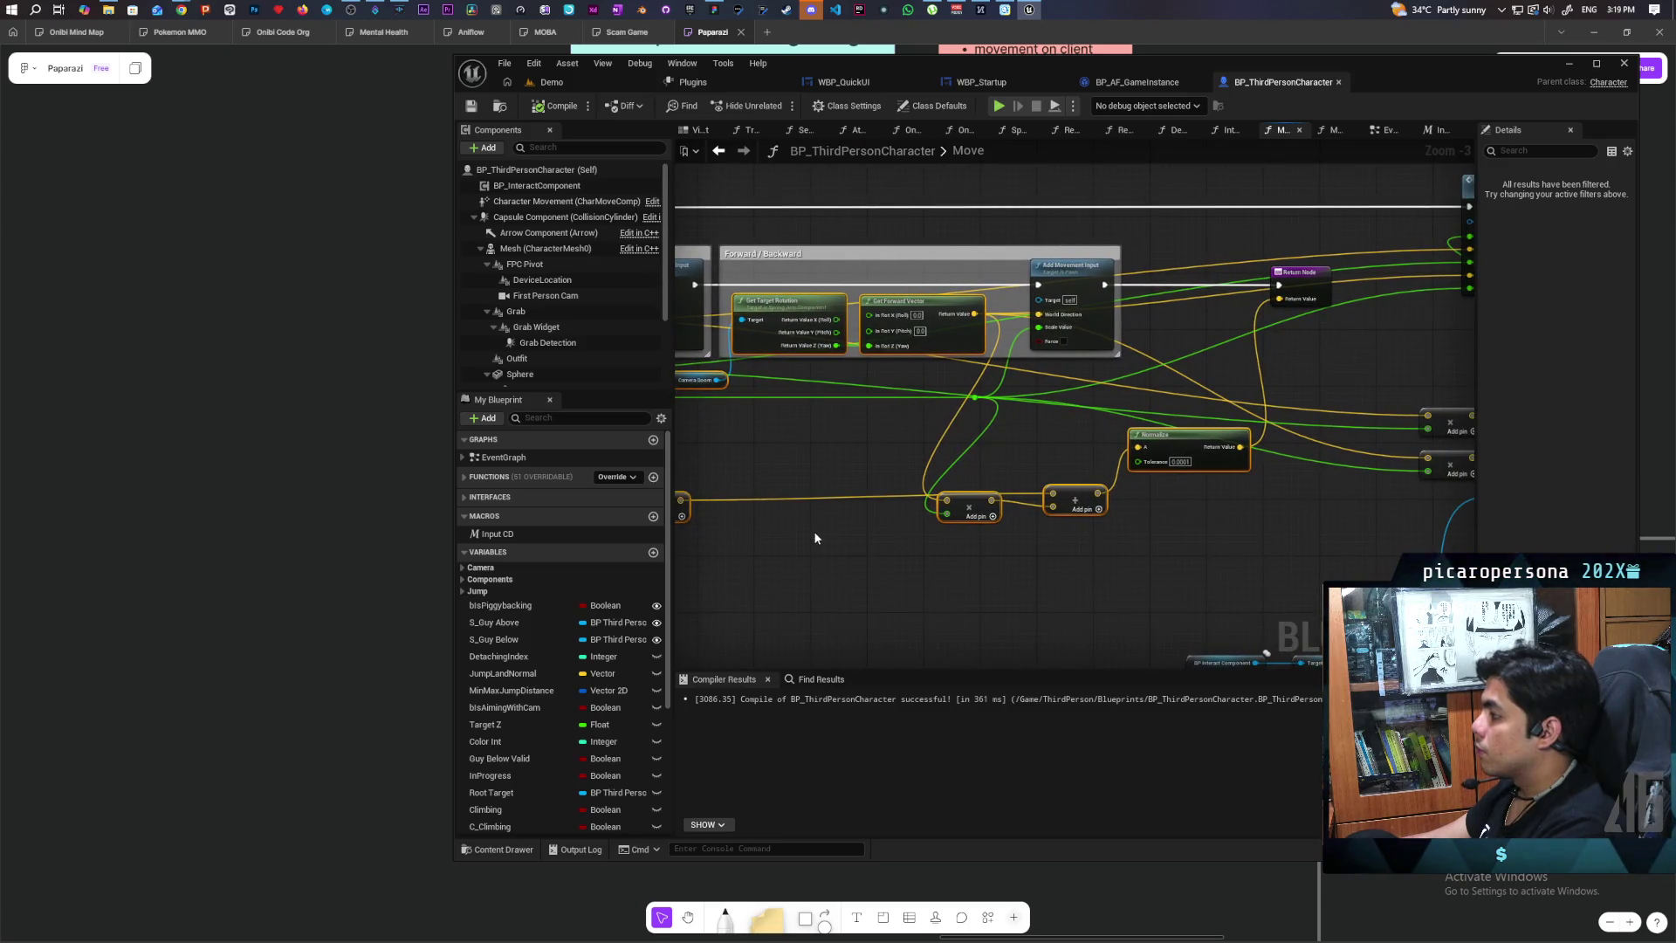
{"action": "left_click", "coordinate": [718, 153]}
{"action": "mouse_move", "coordinate": [1168, 445]}
{"action": "left_mouse_down"}
{"action": "mouse_move", "coordinate": [1258, 447]}
{"action": "mouse_move", "coordinate": [1101, 472]}
{"action": "mouse_move", "coordinate": [1382, 447]}
{"action": "mouse_move", "coordinate": [1196, 447]}
{"action": "mouse_move", "coordinate": [1266, 489]}
{"action": "mouse_move", "coordinate": [1181, 460]}
{"action": "mouse_move", "coordinate": [1057, 489]}
{"action": "mouse_move", "coordinate": [1410, 471]}
{"action": "mouse_move", "coordinate": [945, 481]}
{"action": "mouse_move", "coordinate": [1373, 468]}
{"action": "mouse_move", "coordinate": [900, 520]}
{"action": "mouse_move", "coordinate": [1038, 520]}
{"action": "mouse_move", "coordinate": [1226, 448]}
{"action": "left_mouse_up"}
Step: Bring the Input CD, Branch and S Bunny Hop nodes into view in the EventGraph
{"action": "scroll", "coordinate": [1166, 472], "scroll_direction": "down", "scroll_amount": 1}
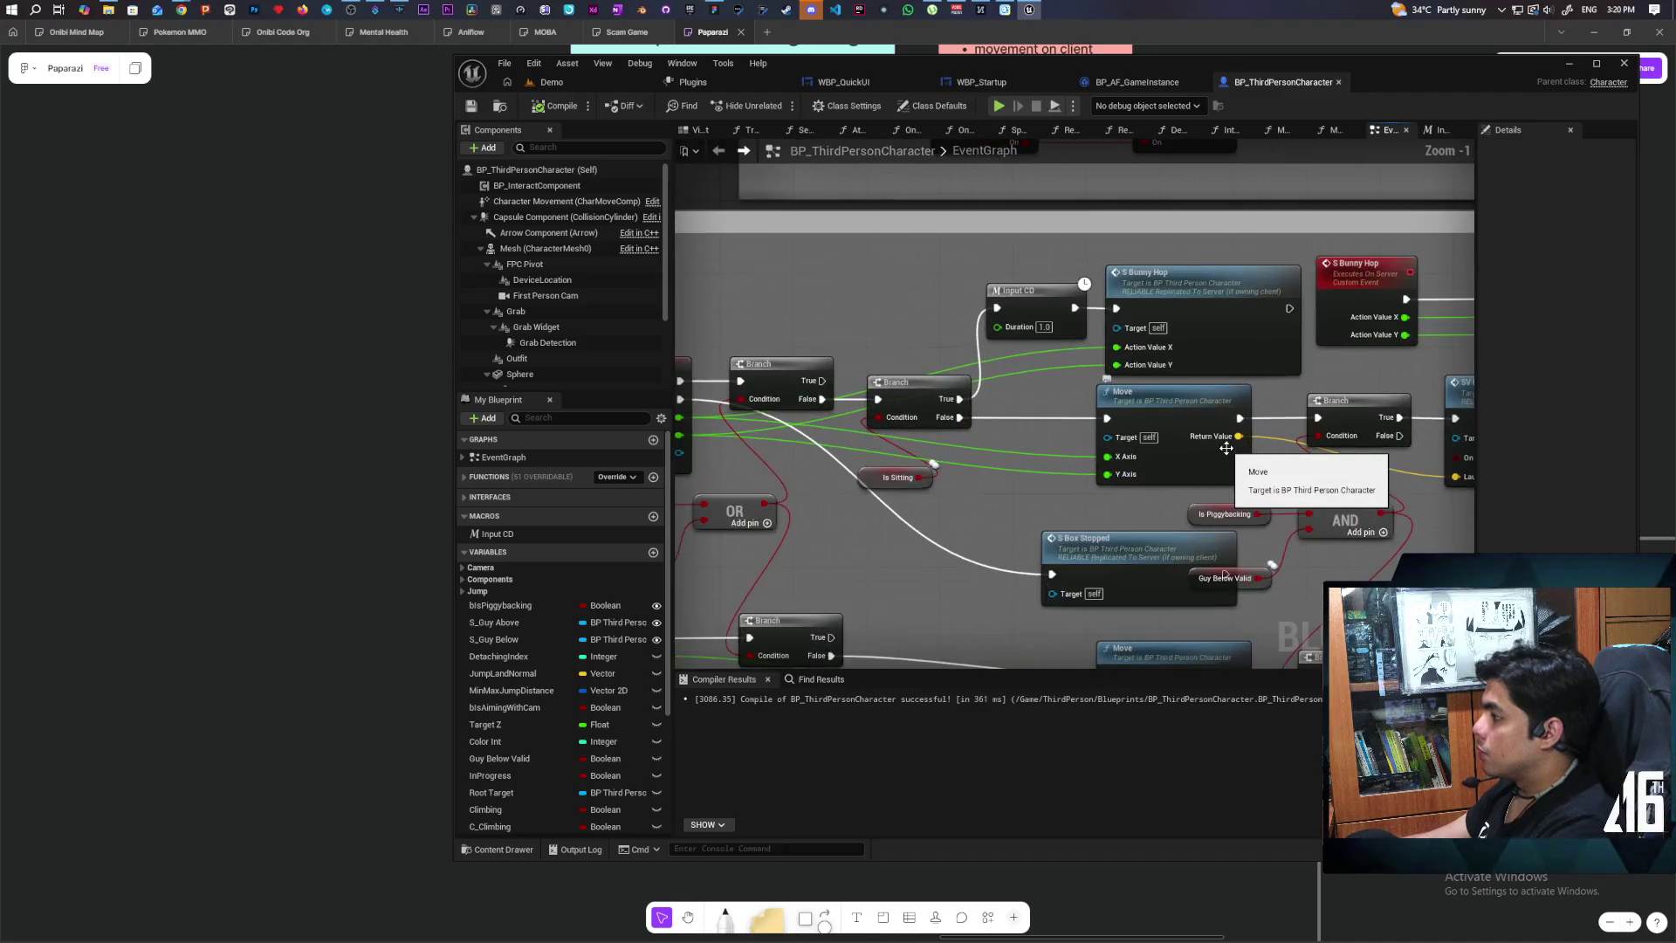
{"action": "scroll", "coordinate": [1236, 449], "scroll_direction": "down", "scroll_amount": 4}
{"action": "scroll", "coordinate": [1061, 503], "scroll_direction": "up", "scroll_amount": 5}
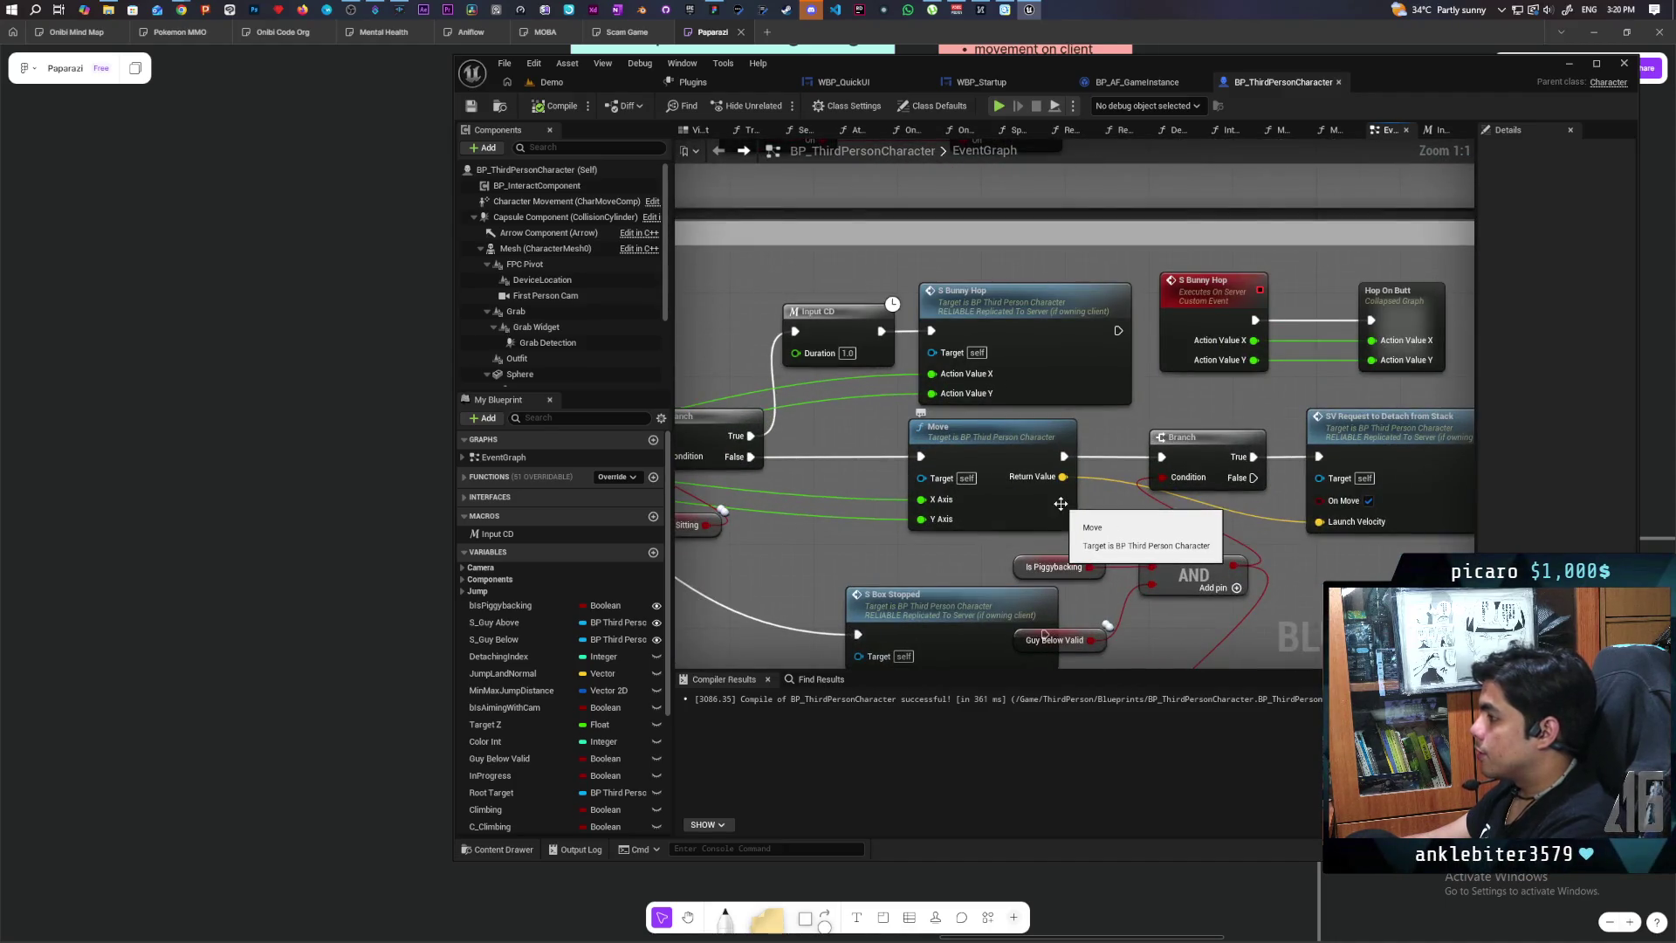
{"action": "left_click_drag", "start_coordinate": [1060, 504], "coordinate": [1164, 509]}
{"action": "right_click", "coordinate": [812, 327]}
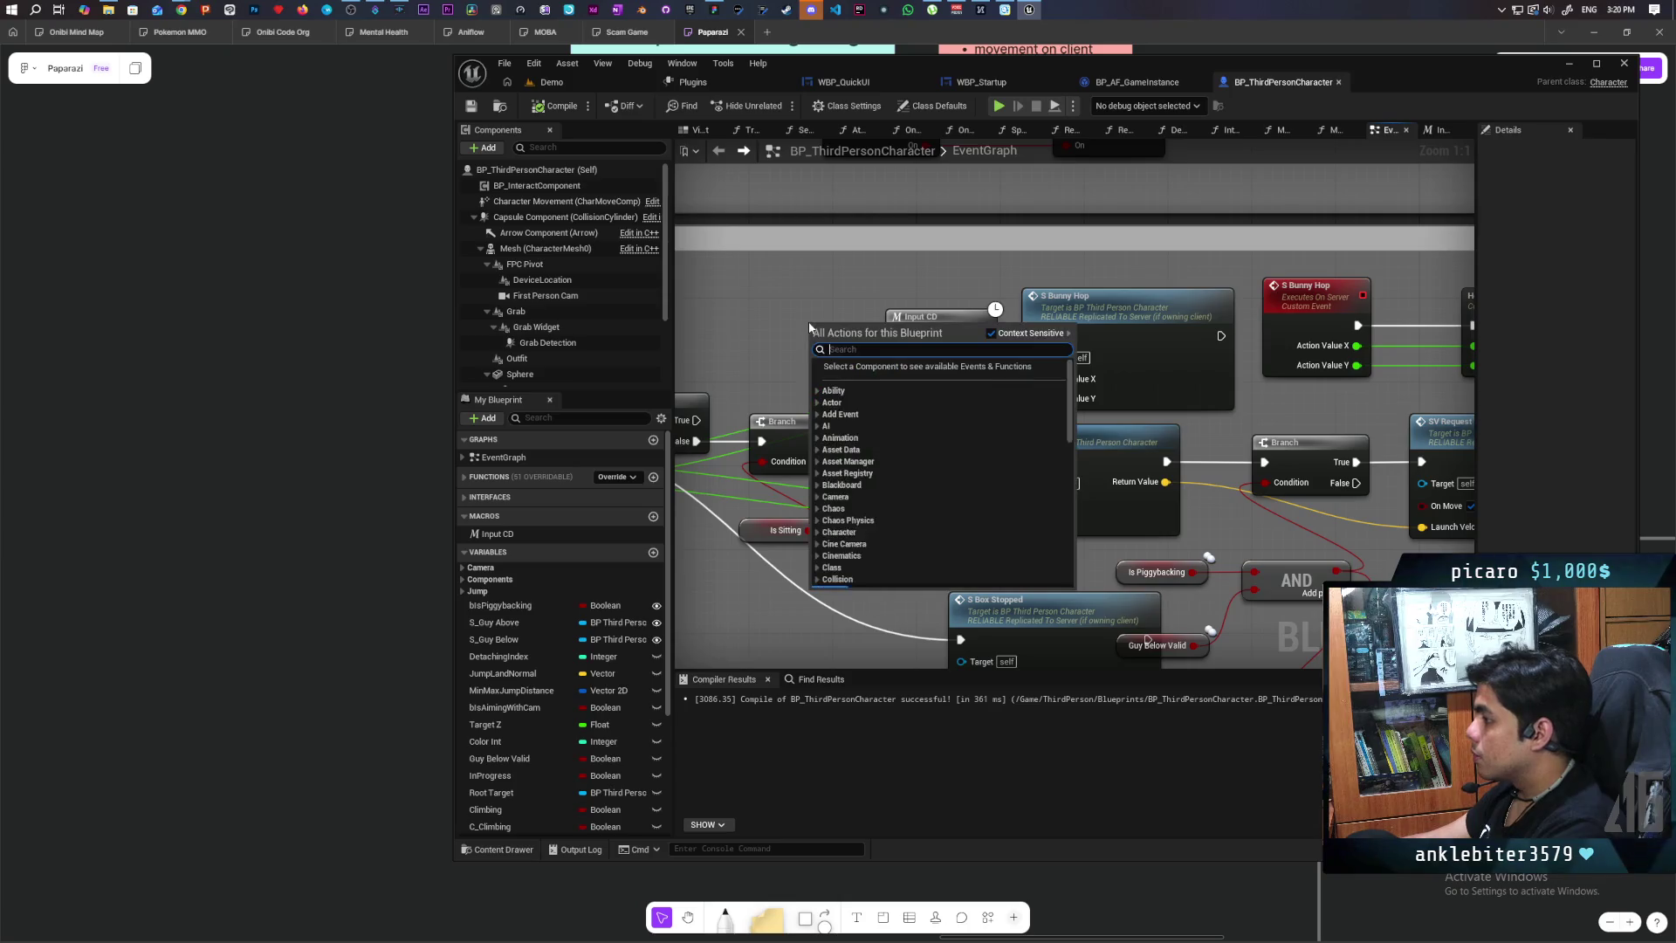
{"action": "left_click", "coordinate": [765, 325]}
{"action": "left_click_drag", "start_coordinate": [1257, 369], "coordinate": [1099, 390]}
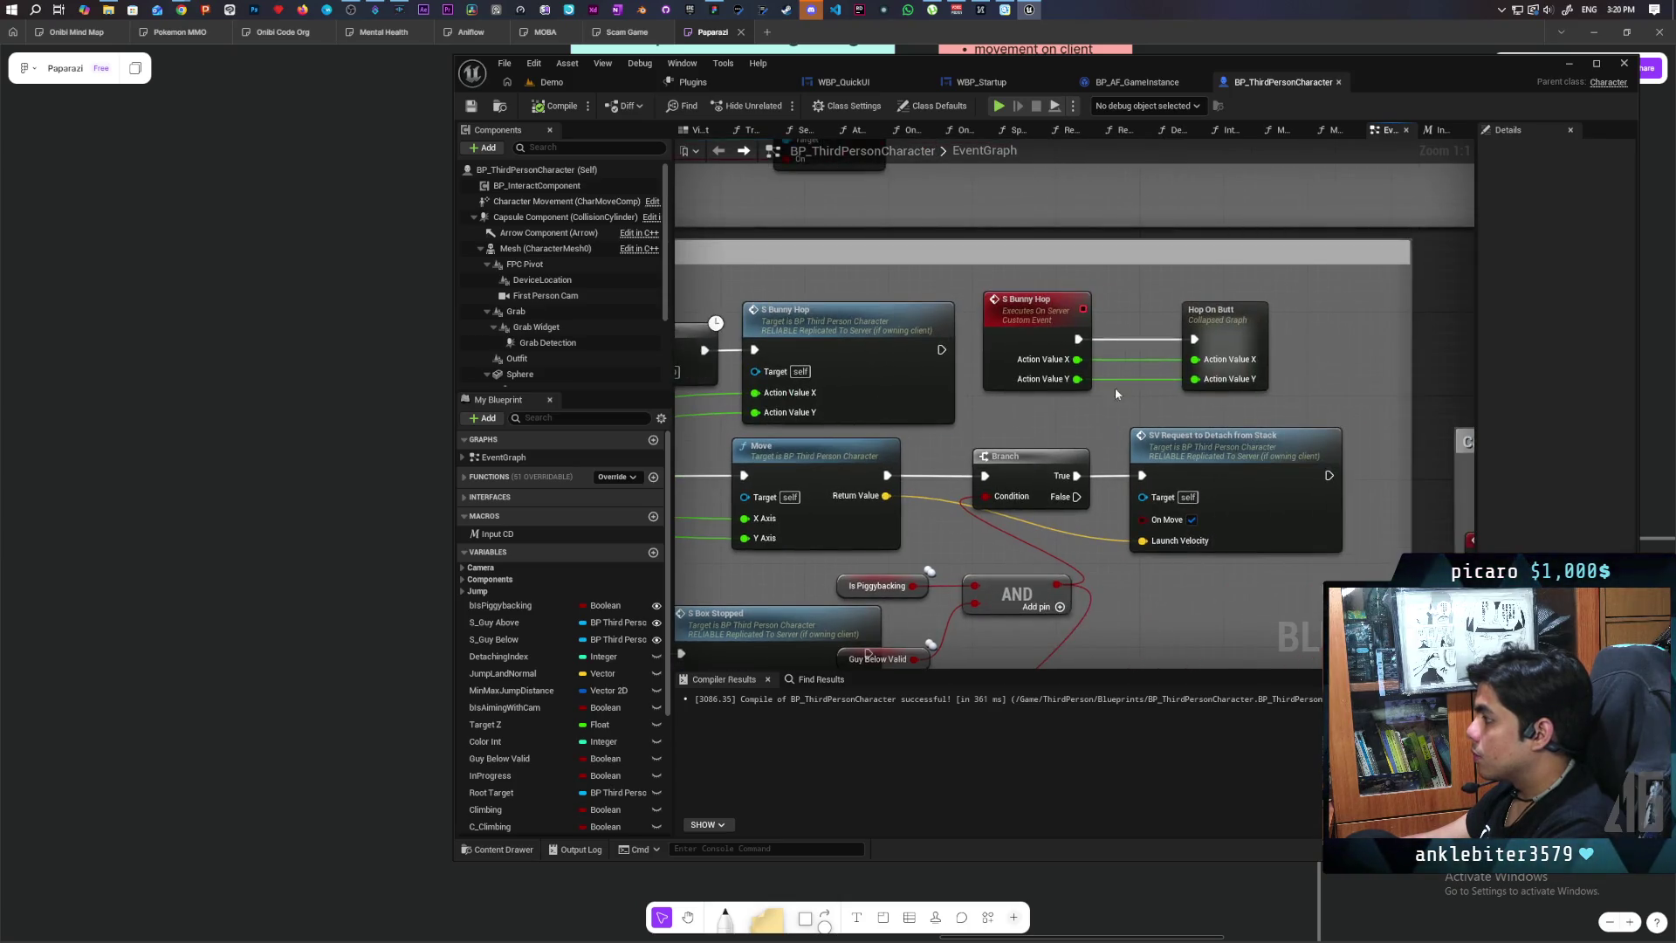
{"action": "left_click_drag", "start_coordinate": [920, 434], "coordinate": [1085, 424]}
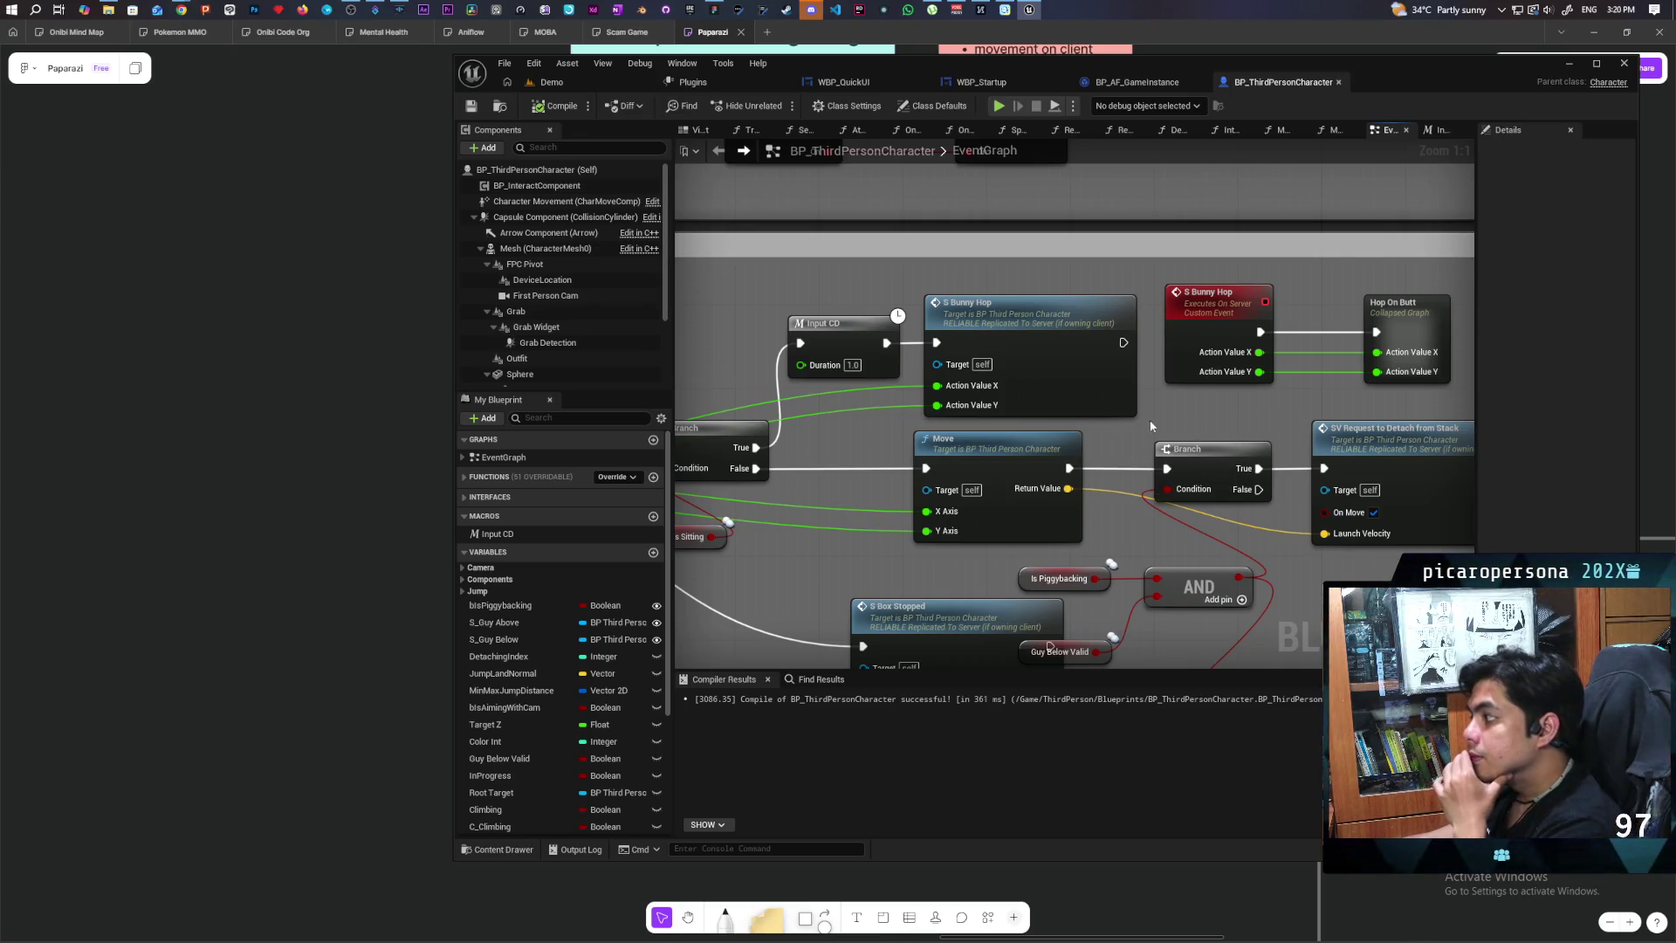
Step: Collapse the S Bunny Hop call into a graph named Hop and open it
{"action": "right_click", "coordinate": [1042, 376]}
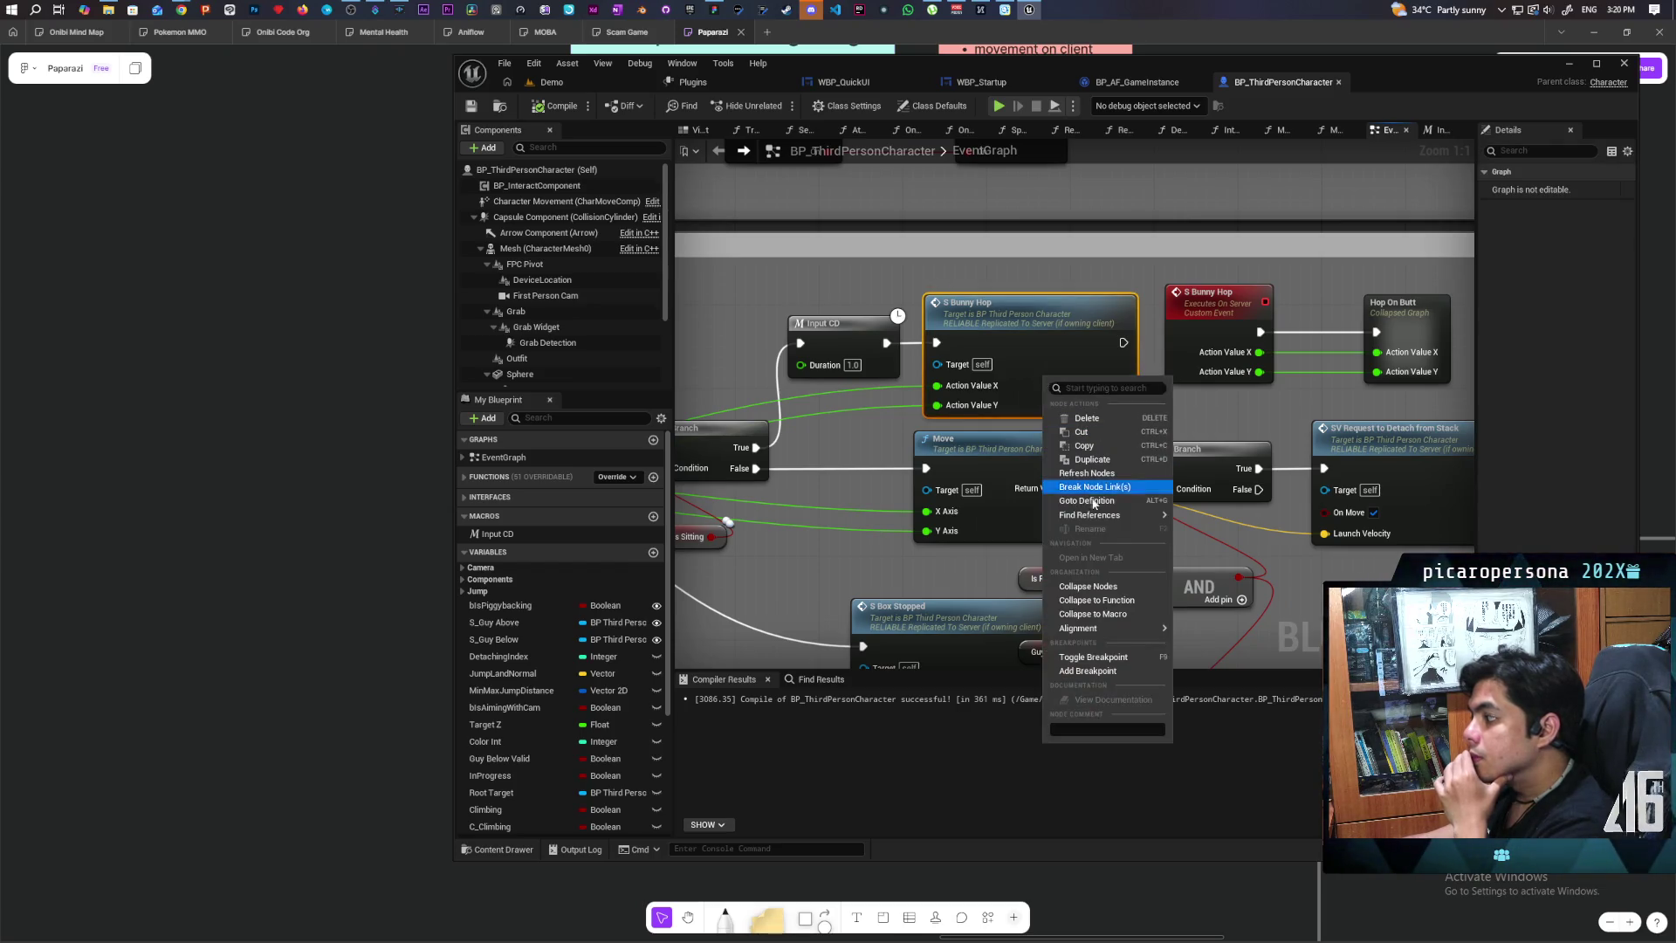
{"action": "left_click", "coordinate": [1111, 588]}
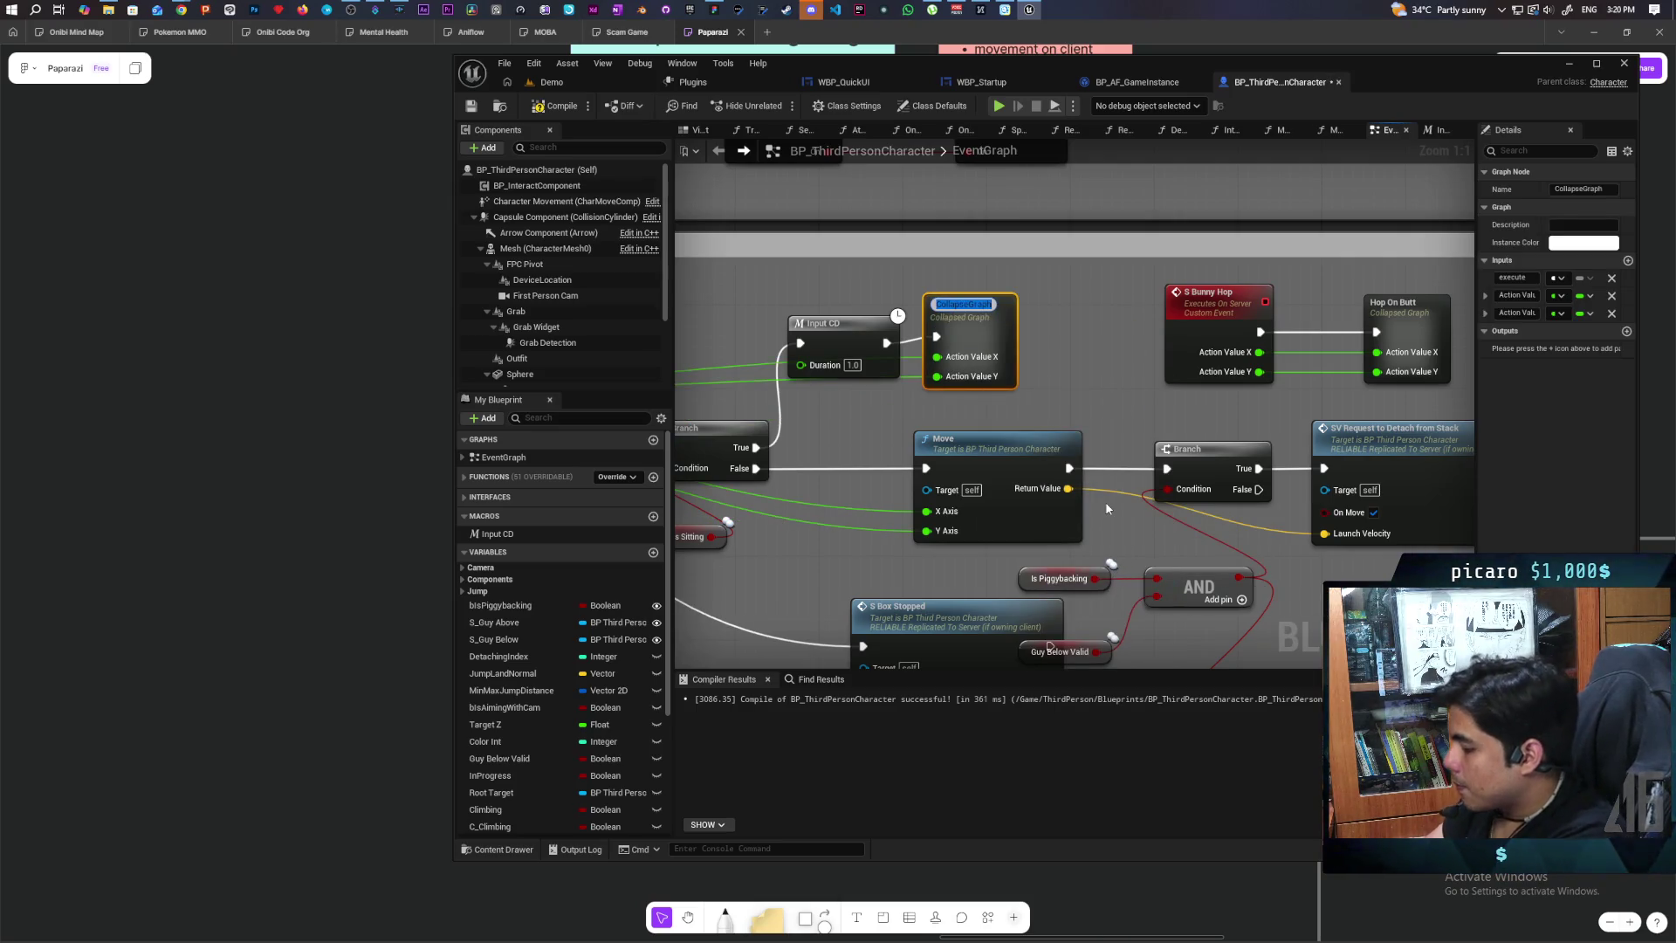
{"action": "type", "text": "Hop"}
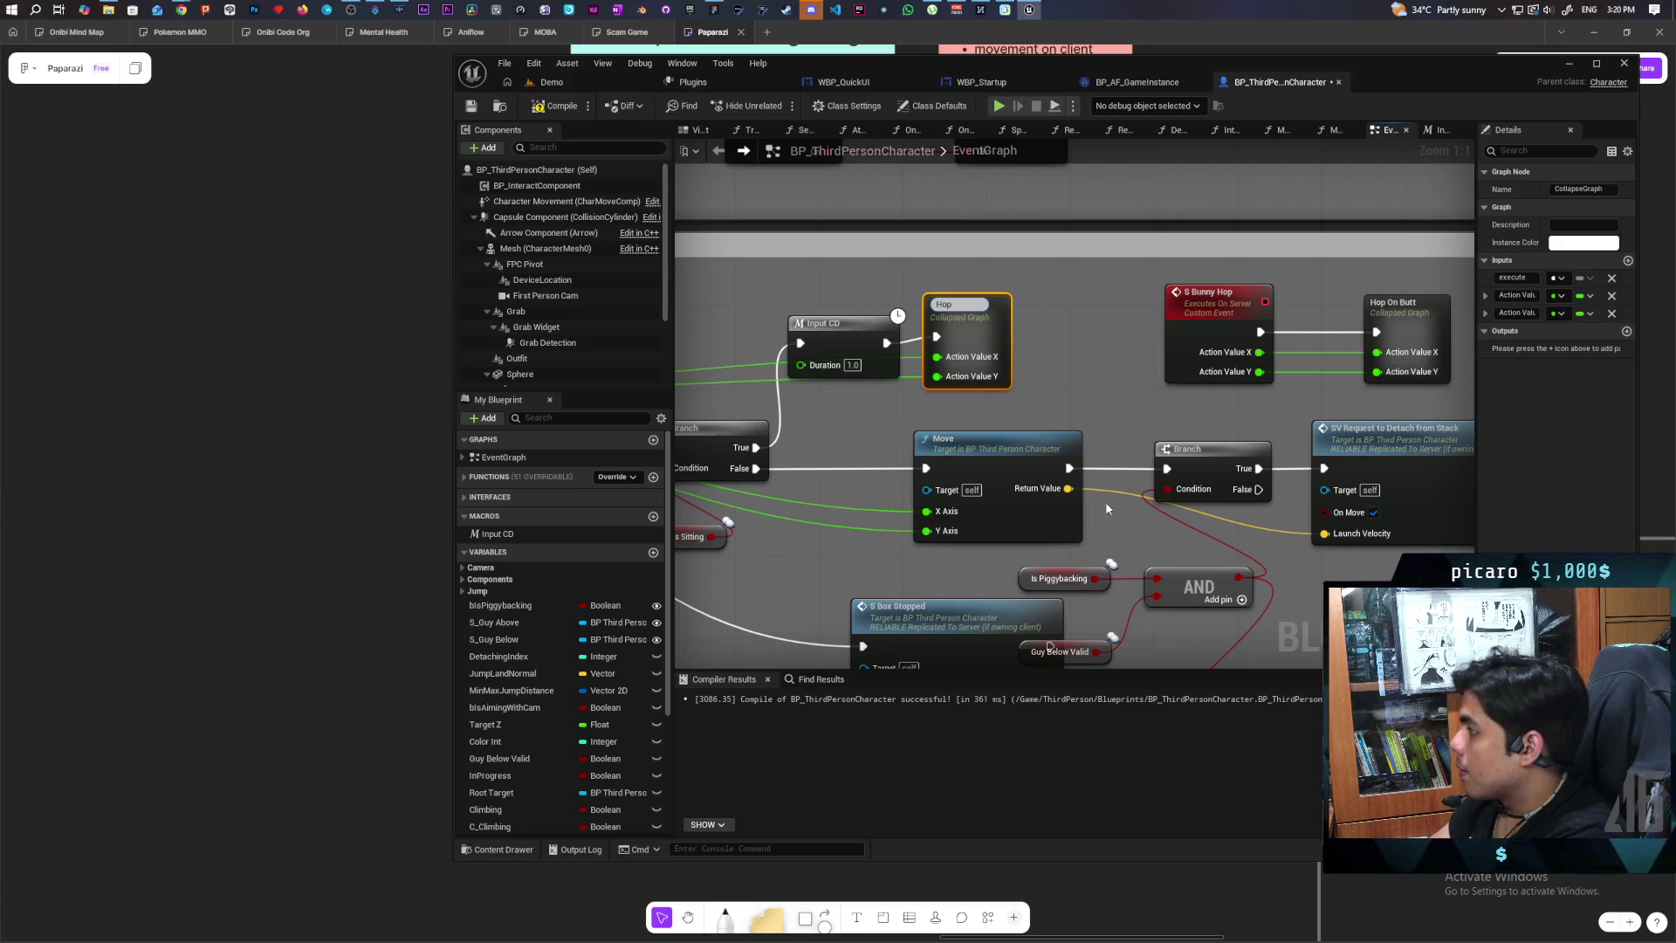
{"action": "key", "text": "Return"}
{"action": "left_click_drag", "start_coordinate": [1002, 337], "coordinate": [1033, 347]}
{"action": "double_click", "coordinate": [1033, 347]}
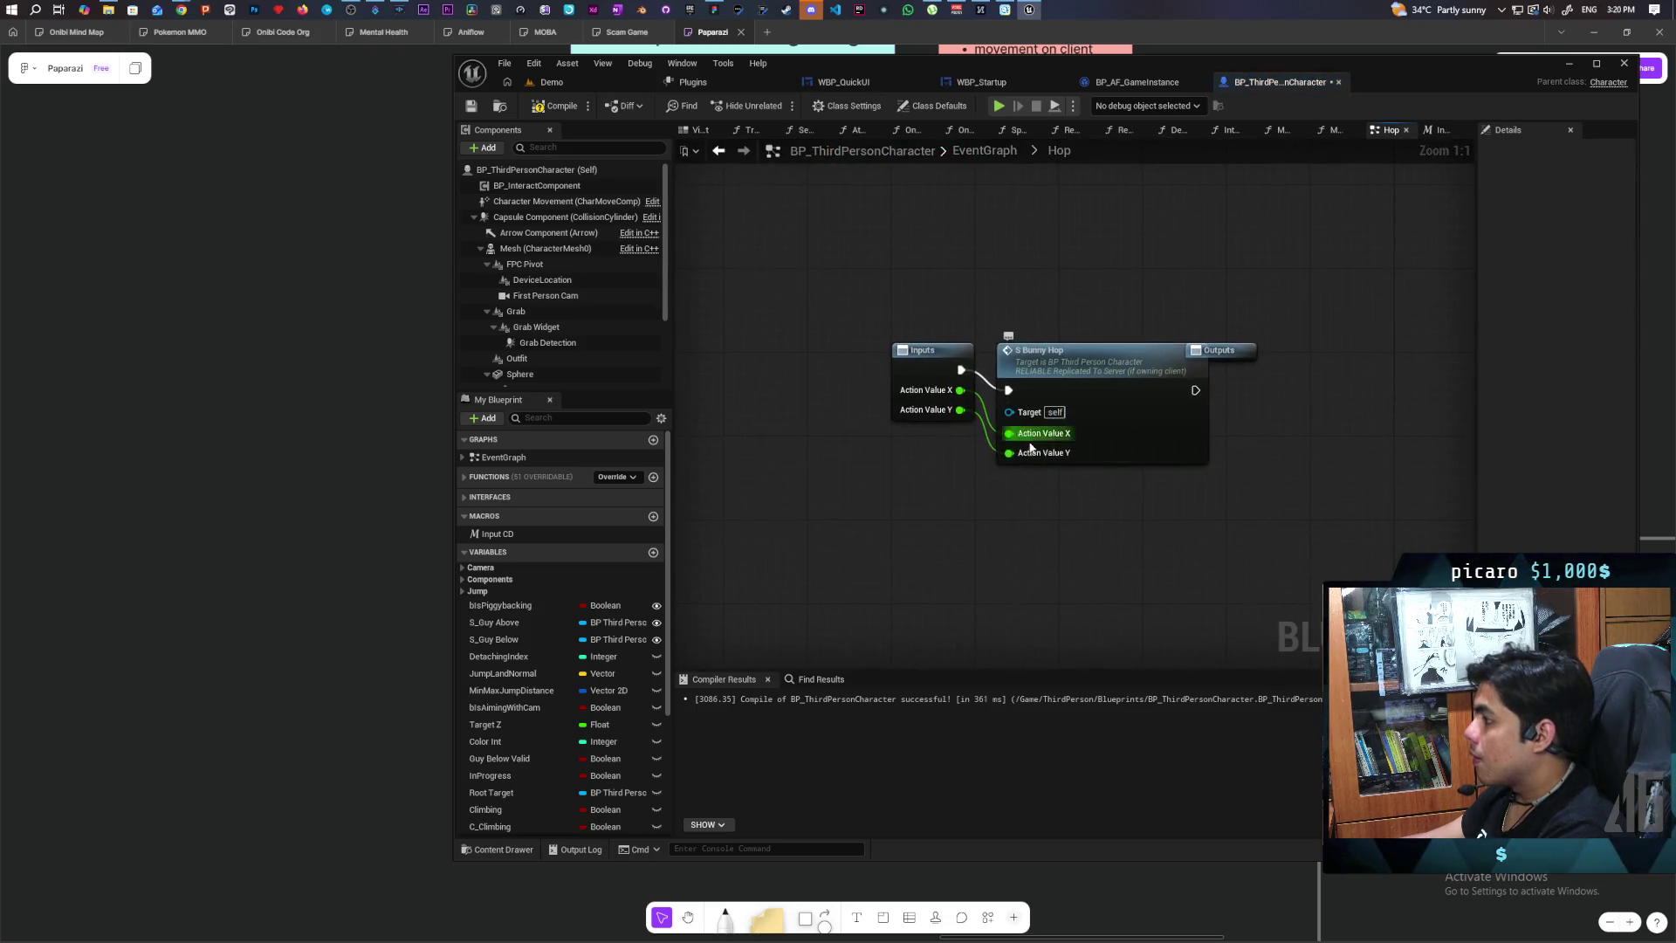
Step: Paste the copied camera direction nodes into Hop and move the Inputs node to their left
{"action": "left_click_drag", "start_coordinate": [900, 375], "coordinate": [716, 389]}
{"action": "scroll", "coordinate": [898, 484], "scroll_direction": "down", "scroll_amount": 4}
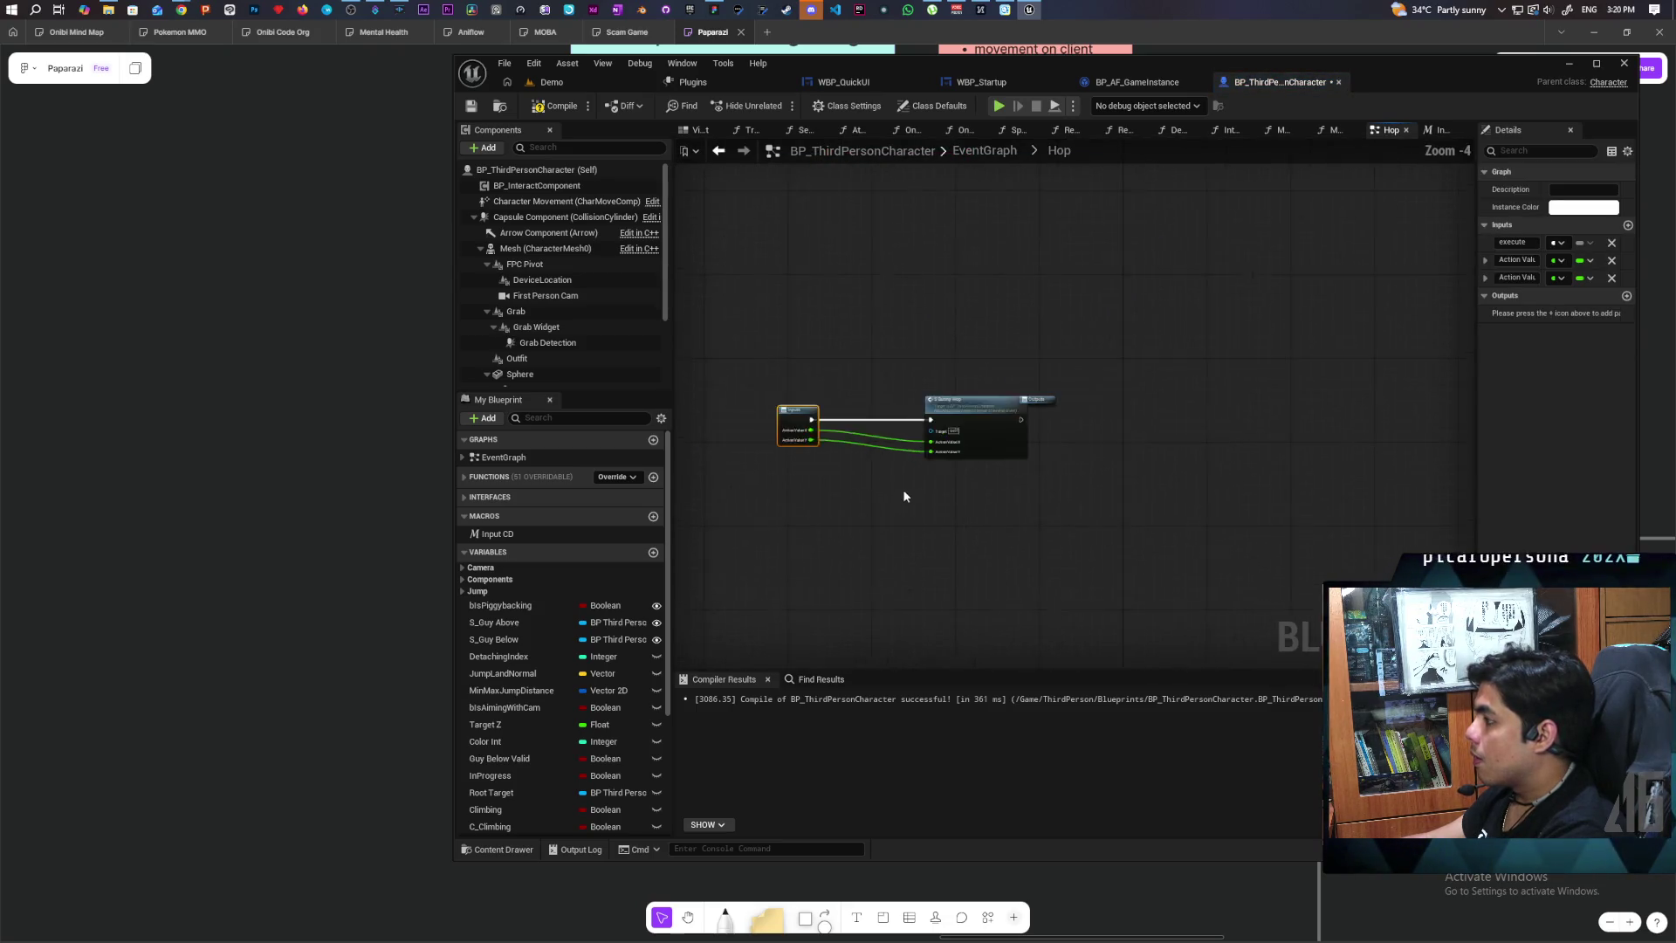
{"action": "left_click", "coordinate": [889, 419]}
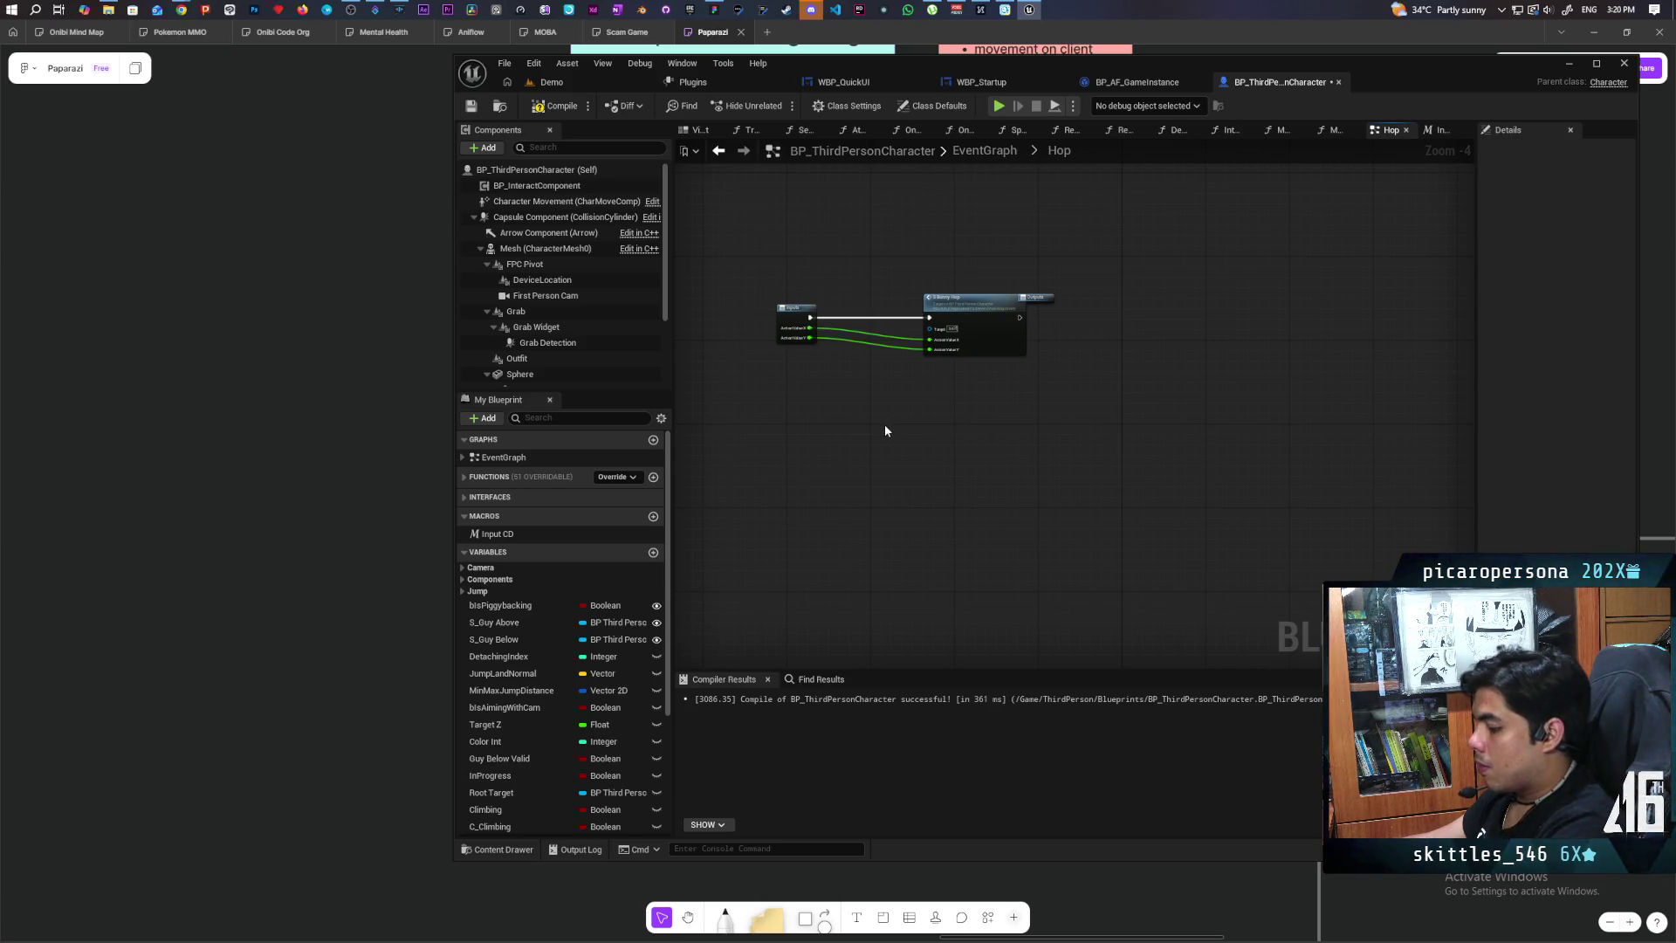
{"action": "key", "text": "ctrl+v"}
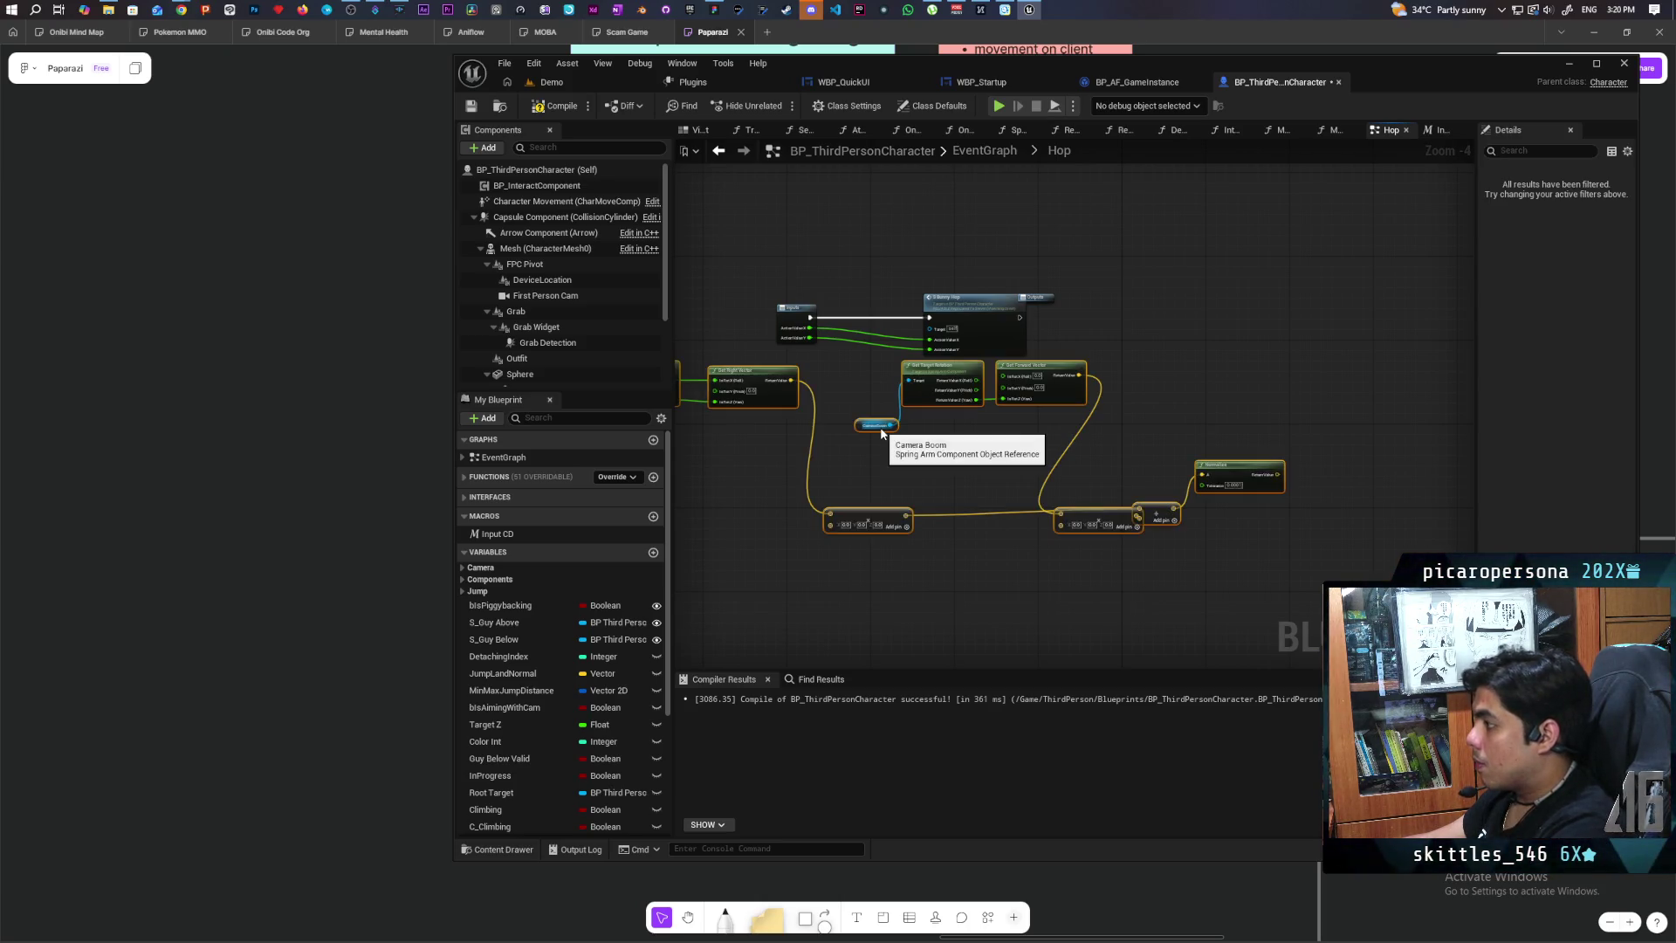
{"action": "scroll", "coordinate": [965, 479], "scroll_direction": "up", "scroll_amount": 2}
{"action": "left_click_drag", "start_coordinate": [1101, 489], "coordinate": [1268, 489]}
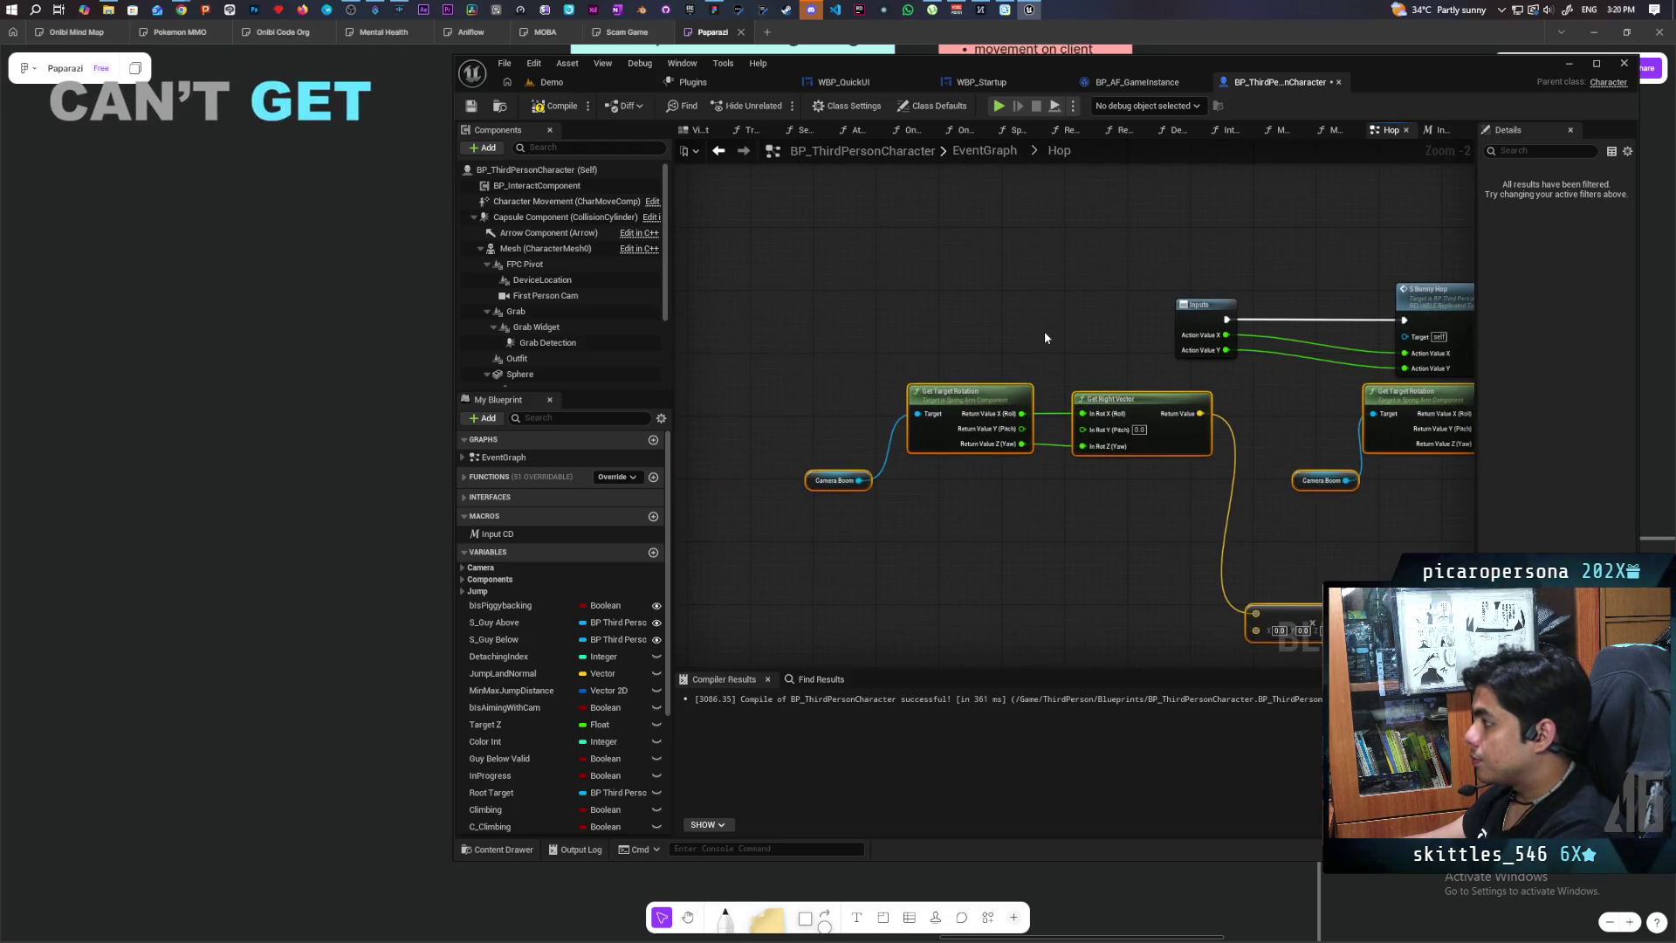
{"action": "left_click_drag", "start_coordinate": [1191, 322], "coordinate": [866, 316]}
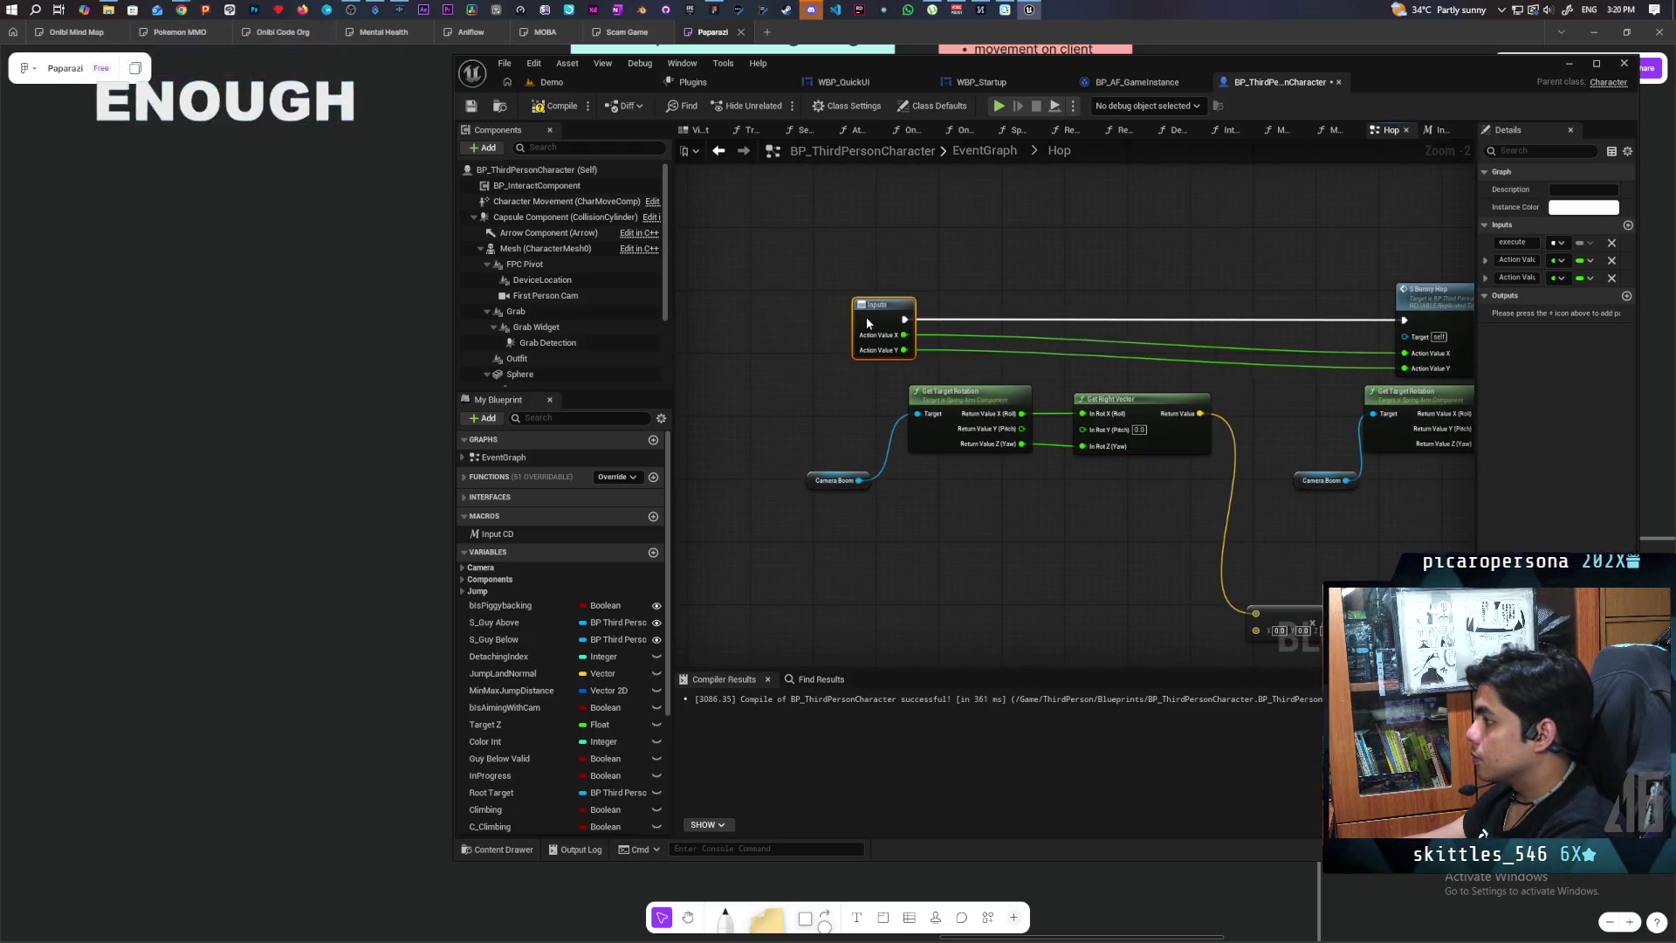
{"action": "mouse_move", "coordinate": [1015, 359]}
{"action": "left_mouse_down"}
{"action": "mouse_move", "coordinate": [757, 324]}
{"action": "mouse_move", "coordinate": [682, 268]}
{"action": "left_mouse_up"}
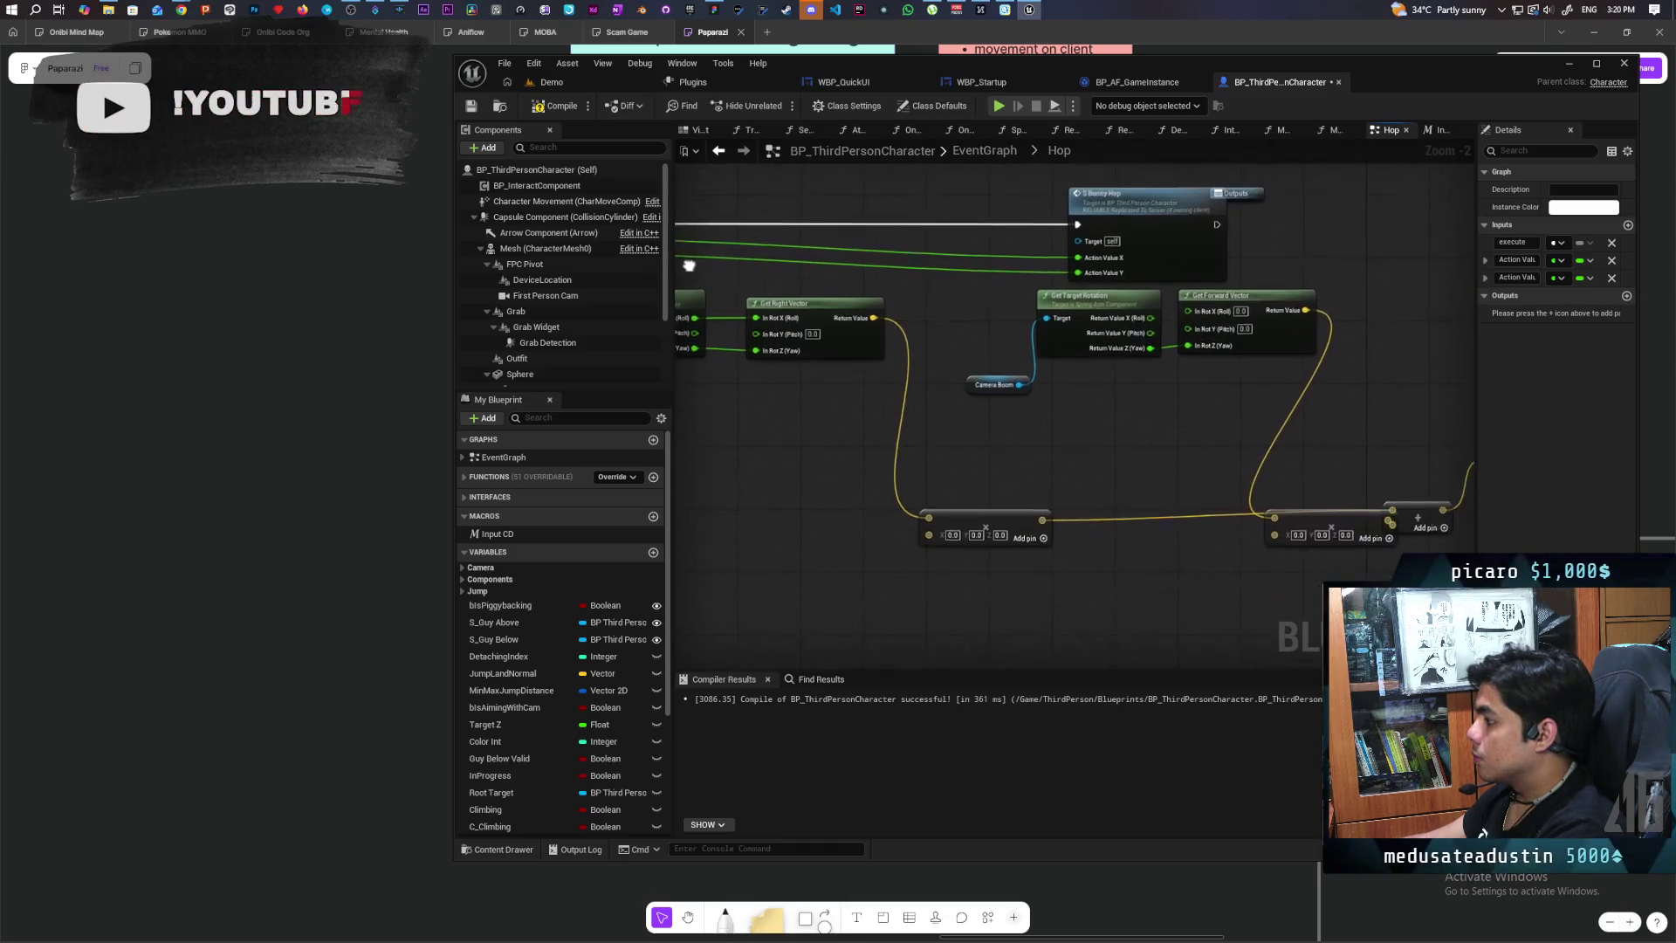
{"action": "mouse_move", "coordinate": [764, 309]}
{"action": "left_mouse_down"}
{"action": "mouse_move", "coordinate": [1050, 349]}
{"action": "mouse_move", "coordinate": [1027, 347]}
{"action": "left_mouse_up"}
Step: Wire Action Value X into the vector node and Action Value Y into the Add node
{"action": "mouse_move", "coordinate": [835, 278]}
{"action": "left_mouse_down"}
{"action": "mouse_move", "coordinate": [890, 301]}
{"action": "mouse_move", "coordinate": [1213, 585]}
{"action": "mouse_move", "coordinate": [1193, 576]}
{"action": "left_mouse_up"}
{"action": "left_click_drag", "start_coordinate": [1264, 507], "coordinate": [1121, 494]}
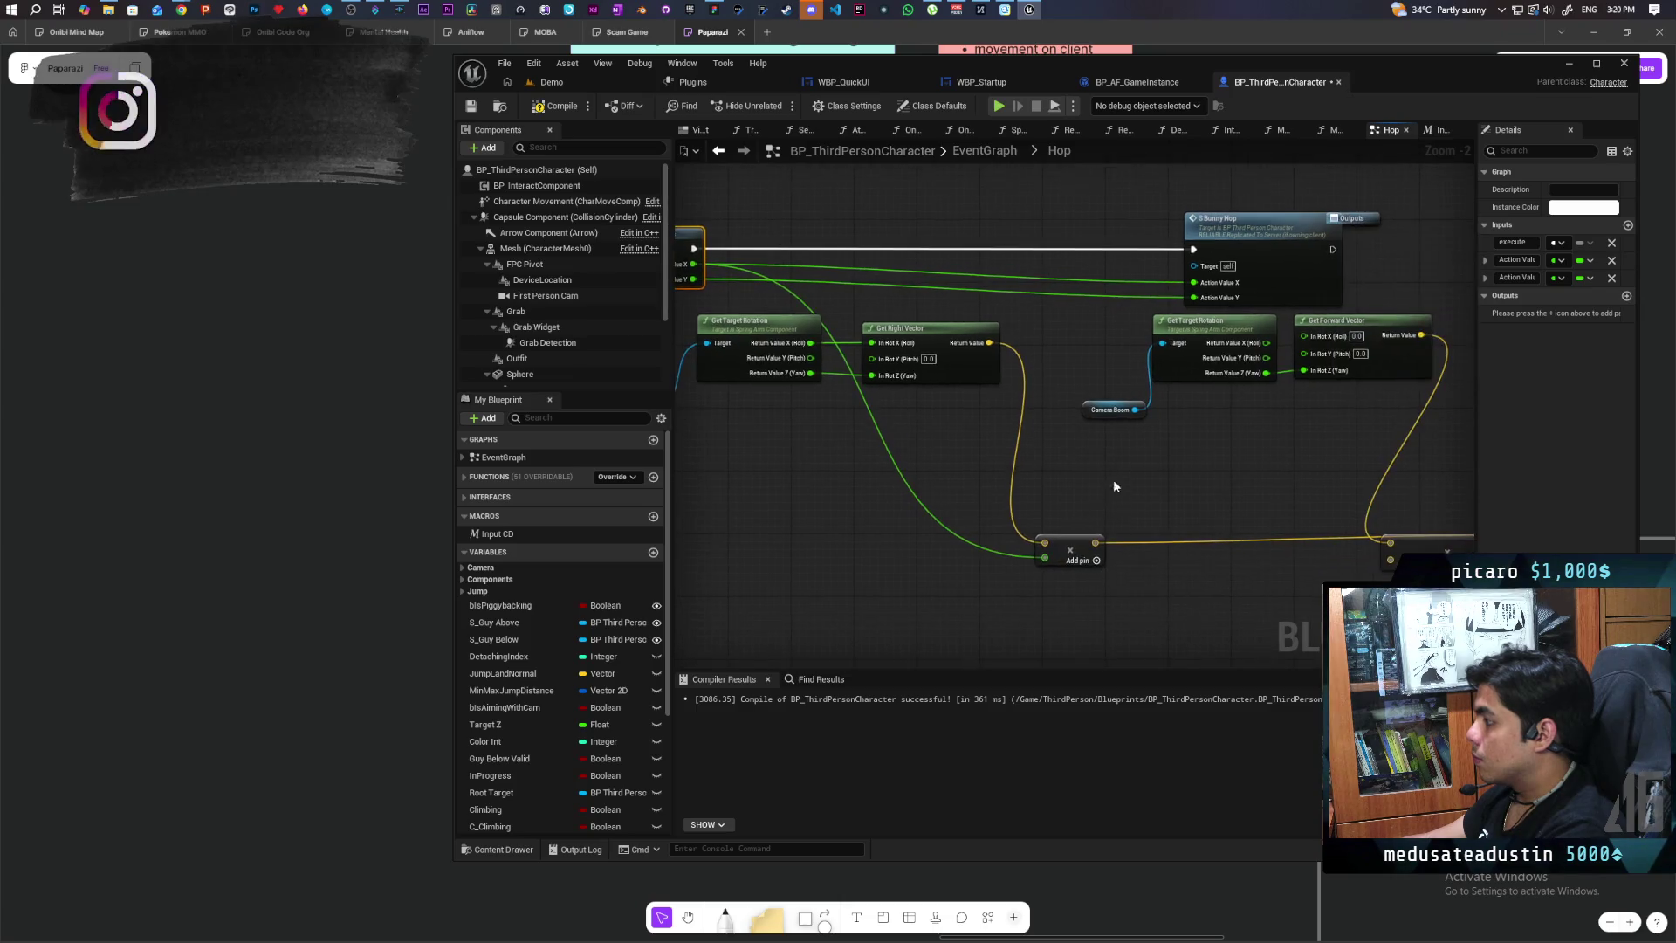
{"action": "mouse_move", "coordinate": [694, 277]}
{"action": "left_mouse_down"}
{"action": "mouse_move", "coordinate": [1164, 495]}
{"action": "mouse_move", "coordinate": [1389, 557]}
{"action": "left_mouse_up"}
{"action": "mouse_move", "coordinate": [1296, 471]}
{"action": "left_mouse_down"}
{"action": "mouse_move", "coordinate": [1130, 470]}
{"action": "mouse_move", "coordinate": [1324, 472]}
{"action": "mouse_move", "coordinate": [1246, 498]}
{"action": "mouse_move", "coordinate": [1017, 485]}
{"action": "left_mouse_up"}
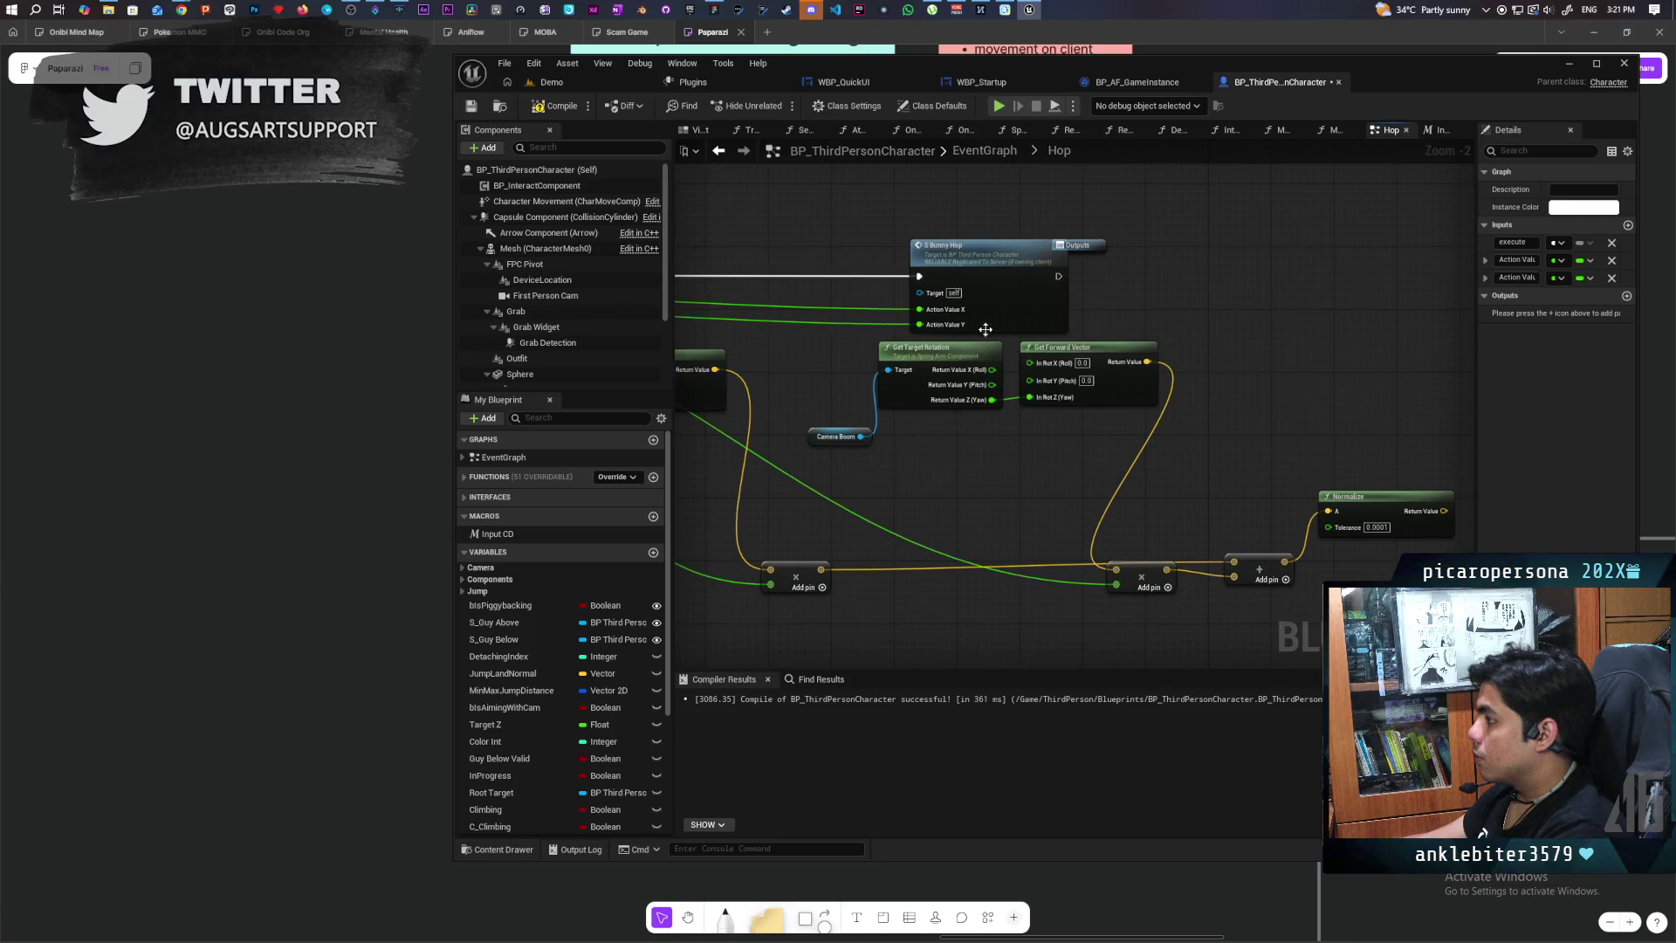
Step: Jump to the S Bunny Hop event in the EventGraph and locate it
{"action": "right_click", "coordinate": [1010, 316]}
{"action": "left_click", "coordinate": [1048, 352]}
{"action": "mouse_move", "coordinate": [1190, 382]}
{"action": "left_mouse_down"}
{"action": "mouse_move", "coordinate": [973, 373]}
{"action": "mouse_move", "coordinate": [722, 401]}
{"action": "left_mouse_up"}
{"action": "scroll", "coordinate": [1025, 468], "scroll_direction": "down", "scroll_amount": 3}
{"action": "left_click_drag", "start_coordinate": [1025, 467], "coordinate": [1207, 449]}
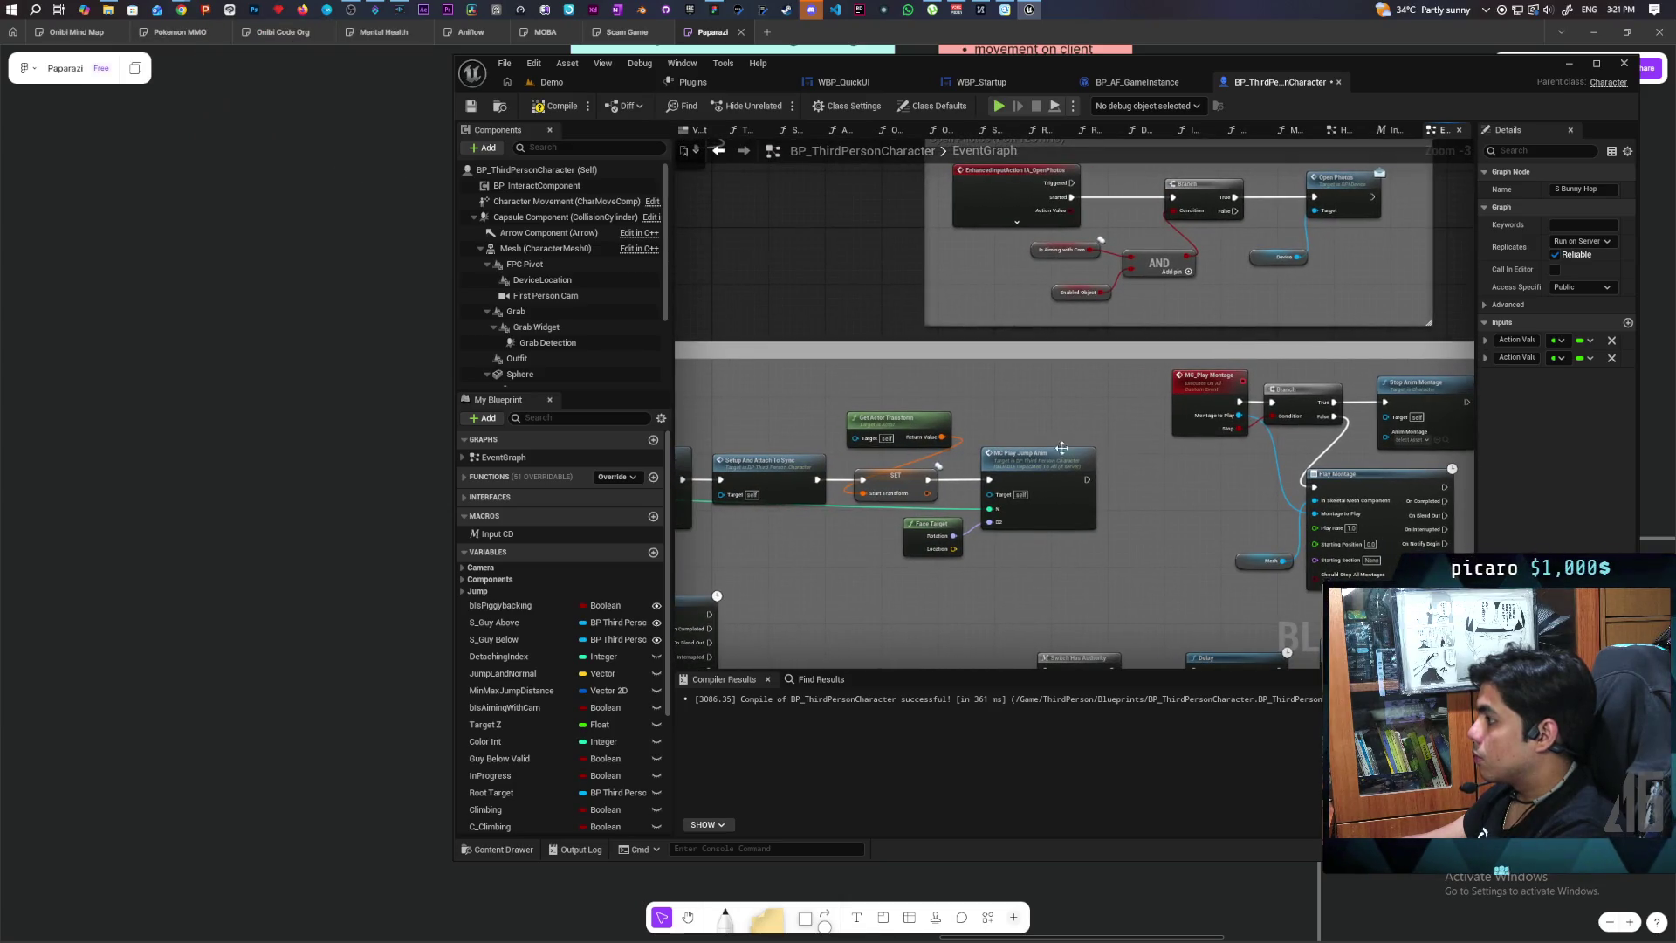
Step: Open the Hop On Butt collapsed graph next to the Move node
{"action": "scroll", "coordinate": [1207, 449], "scroll_direction": "down", "scroll_amount": 4}
{"action": "scroll", "coordinate": [1020, 439], "scroll_direction": "up", "scroll_amount": 2}
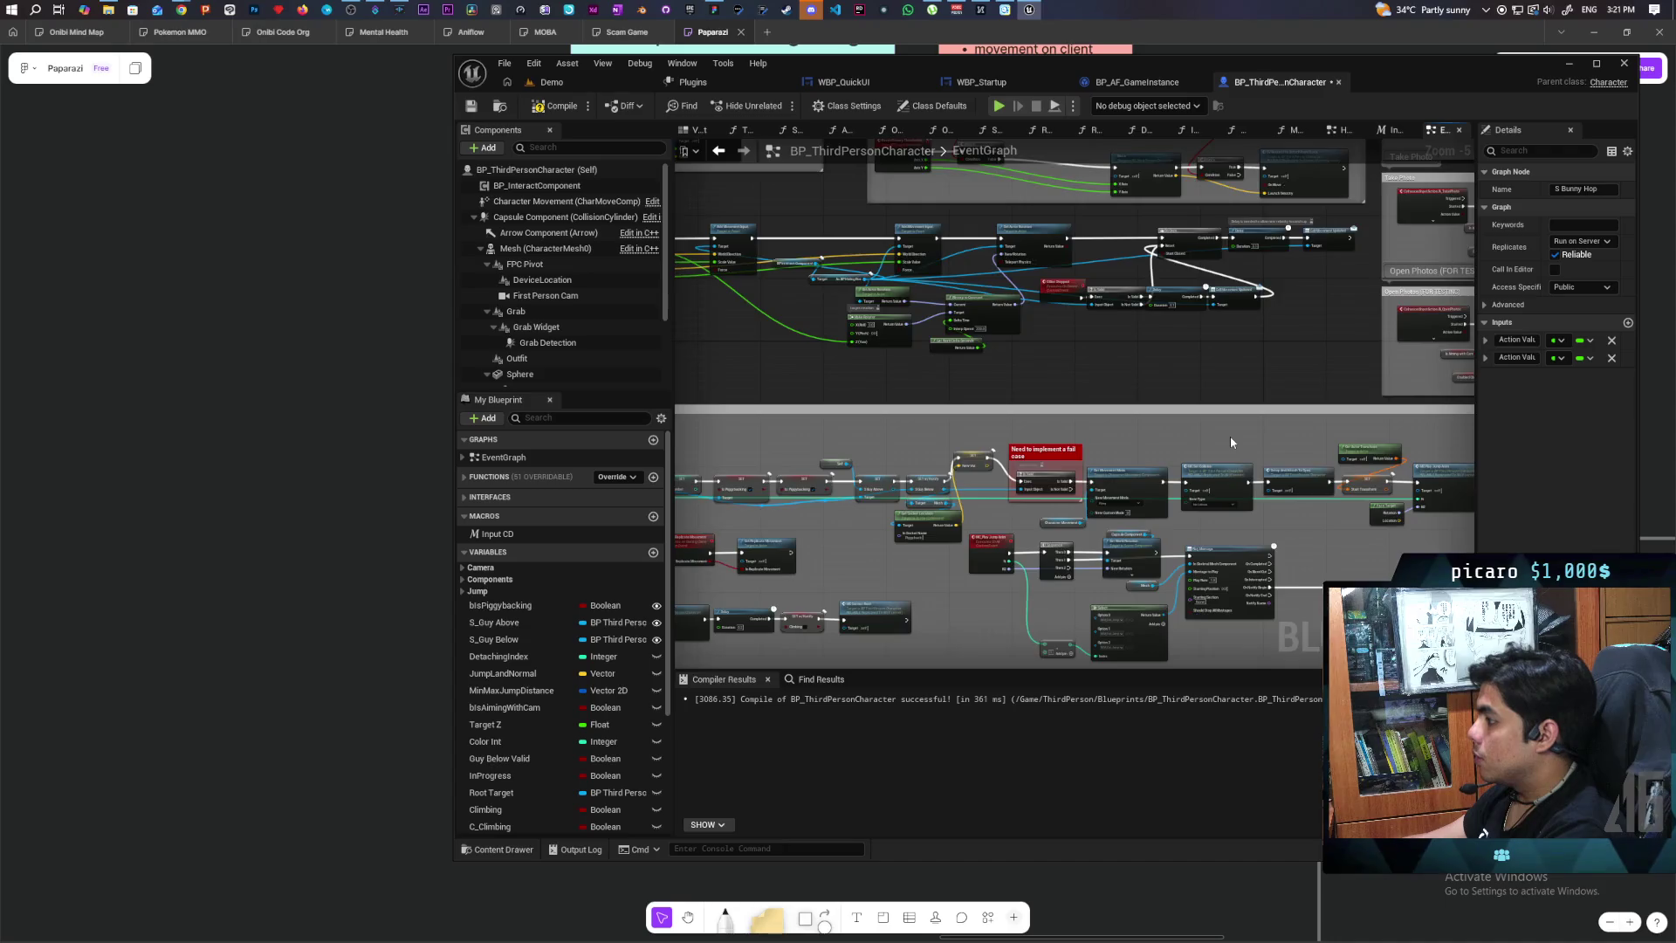
{"action": "scroll", "coordinate": [1229, 437], "scroll_direction": "down", "scroll_amount": 3}
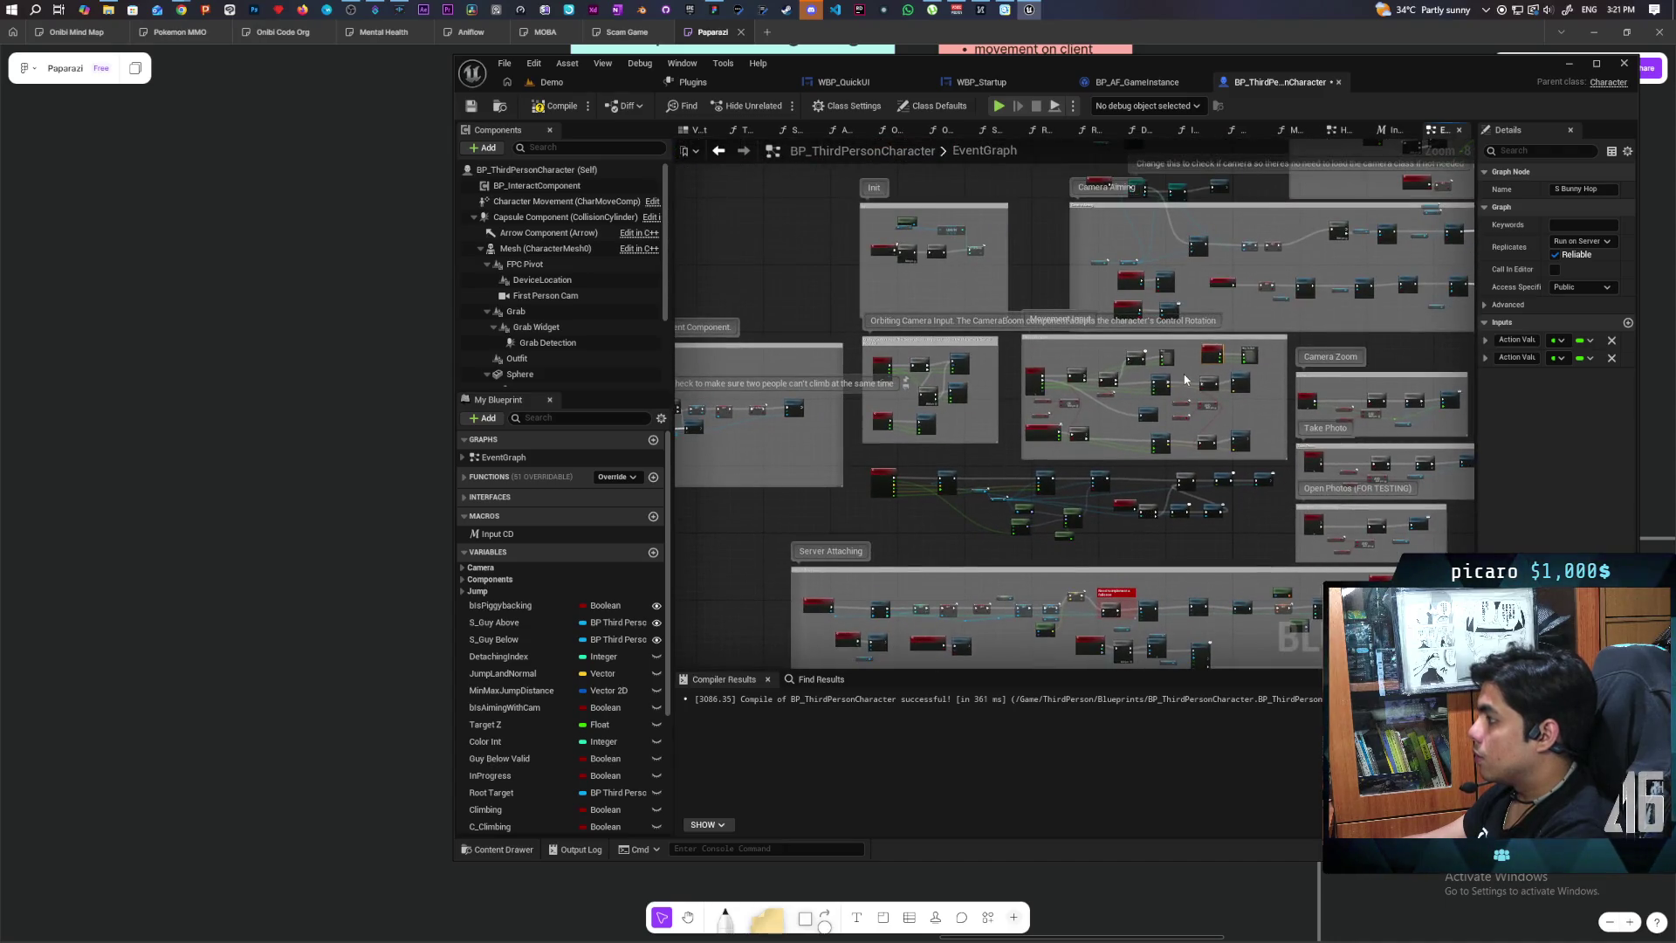
{"action": "scroll", "coordinate": [1185, 379], "scroll_direction": "up", "scroll_amount": 9}
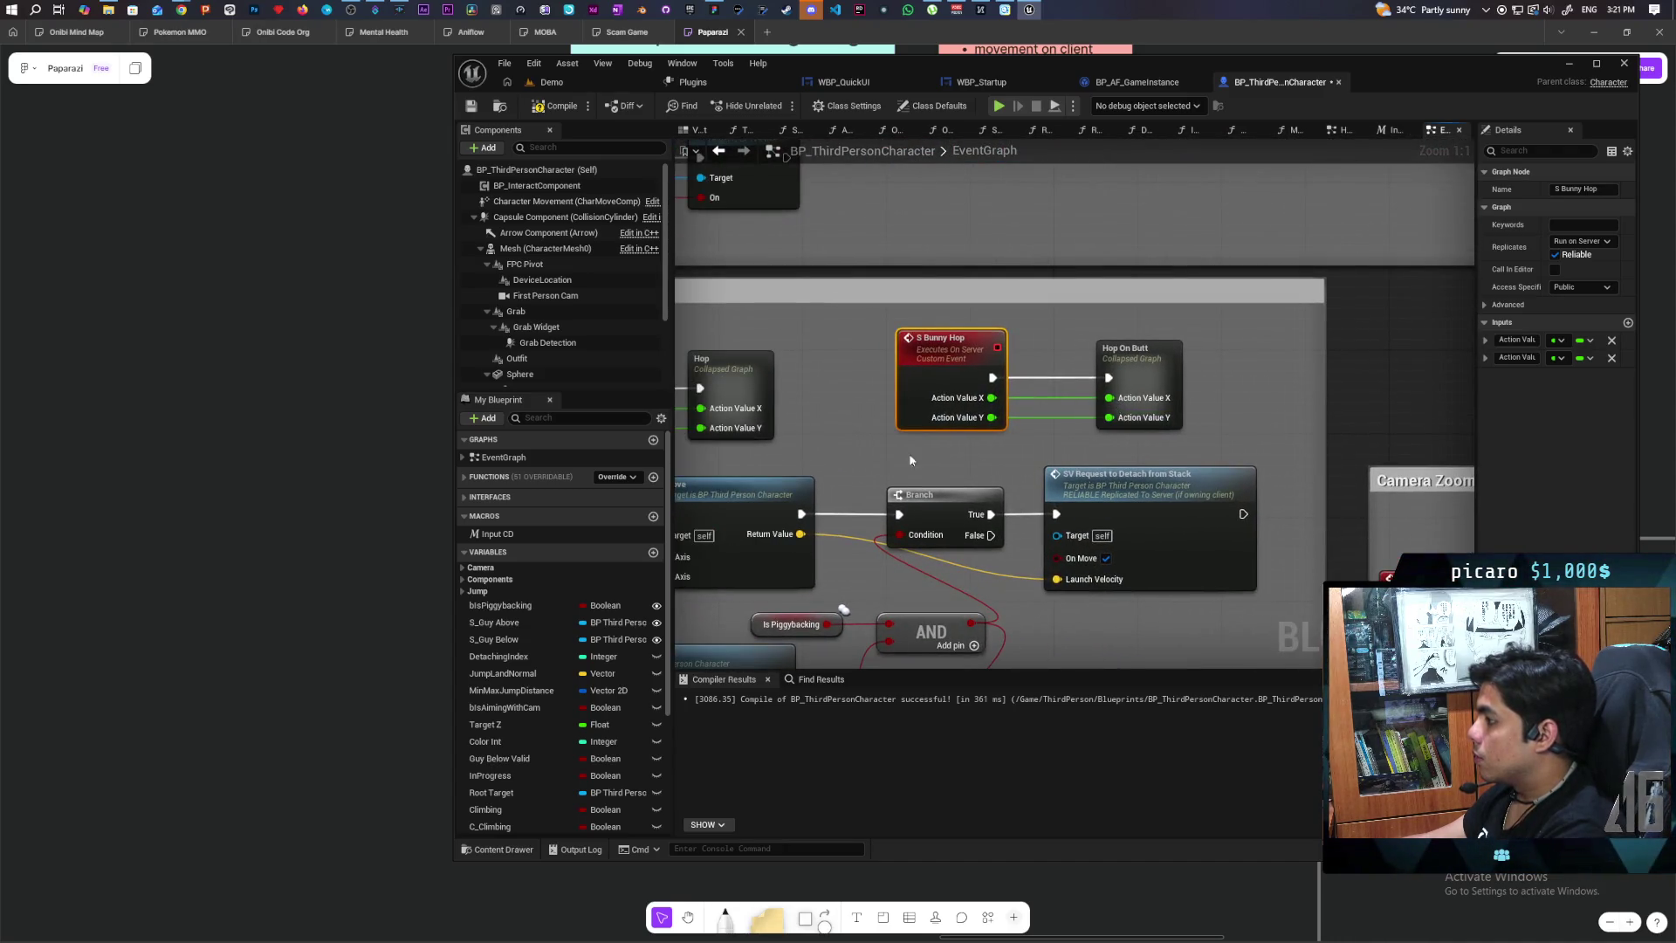
{"action": "left_click_drag", "start_coordinate": [971, 450], "coordinate": [1023, 441]}
{"action": "double_click", "coordinate": [1191, 379]}
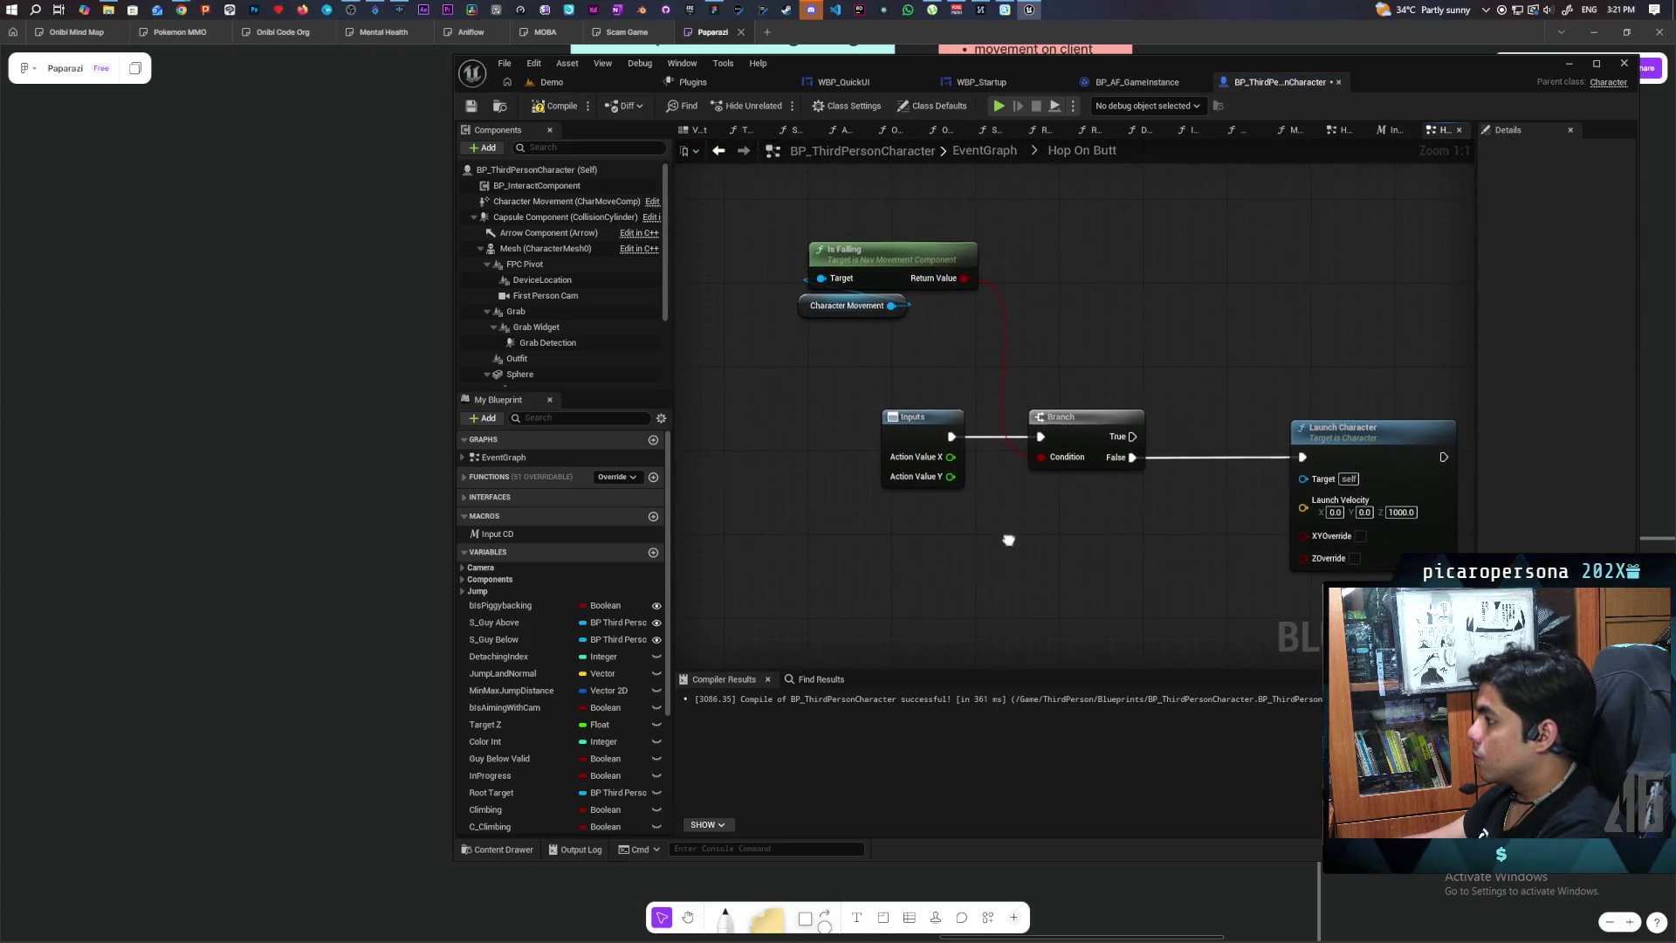
{"action": "left_click_drag", "start_coordinate": [1018, 526], "coordinate": [966, 515]}
Step: Replace the Action Value X and Y inputs with a single Launch Velocity input, then compile
{"action": "left_click", "coordinate": [862, 417]}
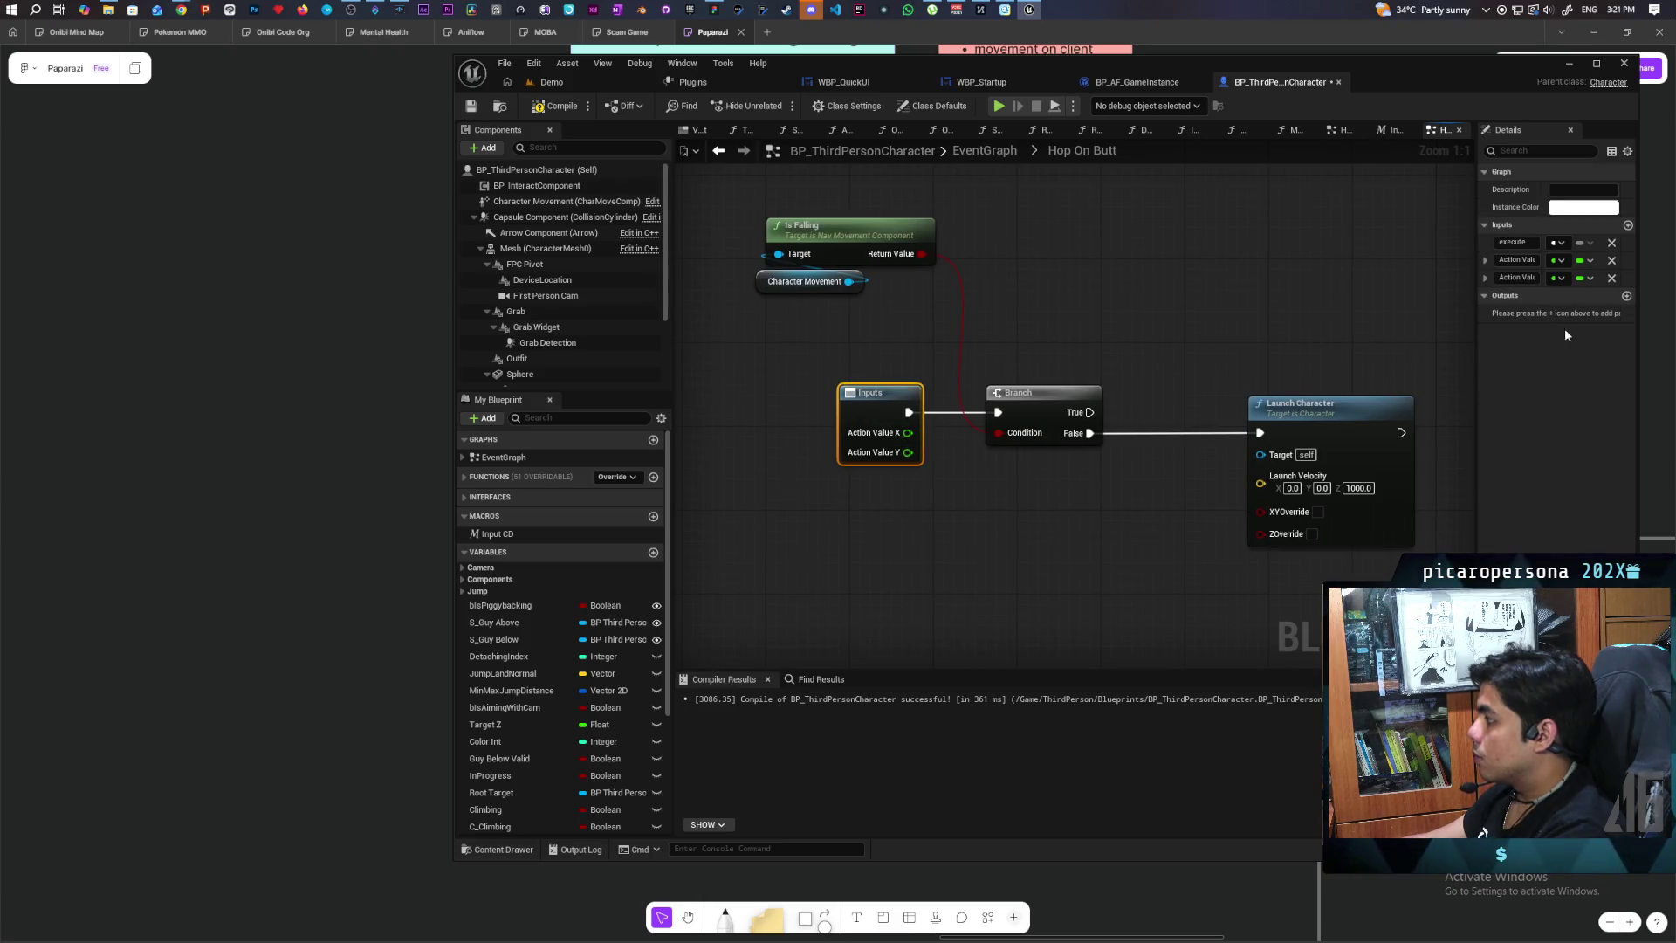
{"action": "left_click", "coordinate": [1613, 261]}
{"action": "left_click", "coordinate": [1613, 261]}
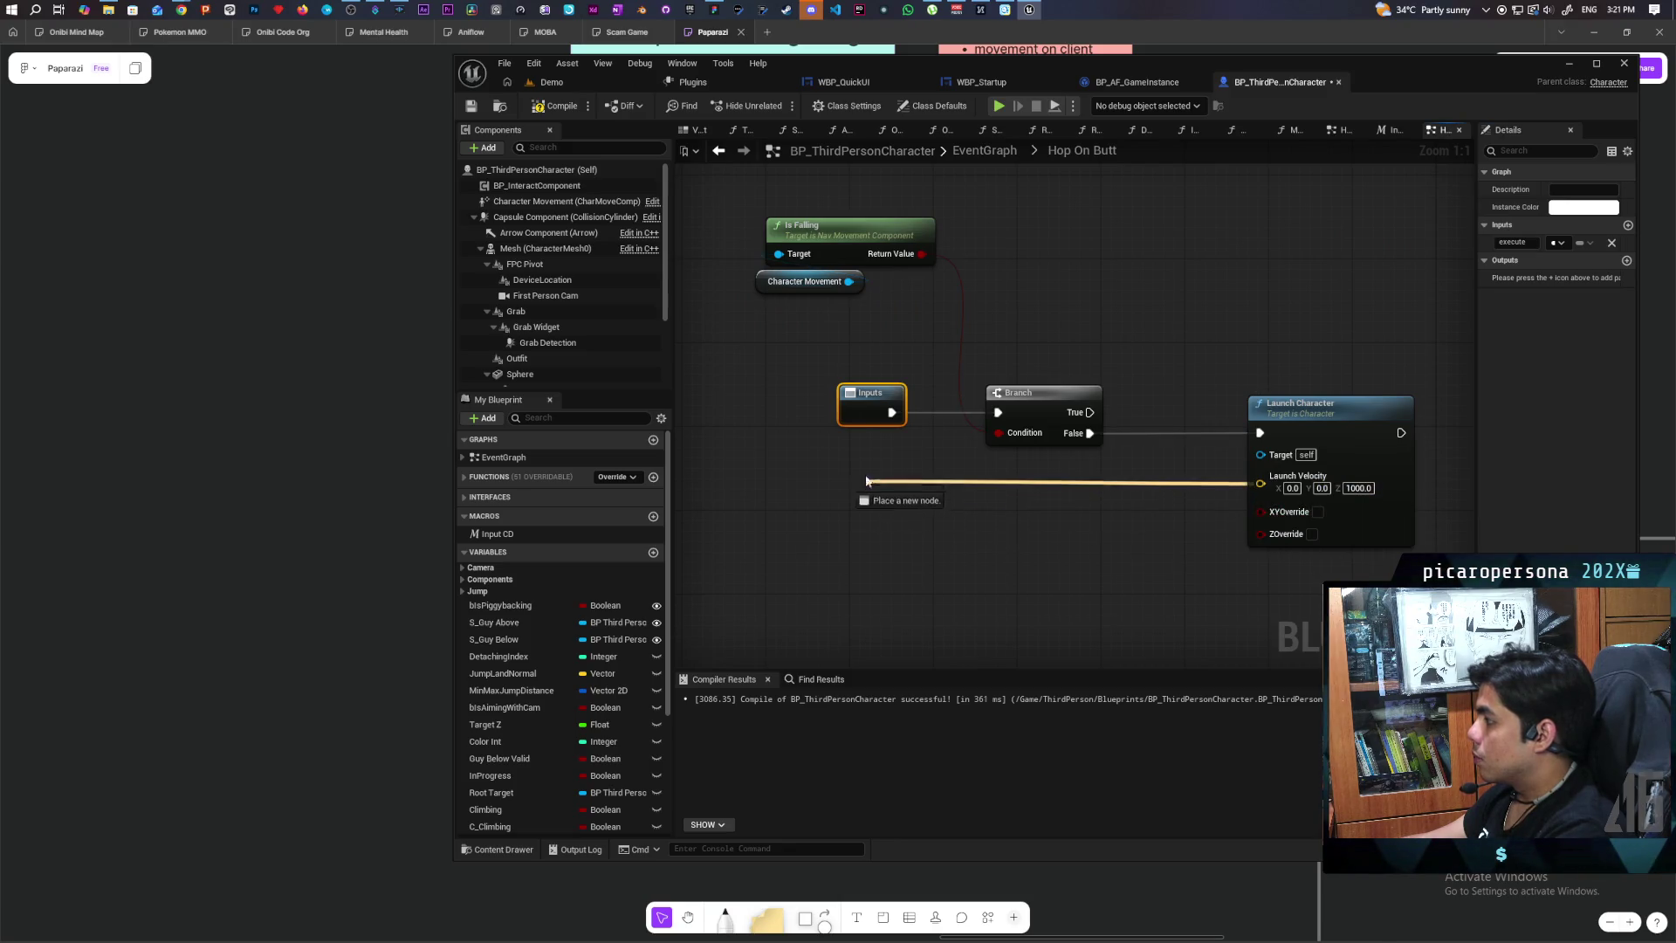
{"action": "left_click_drag", "start_coordinate": [868, 421], "coordinate": [870, 424]}
{"action": "left_click", "coordinate": [562, 114]}
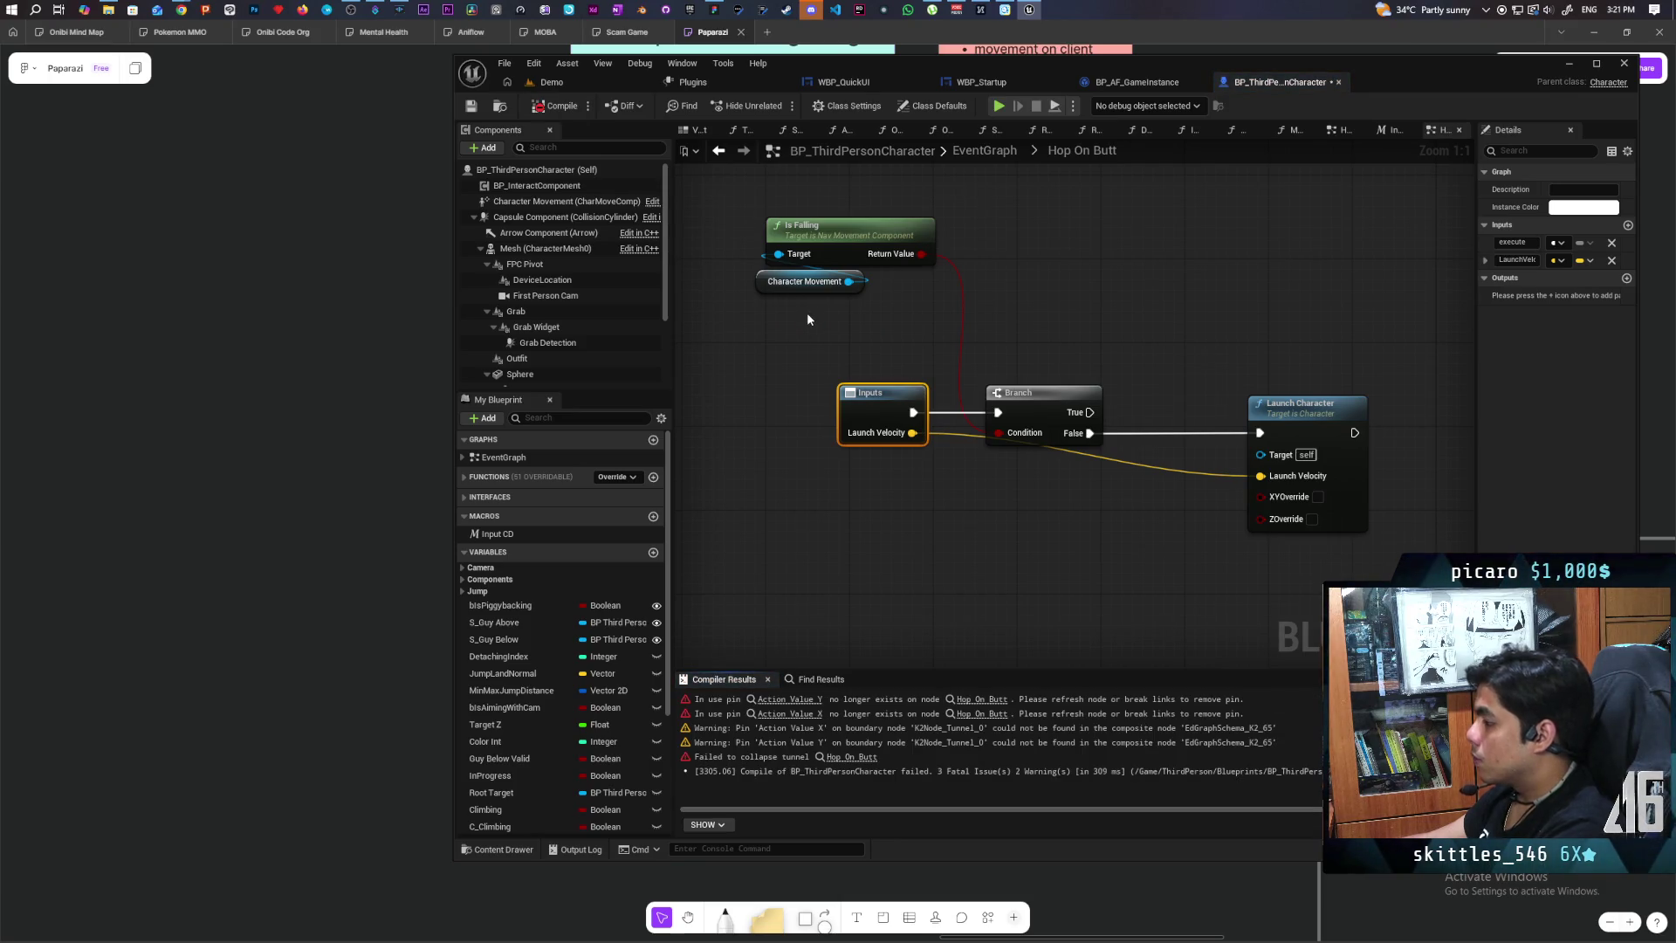
{"action": "left_click", "coordinate": [719, 150]}
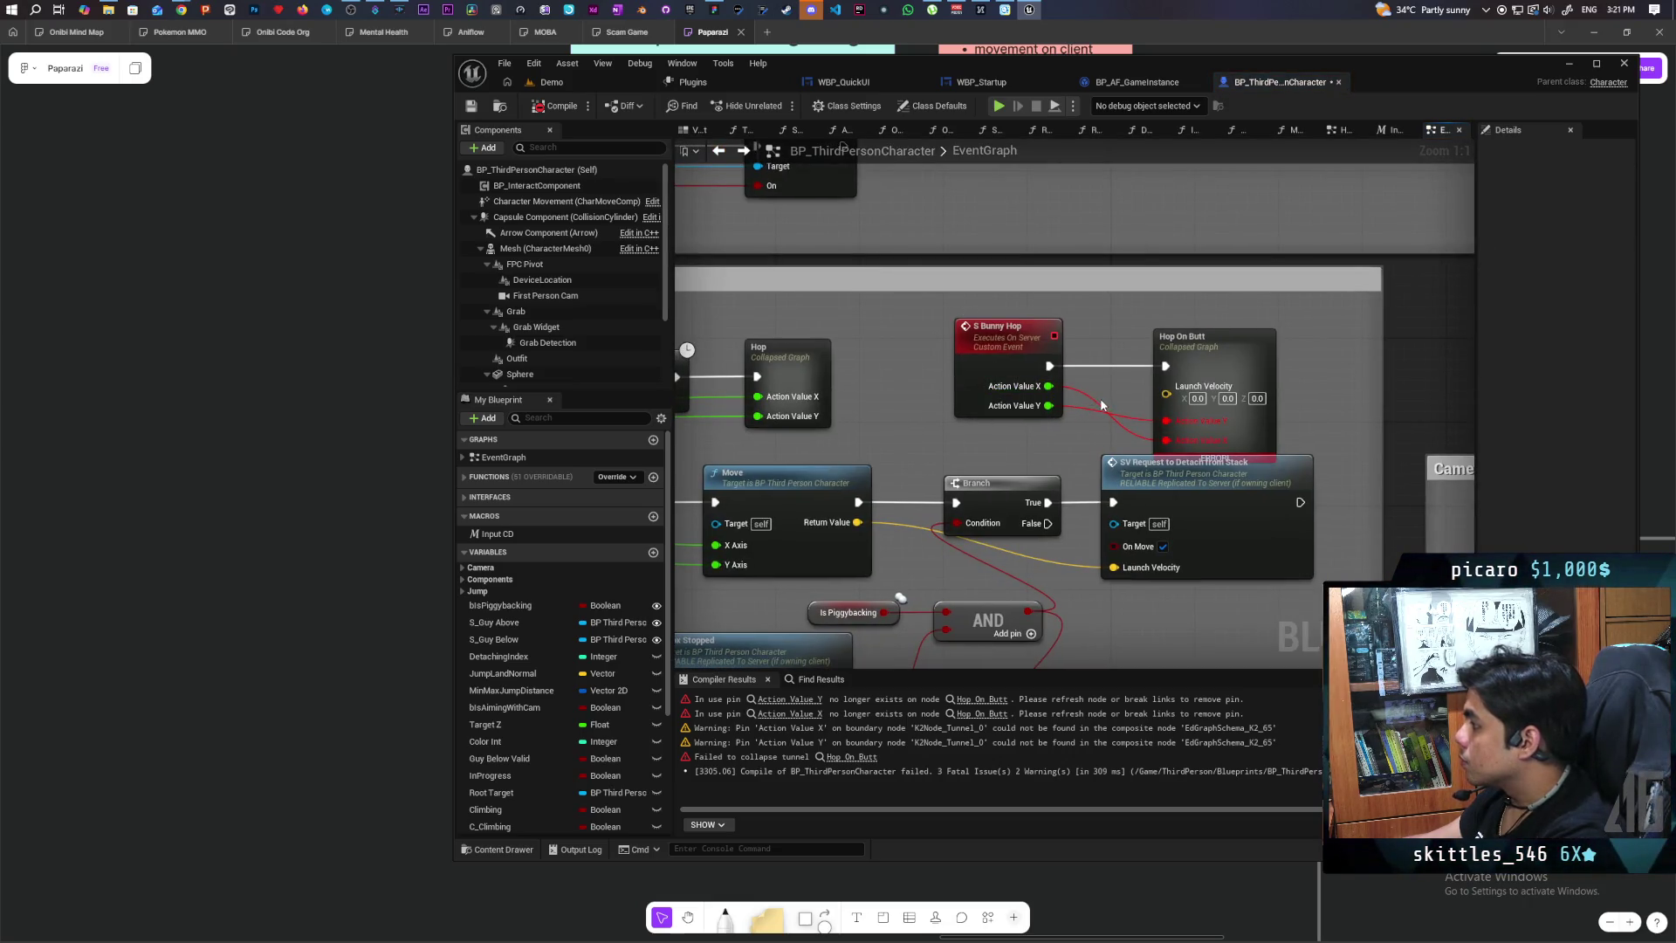
Step: Wire Launch Velocity through S Bunny Hop and feed it Normalize's result inside the Hop graph
{"action": "left_click", "coordinate": [1025, 372]}
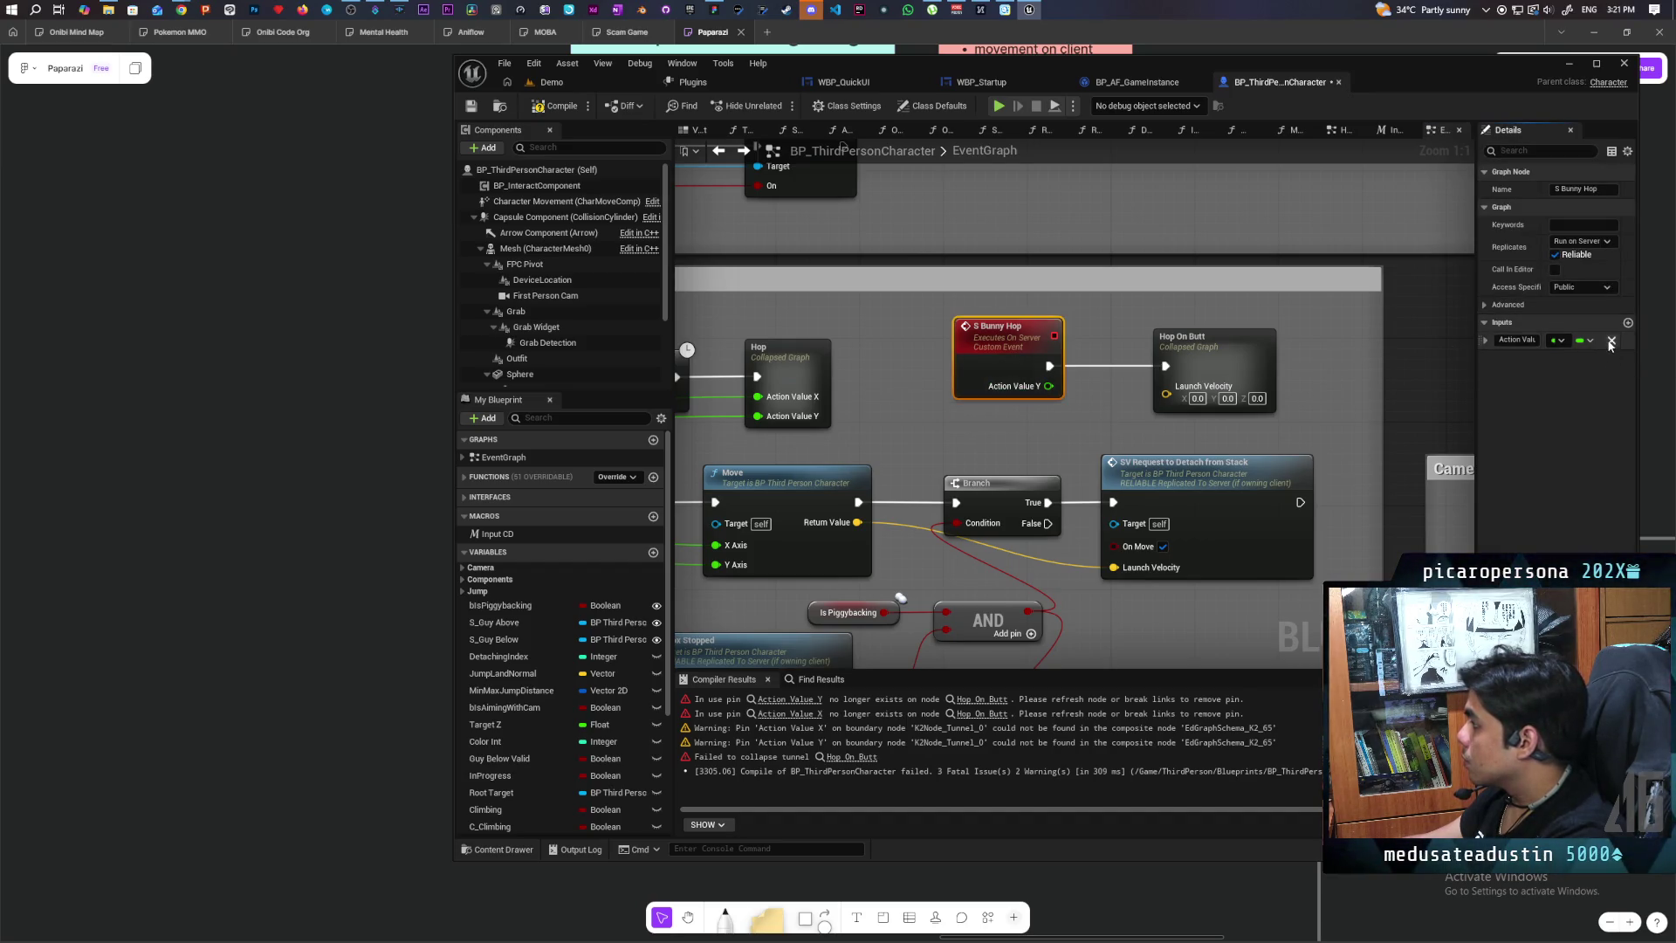
{"action": "mouse_move", "coordinate": [1166, 394]}
{"action": "left_mouse_down"}
{"action": "mouse_move", "coordinate": [988, 378]}
{"action": "mouse_move", "coordinate": [1023, 431]}
{"action": "left_mouse_up"}
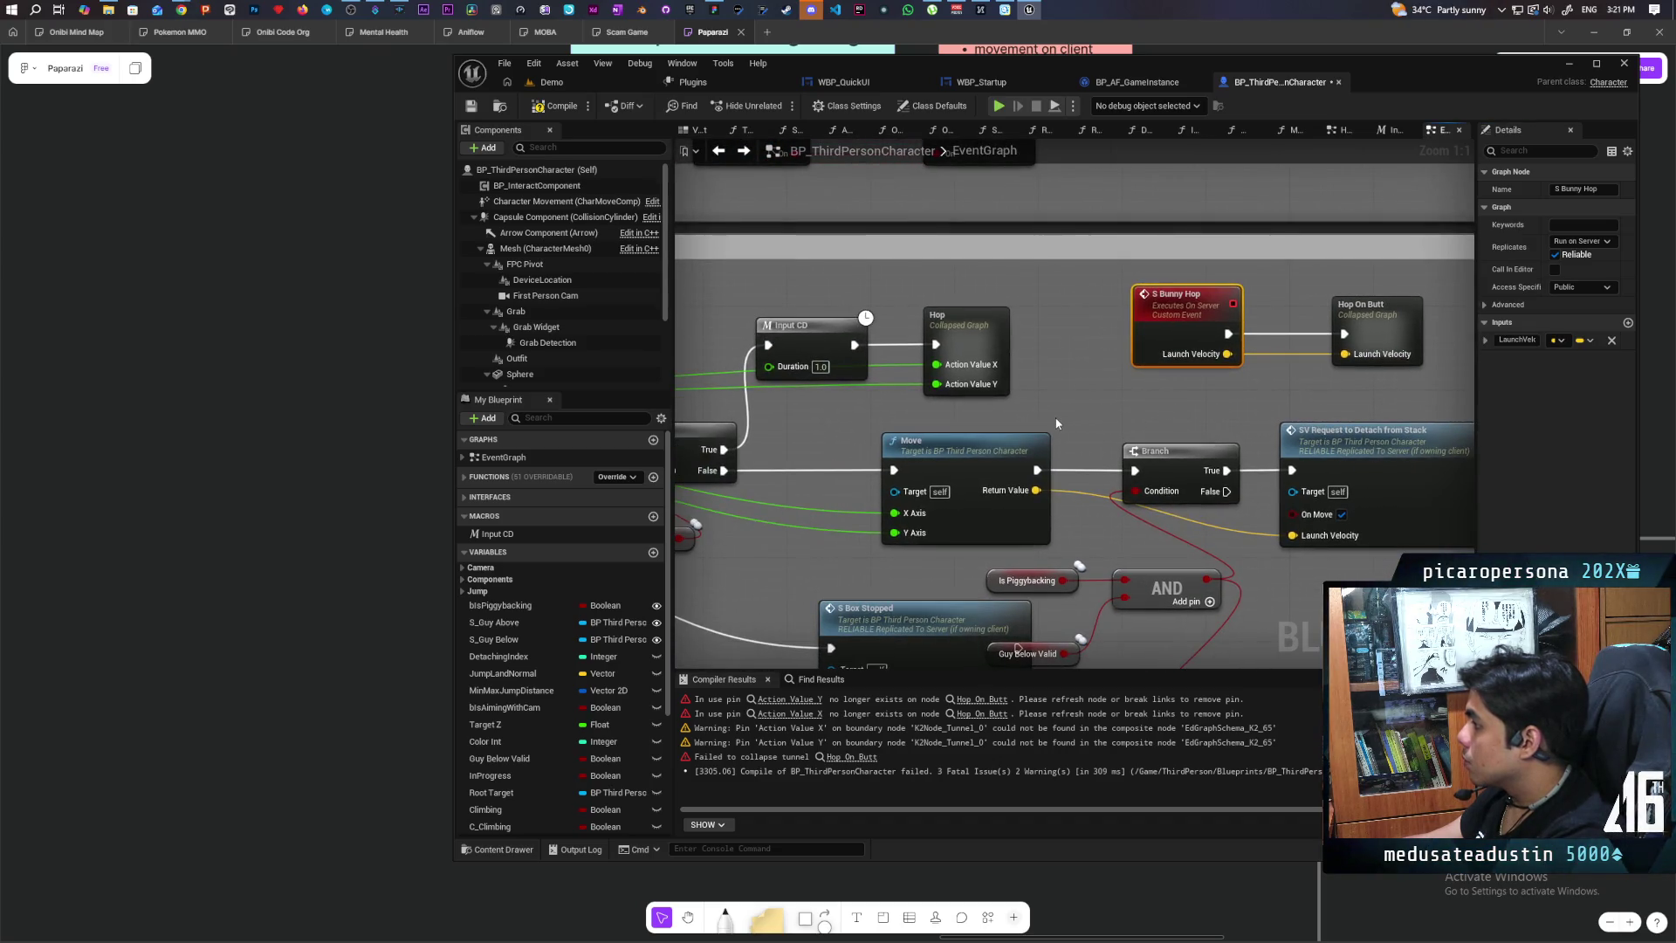
{"action": "double_click", "coordinate": [986, 349]}
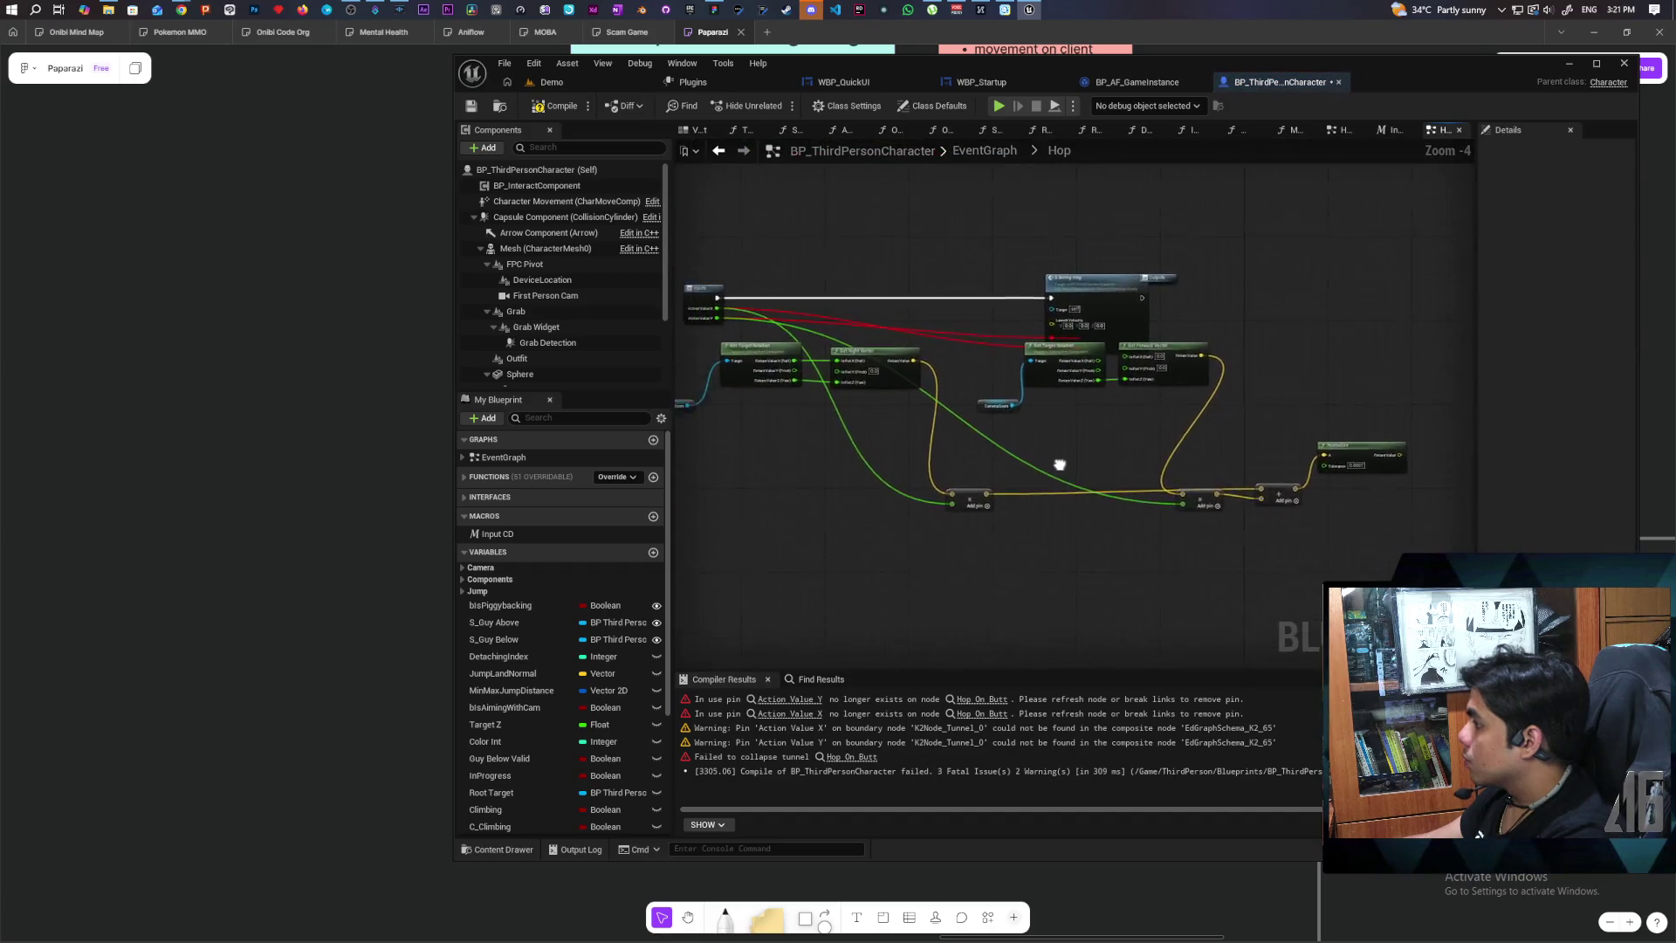
{"action": "scroll", "coordinate": [1003, 454], "scroll_direction": "up", "scroll_amount": 1}
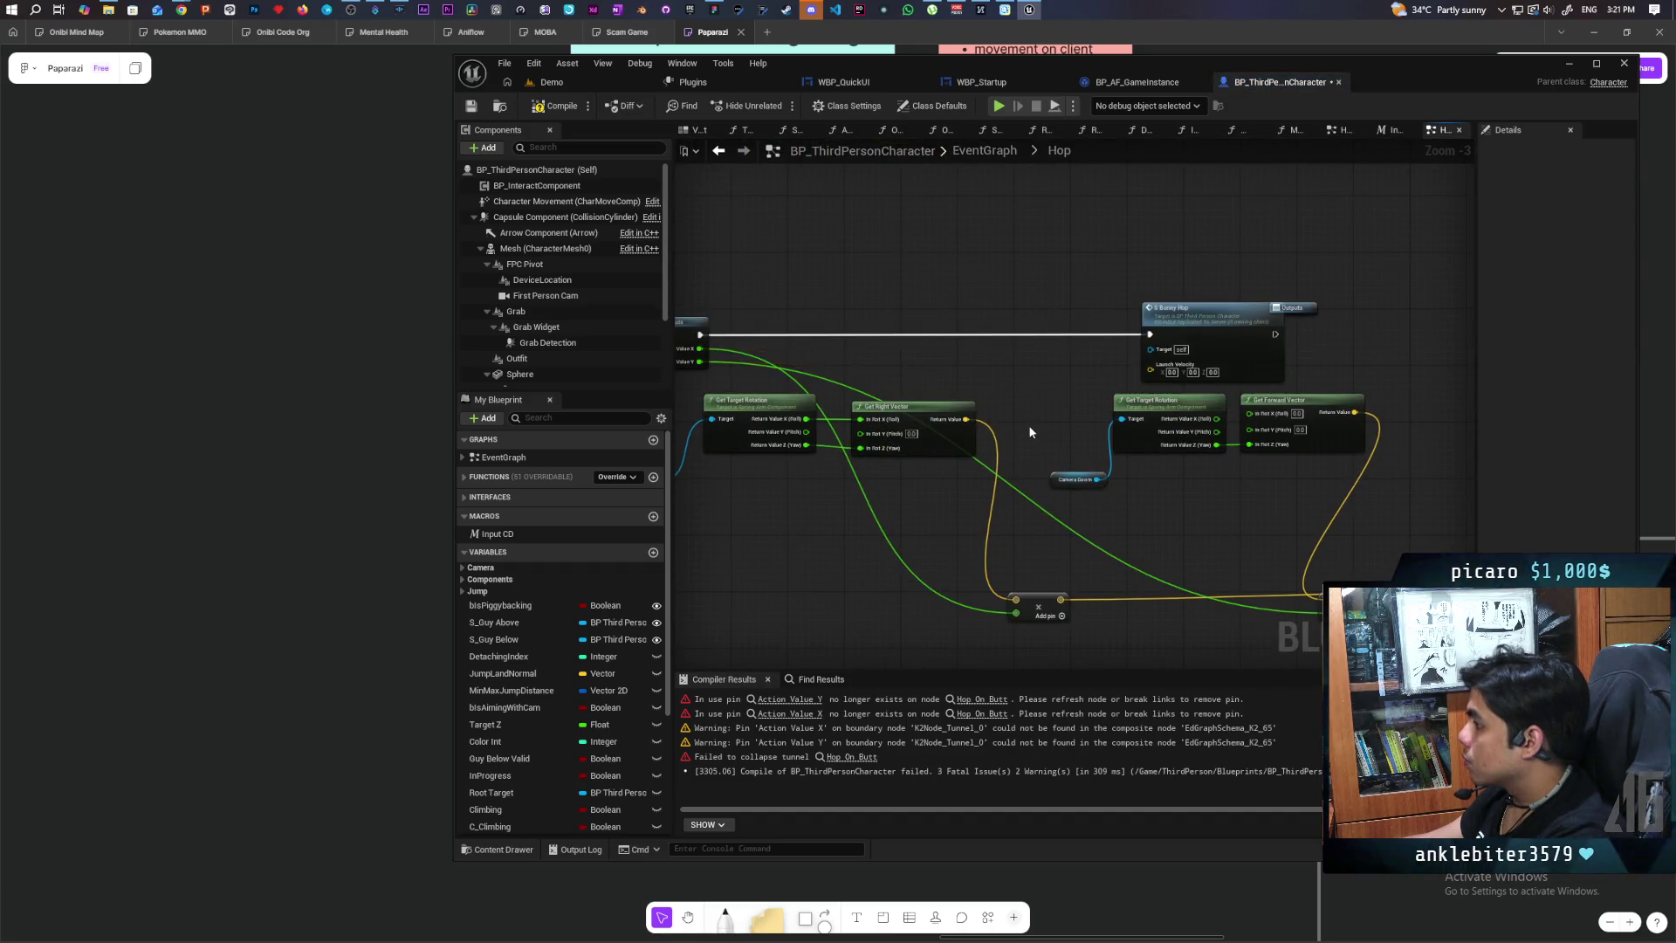
{"action": "left_click_drag", "start_coordinate": [1030, 431], "coordinate": [908, 419]}
{"action": "left_click_drag", "start_coordinate": [1161, 340], "coordinate": [1467, 341]}
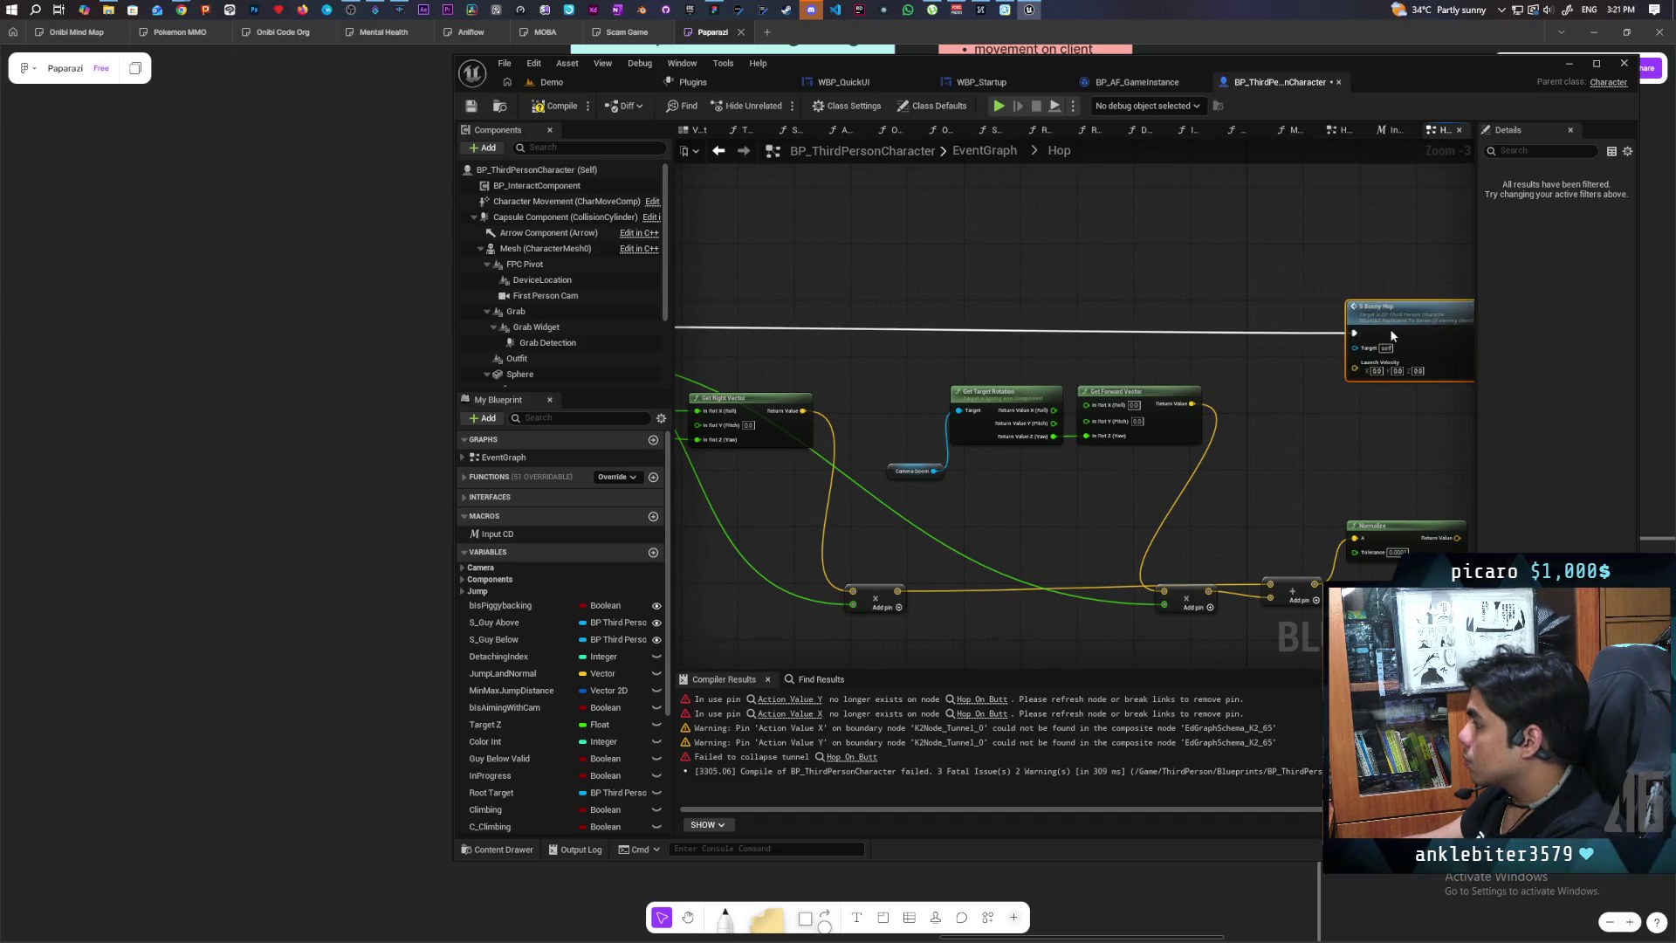
{"action": "left_click", "coordinate": [1279, 479]}
{"action": "mouse_move", "coordinate": [1277, 506]}
{"action": "left_mouse_down"}
{"action": "mouse_move", "coordinate": [1133, 348]}
{"action": "mouse_move", "coordinate": [1176, 325]}
{"action": "left_mouse_up"}
{"action": "mouse_move", "coordinate": [1305, 409]}
{"action": "left_mouse_down"}
{"action": "mouse_move", "coordinate": [1157, 354]}
{"action": "mouse_move", "coordinate": [1158, 335]}
{"action": "left_mouse_up"}
{"action": "left_click", "coordinate": [556, 106]}
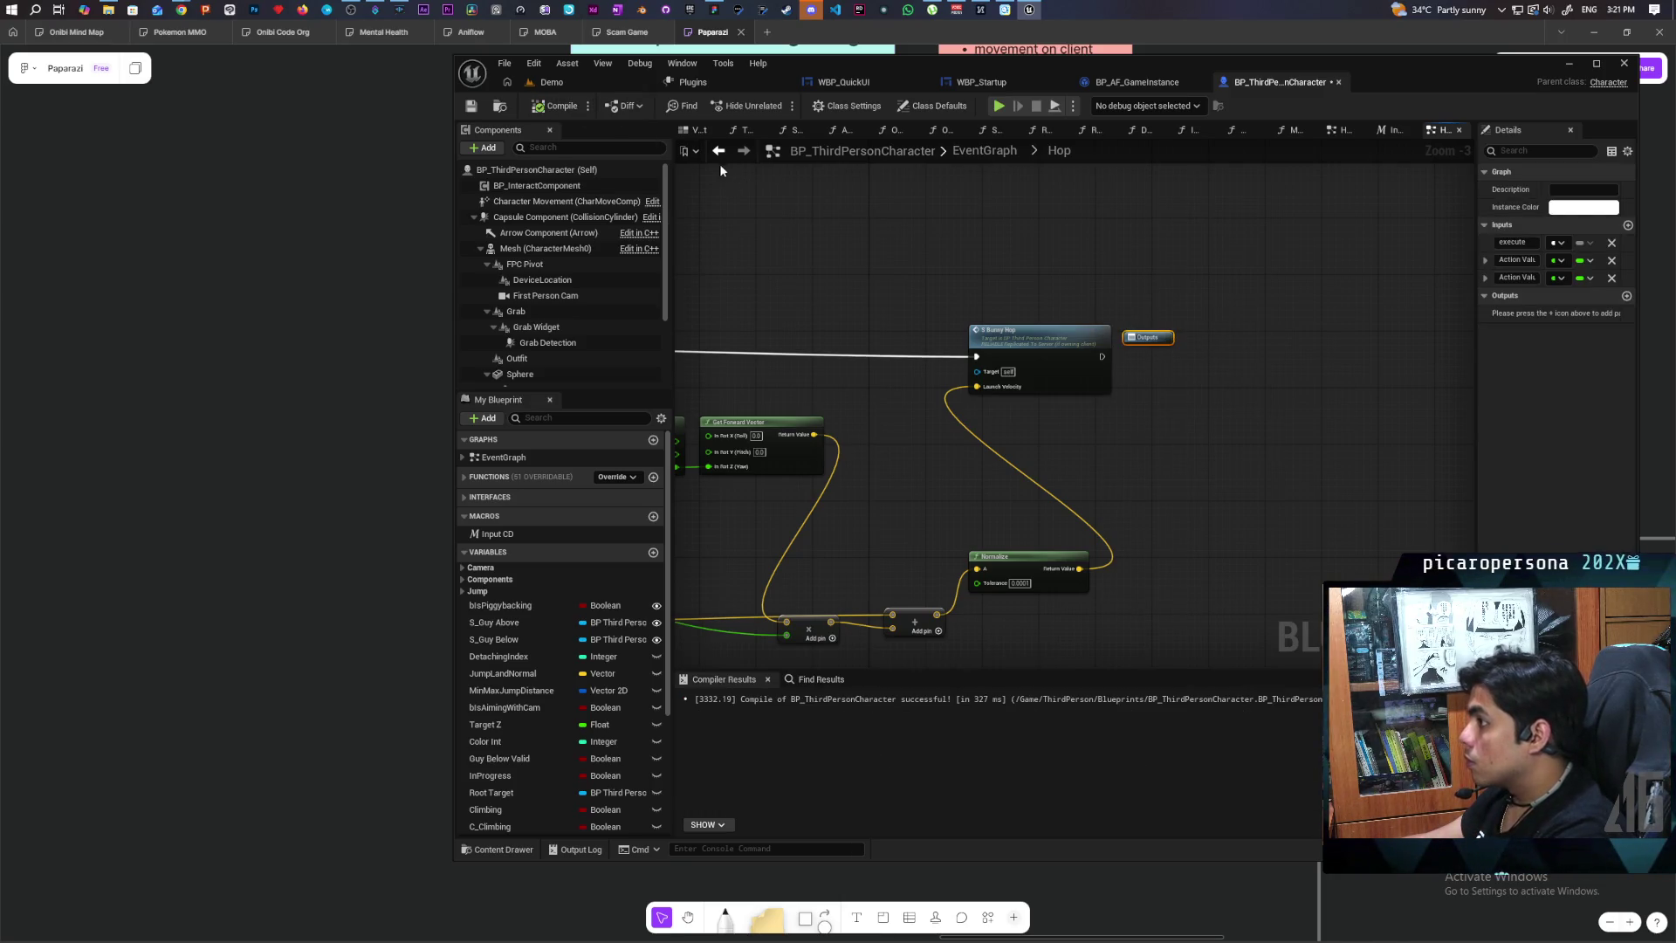
{"action": "left_click", "coordinate": [720, 151]}
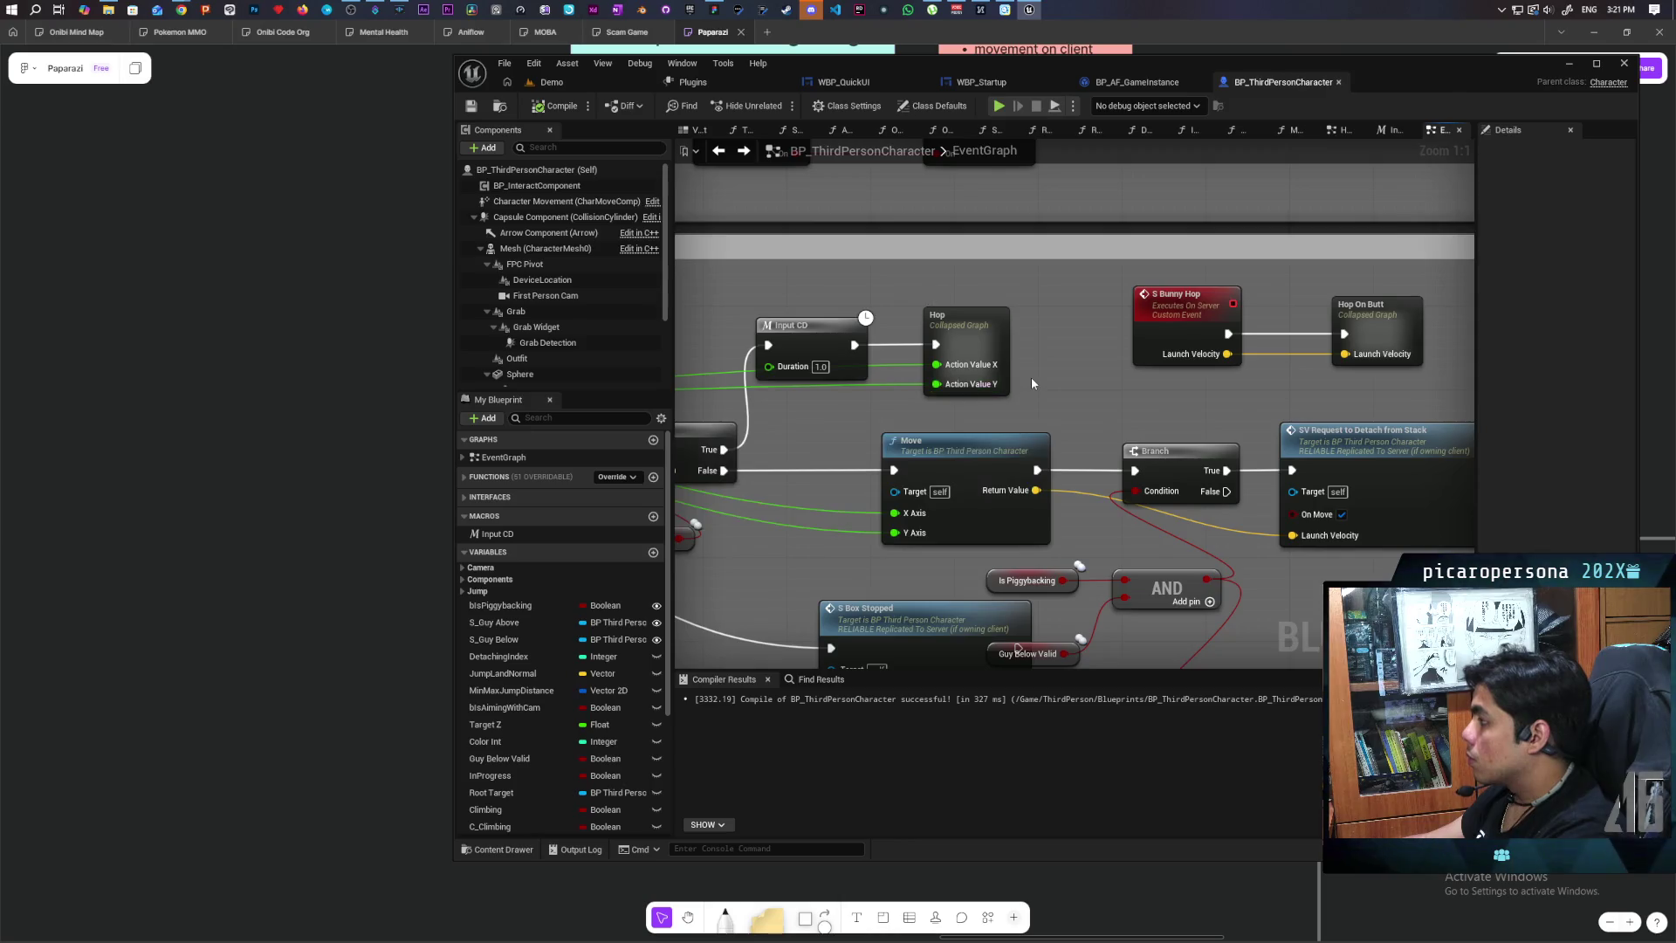
Step: Insert a vector Multiply node between Launch Velocity and Launch Character's velocity in Hop On Butt
{"action": "scroll", "coordinate": [1030, 377], "scroll_direction": "up", "scroll_amount": 1}
{"action": "double_click", "coordinate": [1083, 347]}
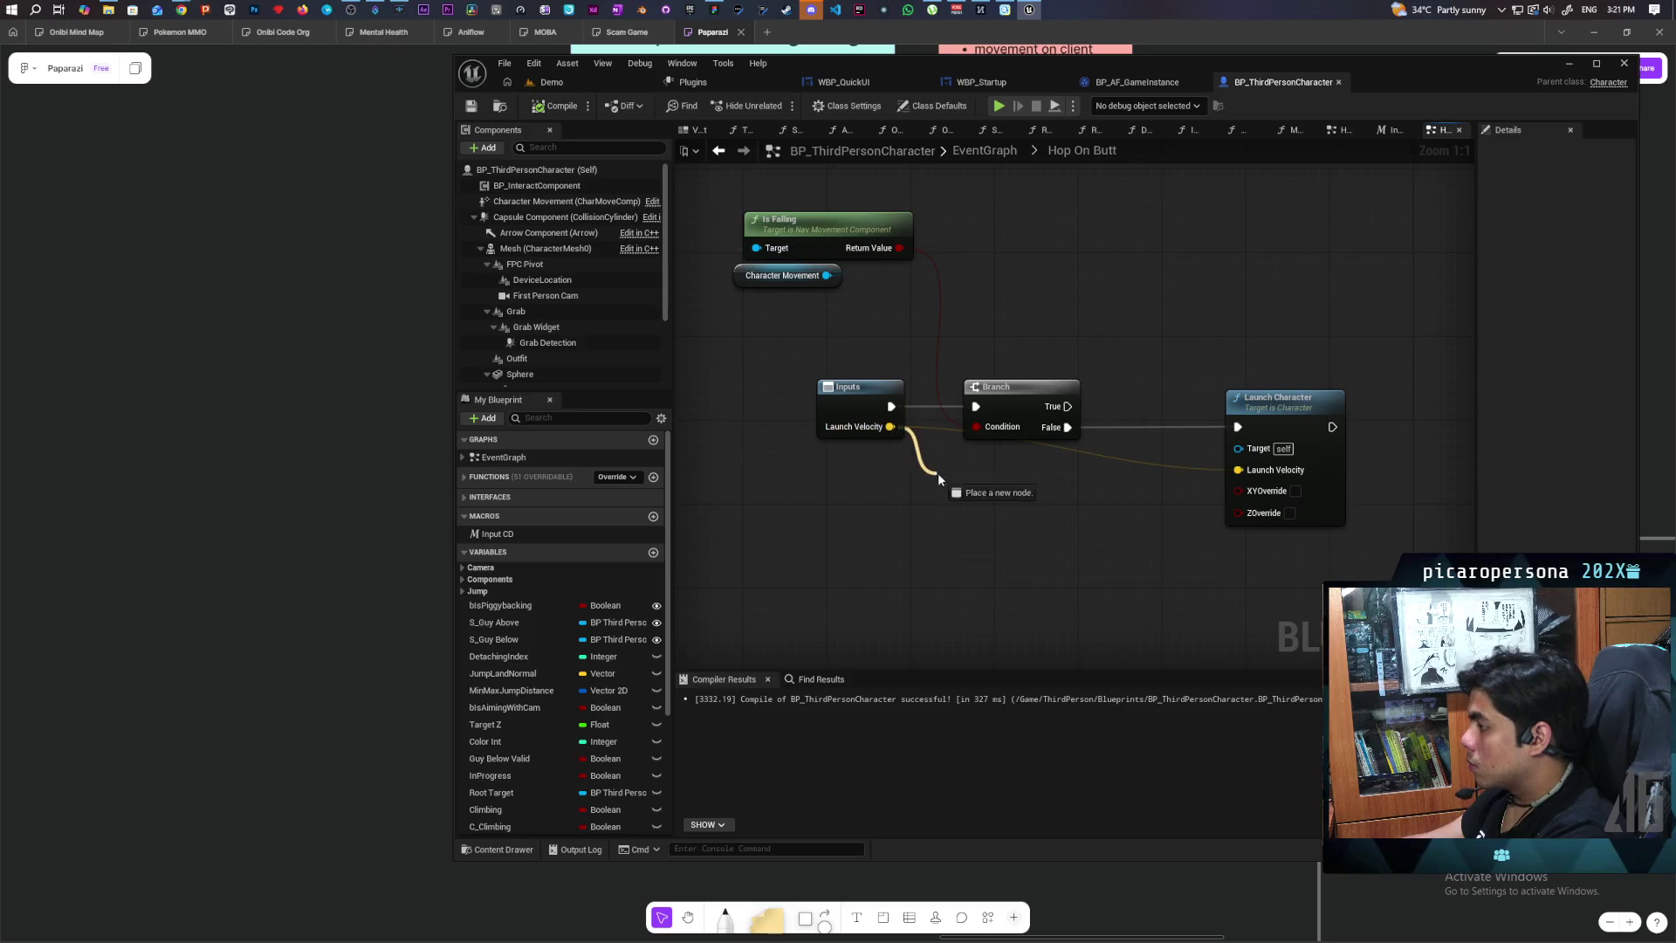
{"action": "left_click_drag", "start_coordinate": [938, 477], "coordinate": [937, 477]}
{"action": "type", "text": "multiply"}
{"action": "key", "text": "Return"}
{"action": "mouse_move", "coordinate": [1090, 486]}
{"action": "left_mouse_down"}
{"action": "mouse_move", "coordinate": [1102, 511]}
{"action": "mouse_move", "coordinate": [1104, 495]}
{"action": "left_mouse_up"}
{"action": "left_click_drag", "start_coordinate": [1246, 474], "coordinate": [1245, 471]}
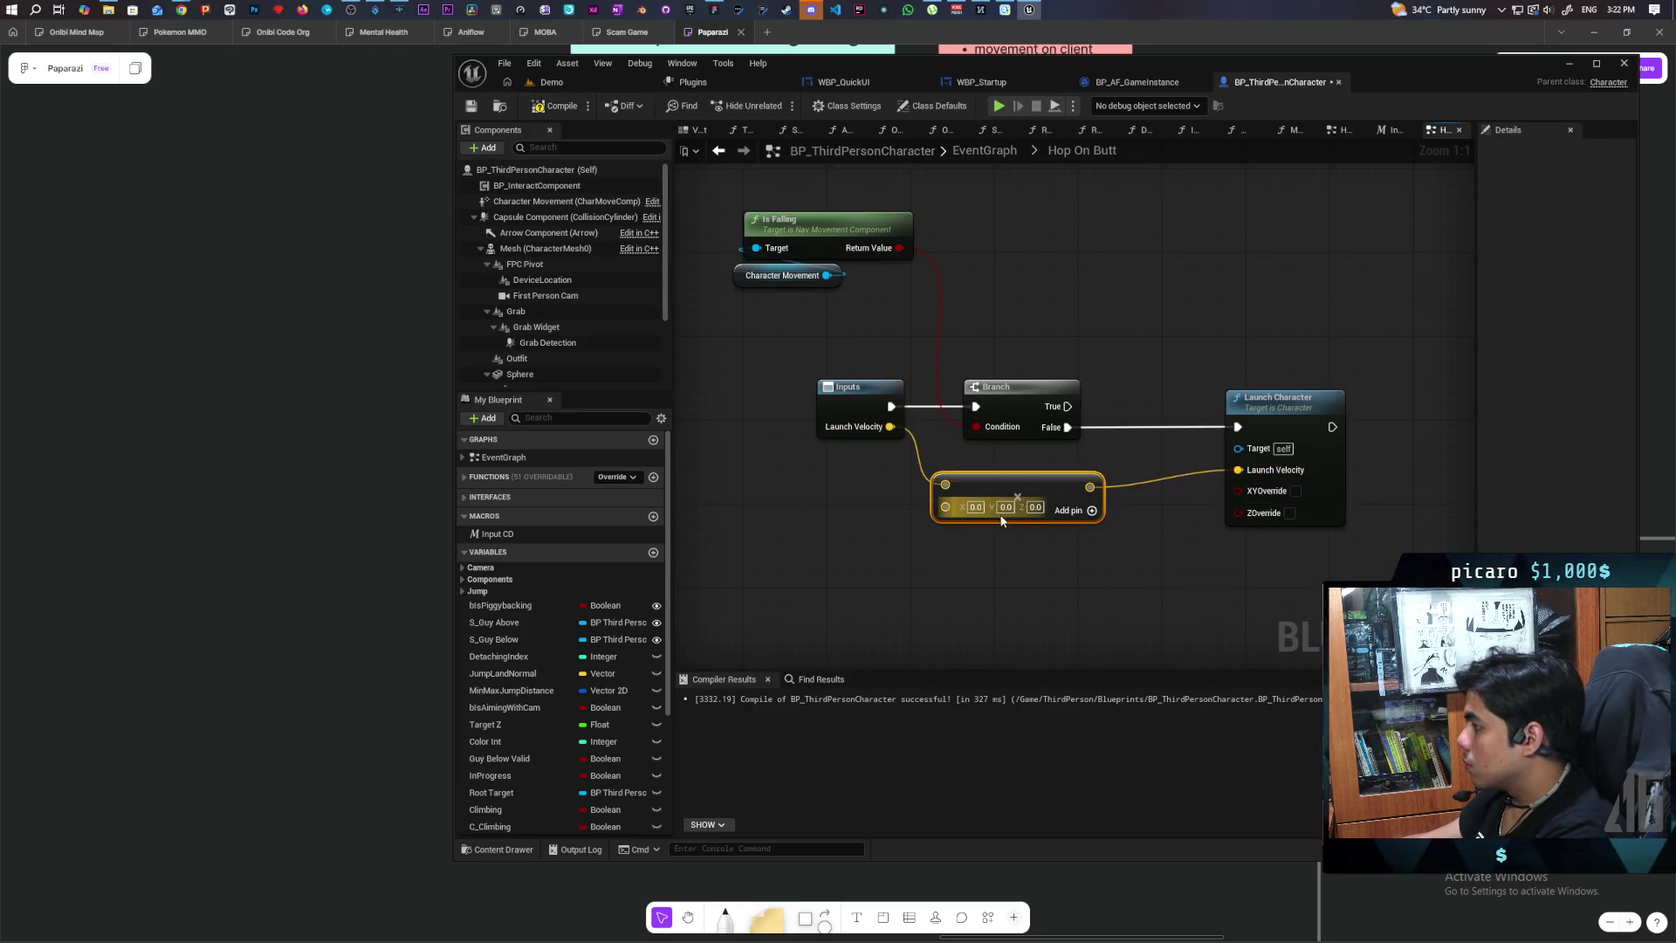
Step: Convert the multiplier pin to a single-precision float of 100.0 and return to Demo
{"action": "right_click", "coordinate": [955, 513]}
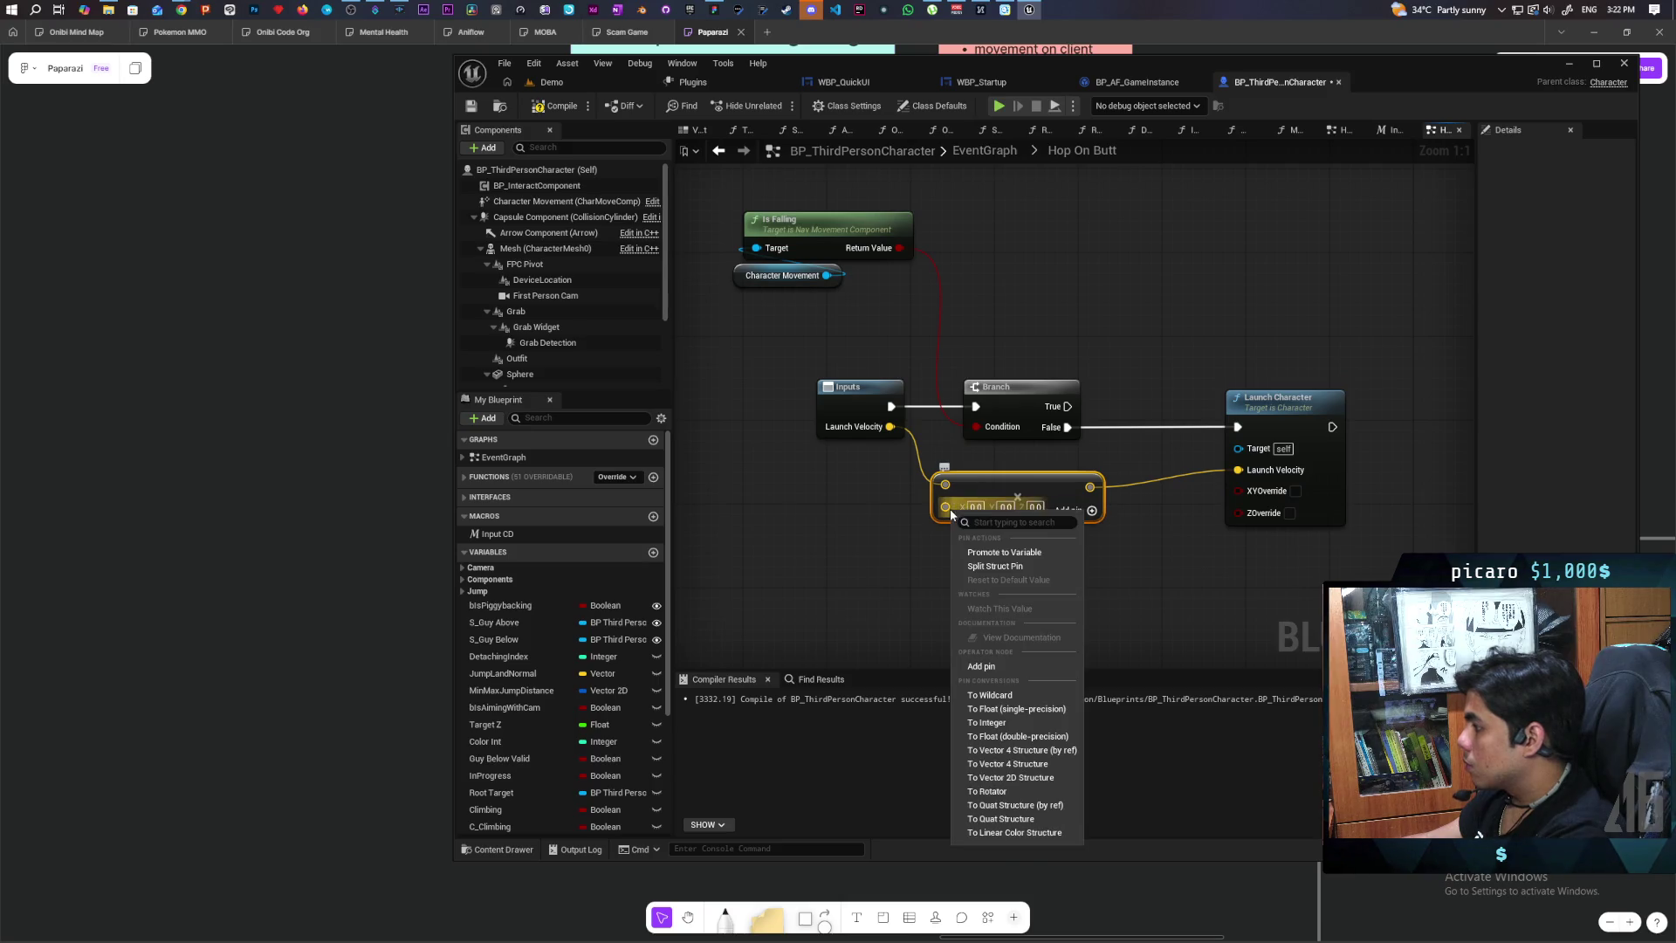
{"action": "left_click", "coordinate": [1004, 708]}
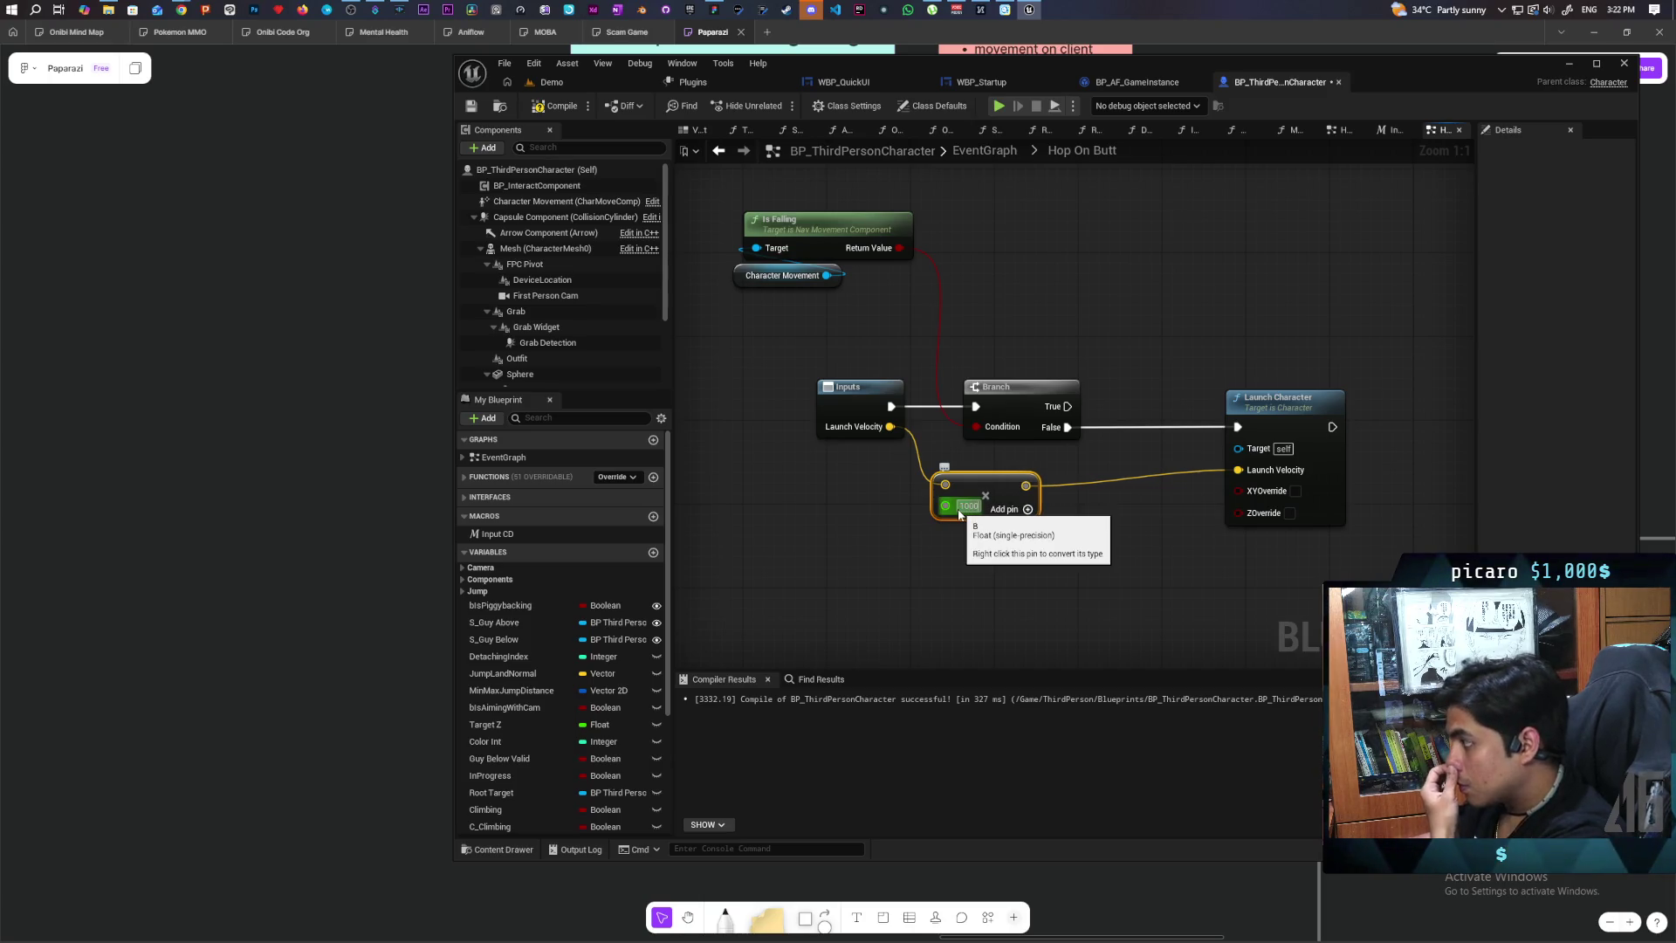
{"action": "left_click", "coordinate": [811, 349]}
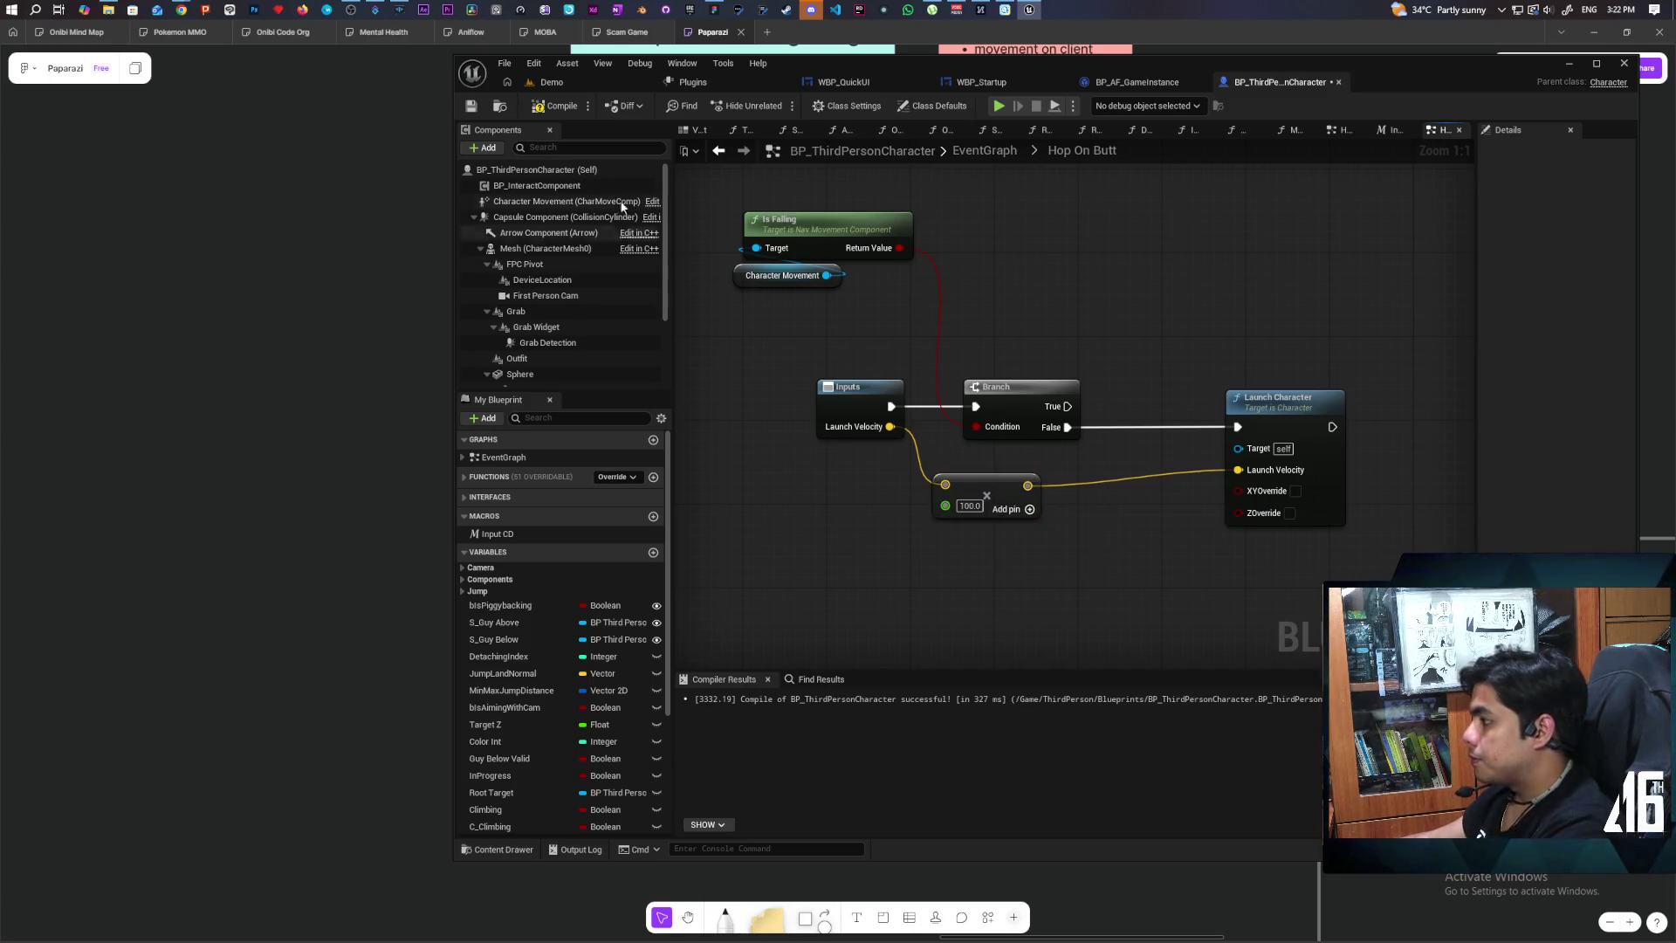
{"action": "left_click", "coordinate": [580, 84]}
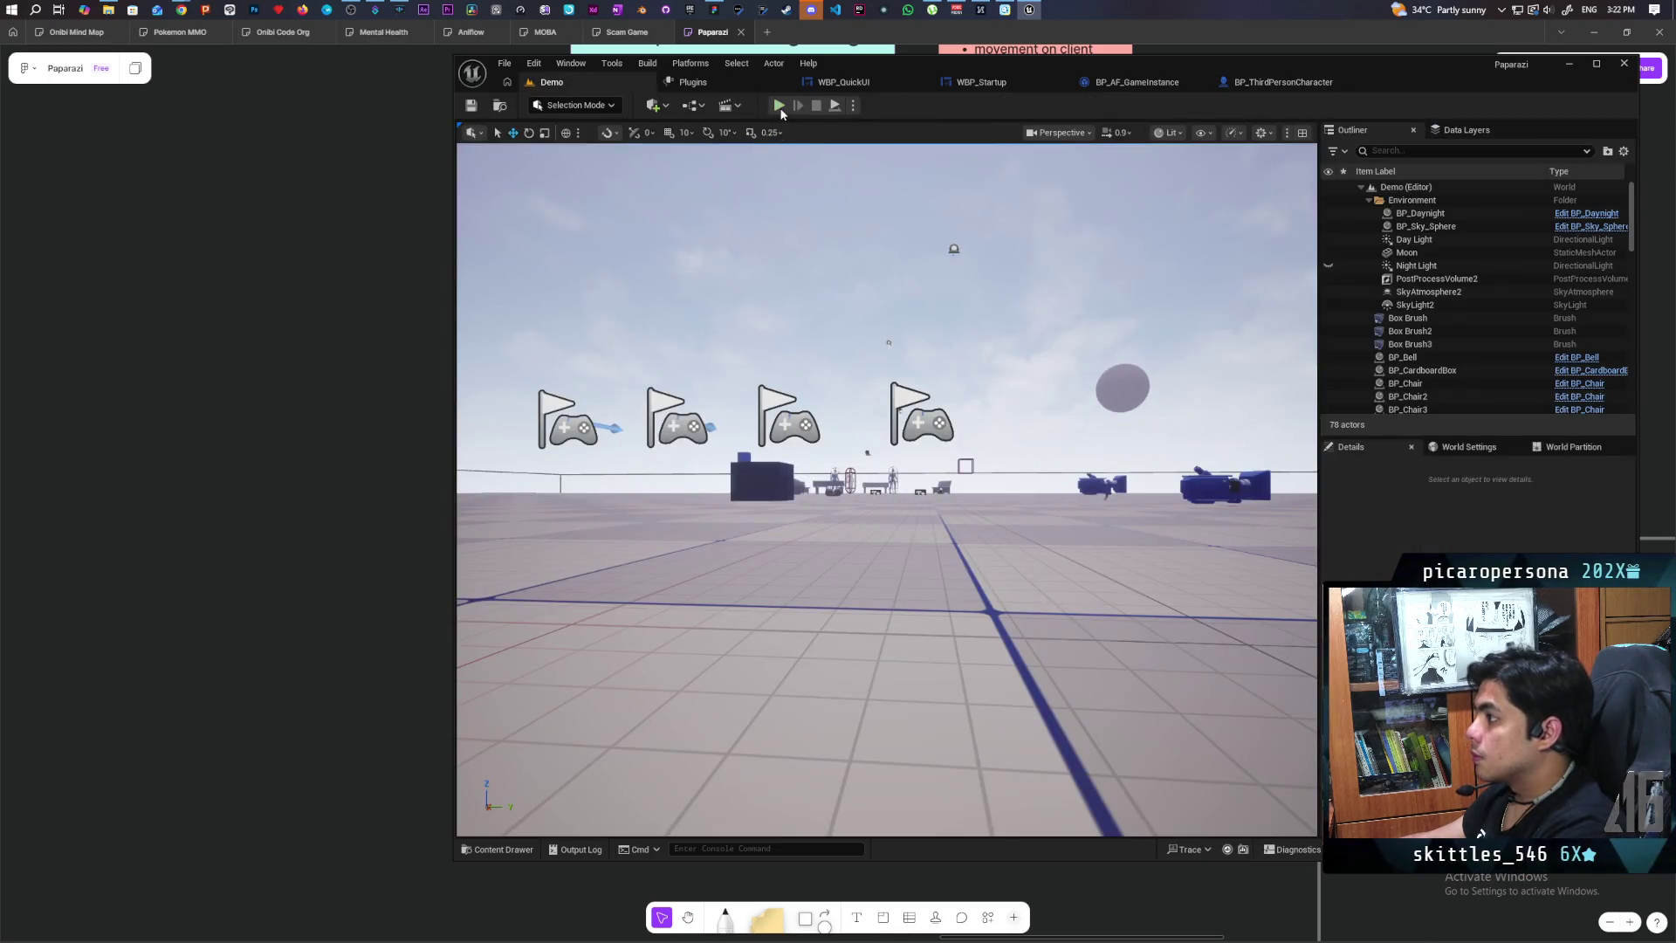
Step: Run a three-client play test, walking characters with W and eating food with F, then stop
{"action": "key", "text": "alt+p"}
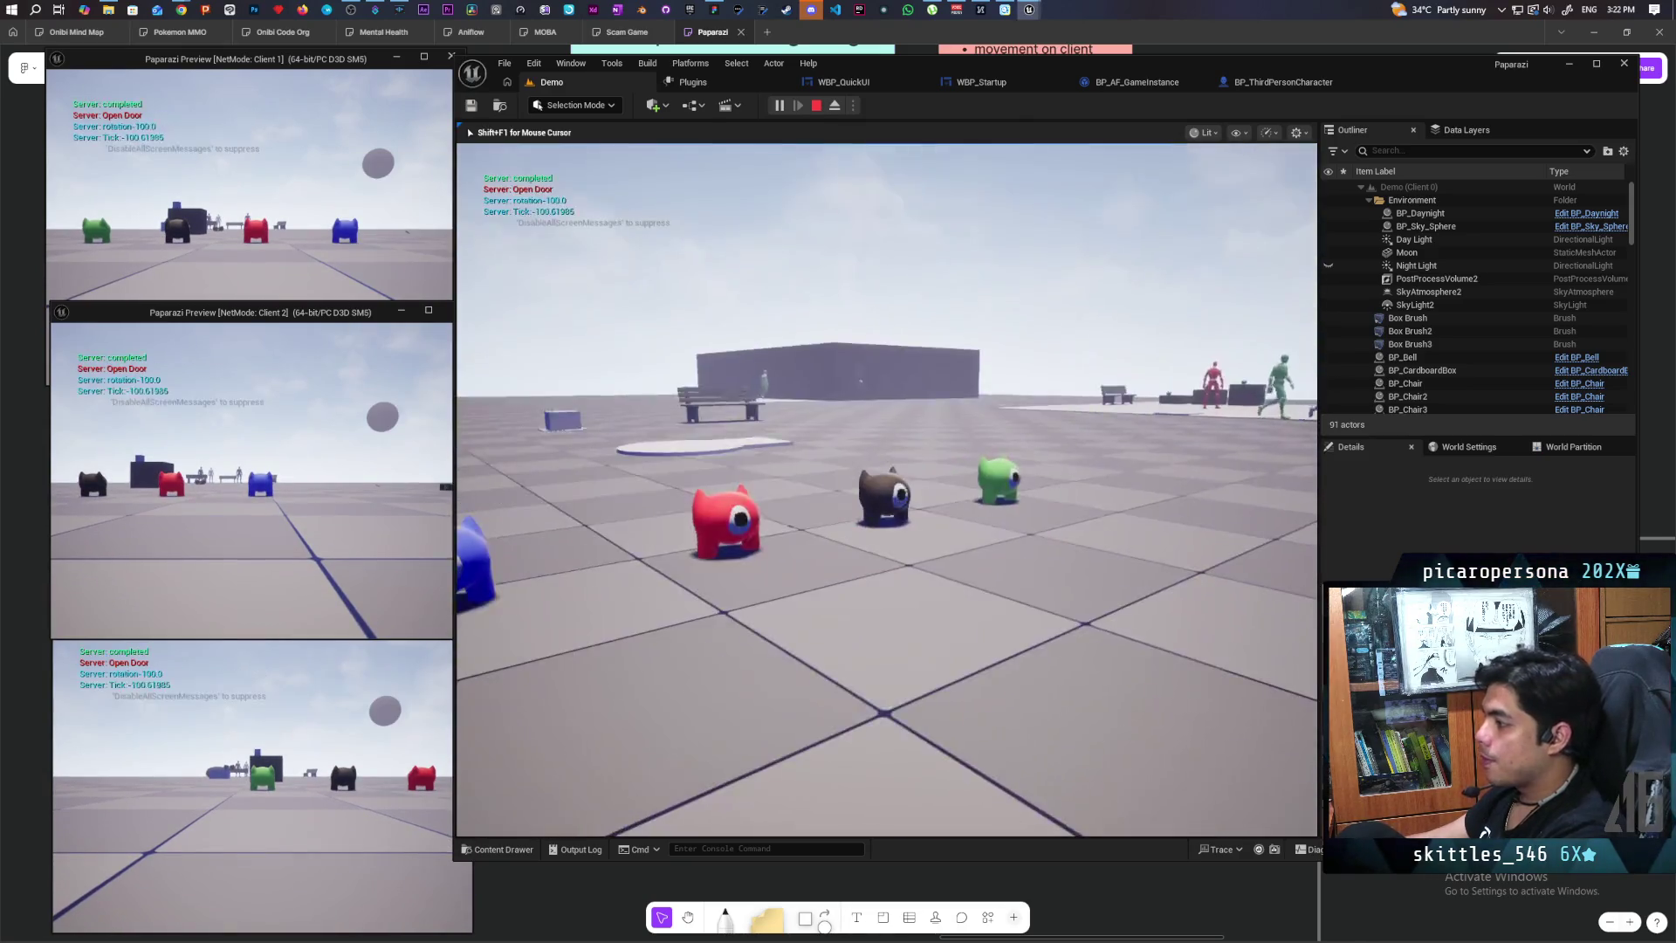
{"action": "key", "text": "w"}
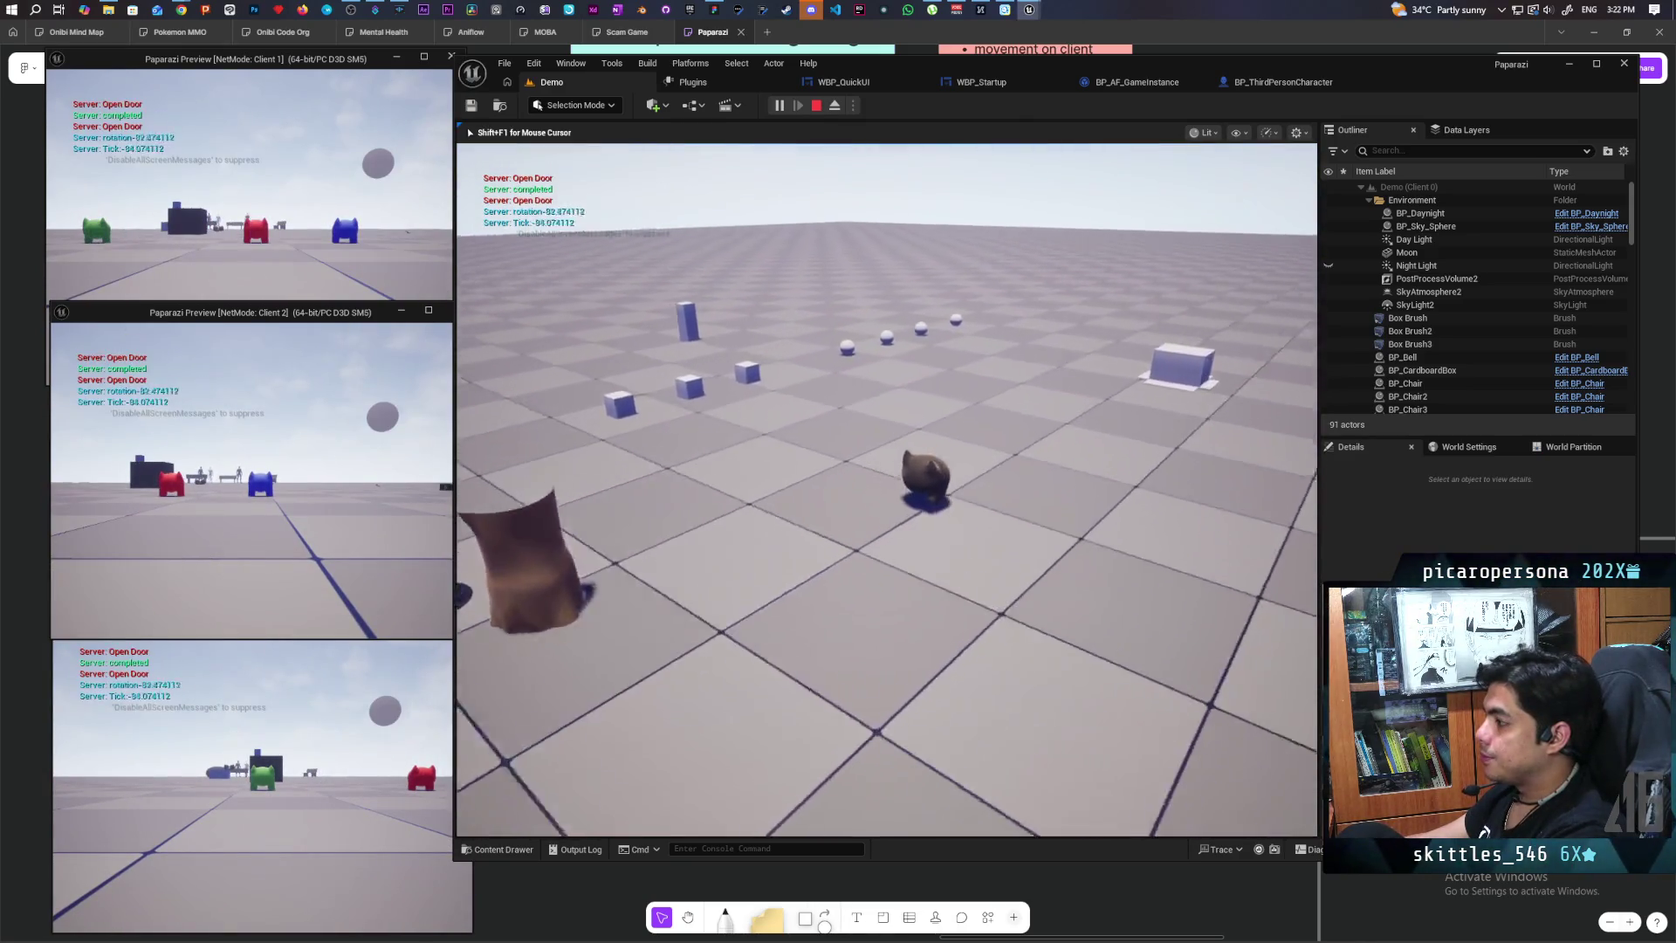
{"action": "key", "text": "w"}
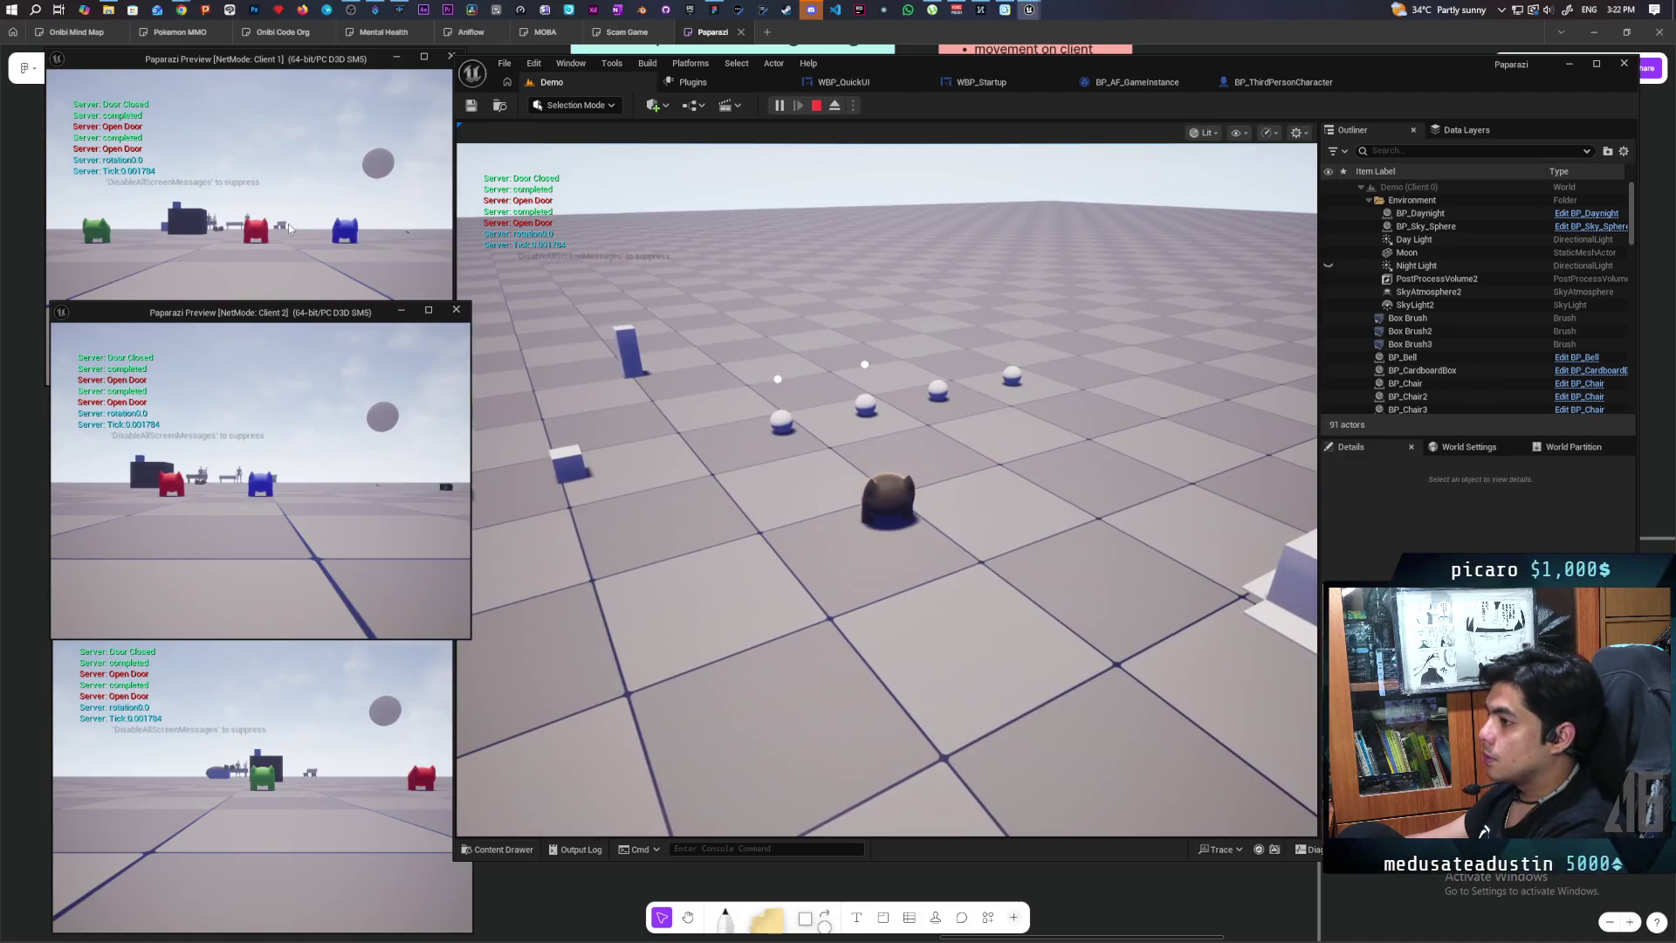
{"action": "left_click", "coordinate": [256, 227]}
{"action": "key", "text": "w"}
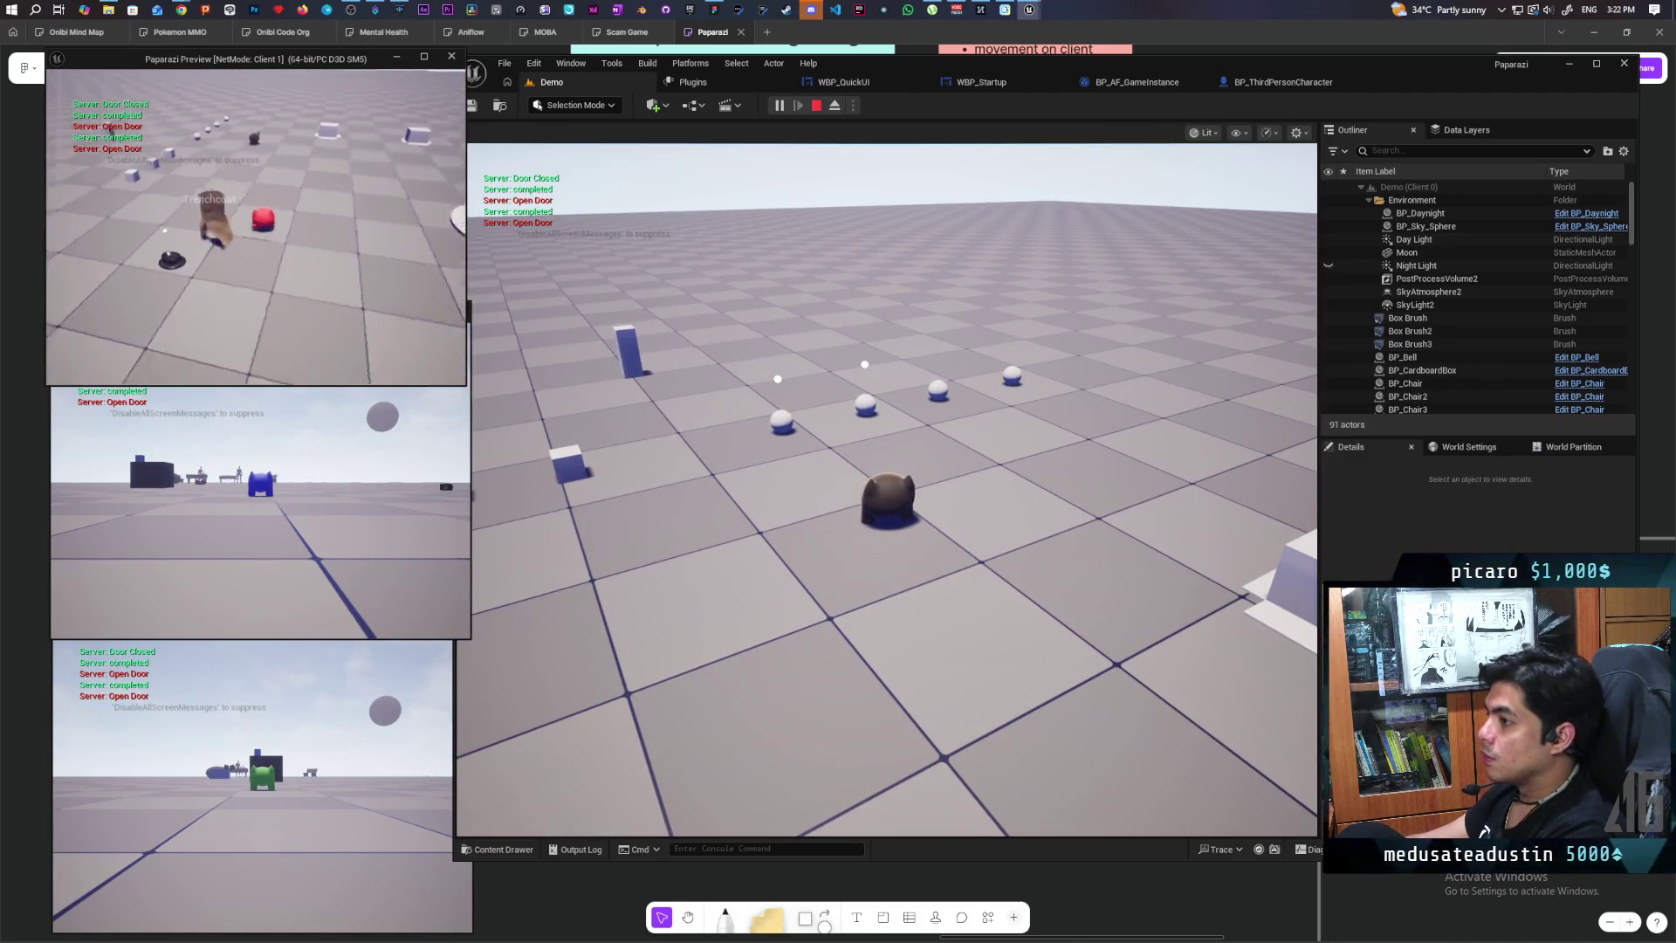
{"action": "key", "text": "w"}
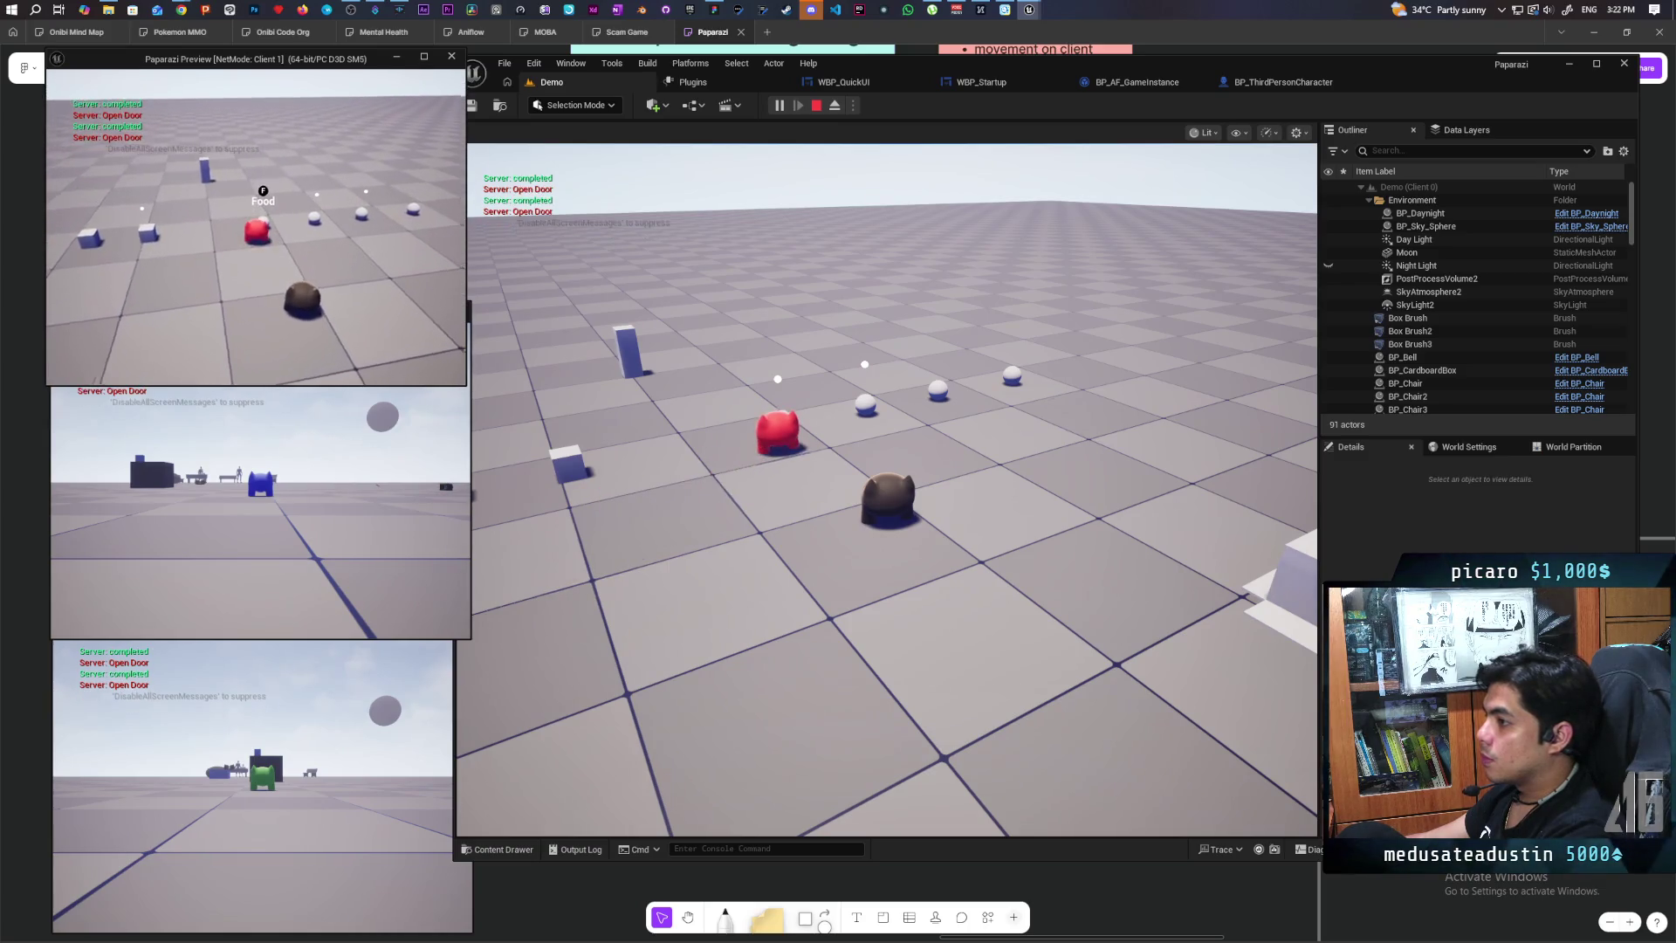
{"action": "key", "text": "f"}
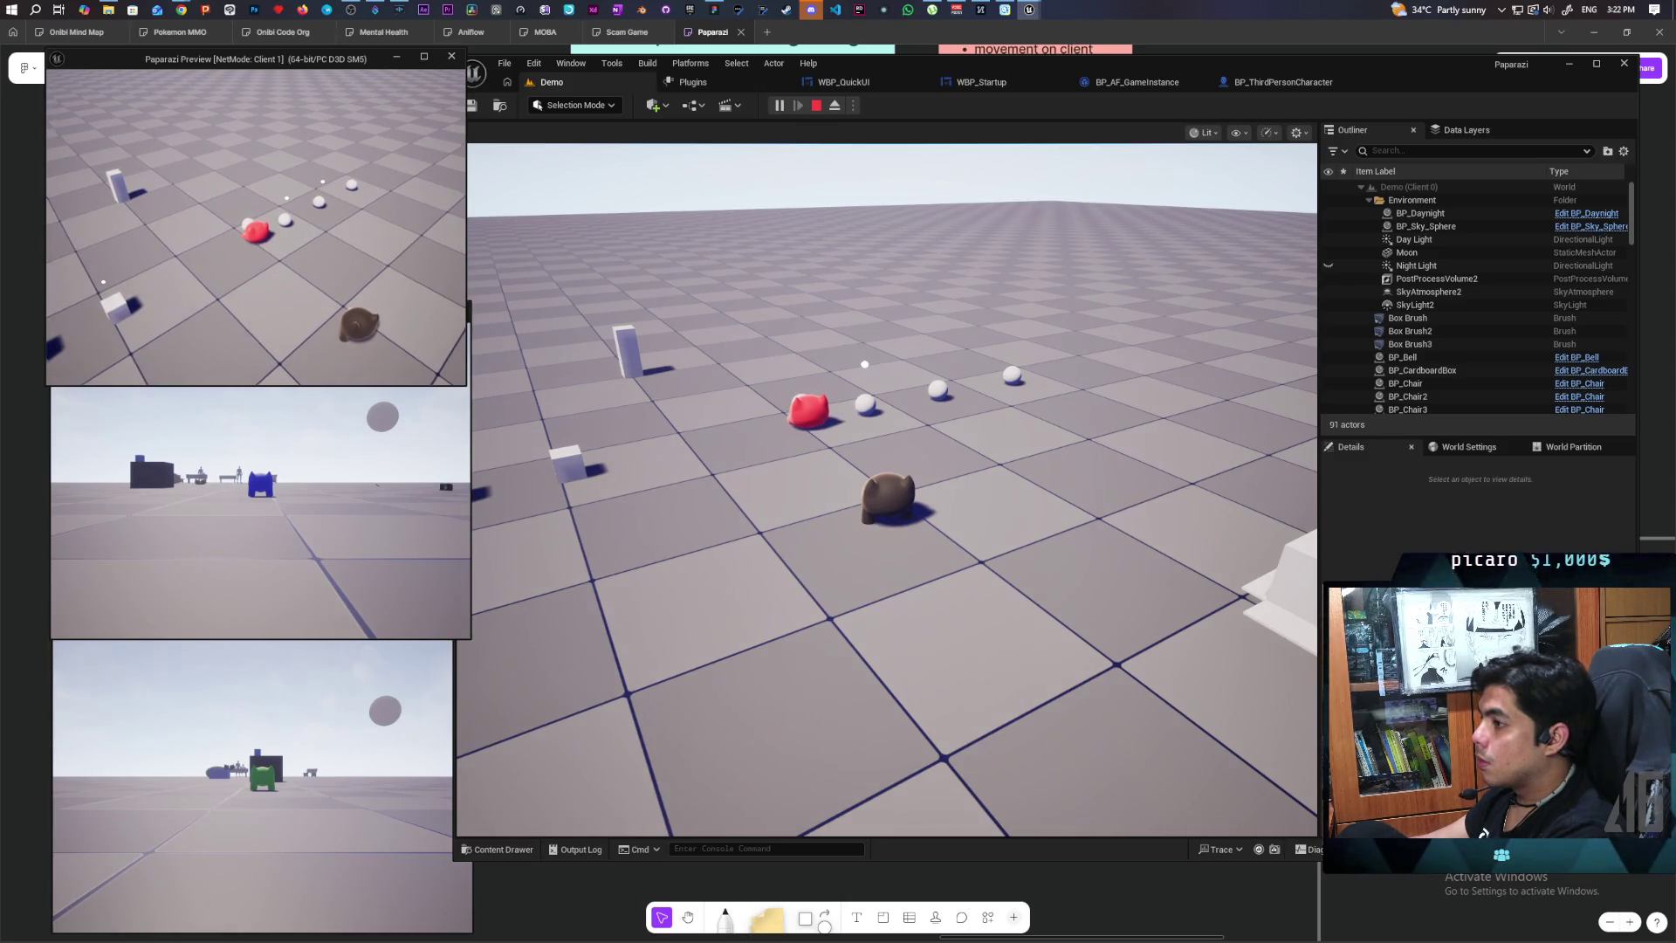
{"action": "key", "text": "Escape"}
{"action": "left_click", "coordinate": [1257, 83]}
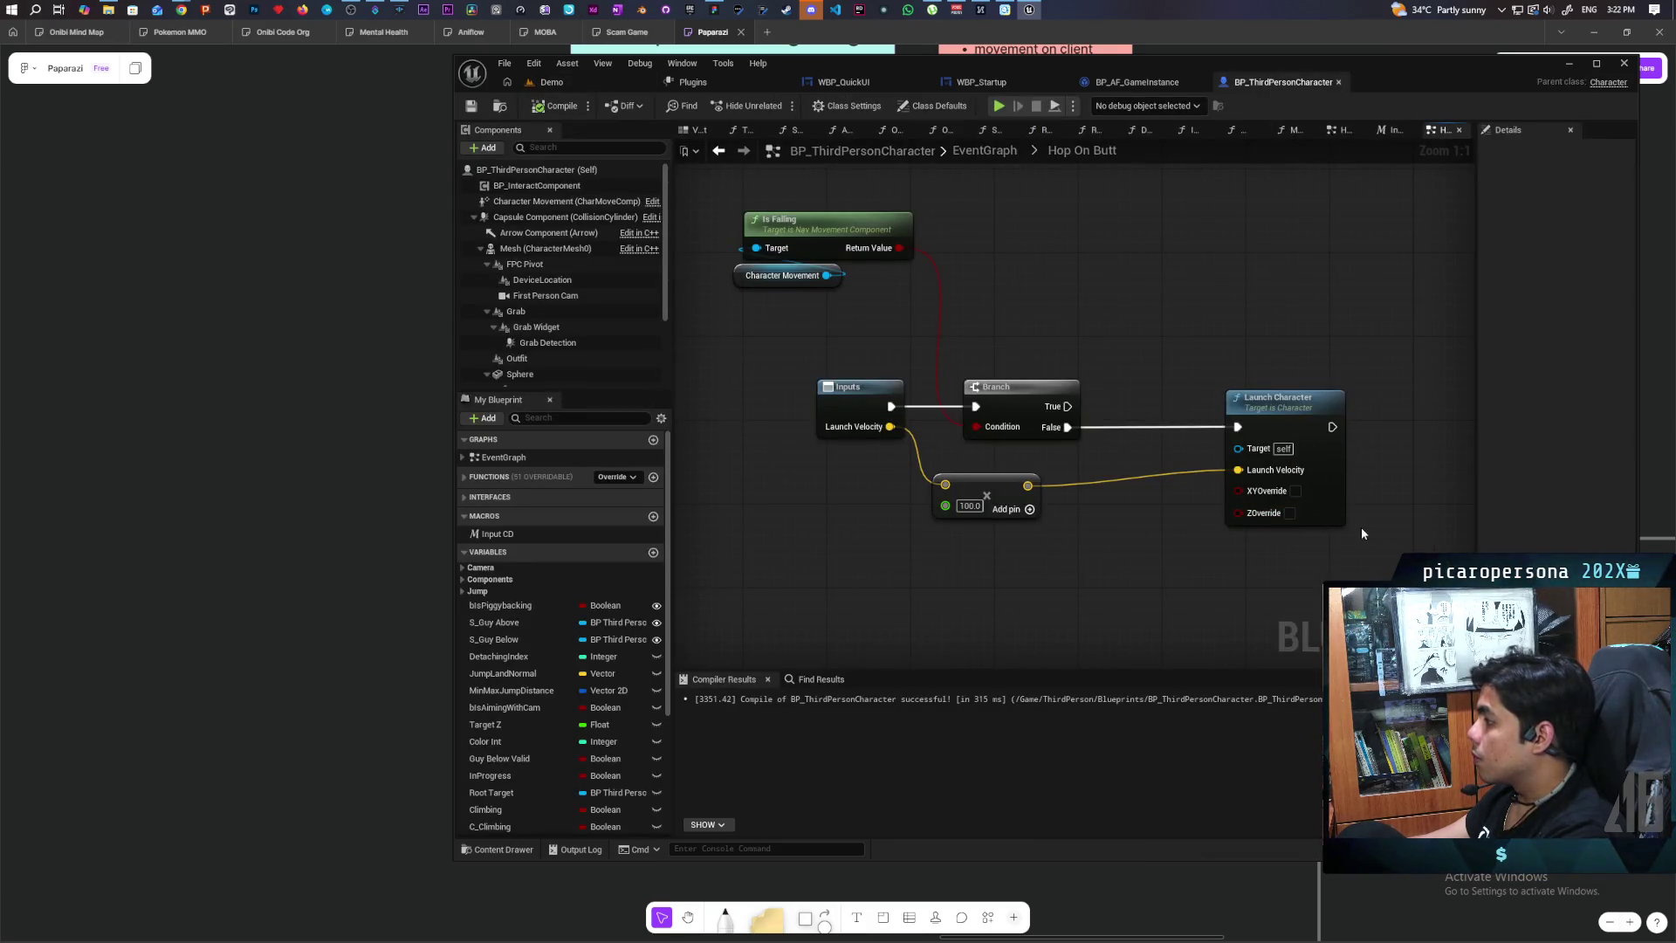
Step: Enable ZOverride on Launch Character and save the character Blueprint
{"action": "left_click", "coordinate": [1291, 513]}
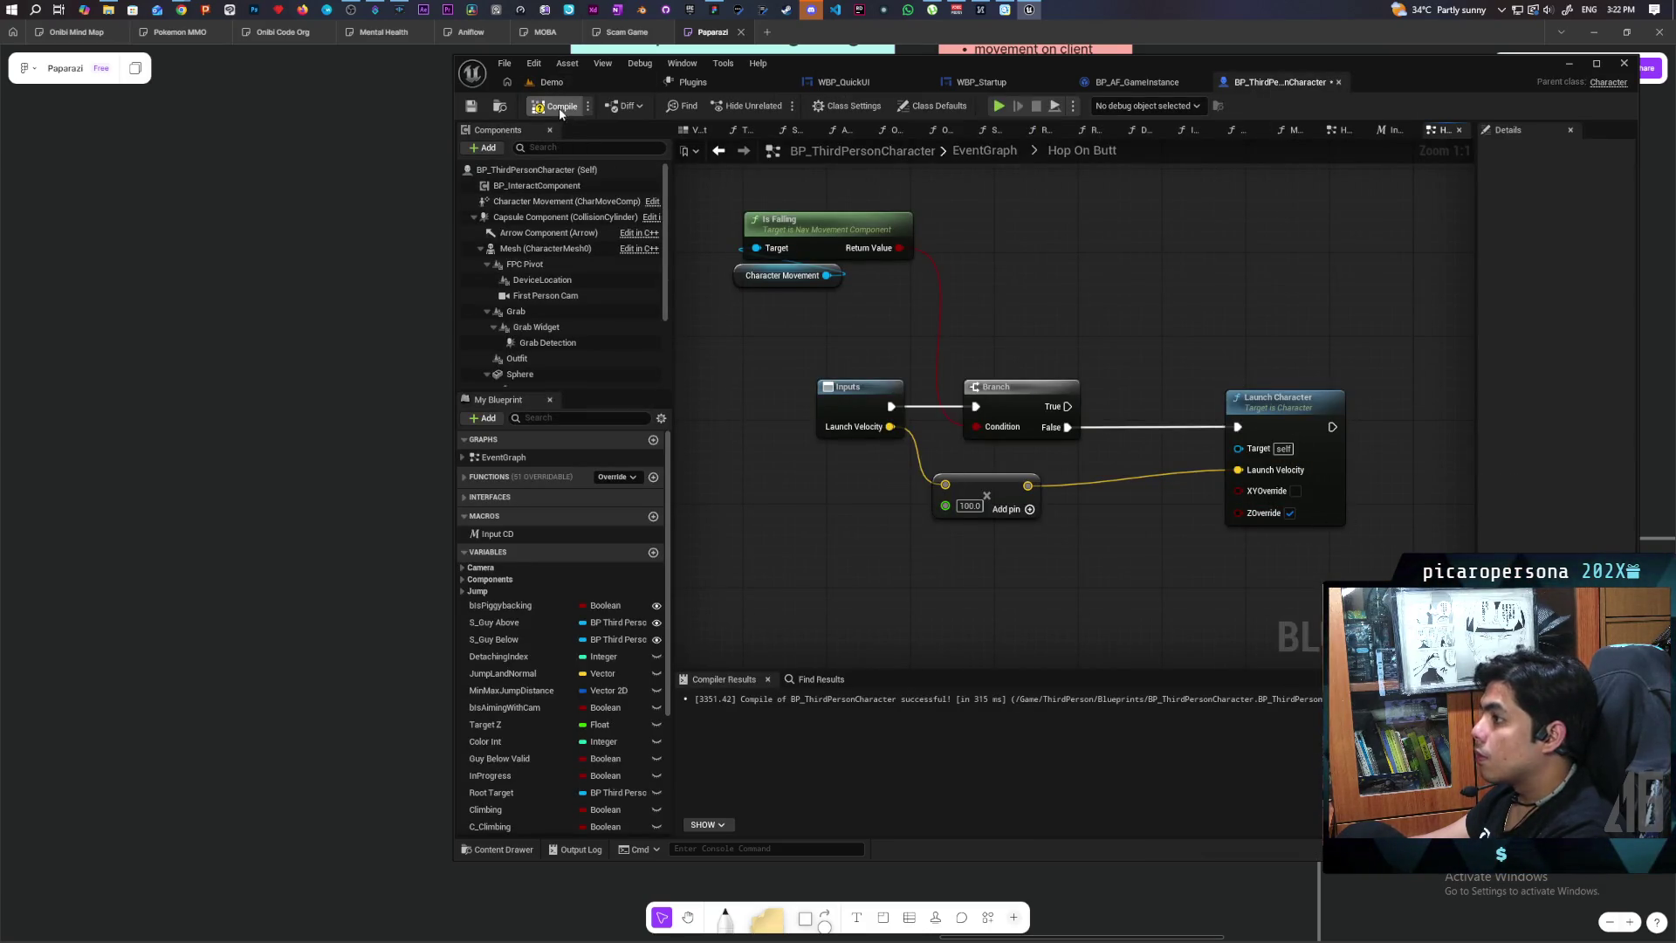
{"action": "key", "text": "ctrl+s"}
{"action": "left_click", "coordinate": [642, 83]}
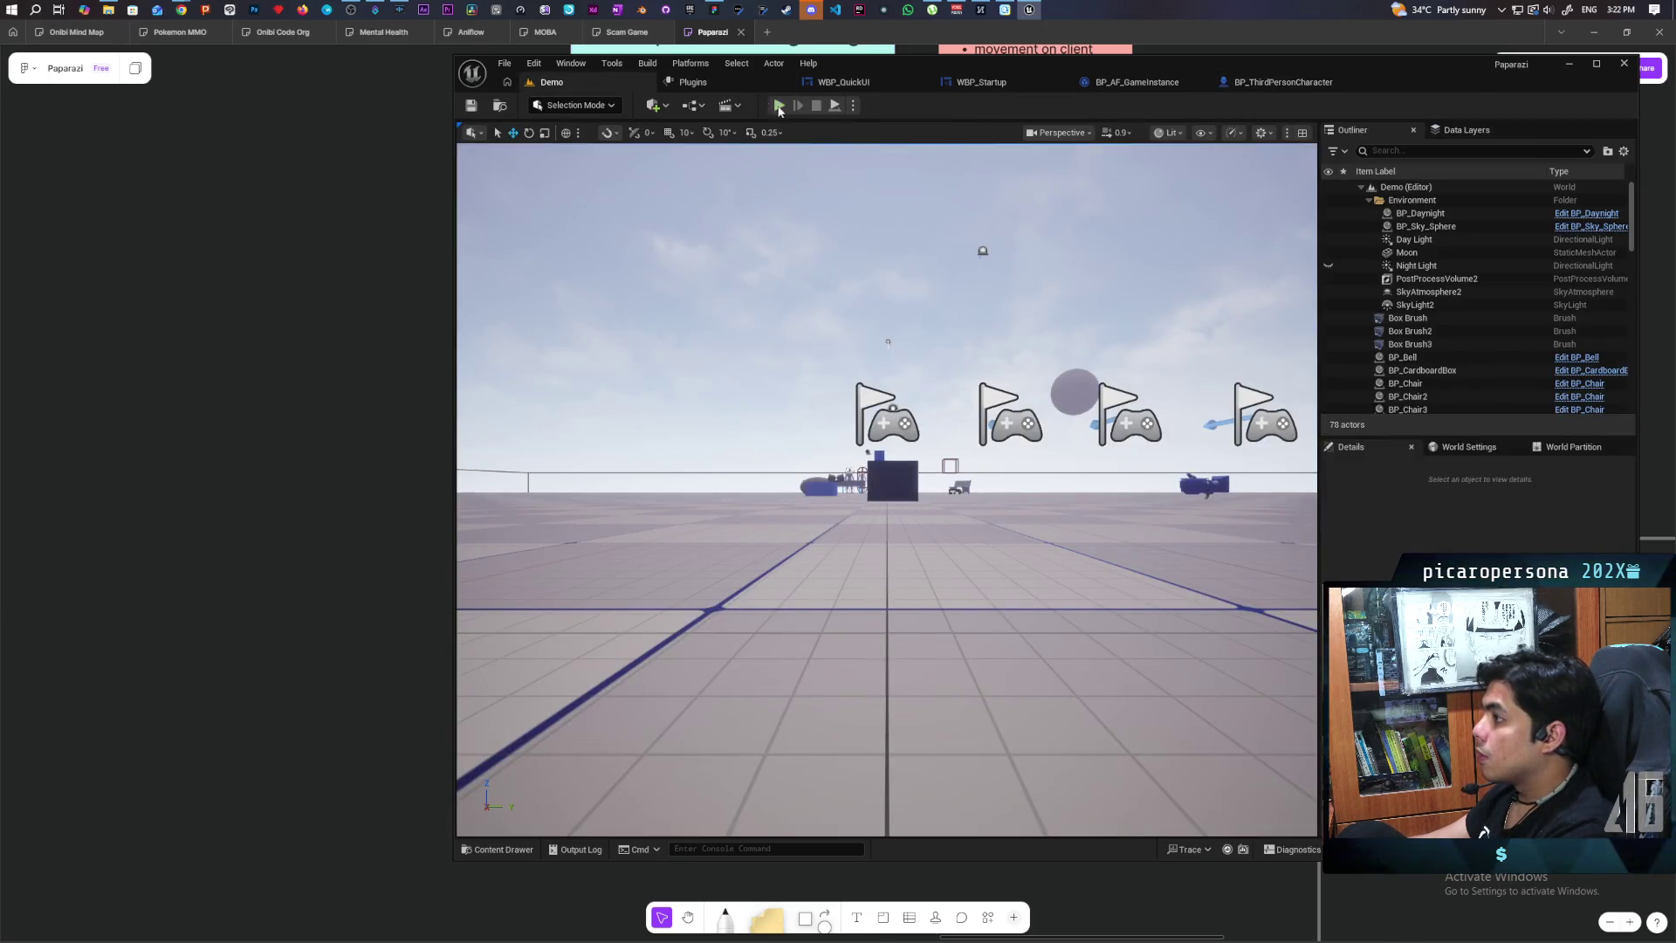
Step: Rerun the three-client play test of Demo, then stop it and return to the graph
{"action": "key", "text": "alt+p"}
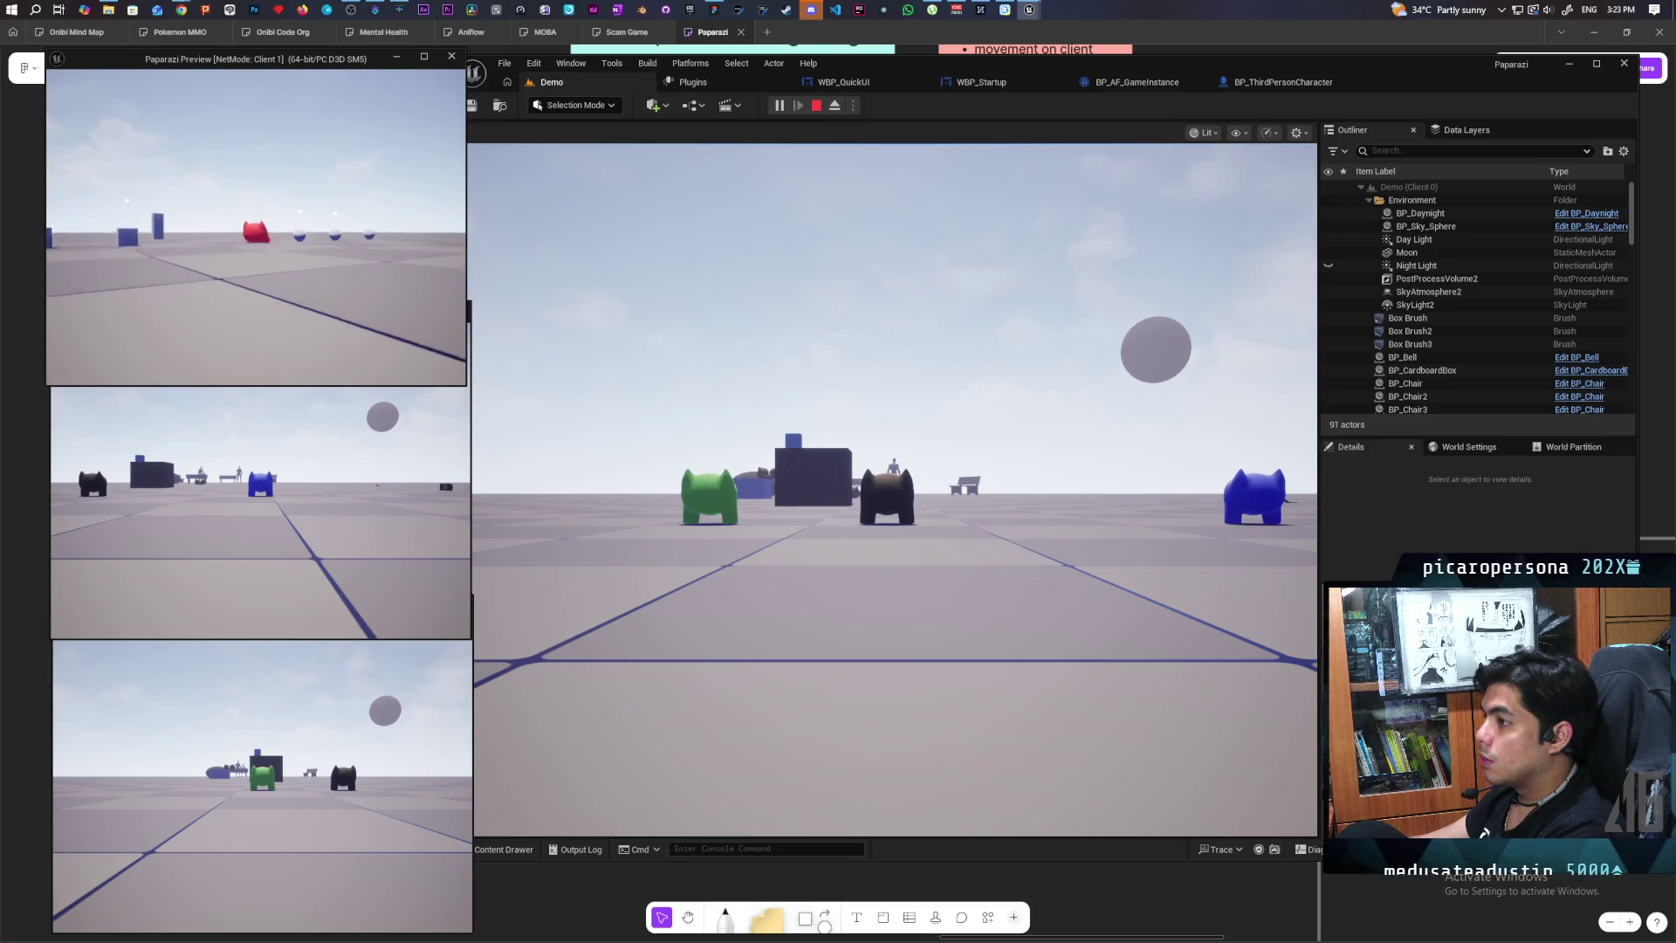
{"action": "left_click", "coordinate": [769, 266]}
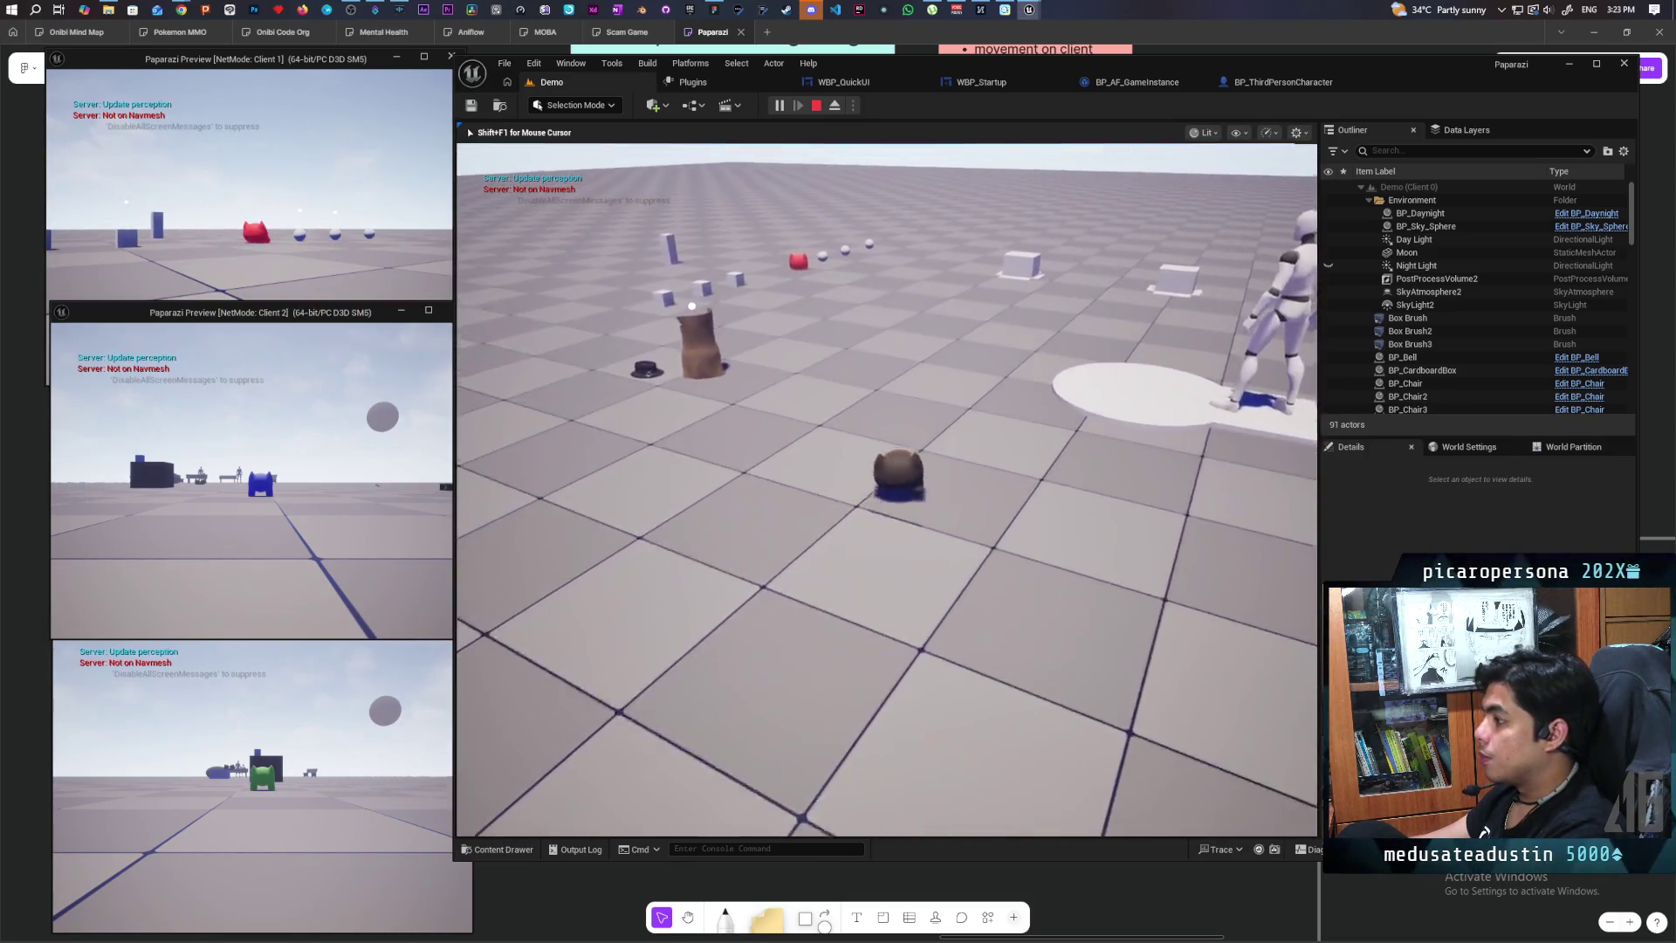
{"action": "key", "text": "e"}
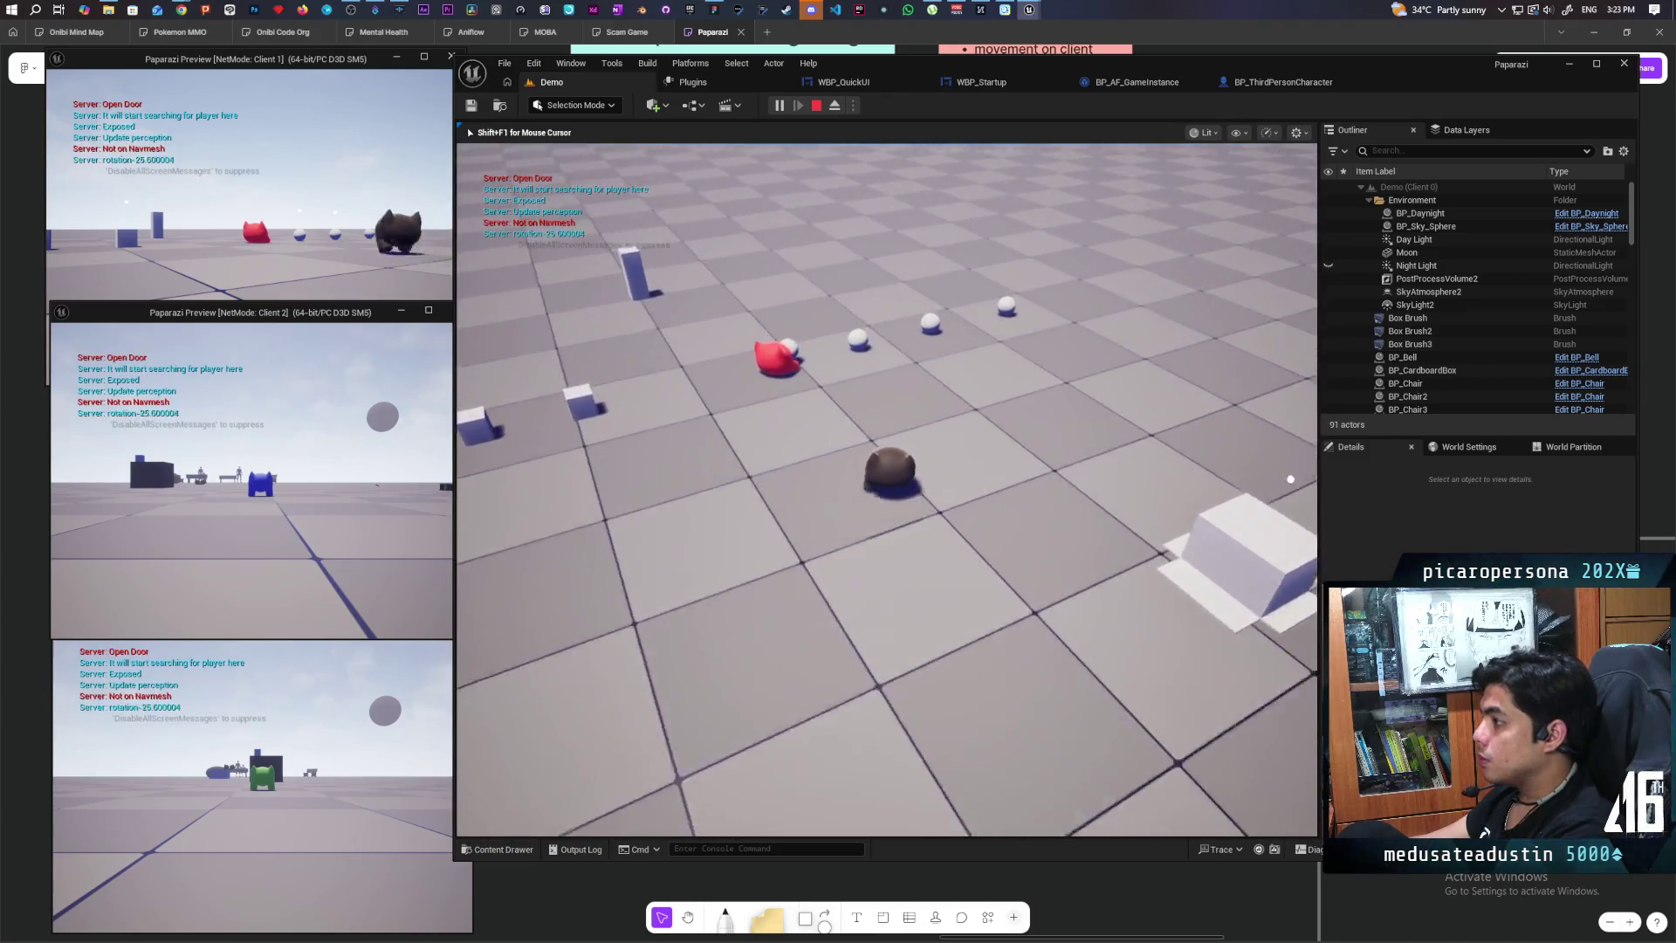
{"action": "key", "text": "shift+F1"}
{"action": "left_click", "coordinate": [393, 262]}
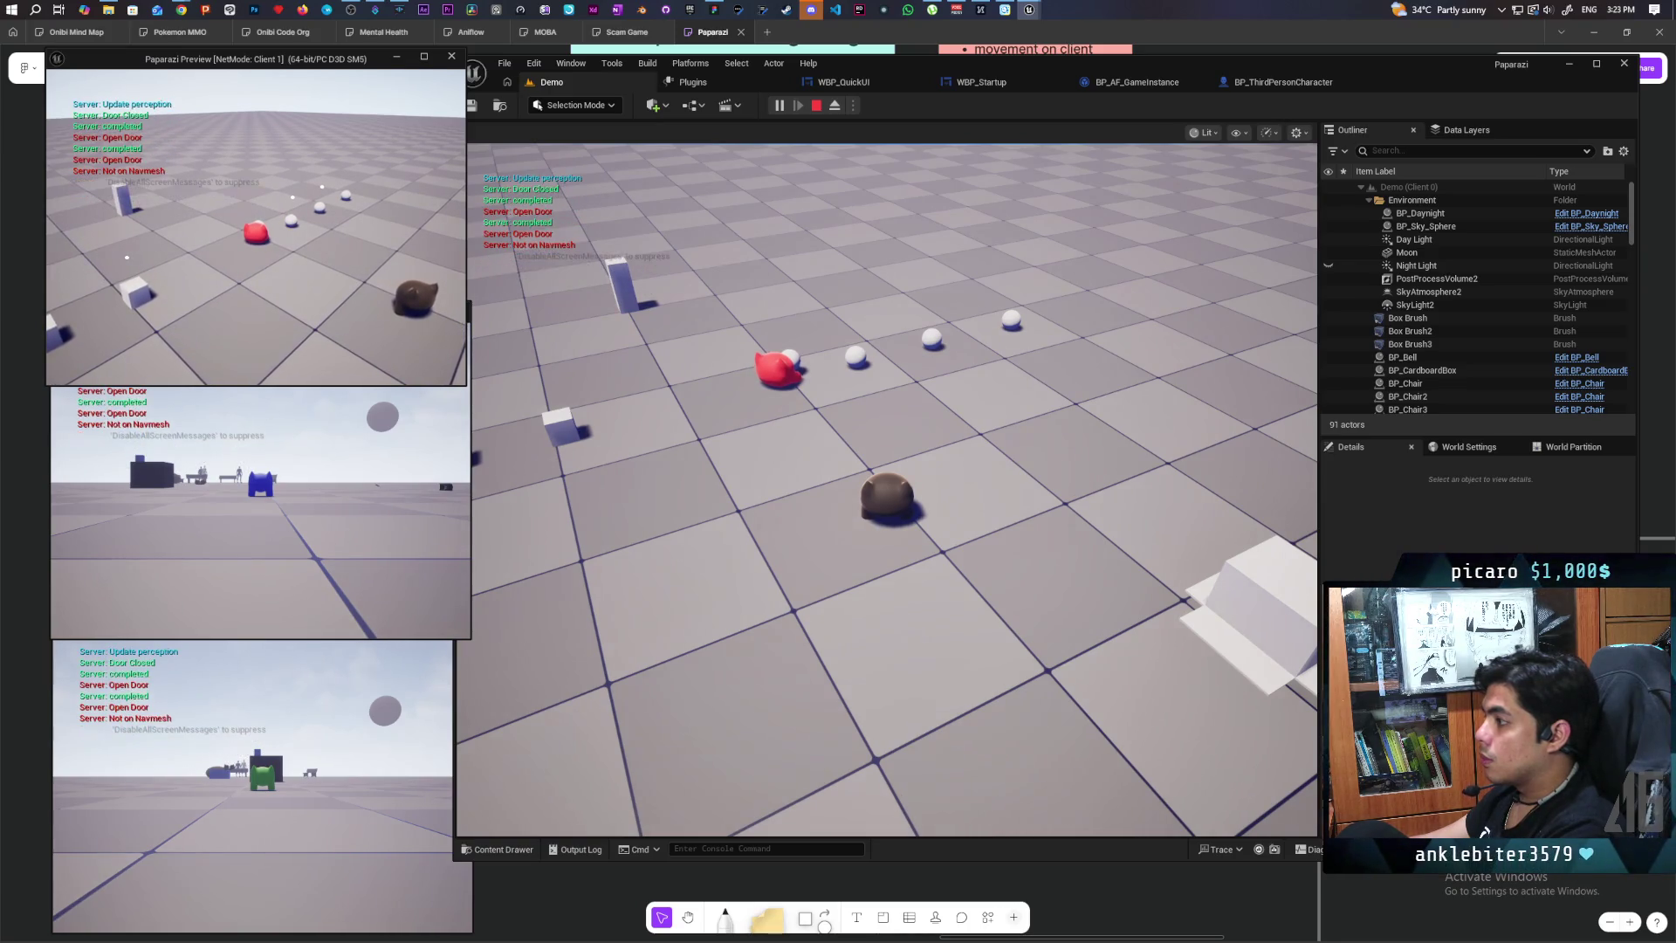
{"action": "key", "text": "Escape"}
{"action": "left_click", "coordinate": [1292, 88]}
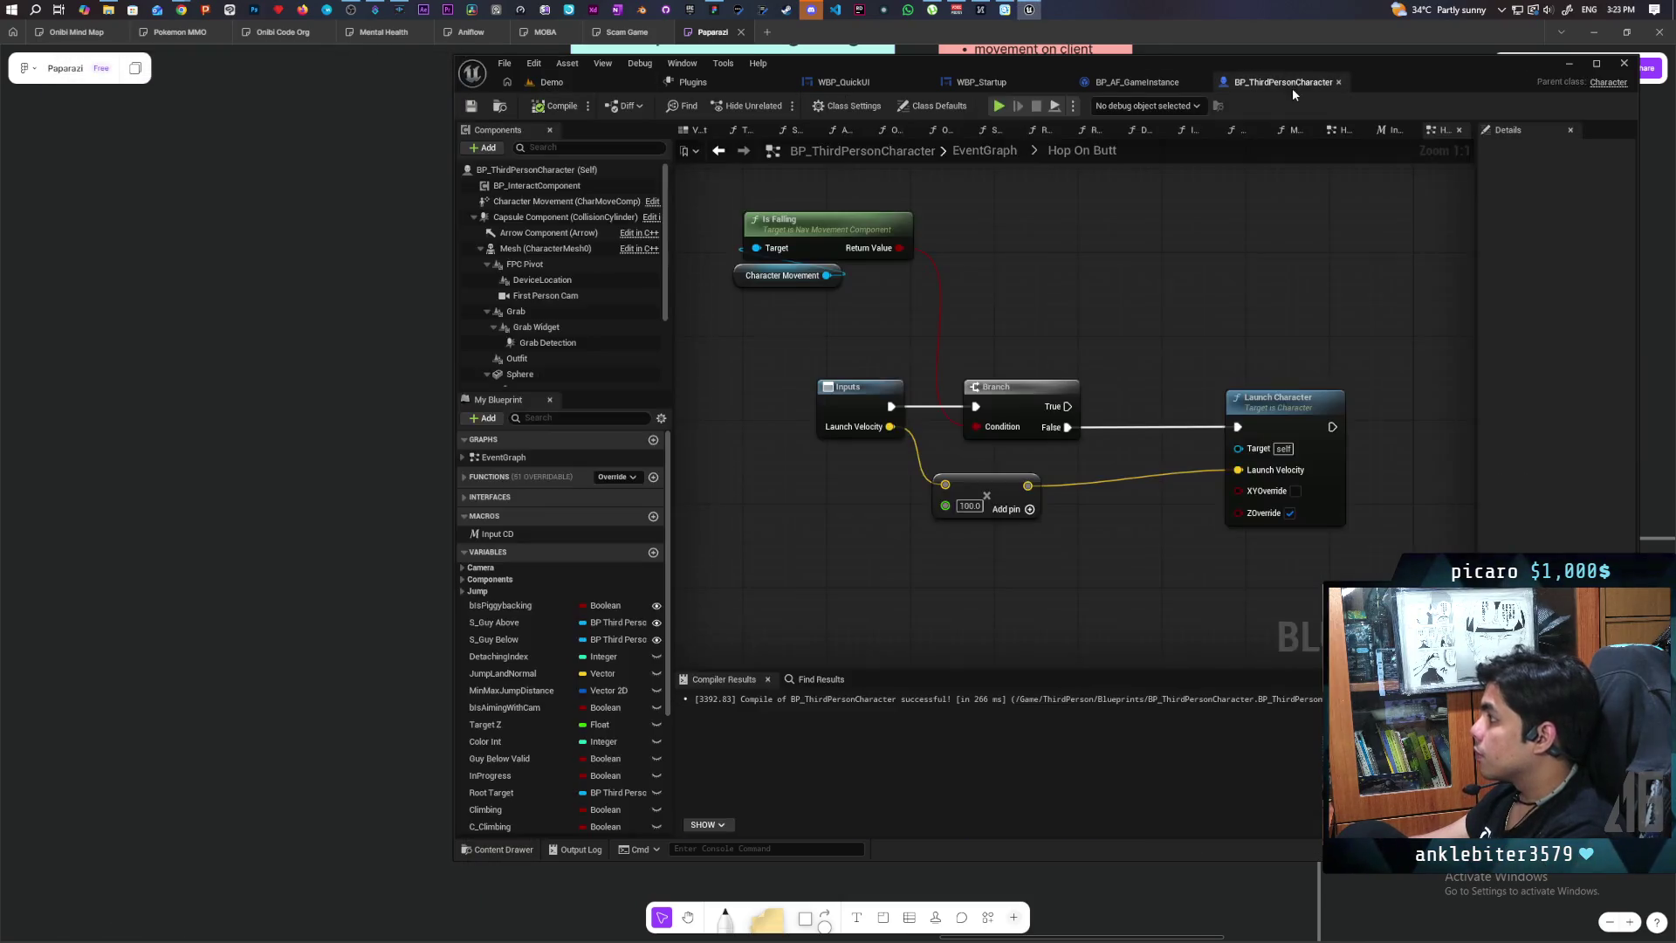
Step: Set the launch multiplier to 500 and save the character Blueprint
{"action": "type", "text": "500"}
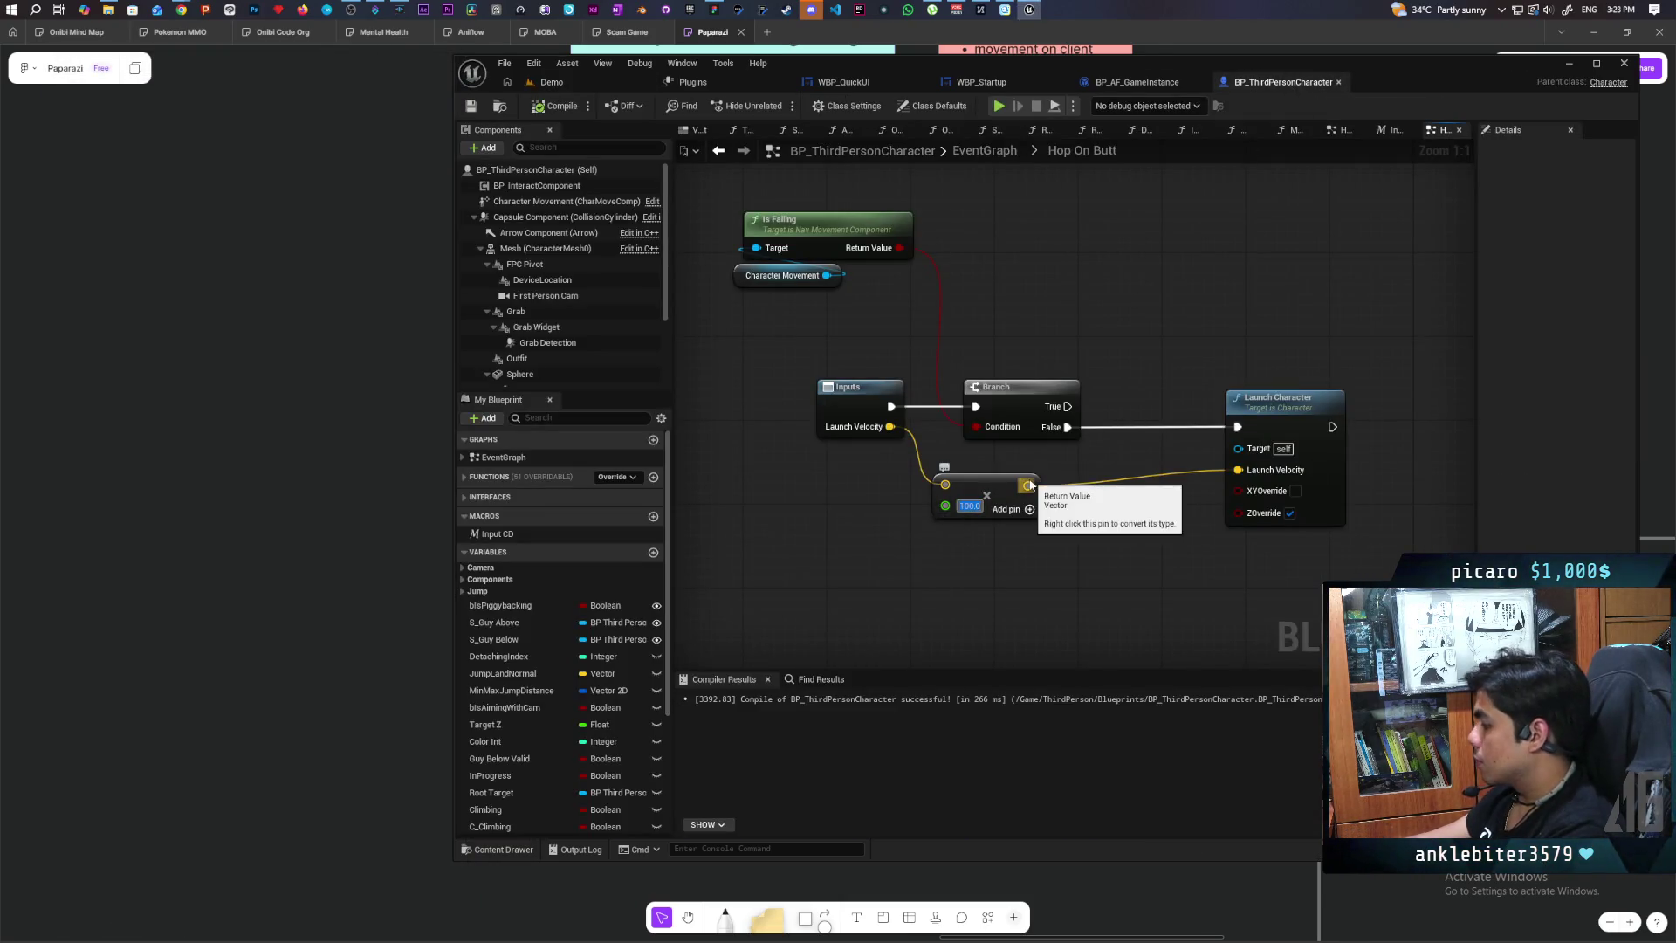
{"action": "key", "text": "Return"}
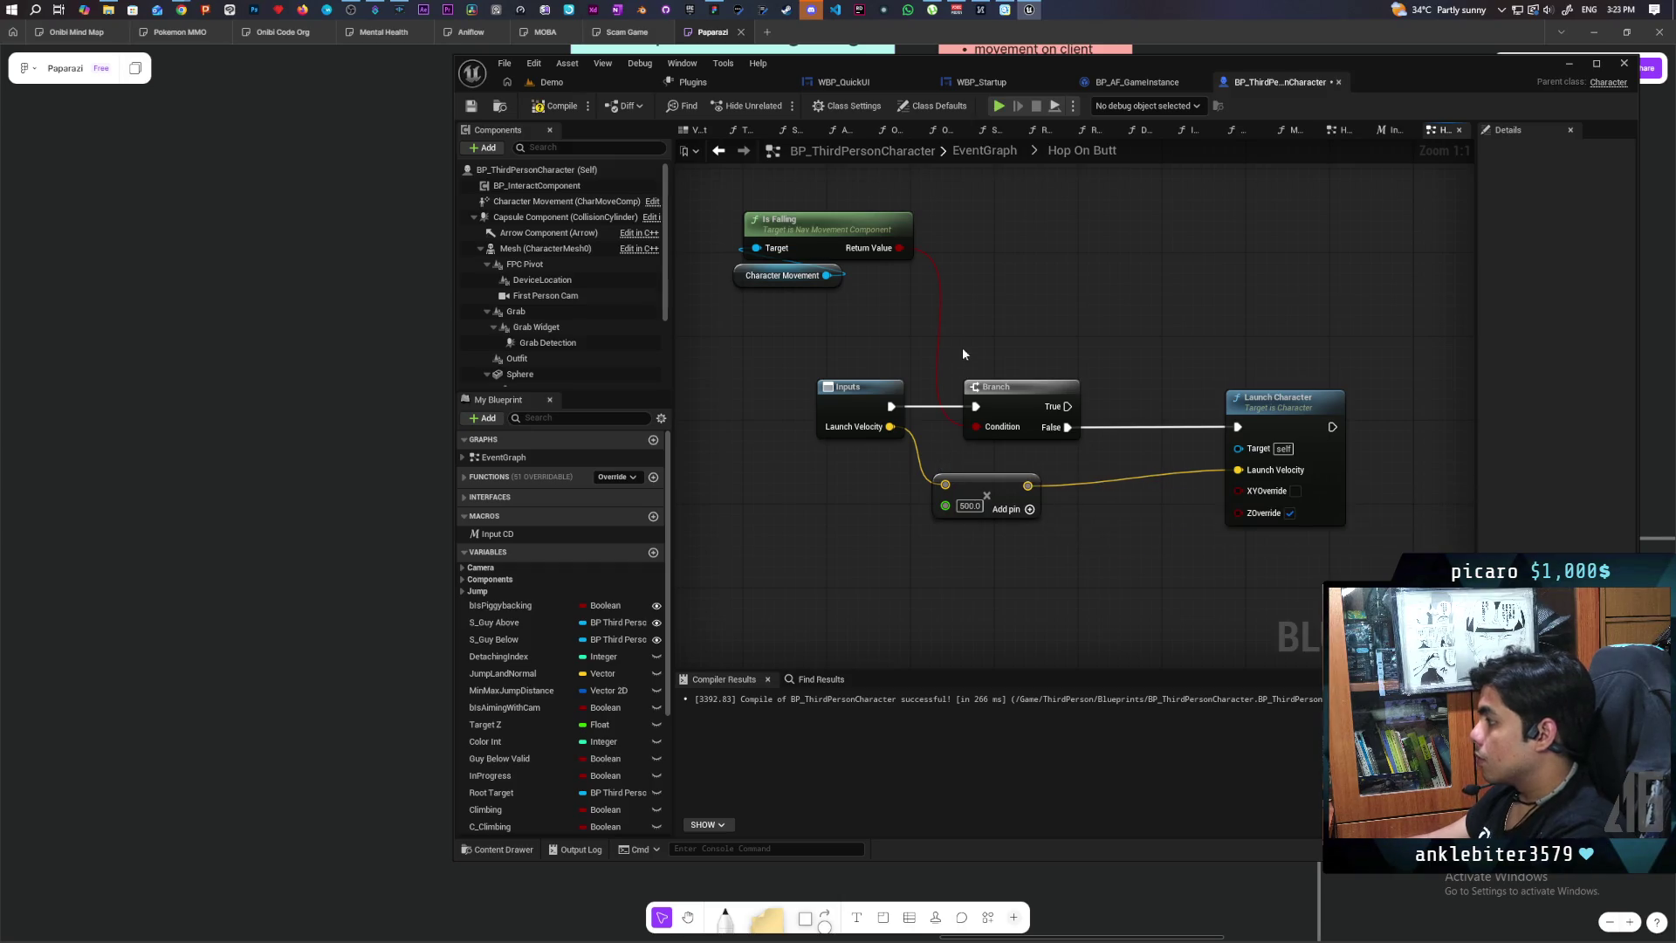
{"action": "key", "text": "ctrl+s"}
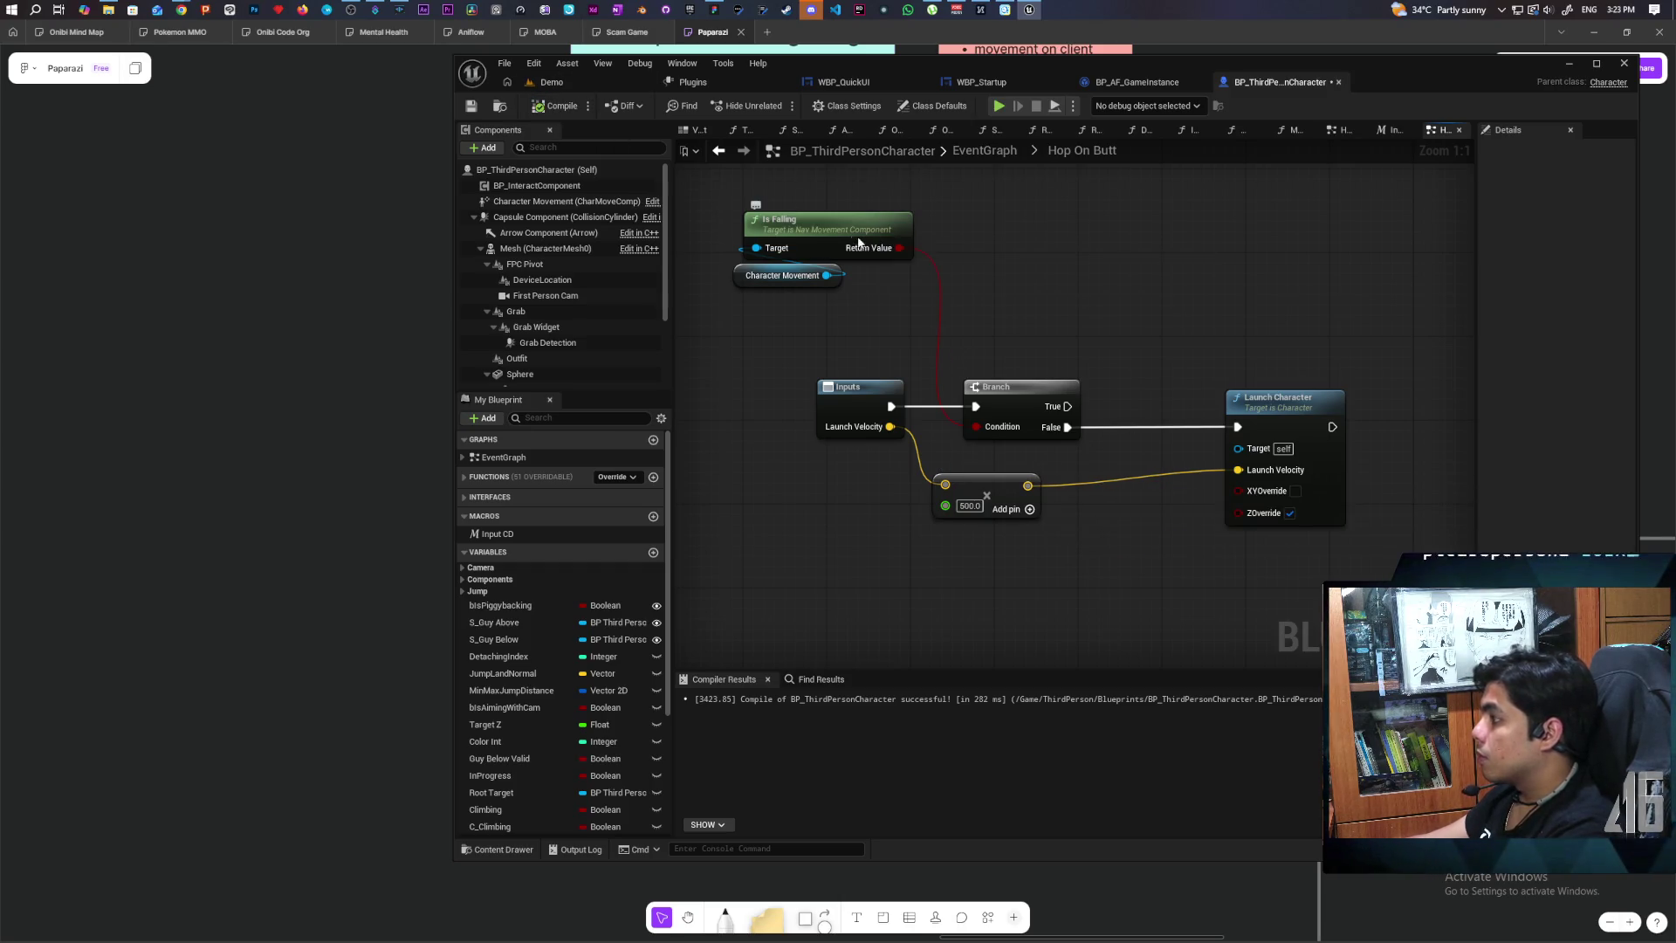
Step: Play-test the stronger hop in a three-client Demo session, then stop it
{"action": "left_click", "coordinate": [561, 82]}
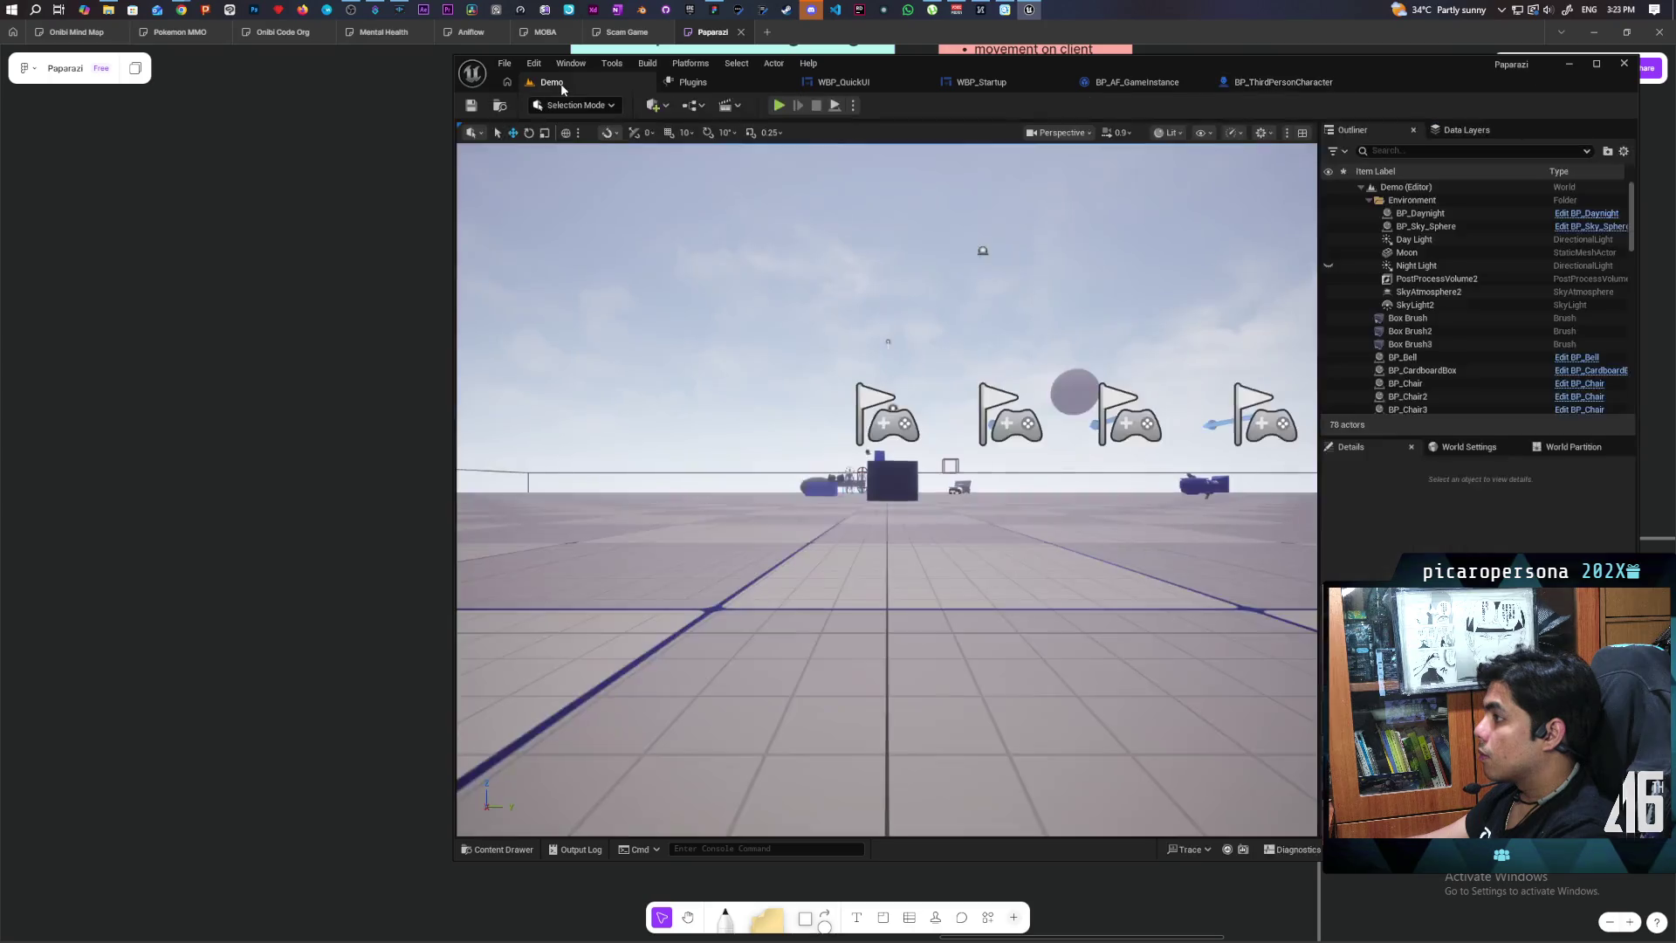
{"action": "left_click", "coordinate": [779, 105]}
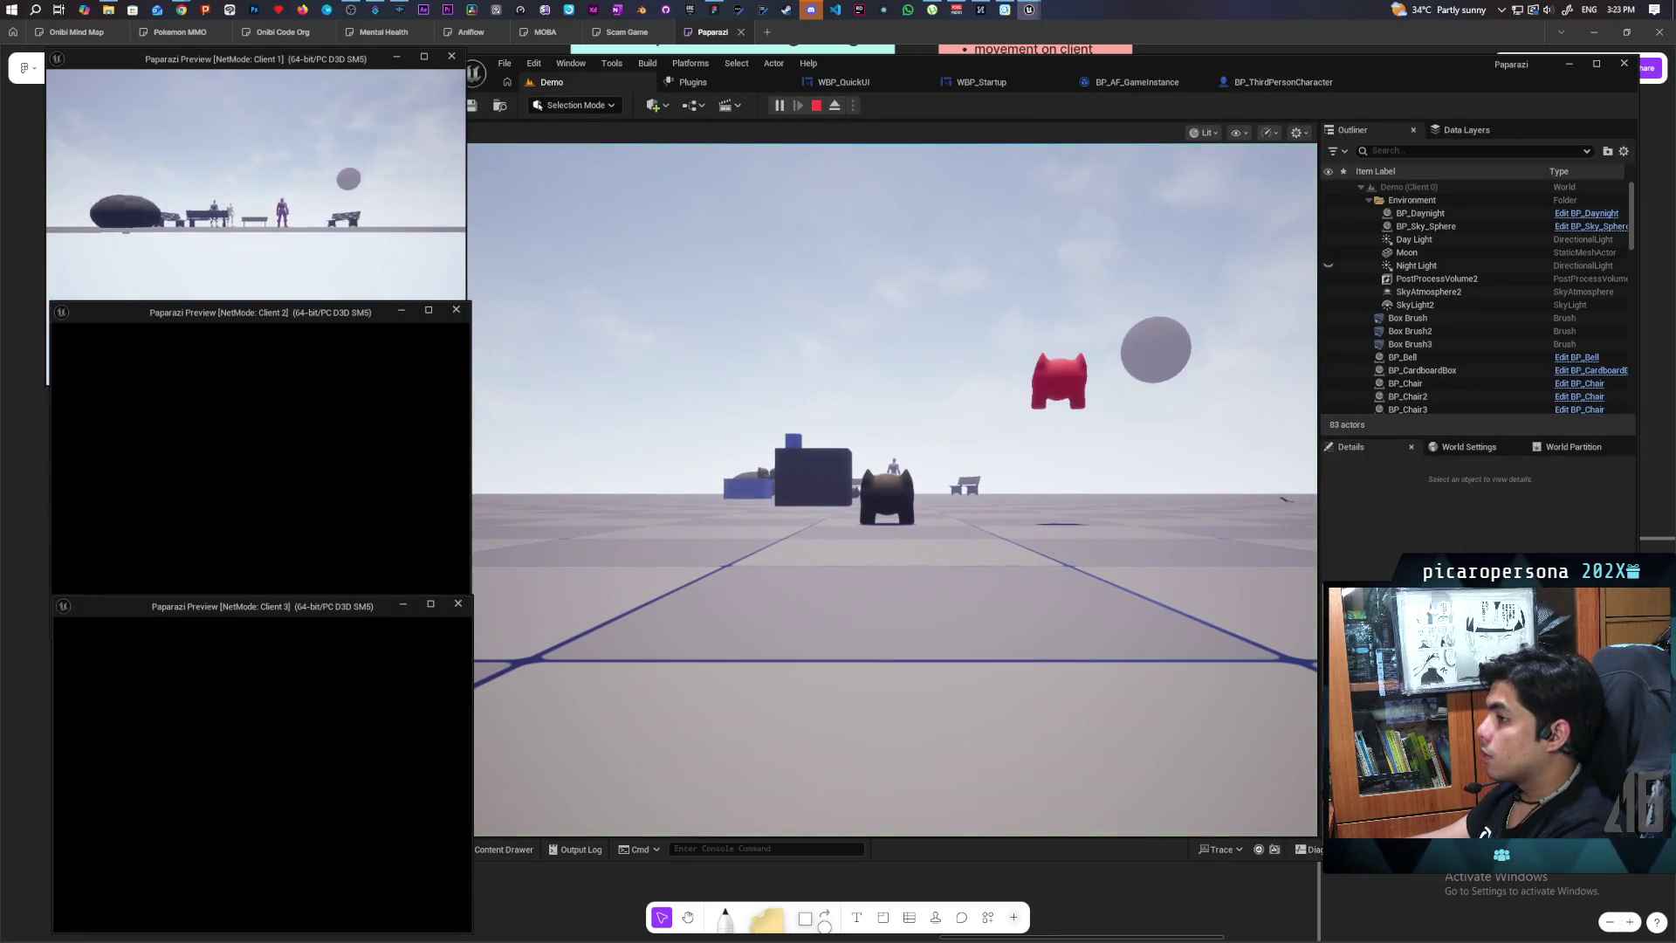
{"action": "left_click", "coordinate": [253, 192]}
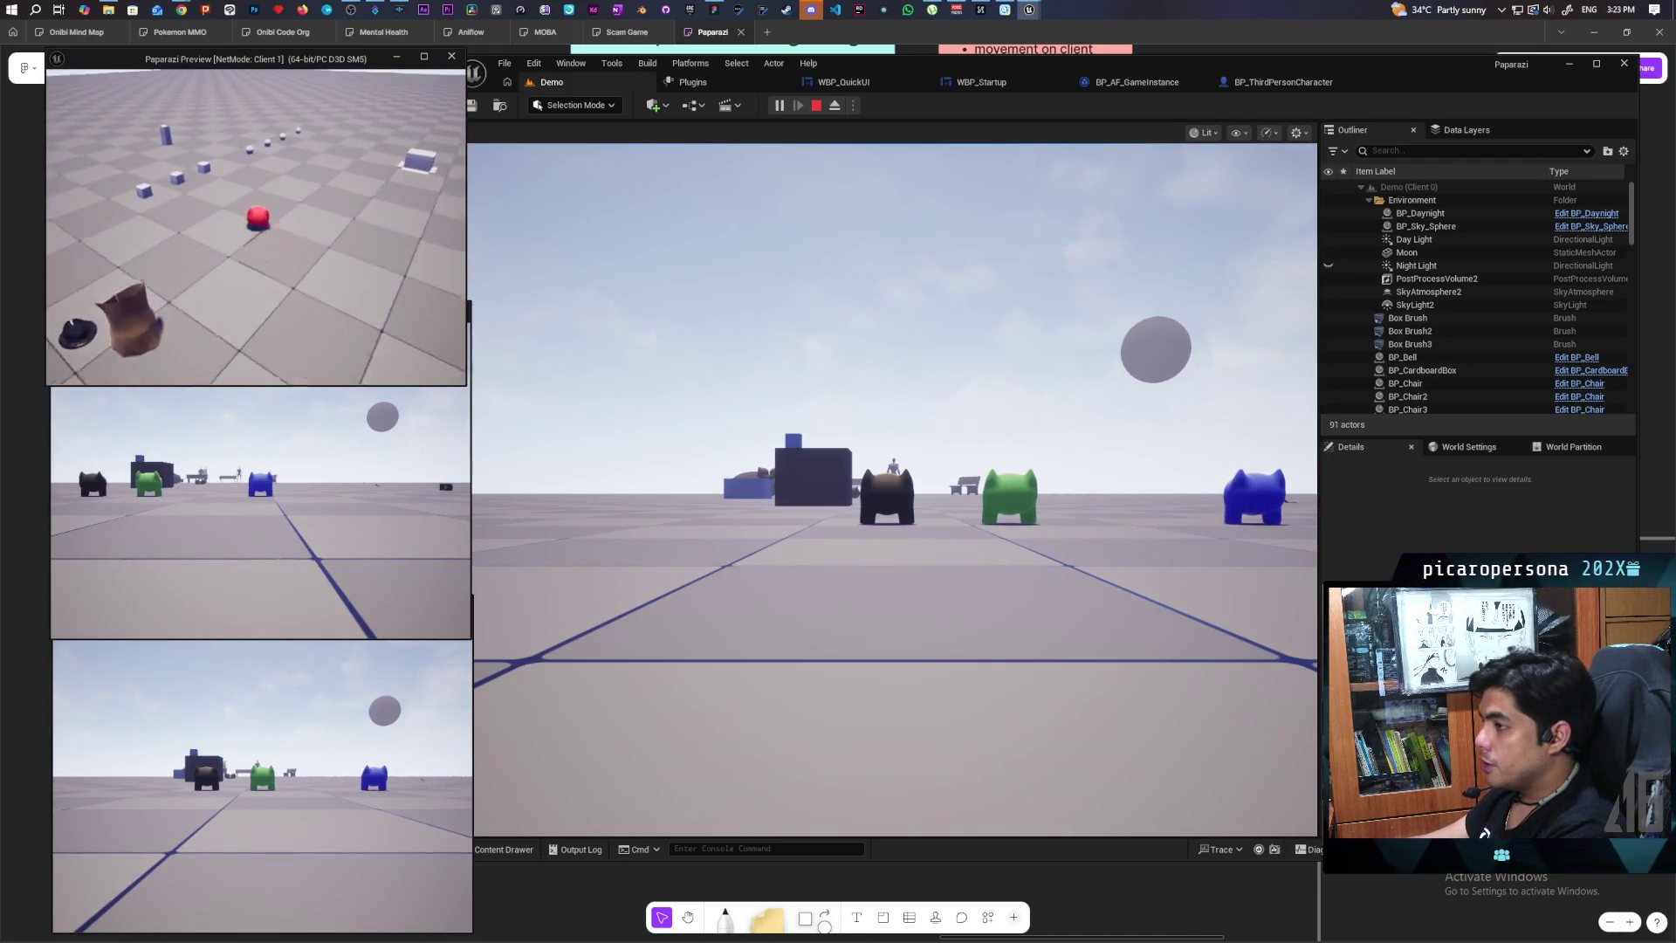
{"action": "key", "text": "e"}
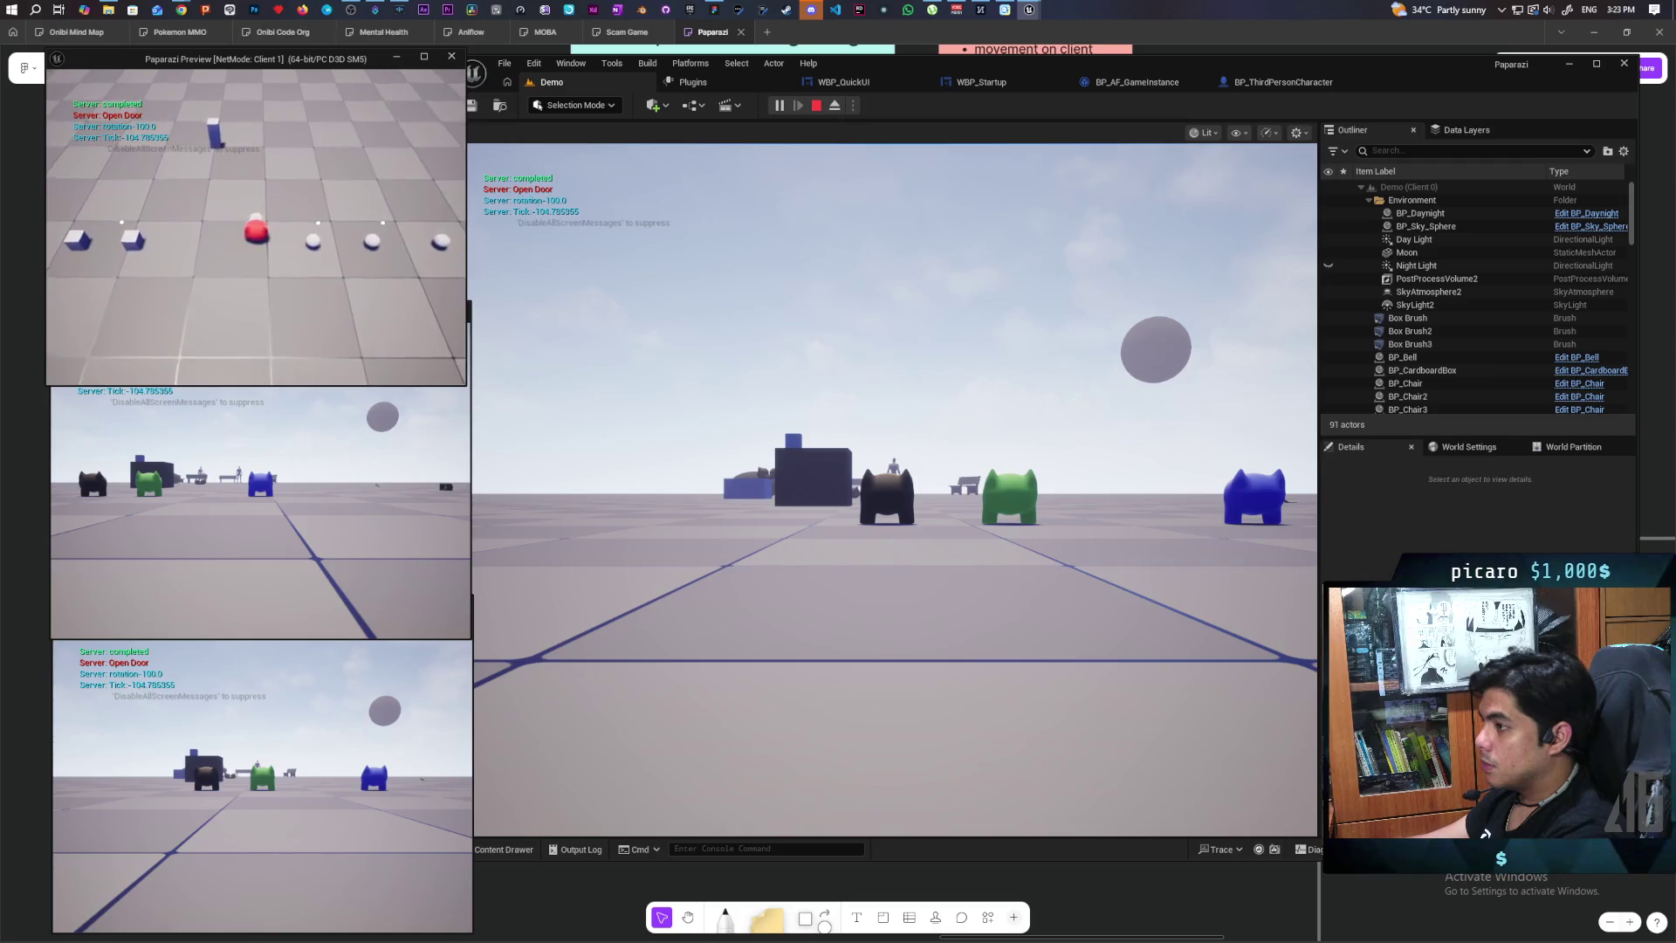
{"action": "key", "text": "e"}
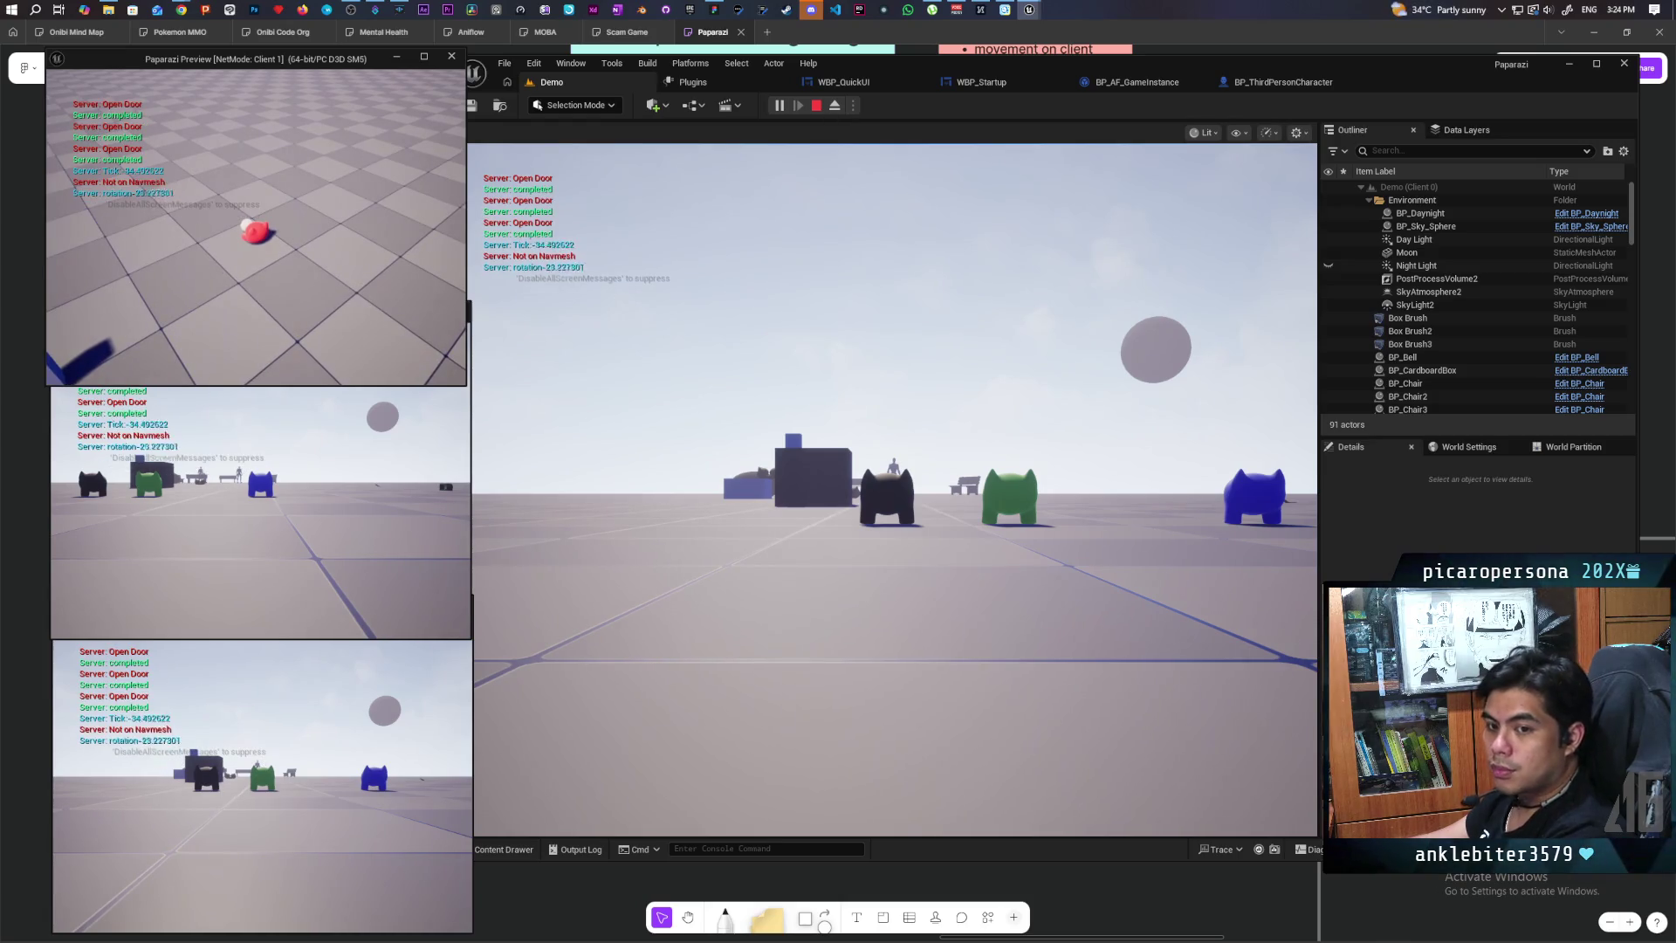
{"action": "key", "text": "Escape"}
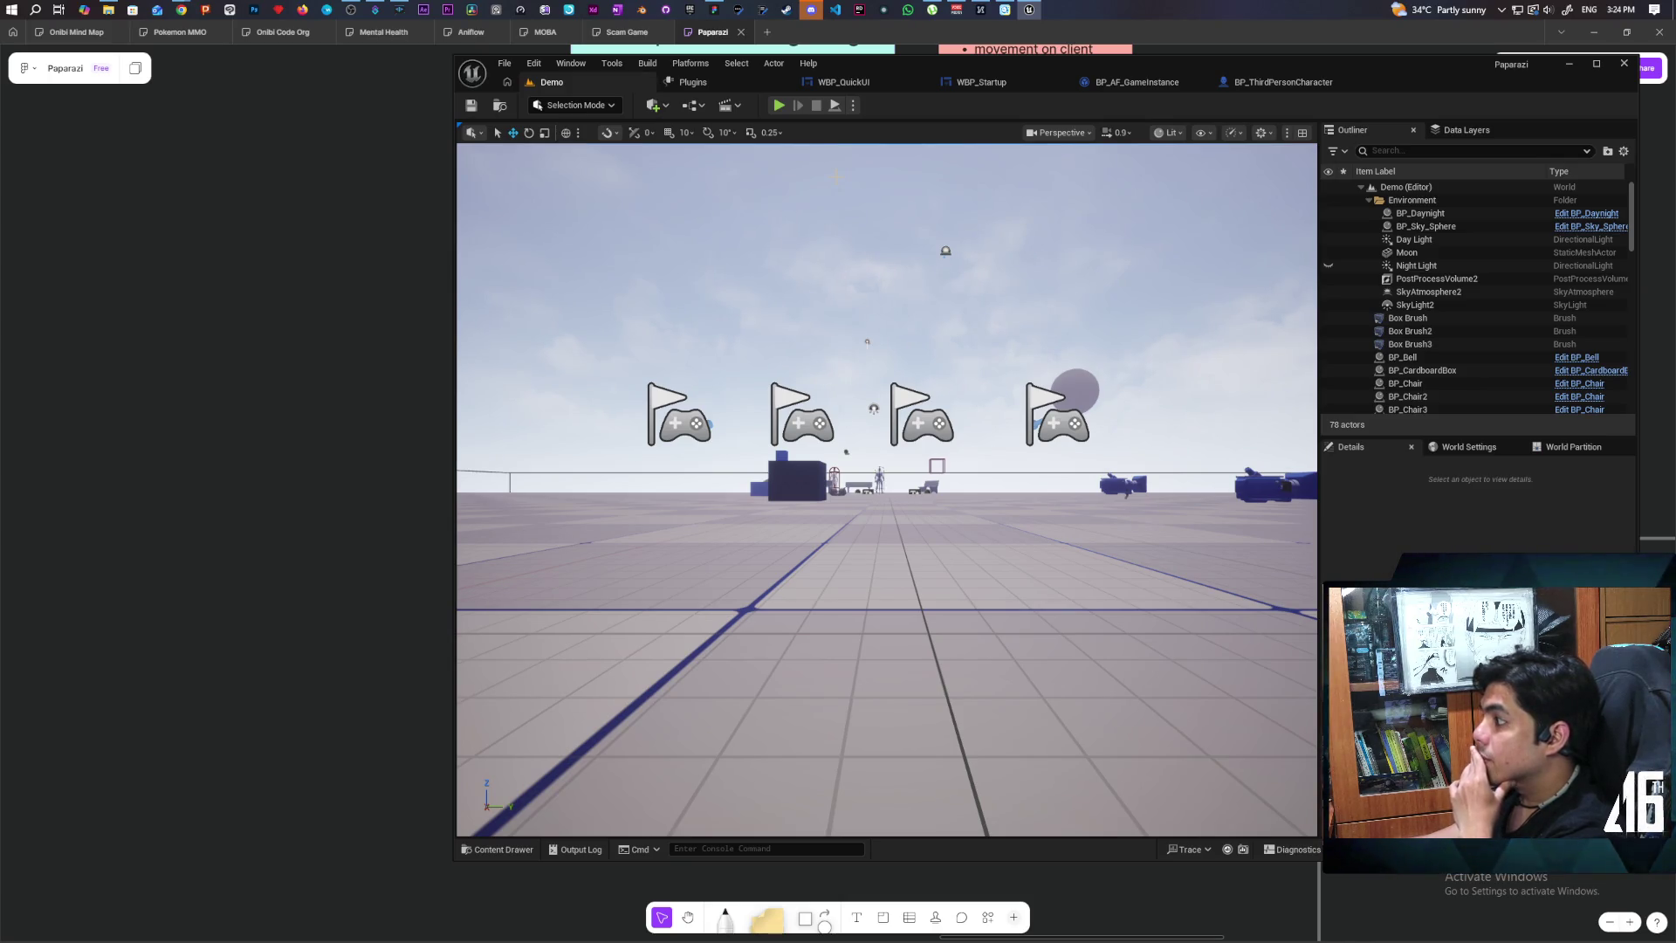
Step: Set the launch value to 250, compile, and check it in the Demo level
{"action": "left_click", "coordinate": [1311, 78]}
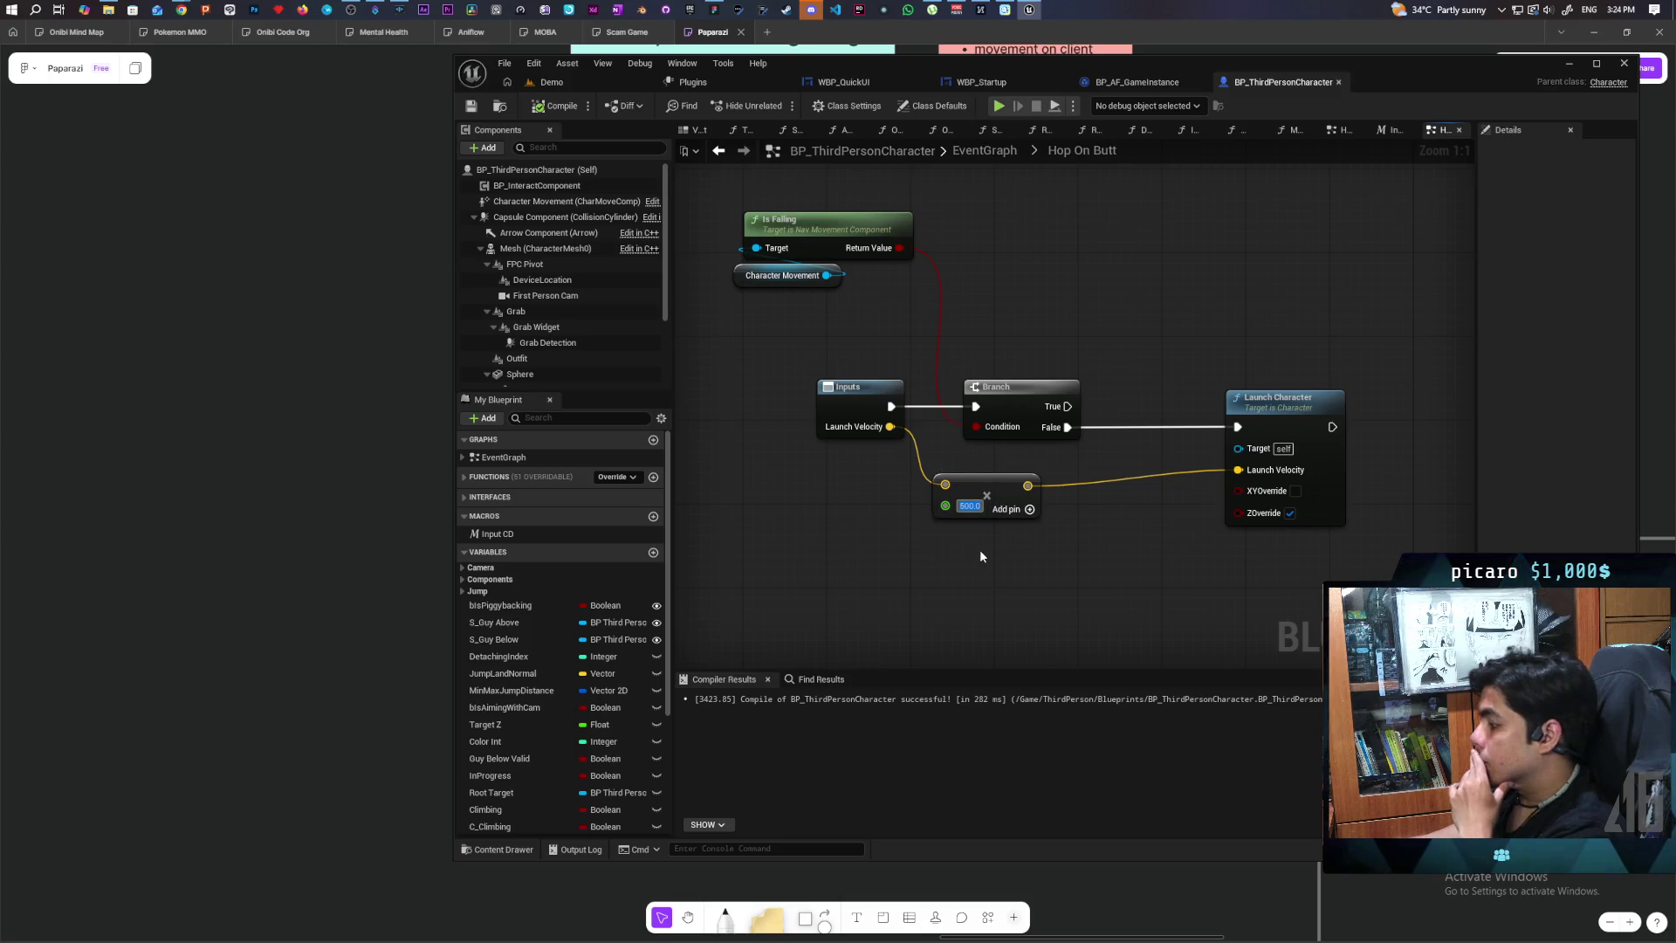
{"action": "type", "text": "250"}
{"action": "key", "text": "Return"}
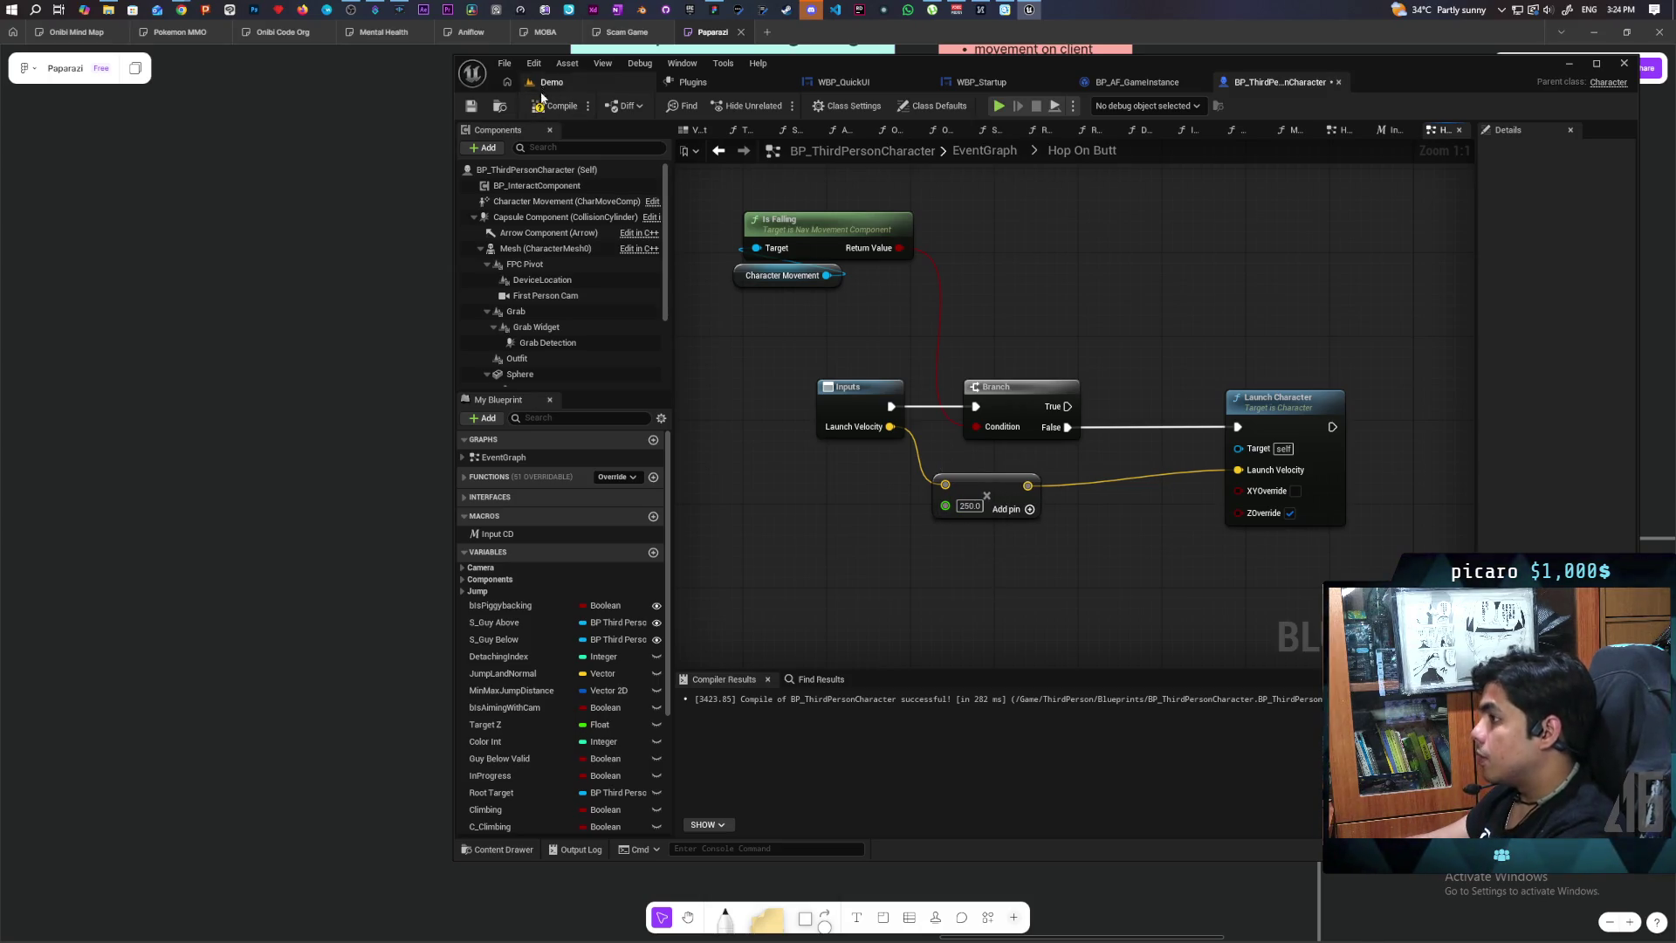
{"action": "left_click", "coordinate": [559, 106]}
{"action": "left_click", "coordinate": [580, 82]}
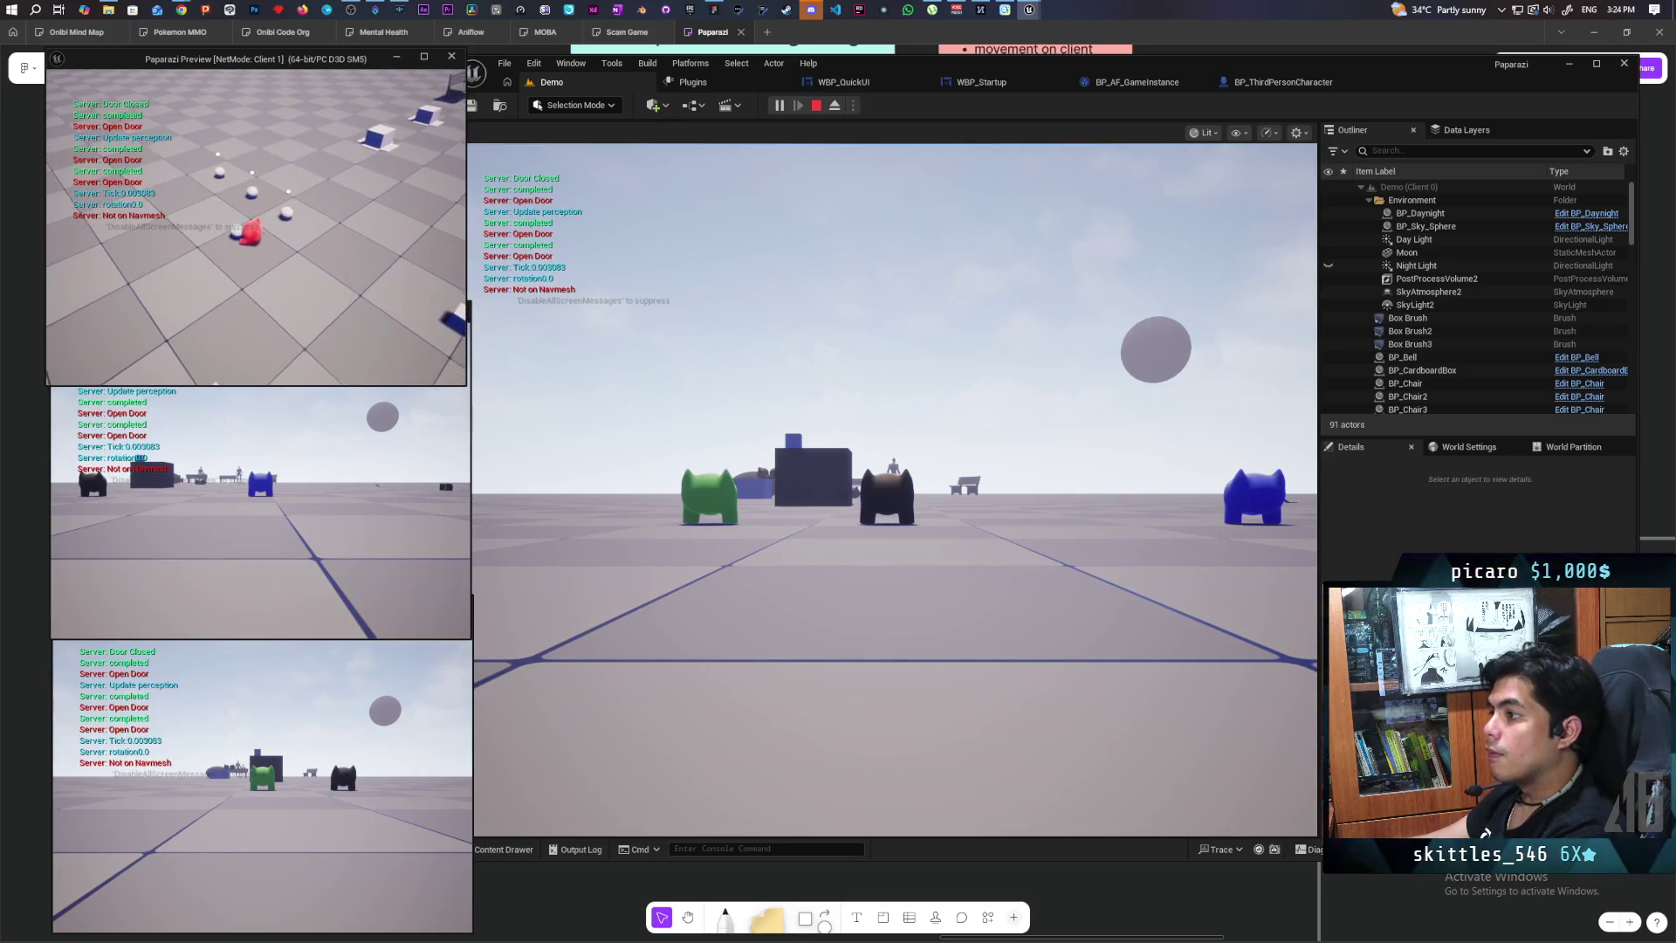
{"action": "key", "text": "Escape"}
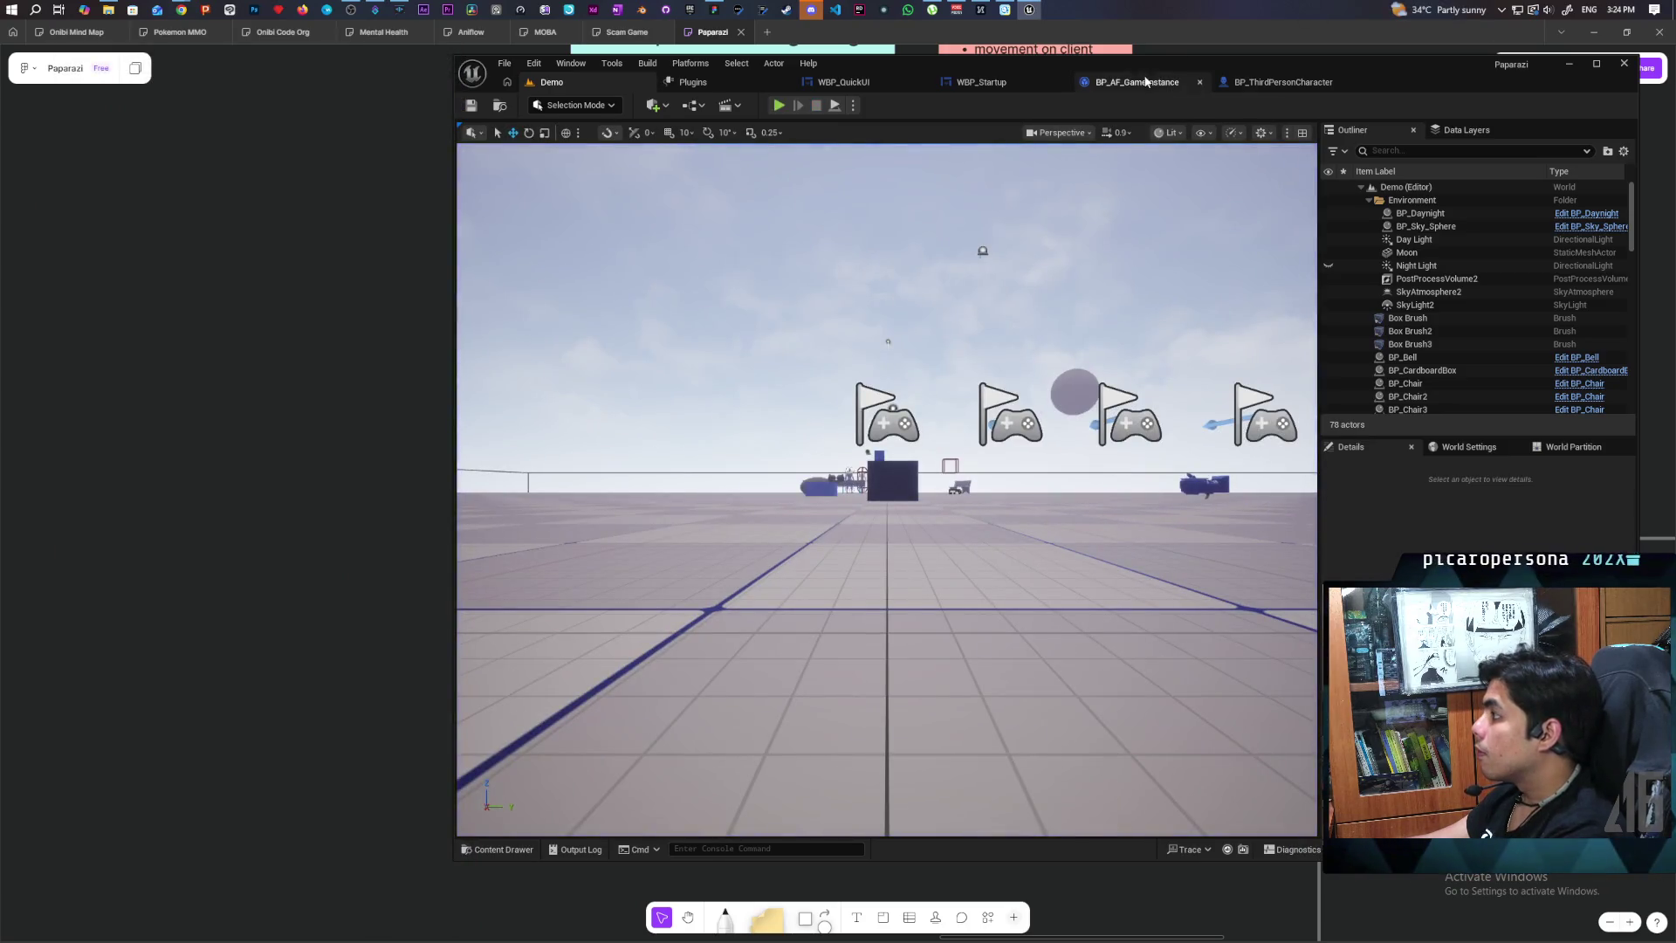
Step: Change the Hop On Butt launch value to 300 in BP_ThirdPersonCharacter and save
{"action": "left_click", "coordinate": [1147, 81]}
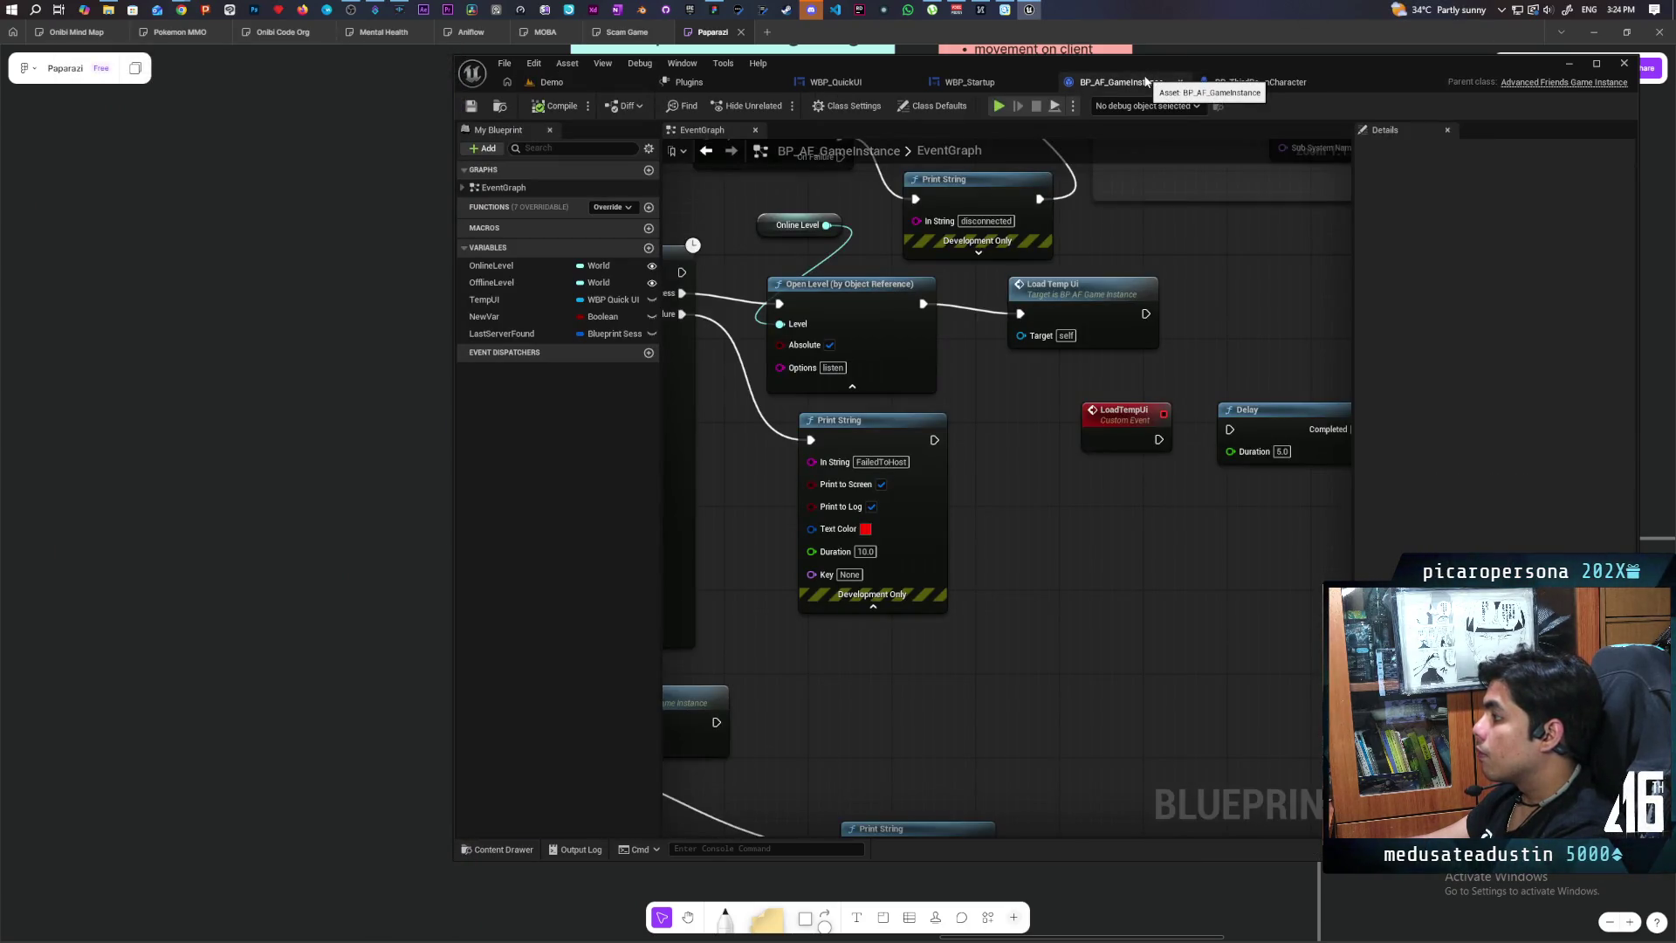
{"action": "left_click", "coordinate": [1277, 83]}
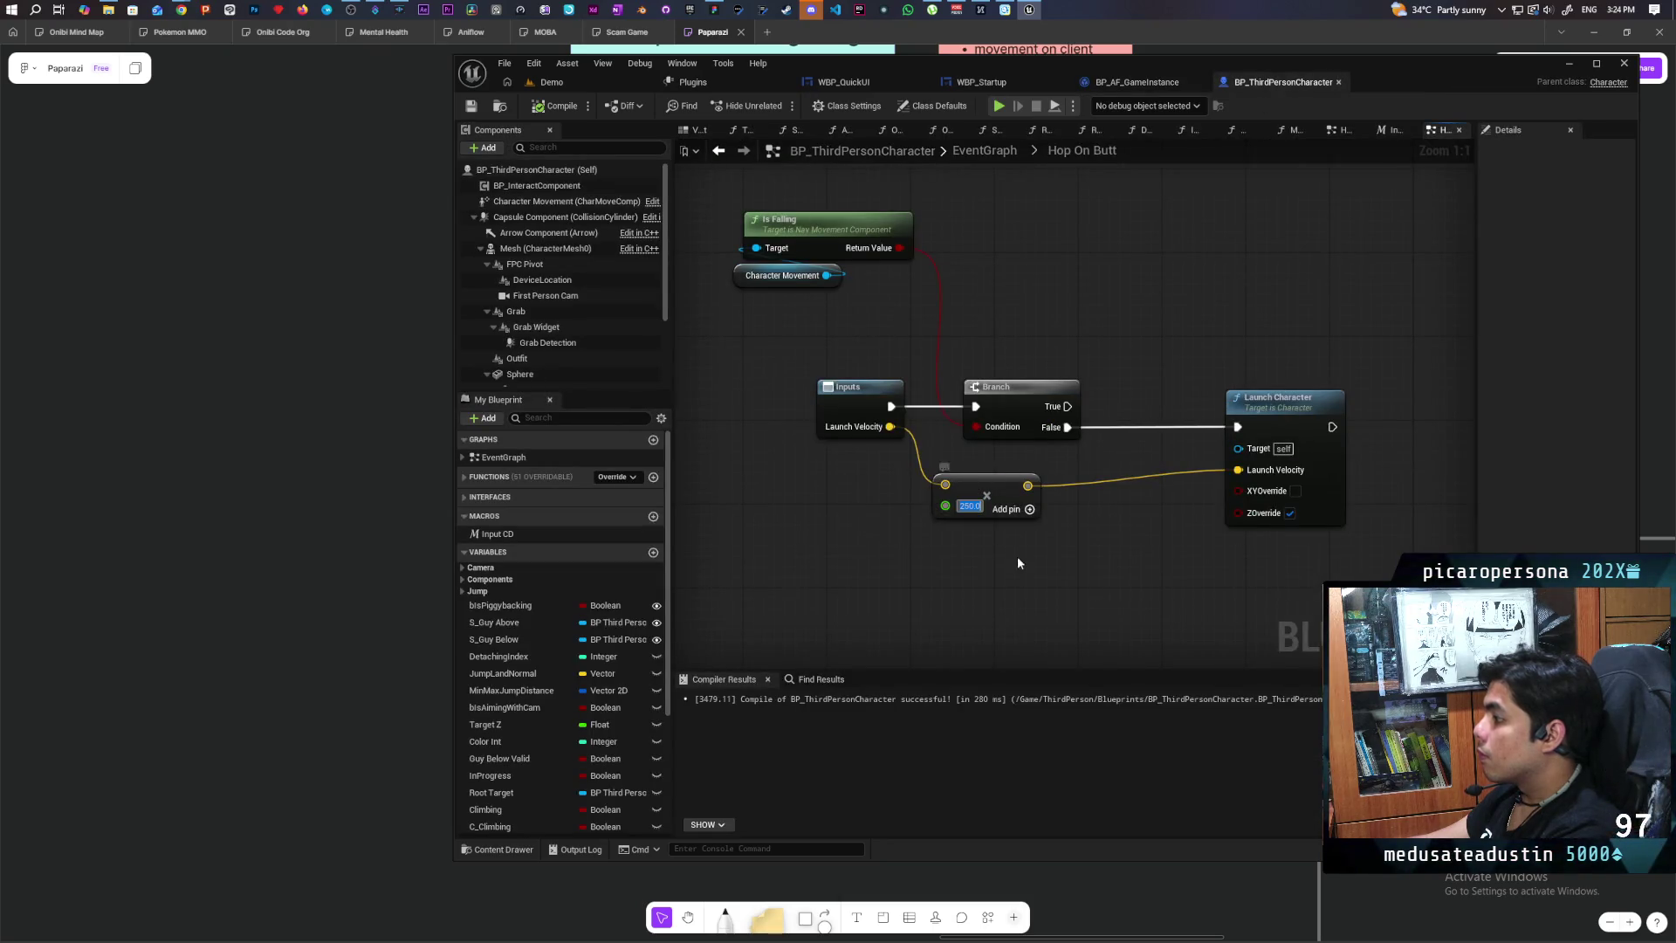
{"action": "type", "text": "300"}
{"action": "key", "text": "Return"}
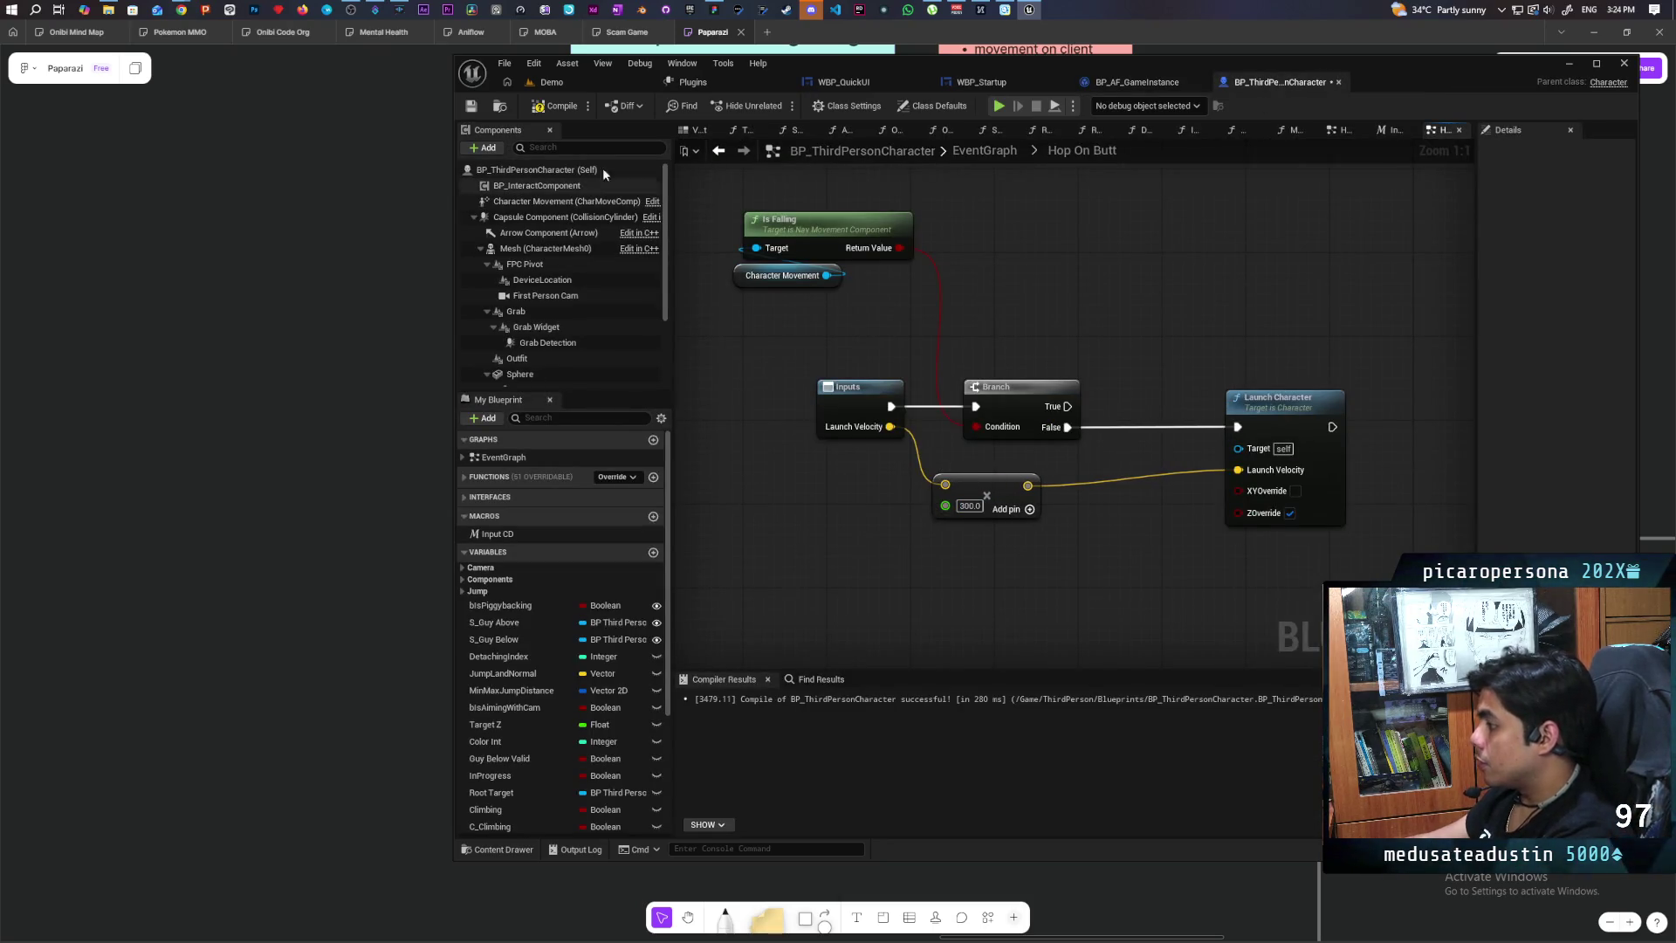
{"action": "key", "text": "ctrl+s"}
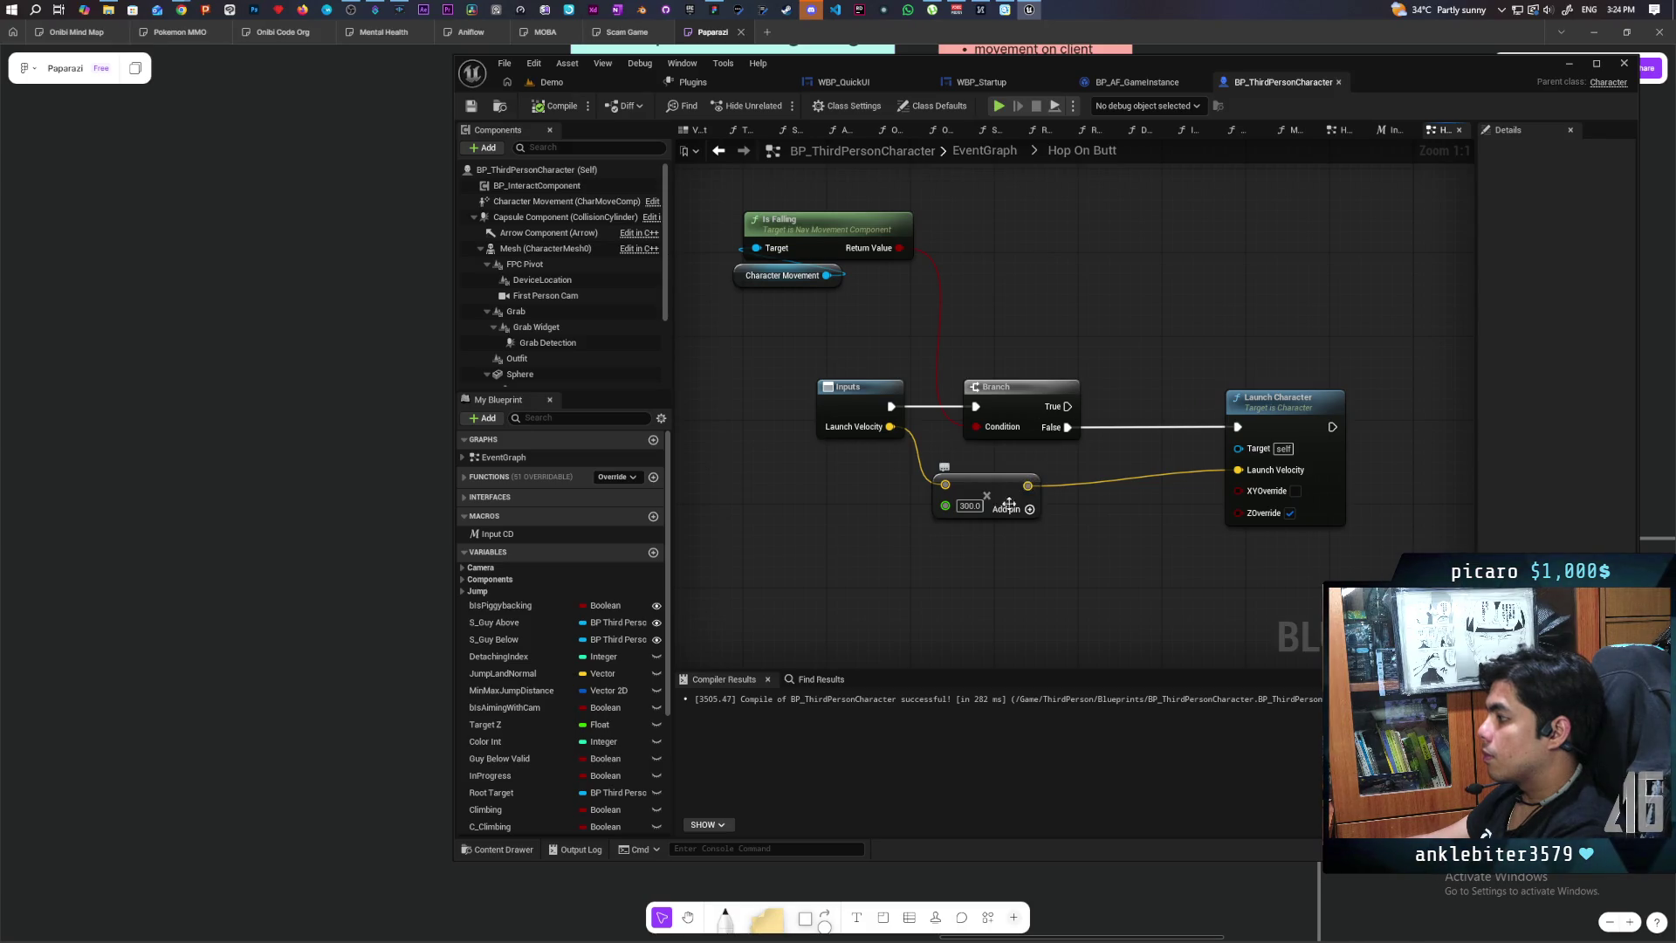
Step: Add a vector Add node with Z 100 to the launch velocity and compile the Blueprint
{"action": "mouse_move", "coordinate": [1102, 491]}
{"action": "left_mouse_down"}
{"action": "mouse_move", "coordinate": [1065, 557]}
{"action": "mouse_move", "coordinate": [1238, 470]}
{"action": "left_mouse_up"}
{"action": "left_click", "coordinate": [1135, 533]}
{"action": "type", "text": "100"}
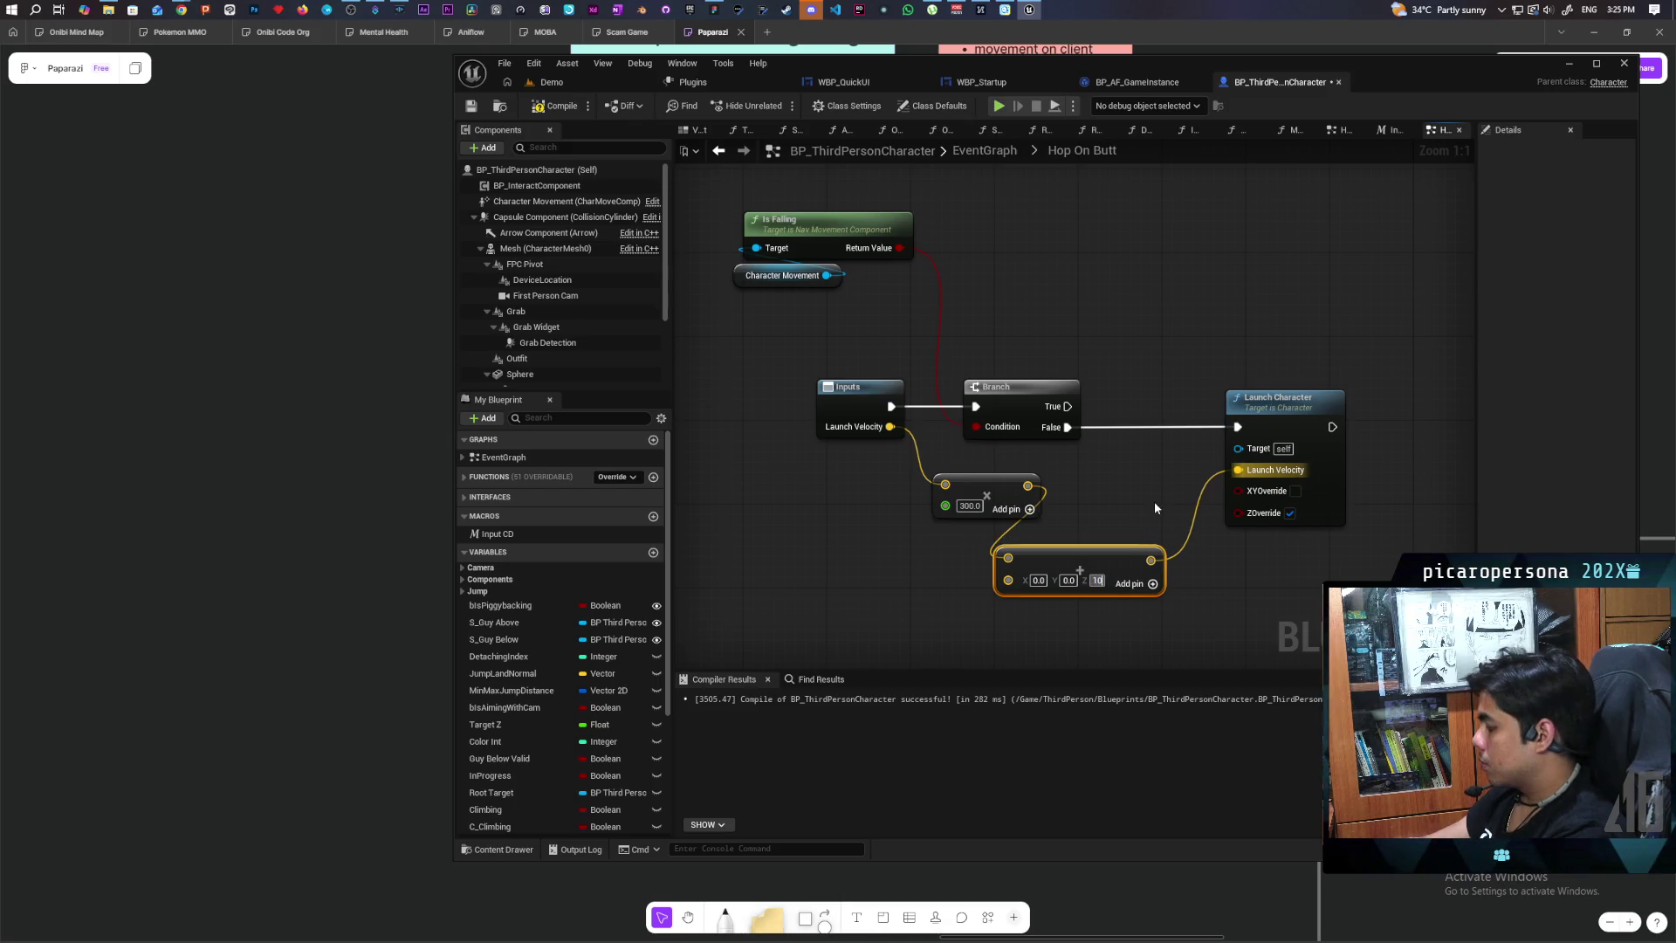
{"action": "left_click", "coordinate": [1144, 496]}
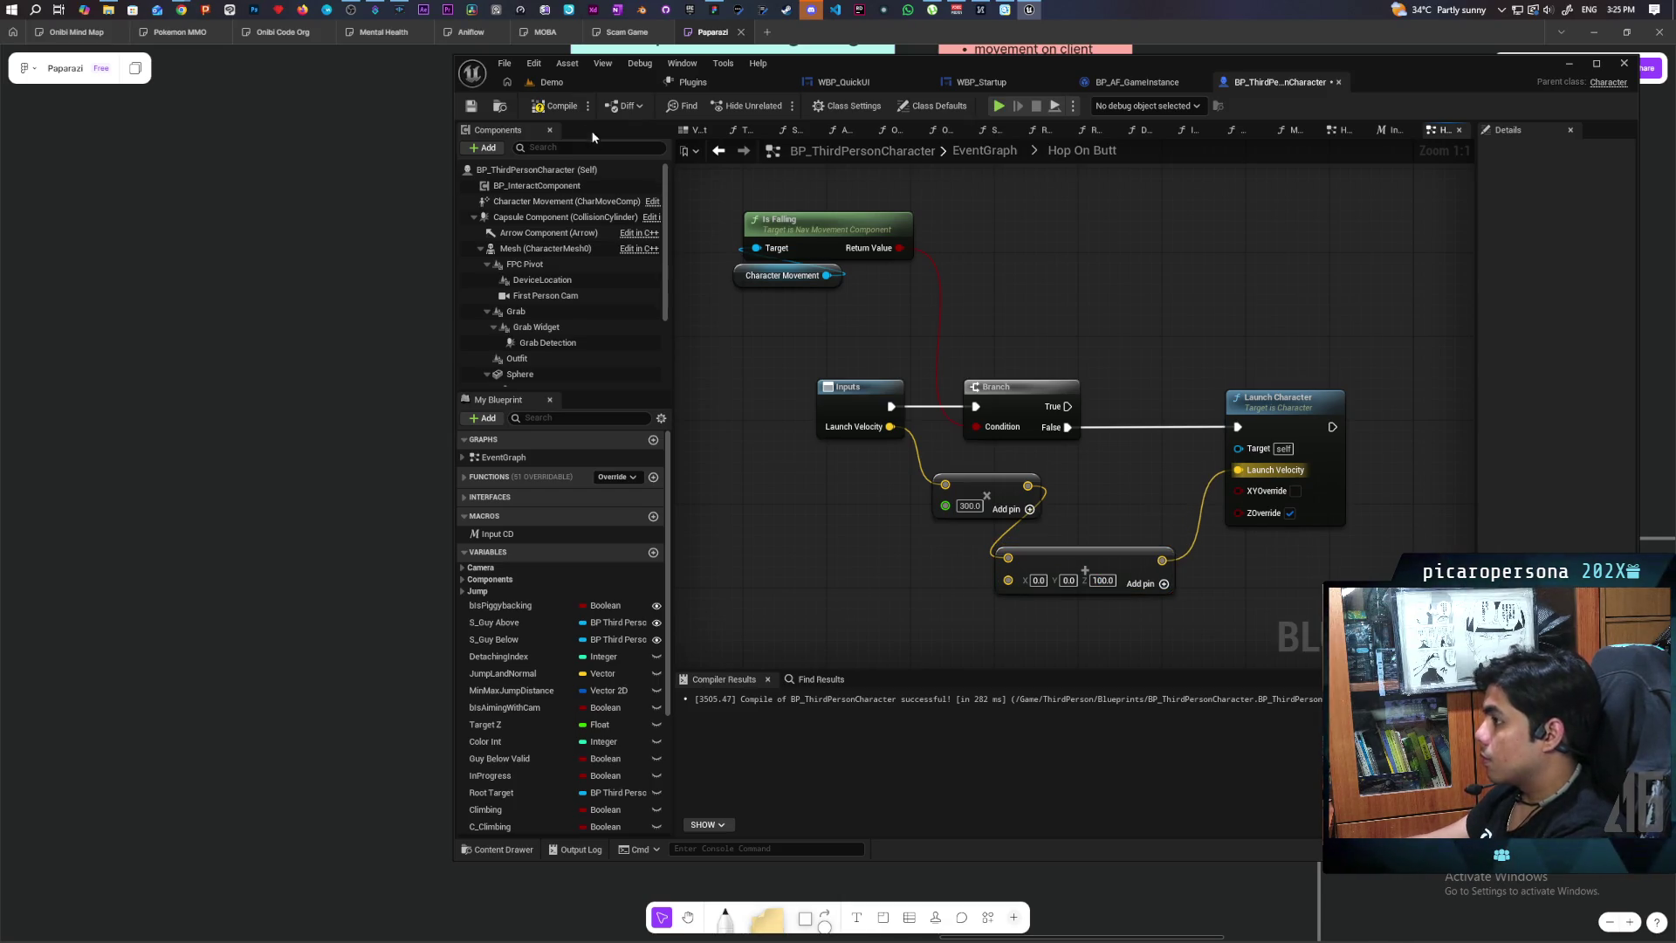
{"action": "left_click", "coordinate": [557, 105]}
Step: Run a three-client play test in the Demo level, moving the character to try the hop
{"action": "left_click", "coordinate": [564, 83]}
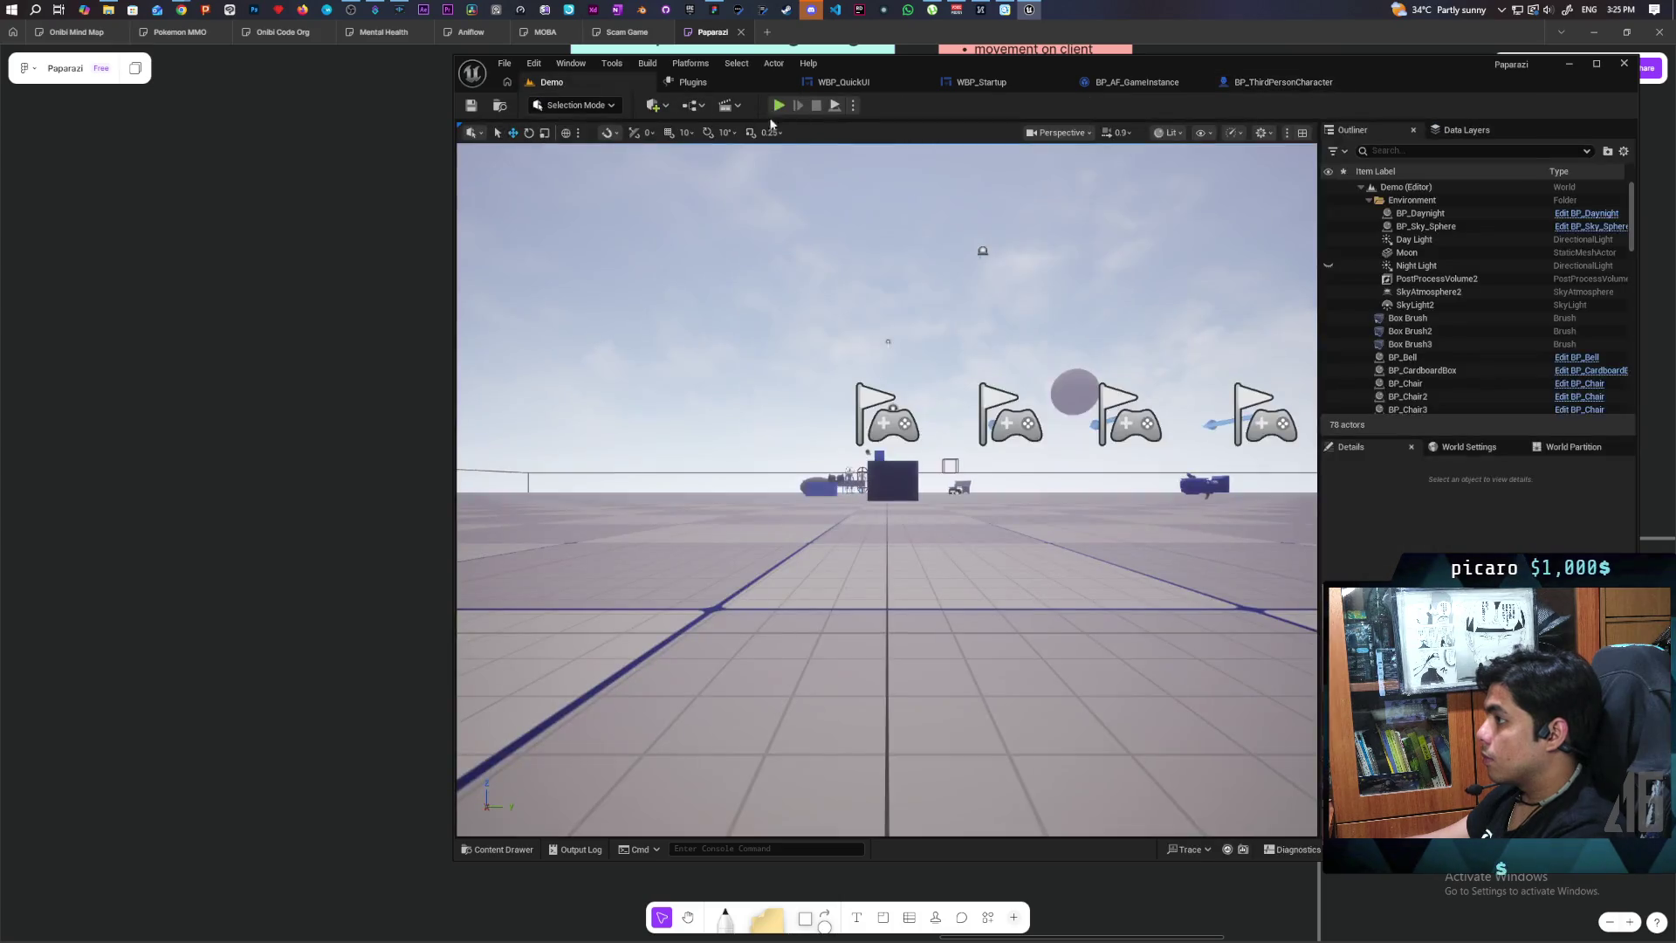
{"action": "left_click", "coordinate": [779, 105]}
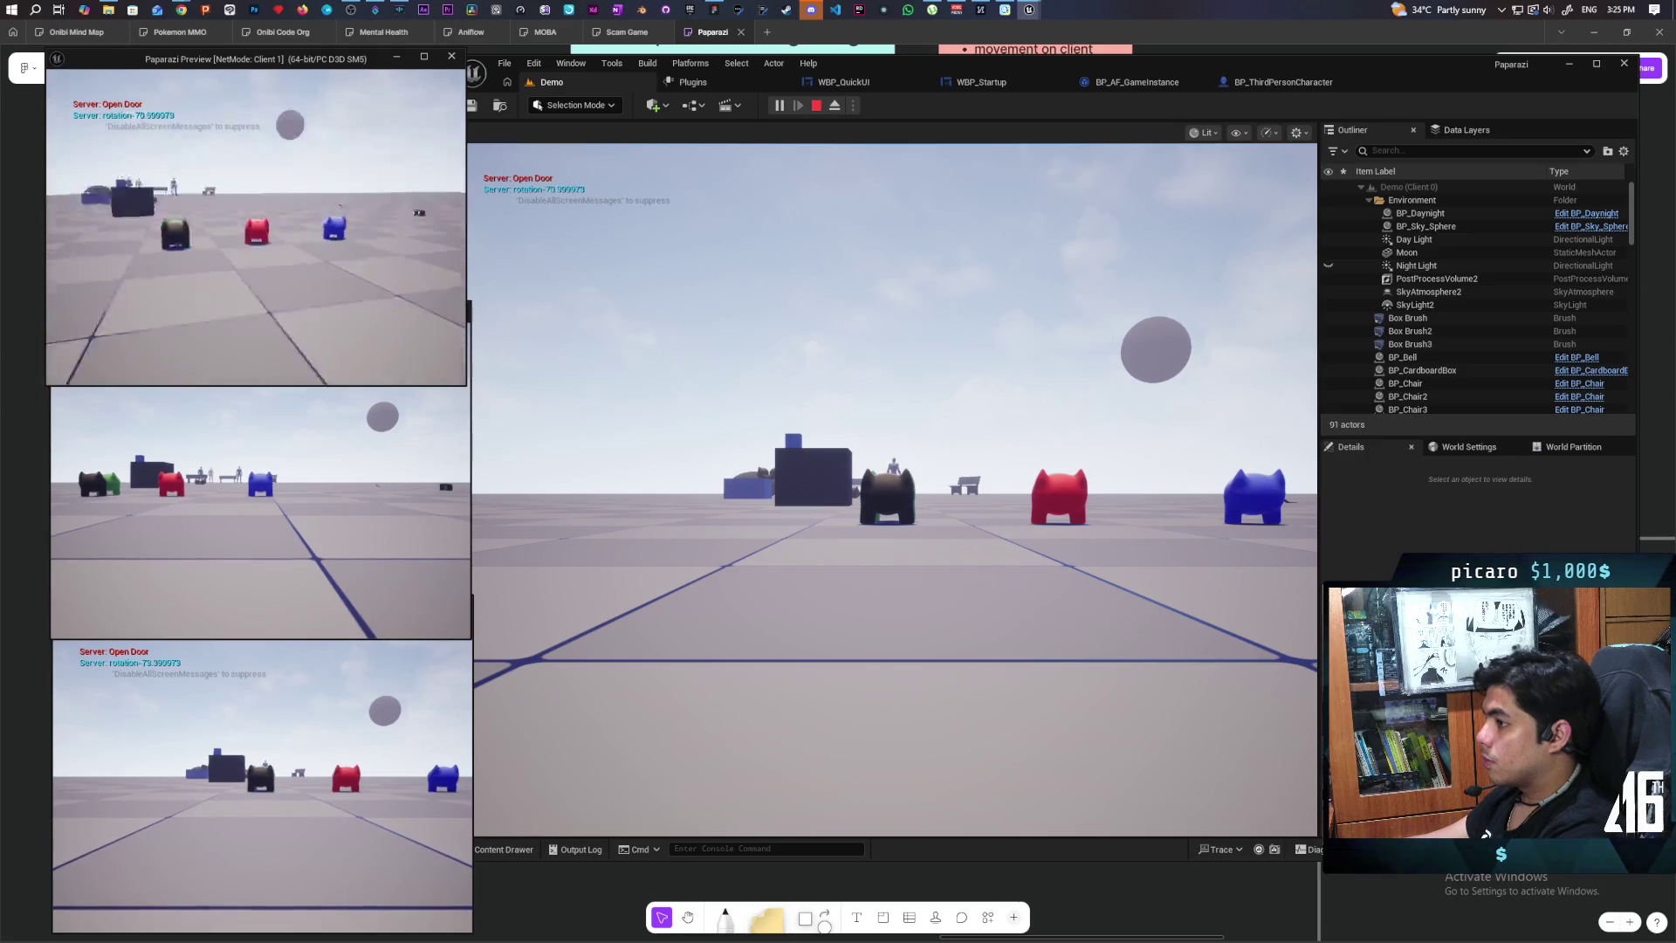
{"action": "key", "text": "e"}
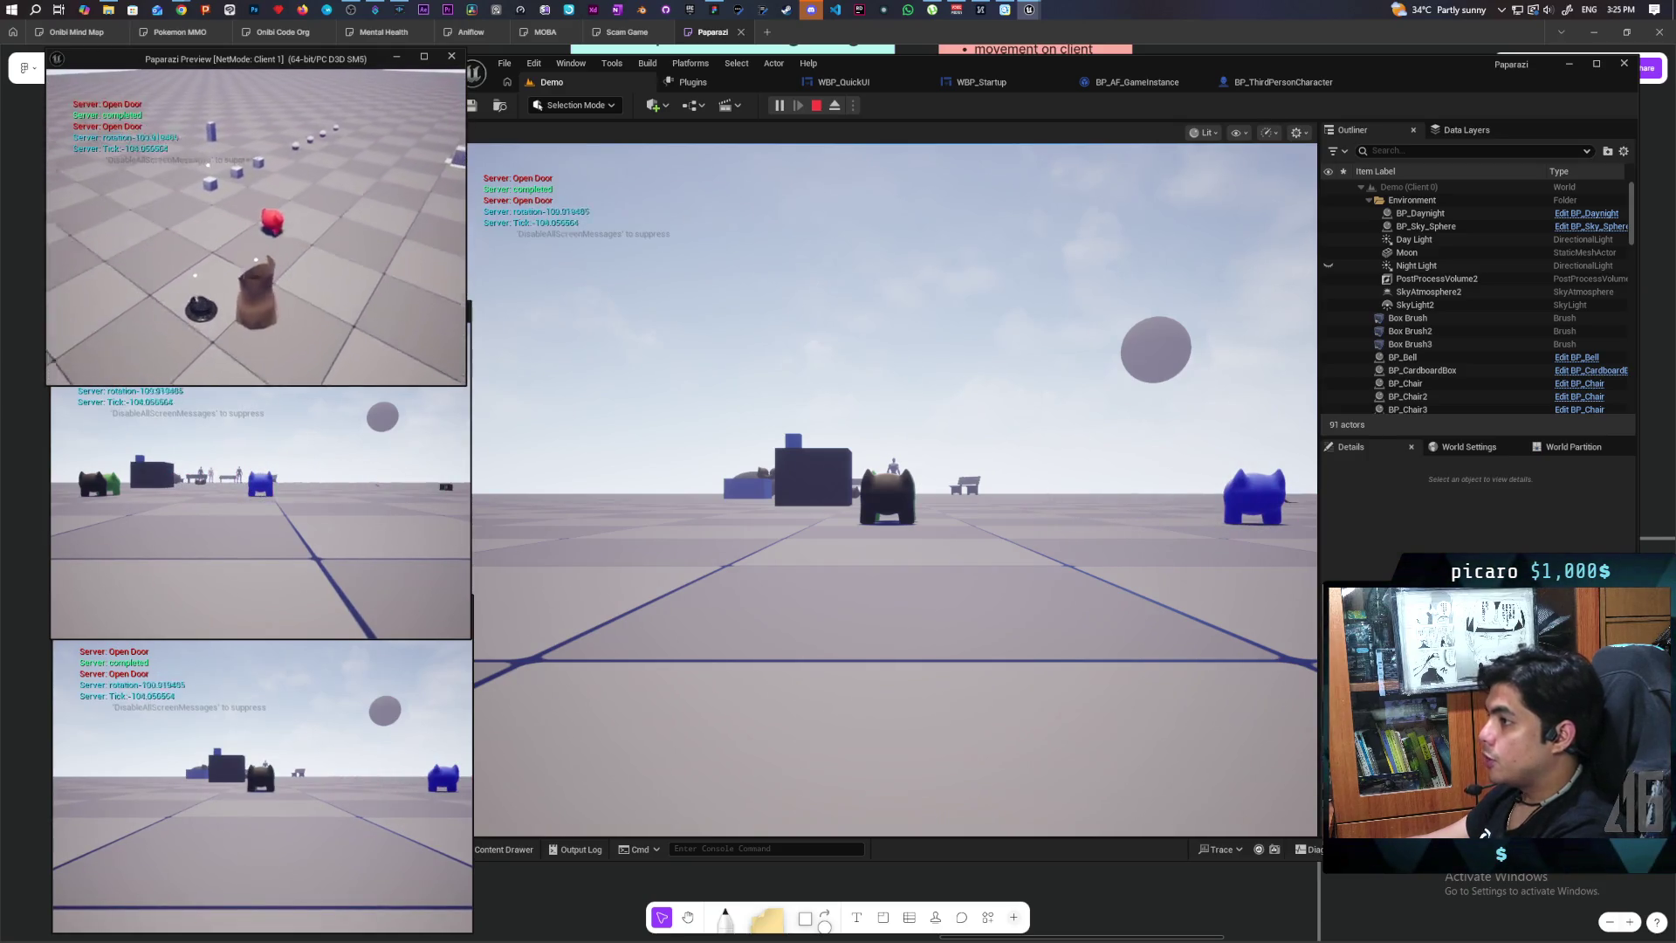
{"action": "key", "text": "e"}
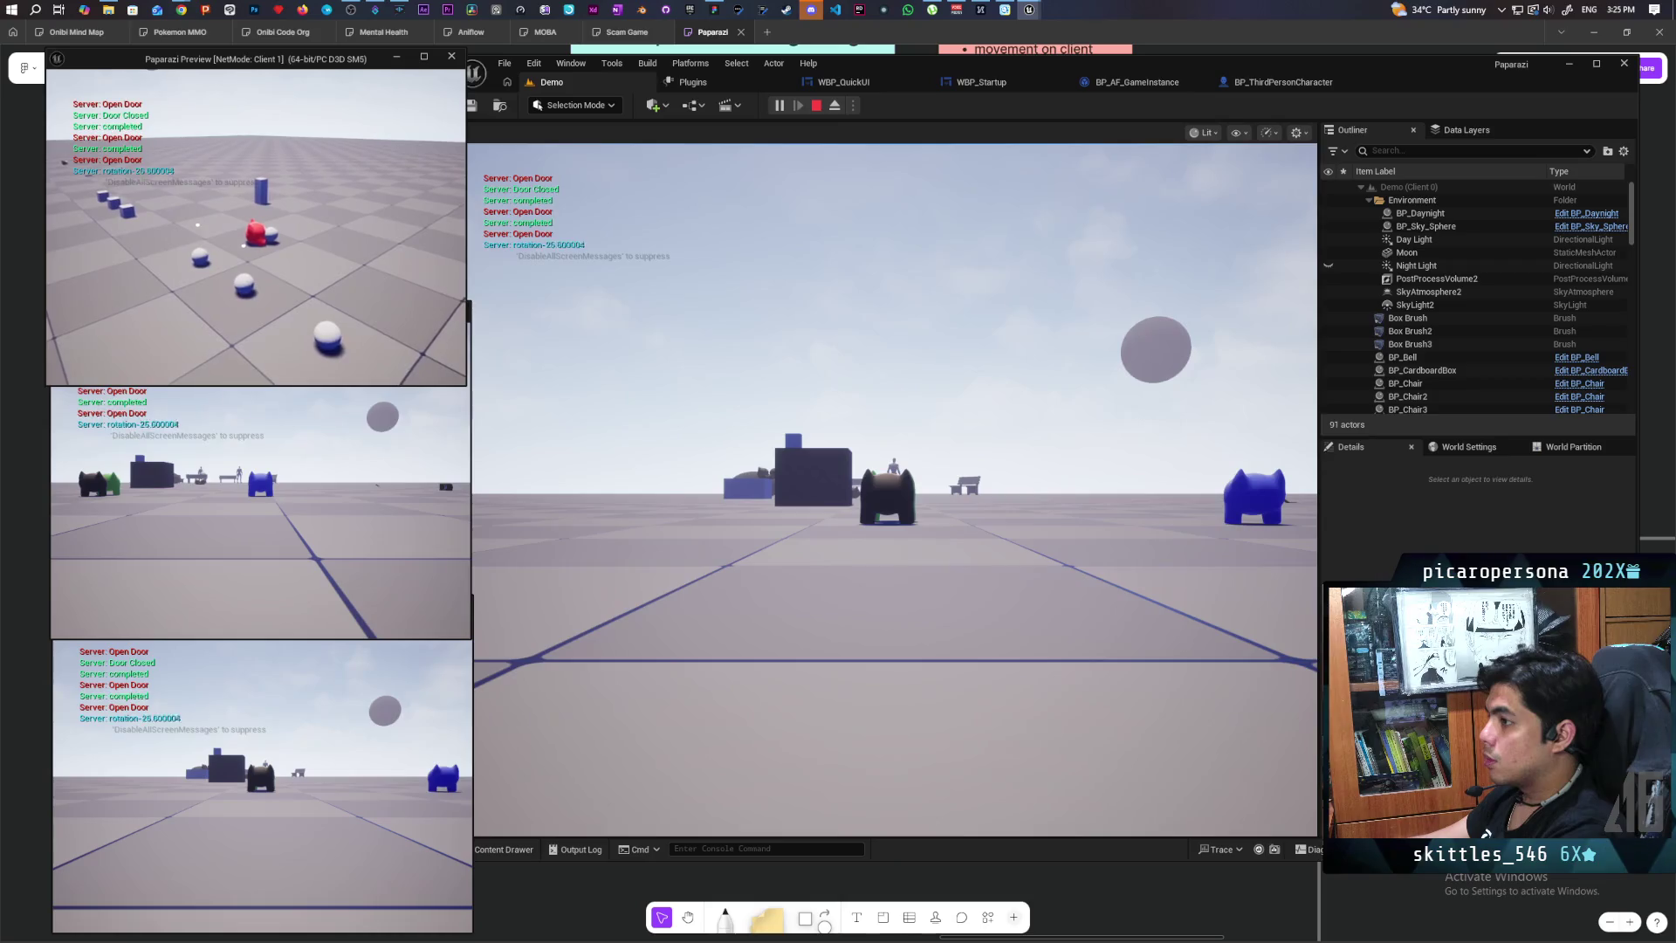
{"action": "left_click", "coordinate": [890, 489]}
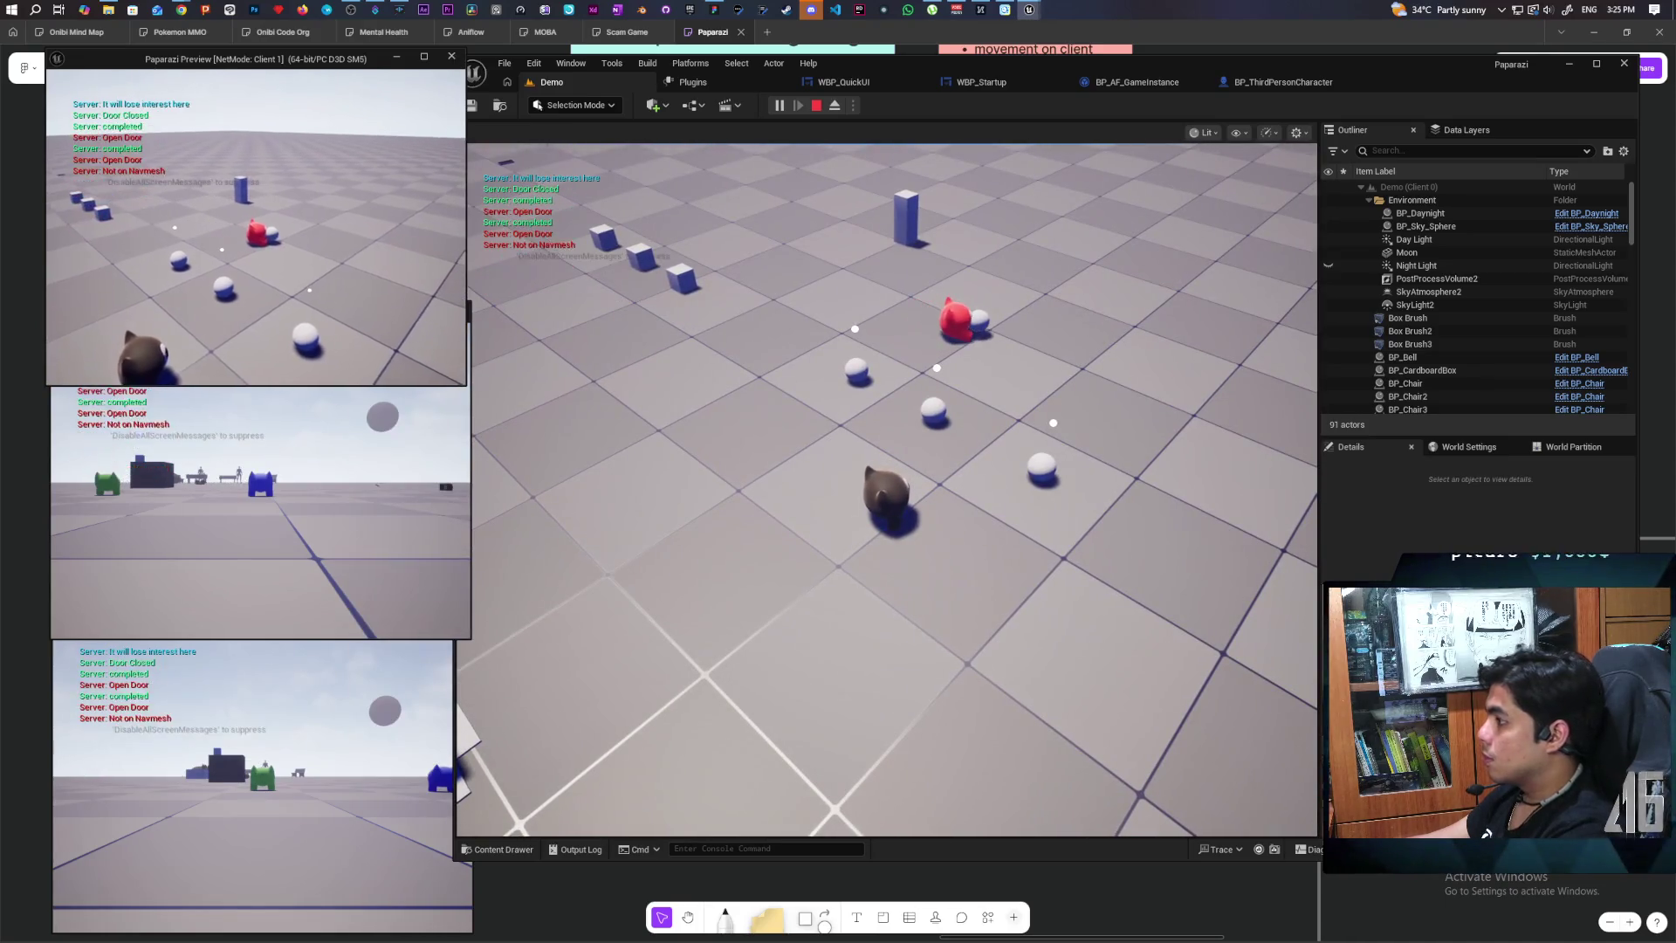
{"action": "key", "text": "Escape"}
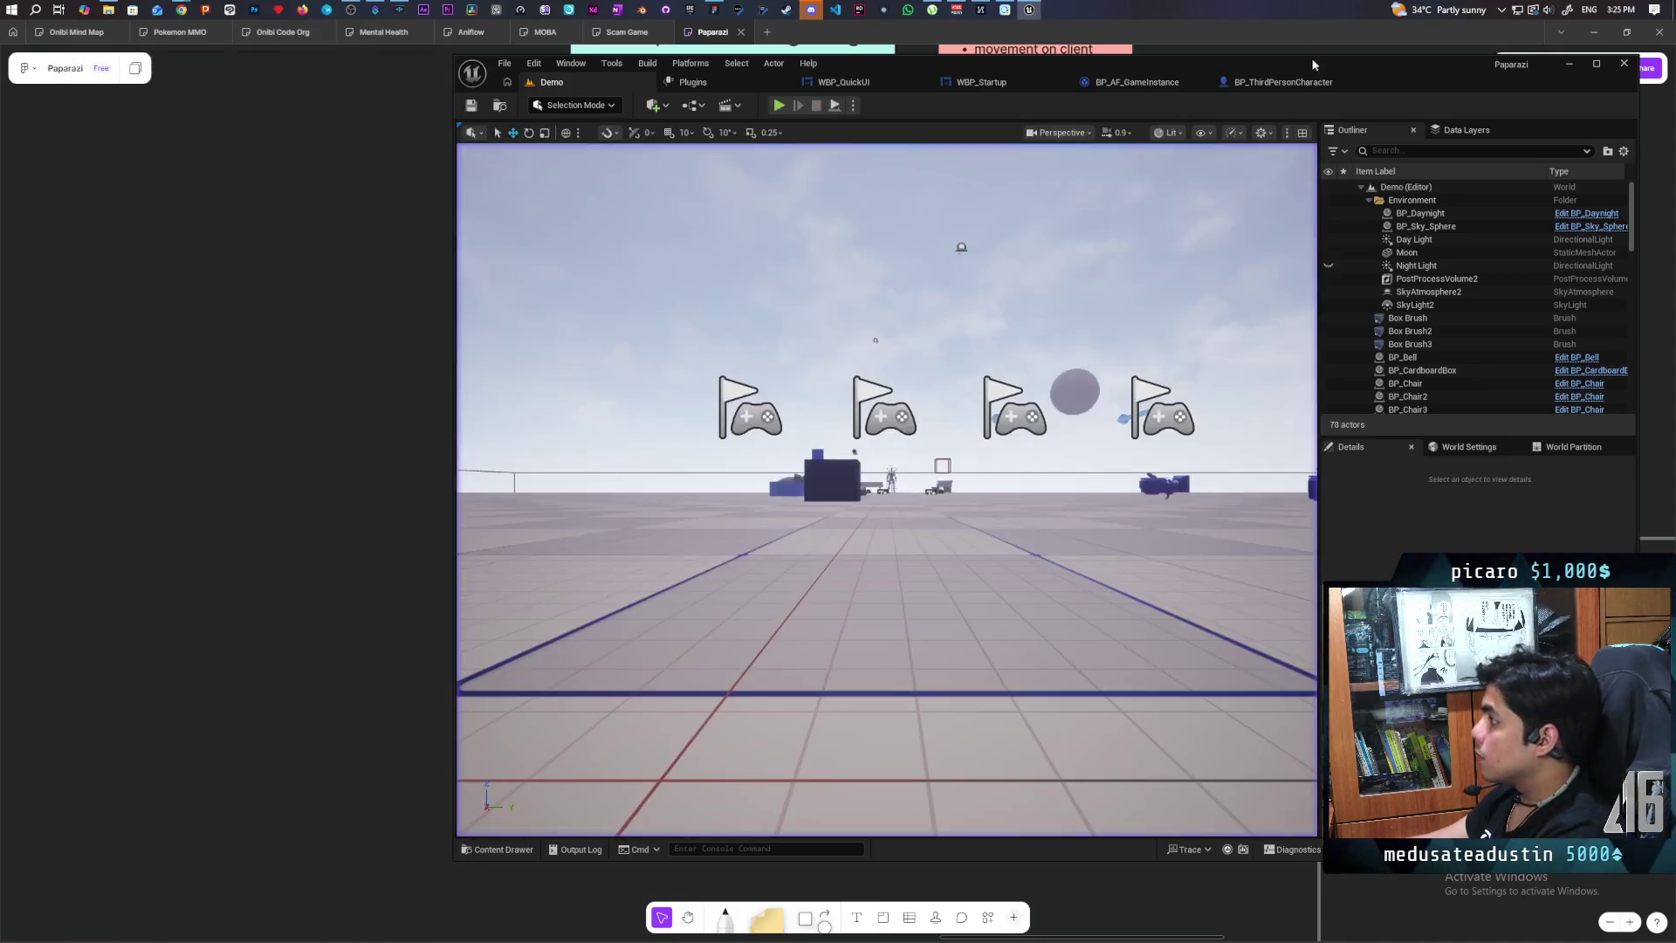
Step: Set Input CD Duration to 0.5 in the character EventGraph and compile
{"action": "left_click", "coordinate": [1310, 80]}
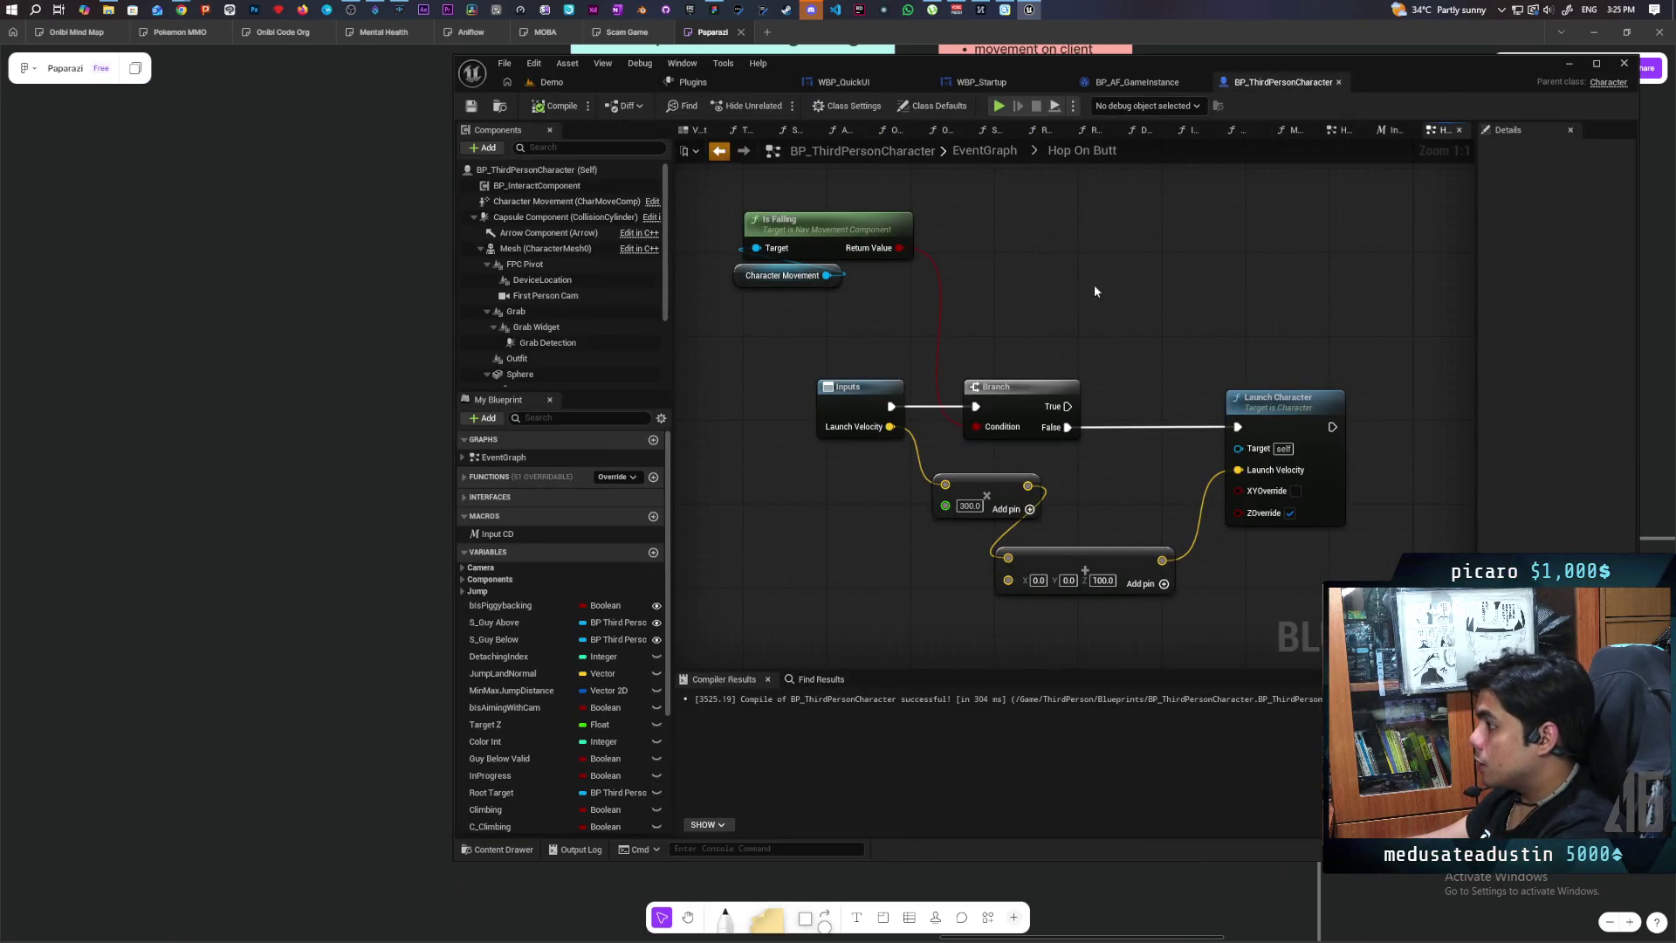
{"action": "key", "text": "alt+Left"}
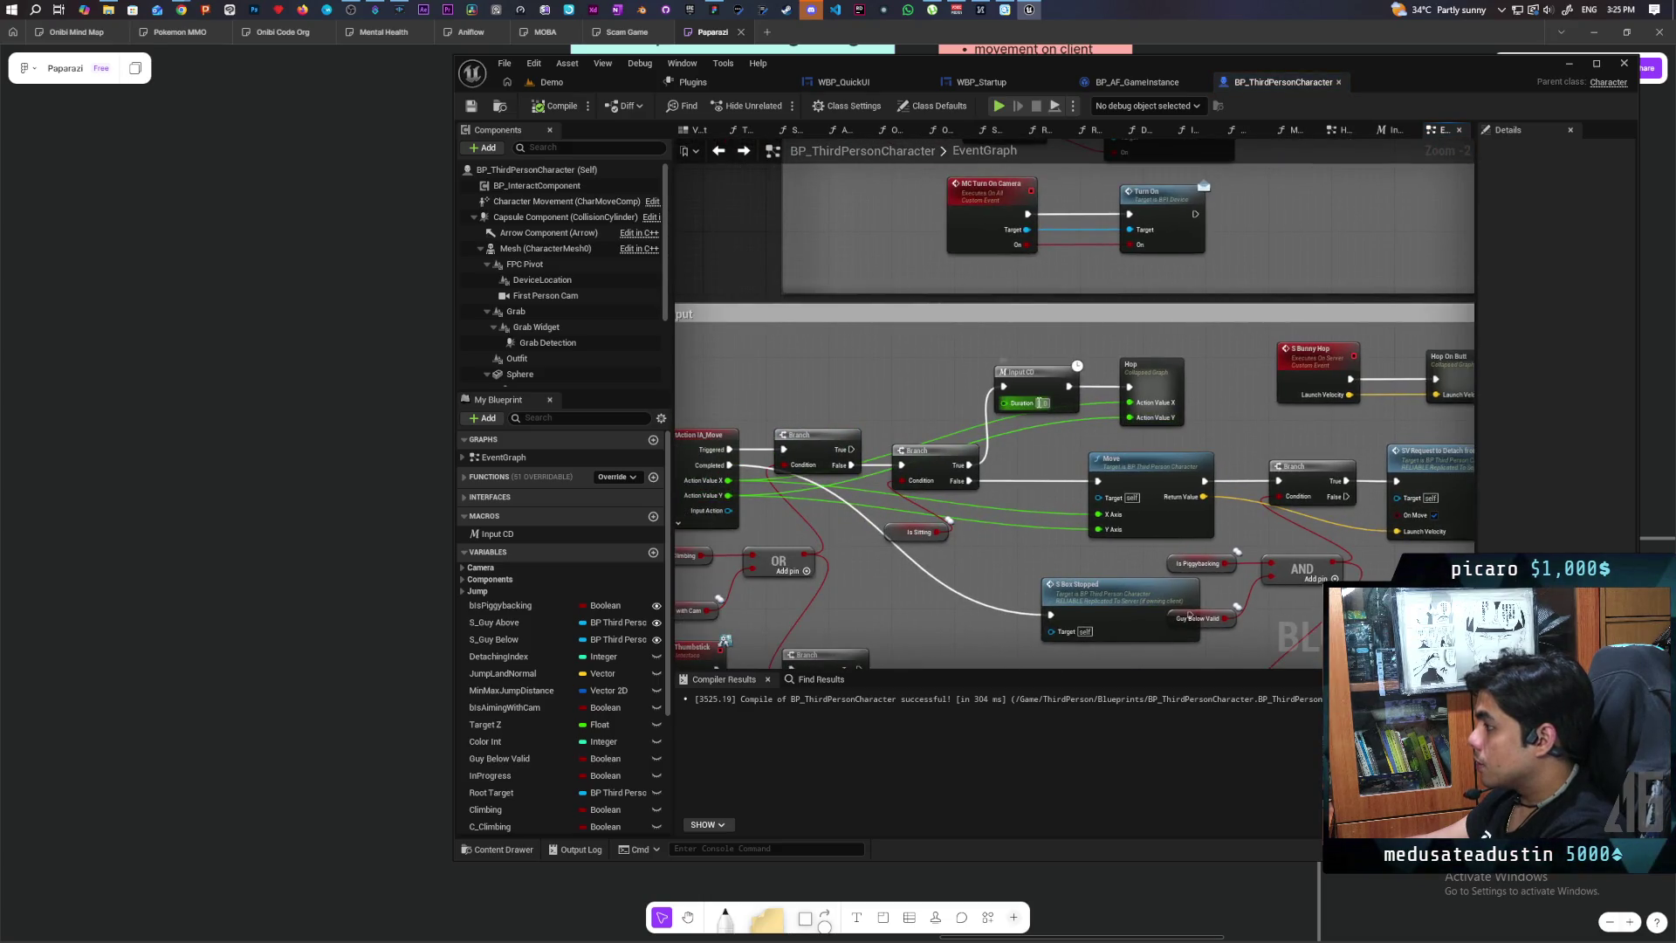
{"action": "type", "text": ".5"}
{"action": "key", "text": "Return"}
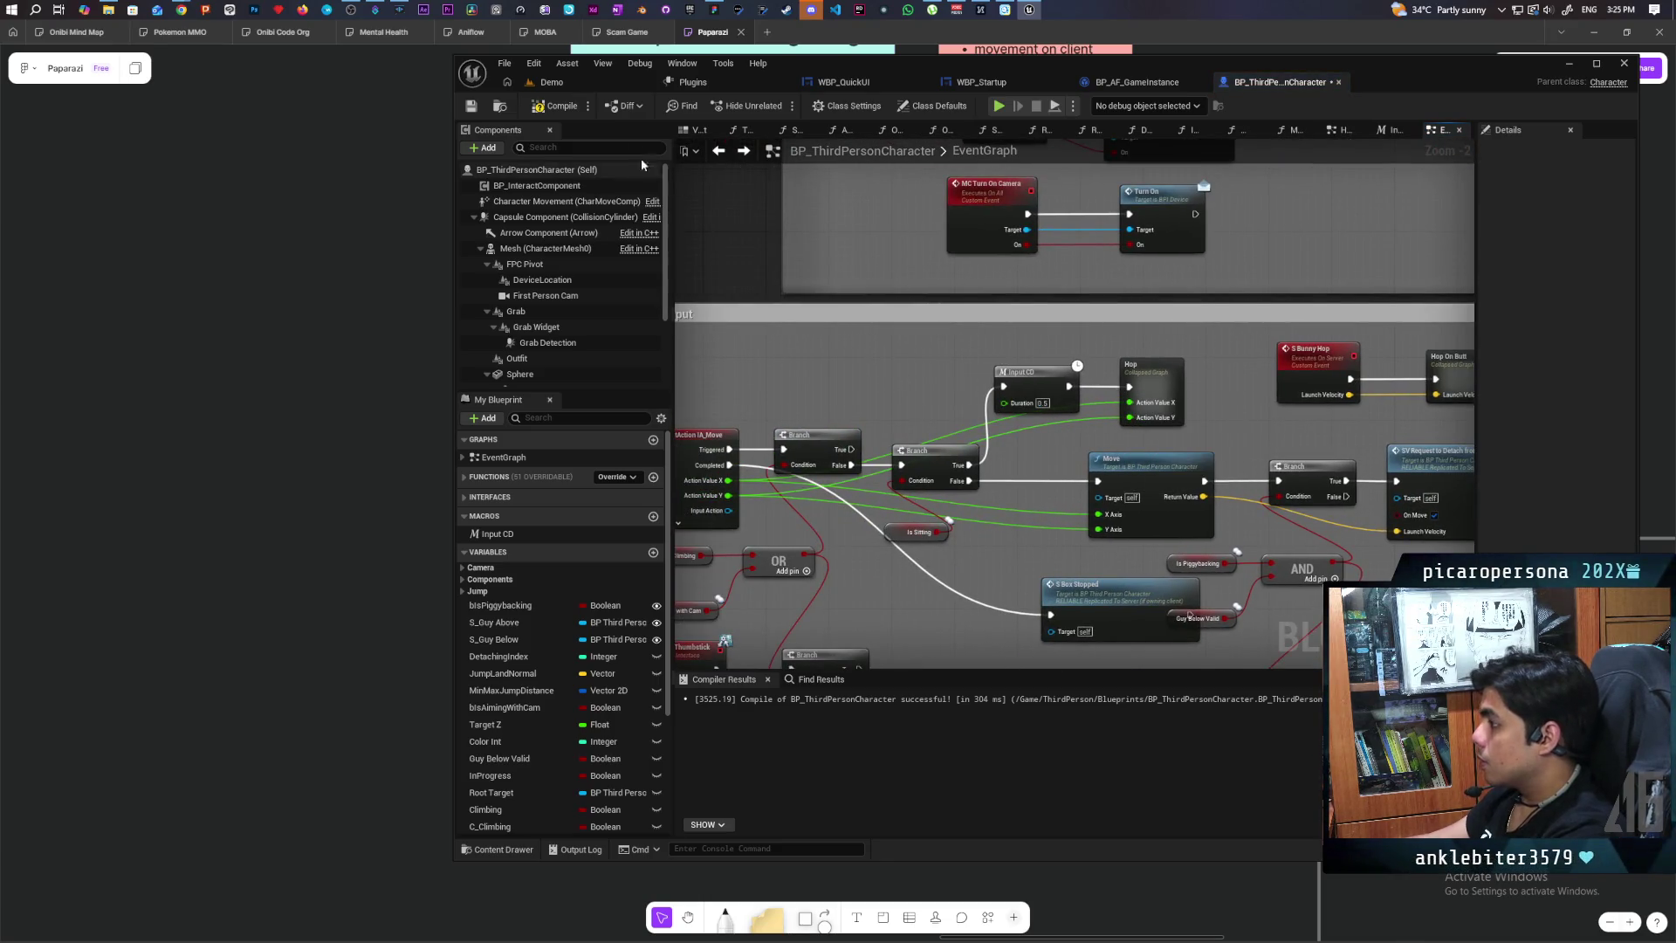
{"action": "key", "text": "F7"}
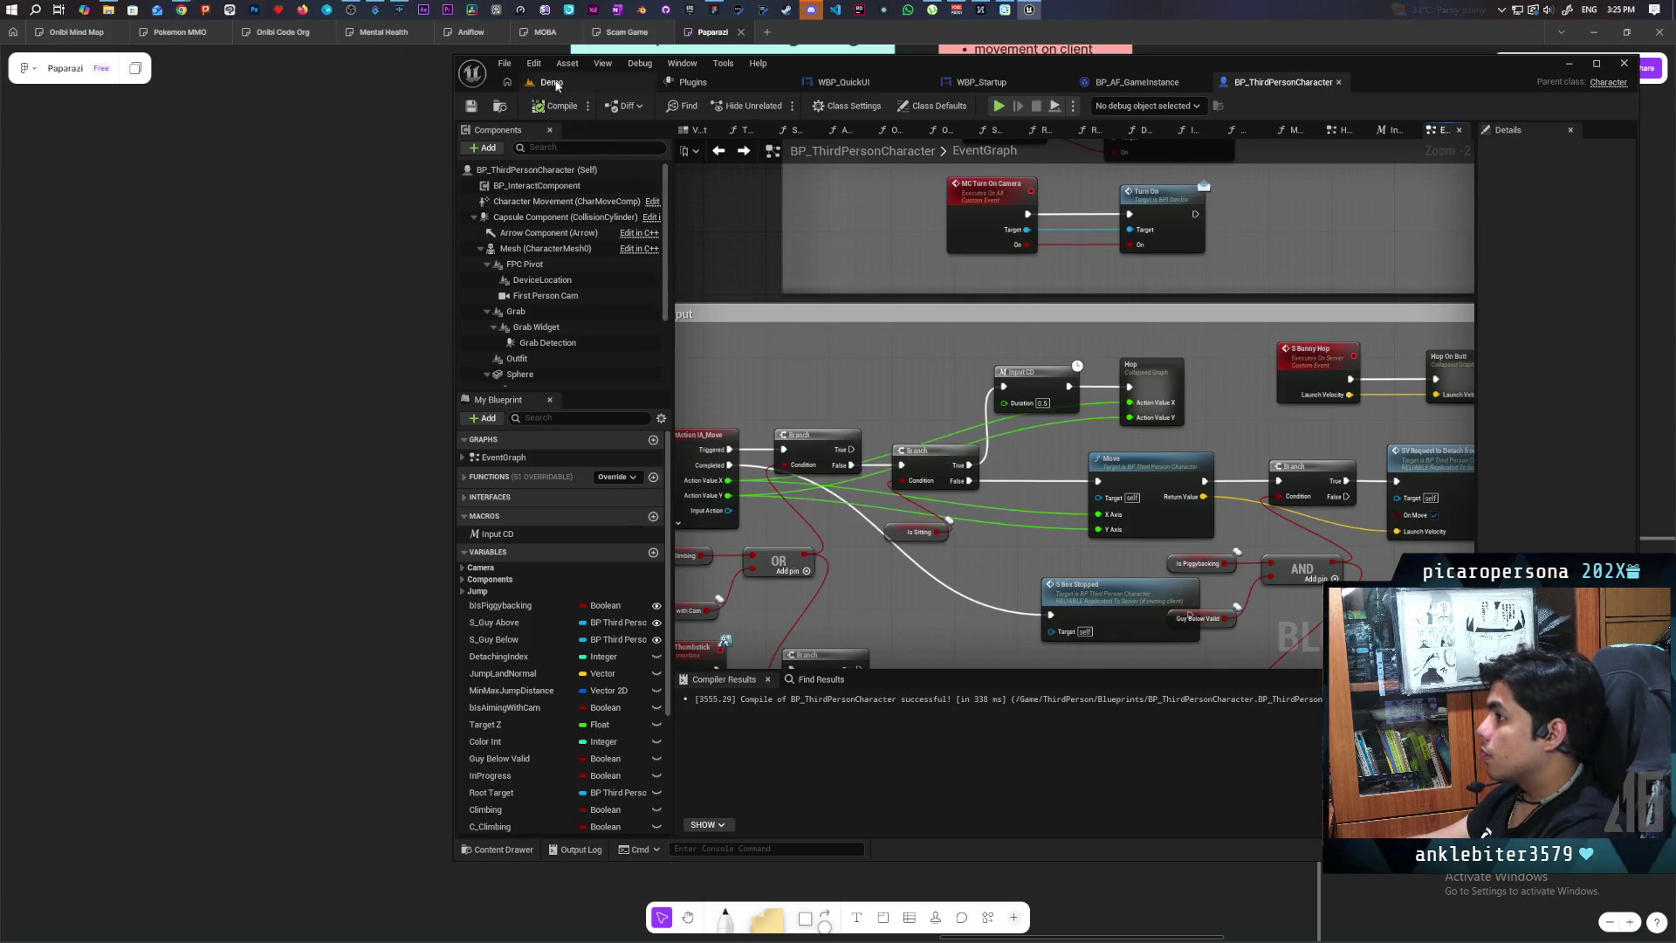
Step: Playtest Demo again with three clients, walking the character around the red figure
{"action": "left_click", "coordinate": [552, 82]}
{"action": "key", "text": "alt+p"}
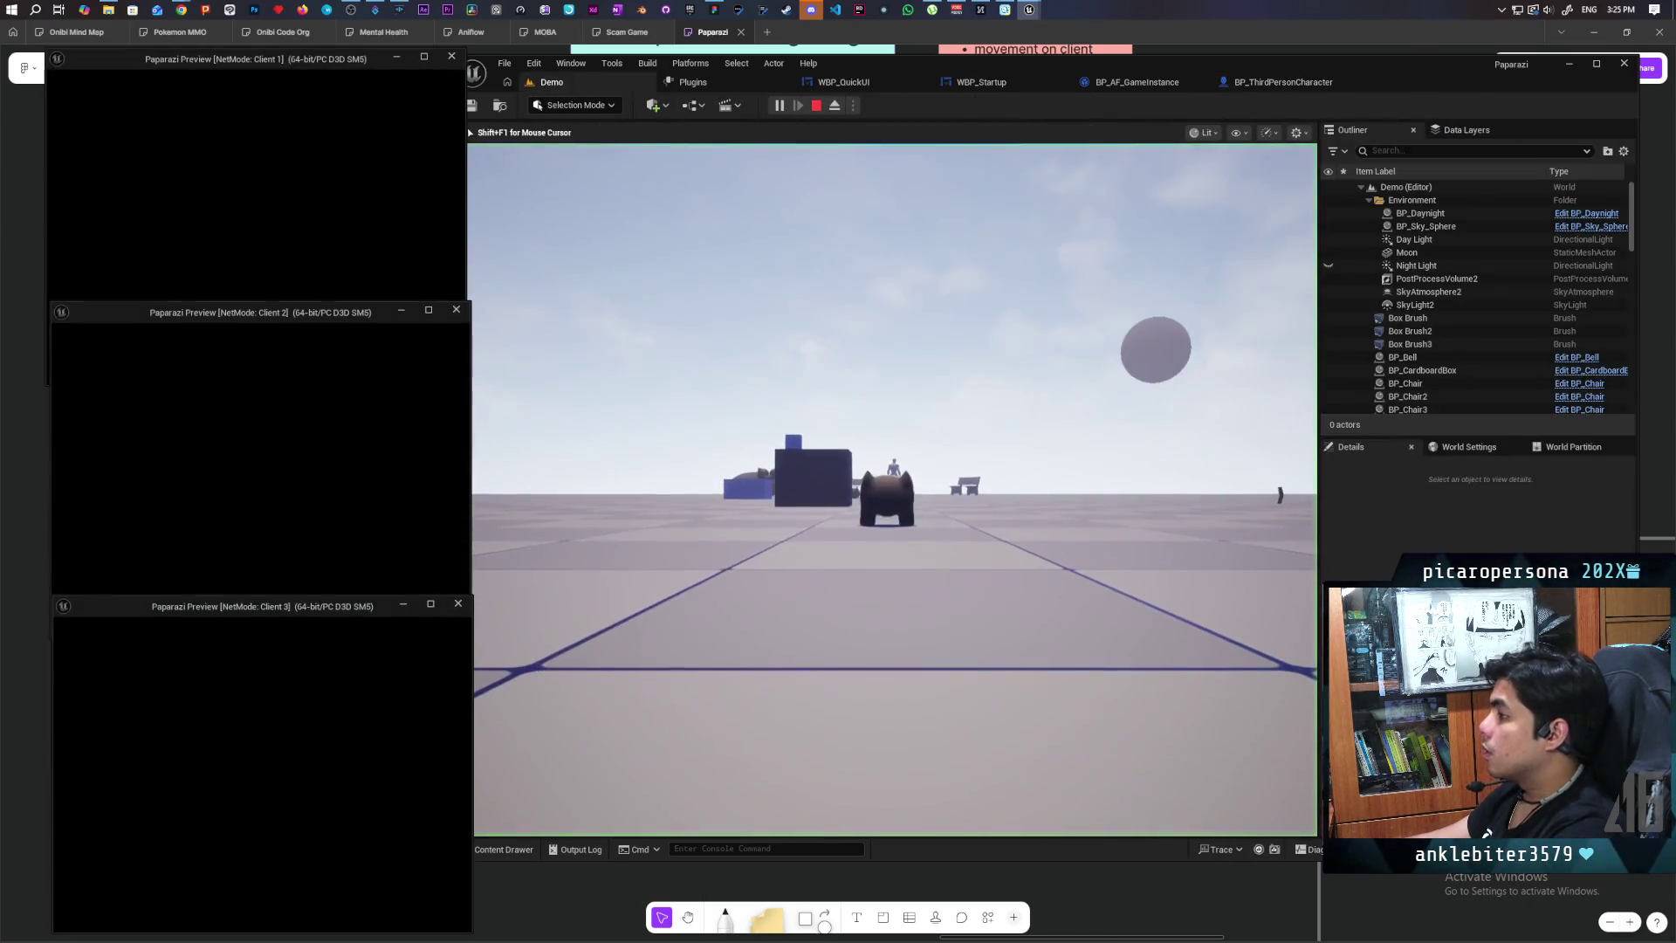
{"action": "key", "text": "alt+Tab"}
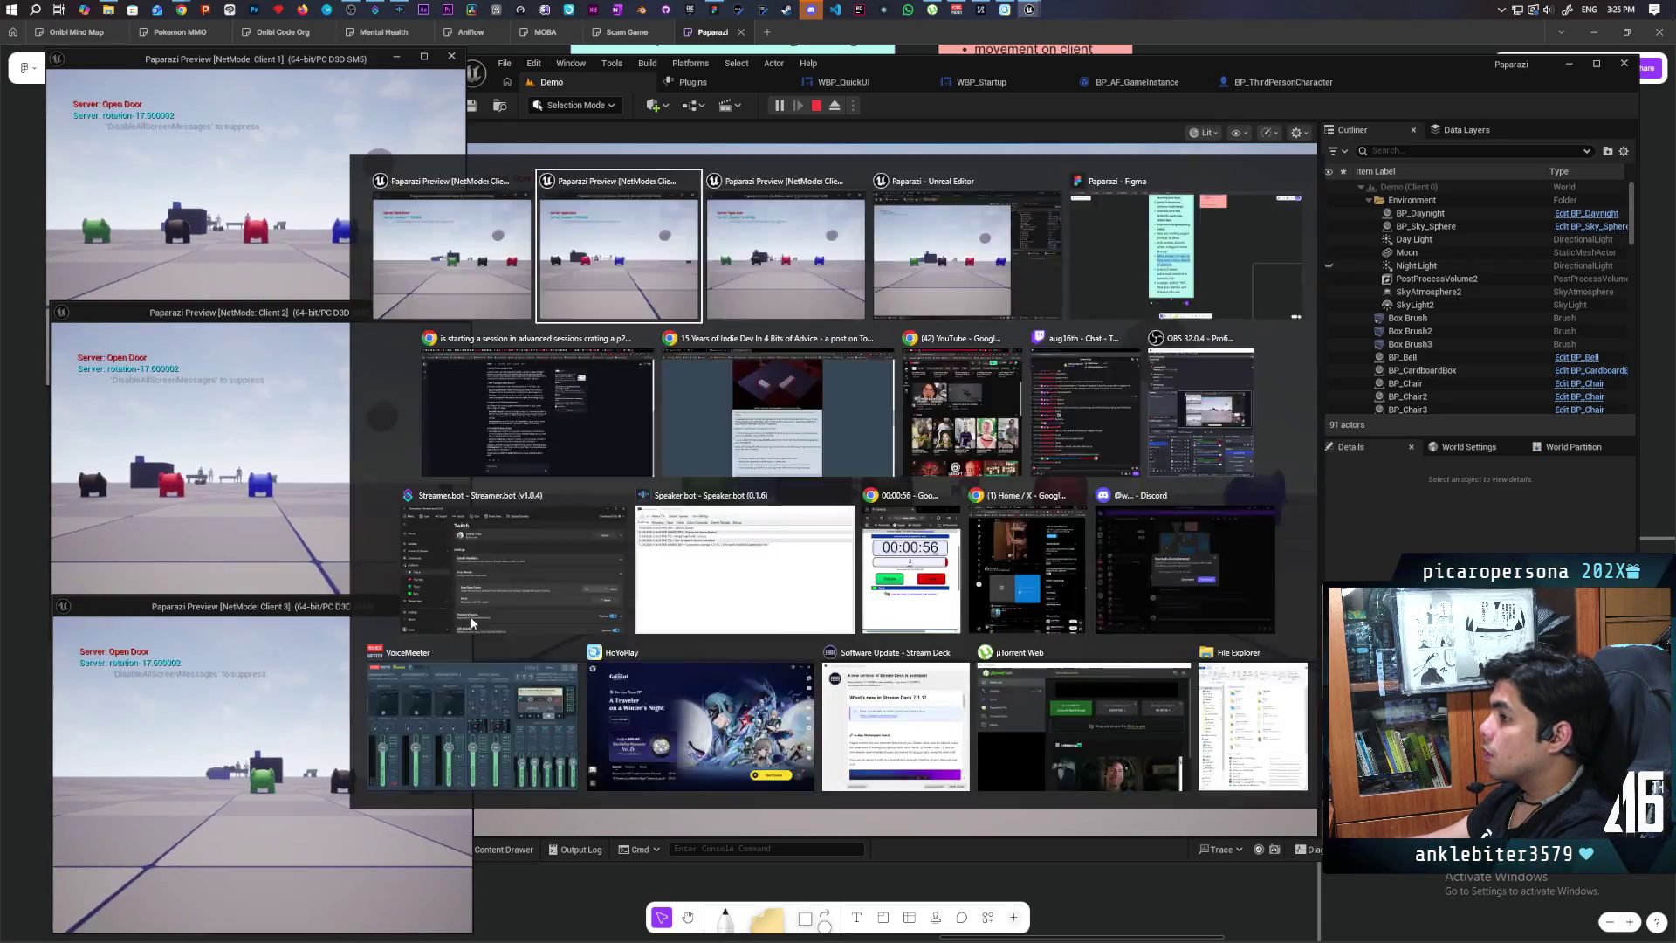
{"action": "key", "text": "w"}
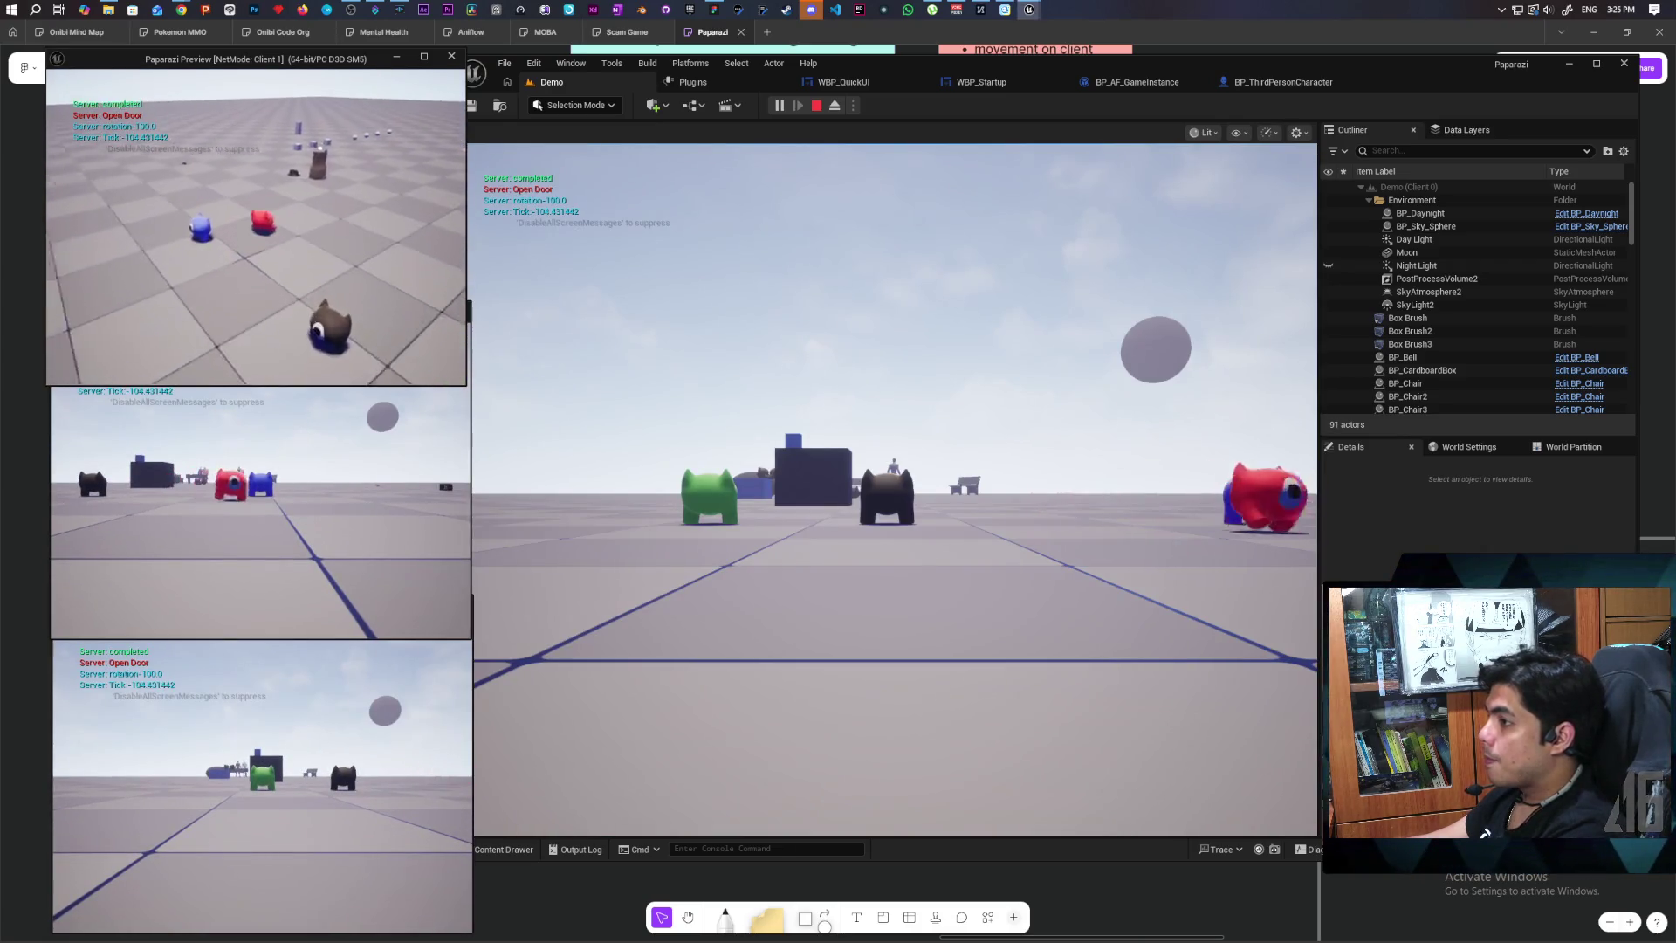
{"action": "key", "text": "w"}
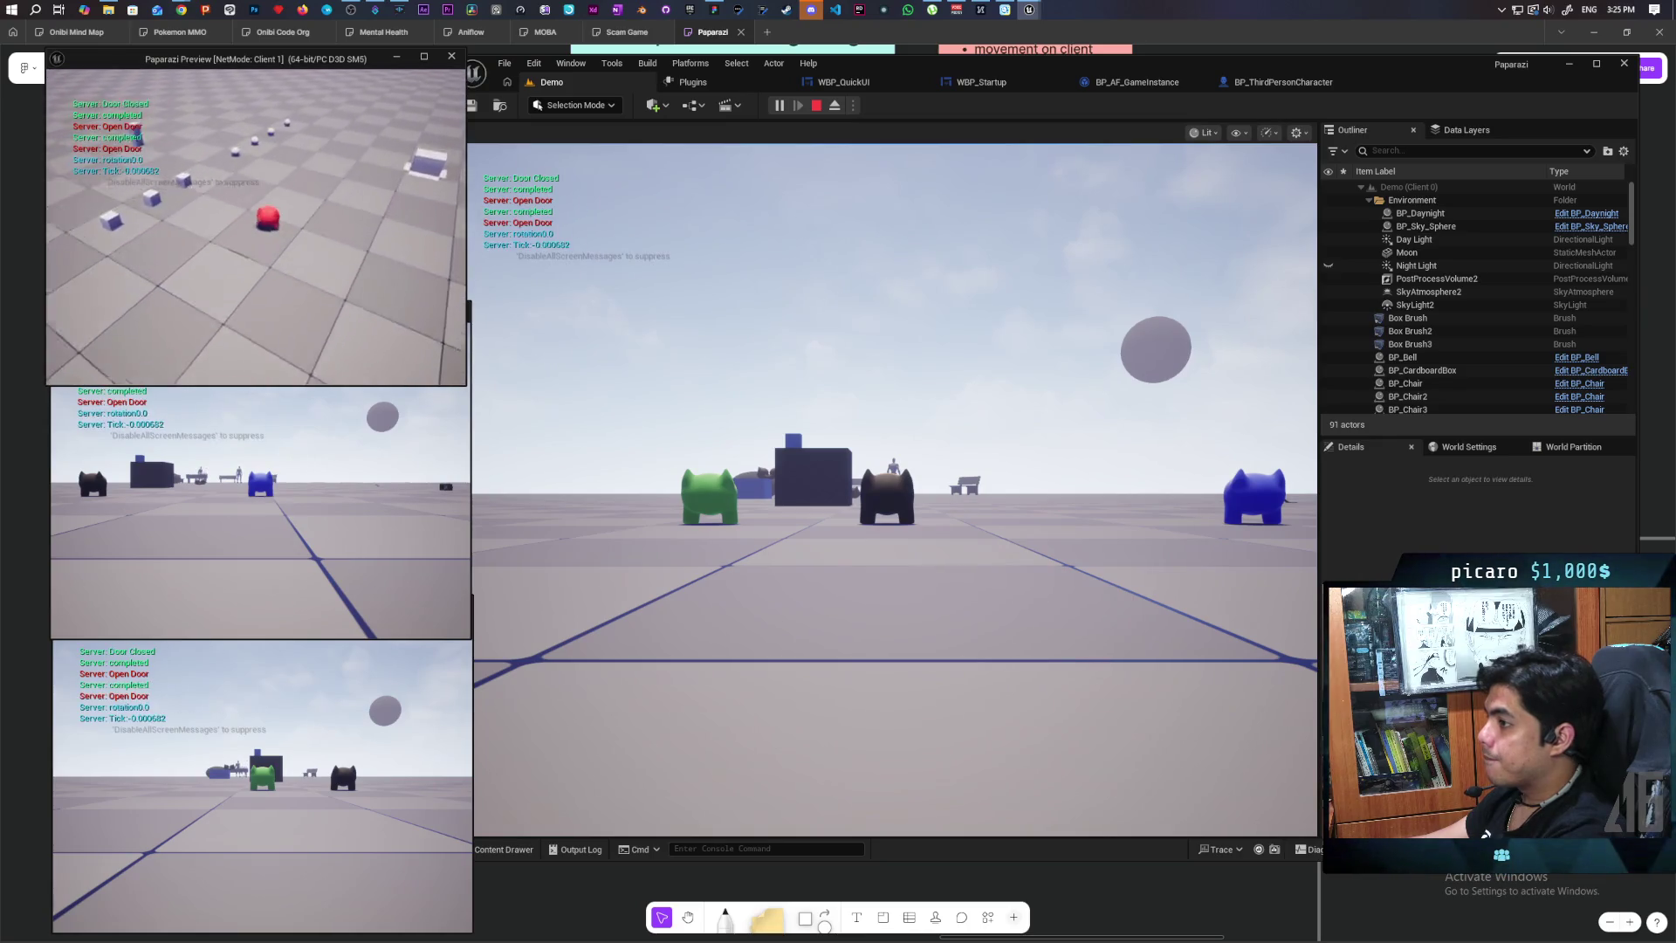
{"action": "key", "text": "w"}
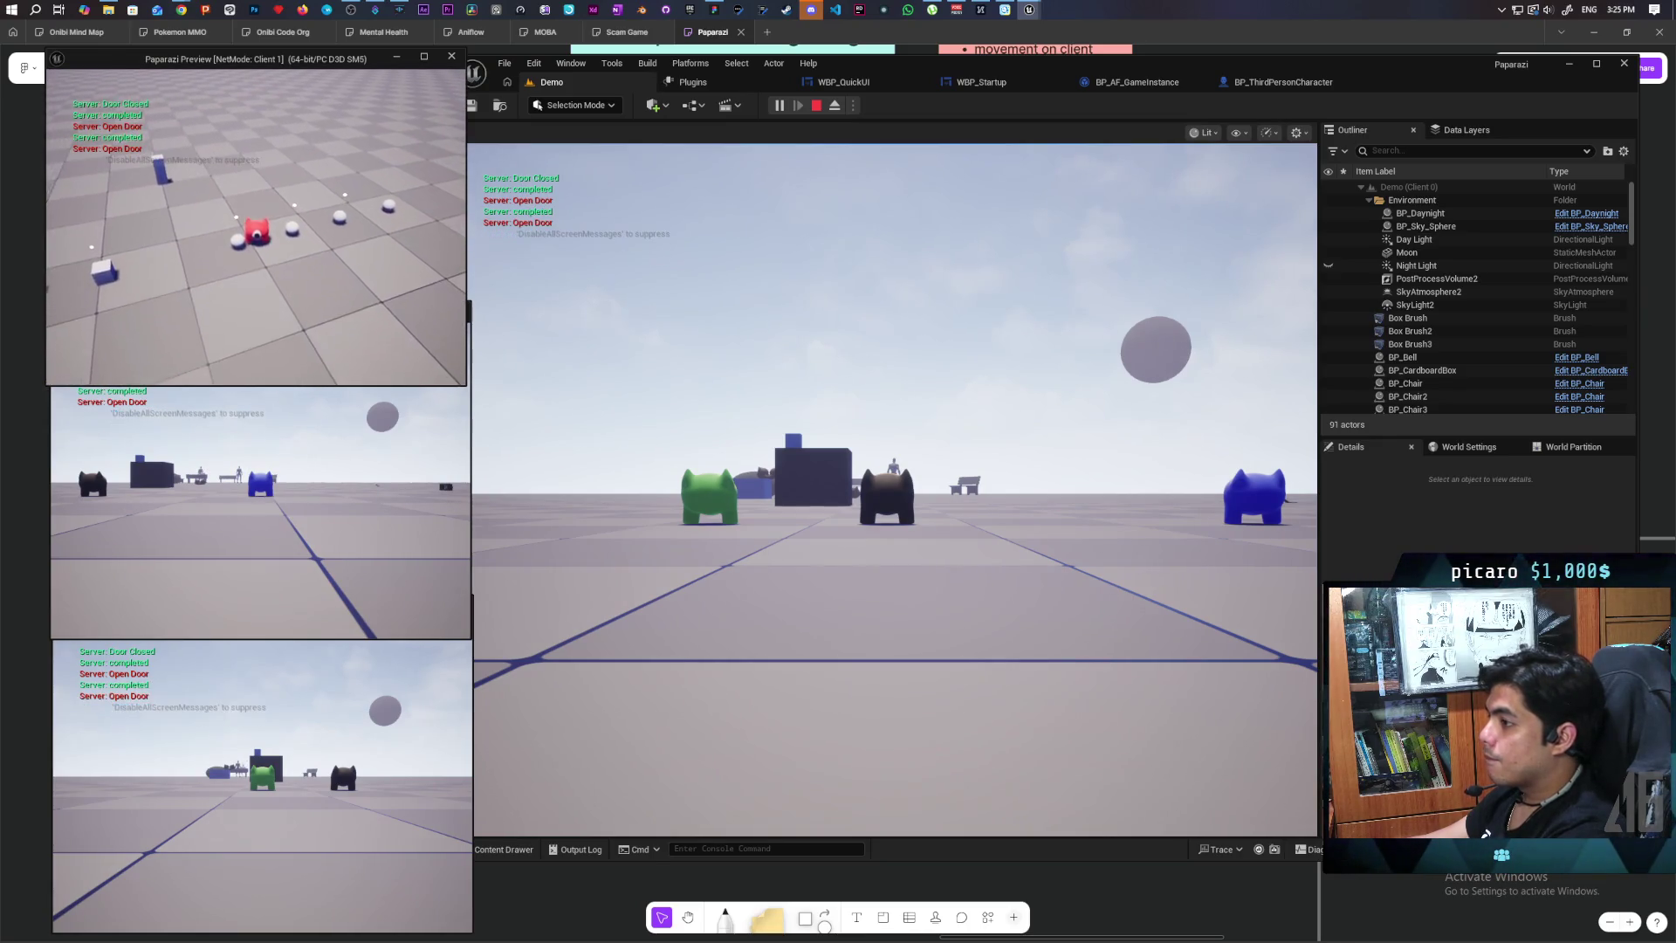
{"action": "key", "text": "w"}
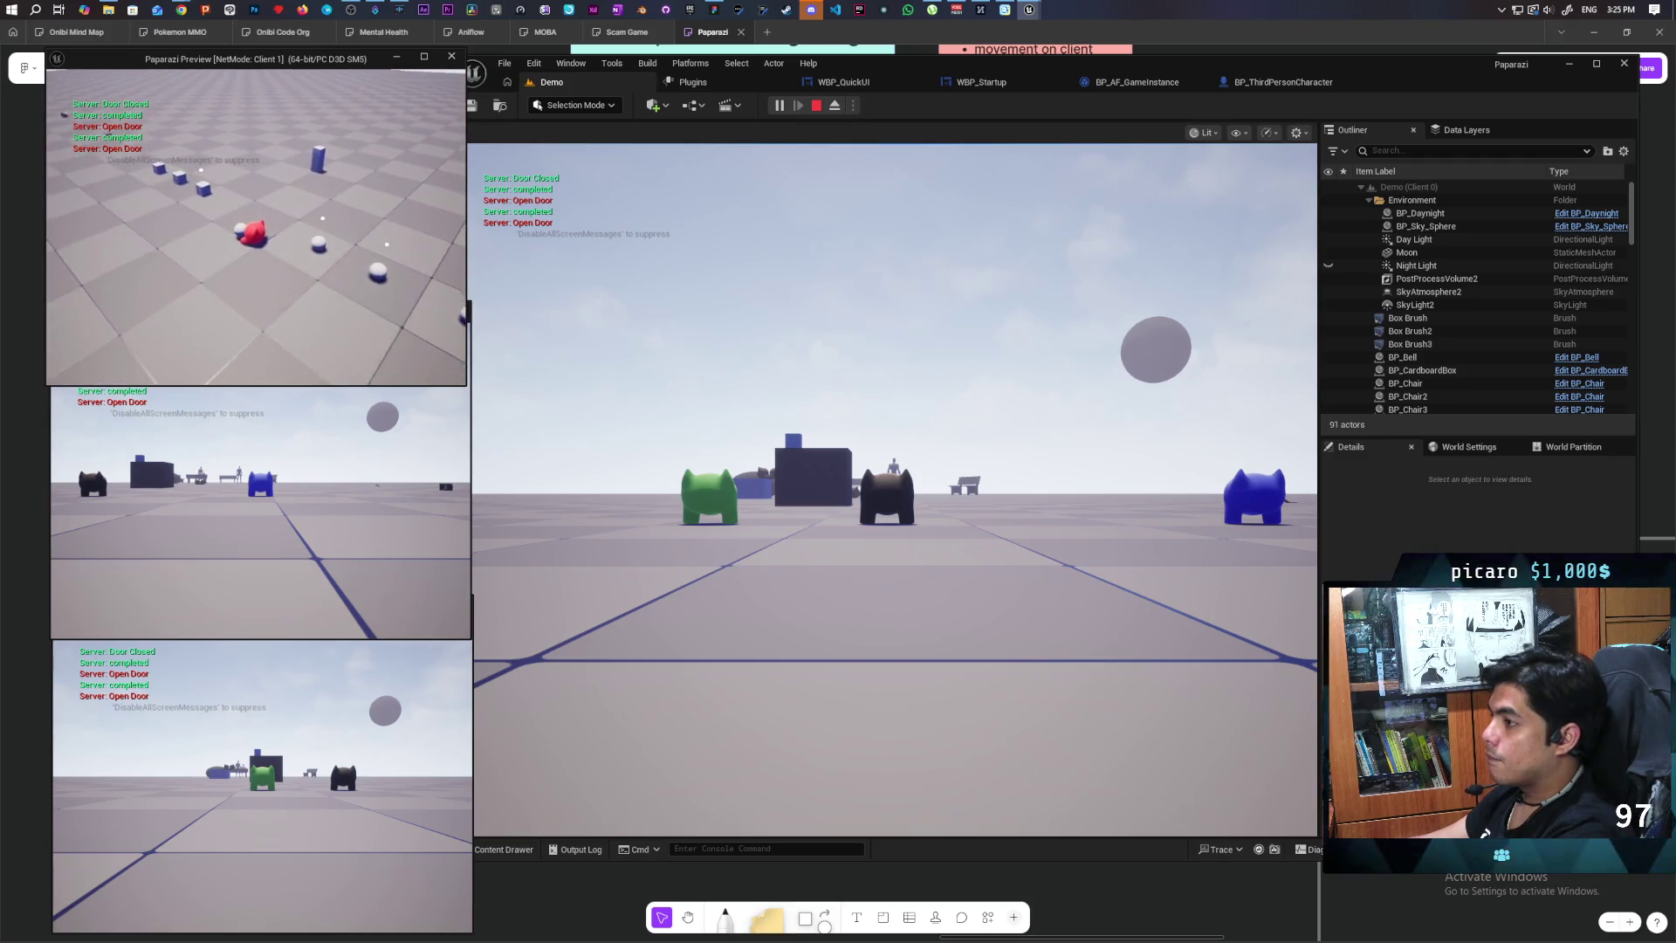
{"action": "key", "text": "w"}
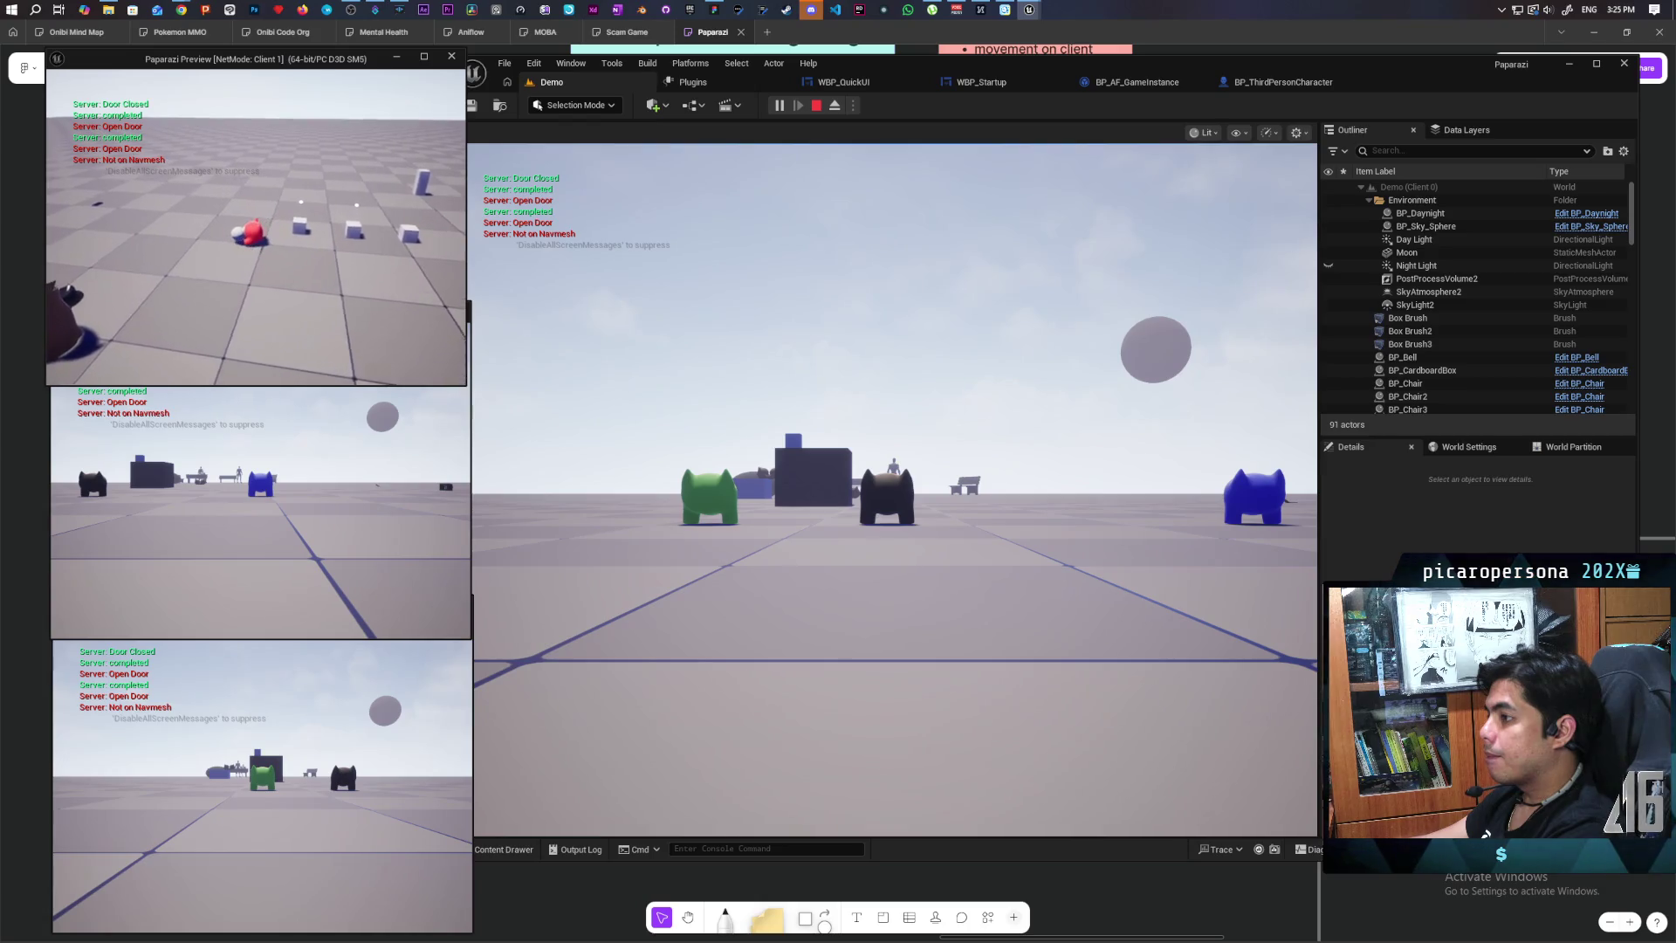
{"action": "key", "text": "Escape"}
{"action": "left_click", "coordinate": [1296, 85]}
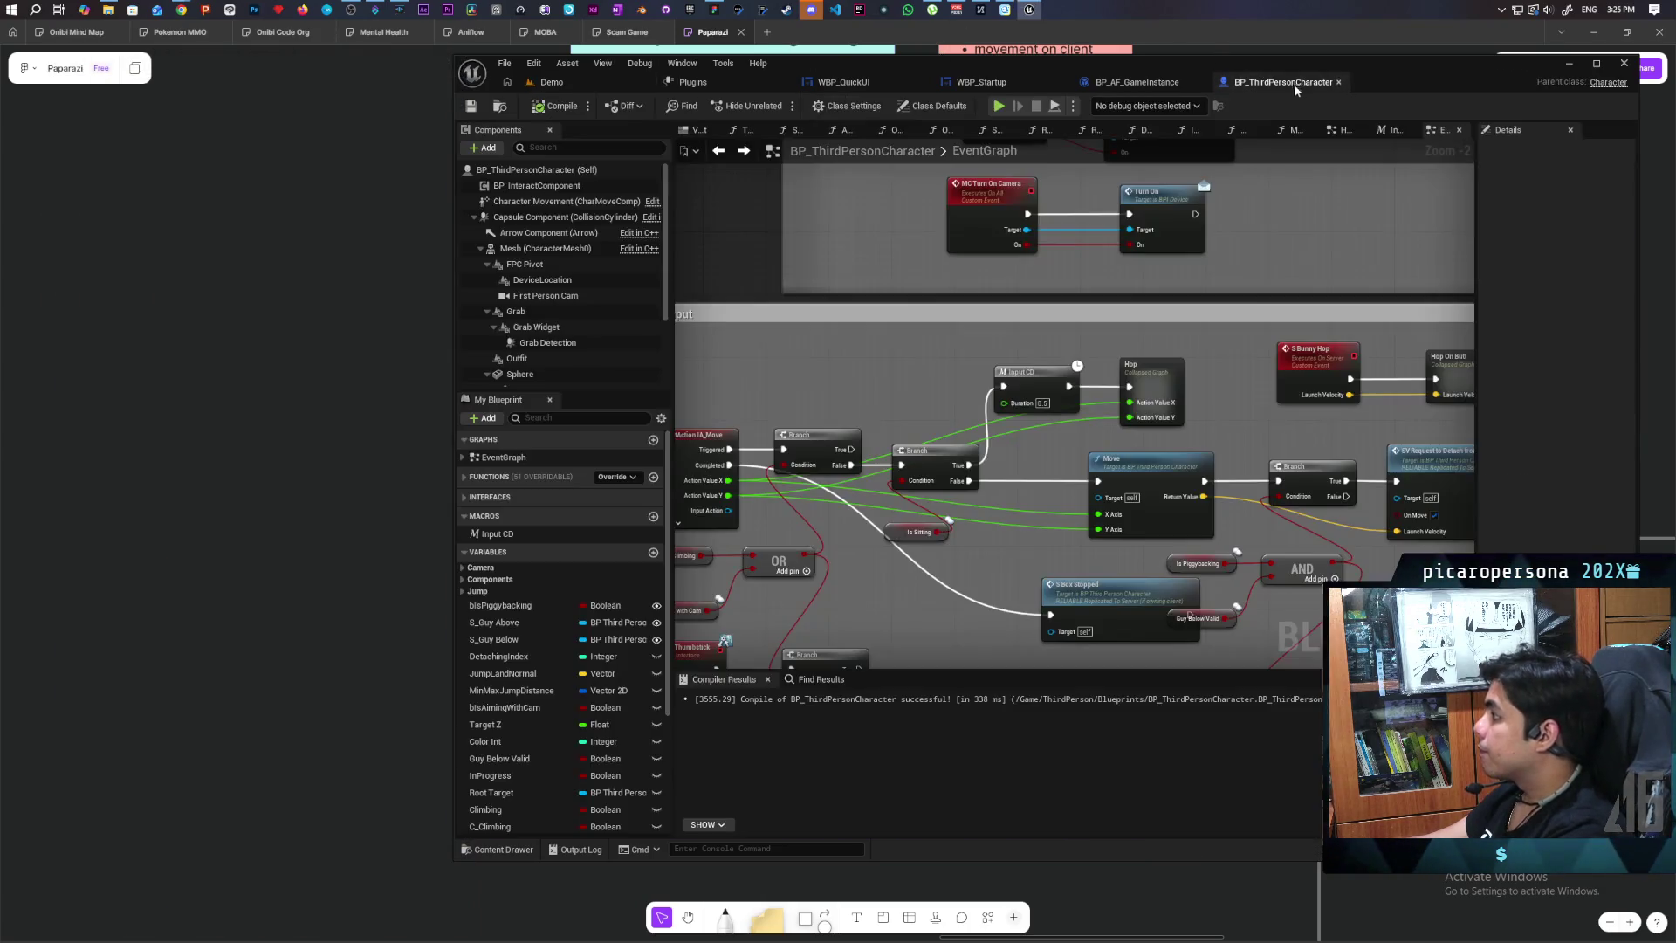
Step: Inspect the S Run Rotate Box event and its RInterp rotation nodes in the EventGraph
{"action": "scroll", "coordinate": [1085, 376], "scroll_direction": "down", "scroll_amount": 3}
{"action": "scroll", "coordinate": [1186, 351], "scroll_direction": "up", "scroll_amount": 3}
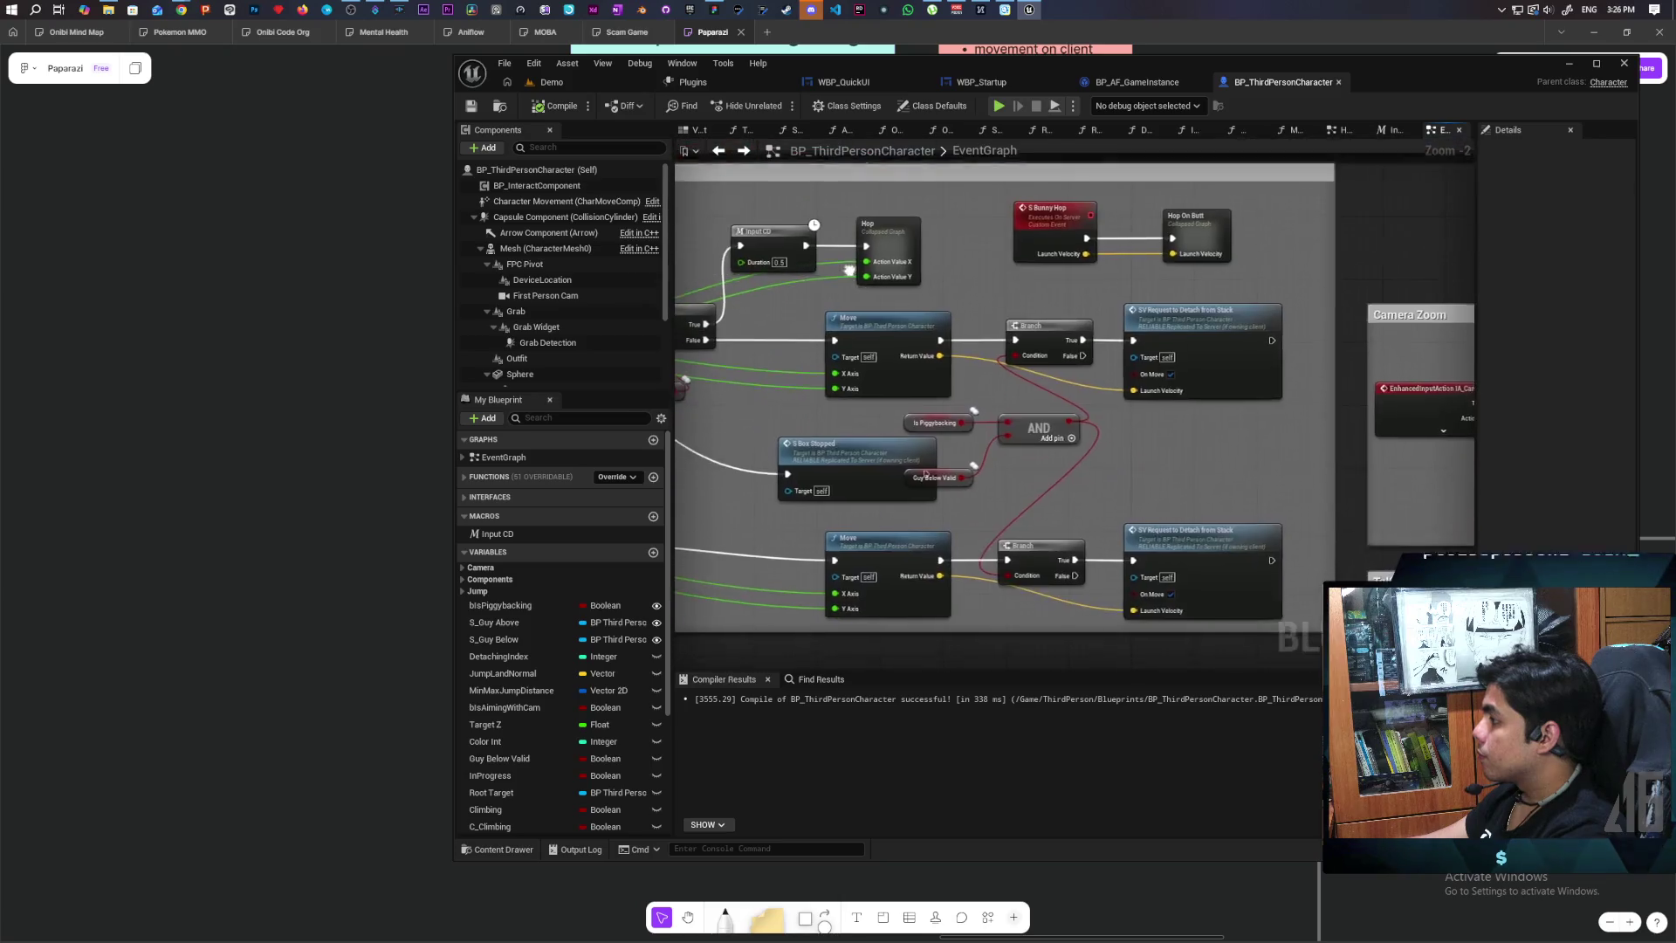
{"action": "scroll", "coordinate": [1190, 390], "scroll_direction": "down", "scroll_amount": 3}
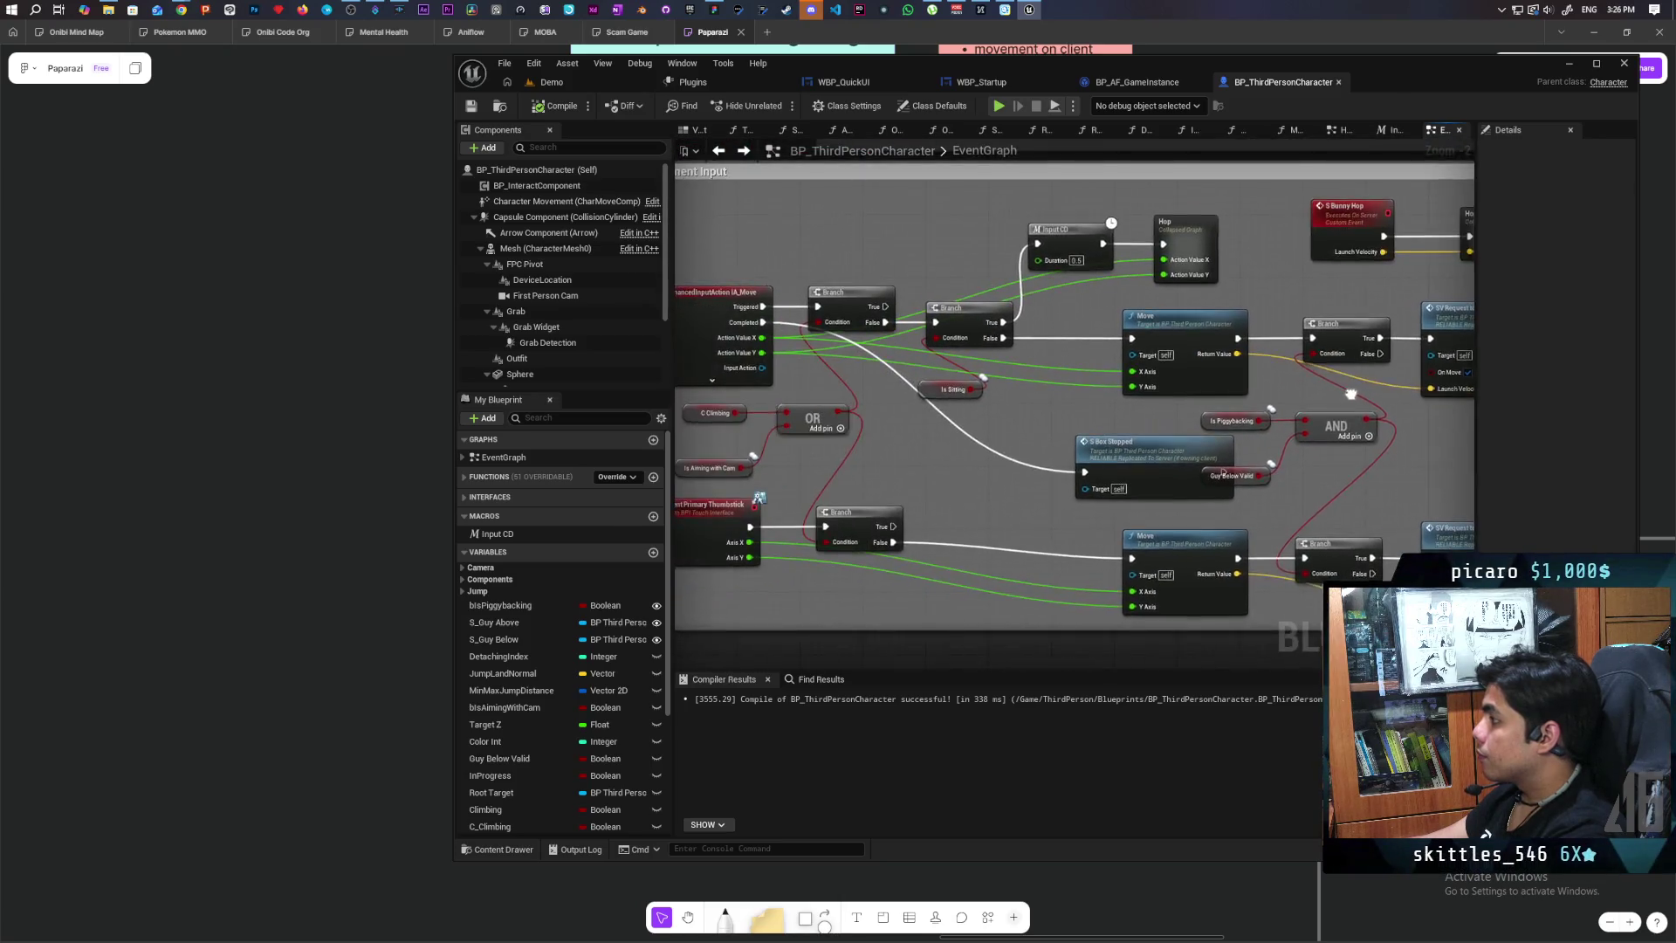
{"action": "scroll", "coordinate": [1071, 470], "scroll_direction": "up", "scroll_amount": 3}
{"action": "double_click", "coordinate": [1009, 419]}
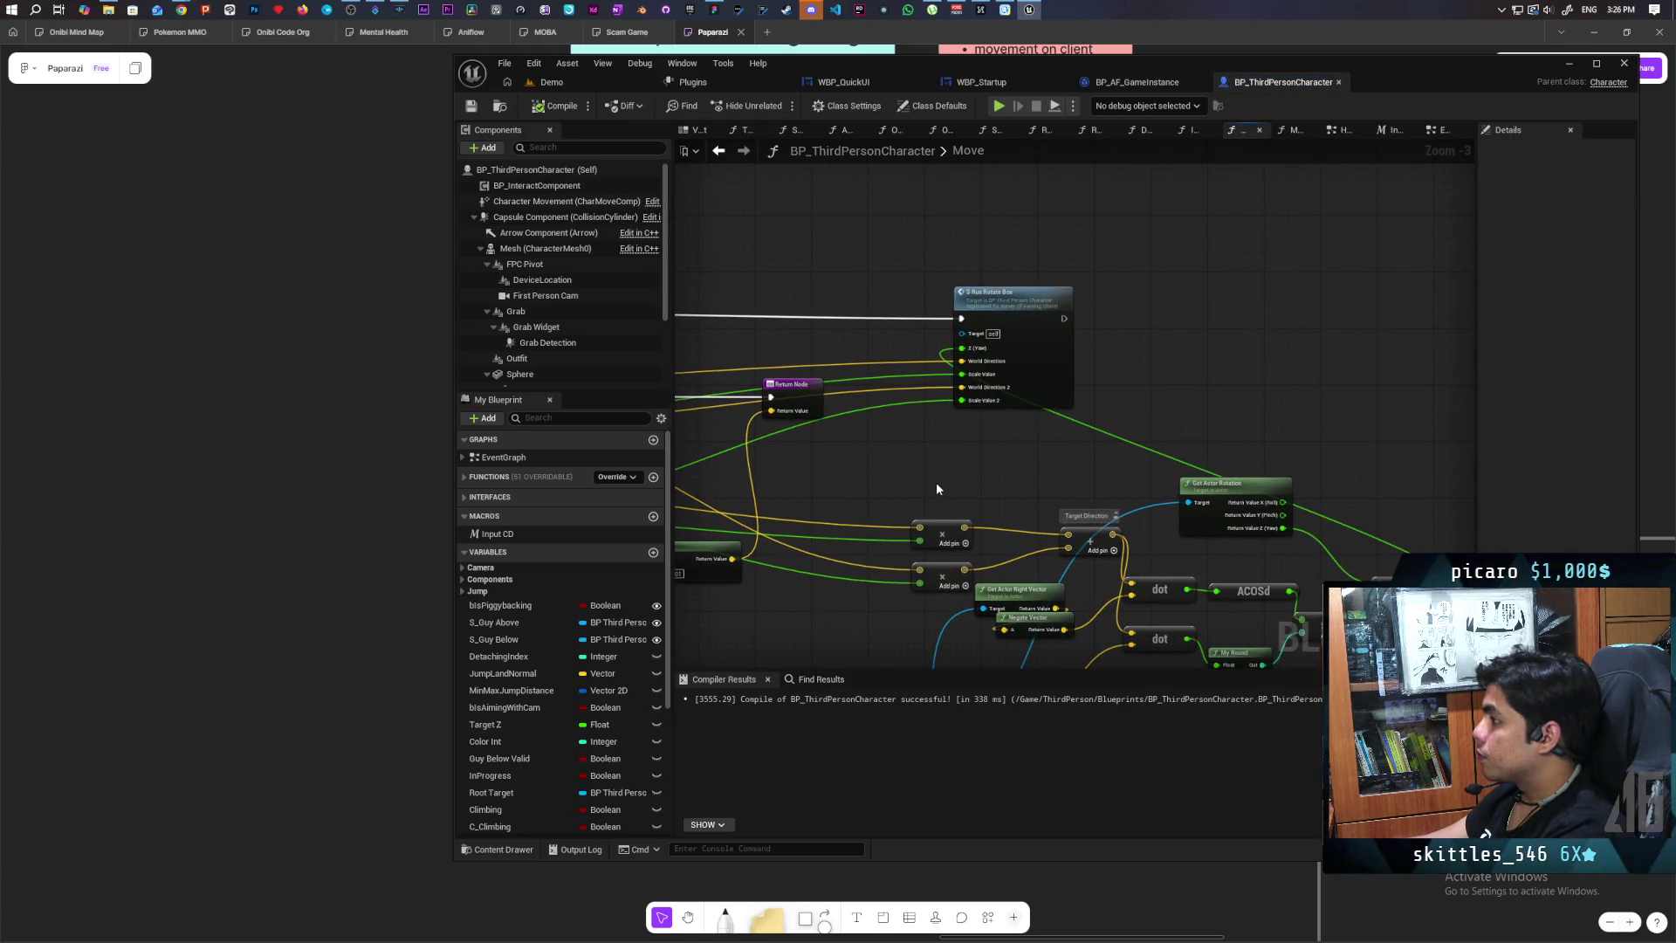
{"action": "double_click", "coordinate": [1051, 363]}
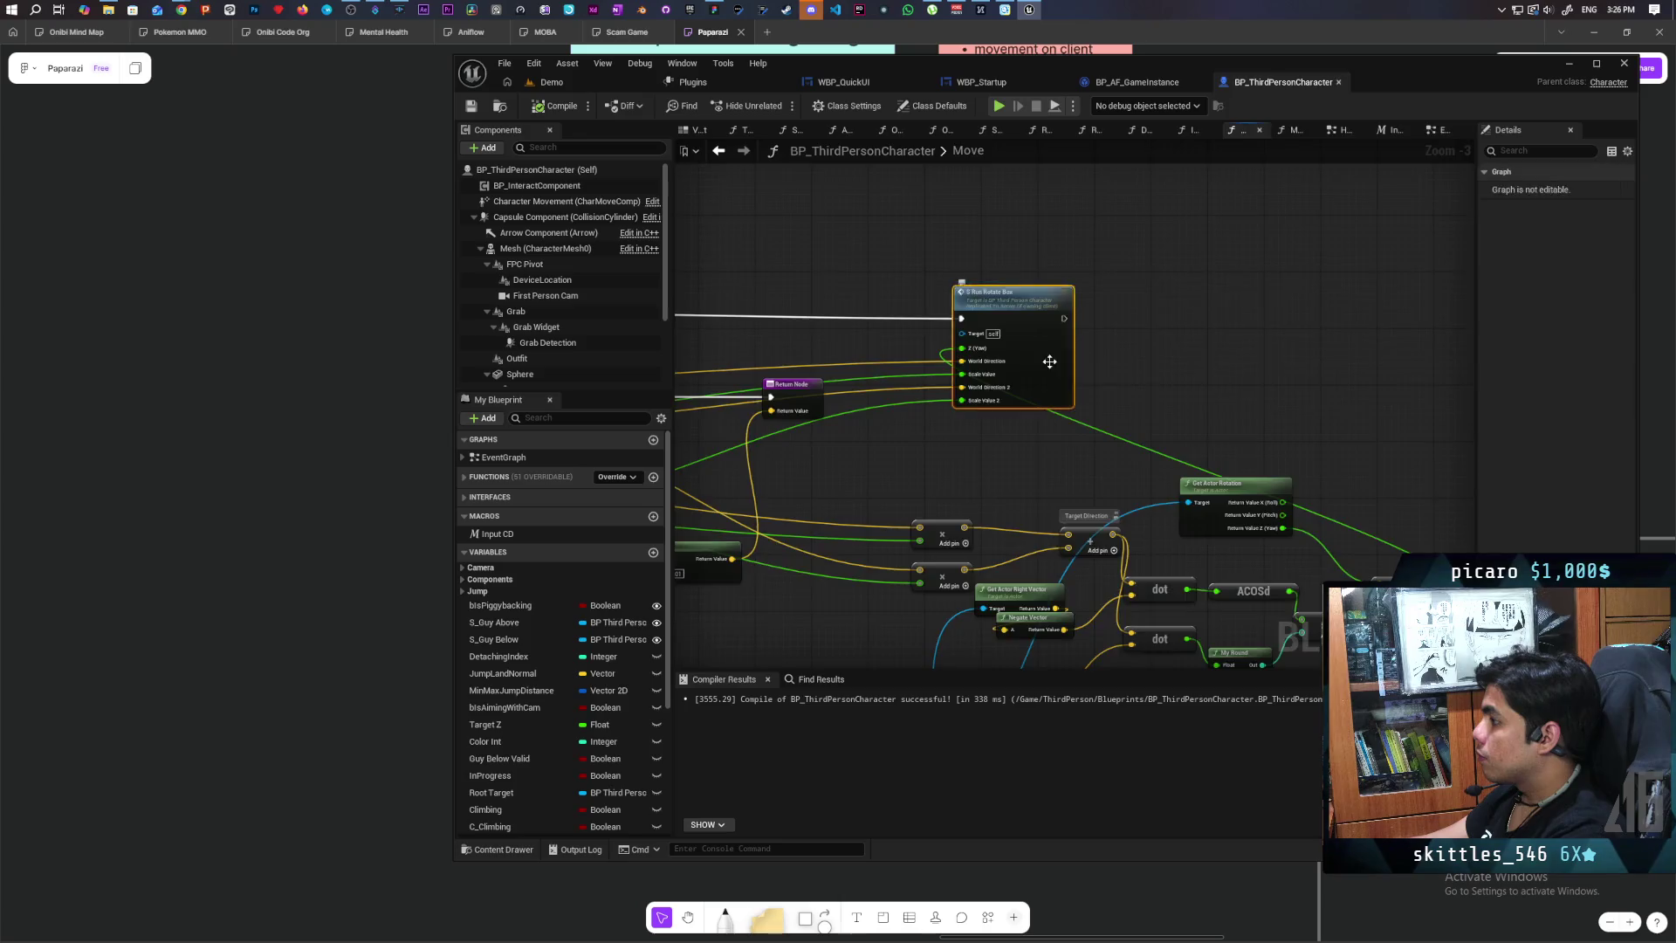
{"action": "left_click_drag", "start_coordinate": [1349, 527], "coordinate": [760, 504]}
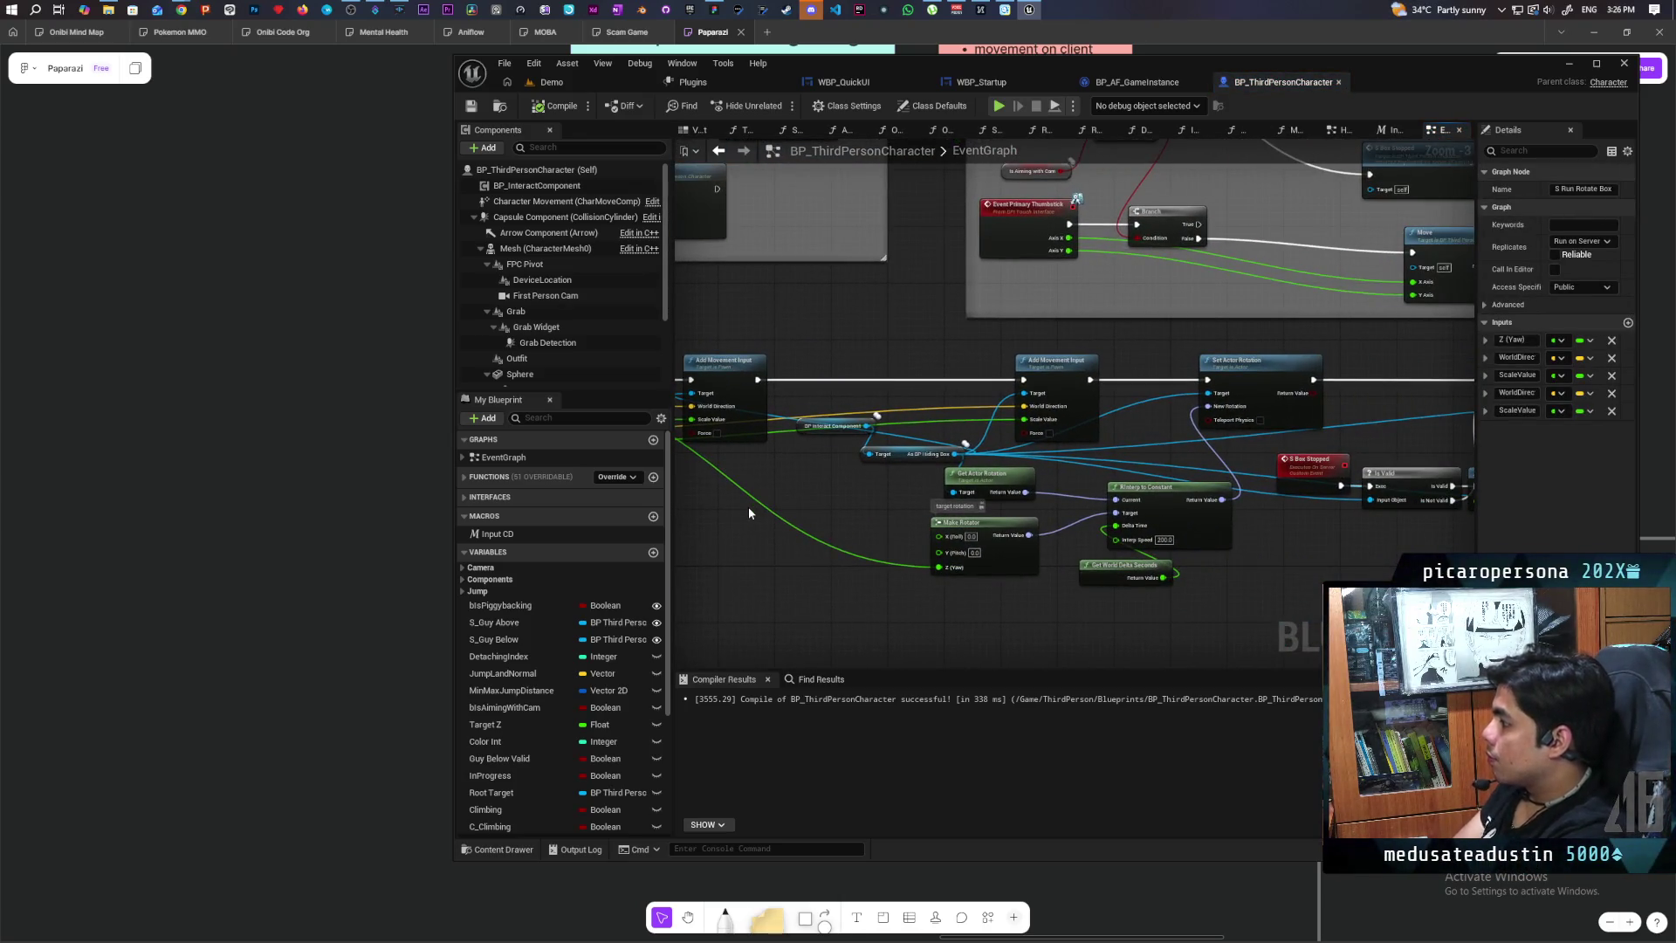
{"action": "mouse_move", "coordinate": [748, 507]}
{"action": "left_mouse_down"}
{"action": "mouse_move", "coordinate": [789, 532]}
{"action": "mouse_move", "coordinate": [1105, 562]}
{"action": "mouse_move", "coordinate": [841, 479]}
{"action": "mouse_move", "coordinate": [1175, 501]}
{"action": "mouse_move", "coordinate": [1104, 488]}
{"action": "left_mouse_up"}
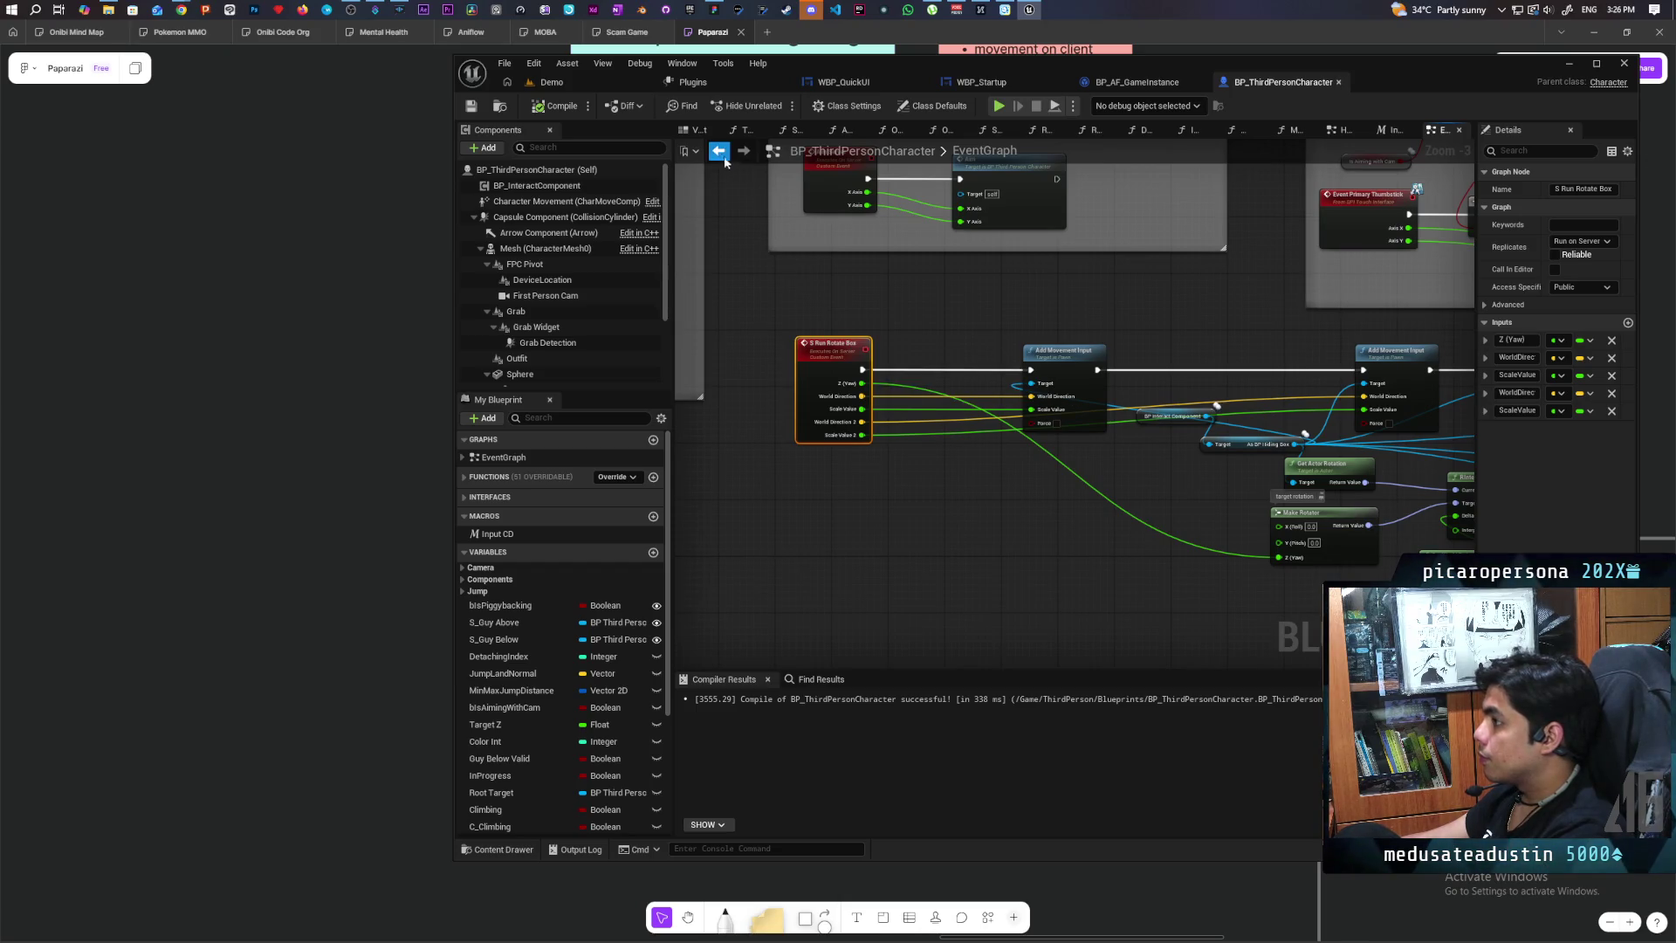
{"action": "left_click_drag", "start_coordinate": [1195, 361], "coordinate": [947, 282]}
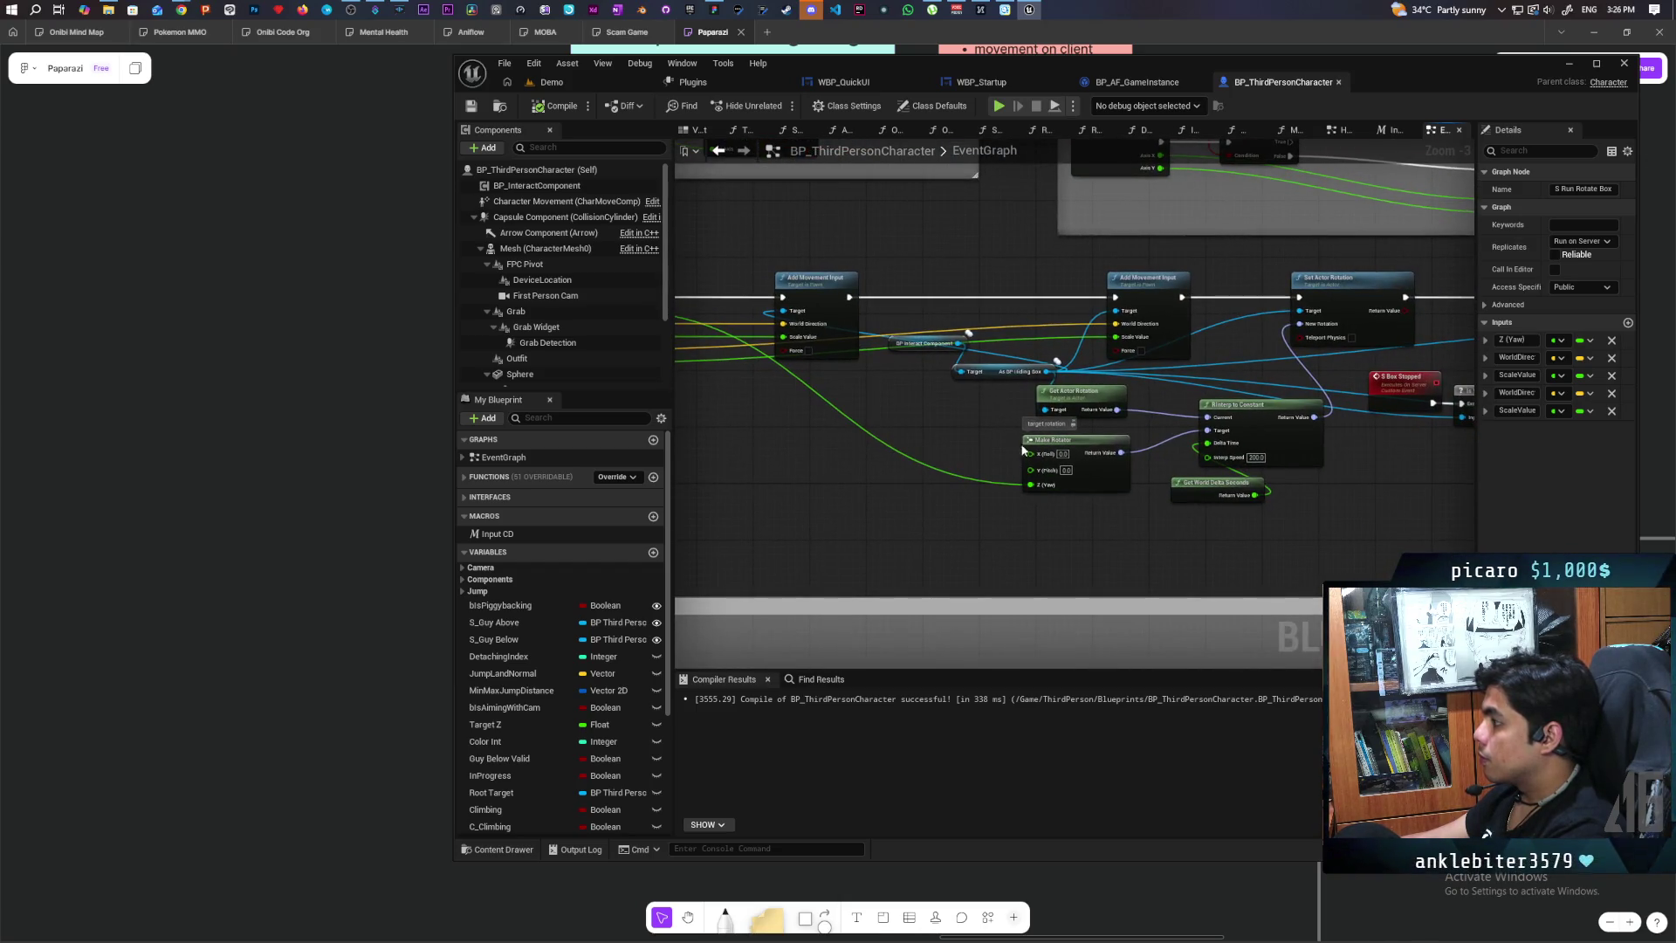
{"action": "left_click_drag", "start_coordinate": [928, 425], "coordinate": [1167, 474]}
{"action": "scroll", "coordinate": [850, 256], "scroll_direction": "down", "scroll_amount": 3}
{"action": "mouse_move", "coordinate": [850, 256]}
{"action": "left_mouse_down"}
{"action": "mouse_move", "coordinate": [902, 550]}
{"action": "mouse_move", "coordinate": [967, 461]}
{"action": "left_mouse_up"}
{"action": "scroll", "coordinate": [966, 461], "scroll_direction": "up", "scroll_amount": 2}
{"action": "scroll", "coordinate": [1149, 401], "scroll_direction": "up", "scroll_amount": 3}
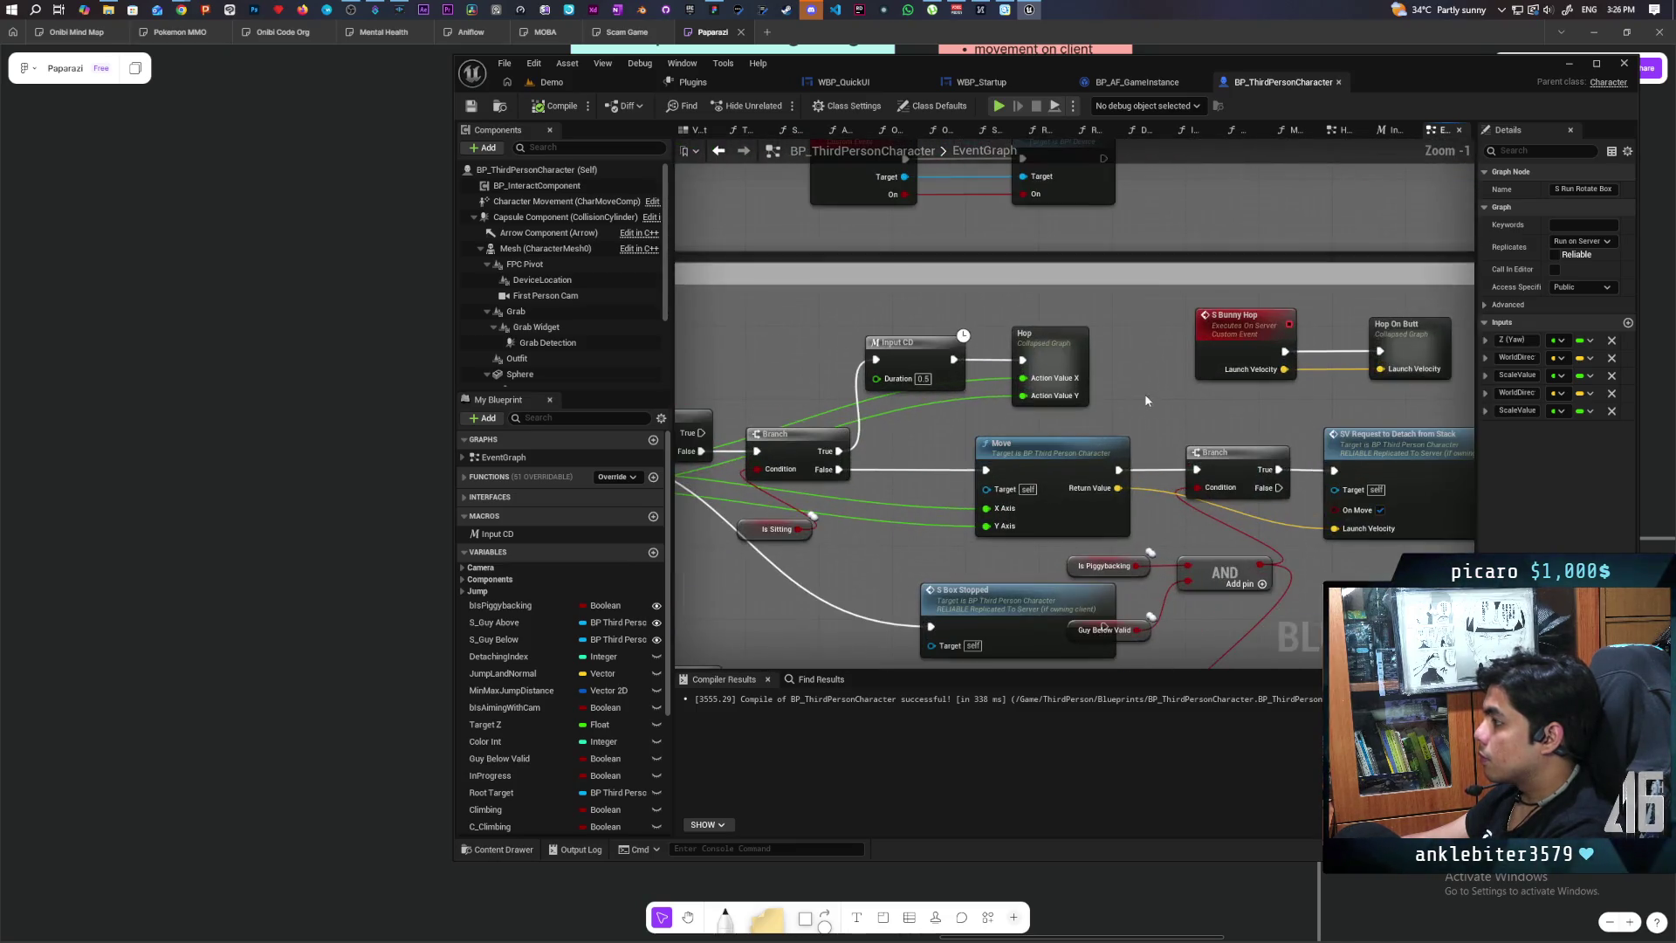
Step: Peek inside the Hop collapsed graph, then open Move from the IA_Move event
{"action": "double_click", "coordinate": [1057, 346]}
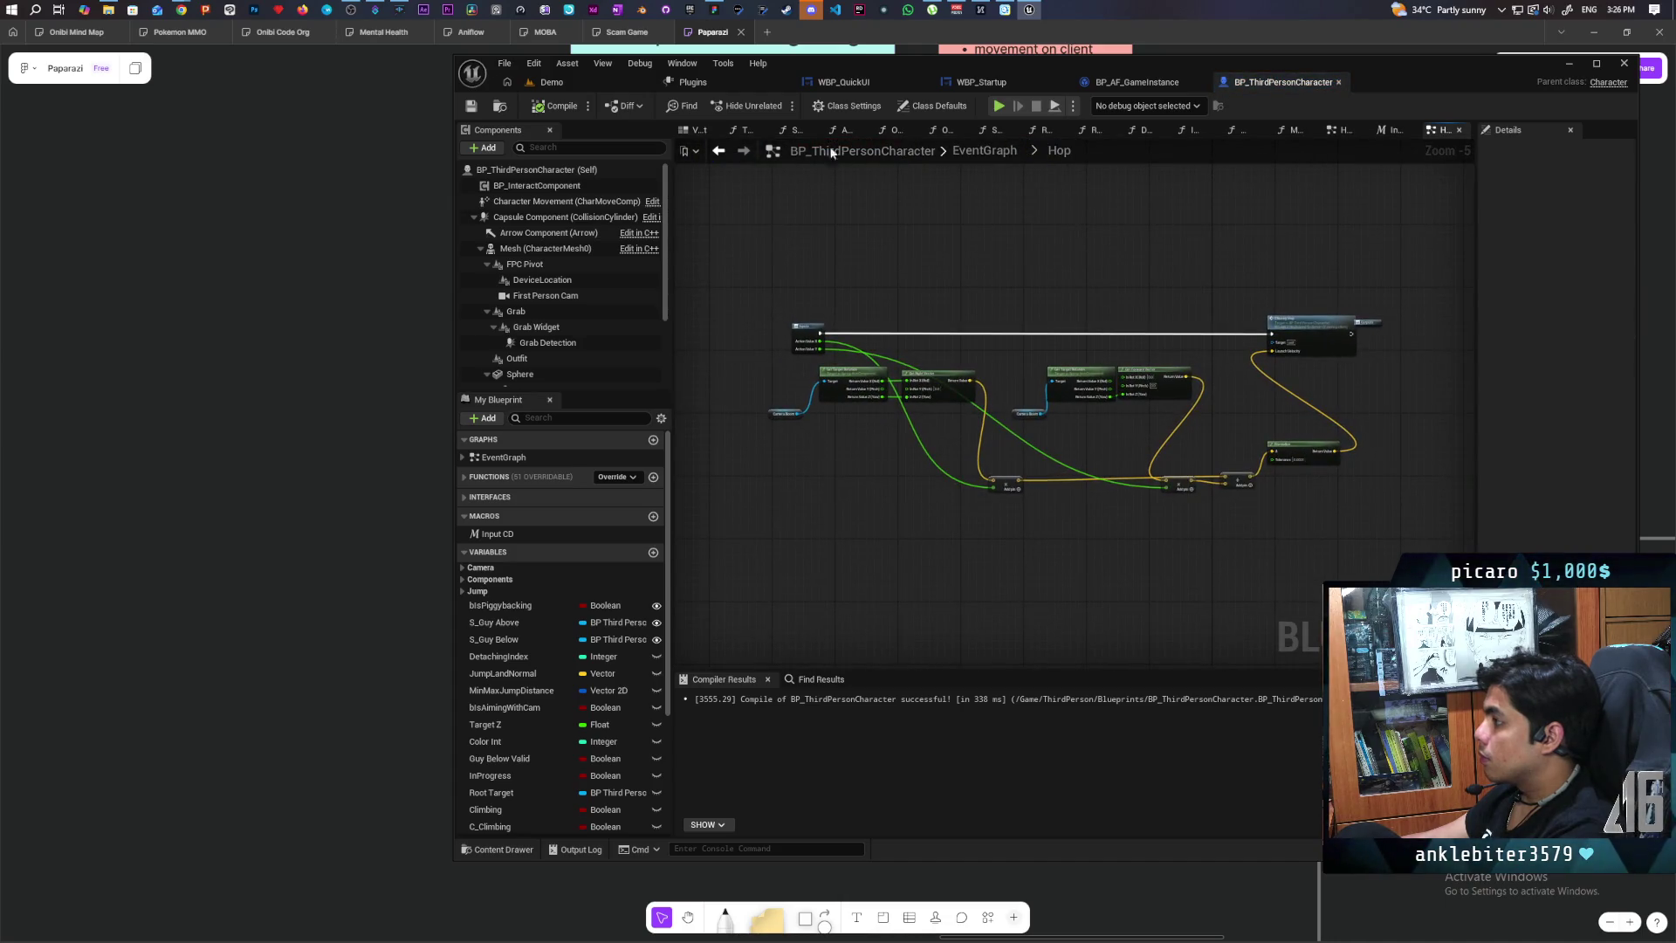
{"action": "left_click", "coordinate": [727, 152]}
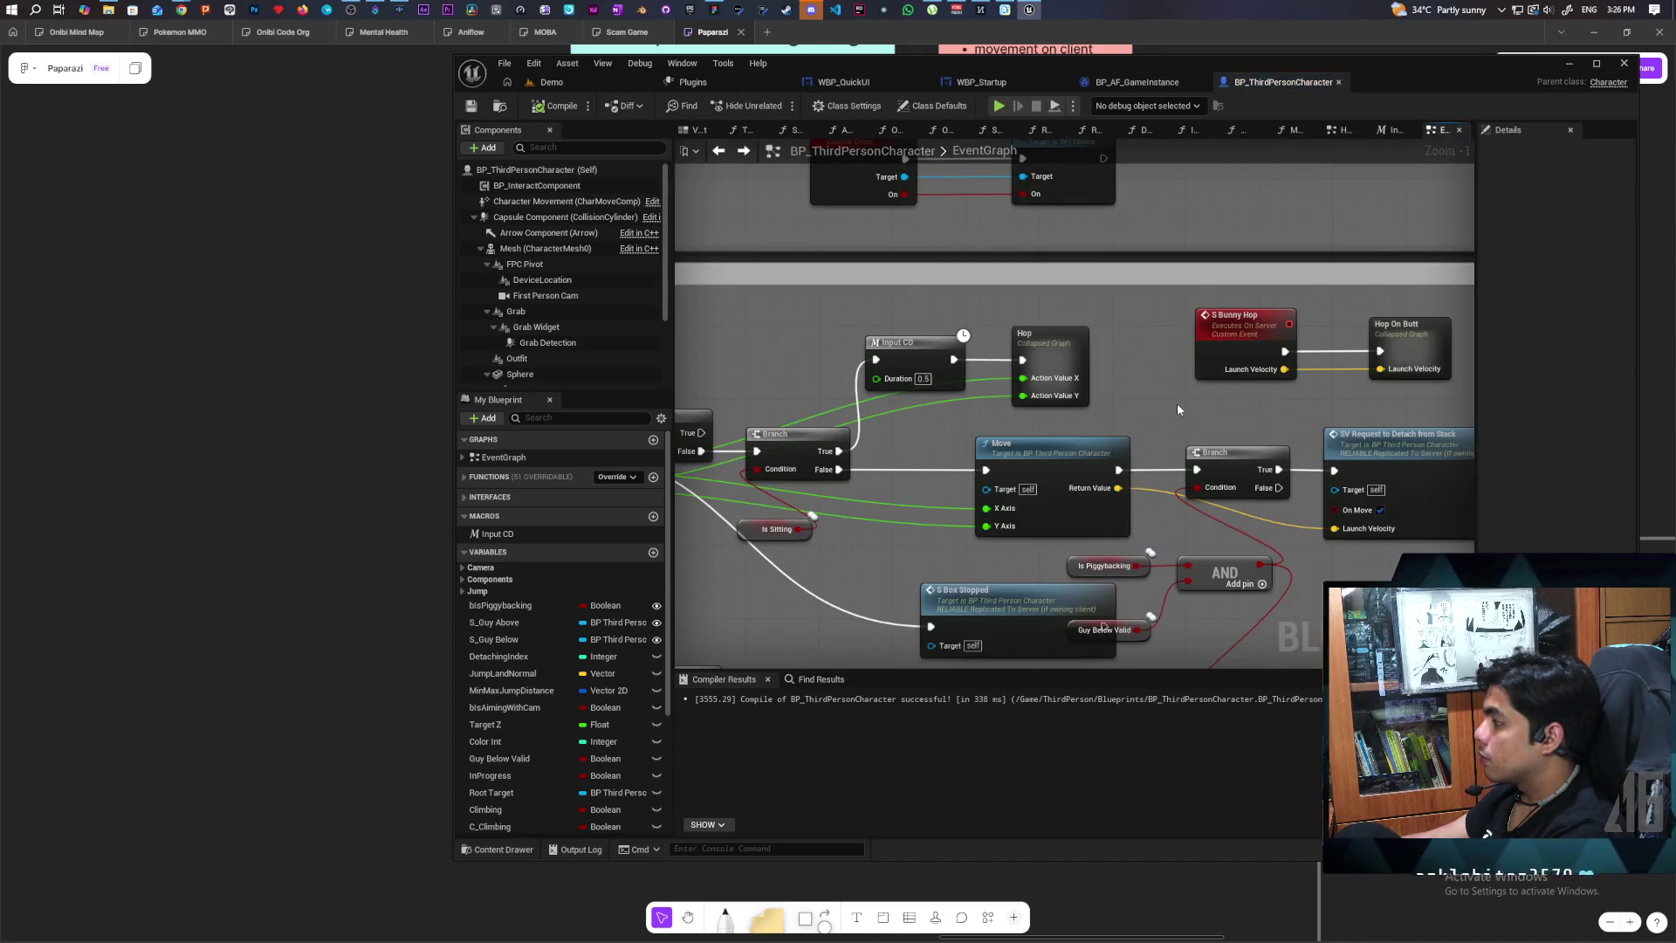
{"action": "scroll", "coordinate": [1177, 402], "scroll_direction": "up", "scroll_amount": 1}
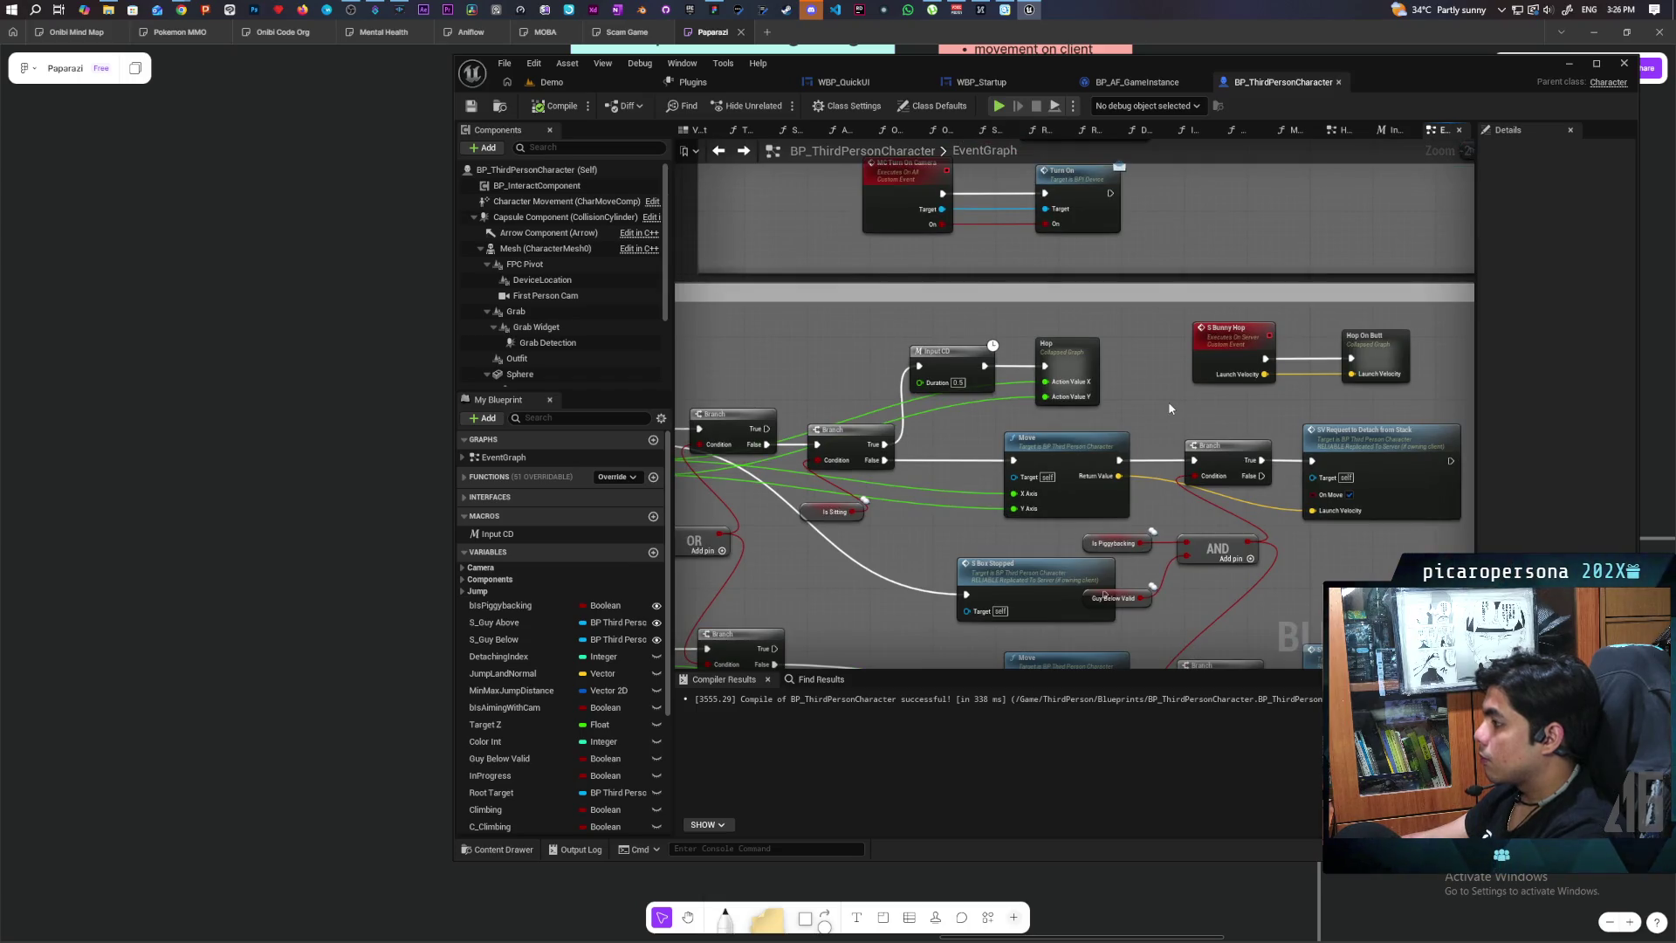
{"action": "left_click_drag", "start_coordinate": [1168, 401], "coordinate": [1113, 377]}
{"action": "double_click", "coordinate": [1219, 396]}
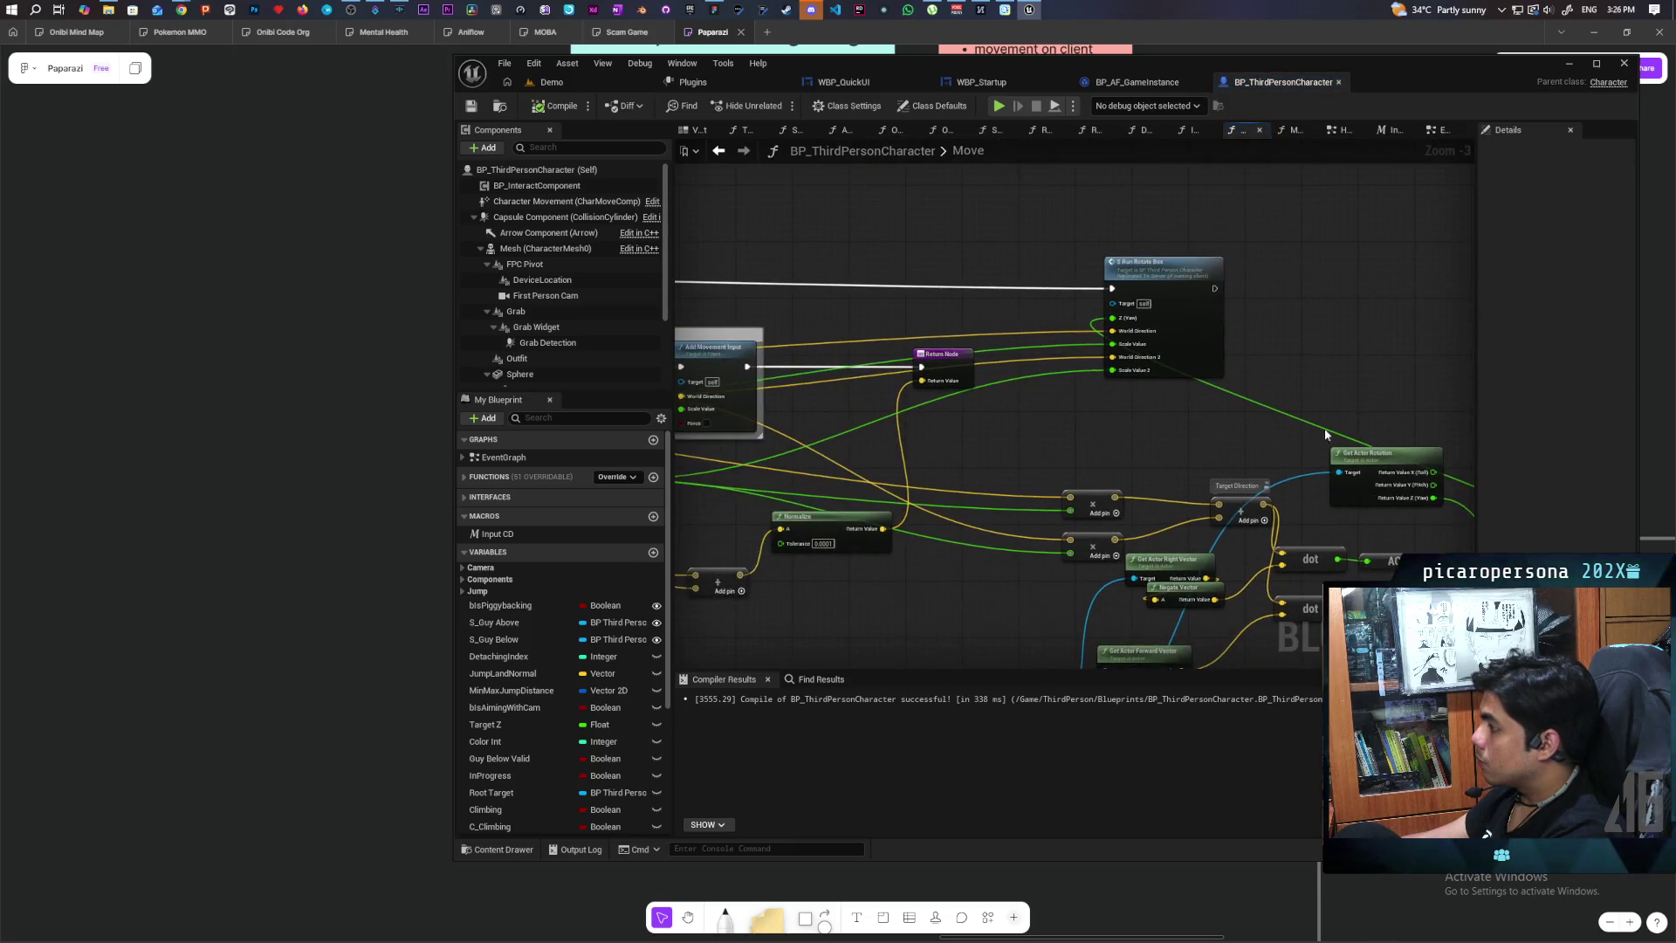
Step: Select and copy the multiply, dot, ACOSd and actor vector/rotation nodes, then return to EventGraph
{"action": "left_click_drag", "start_coordinate": [1203, 301], "coordinate": [1236, 332]}
{"action": "mouse_move", "coordinate": [996, 296]}
{"action": "left_mouse_down"}
{"action": "mouse_move", "coordinate": [1284, 322]}
{"action": "mouse_move", "coordinate": [1456, 308]}
{"action": "mouse_move", "coordinate": [1205, 341]}
{"action": "mouse_move", "coordinate": [1007, 330]}
{"action": "left_mouse_up"}
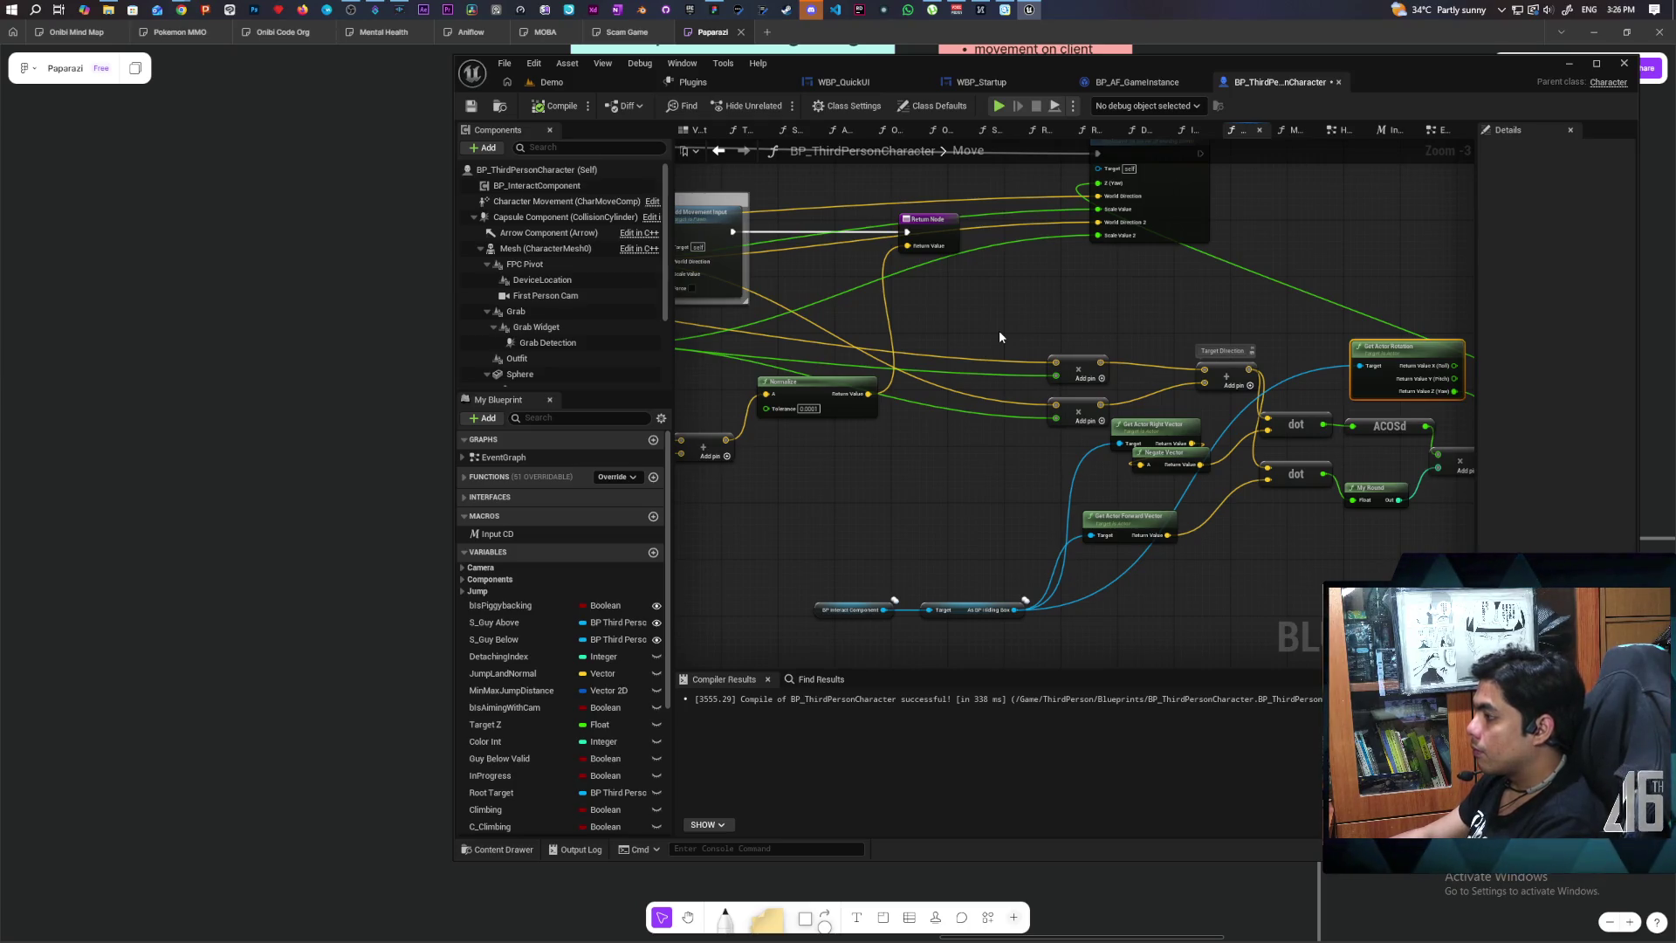
{"action": "left_click_drag", "start_coordinate": [999, 336], "coordinate": [878, 483]}
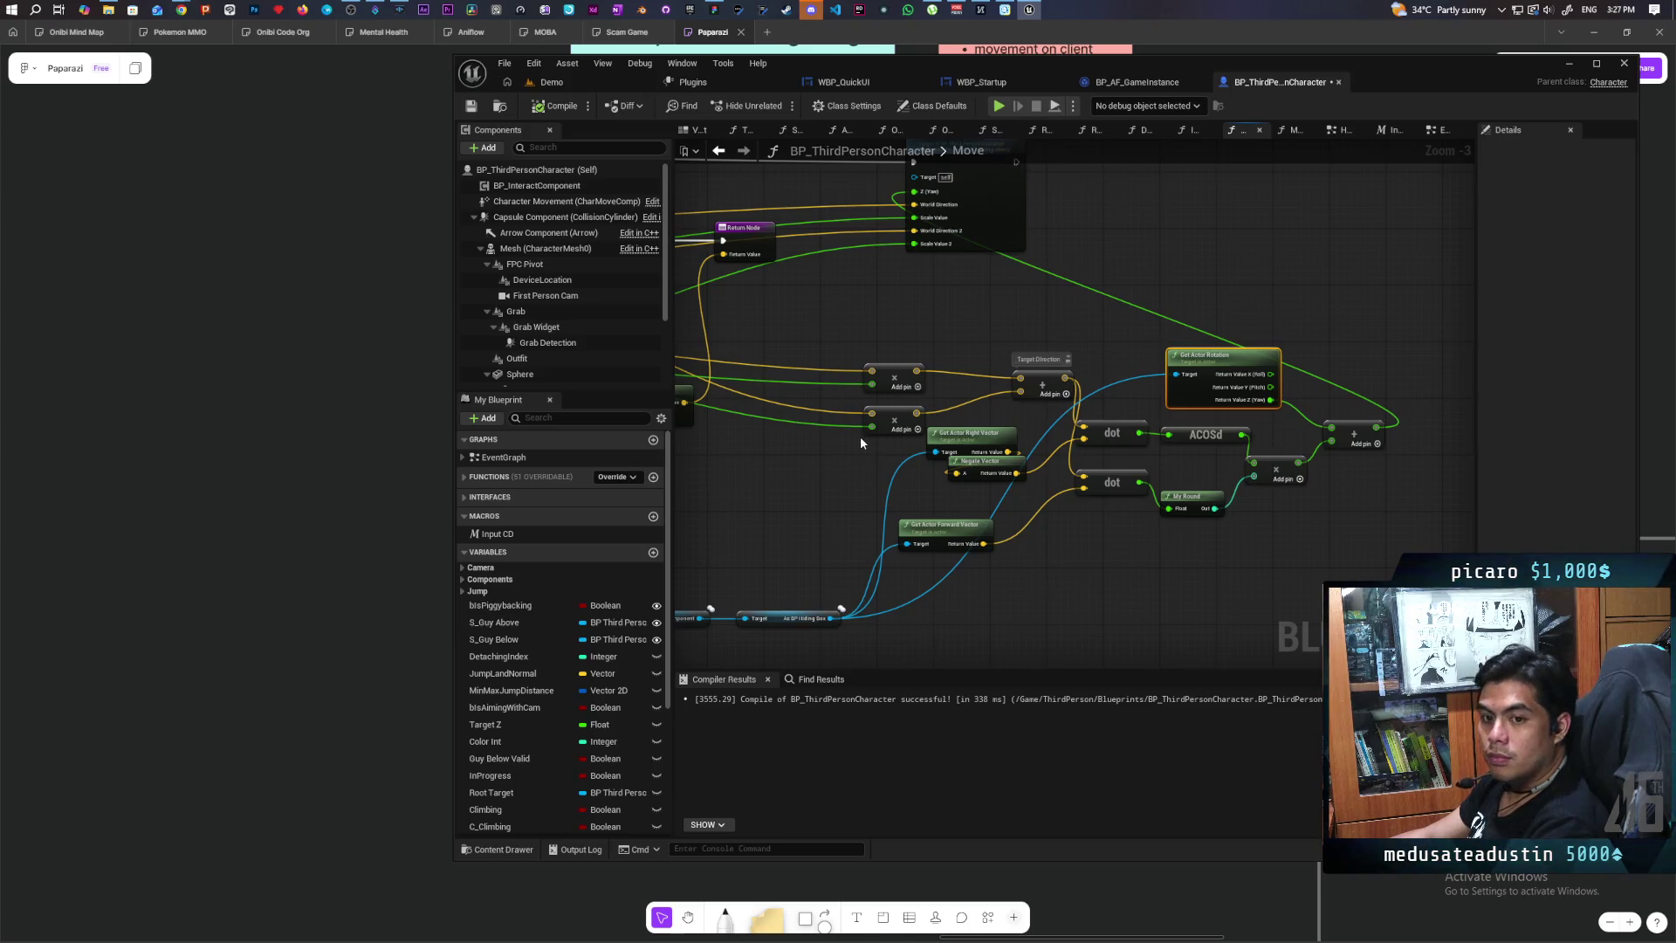
{"action": "left_click_drag", "start_coordinate": [884, 341], "coordinate": [918, 420]}
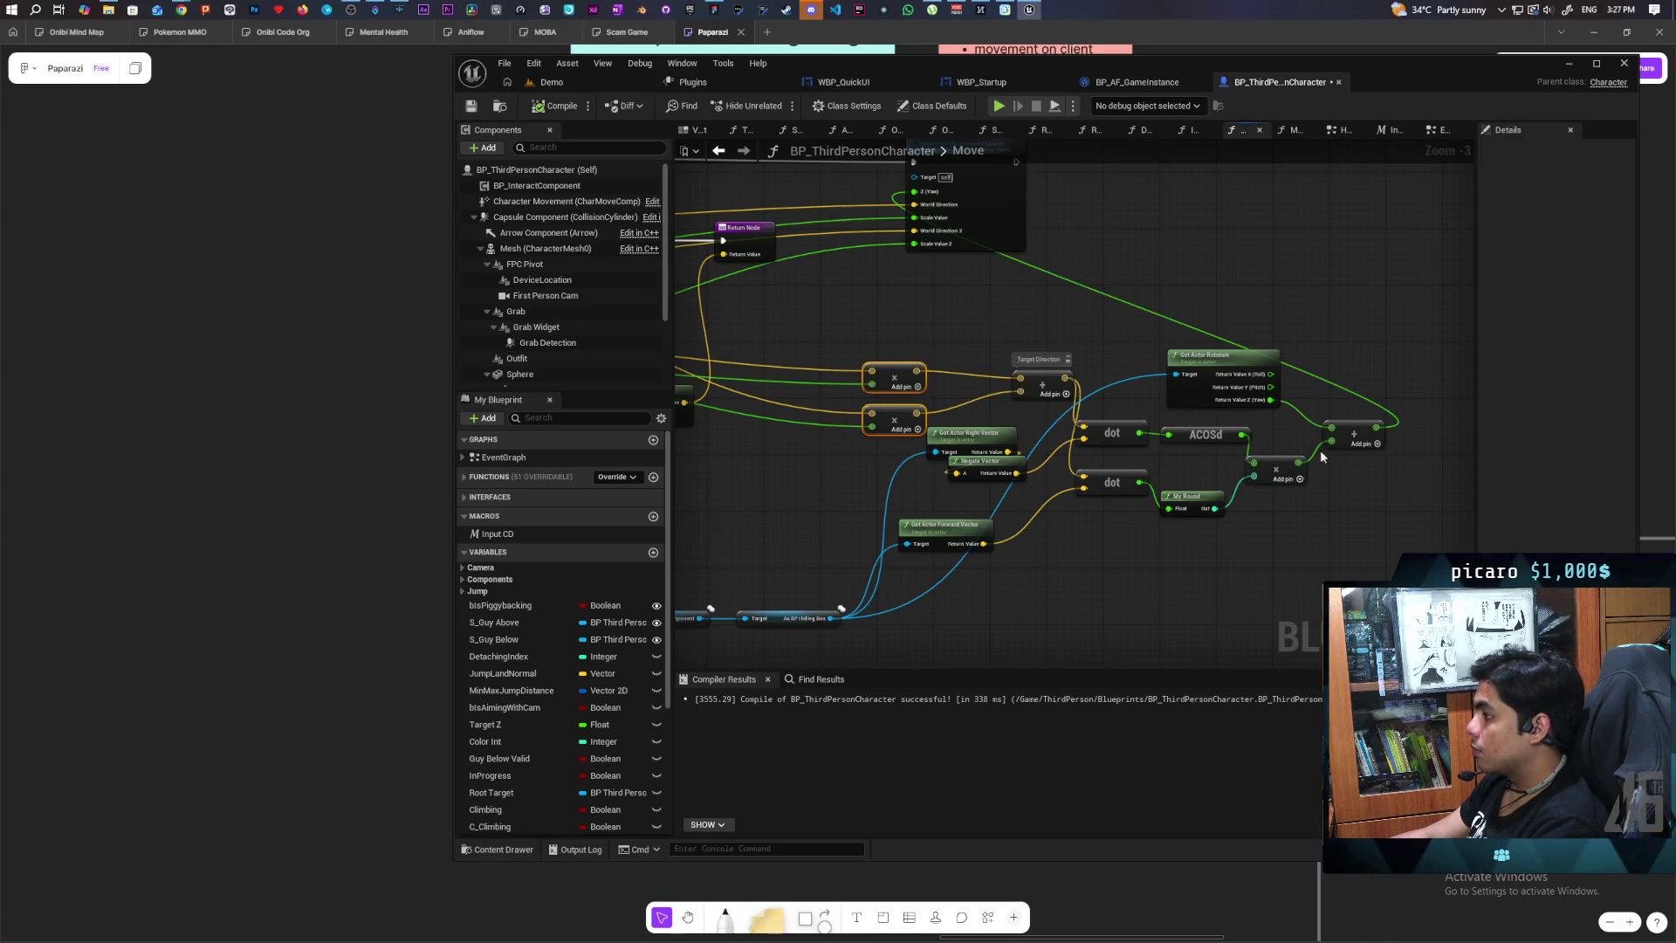
{"action": "mouse_move", "coordinate": [962, 356]}
{"action": "left_mouse_down"}
{"action": "mouse_move", "coordinate": [1392, 636]}
{"action": "mouse_move", "coordinate": [1388, 611]}
{"action": "left_mouse_up"}
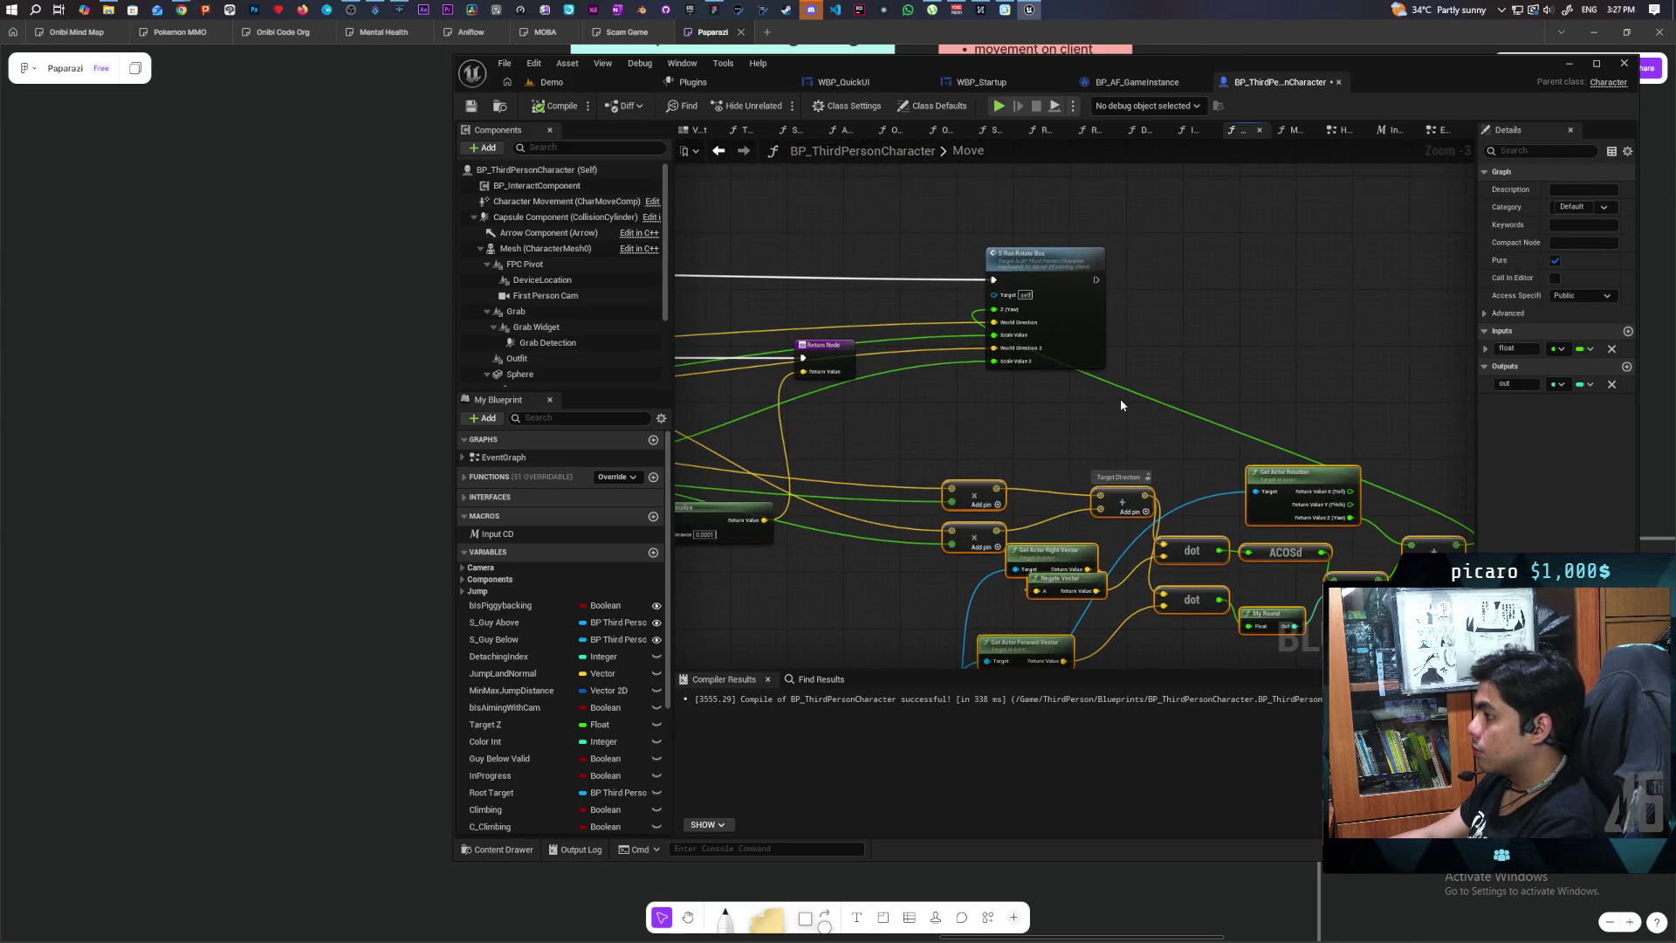
{"action": "scroll", "coordinate": [1119, 398], "scroll_direction": "down", "scroll_amount": 1}
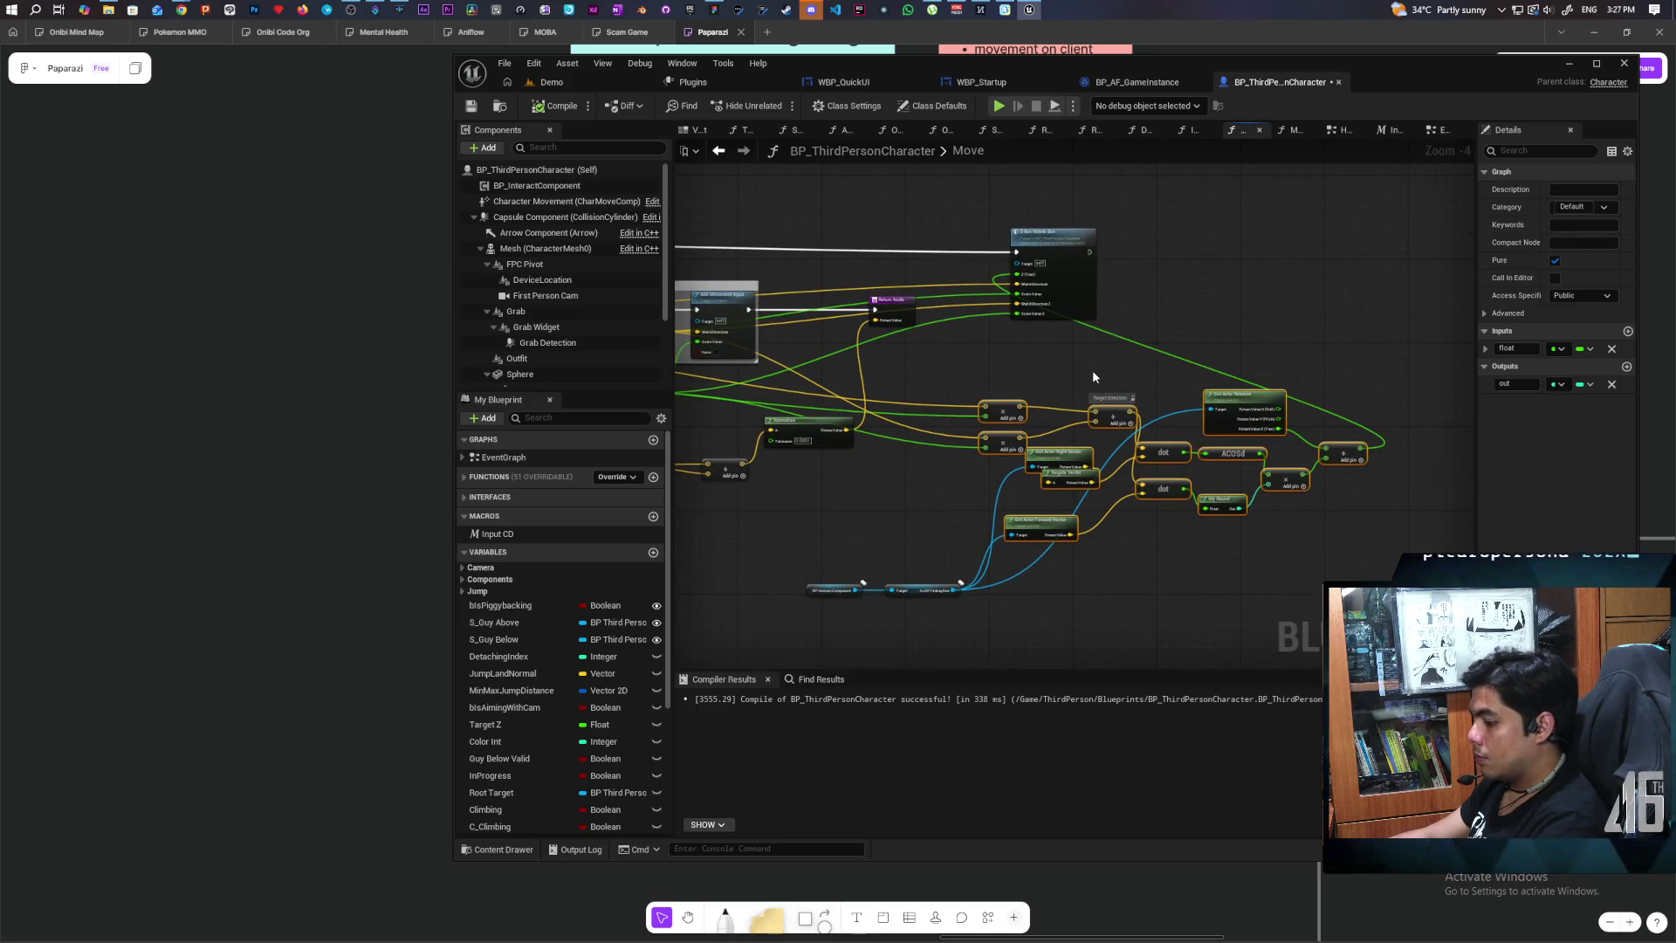
{"action": "left_click", "coordinate": [719, 151]}
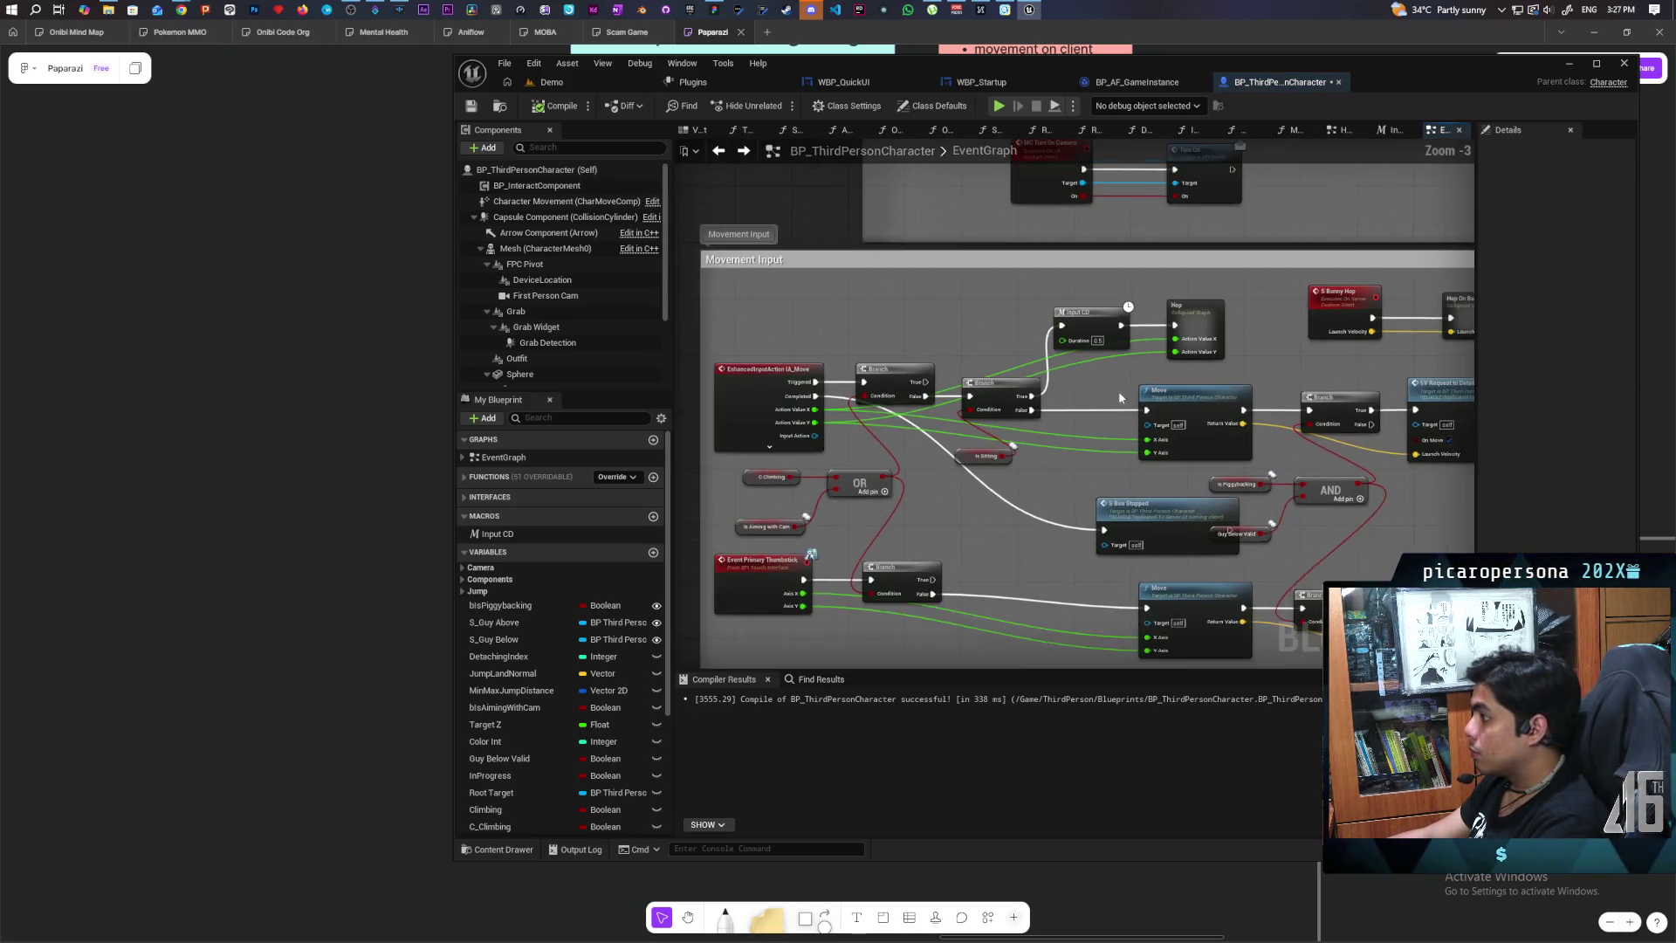
{"action": "scroll", "coordinate": [1114, 401], "scroll_direction": "up", "scroll_amount": 2}
Step: Paste the copied direction-comparison nodes into the Hop graph
{"action": "double_click", "coordinate": [1061, 354]}
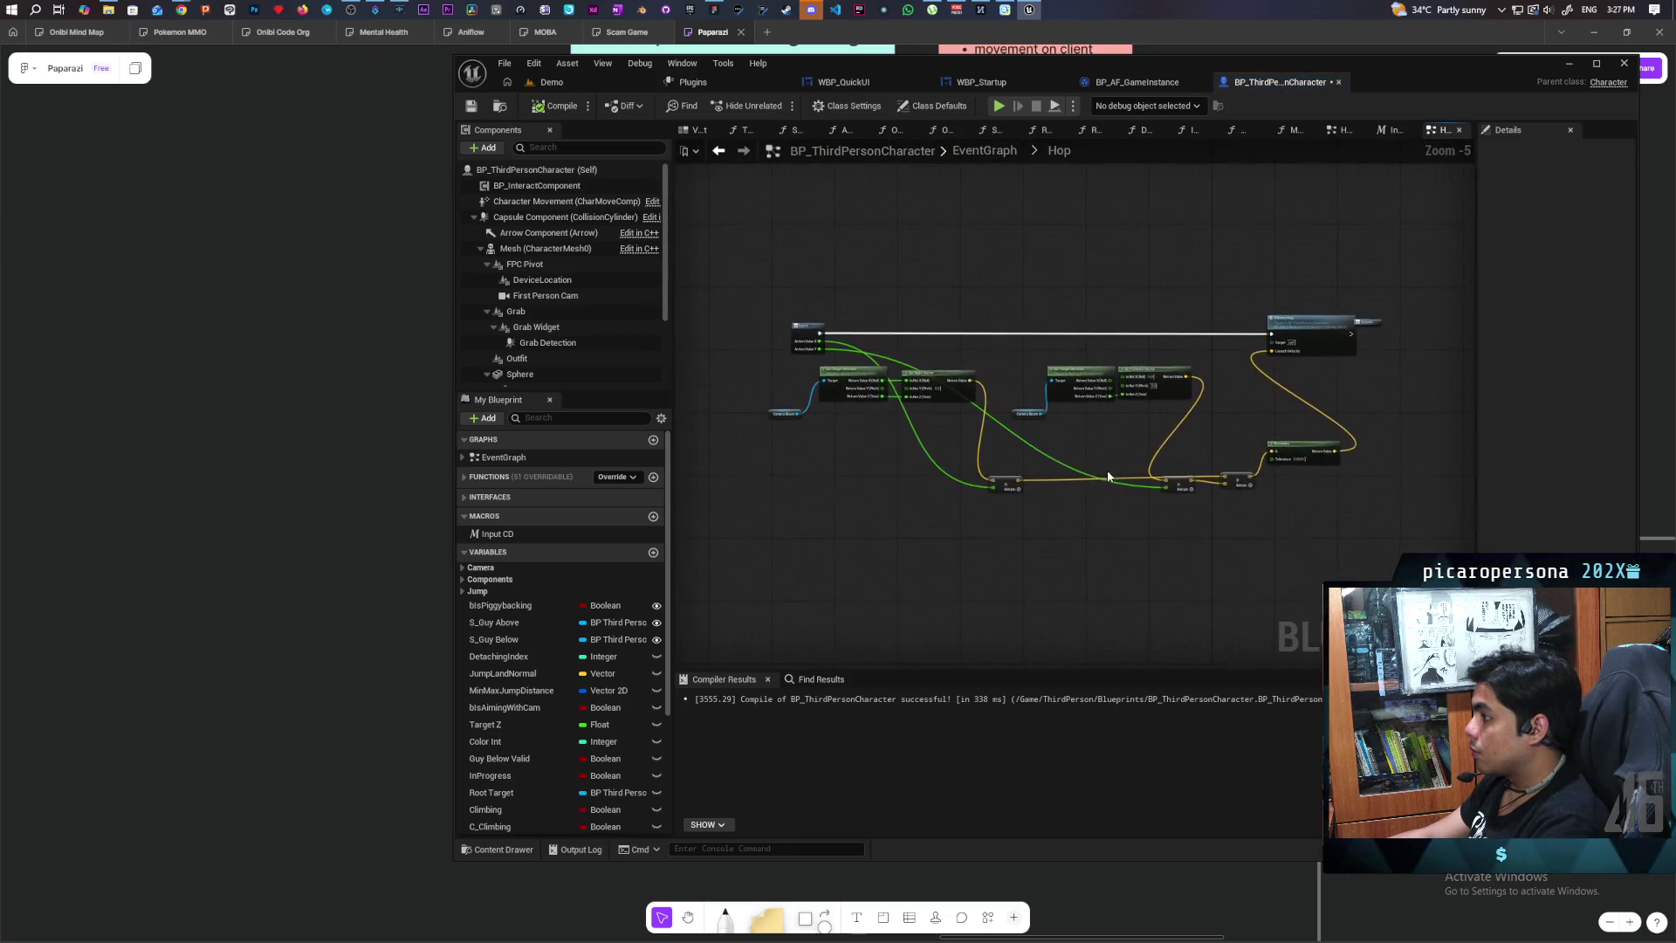
{"action": "scroll", "coordinate": [1222, 454], "scroll_direction": "up", "scroll_amount": 3}
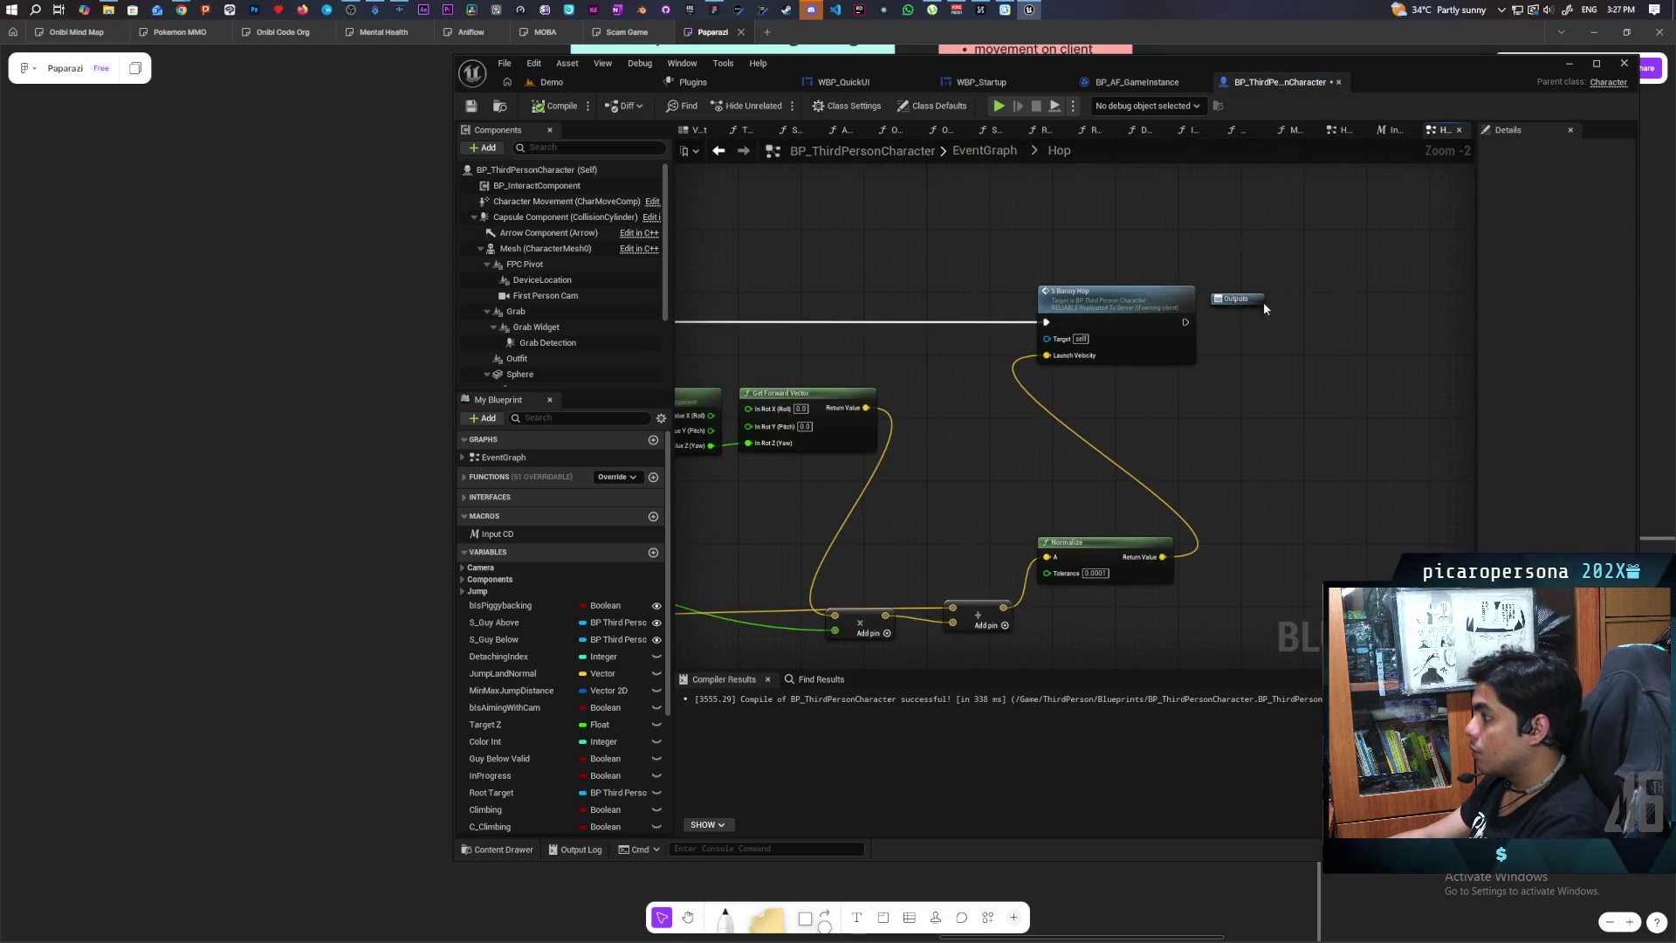
{"action": "scroll", "coordinate": [1255, 454], "scroll_direction": "down", "scroll_amount": 3}
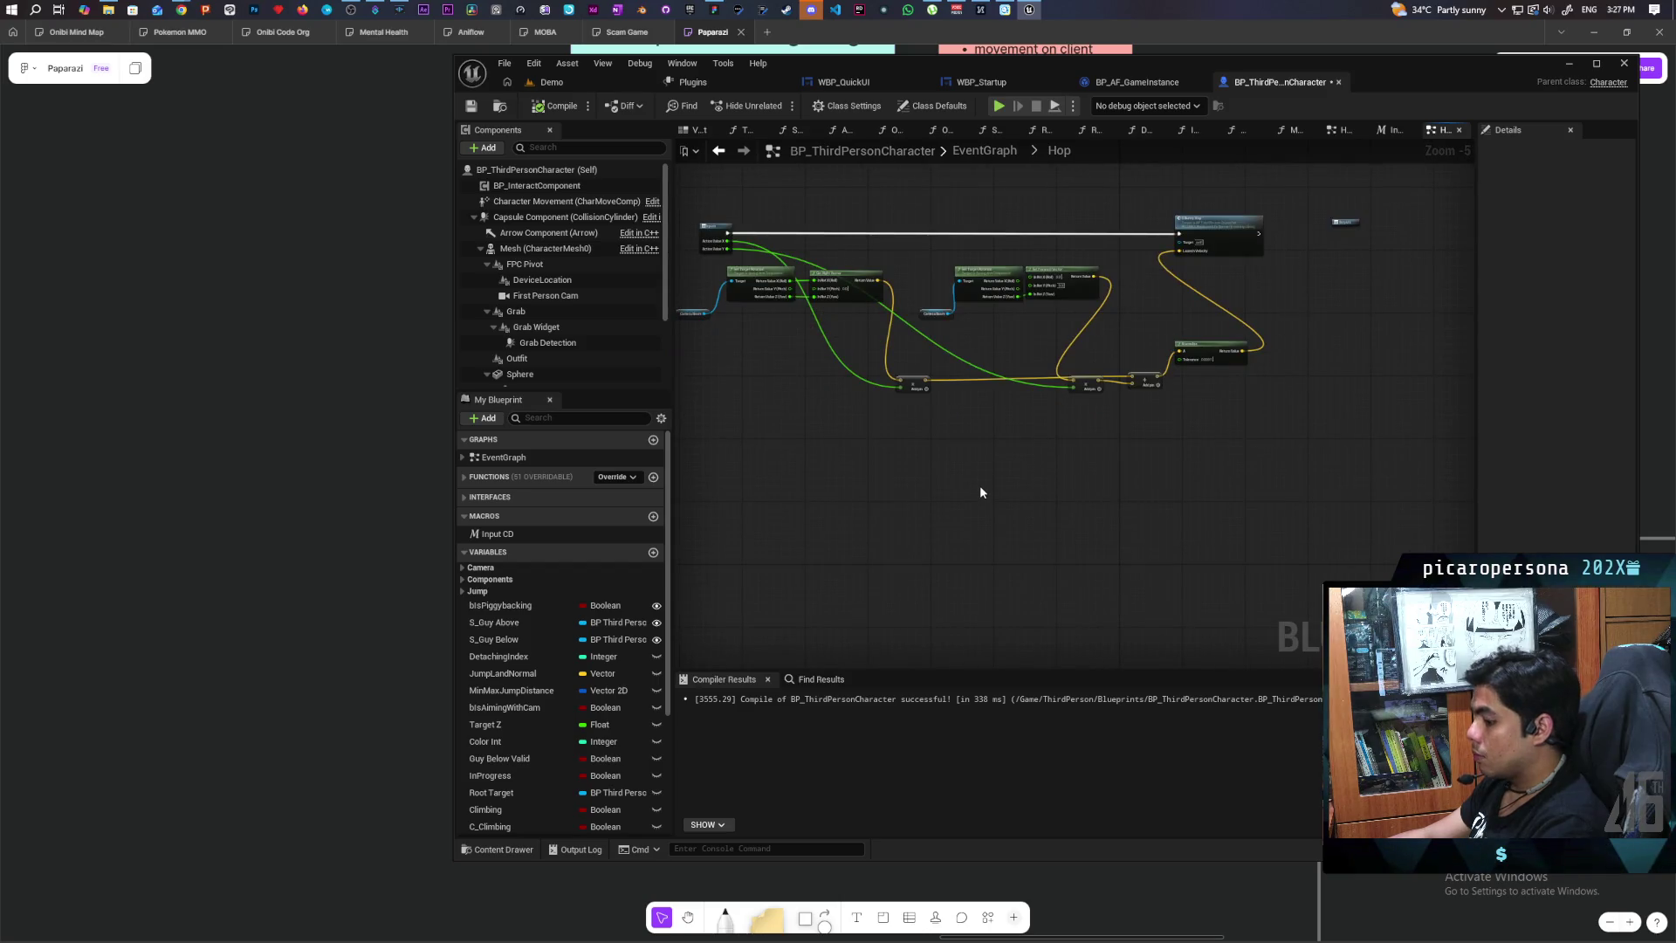
{"action": "key", "text": "ctrl+v"}
{"action": "scroll", "coordinate": [999, 426], "scroll_direction": "up", "scroll_amount": 1}
{"action": "scroll", "coordinate": [999, 426], "scroll_direction": "up", "scroll_amount": 1}
{"action": "scroll", "coordinate": [999, 426], "scroll_direction": "down", "scroll_amount": 1}
{"action": "left_click_drag", "start_coordinate": [999, 427], "coordinate": [1171, 417]}
{"action": "scroll", "coordinate": [1145, 414], "scroll_direction": "up", "scroll_amount": 2}
{"action": "mouse_move", "coordinate": [872, 432]}
{"action": "left_mouse_down"}
{"action": "mouse_move", "coordinate": [919, 533]}
{"action": "mouse_move", "coordinate": [908, 473]}
{"action": "mouse_move", "coordinate": [951, 528]}
{"action": "left_mouse_up"}
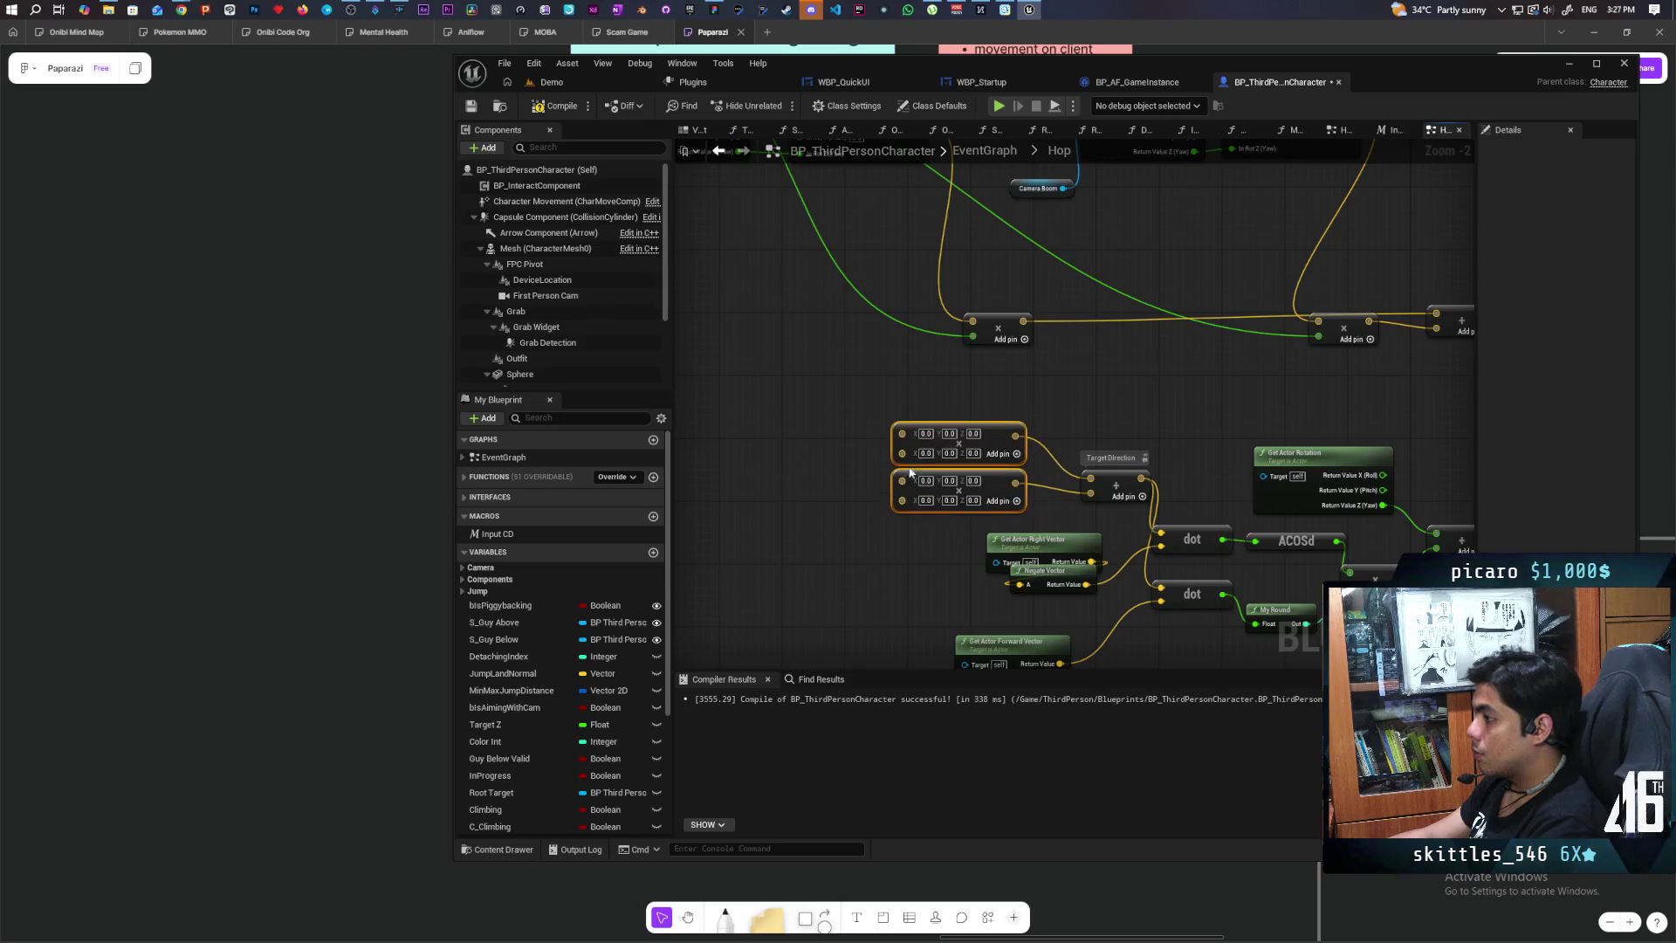
{"action": "scroll", "coordinate": [908, 541], "scroll_direction": "down", "scroll_amount": 1}
{"action": "mouse_move", "coordinate": [877, 598]}
{"action": "left_mouse_down"}
{"action": "mouse_move", "coordinate": [862, 497]}
{"action": "mouse_move", "coordinate": [1047, 520]}
{"action": "mouse_move", "coordinate": [737, 535]}
{"action": "mouse_move", "coordinate": [906, 513]}
{"action": "mouse_move", "coordinate": [858, 445]}
{"action": "mouse_move", "coordinate": [797, 468]}
{"action": "mouse_move", "coordinate": [742, 434]}
{"action": "mouse_move", "coordinate": [968, 428]}
{"action": "mouse_move", "coordinate": [708, 405]}
{"action": "left_mouse_up"}
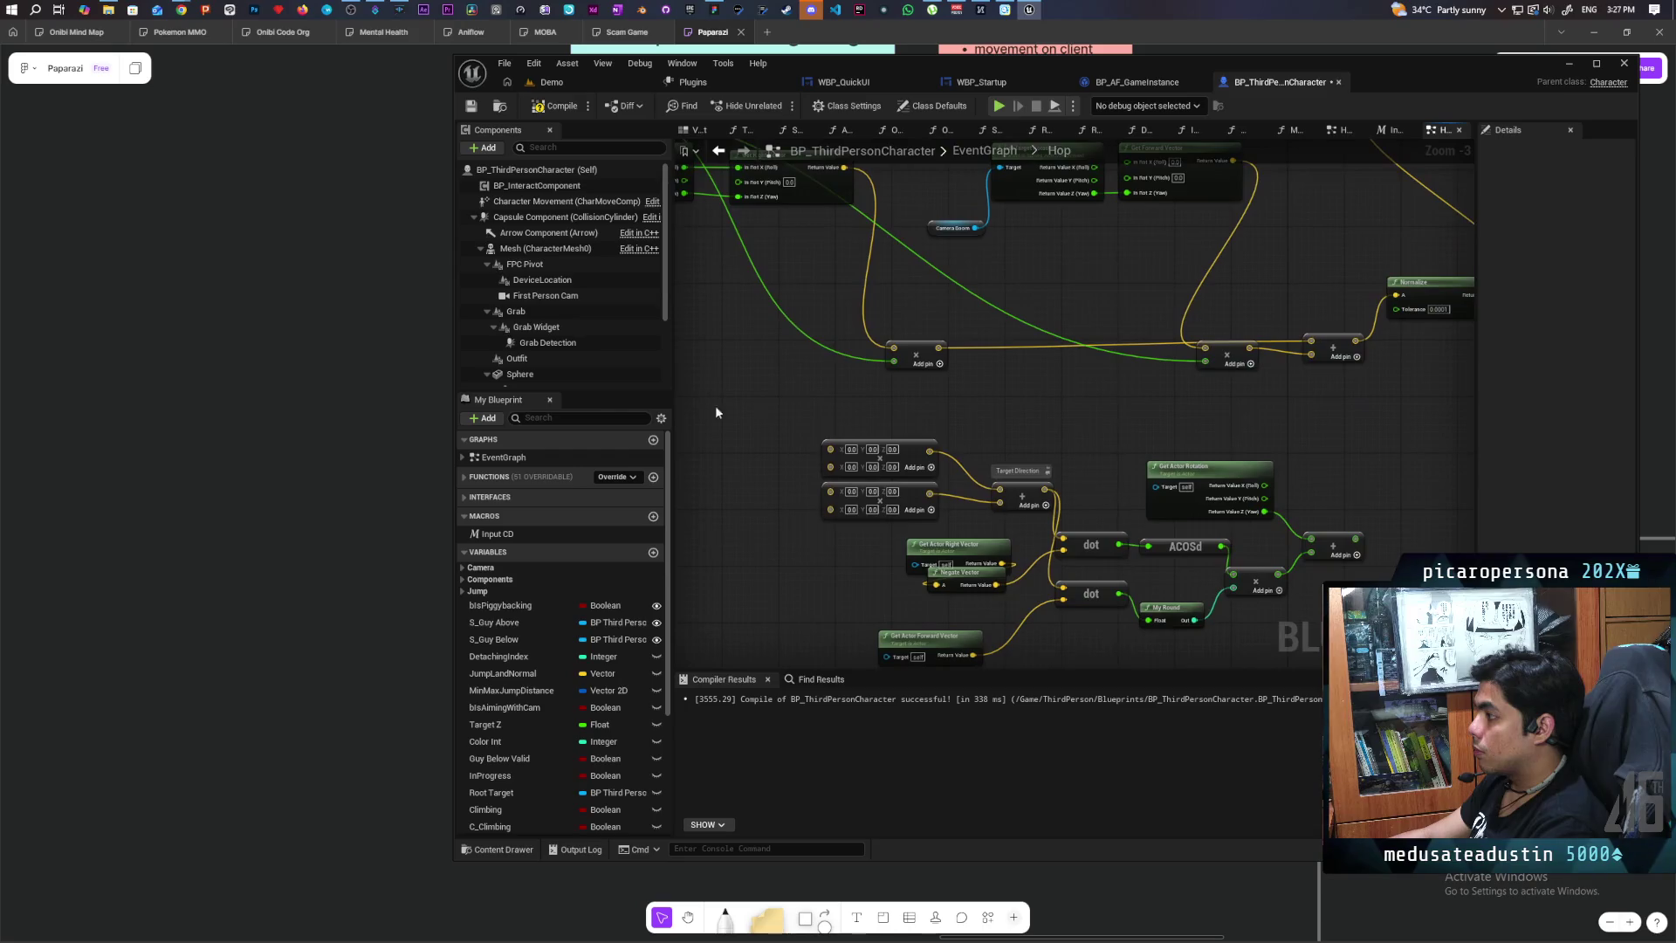
{"action": "mouse_move", "coordinate": [962, 392]}
{"action": "left_mouse_down"}
{"action": "mouse_move", "coordinate": [1002, 437]}
{"action": "mouse_move", "coordinate": [948, 363]}
{"action": "mouse_move", "coordinate": [992, 468]}
{"action": "mouse_move", "coordinate": [978, 474]}
{"action": "left_mouse_up"}
Step: Move the pasted cluster right and reconnect Target Direction to the upper Add output
{"action": "mouse_move", "coordinate": [1227, 333]}
{"action": "left_mouse_down"}
{"action": "mouse_move", "coordinate": [1248, 375]}
{"action": "mouse_move", "coordinate": [980, 457]}
{"action": "mouse_move", "coordinate": [954, 506]}
{"action": "mouse_move", "coordinate": [981, 536]}
{"action": "mouse_move", "coordinate": [993, 386]}
{"action": "left_mouse_up"}
{"action": "left_click", "coordinate": [1004, 375]}
{"action": "left_click_drag", "start_coordinate": [1340, 650], "coordinate": [868, 426]}
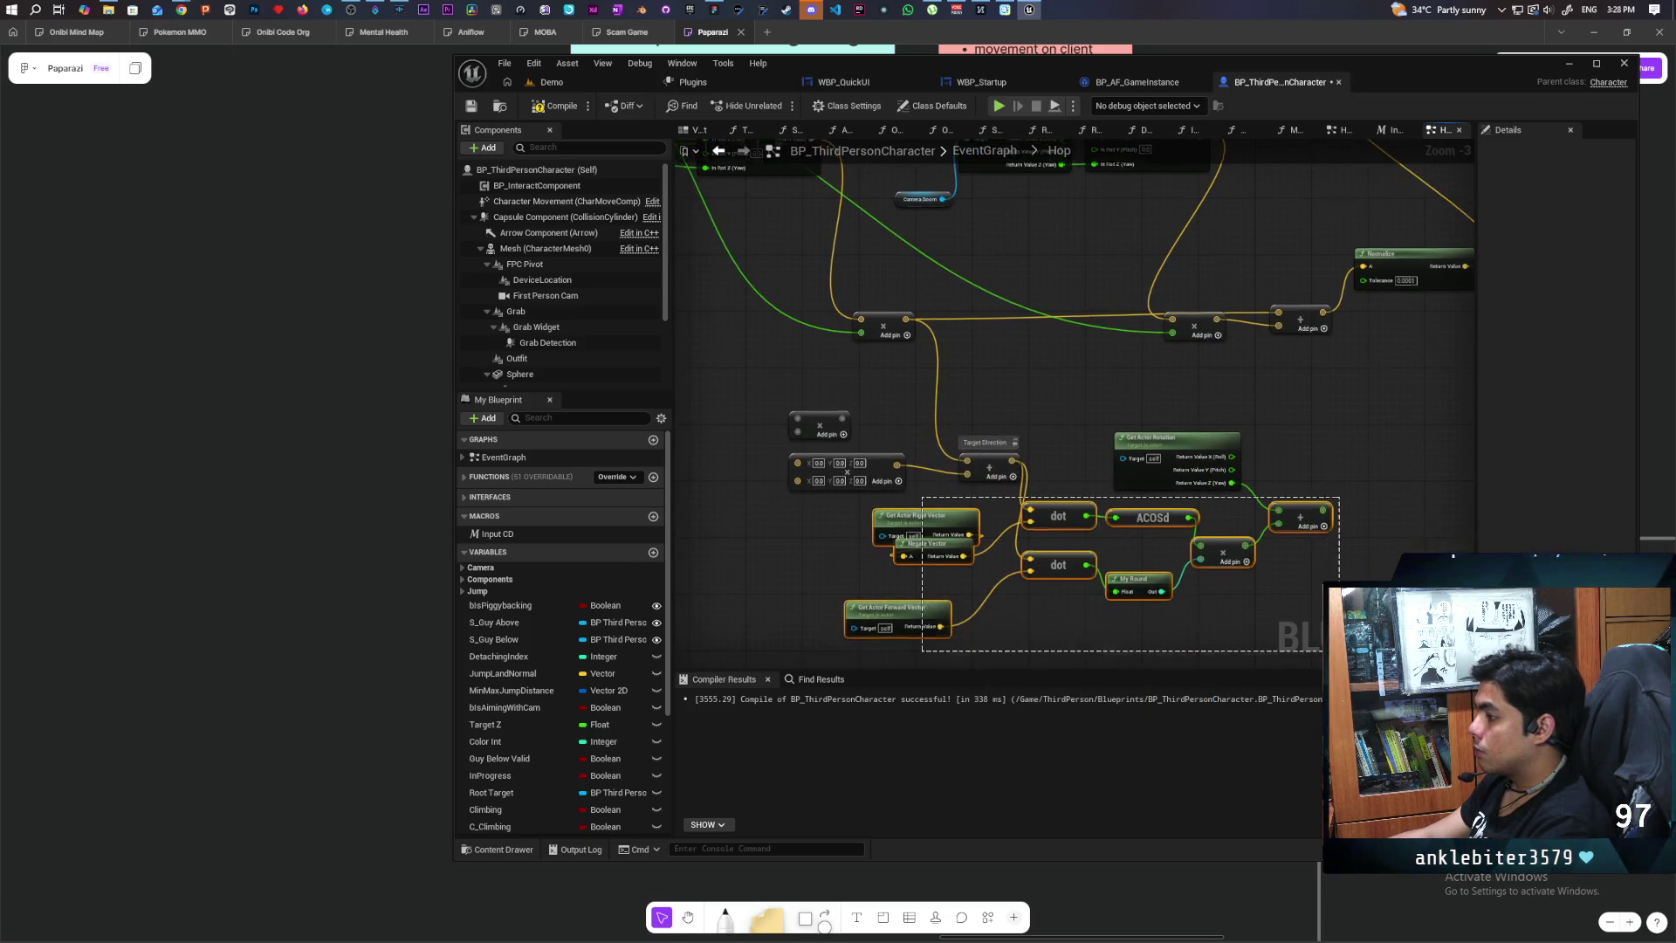
{"action": "left_click_drag", "start_coordinate": [1241, 431], "coordinate": [1467, 454]}
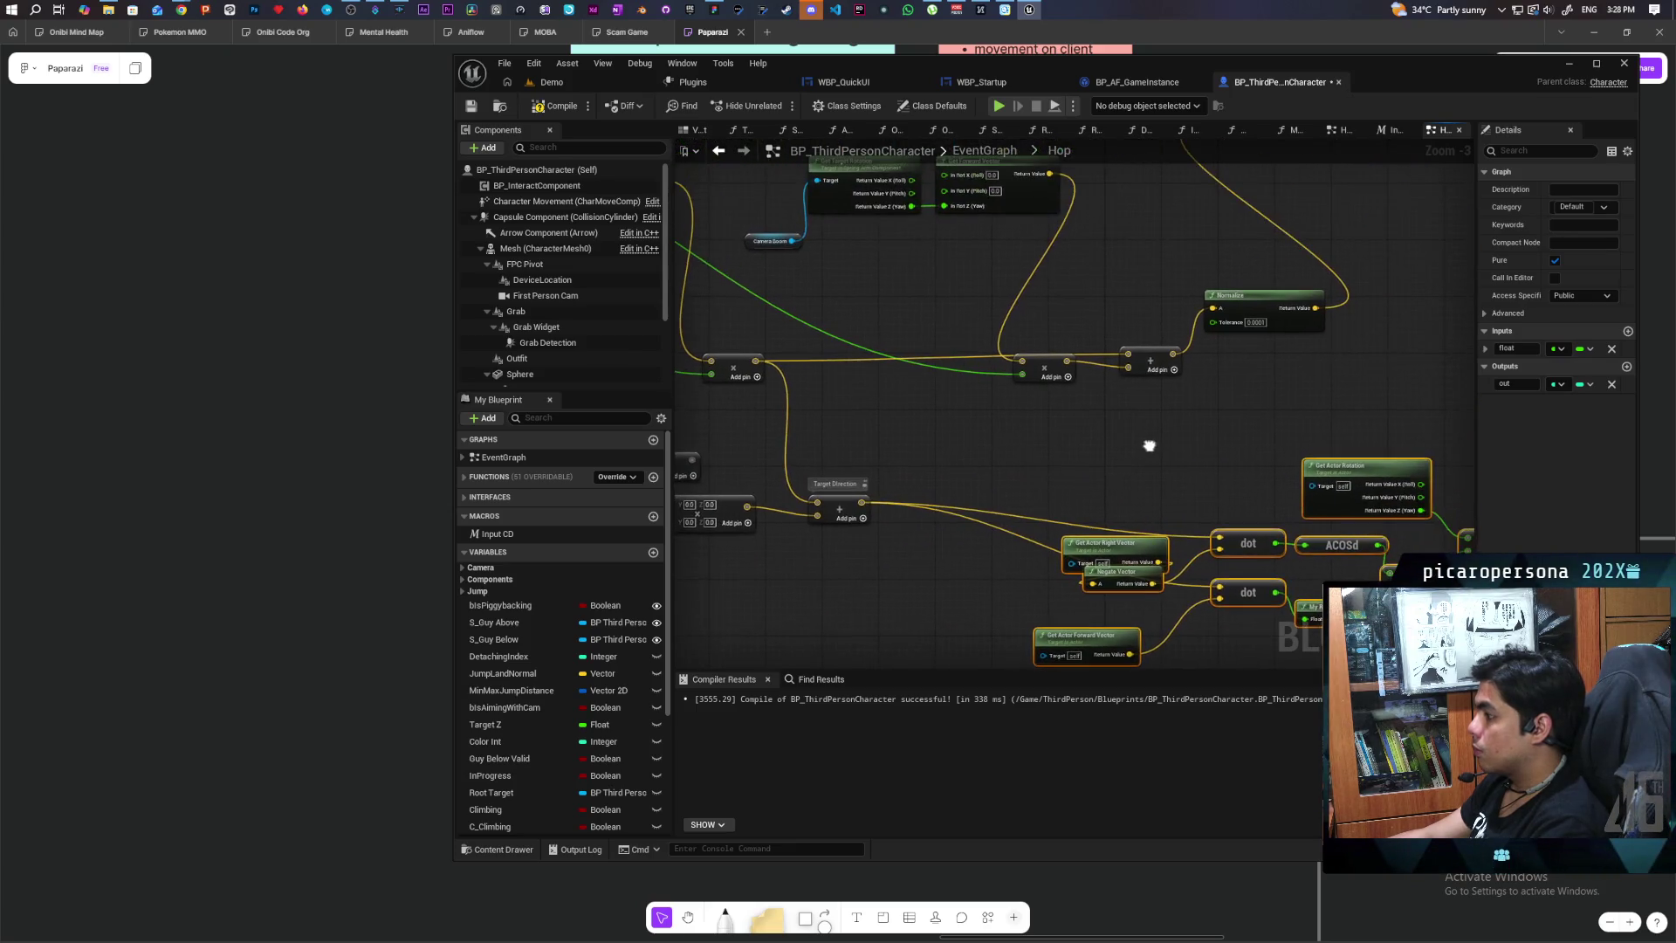
{"action": "mouse_move", "coordinate": [975, 509]}
{"action": "left_mouse_down", "text": "ctrl"}
{"action": "mouse_move", "coordinate": [1205, 457]}
{"action": "mouse_move", "coordinate": [1318, 371]}
{"action": "mouse_move", "coordinate": [1289, 364]}
{"action": "left_mouse_up", "text": "ctrl"}
Step: Wire Get Actor Forward Vector into the upper dot and Right Vector into the lower dot
{"action": "scroll", "coordinate": [1290, 365], "scroll_direction": "up", "scroll_amount": 2}
{"action": "left_click_drag", "start_coordinate": [925, 380], "coordinate": [890, 357]}
{"action": "left_click_drag", "start_coordinate": [911, 426], "coordinate": [719, 417]}
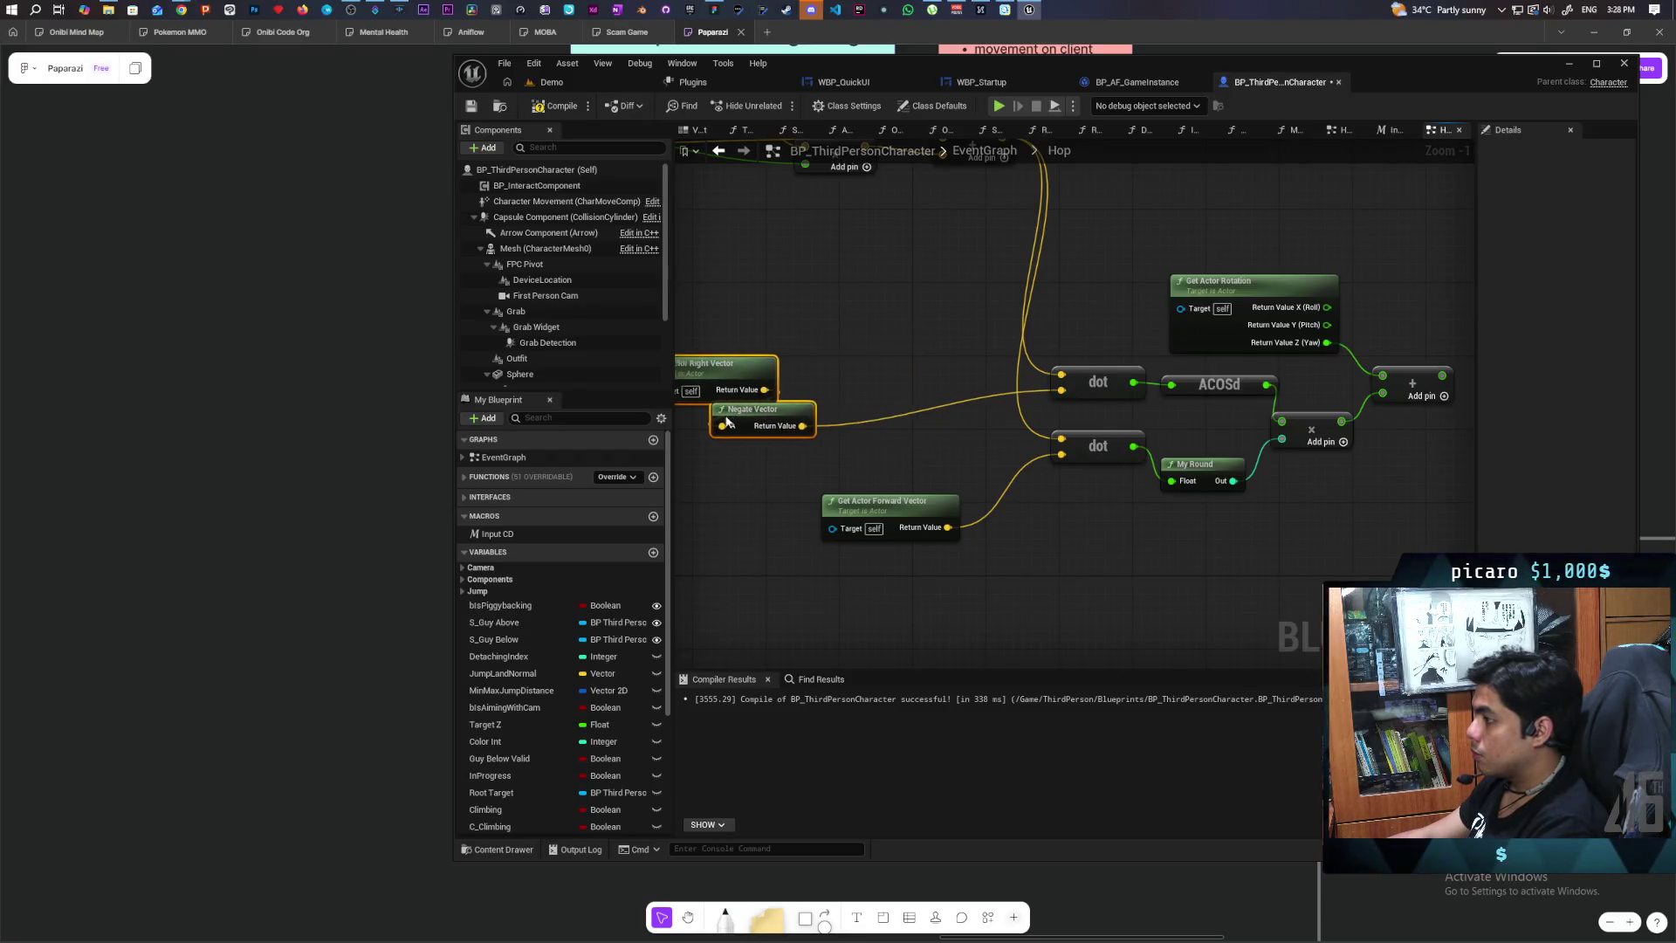
{"action": "left_click_drag", "start_coordinate": [946, 530], "coordinate": [1061, 390]}
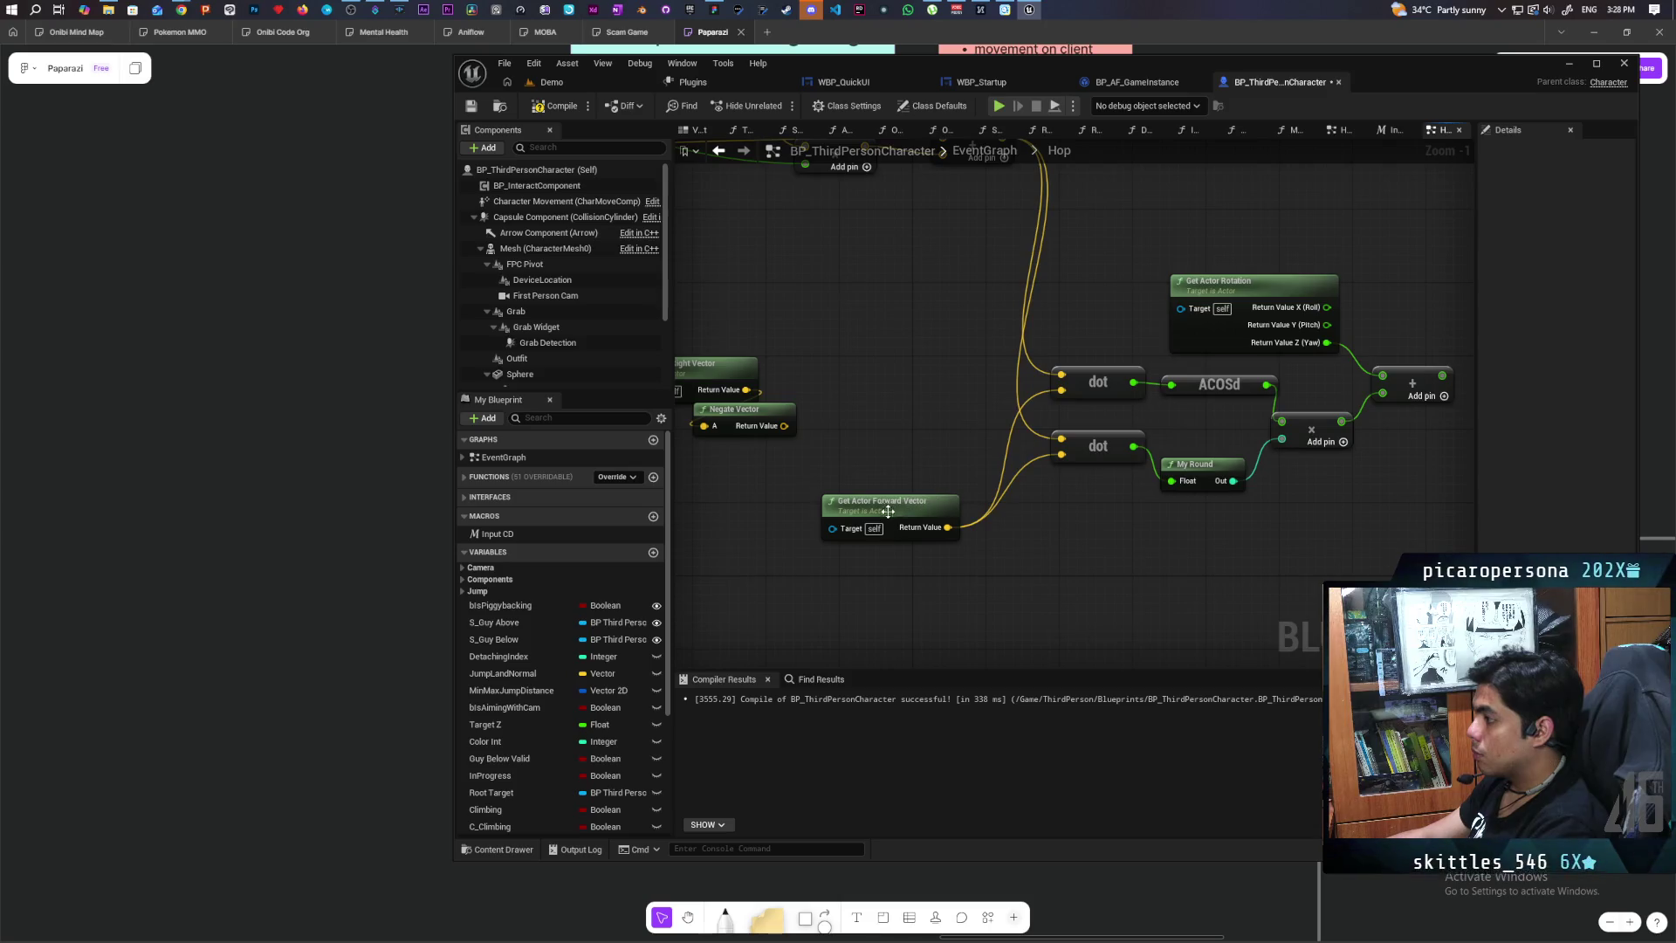
{"action": "left_click_drag", "start_coordinate": [886, 511], "coordinate": [874, 354]}
{"action": "left_click_drag", "start_coordinate": [945, 414], "coordinate": [949, 406]}
{"action": "left_click_drag", "start_coordinate": [834, 337], "coordinate": [1146, 399]}
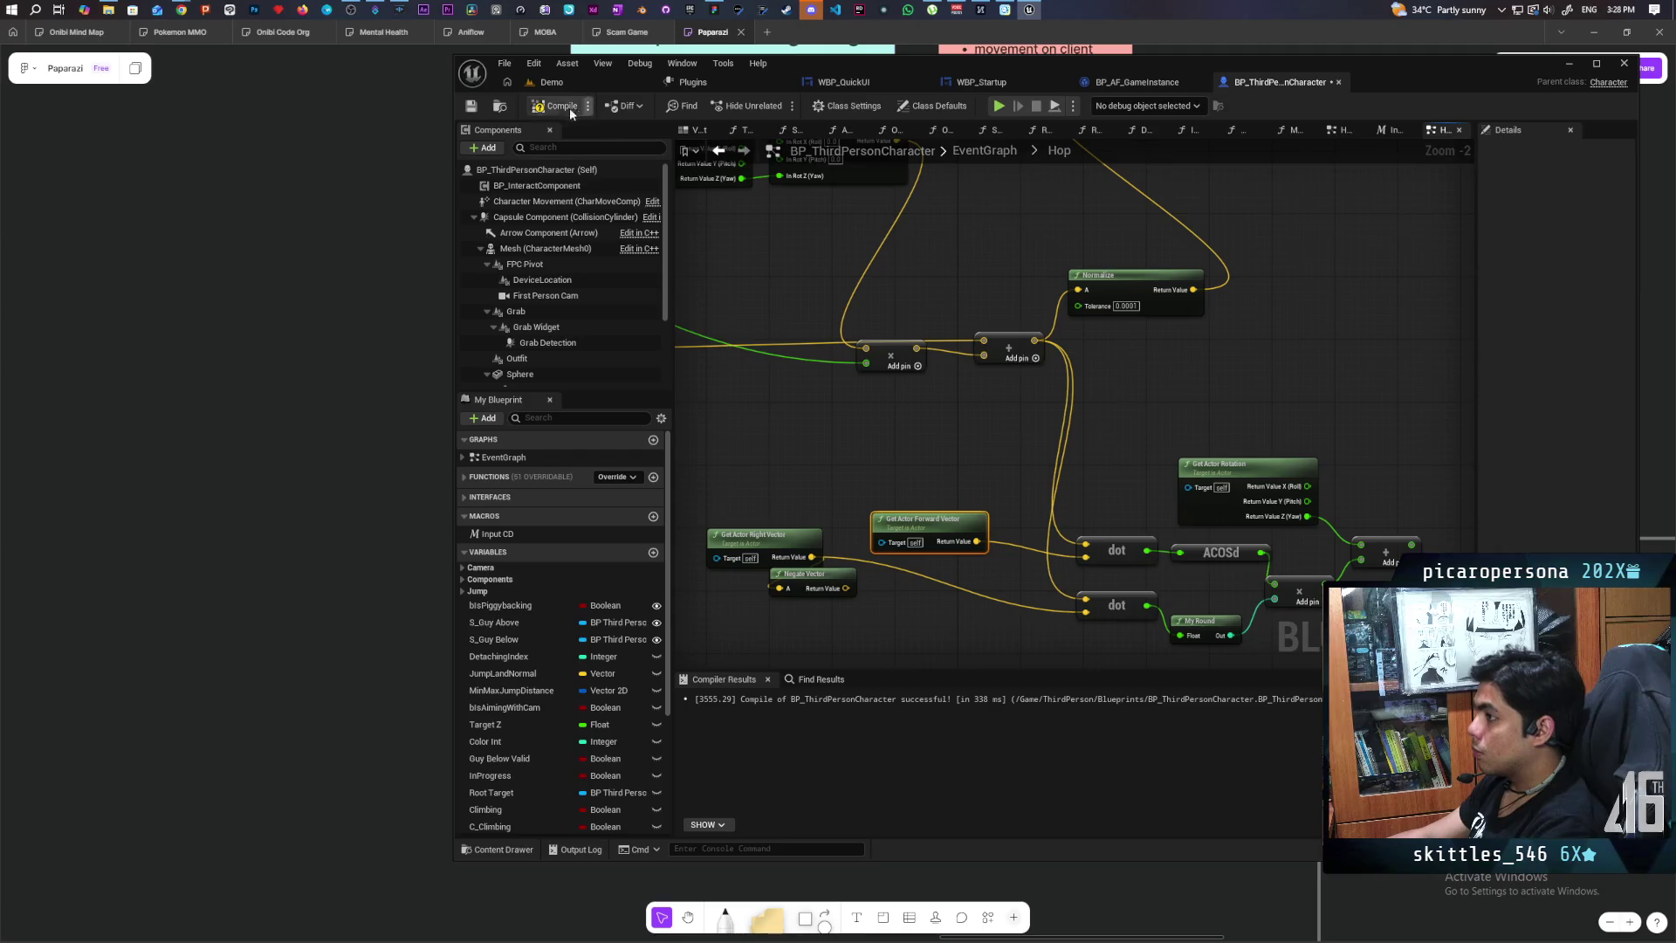
{"action": "scroll", "coordinate": [1116, 413], "scroll_direction": "down", "scroll_amount": 2}
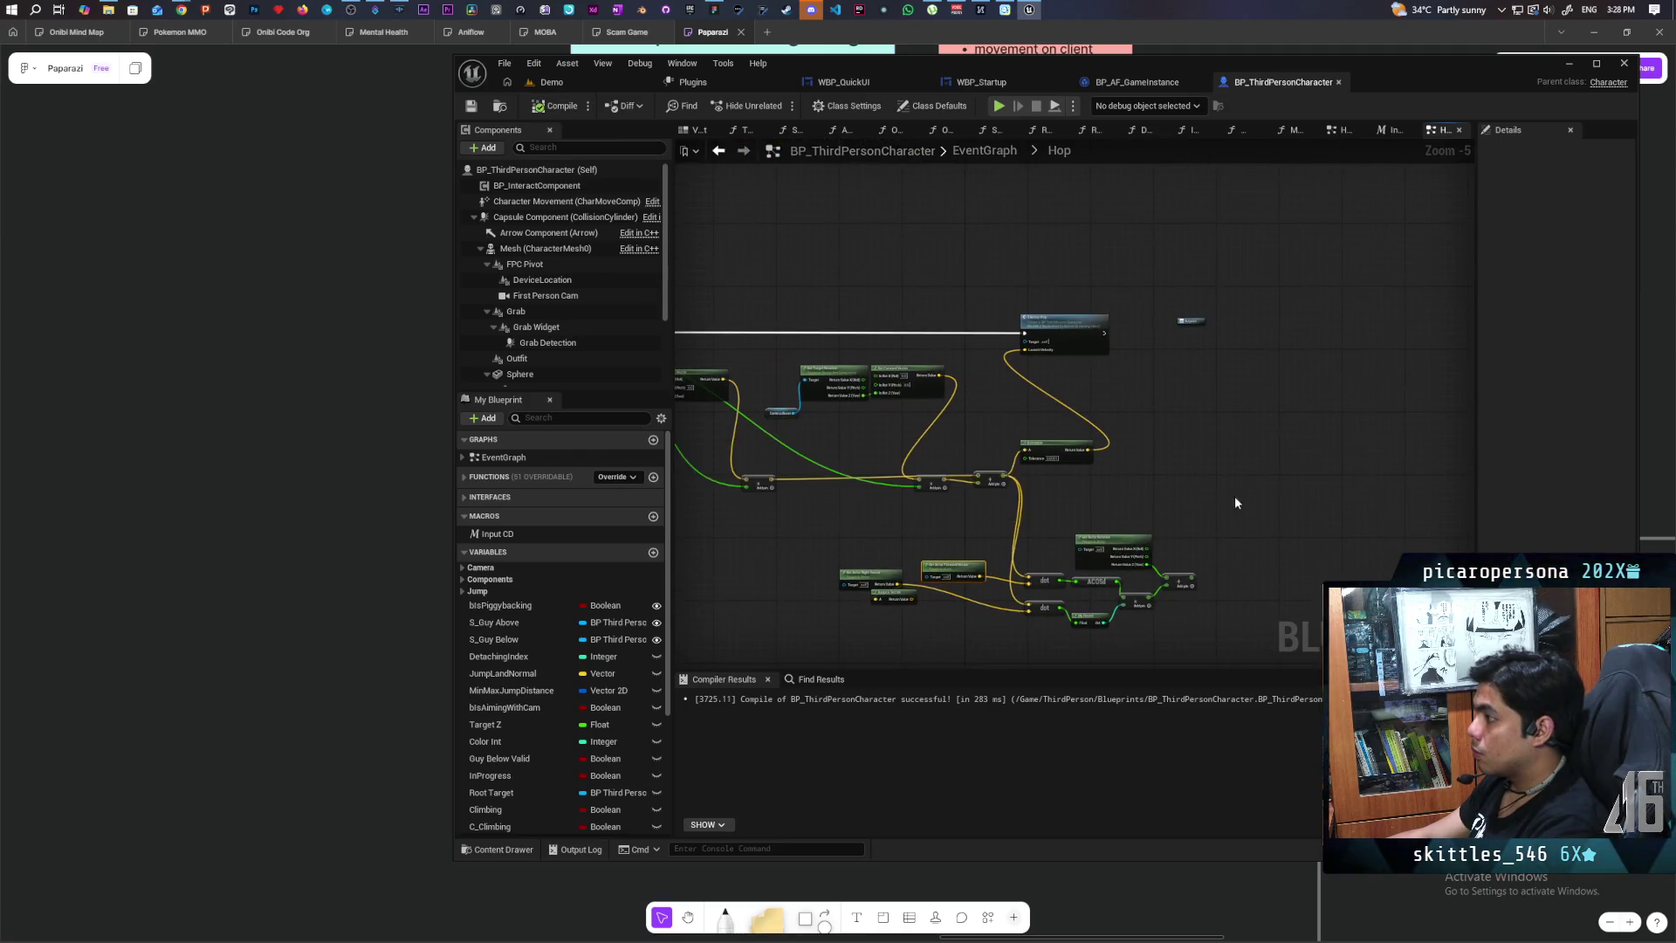
Step: Locate and select the Set Actor Rotation and RInterp to Constant nodes near S Bunny Hop
{"action": "scroll", "coordinate": [1235, 496], "scroll_direction": "down", "scroll_amount": 1}
{"action": "double_click", "coordinate": [881, 259]}
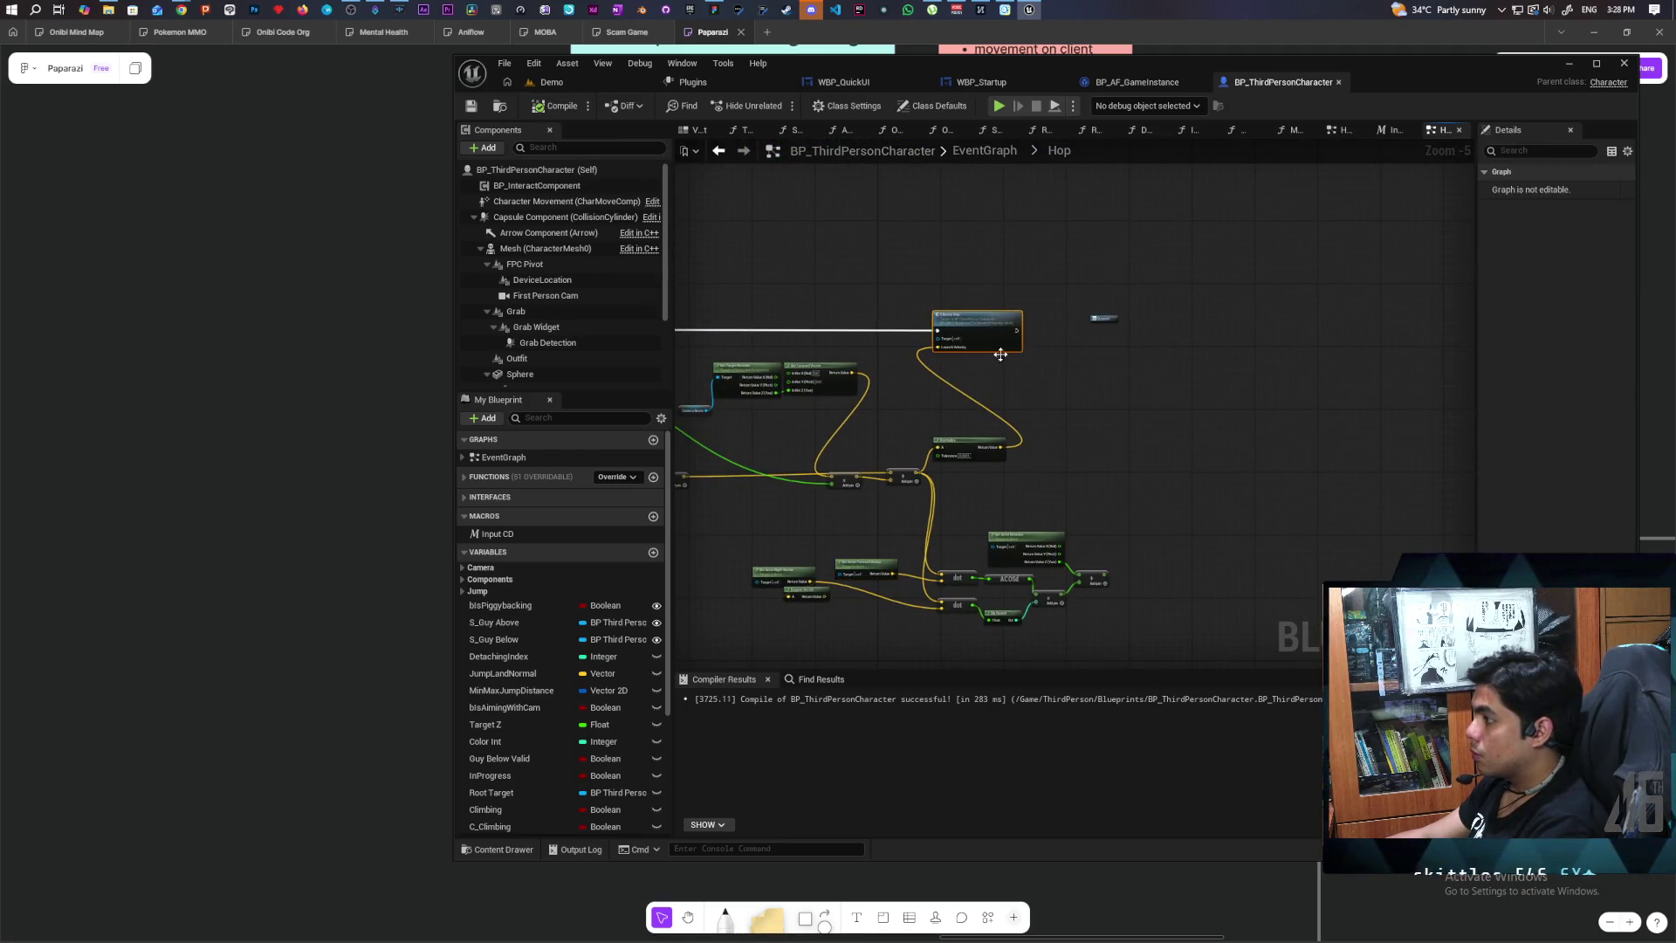
{"action": "scroll", "coordinate": [843, 260], "scroll_direction": "down", "scroll_amount": 3}
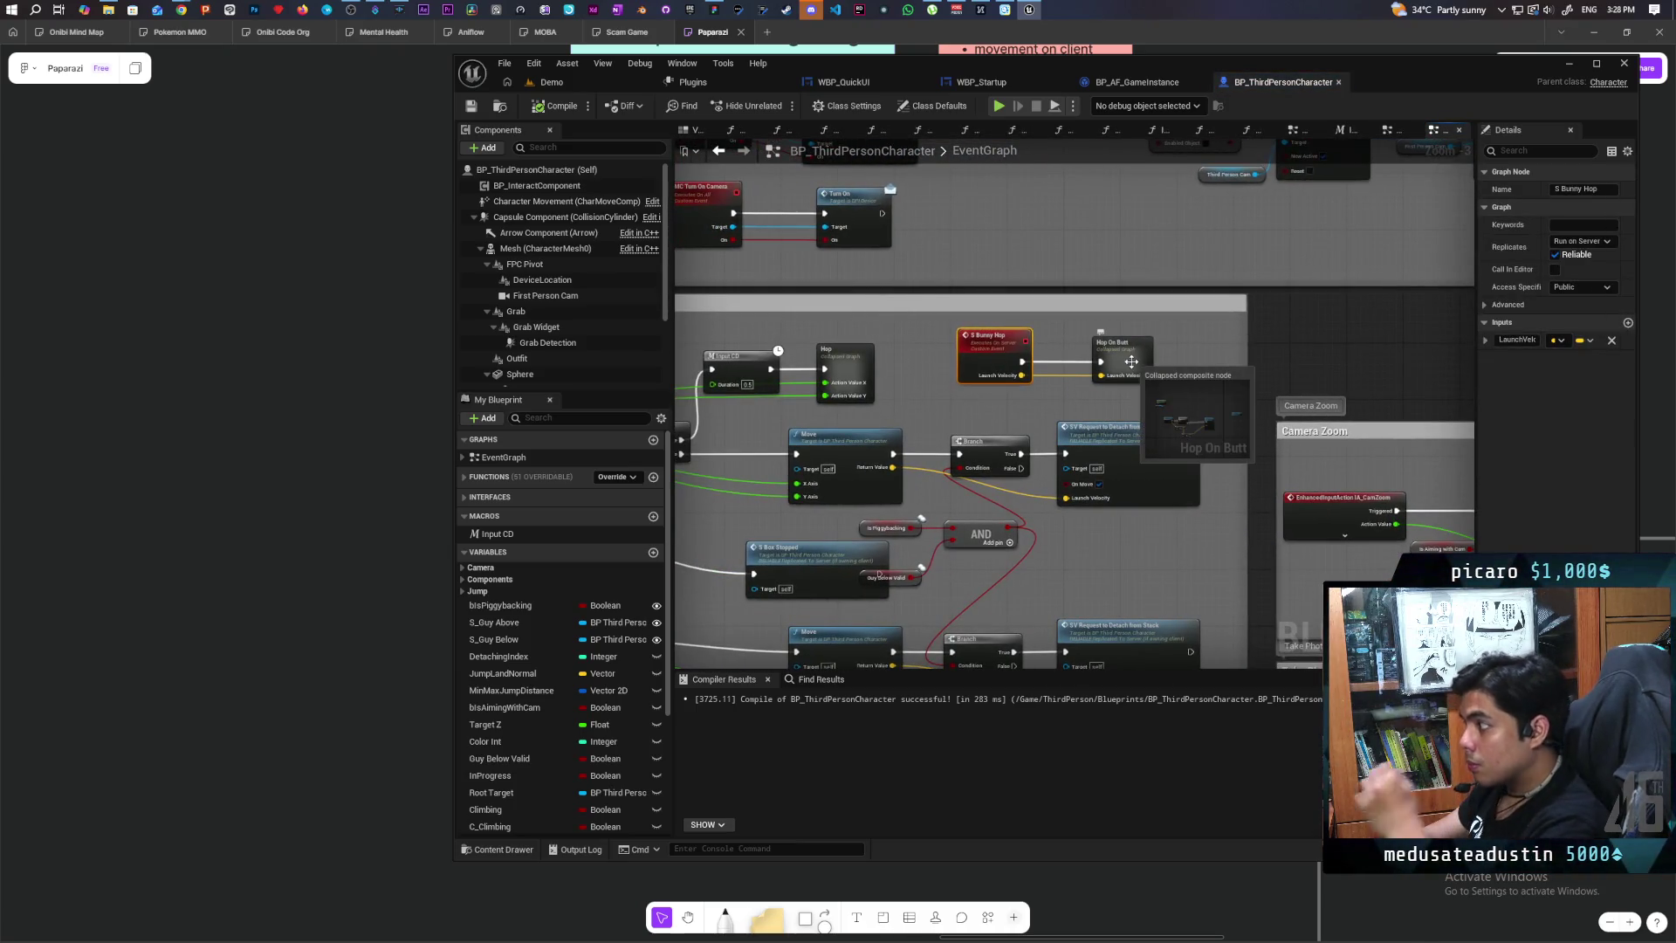
{"action": "scroll", "coordinate": [1085, 442], "scroll_direction": "down", "scroll_amount": 6}
{"action": "scroll", "coordinate": [1074, 402], "scroll_direction": "up", "scroll_amount": 5}
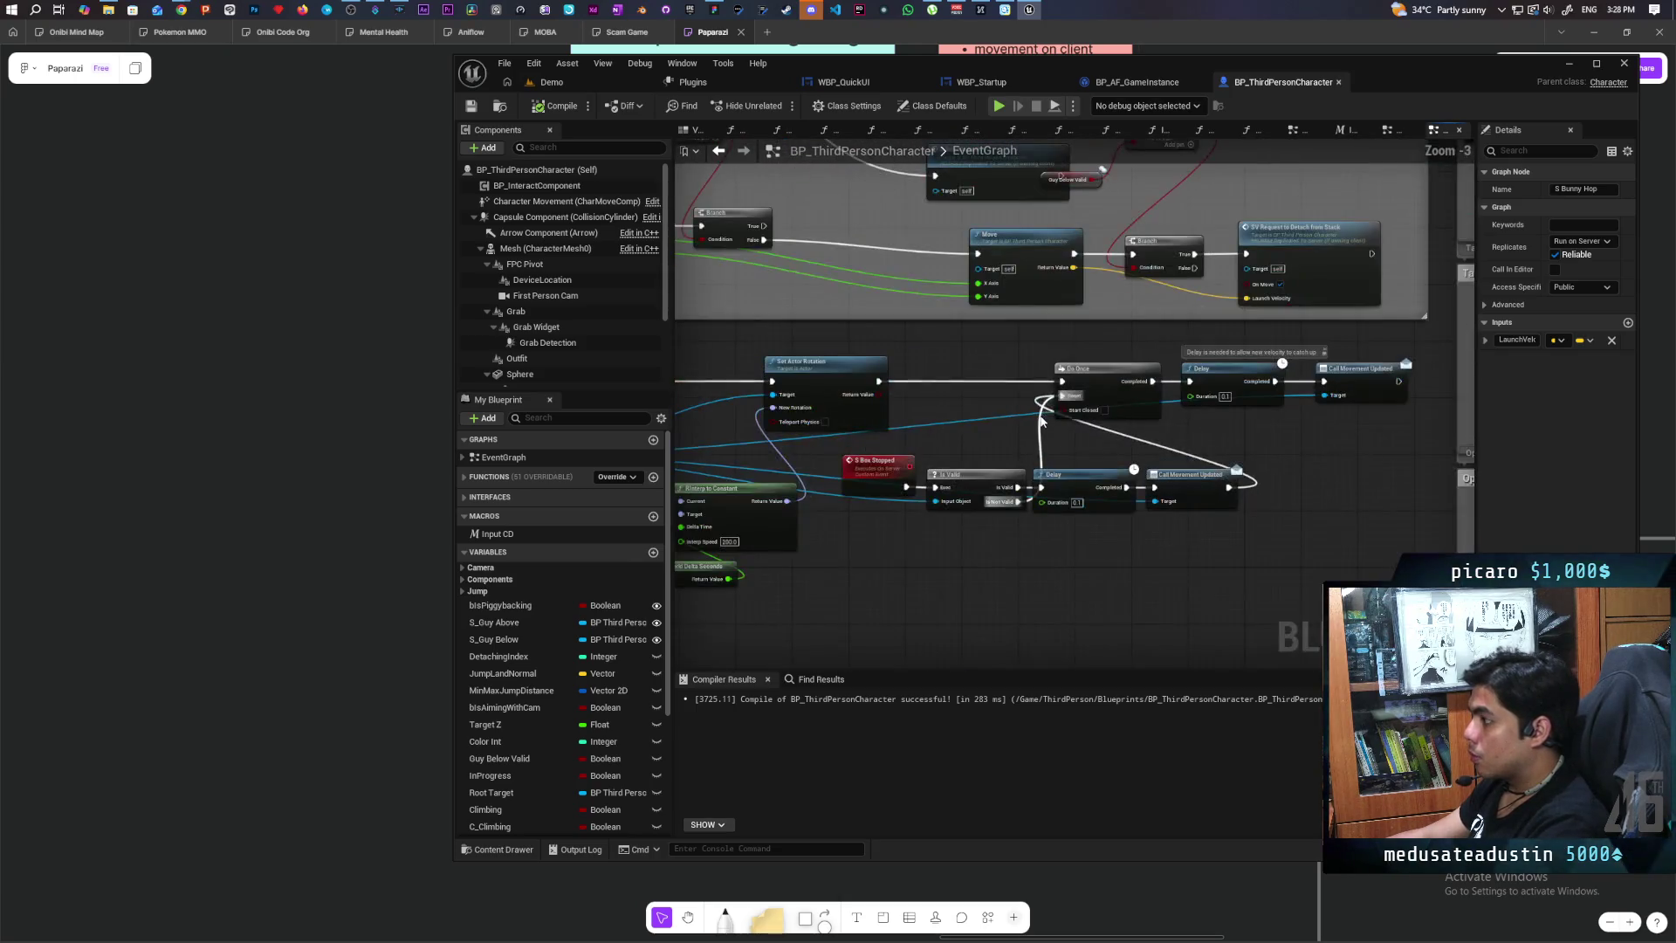
{"action": "scroll", "coordinate": [1074, 401], "scroll_direction": "down", "scroll_amount": 5}
{"action": "scroll", "coordinate": [1074, 350], "scroll_direction": "up", "scroll_amount": 2}
{"action": "scroll", "coordinate": [1174, 368], "scroll_direction": "up", "scroll_amount": 3}
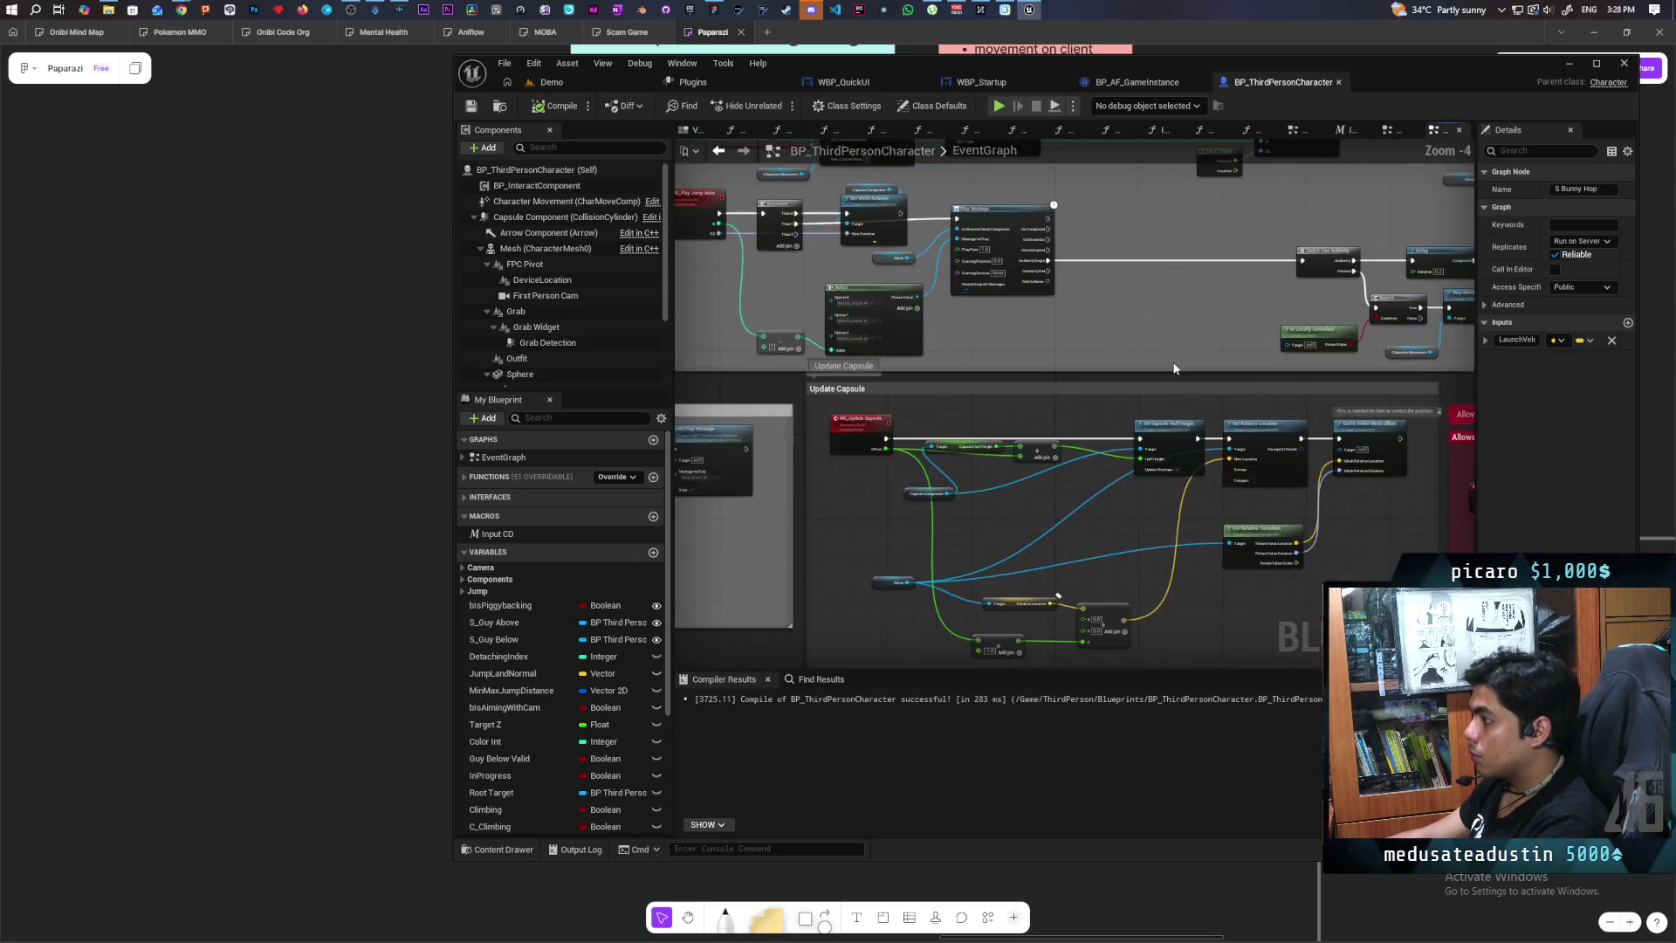
{"action": "scroll", "coordinate": [1174, 368], "scroll_direction": "down", "scroll_amount": 5}
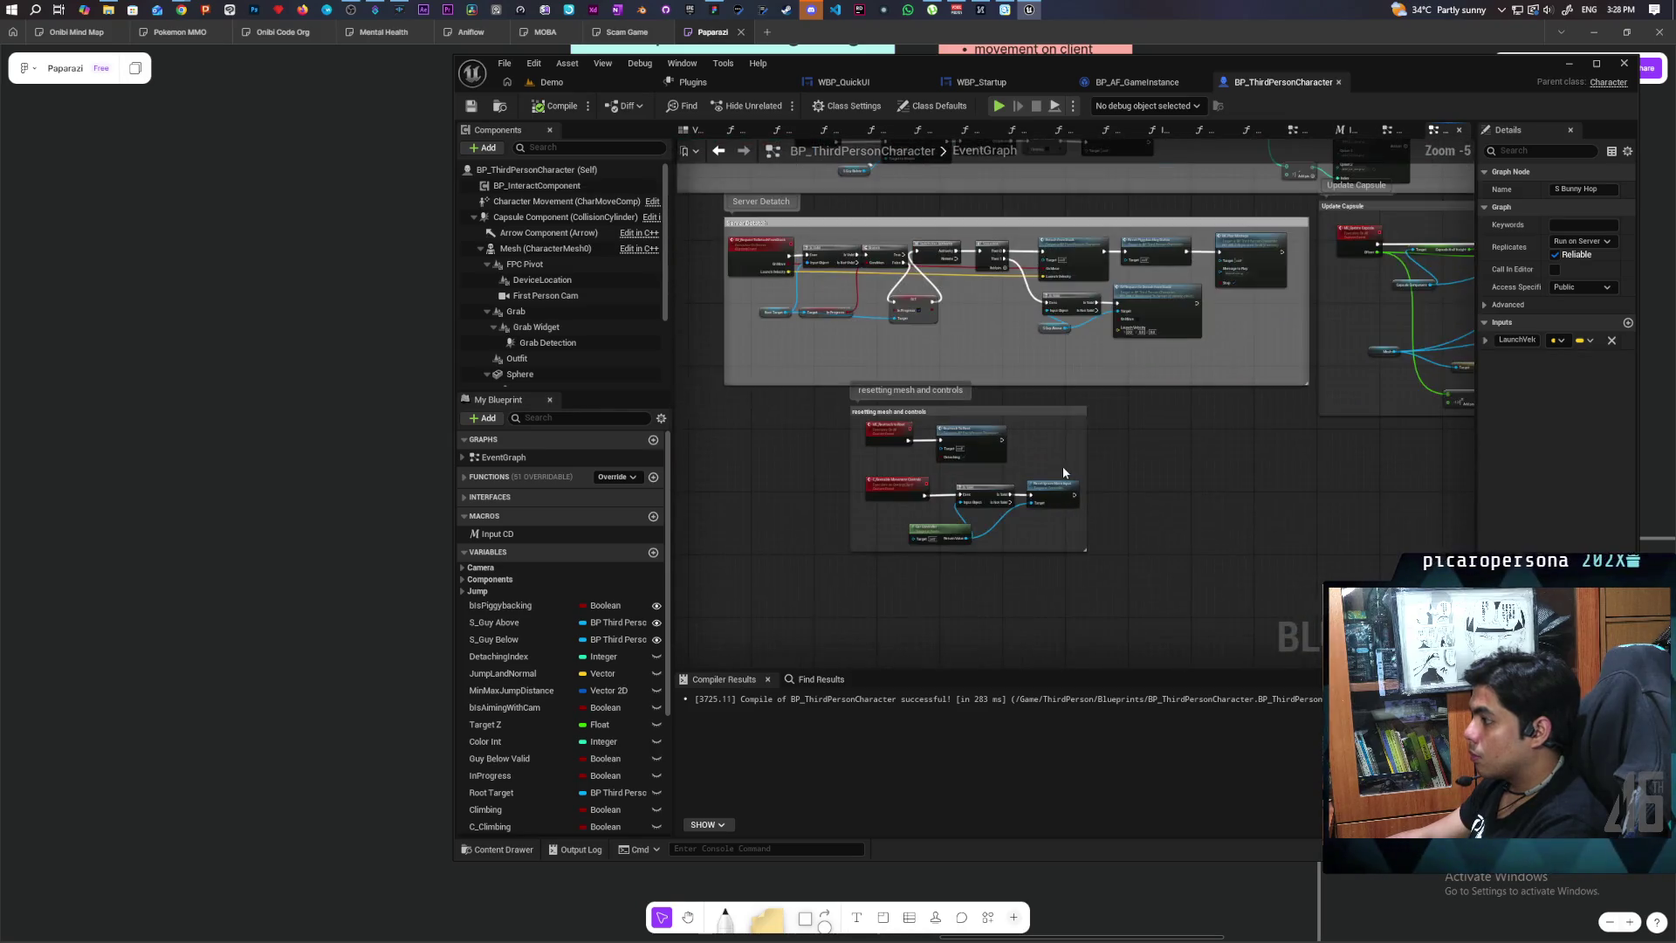
{"action": "mouse_move", "coordinate": [1065, 472]}
{"action": "left_mouse_down"}
{"action": "mouse_move", "coordinate": [1030, 624]}
{"action": "mouse_move", "coordinate": [758, 604]}
{"action": "mouse_move", "coordinate": [993, 610]}
{"action": "left_mouse_up"}
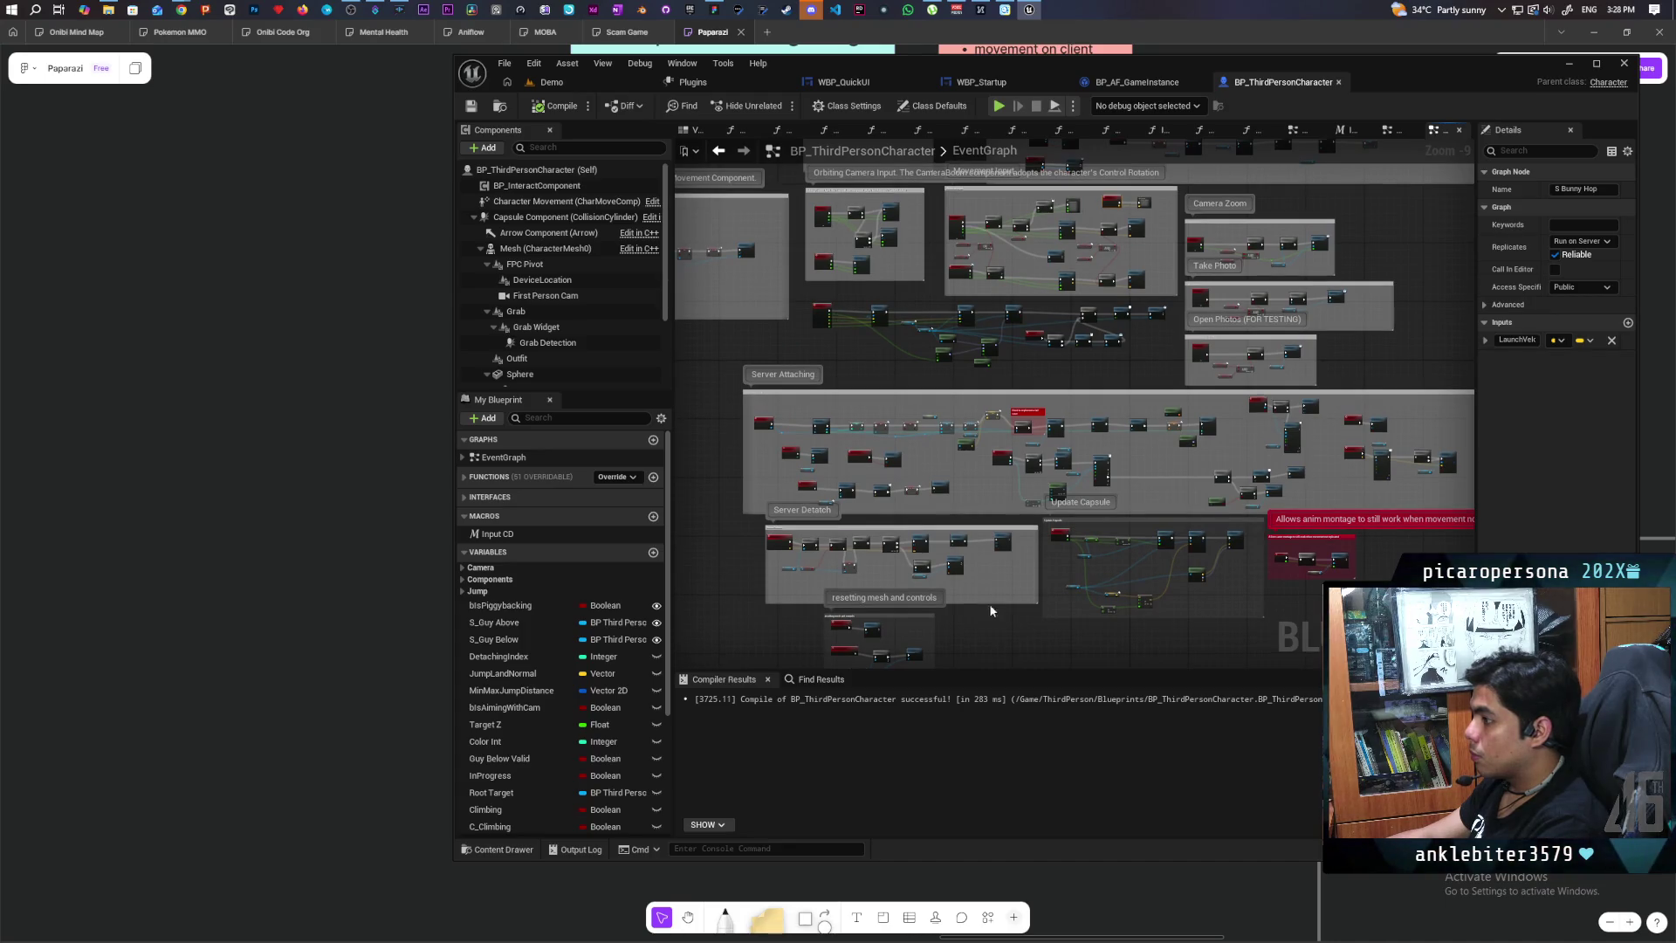
{"action": "scroll", "coordinate": [978, 557], "scroll_direction": "up", "scroll_amount": 6}
{"action": "mouse_move", "coordinate": [840, 329]}
{"action": "left_mouse_down"}
{"action": "mouse_move", "coordinate": [741, 479]}
{"action": "mouse_move", "coordinate": [1002, 499]}
{"action": "mouse_move", "coordinate": [1143, 486]}
{"action": "left_mouse_up"}
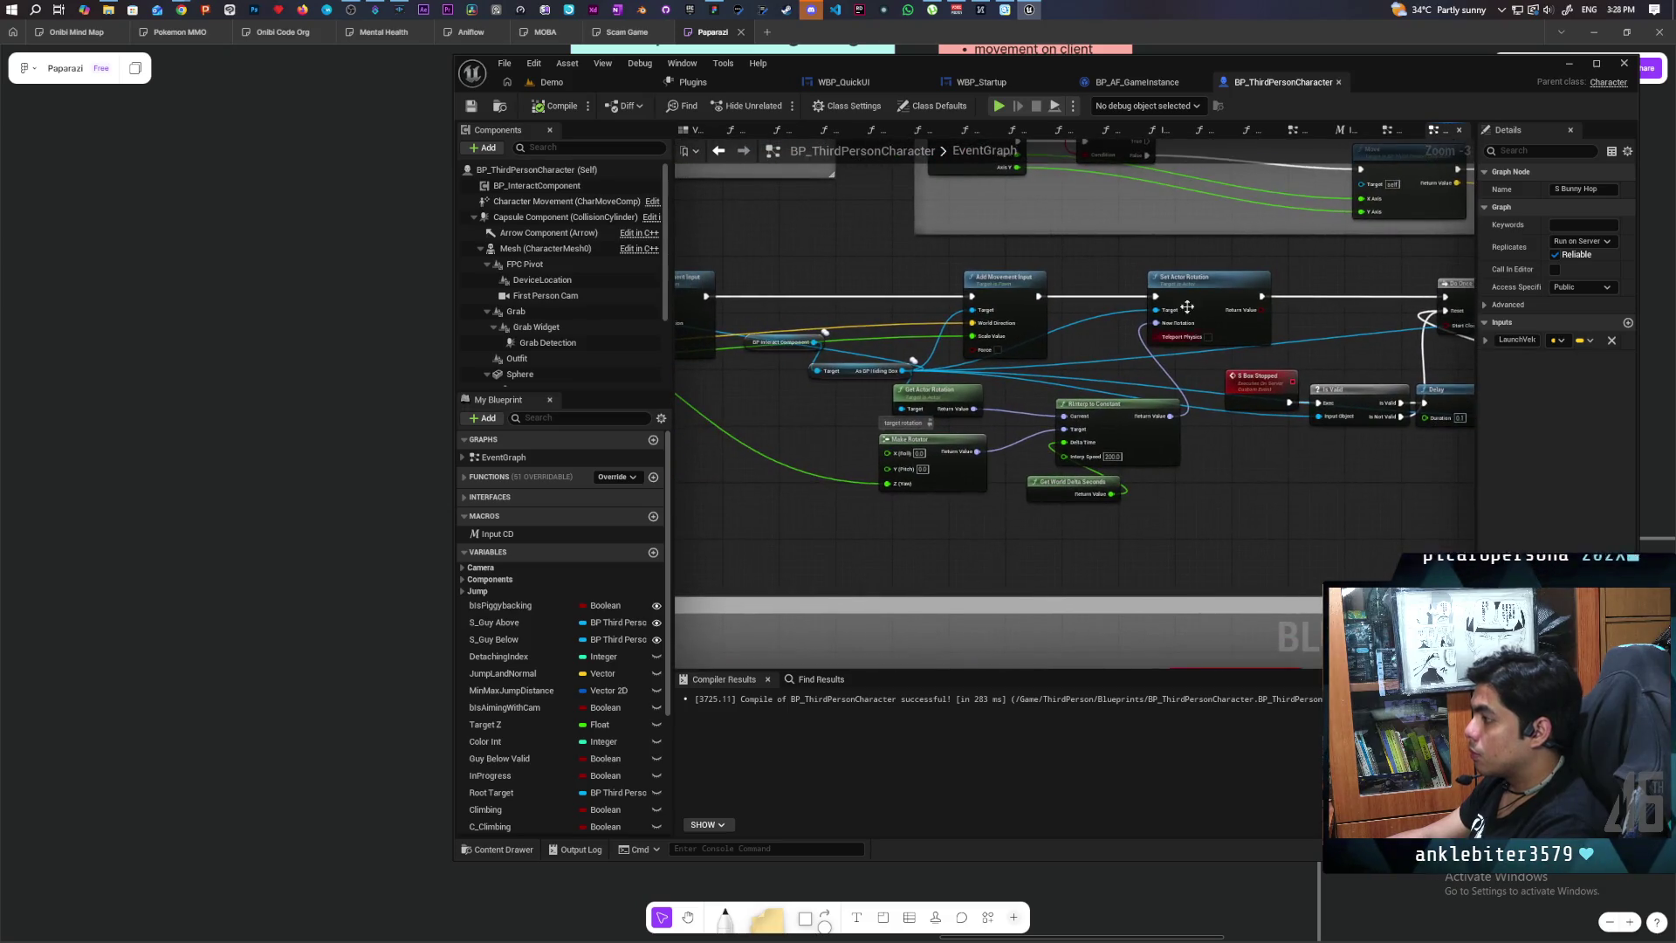
{"action": "left_click", "coordinate": [1191, 316]}
{"action": "mouse_move", "coordinate": [911, 555]}
{"action": "left_mouse_down"}
{"action": "mouse_move", "coordinate": [1054, 554]}
{"action": "mouse_move", "coordinate": [1332, 375]}
{"action": "left_mouse_up"}
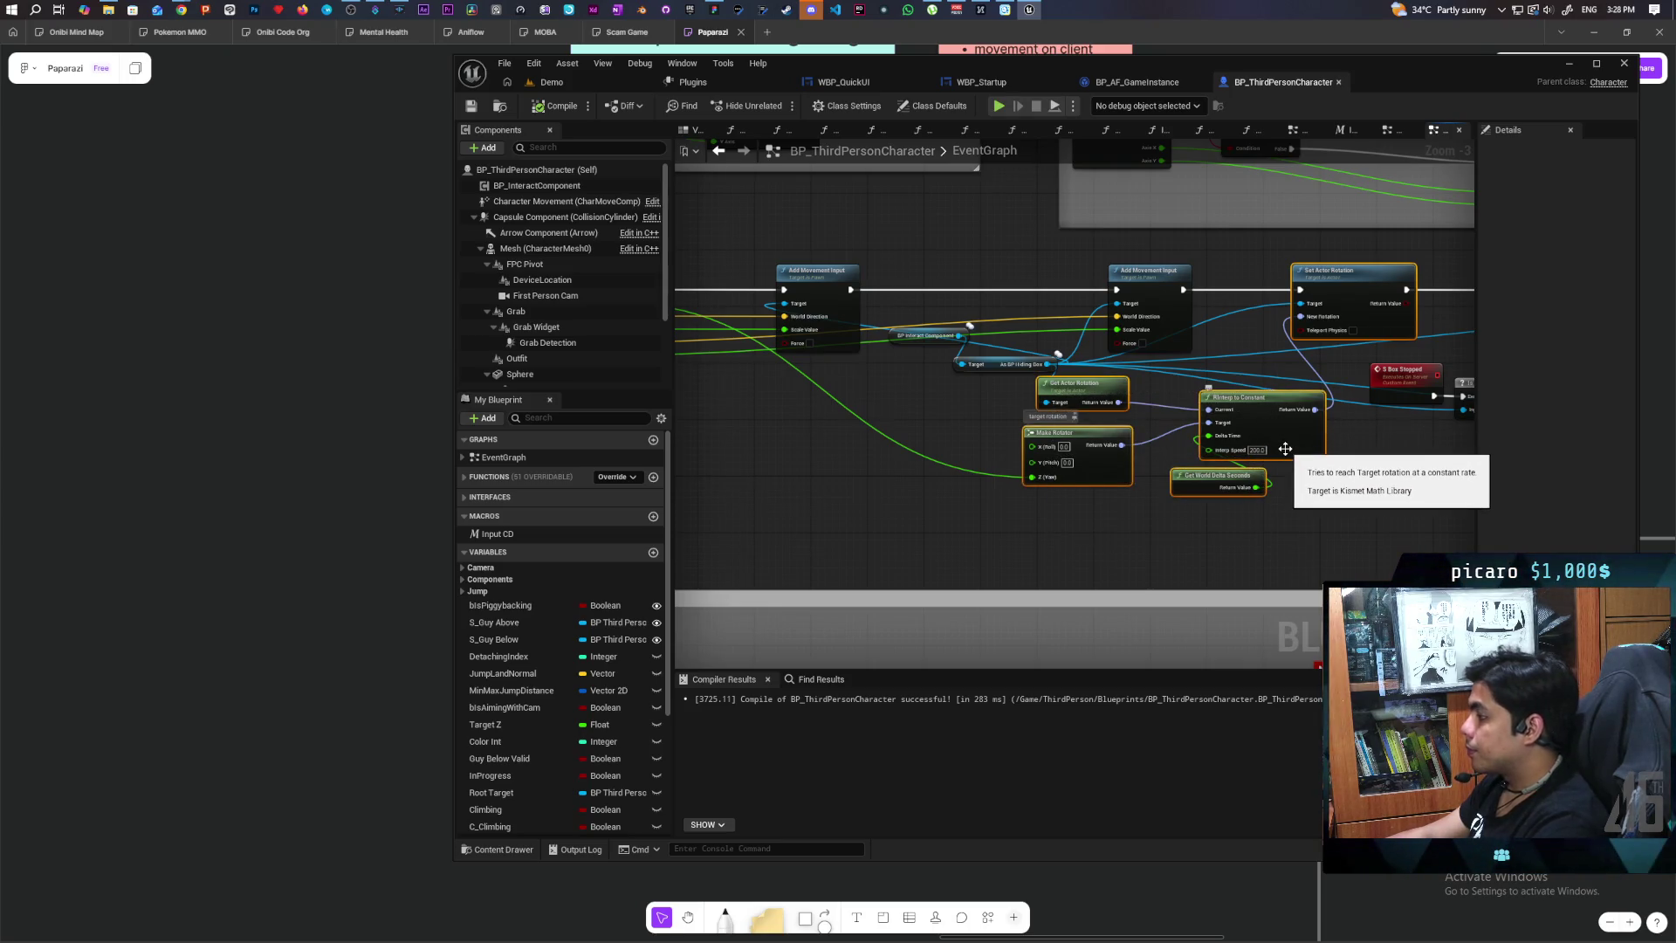
{"action": "mouse_move", "coordinate": [1285, 449]}
{"action": "left_mouse_down"}
{"action": "mouse_move", "coordinate": [1179, 516]}
{"action": "mouse_move", "coordinate": [1265, 520]}
{"action": "mouse_move", "coordinate": [917, 487]}
{"action": "left_mouse_up"}
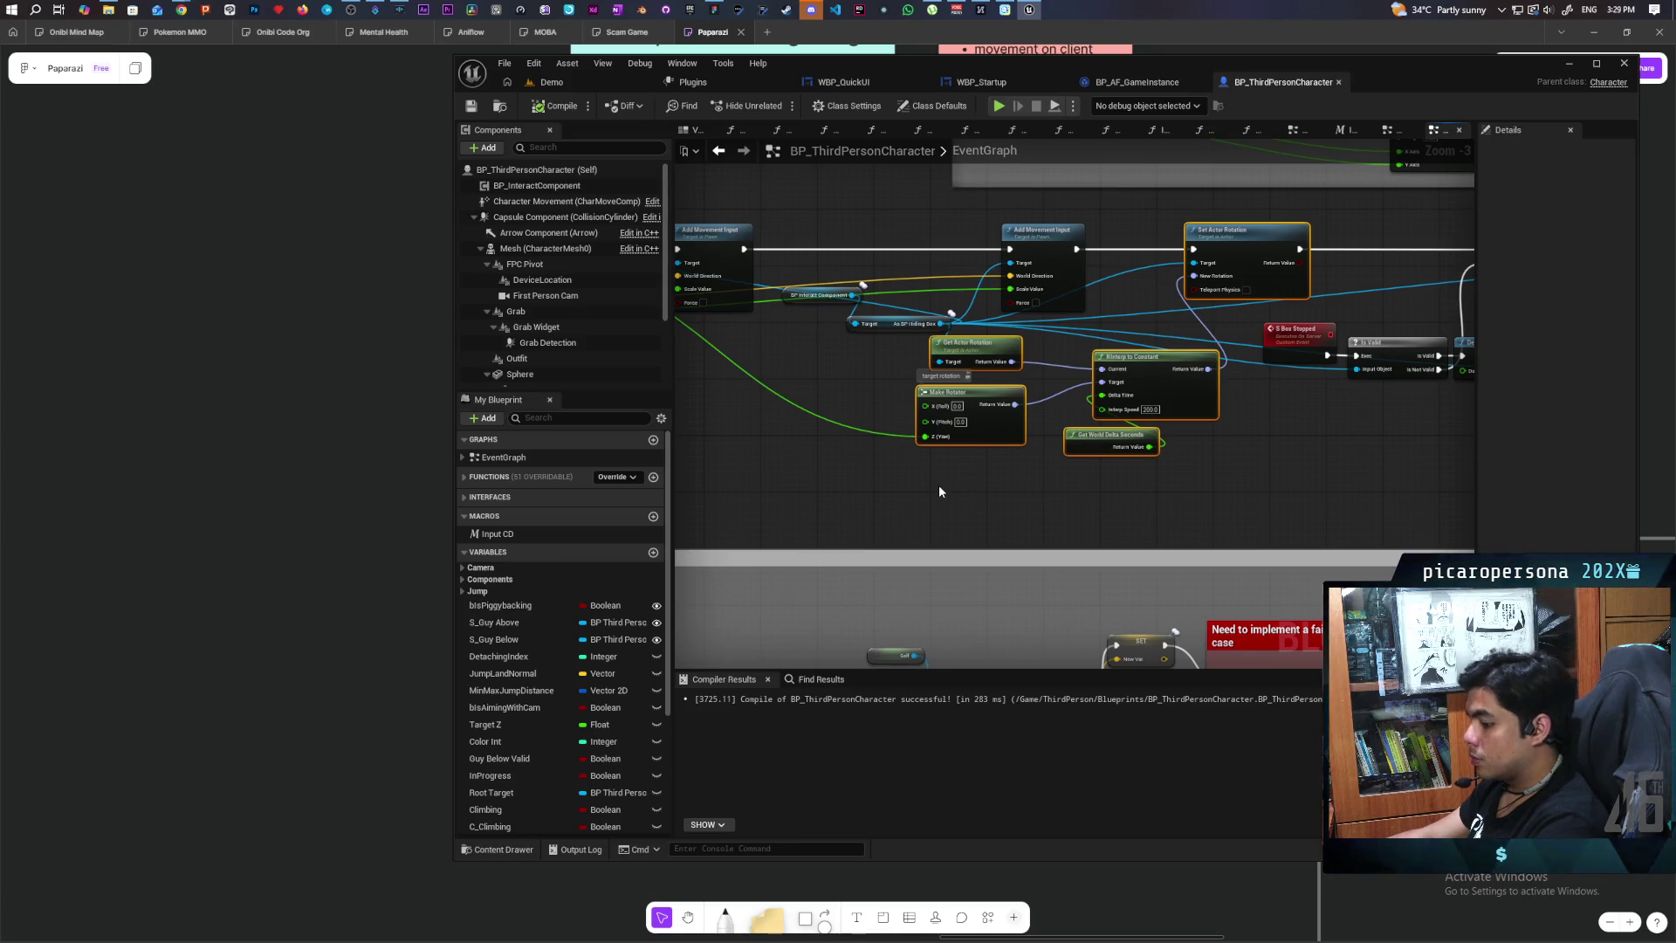
{"action": "scroll", "coordinate": [952, 467], "scroll_direction": "down", "scroll_amount": 5}
{"action": "scroll", "coordinate": [1179, 360], "scroll_direction": "up", "scroll_amount": 5}
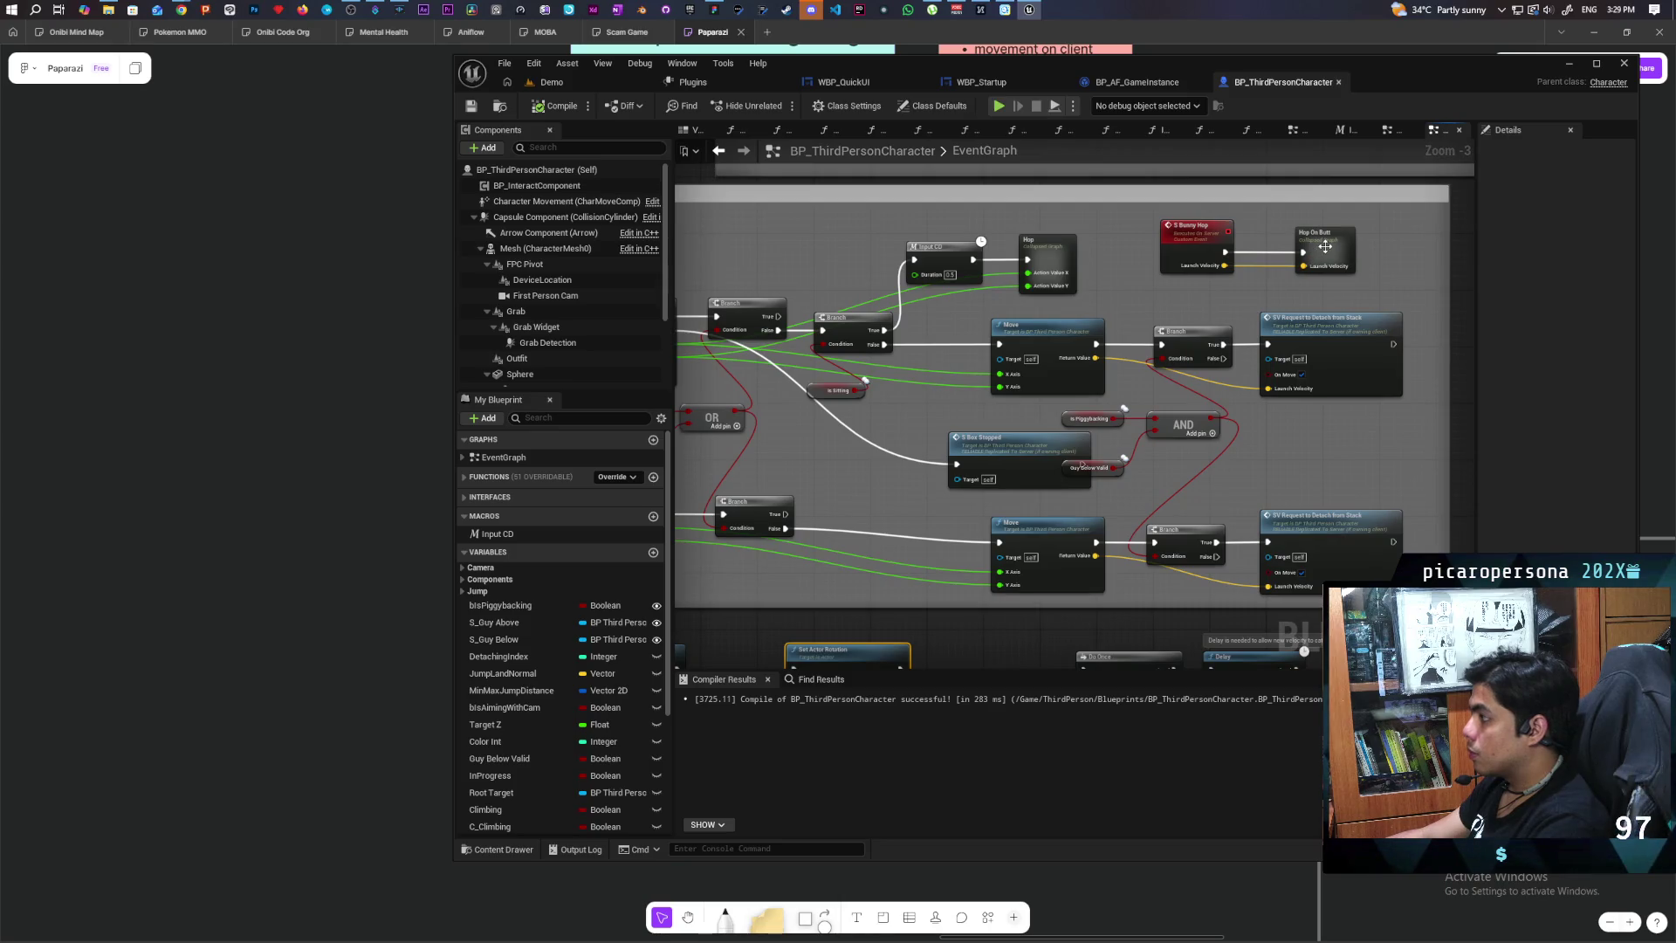
Step: Paste the rotation nodes into Hop On Butt, wire Z (Yaw) and run them after Launch Character, then compile
{"action": "double_click", "coordinate": [1325, 247]}
{"action": "scroll", "coordinate": [1133, 318], "scroll_direction": "up", "scroll_amount": 4}
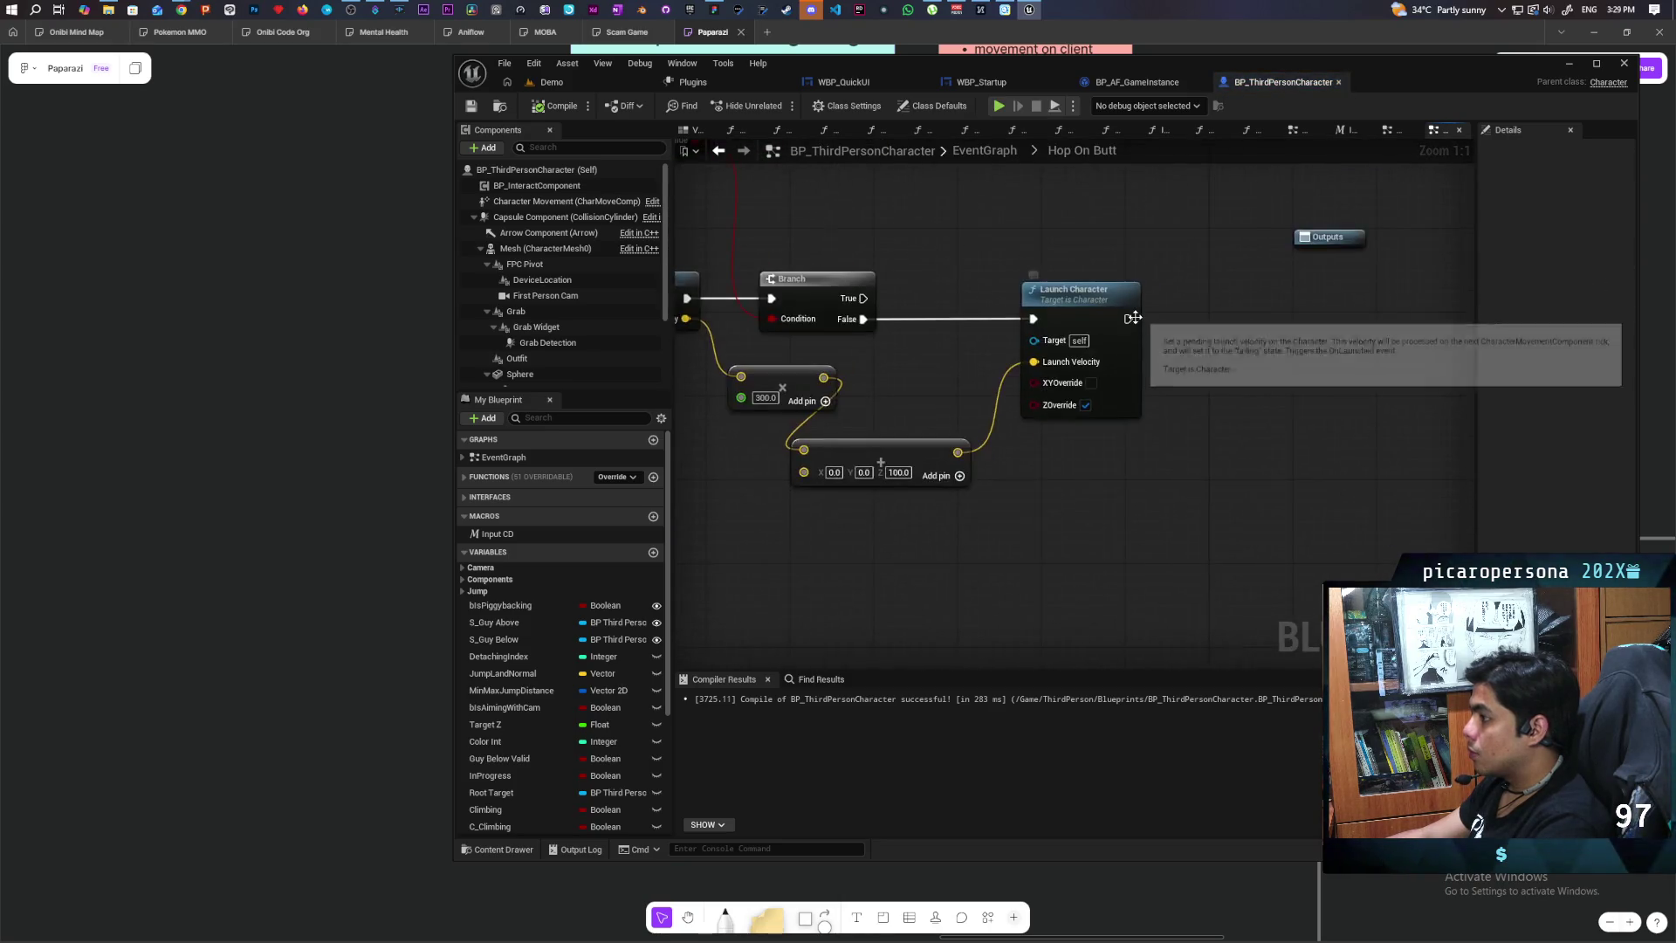
{"action": "scroll", "coordinate": [1133, 318], "scroll_direction": "down", "scroll_amount": 3}
{"action": "key", "text": "ctrl+v"}
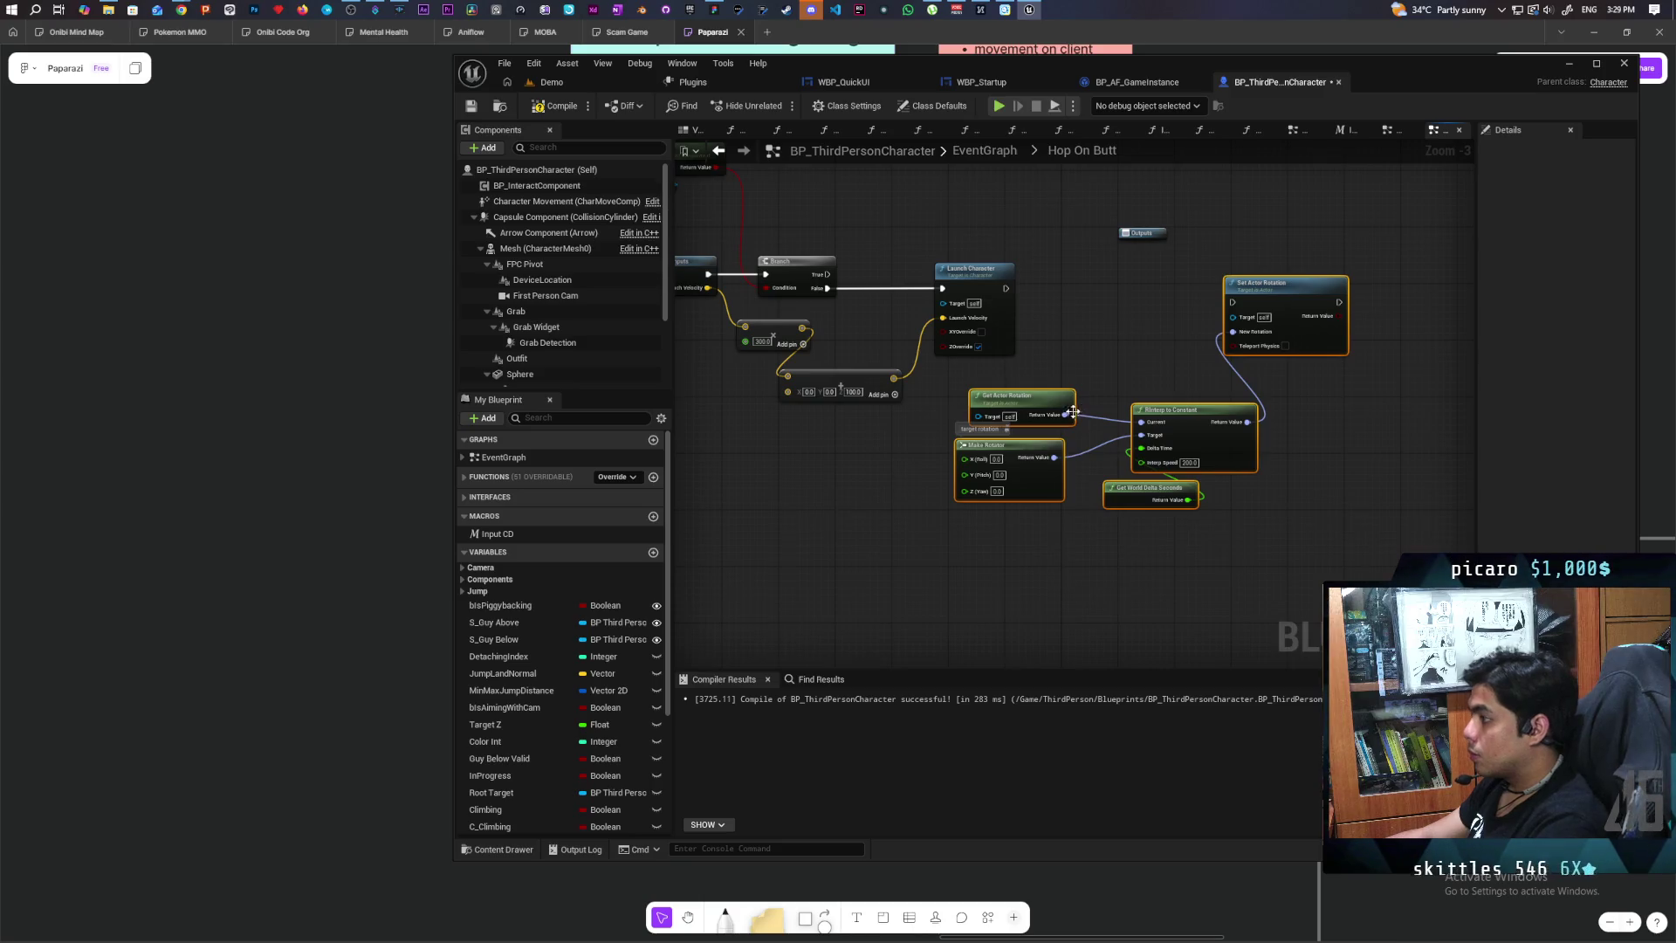
{"action": "mouse_move", "coordinate": [1038, 395]}
{"action": "left_mouse_down"}
{"action": "mouse_move", "coordinate": [1136, 519]}
{"action": "mouse_move", "coordinate": [1087, 527]}
{"action": "mouse_move", "coordinate": [723, 463]}
{"action": "mouse_move", "coordinate": [909, 311]}
{"action": "left_mouse_up"}
{"action": "scroll", "coordinate": [723, 464], "scroll_direction": "up", "scroll_amount": 2}
{"action": "left_click_drag", "start_coordinate": [987, 432], "coordinate": [675, 492]}
{"action": "mouse_move", "coordinate": [1018, 328]}
{"action": "left_mouse_down"}
{"action": "mouse_move", "coordinate": [1272, 337]}
{"action": "mouse_move", "coordinate": [1323, 363]}
{"action": "mouse_move", "coordinate": [1309, 345]}
{"action": "mouse_move", "coordinate": [1338, 323]}
{"action": "left_mouse_up"}
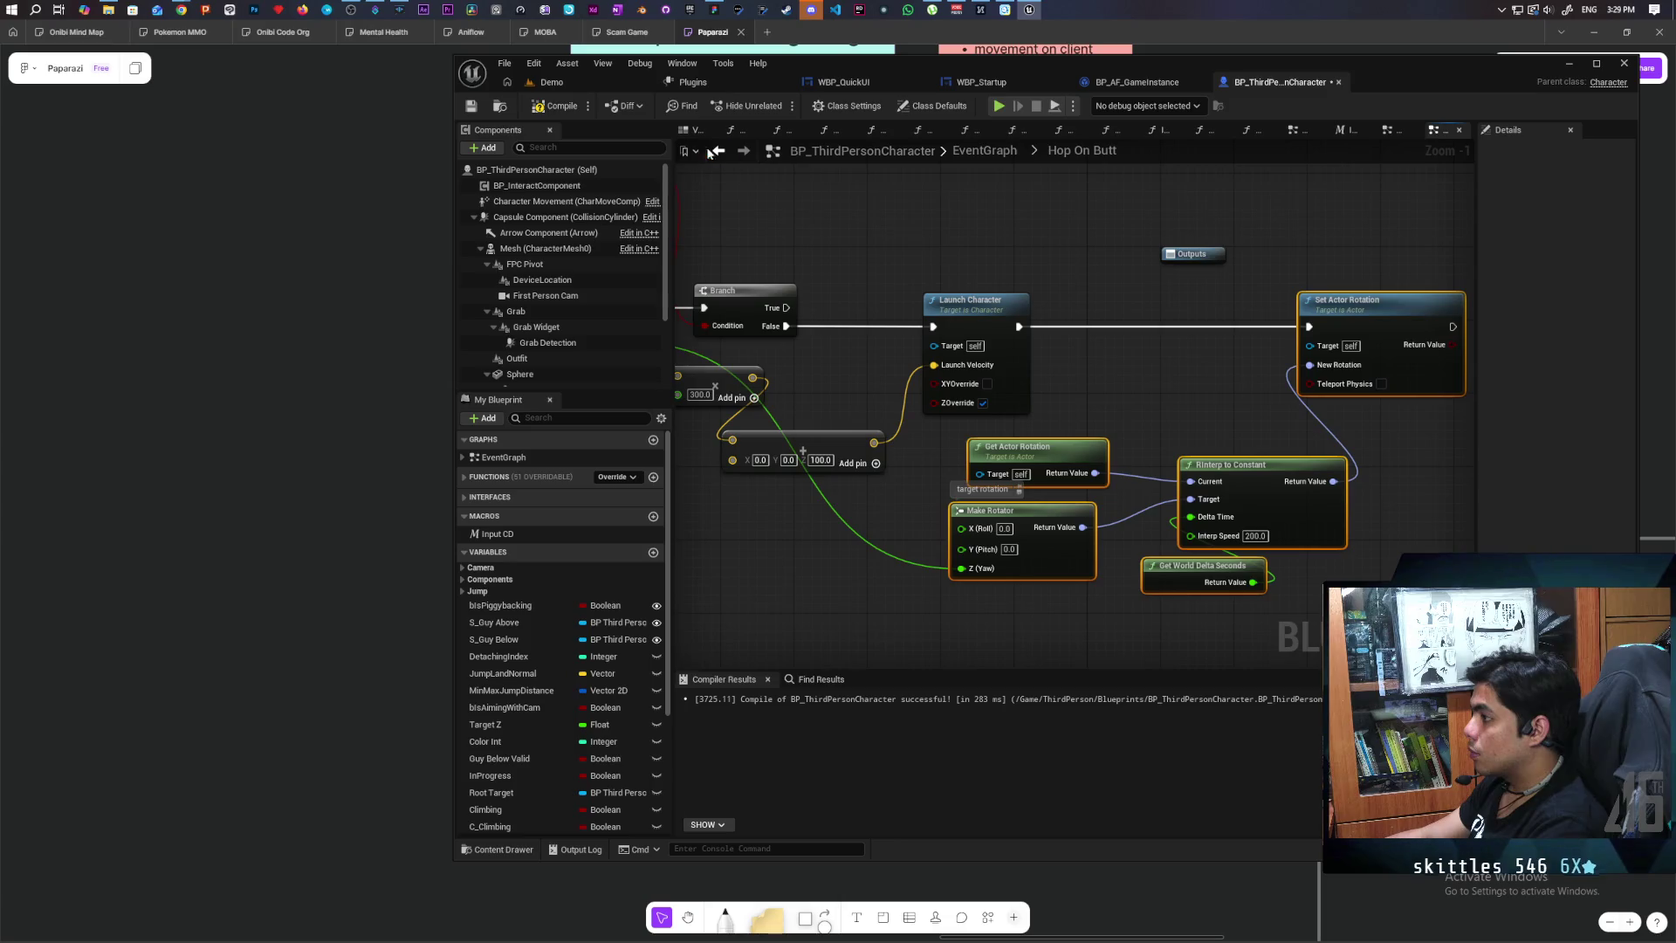
{"action": "left_click", "coordinate": [559, 108]}
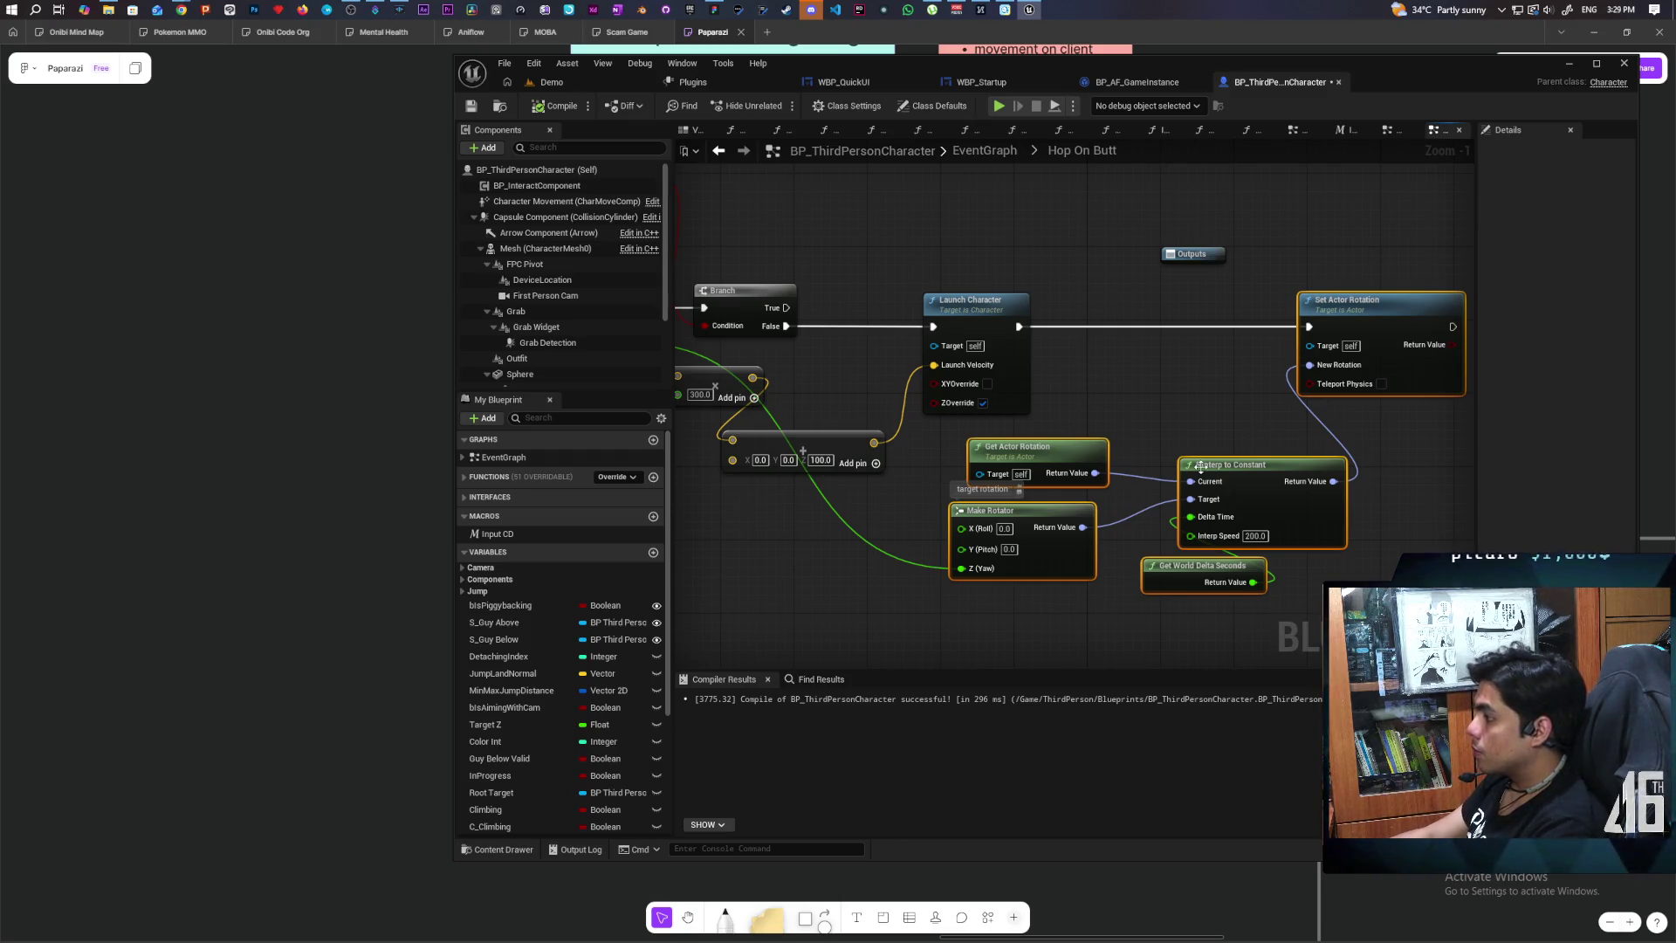
Step: Unlink world delta seconds and set RInterp's Delta Time to 5000
{"action": "left_click_drag", "start_coordinate": [1148, 579], "coordinate": [1119, 503]}
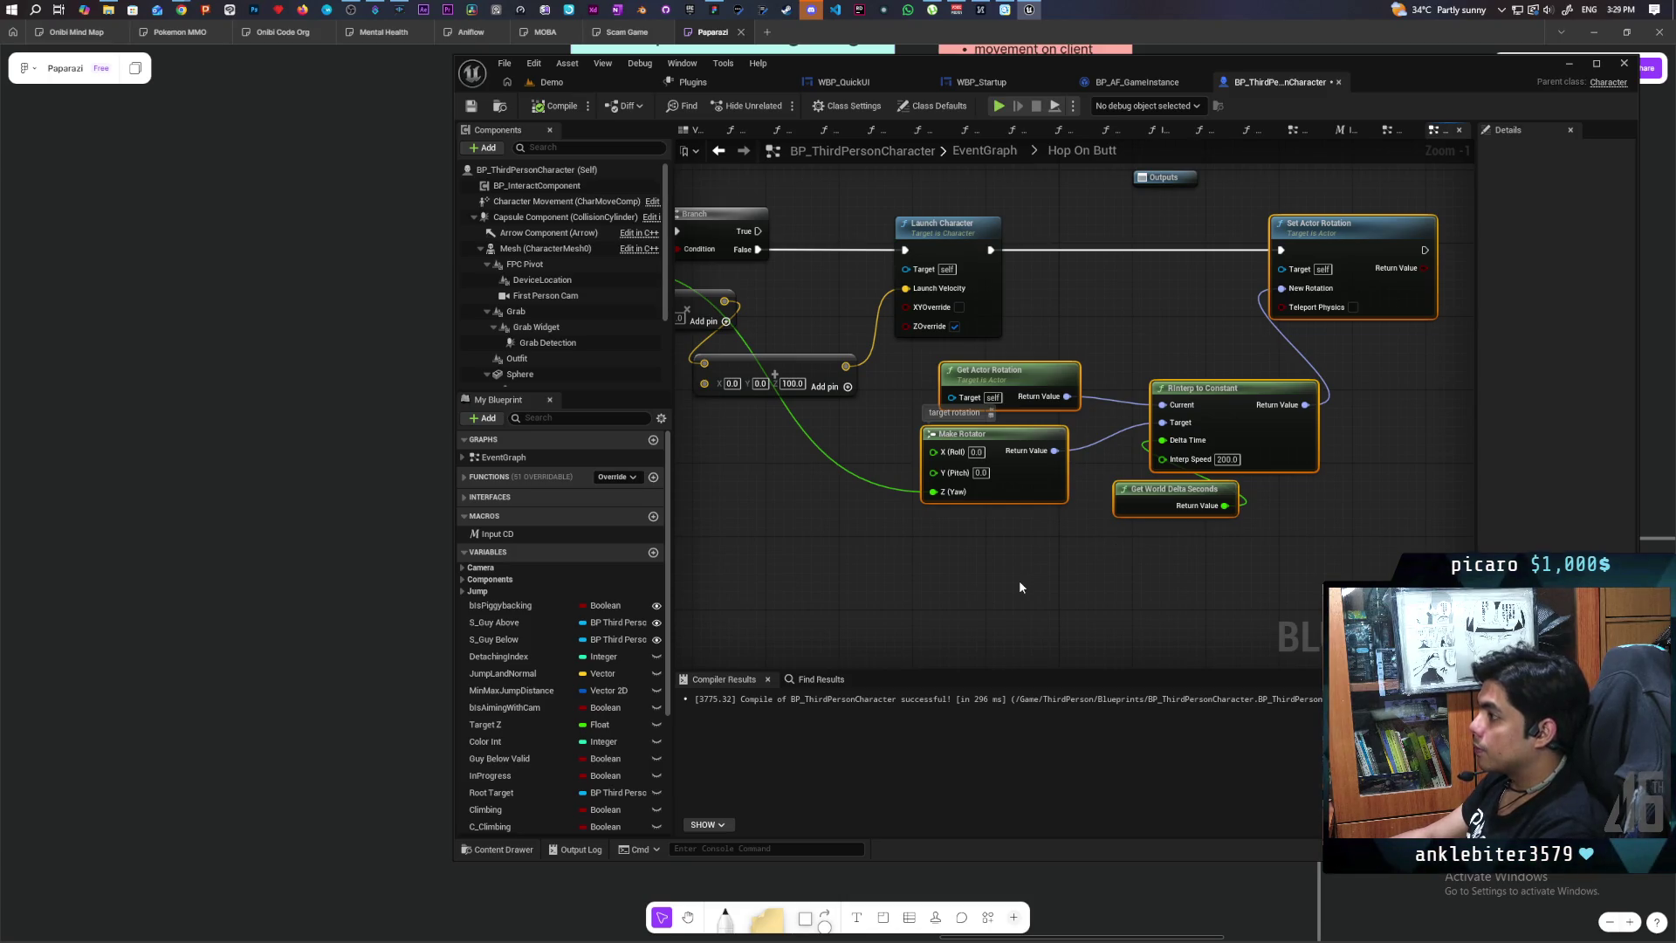
{"action": "scroll", "coordinate": [1020, 584], "scroll_direction": "down", "scroll_amount": 2}
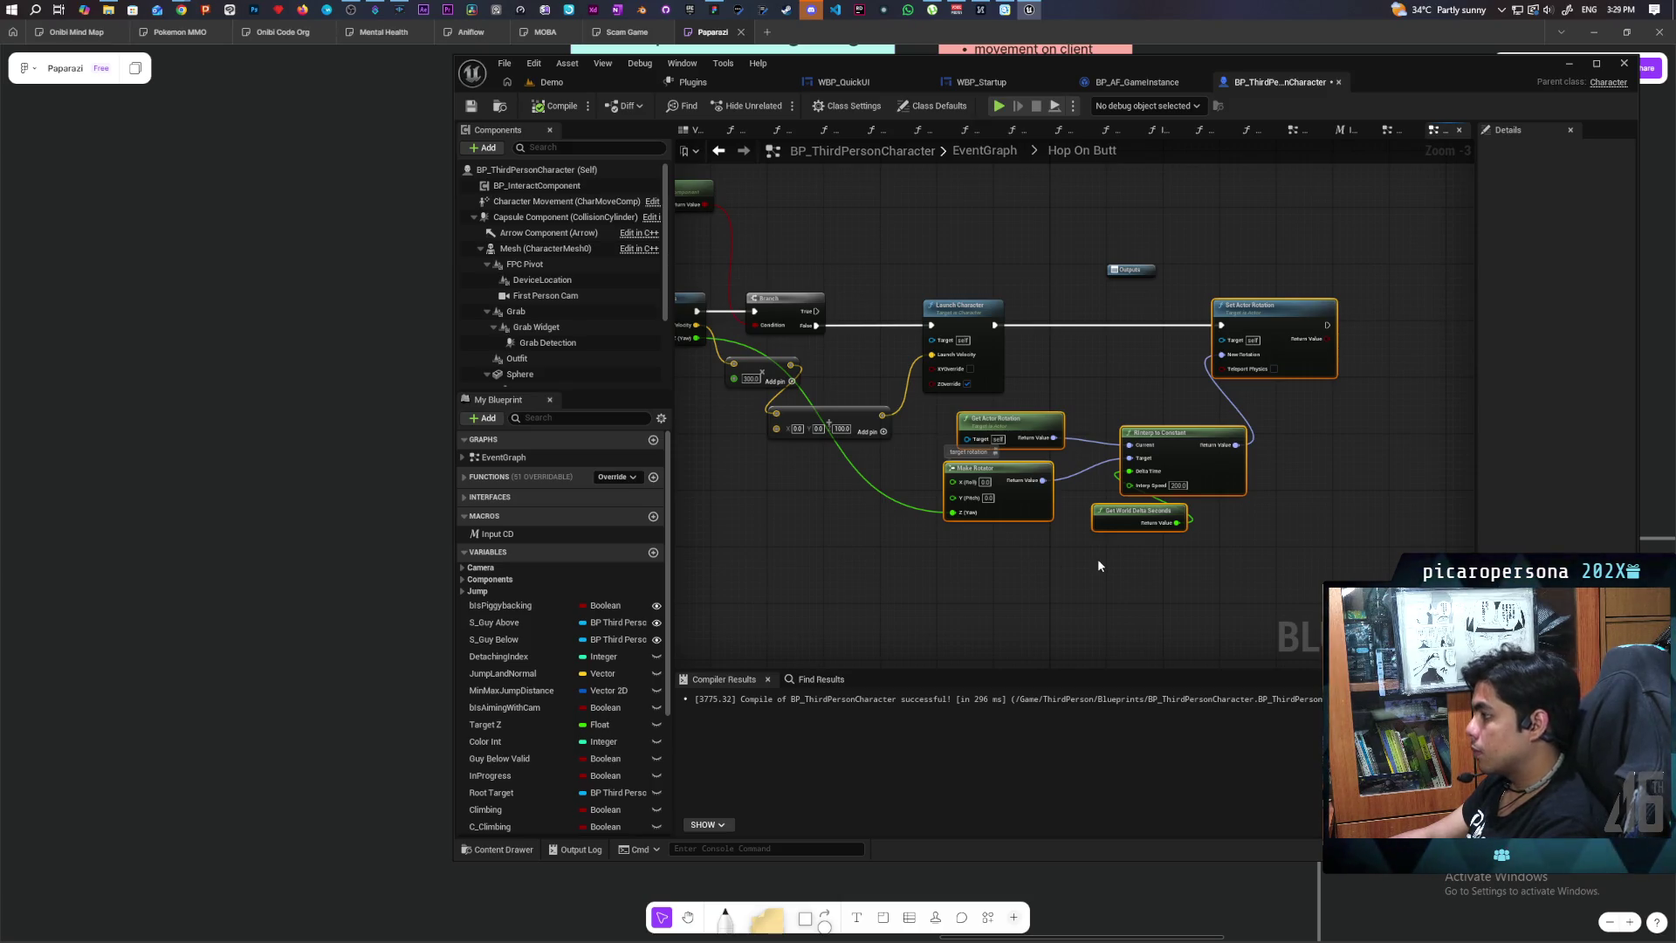
{"action": "scroll", "coordinate": [1102, 557], "scroll_direction": "up", "scroll_amount": 3}
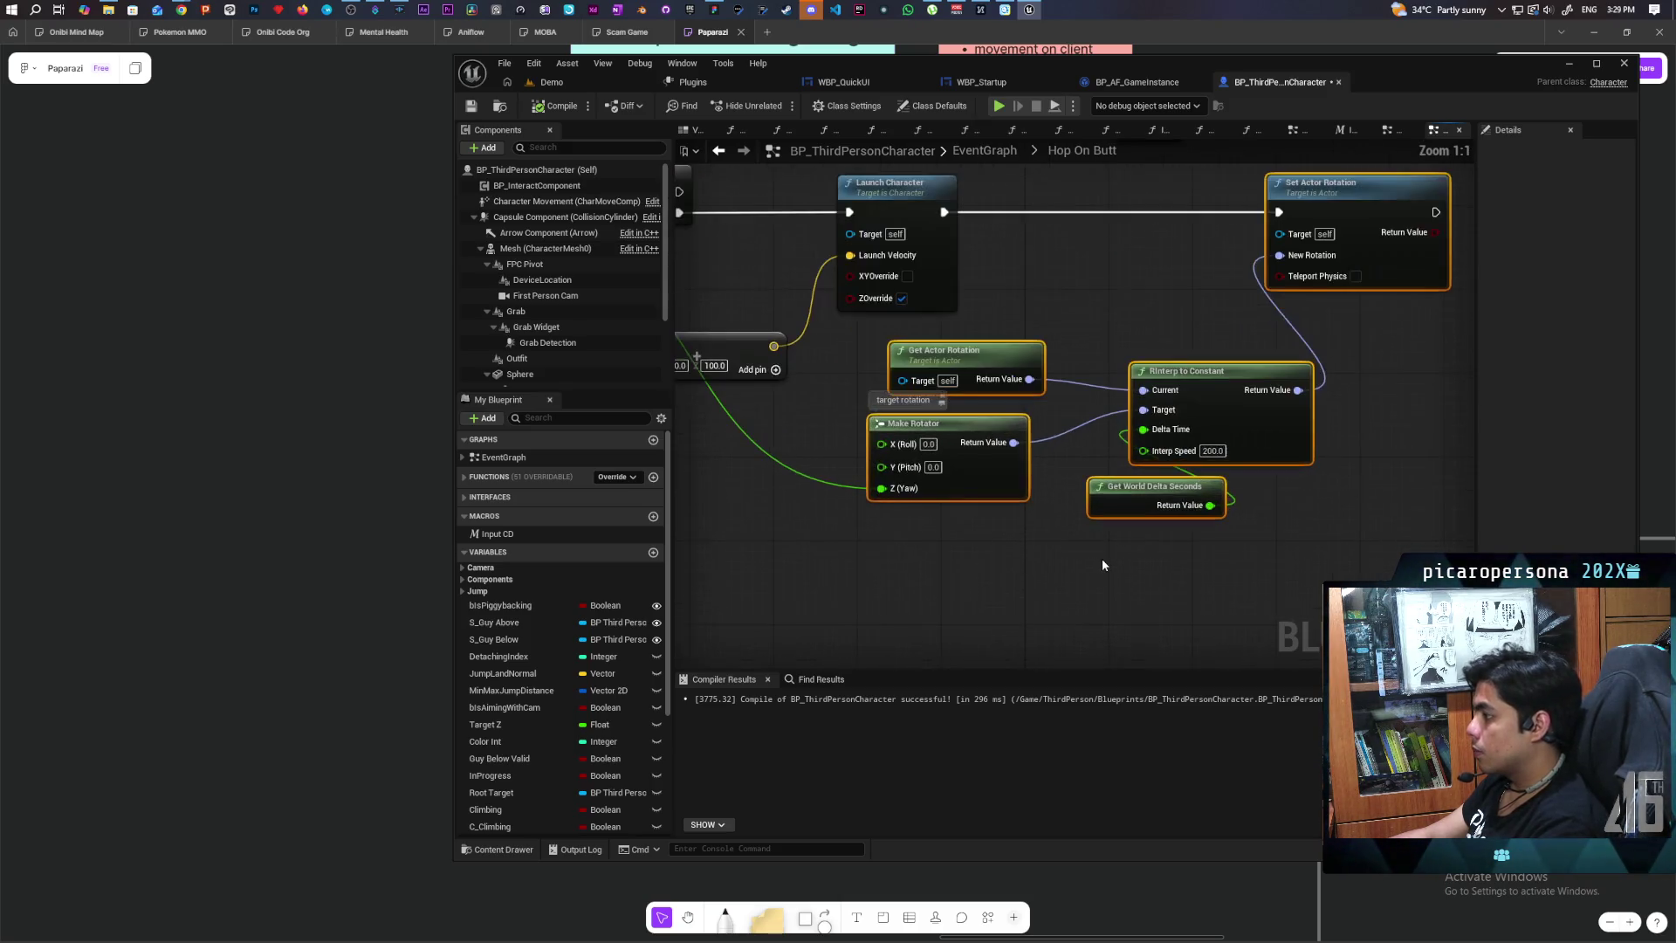
{"action": "left_click", "coordinate": [1135, 432], "text": "alt"}
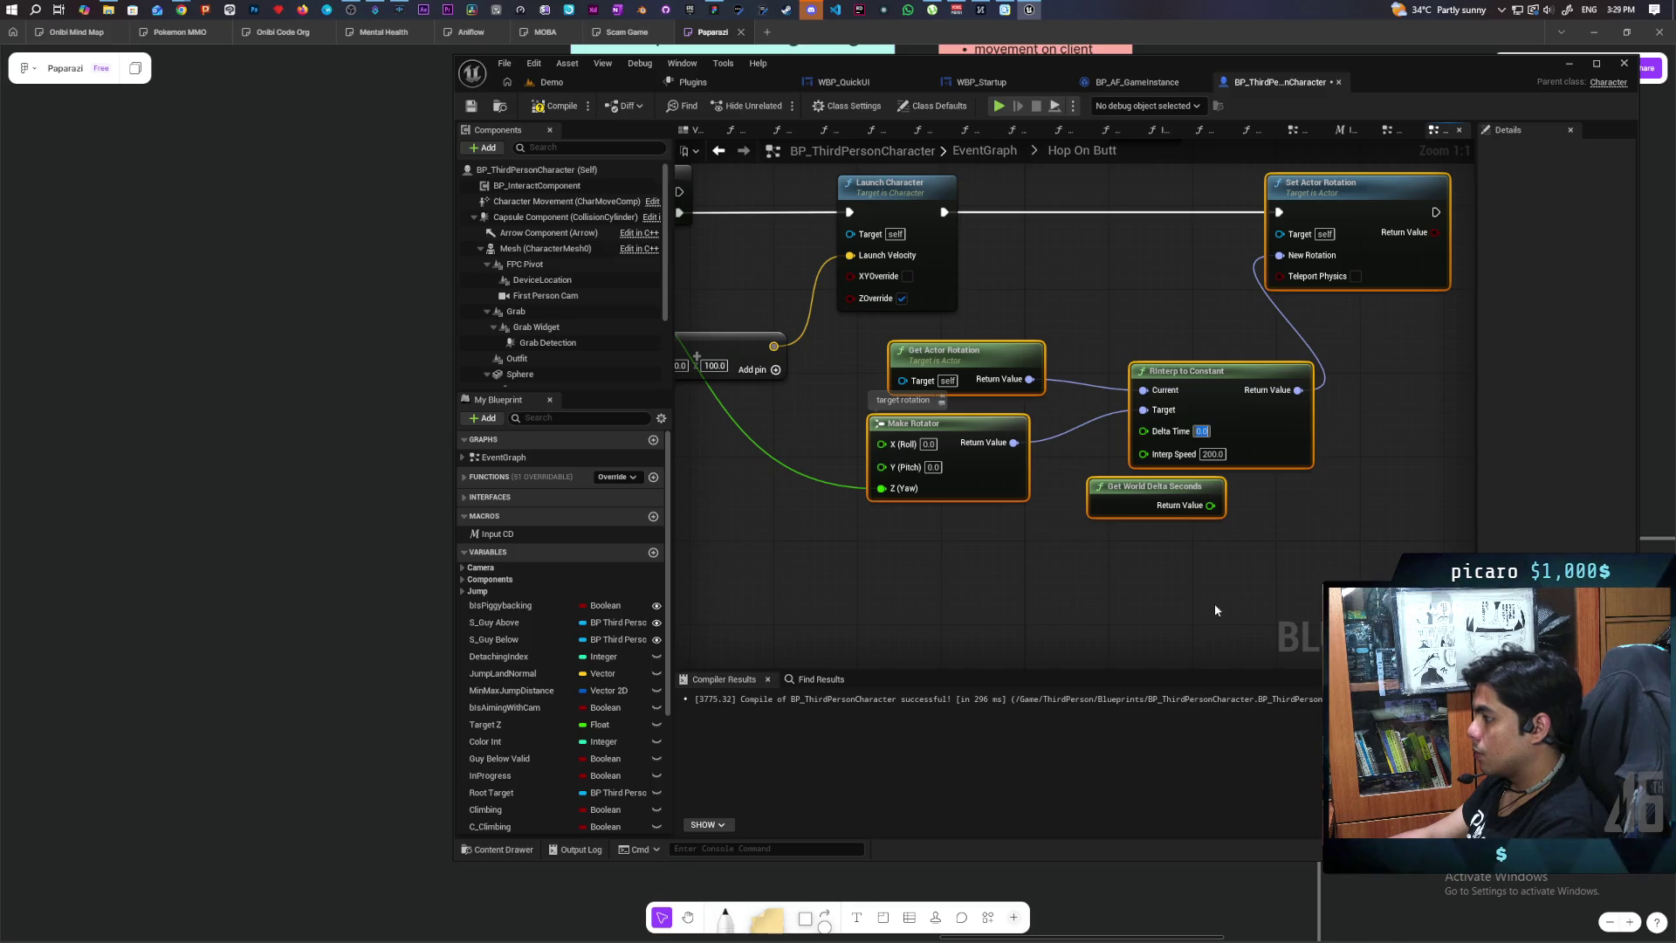
{"action": "type", "text": "5000"}
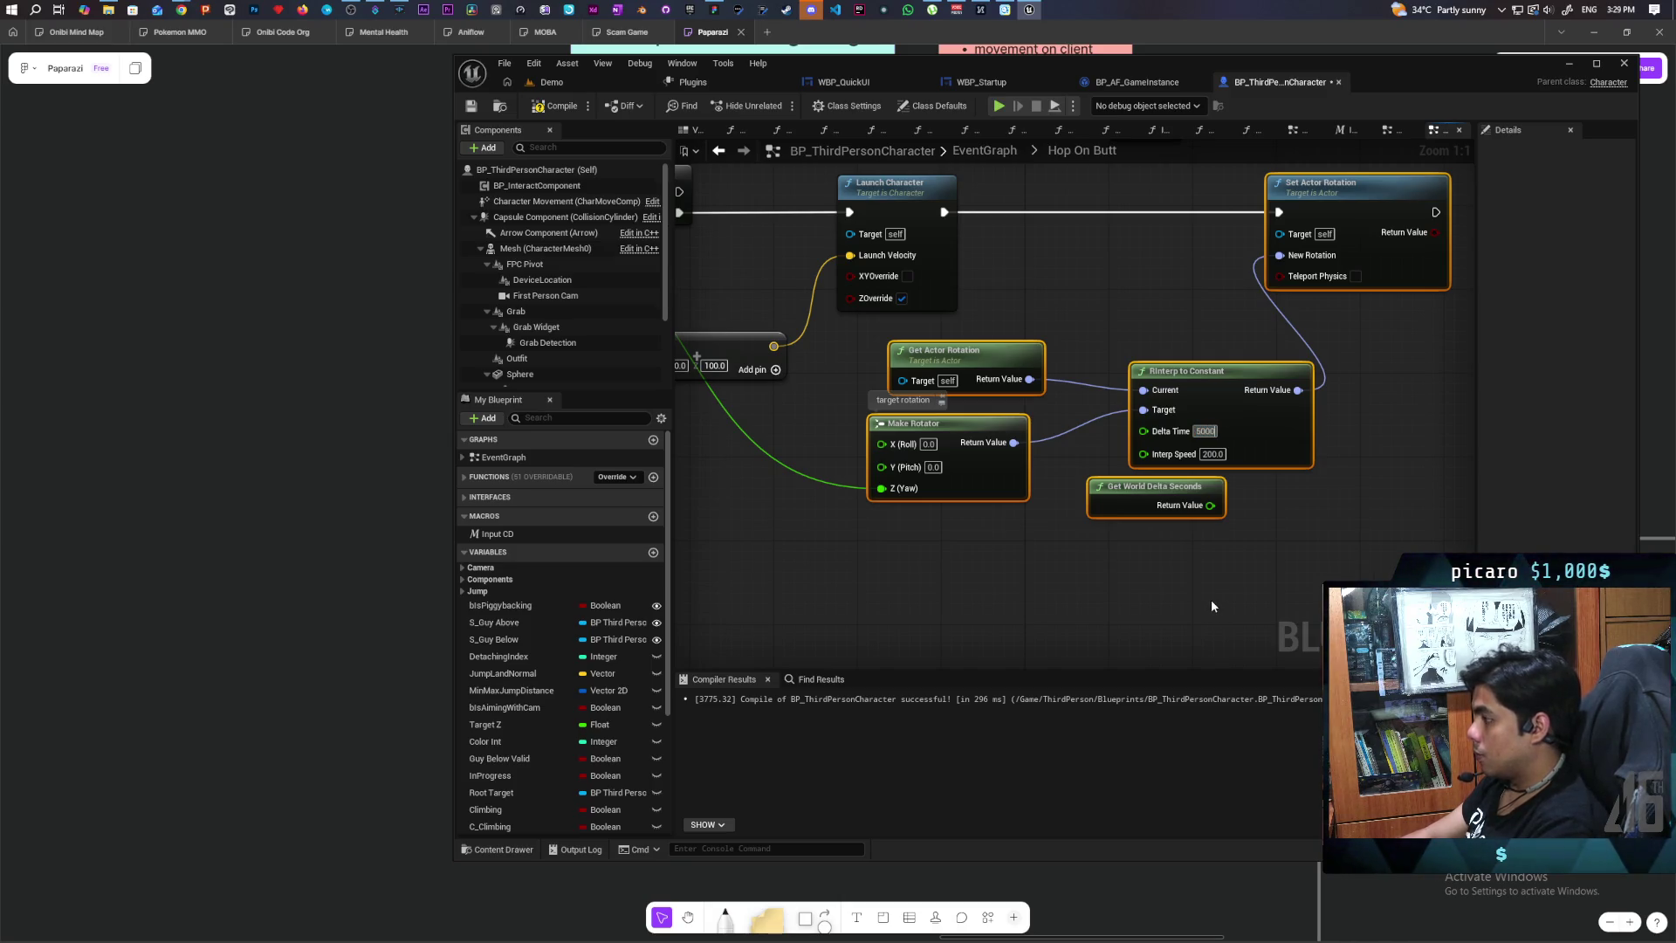
{"action": "left_click", "coordinate": [1195, 601]}
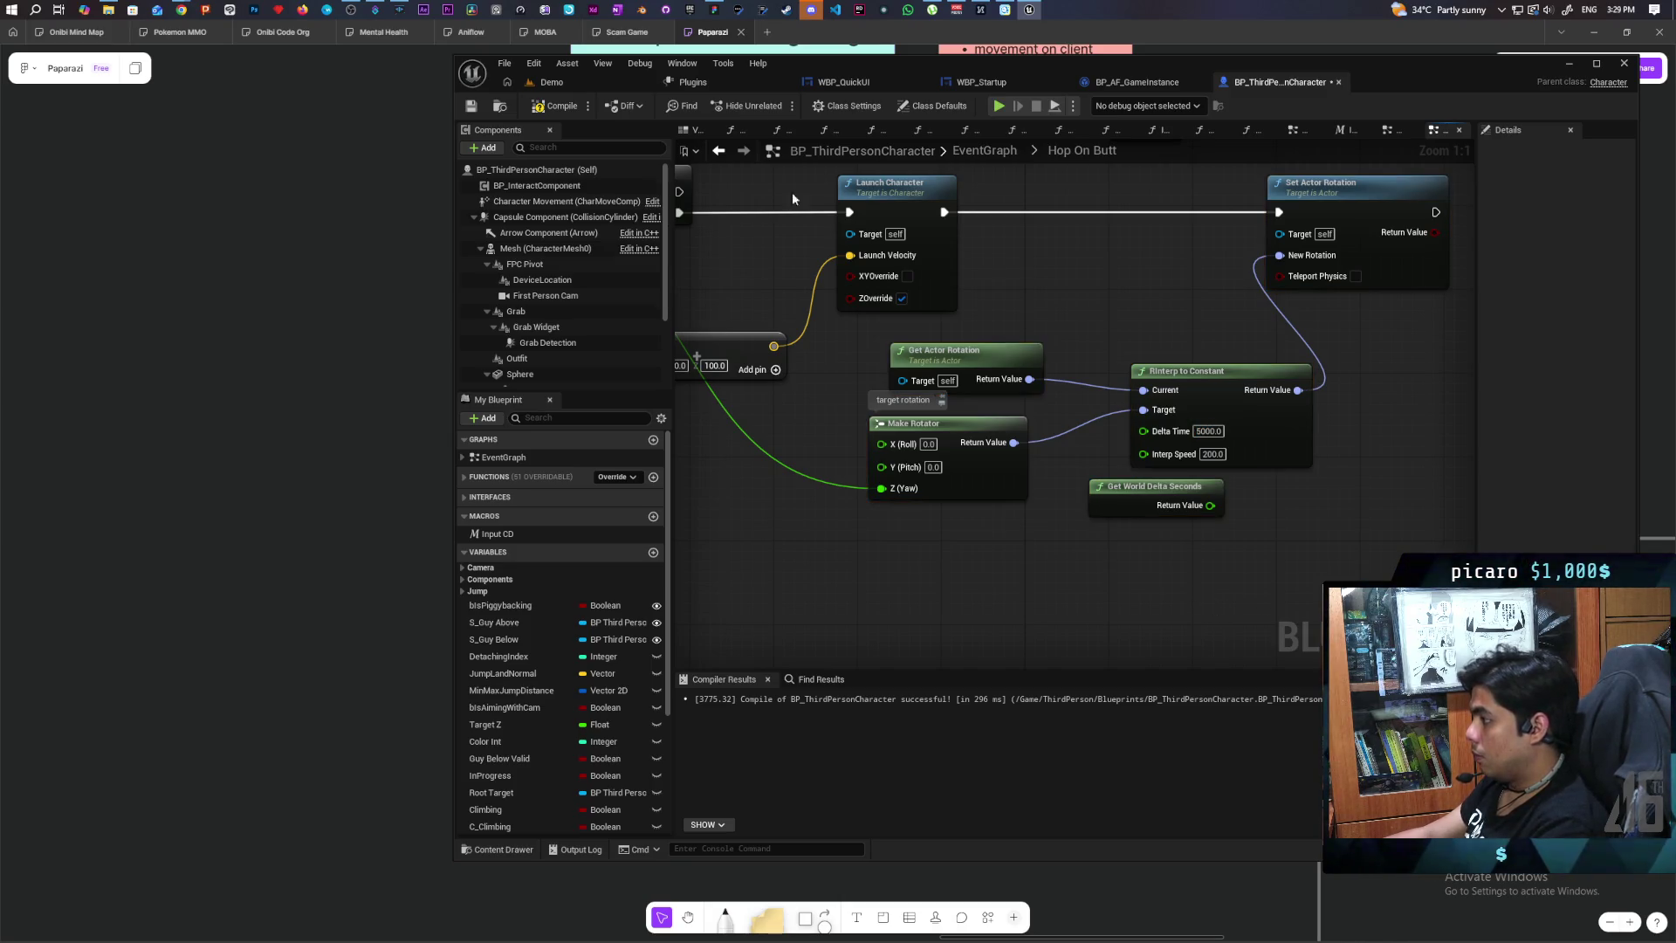
{"action": "left_click", "coordinate": [718, 150]}
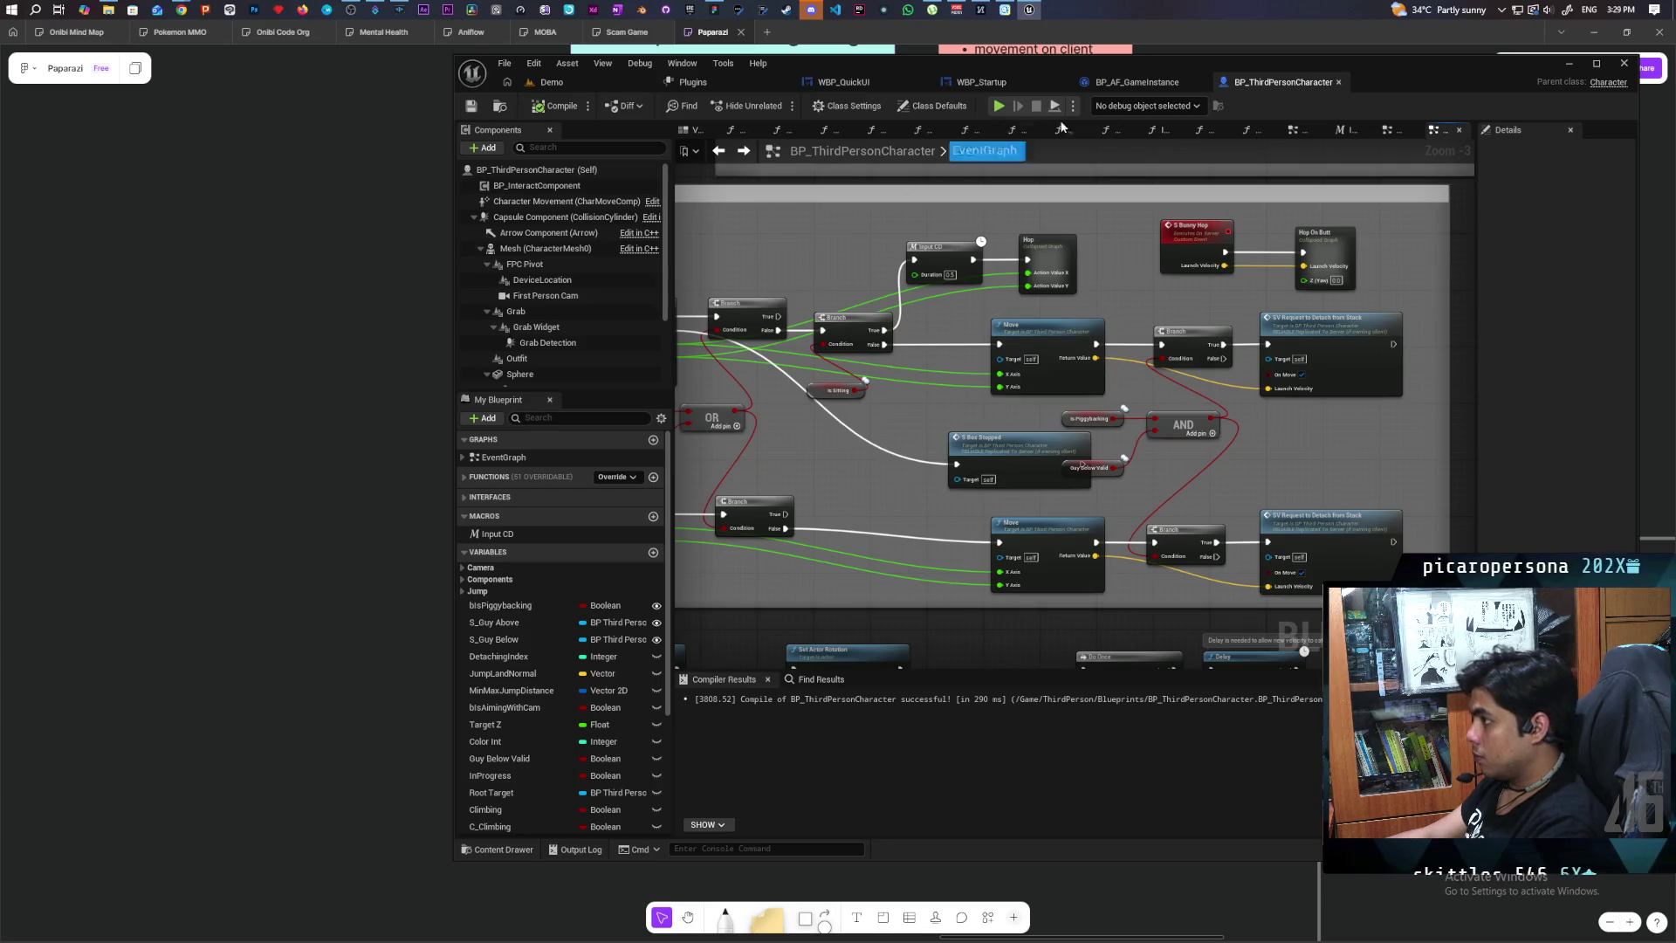
Step: Review the Hop graph, then change Hop On Butt's Delta Time to 500
{"action": "double_click", "coordinate": [1055, 246]}
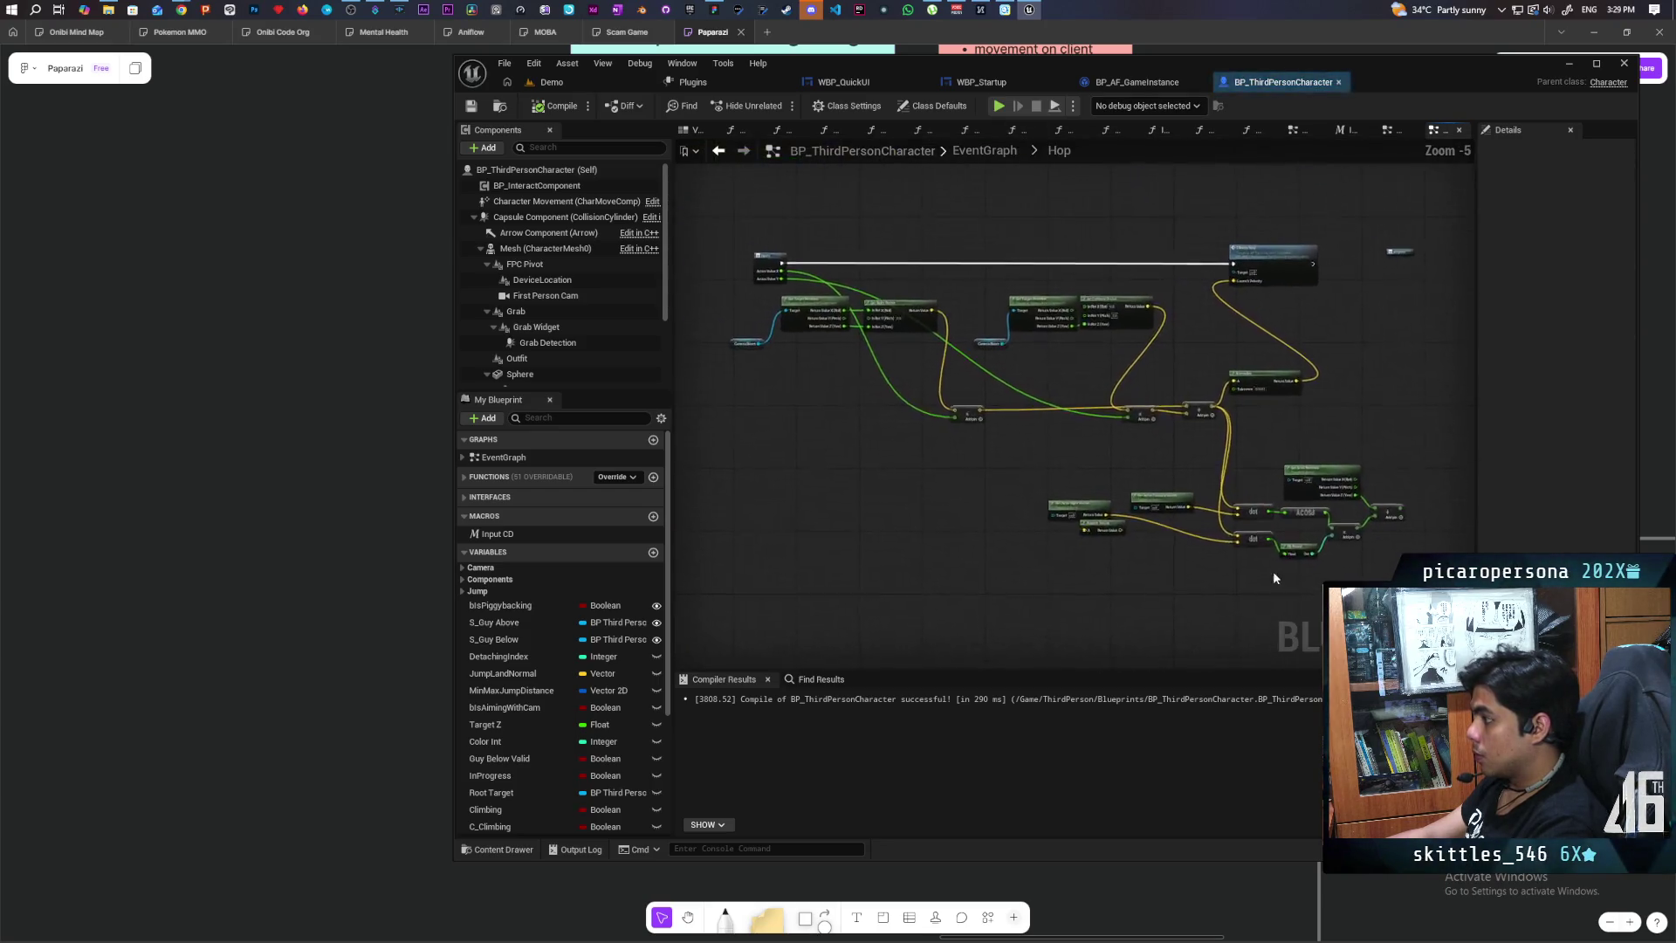
{"action": "left_click_drag", "start_coordinate": [1263, 446], "coordinate": [1010, 449]}
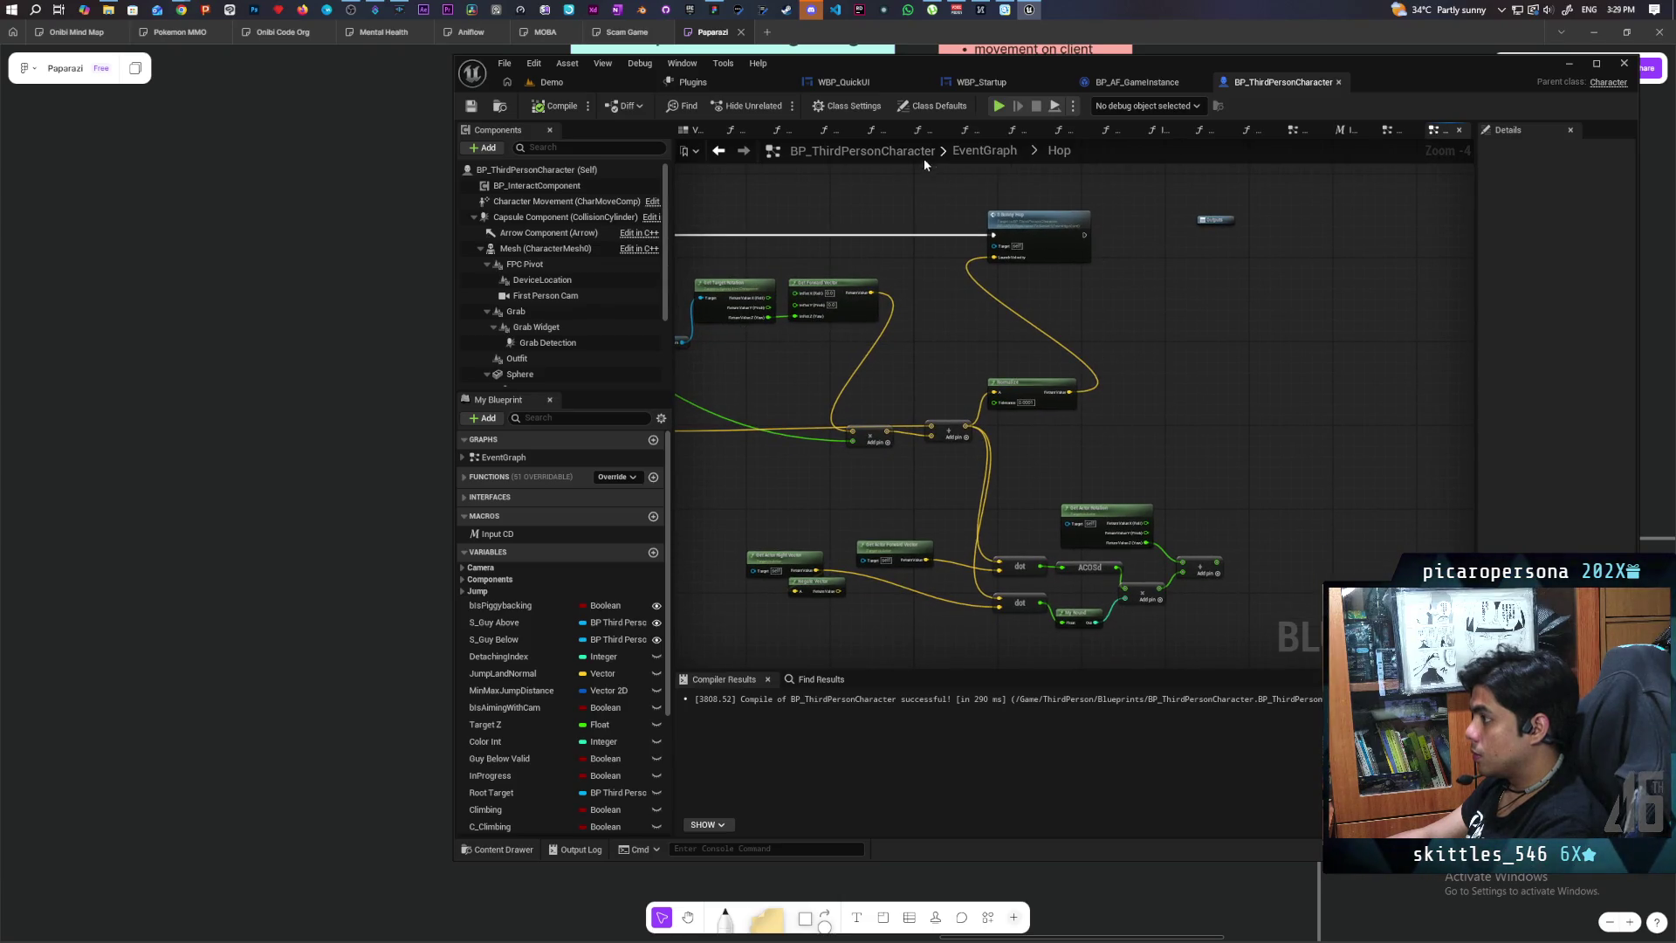
{"action": "key", "text": "alt+Left"}
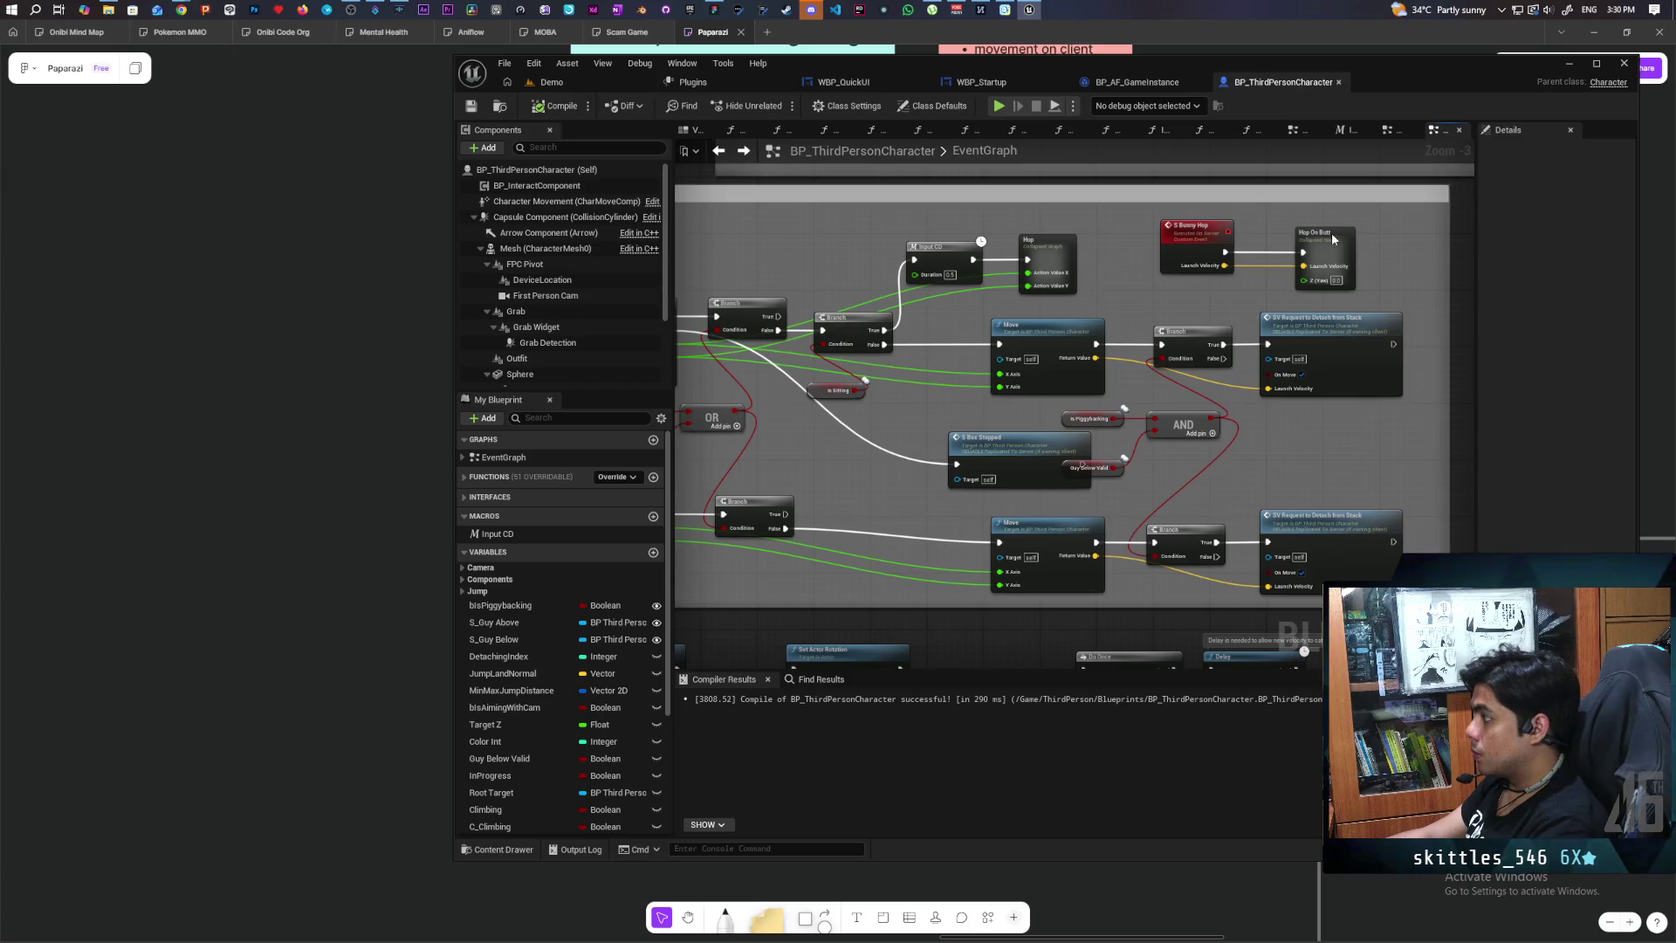
{"action": "double_click", "coordinate": [1030, 291]}
{"action": "scroll", "coordinate": [1287, 559], "scroll_direction": "up", "scroll_amount": 2}
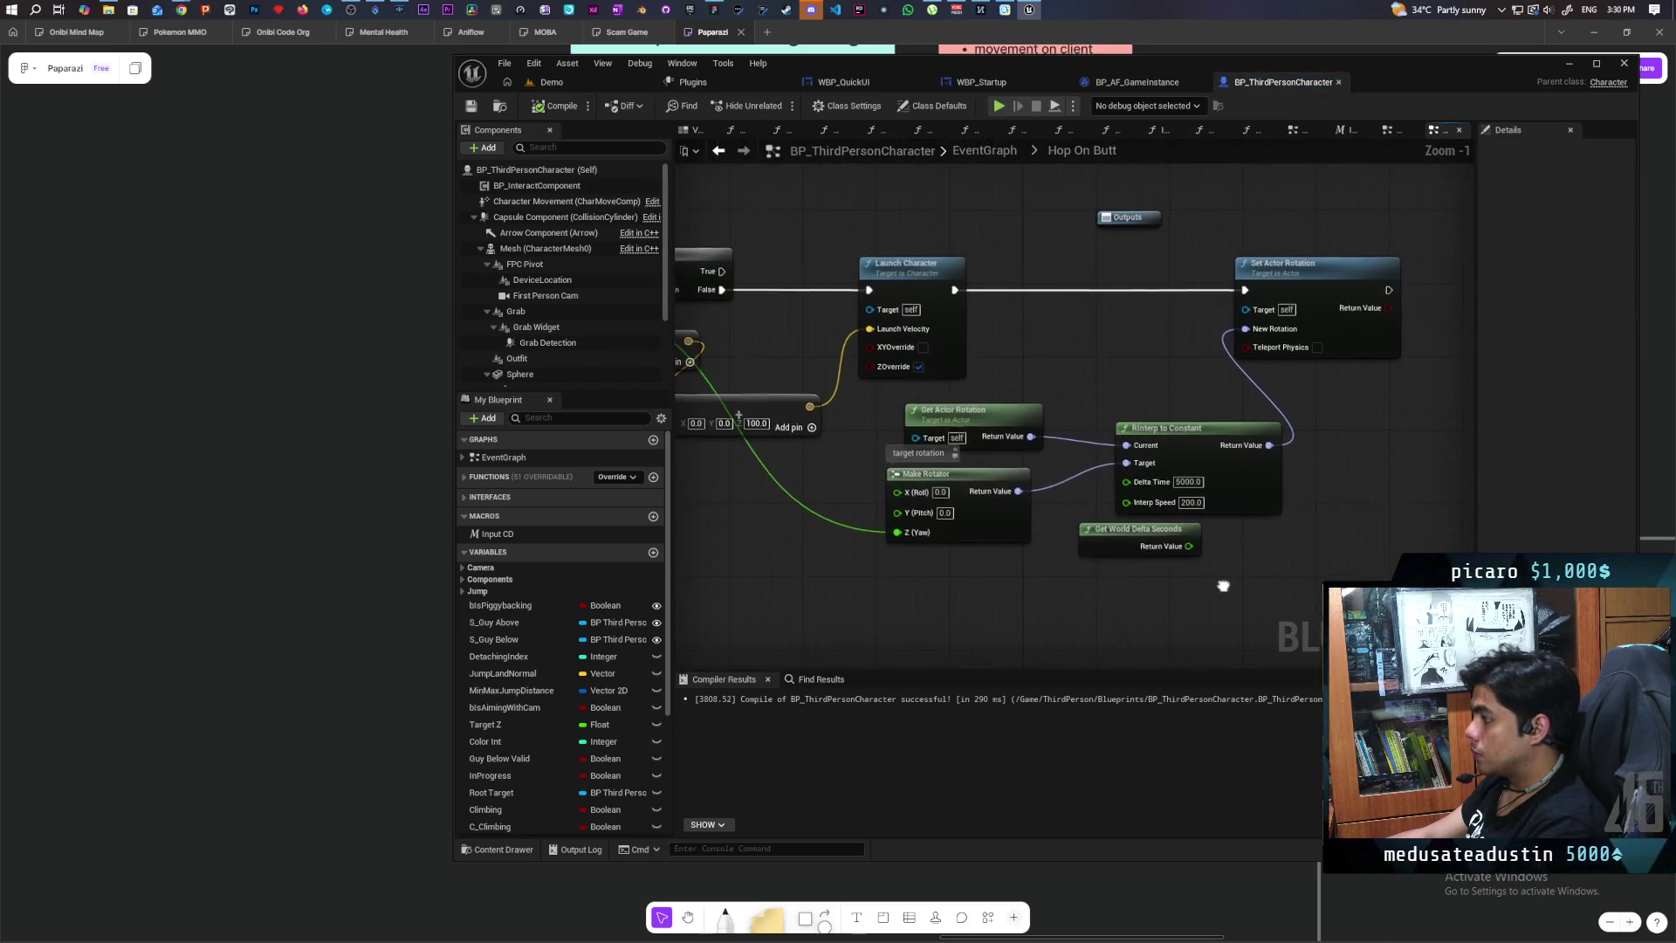
{"action": "left_click", "coordinate": [1188, 482]}
{"action": "type", "text": "500"}
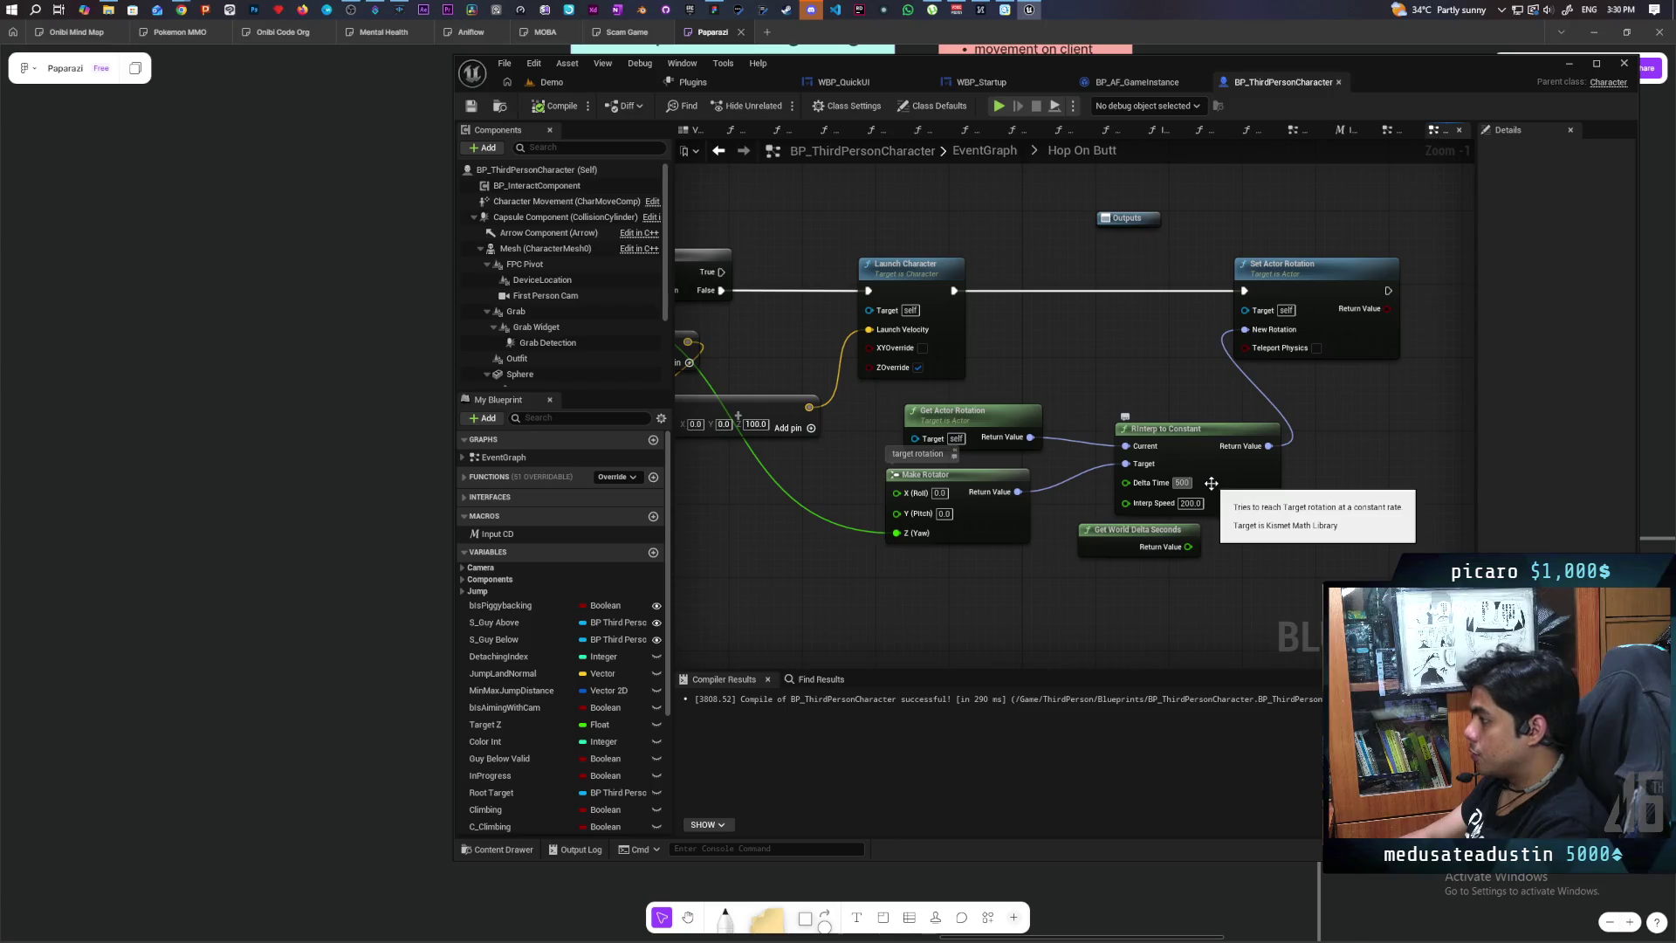
{"action": "left_click_drag", "start_coordinate": [1056, 585], "coordinate": [1276, 580]}
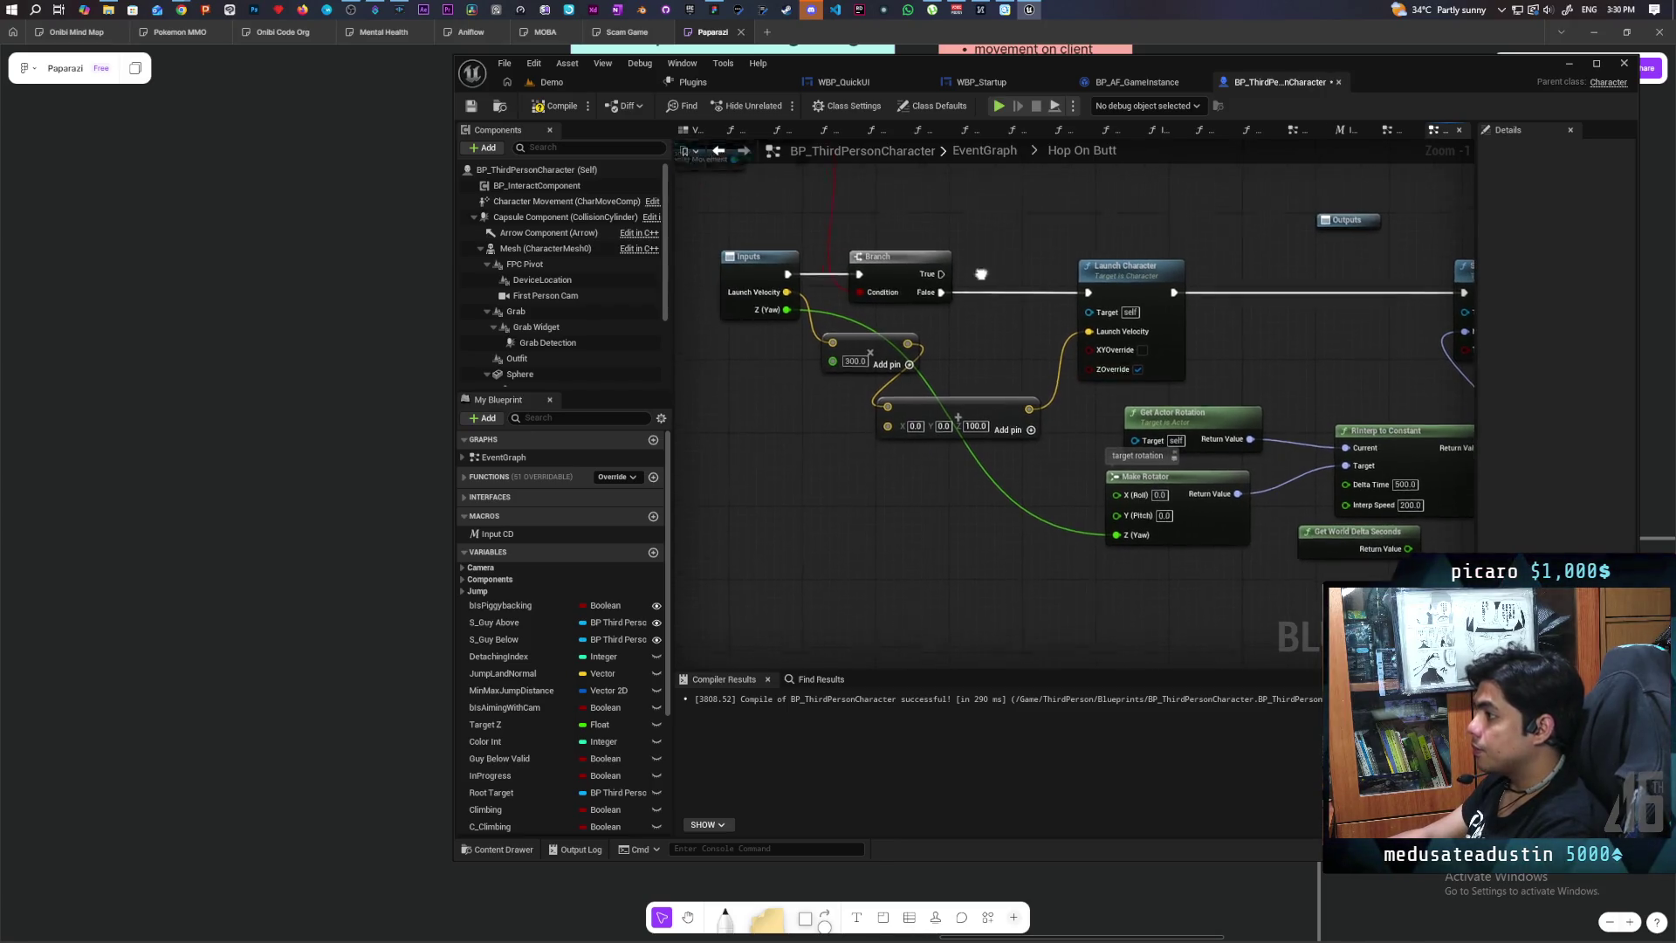
{"action": "left_click_drag", "start_coordinate": [779, 111], "coordinate": [738, 165]}
Step: Wire Hop's Add result into Bunny Hop's Z (Yaw), save all, and return to Demo
{"action": "key", "text": "alt+Left"}
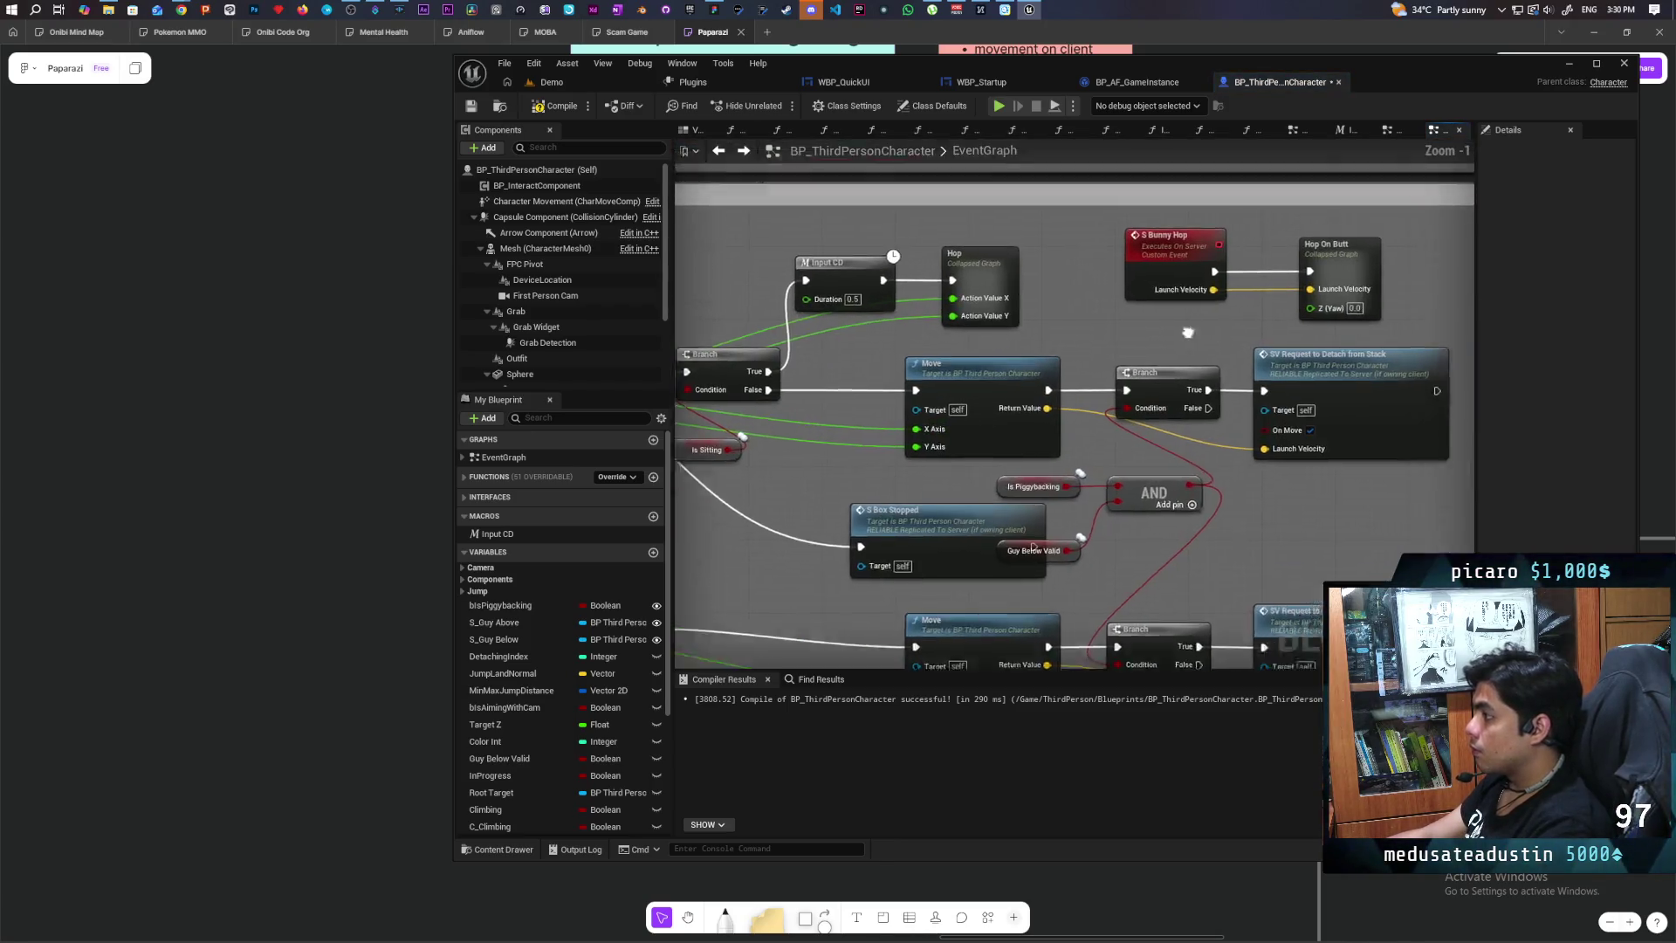
{"action": "left_click_drag", "start_coordinate": [1245, 385], "coordinate": [1091, 393]}
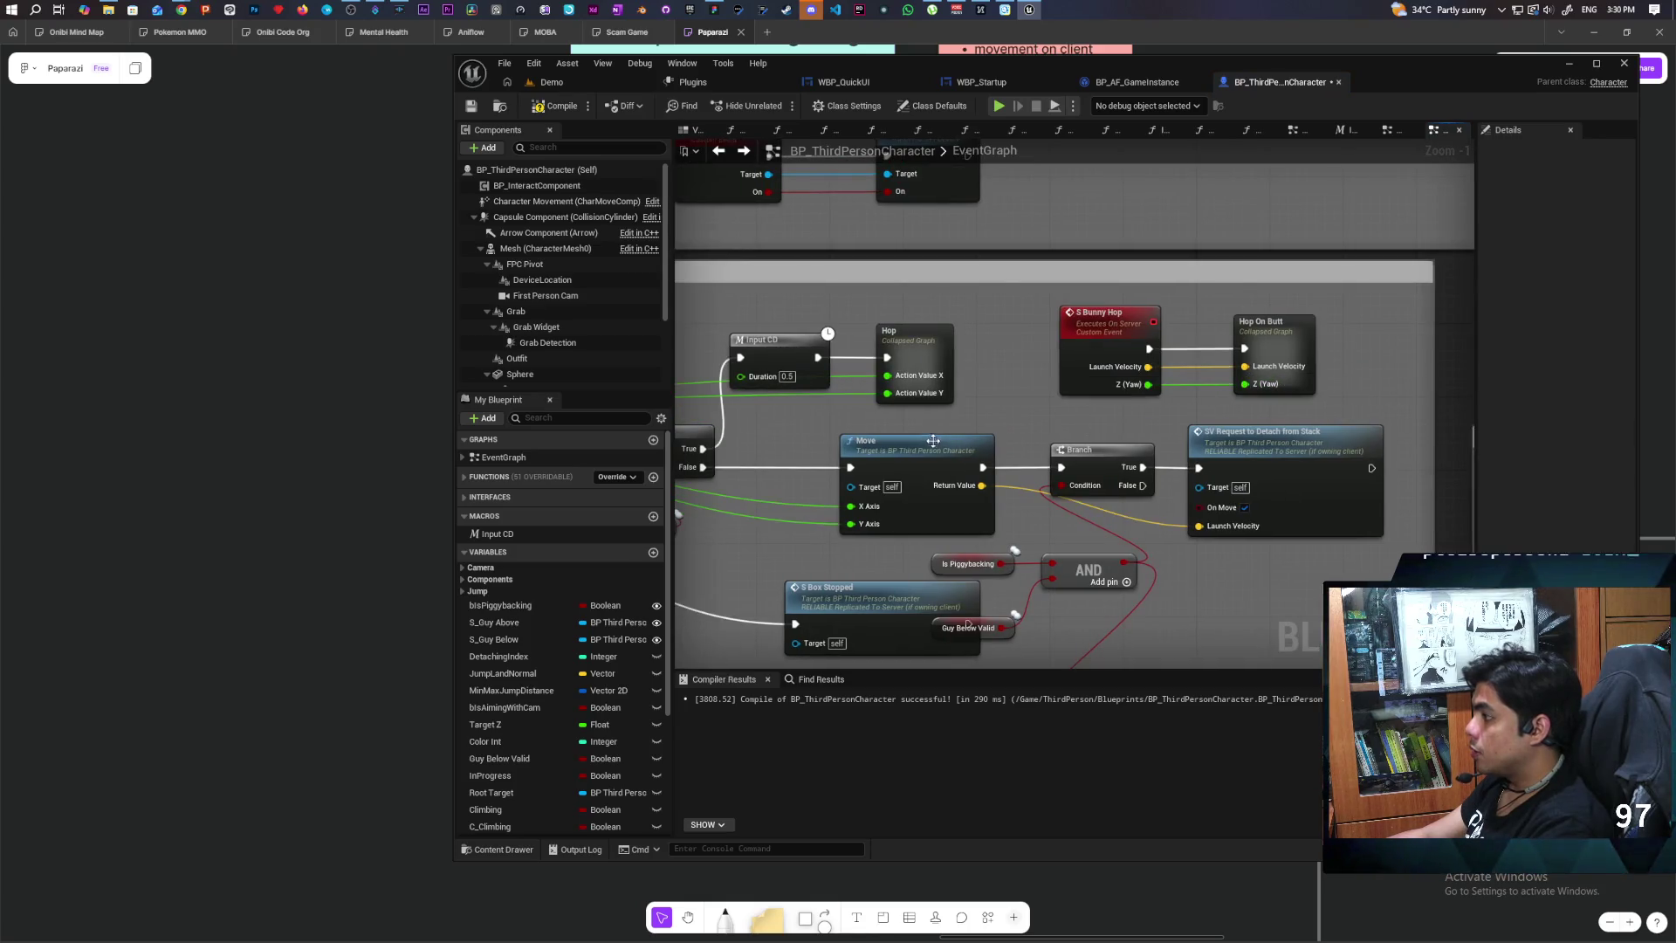
{"action": "double_click", "coordinate": [915, 345]}
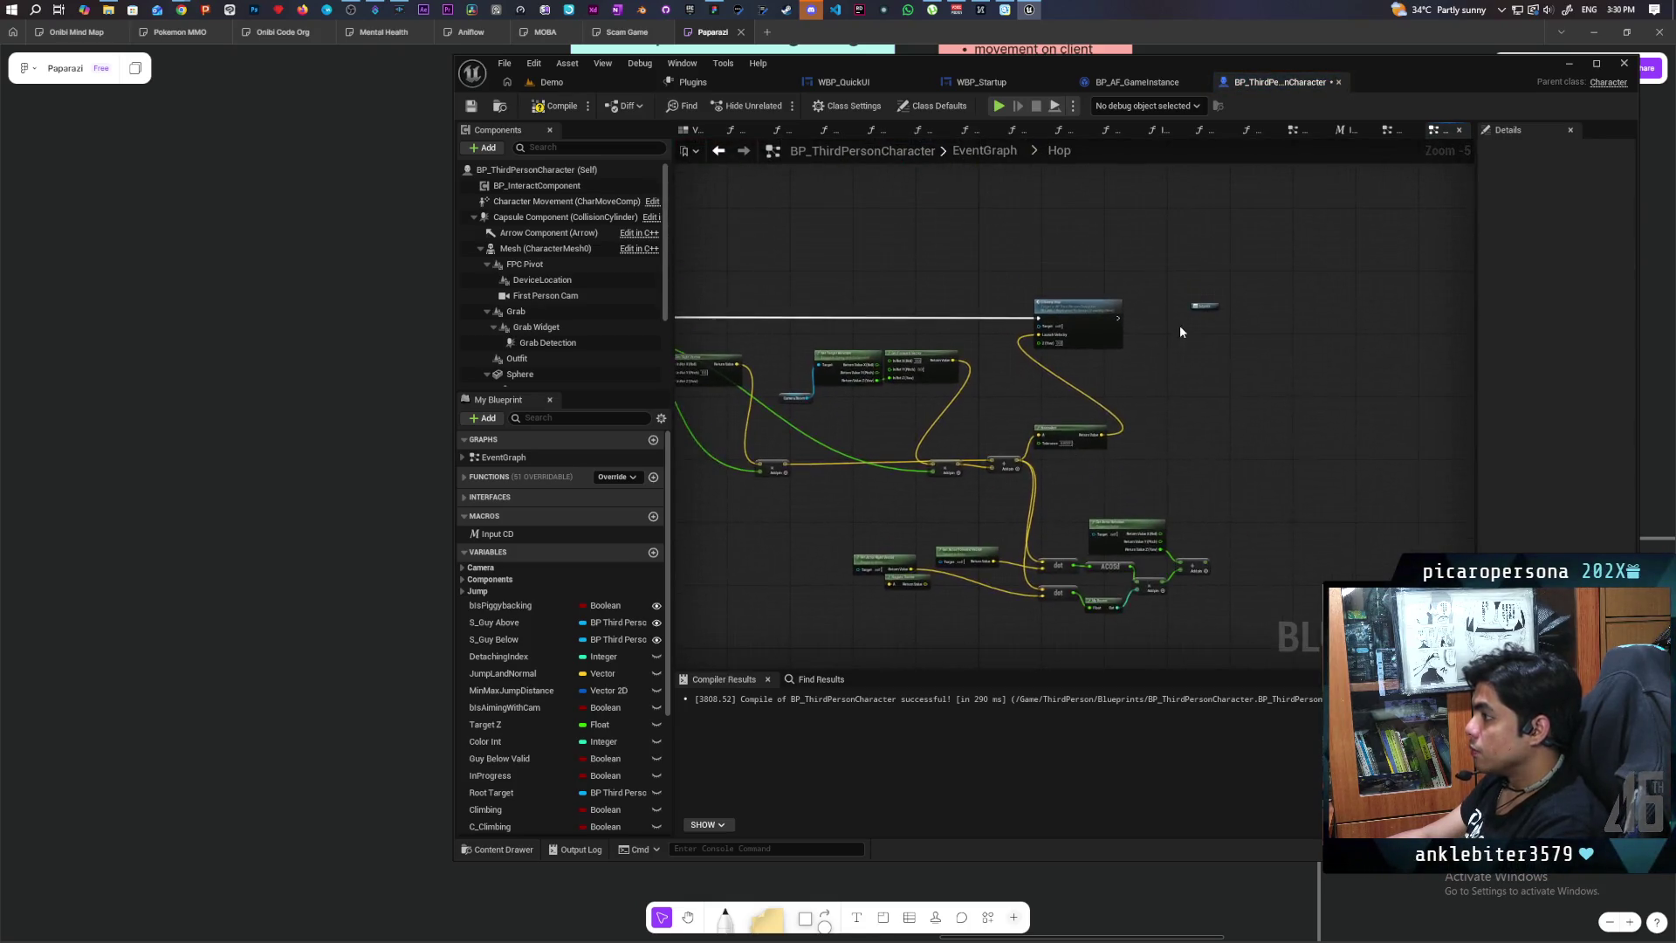
{"action": "scroll", "coordinate": [1135, 340], "scroll_direction": "up", "scroll_amount": 2}
{"action": "mouse_move", "coordinate": [1147, 543]}
{"action": "left_mouse_down"}
{"action": "mouse_move", "coordinate": [1196, 153]}
{"action": "mouse_move", "coordinate": [846, 400]}
{"action": "left_mouse_up"}
{"action": "scroll", "coordinate": [1064, 497], "scroll_direction": "down", "scroll_amount": 2}
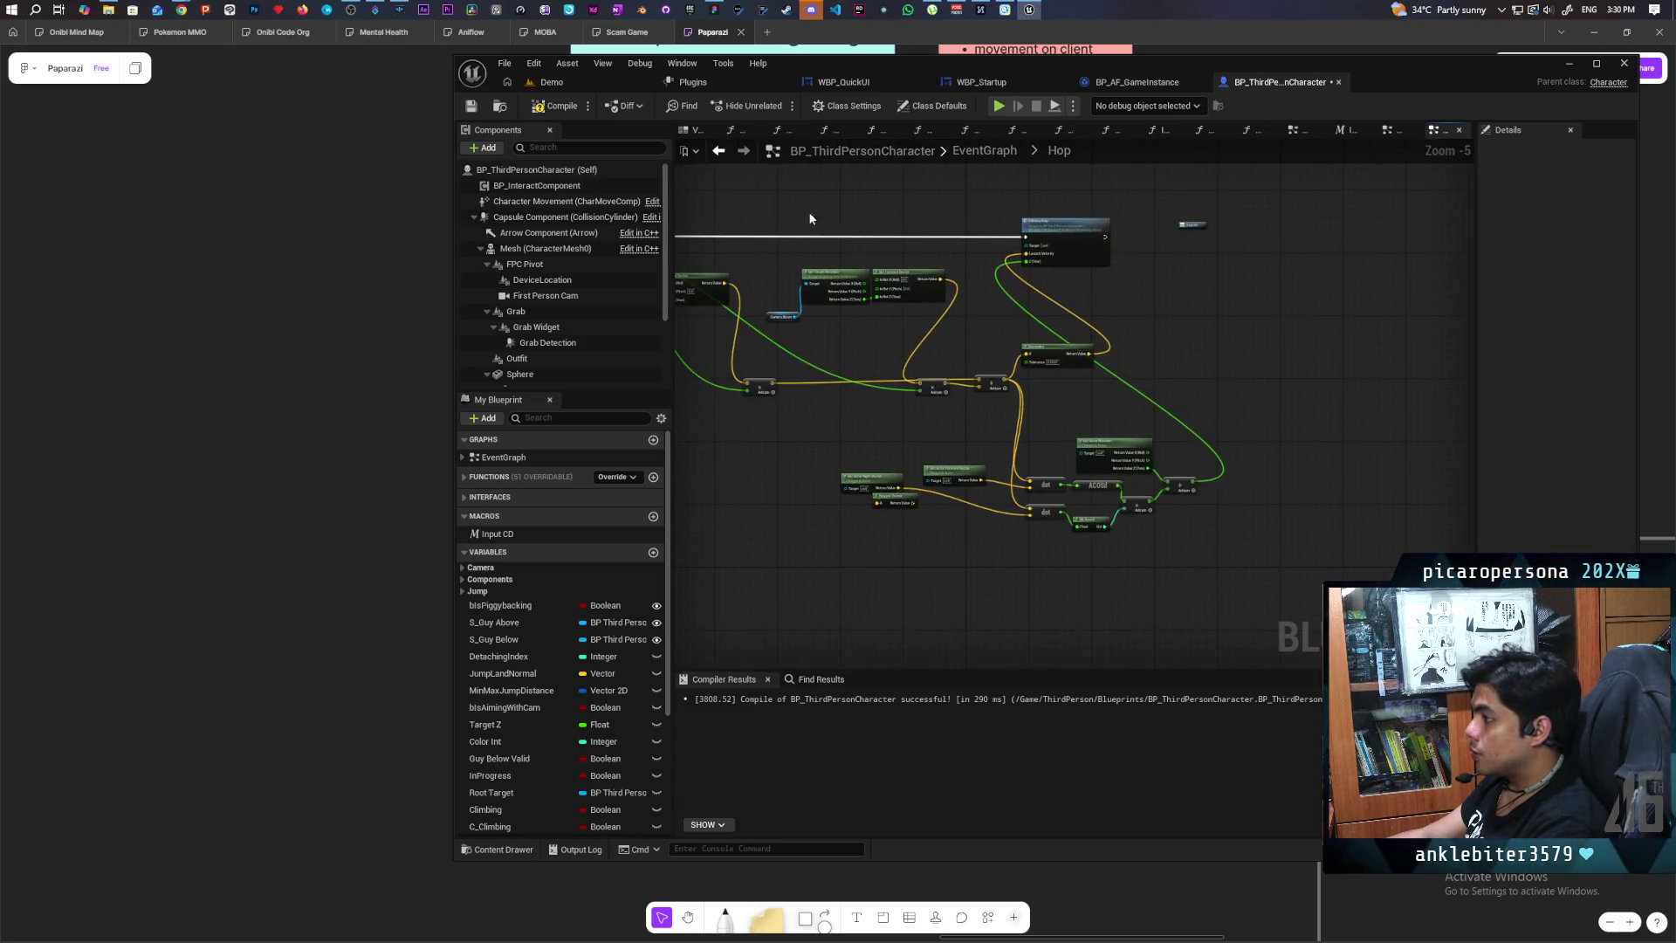
{"action": "key", "text": "ctrl+s"}
{"action": "left_click", "coordinate": [568, 82]}
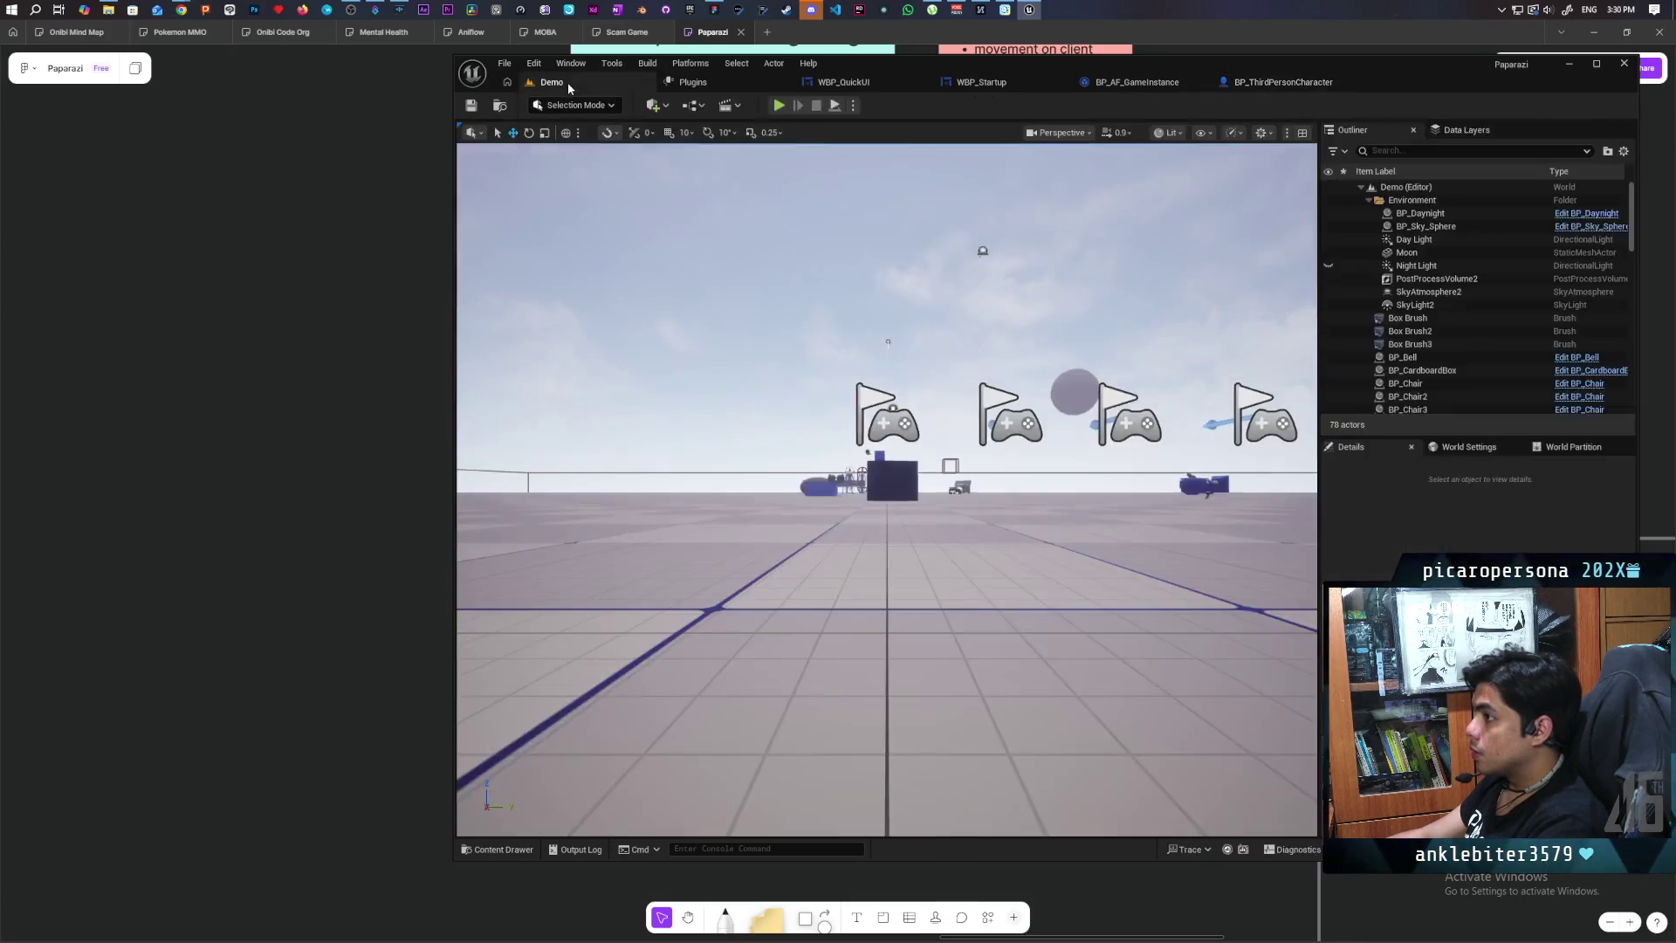
{"action": "key", "text": "alt+p"}
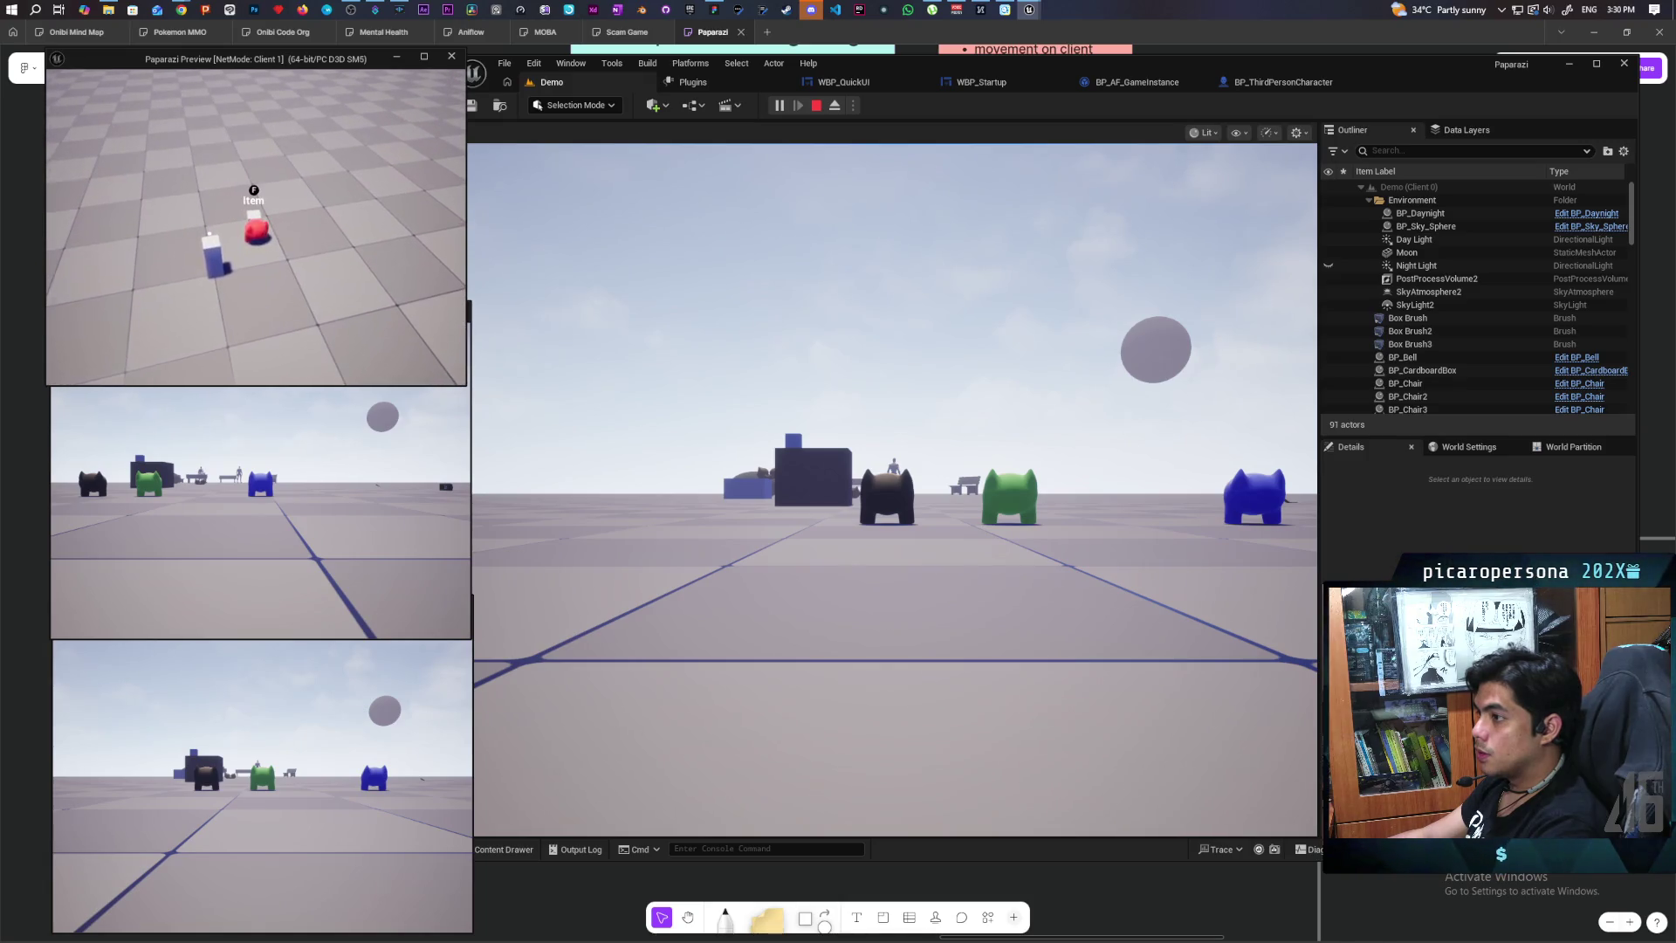
{"action": "key", "text": "f"}
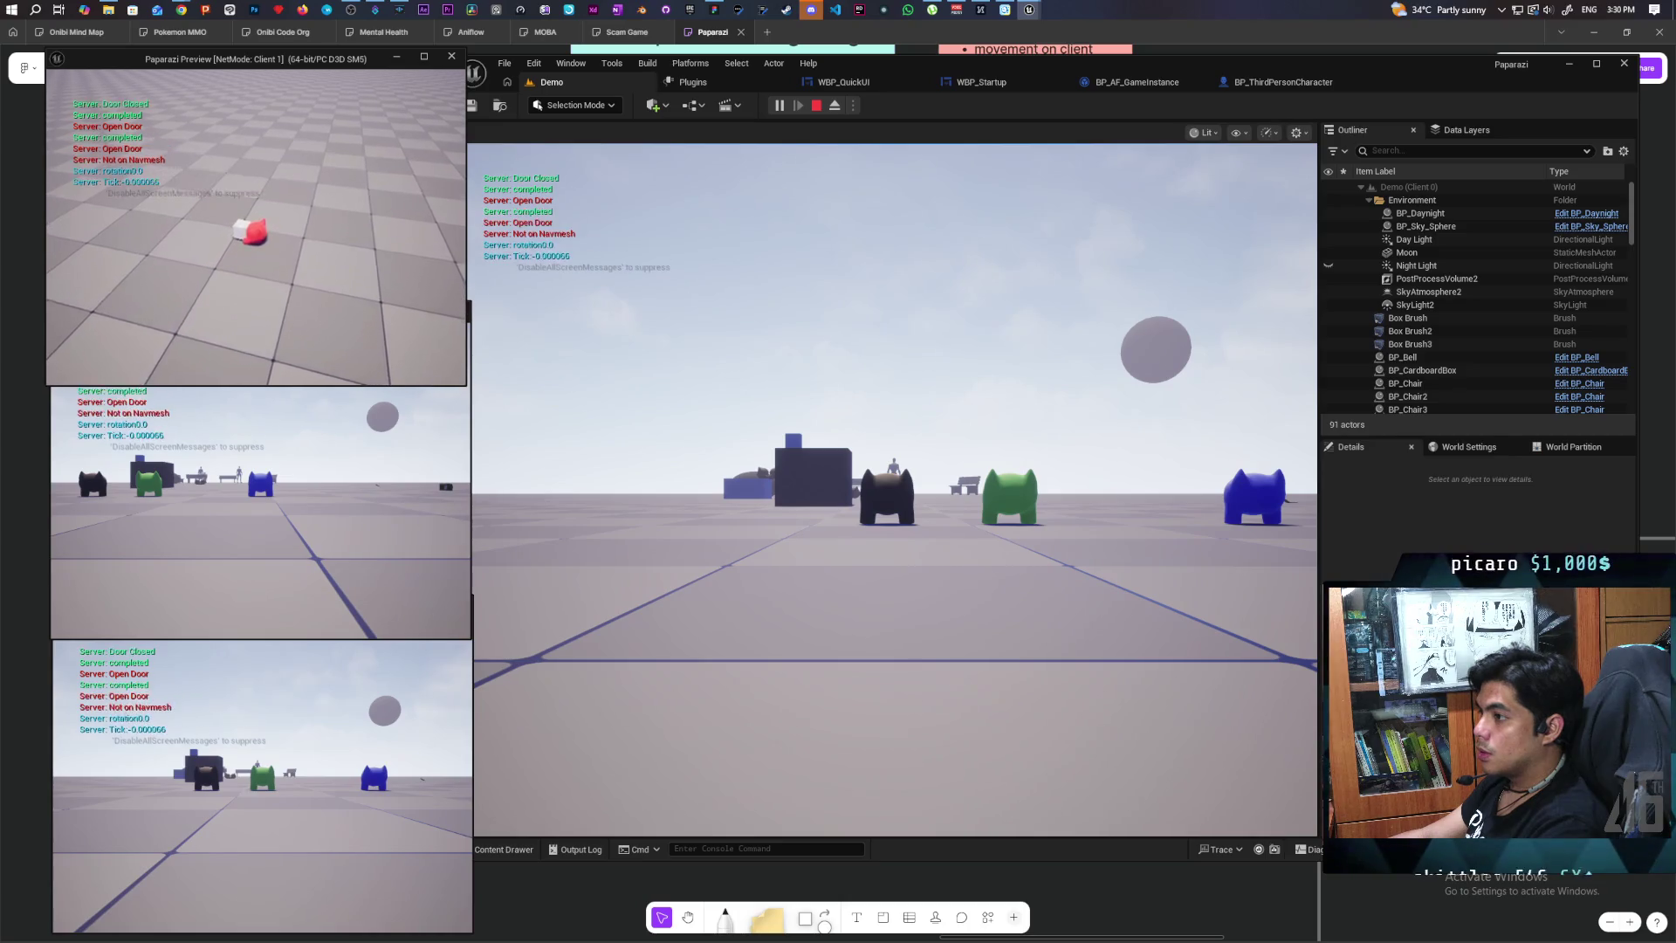
{"action": "key", "text": "Escape"}
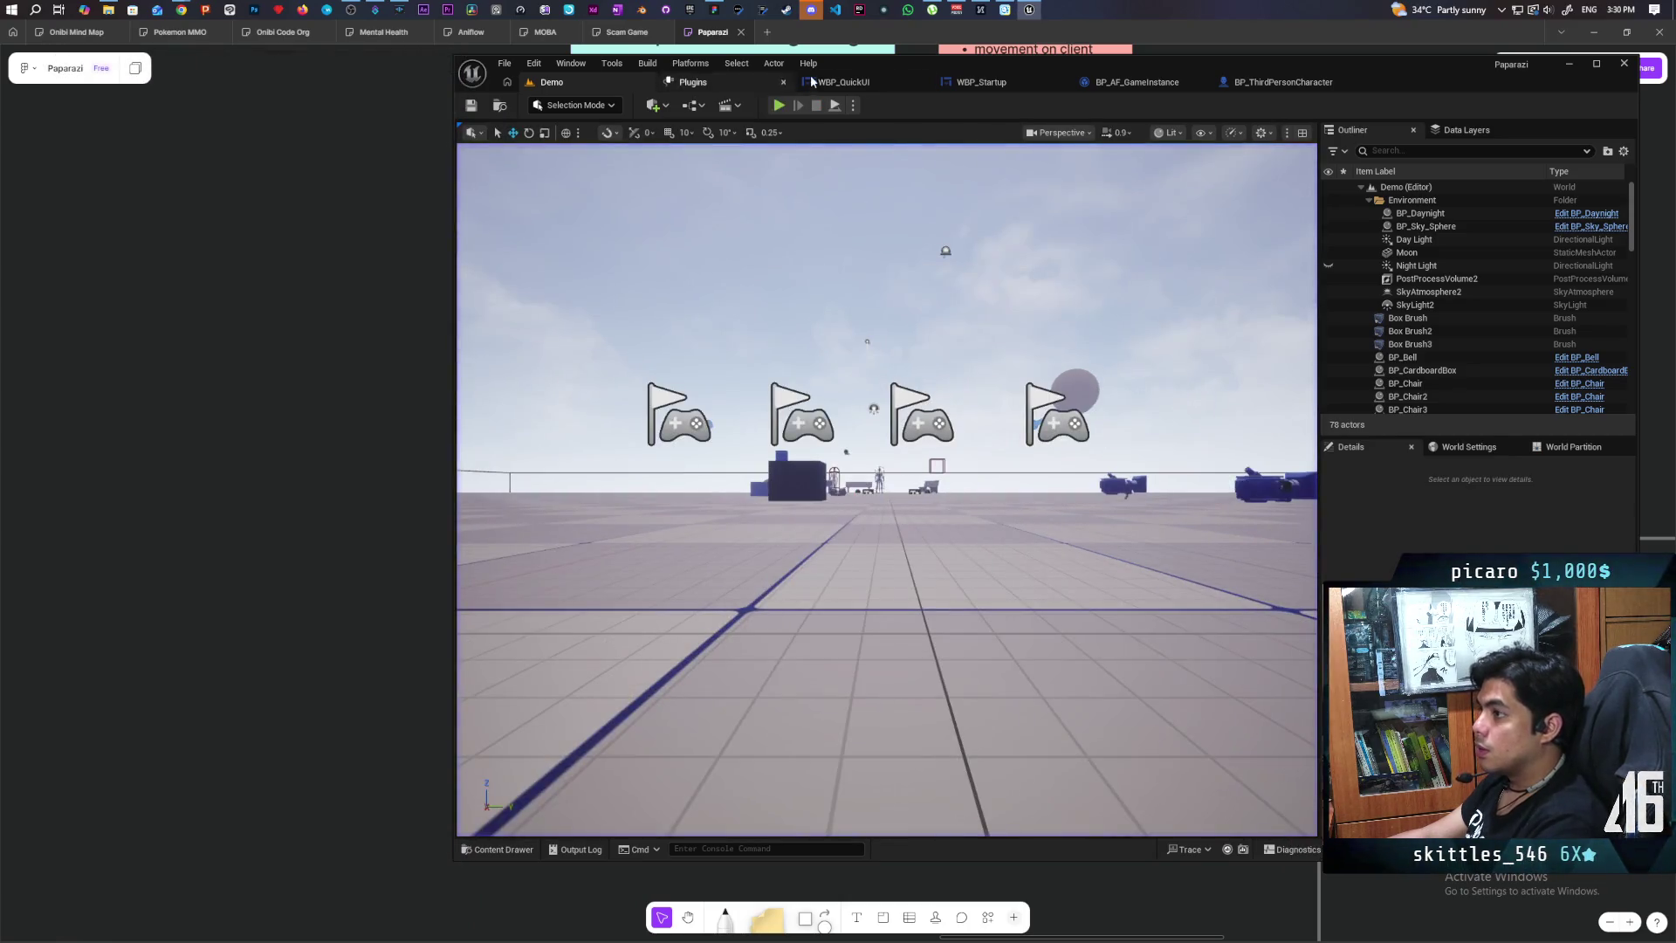
{"action": "left_click", "coordinate": [779, 105]}
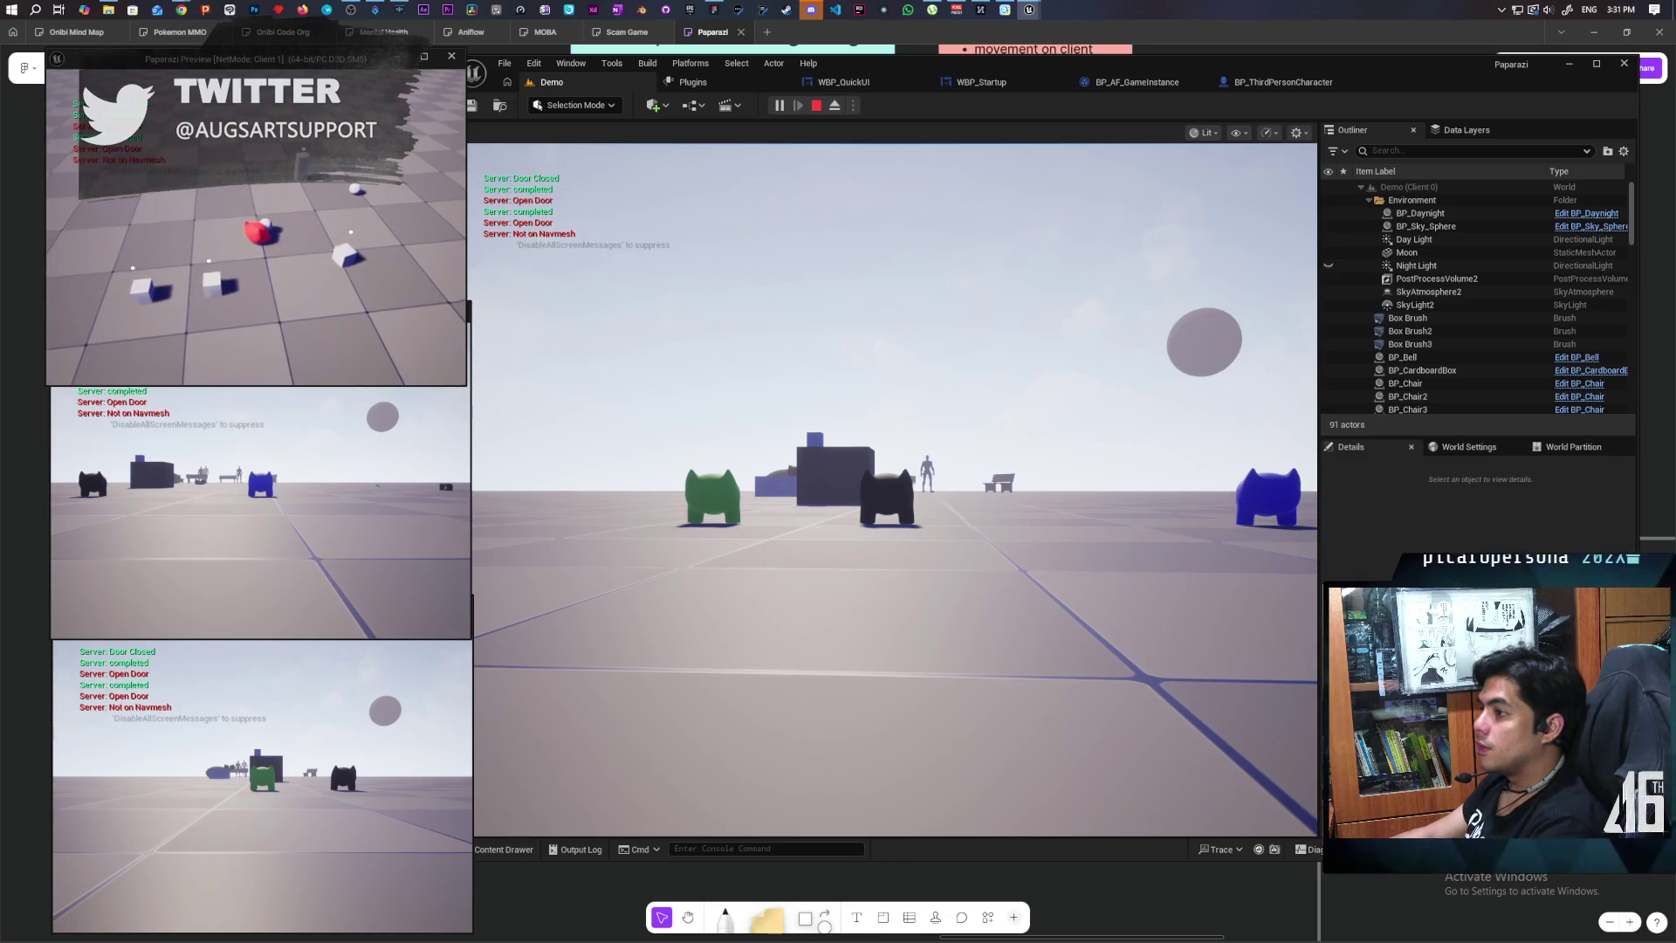
Step: Stop the three-client hop test after reviewing the server log messages
{"action": "key", "text": "Escape"}
Step: In Hop On Butt, connect Make Rotator's Return Value to Set Actor Rotation's New Rotation
{"action": "left_click", "coordinate": [1280, 82]}
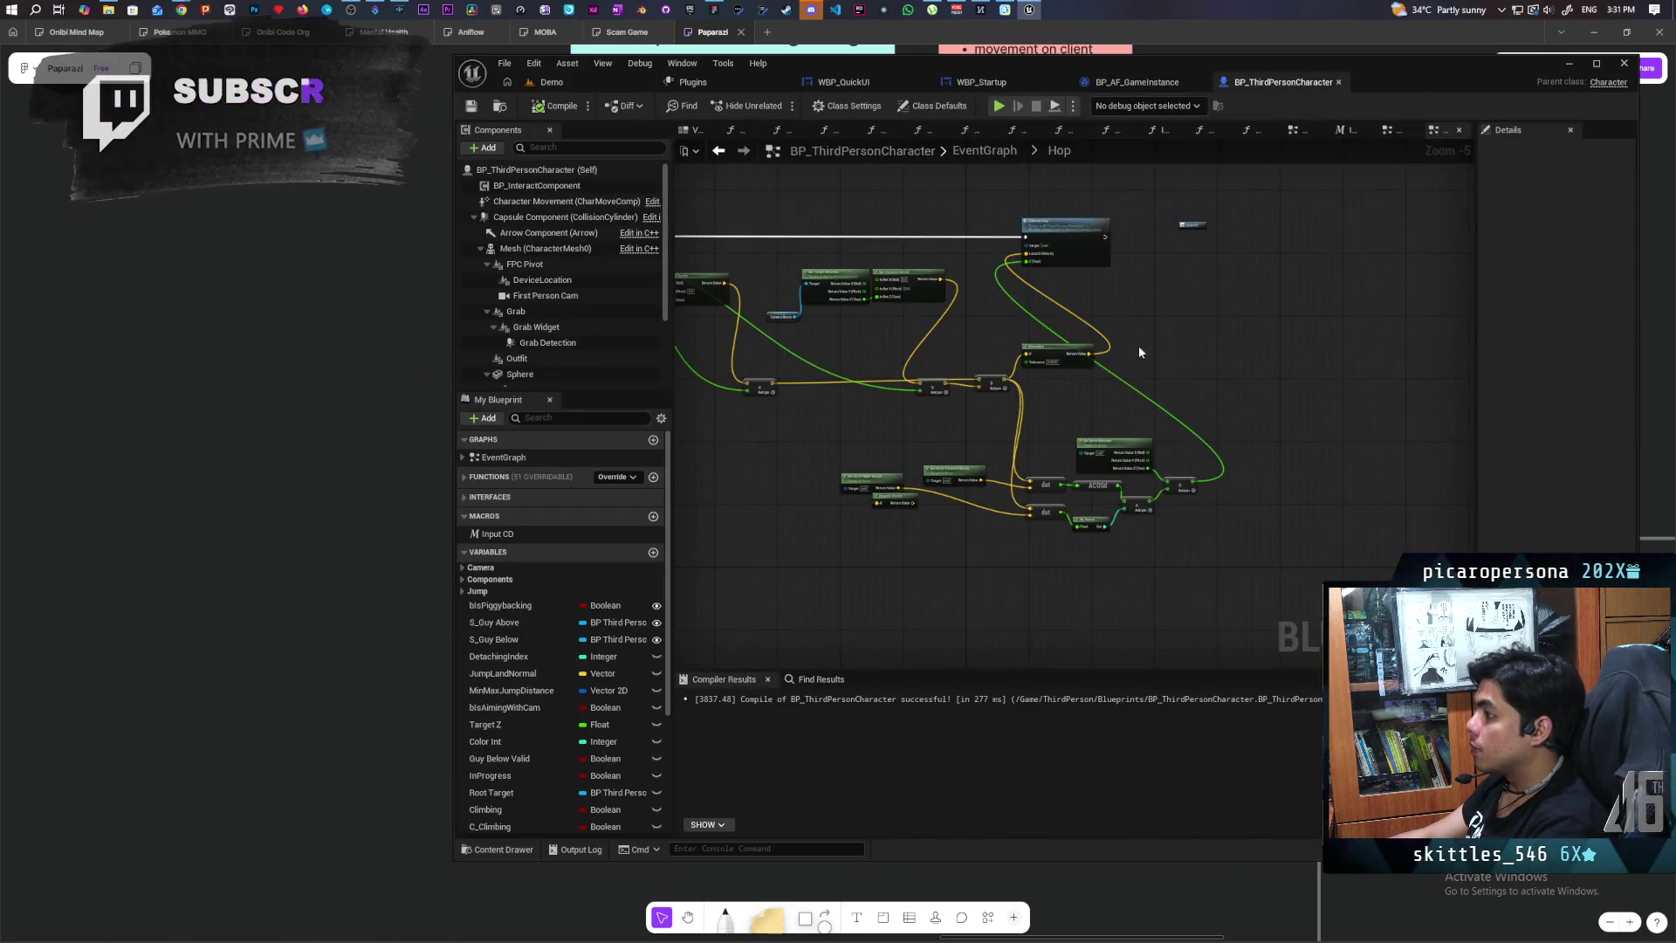
{"action": "scroll", "coordinate": [1156, 412], "scroll_direction": "up", "scroll_amount": 1}
{"action": "scroll", "coordinate": [1119, 399], "scroll_direction": "down", "scroll_amount": 1}
{"action": "scroll", "coordinate": [1119, 399], "scroll_direction": "up", "scroll_amount": 2}
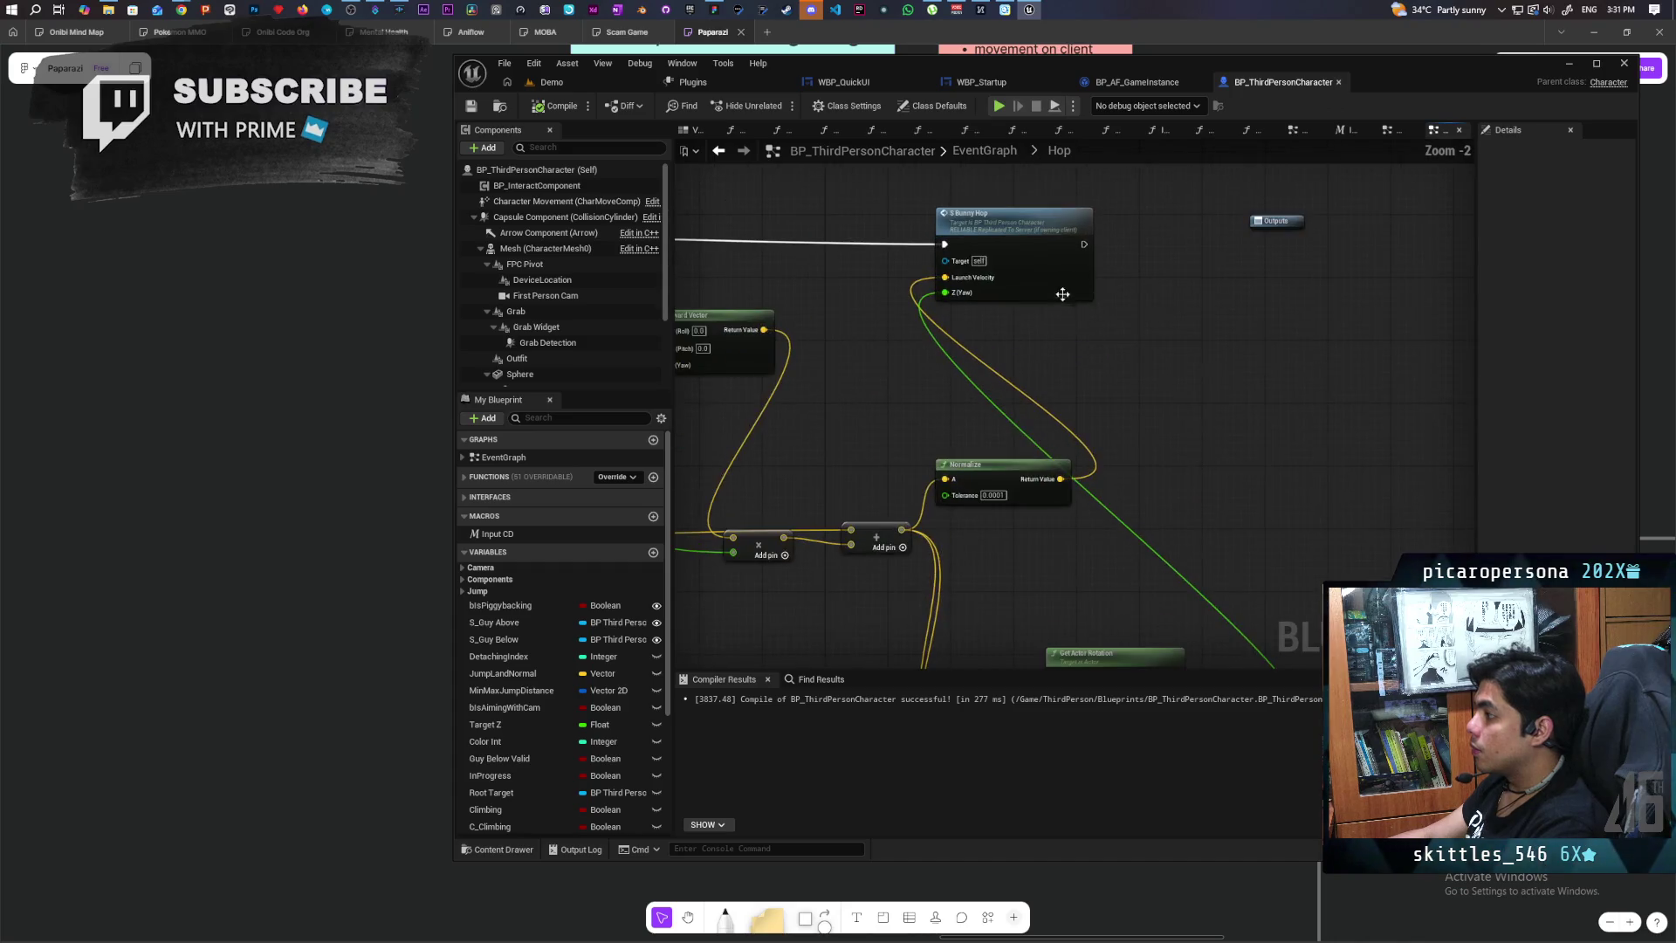
{"action": "double_click", "coordinate": [1048, 262]}
{"action": "scroll", "coordinate": [945, 313], "scroll_direction": "down", "scroll_amount": 4}
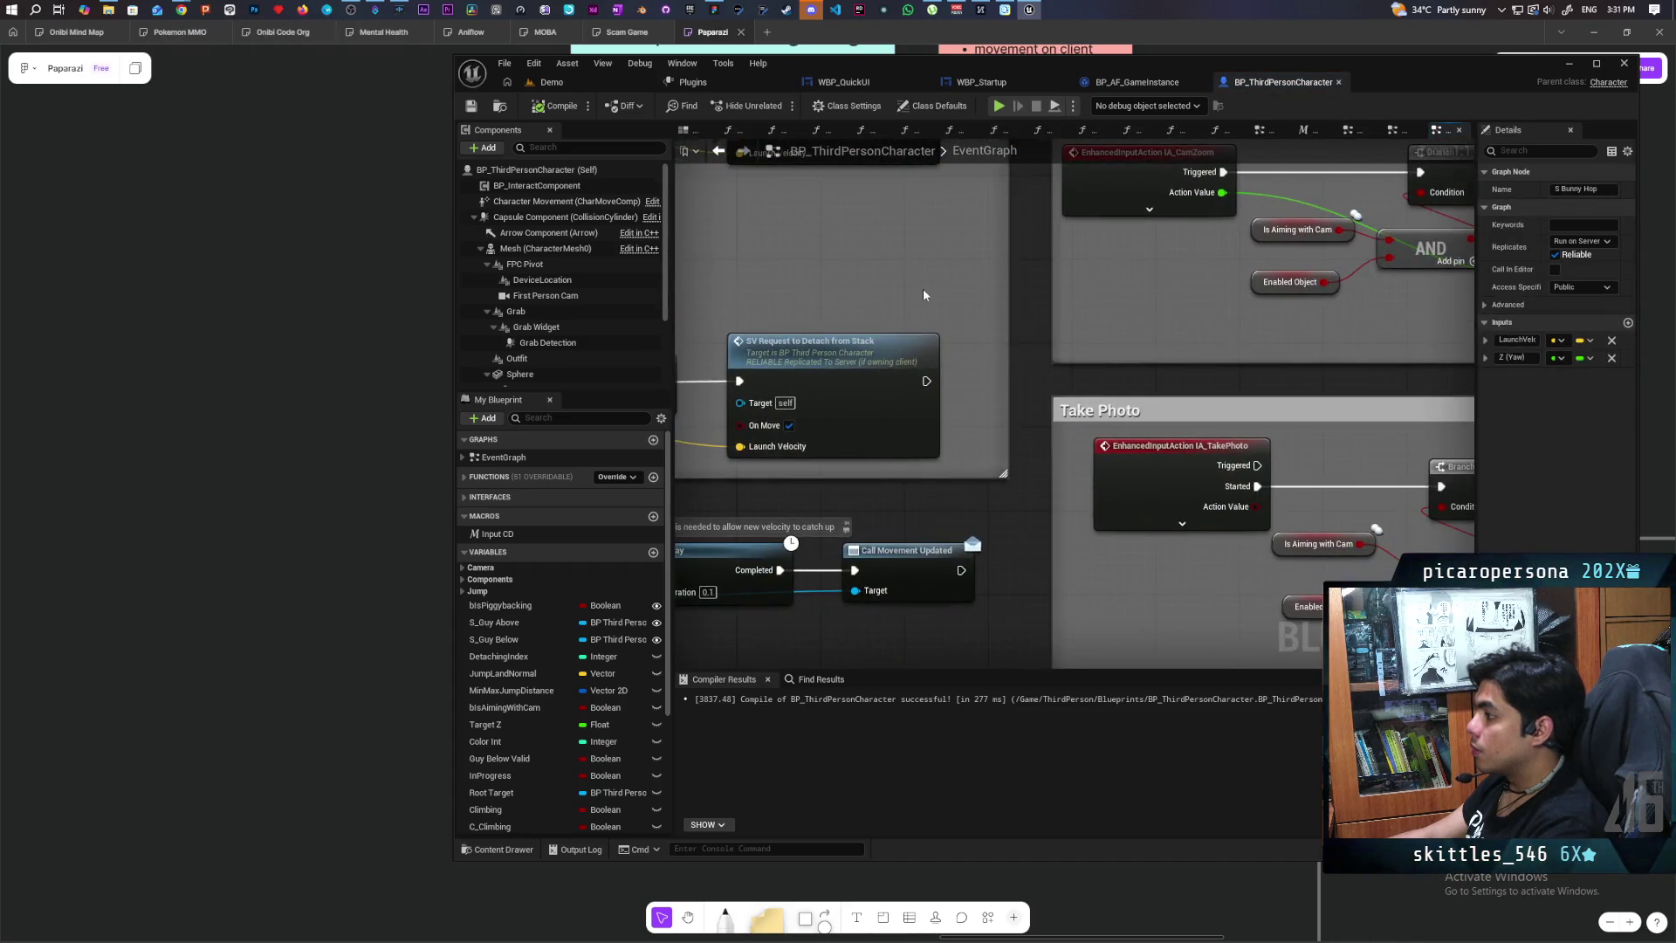
{"action": "scroll", "coordinate": [1095, 278], "scroll_direction": "up", "scroll_amount": 4}
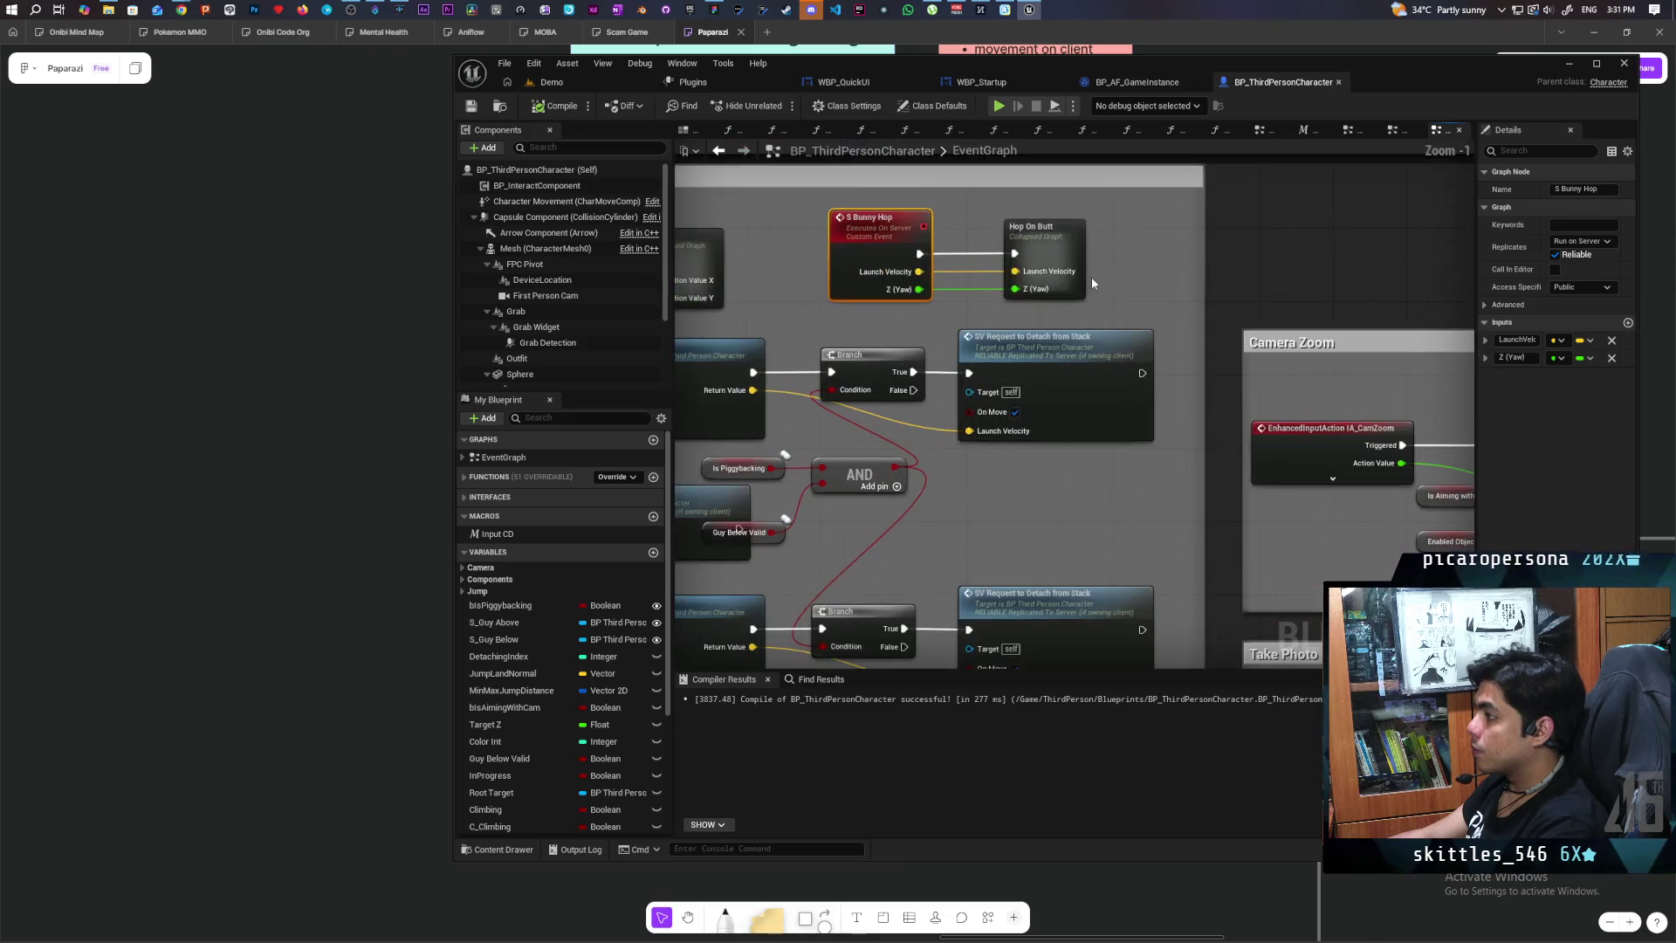
{"action": "double_click", "coordinate": [1094, 277]}
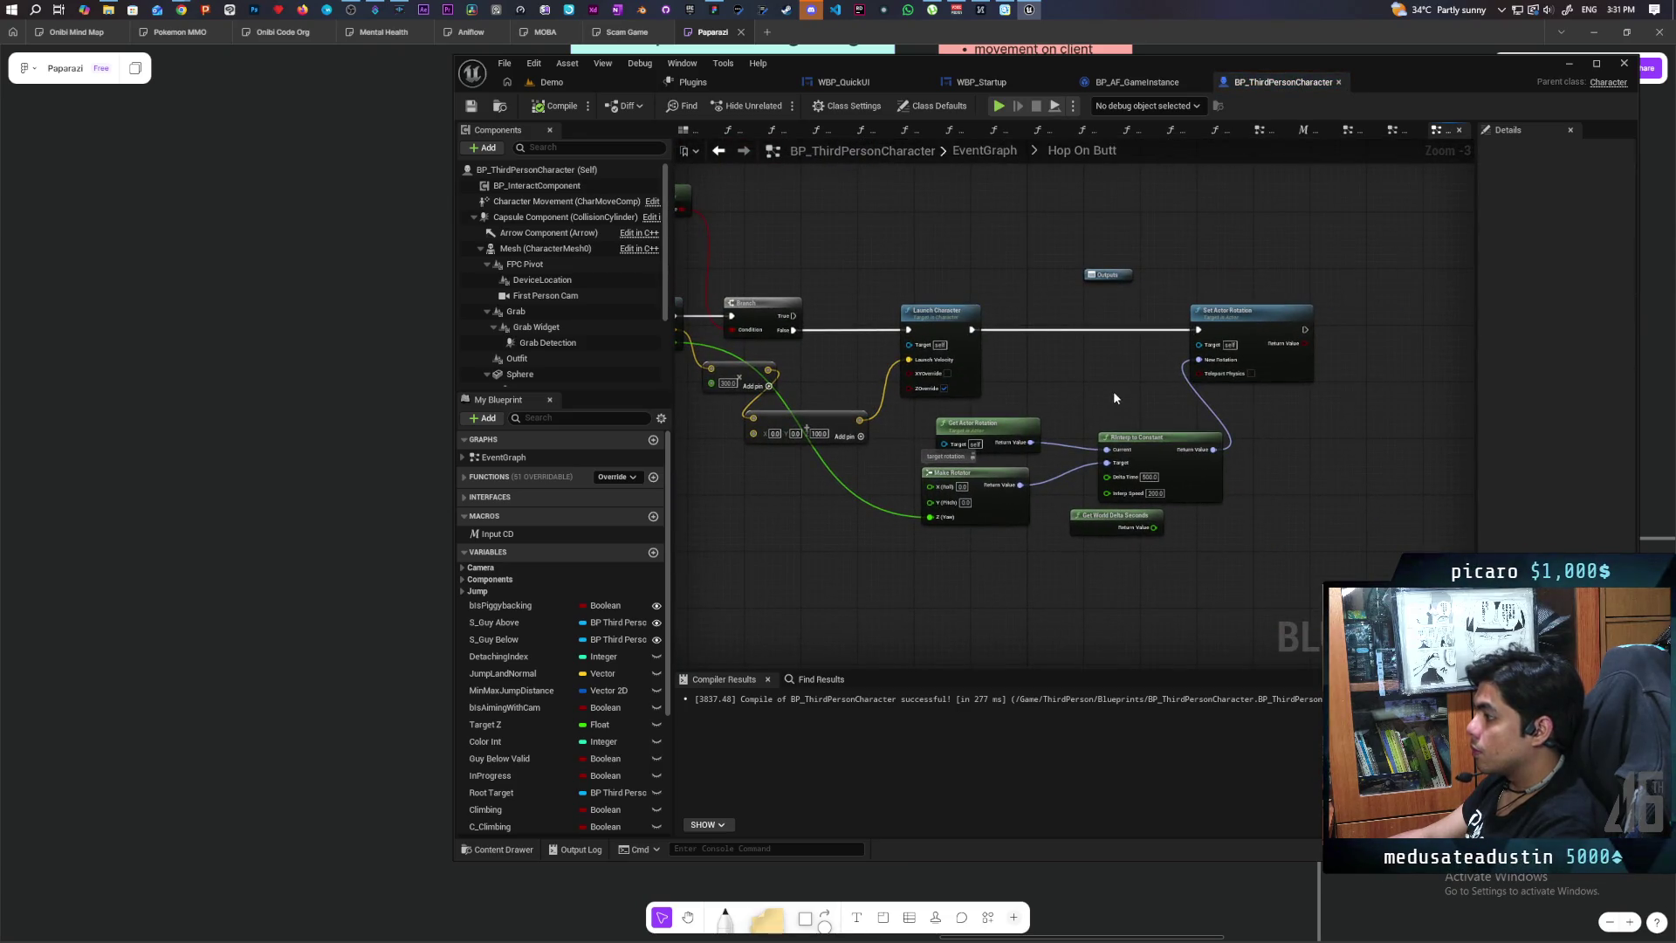
{"action": "mouse_move", "coordinate": [1020, 486]}
{"action": "left_mouse_down"}
{"action": "mouse_move", "coordinate": [1074, 511]}
{"action": "mouse_move", "coordinate": [1163, 399]}
{"action": "left_mouse_up"}
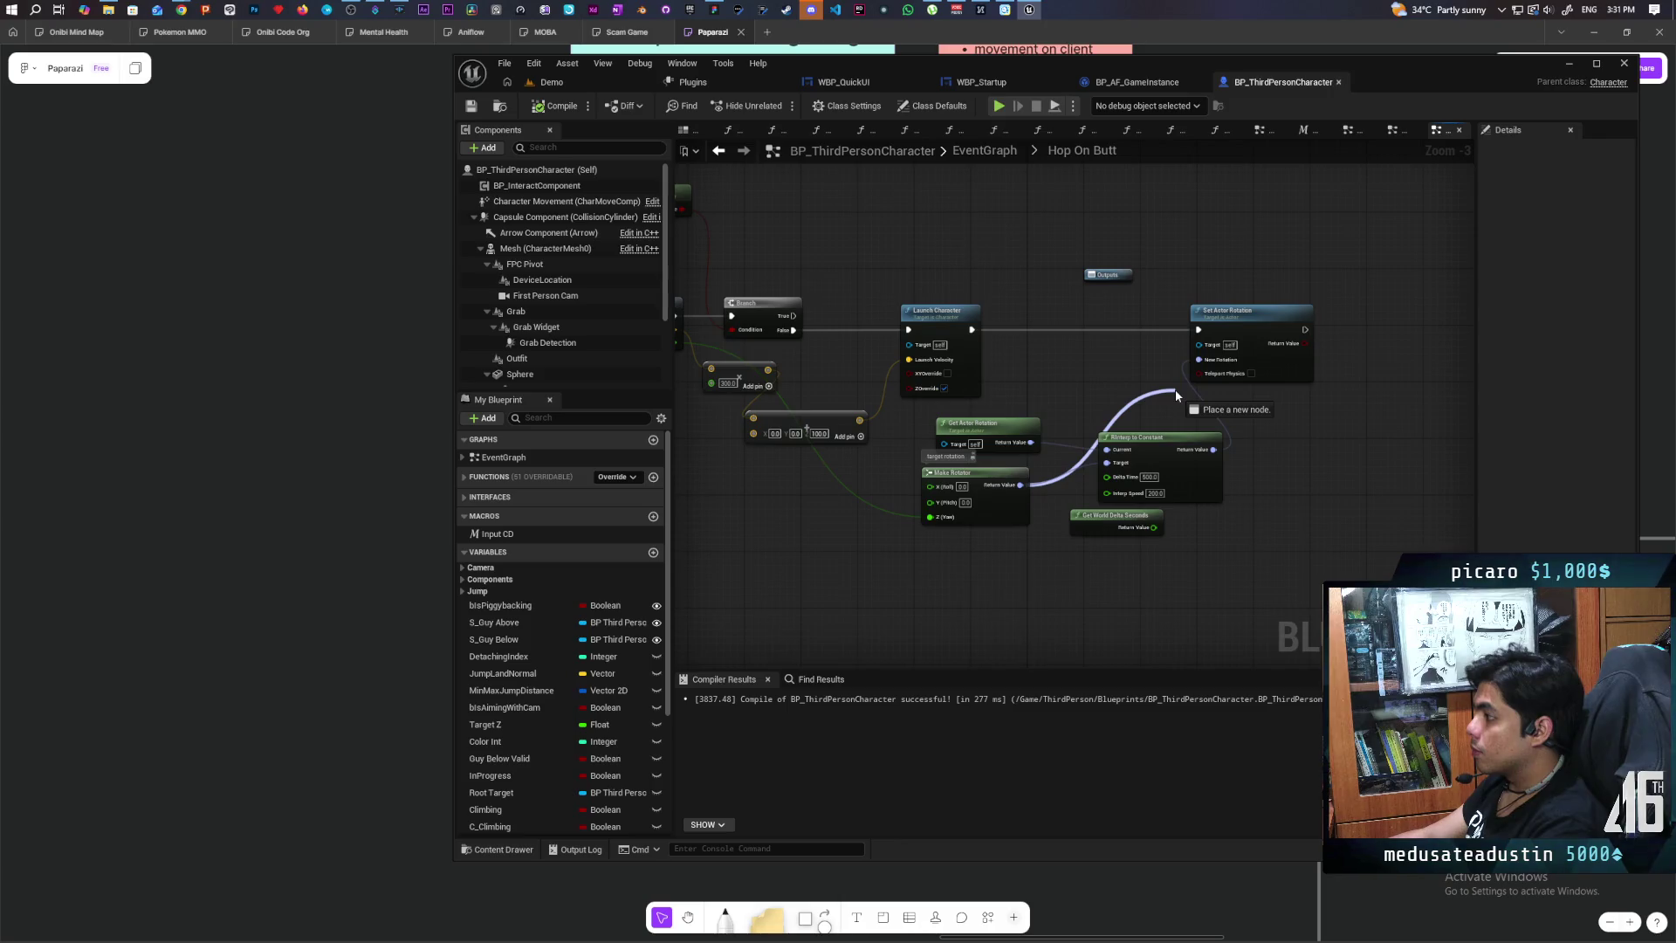
{"action": "left_click_drag", "start_coordinate": [1175, 390], "coordinate": [1199, 359]}
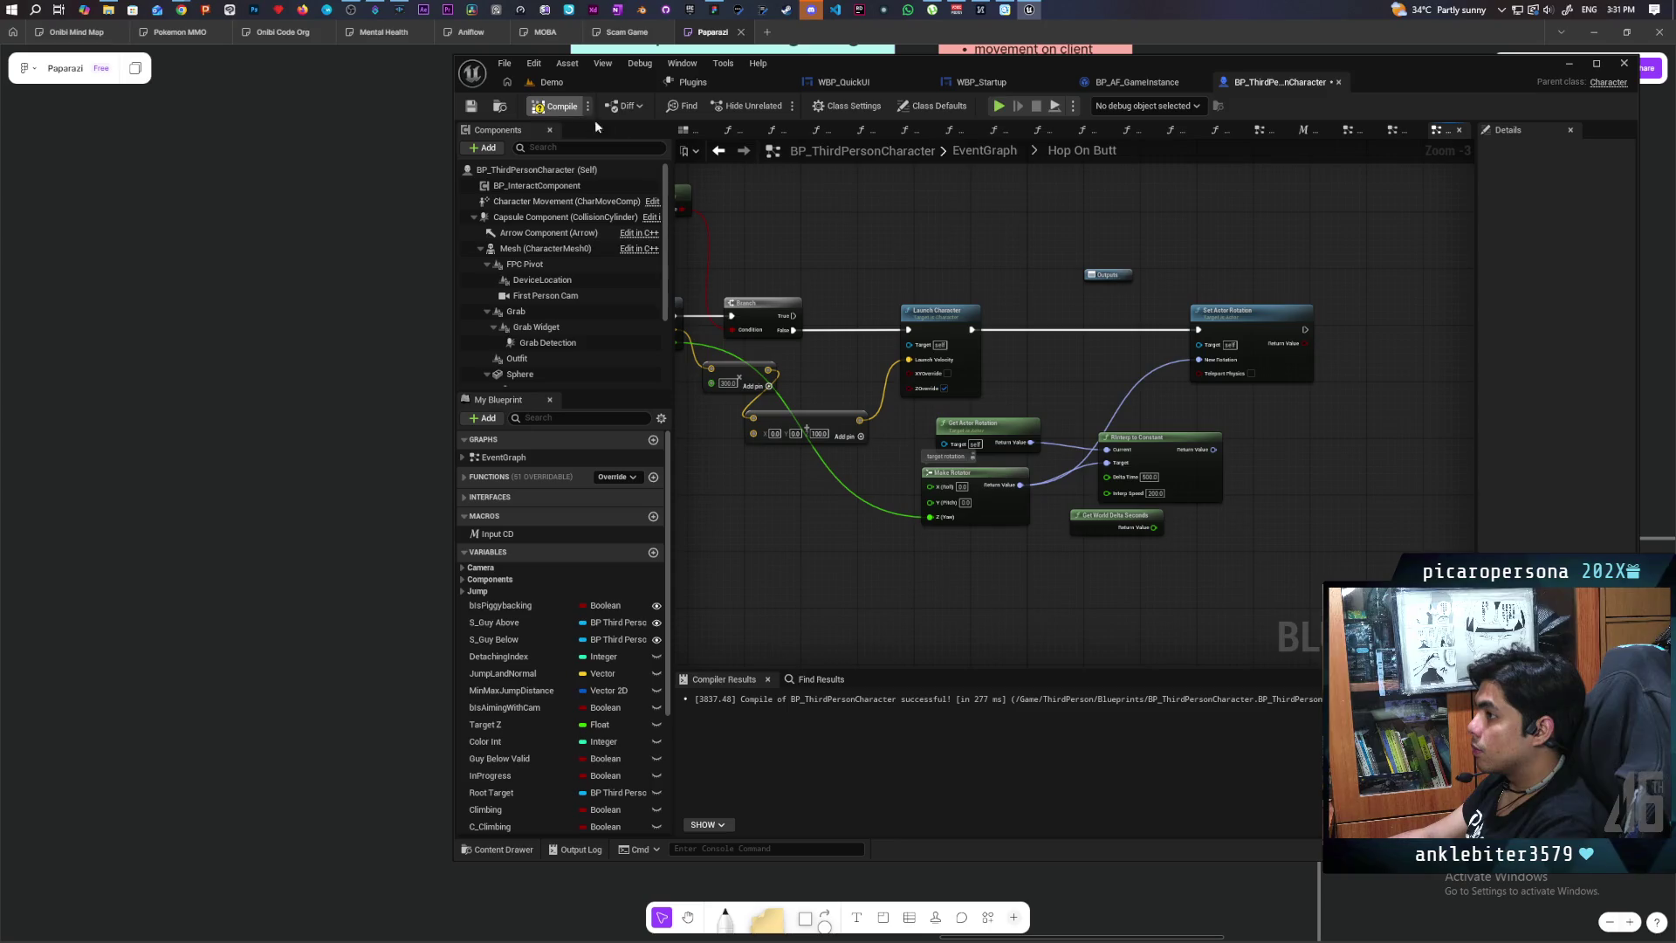
{"action": "left_click", "coordinate": [596, 86]}
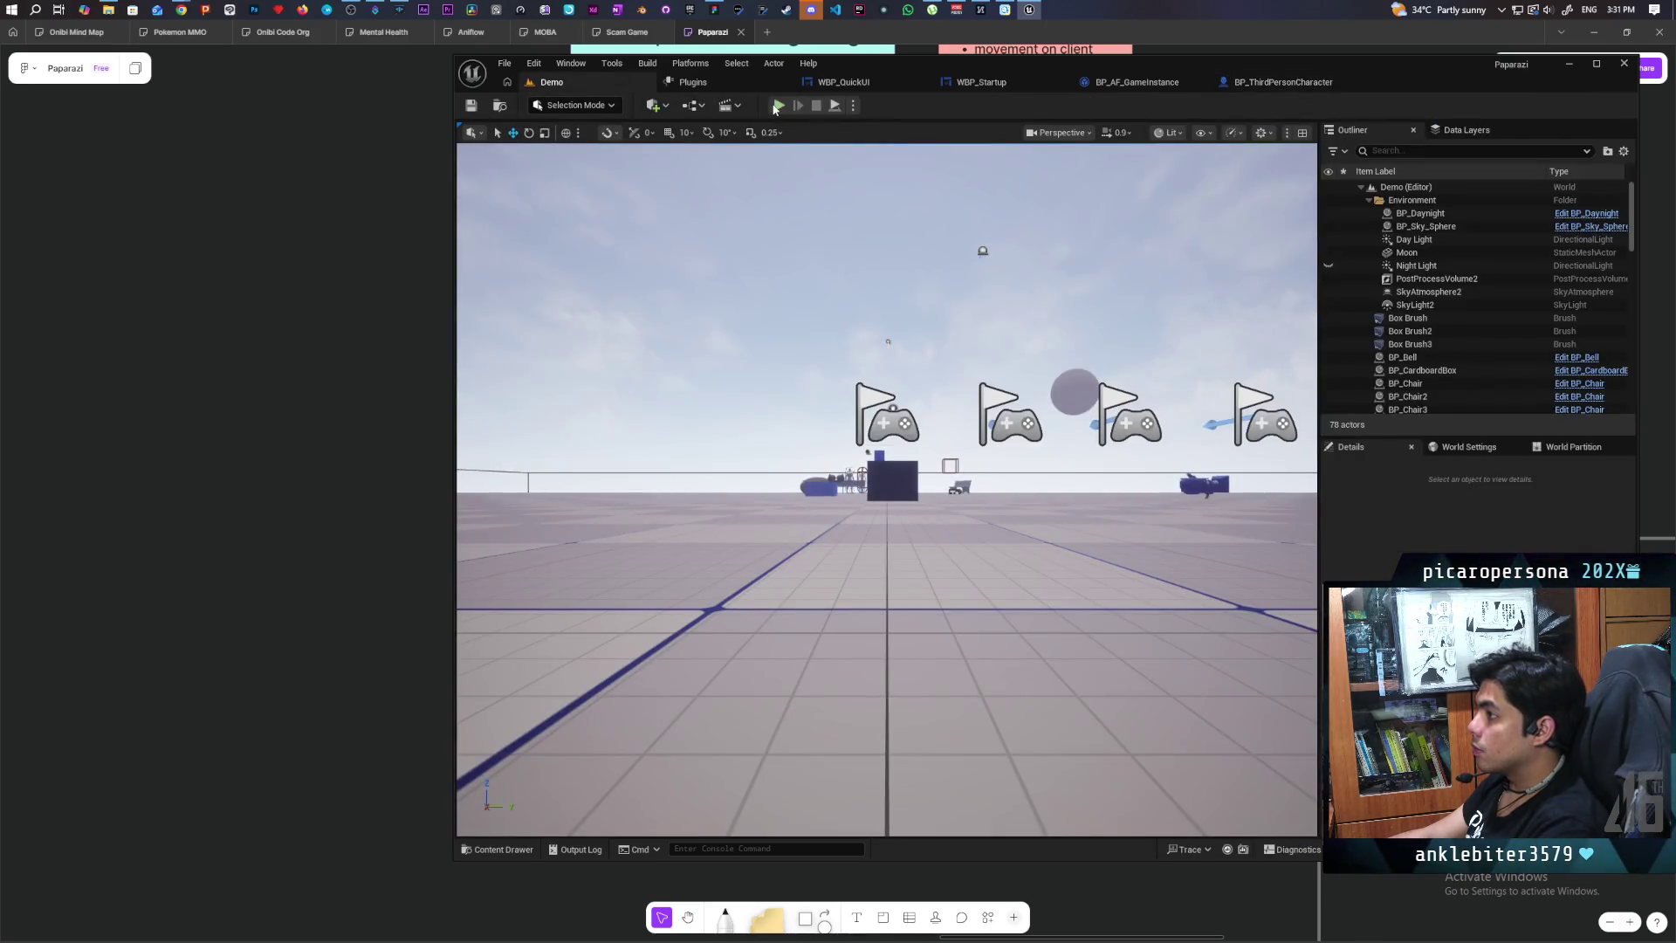
Step: Run a three-client Demo play test walking the character forward, then stop it and reopen BP_ThirdPersonCharacter
{"action": "key", "text": "alt+p"}
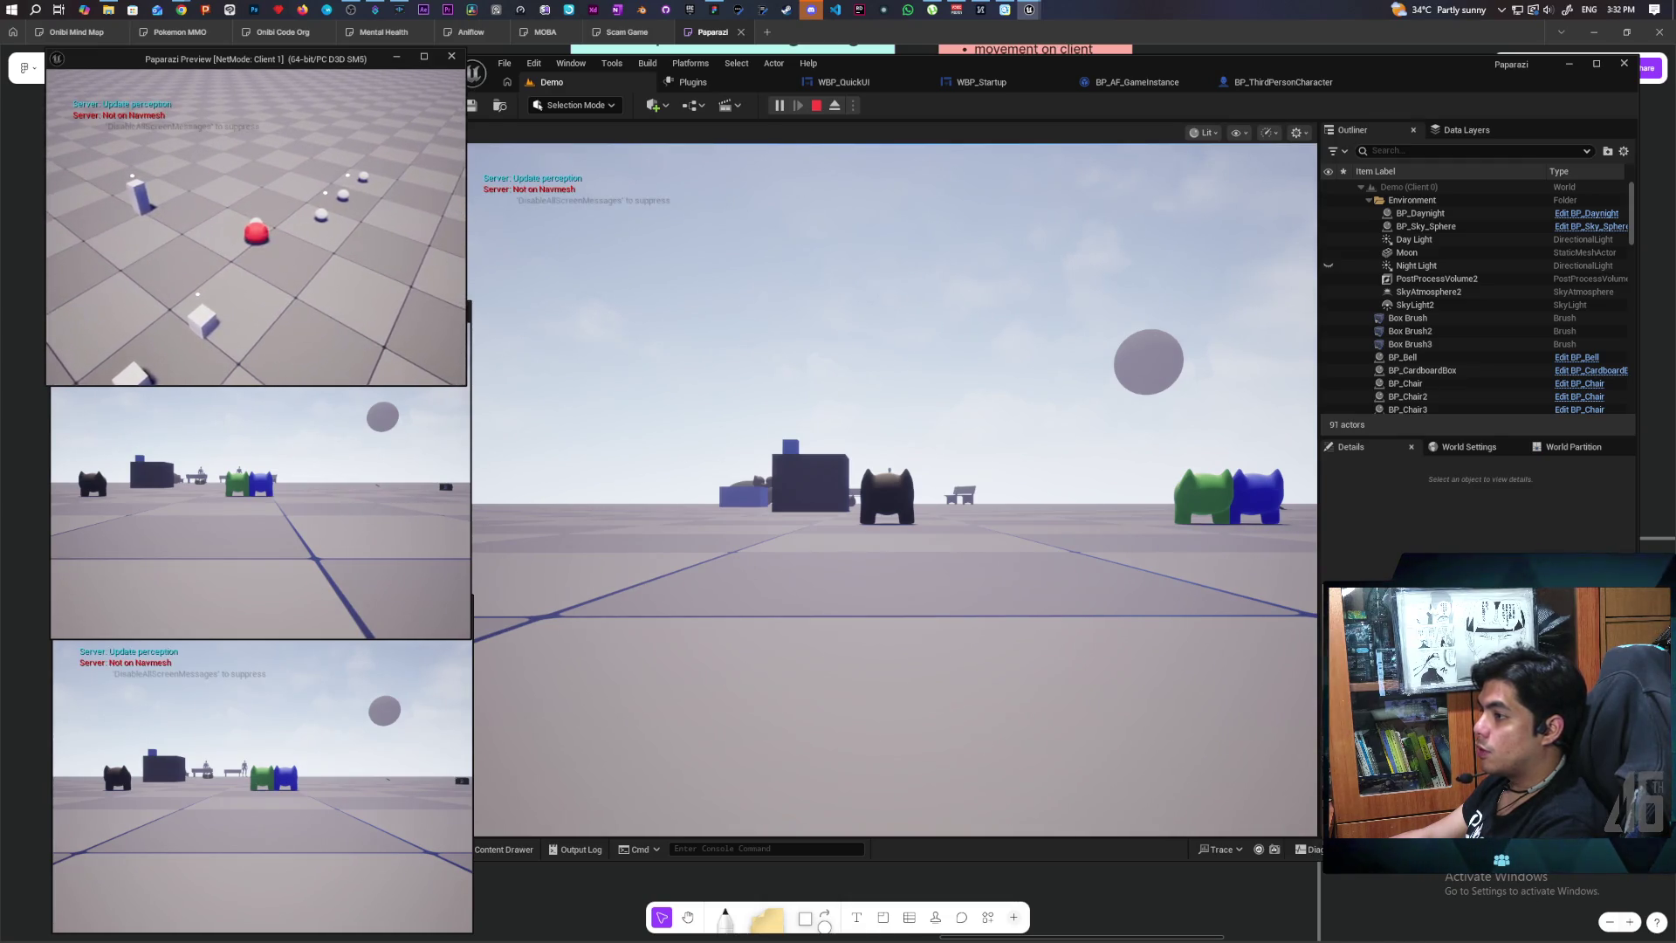
{"action": "key", "text": "alt+Tab"}
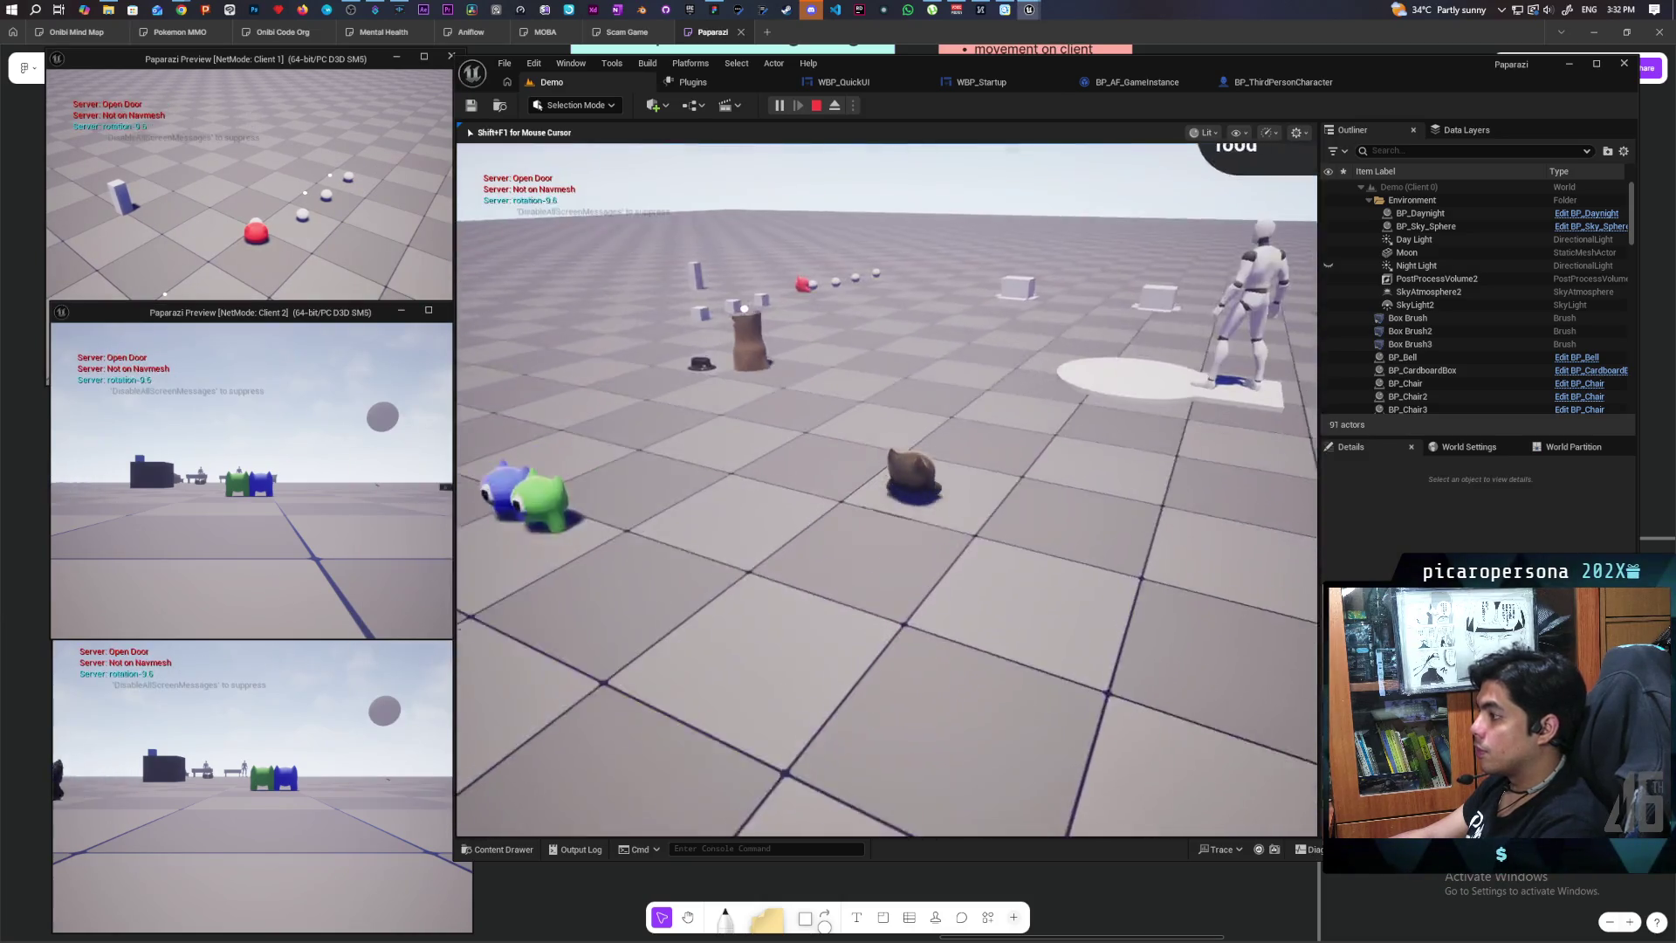
{"action": "key", "text": "w"}
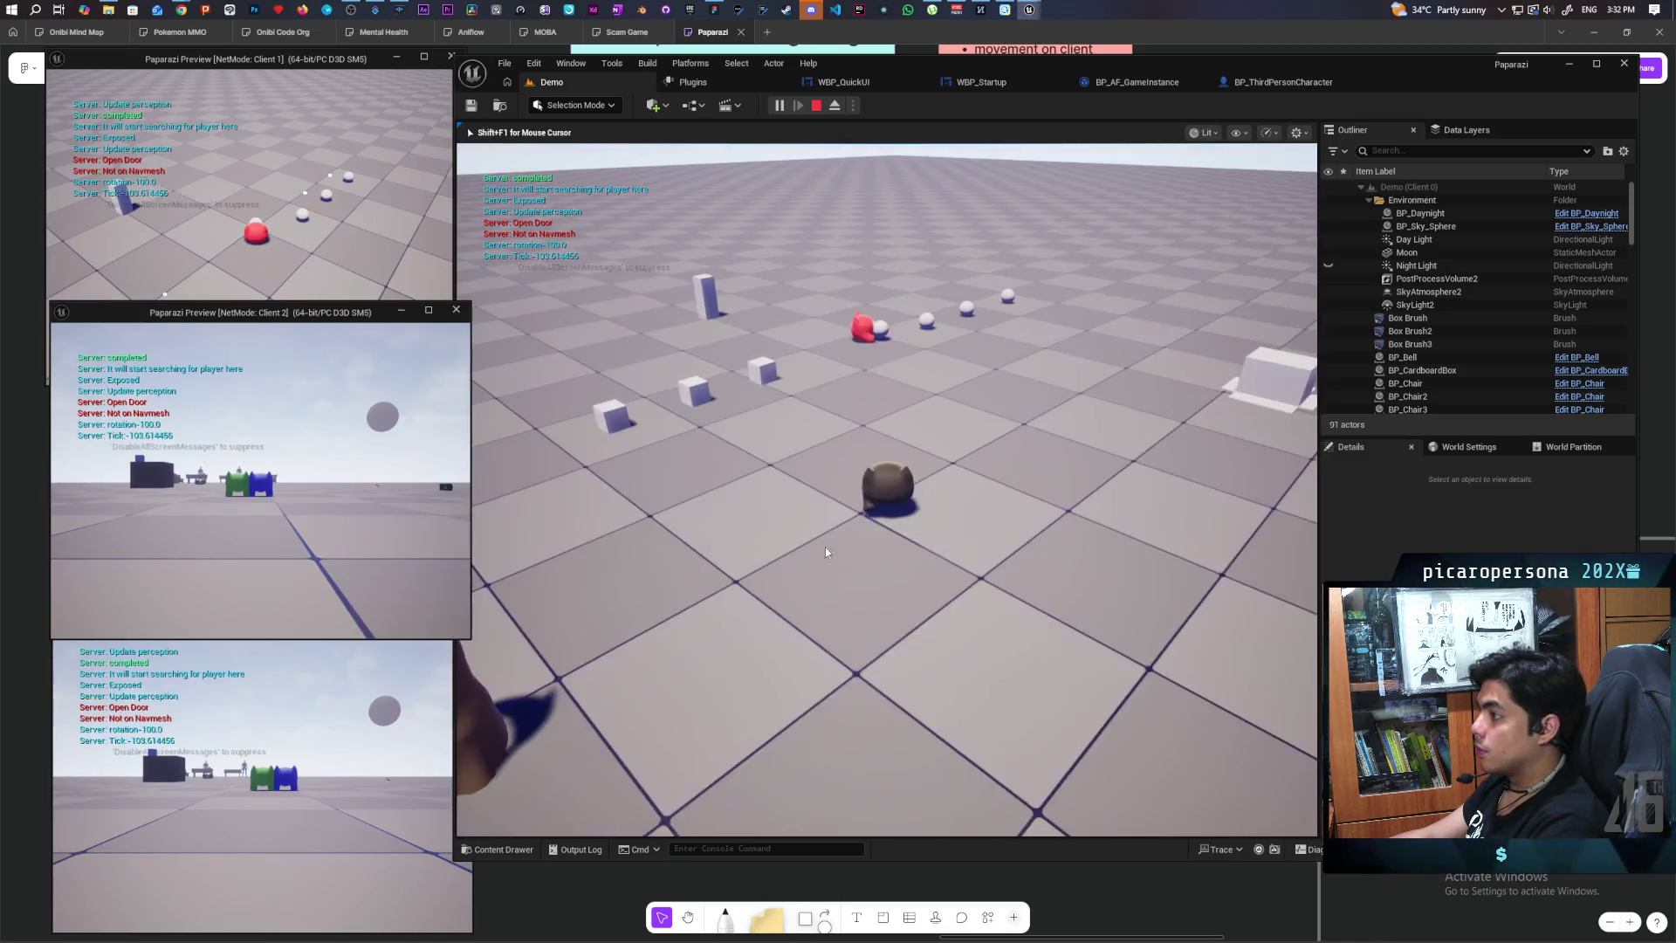
{"action": "key", "text": "shift+F1"}
{"action": "left_click", "coordinate": [437, 271]}
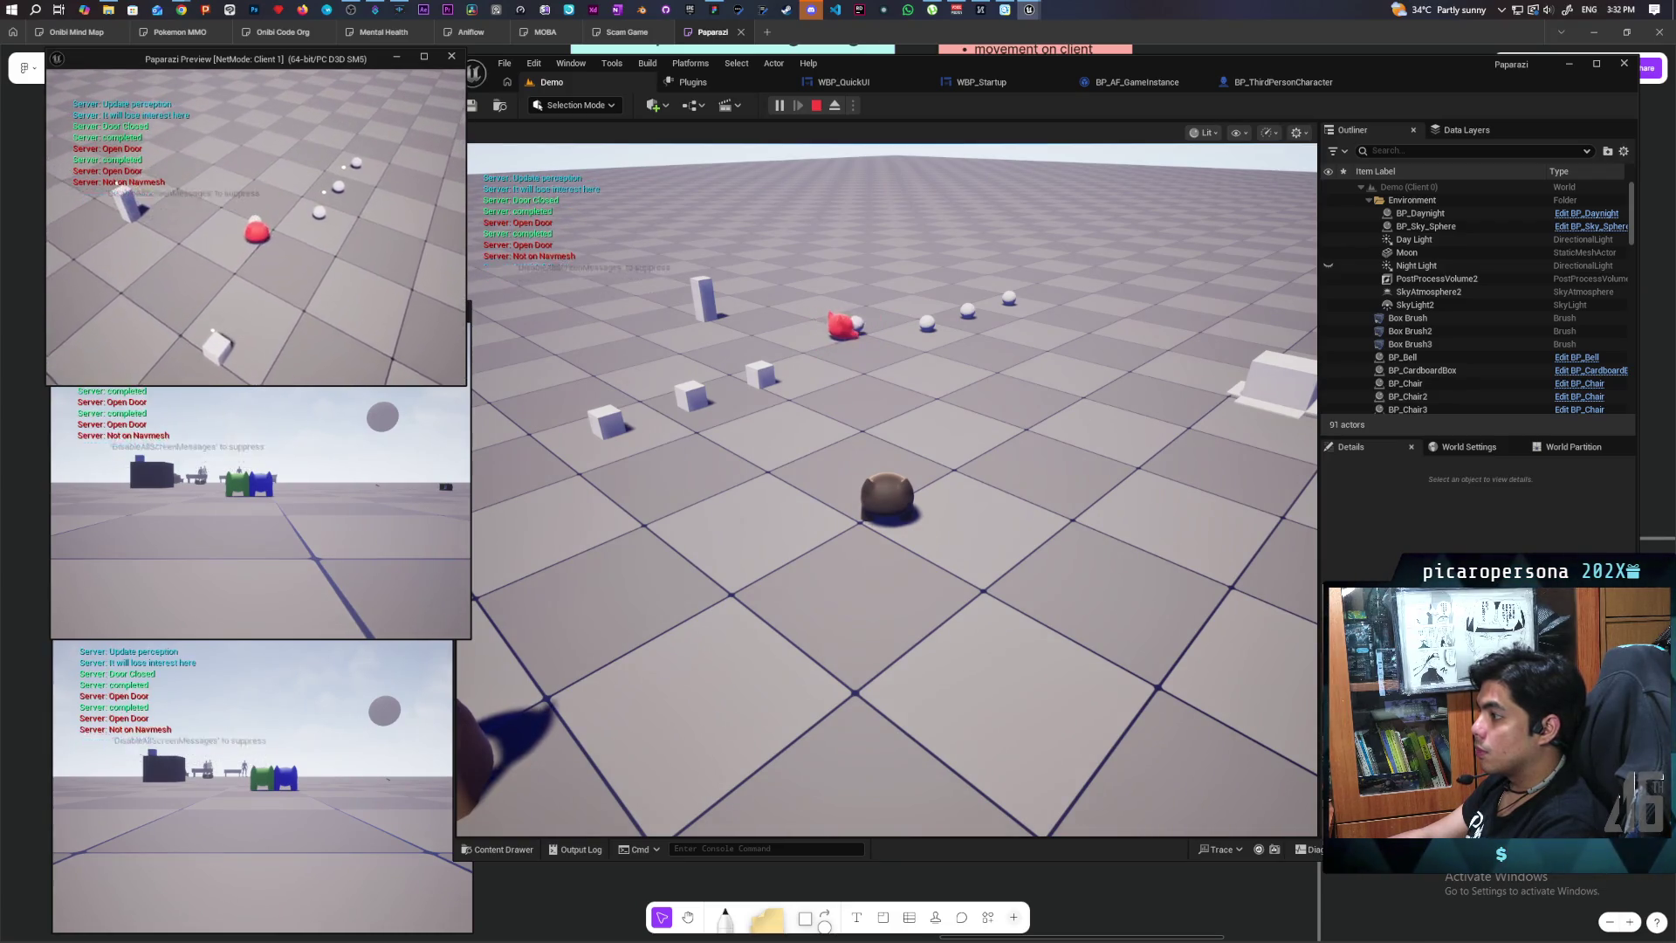
{"action": "key", "text": "Escape"}
{"action": "left_click", "coordinate": [1279, 82]}
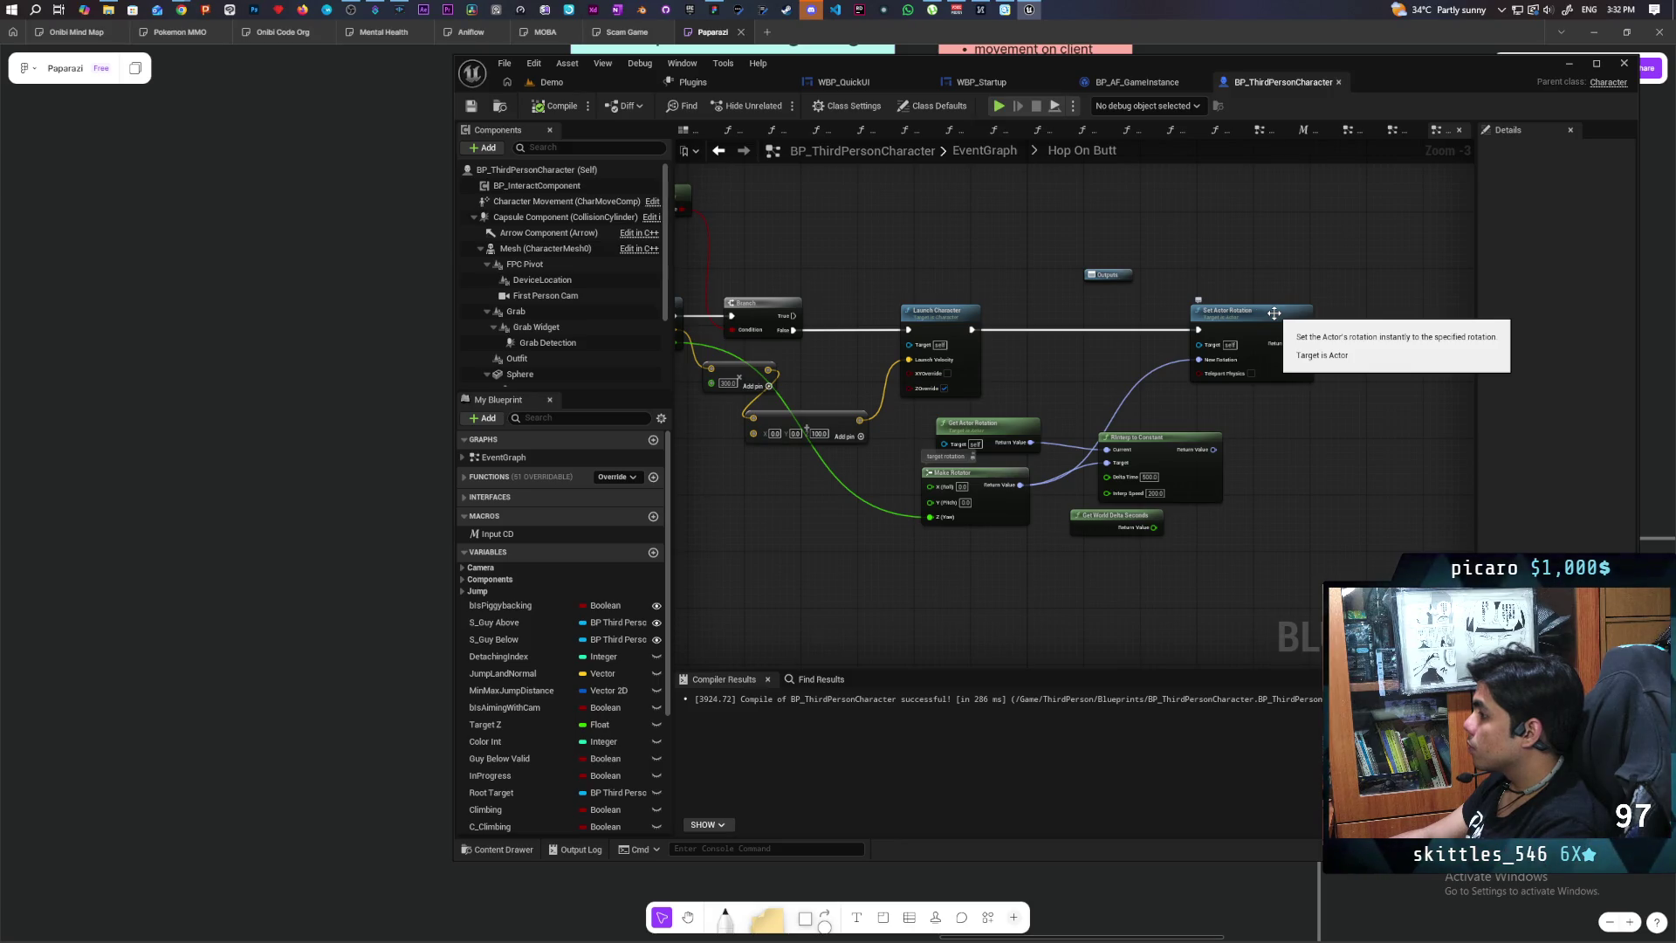
Step: Connect RInterp To Constant's Return Value to Set Actor Rotation's New Rotation and save
{"action": "mouse_move", "coordinate": [1104, 358]}
{"action": "left_mouse_down"}
{"action": "mouse_move", "coordinate": [1311, 378]}
{"action": "mouse_move", "coordinate": [1237, 372]}
{"action": "left_mouse_up"}
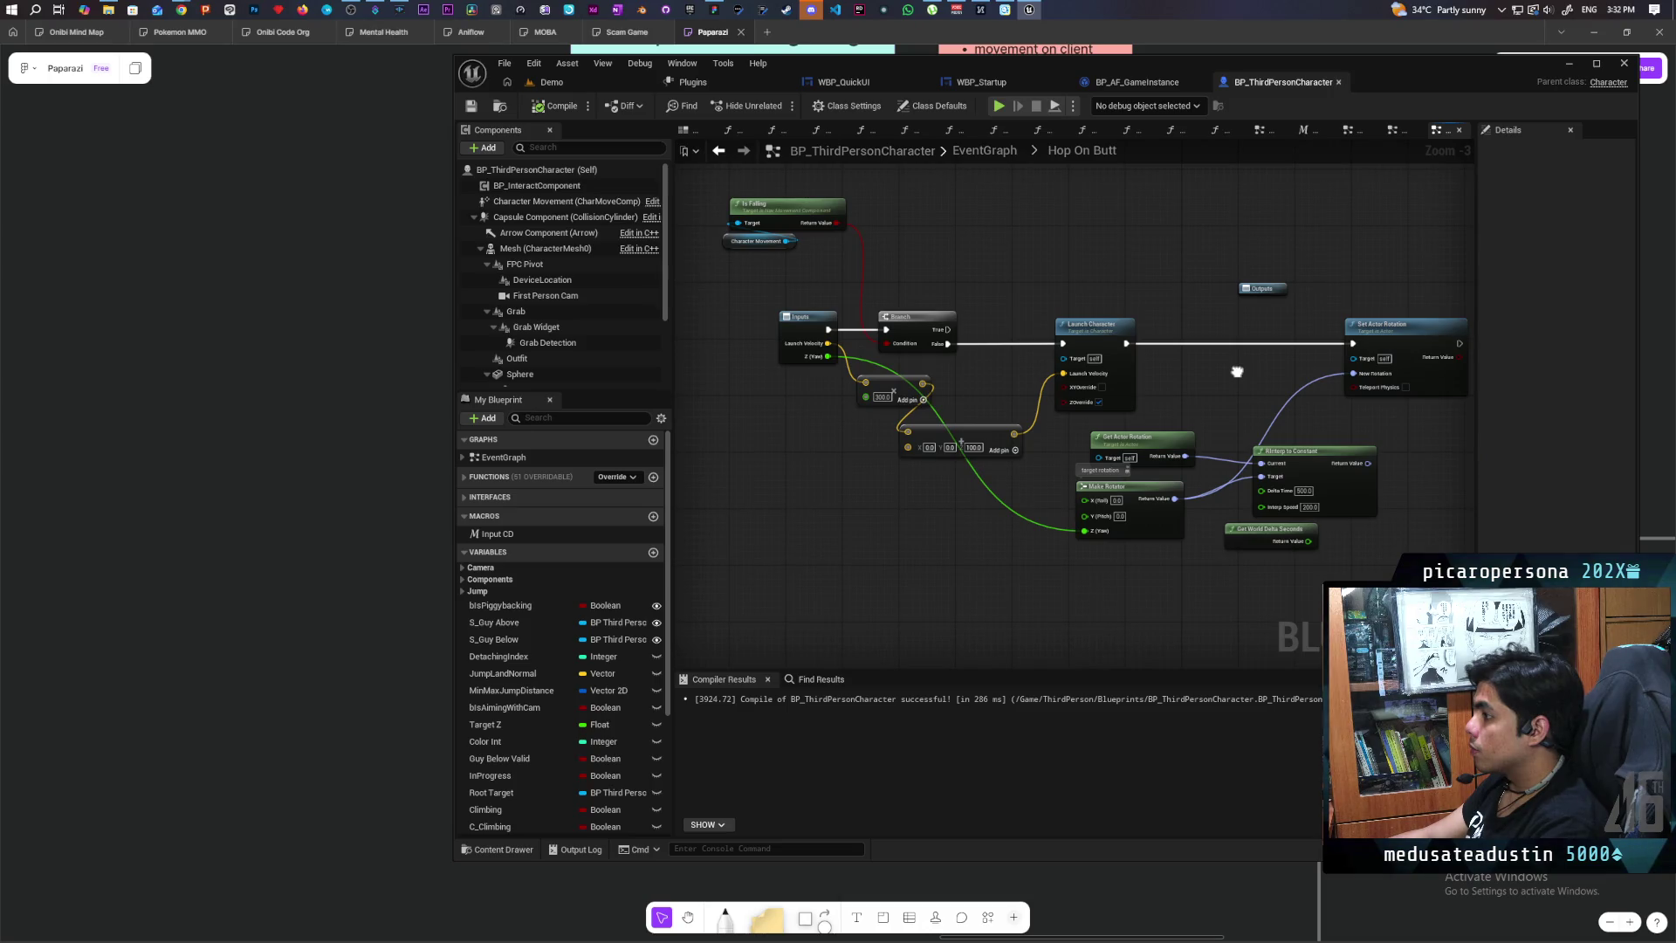
{"action": "left_click_drag", "start_coordinate": [1237, 372], "coordinate": [1131, 379]}
{"action": "scroll", "coordinate": [1131, 381], "scroll_direction": "up", "scroll_amount": 1}
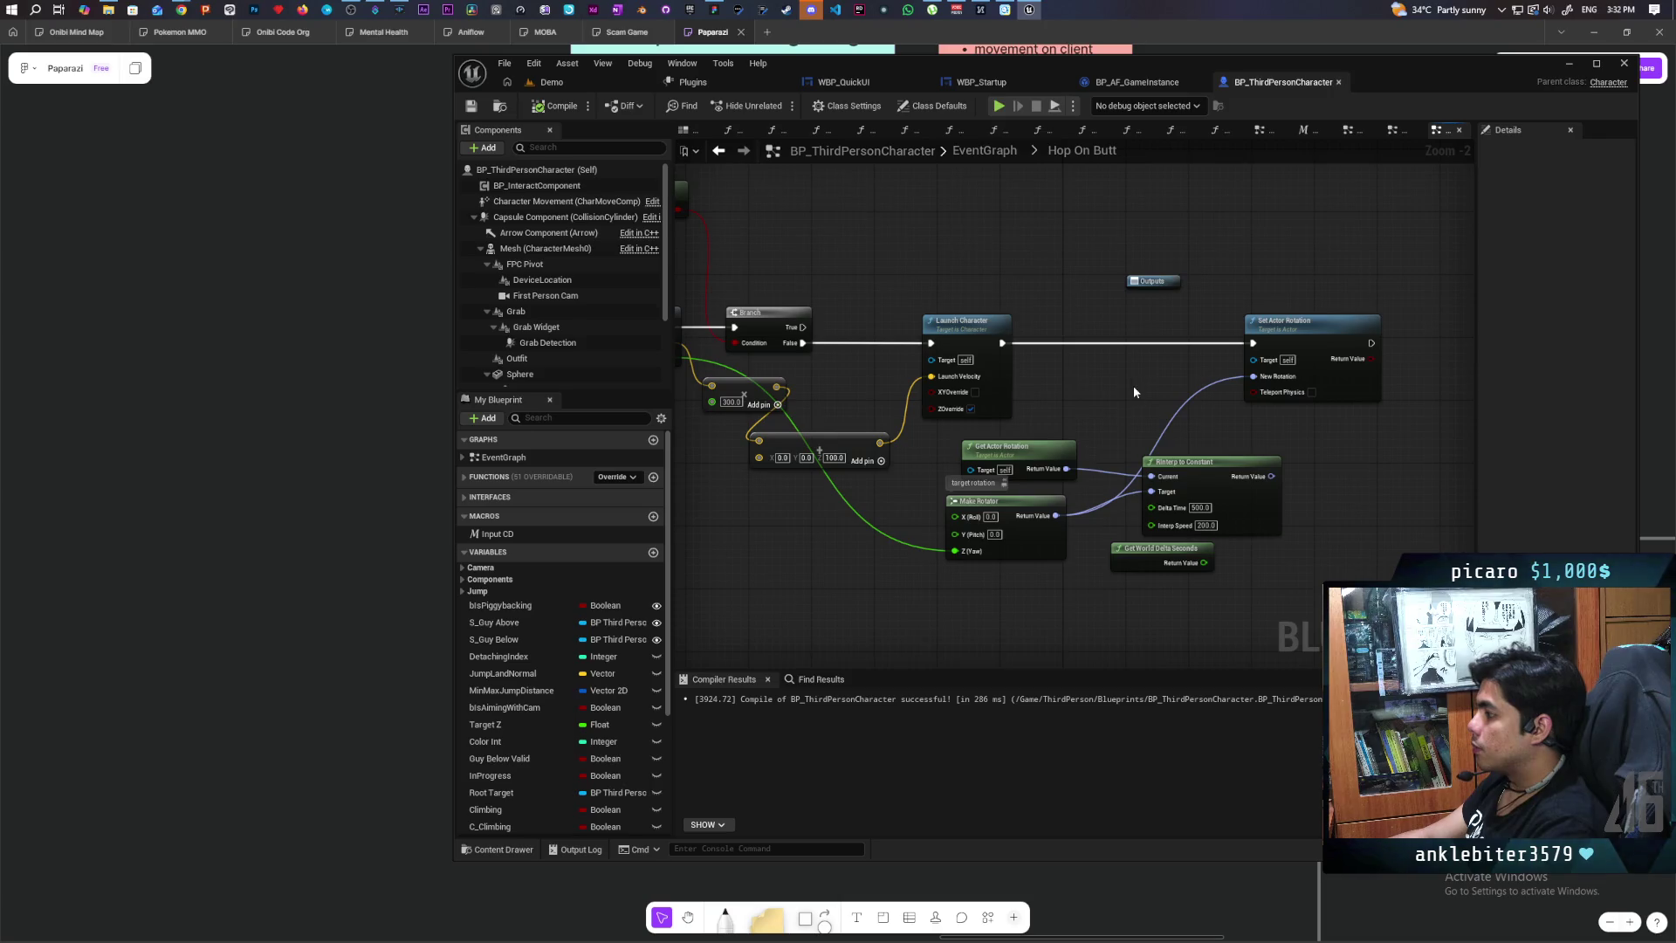
{"action": "mouse_move", "coordinate": [1269, 475]}
{"action": "left_mouse_down"}
{"action": "mouse_move", "coordinate": [1235, 400]}
{"action": "mouse_move", "coordinate": [1260, 377]}
{"action": "left_mouse_up"}
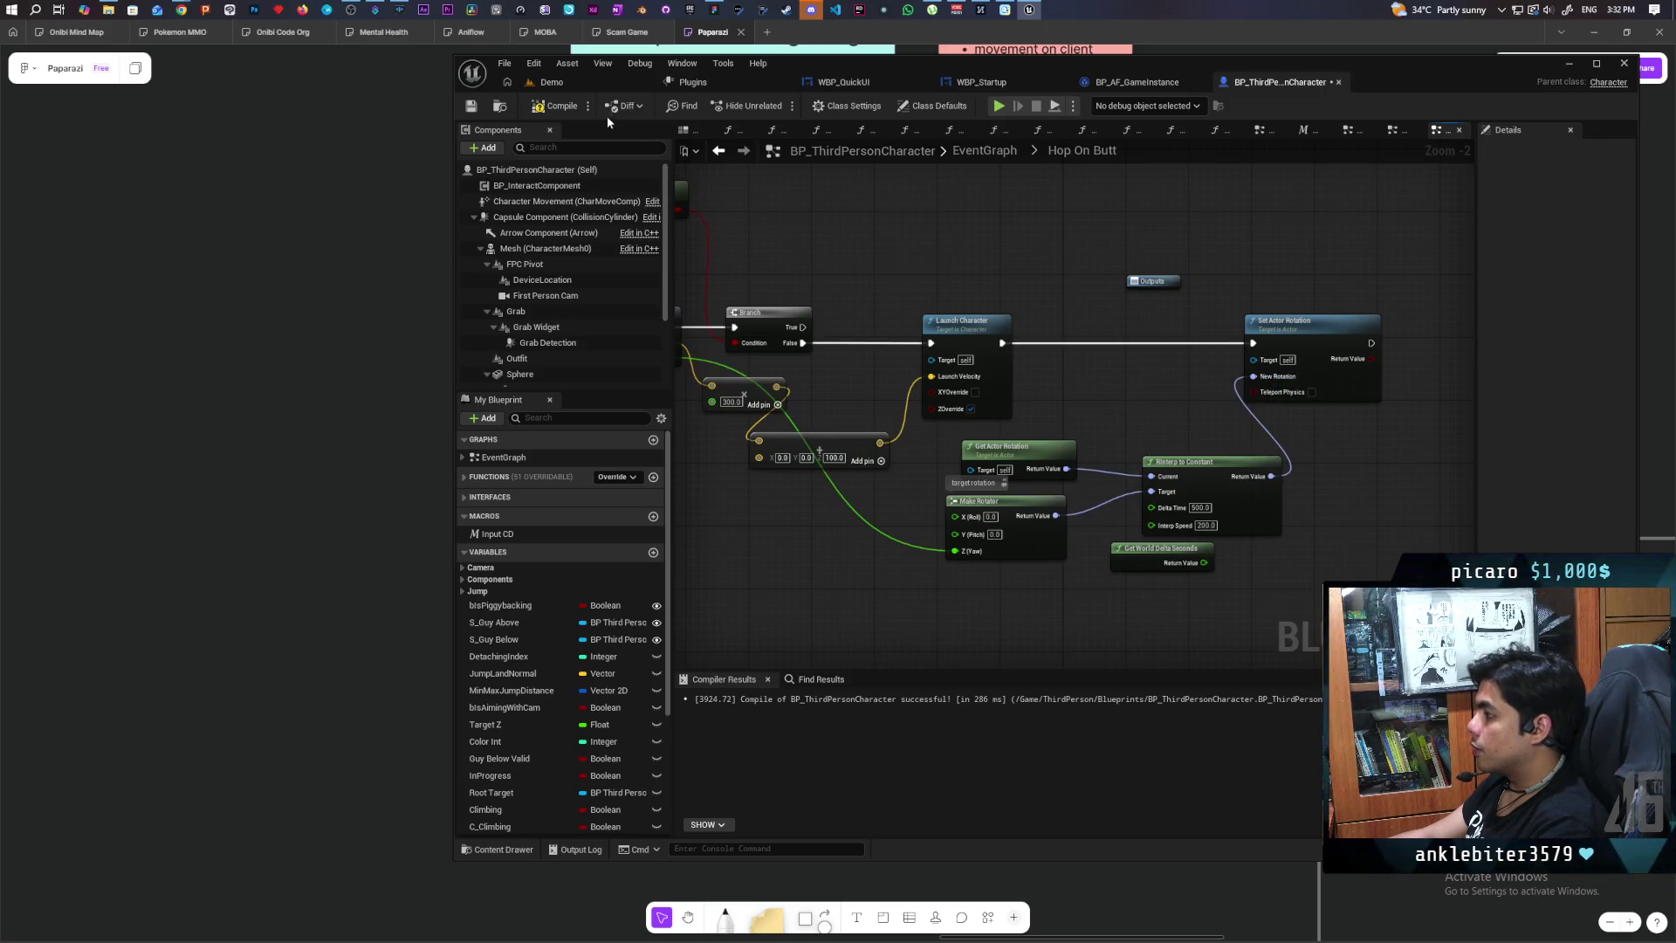
{"action": "left_click", "coordinate": [579, 81]}
{"action": "key", "text": "ctrl+shift+s"}
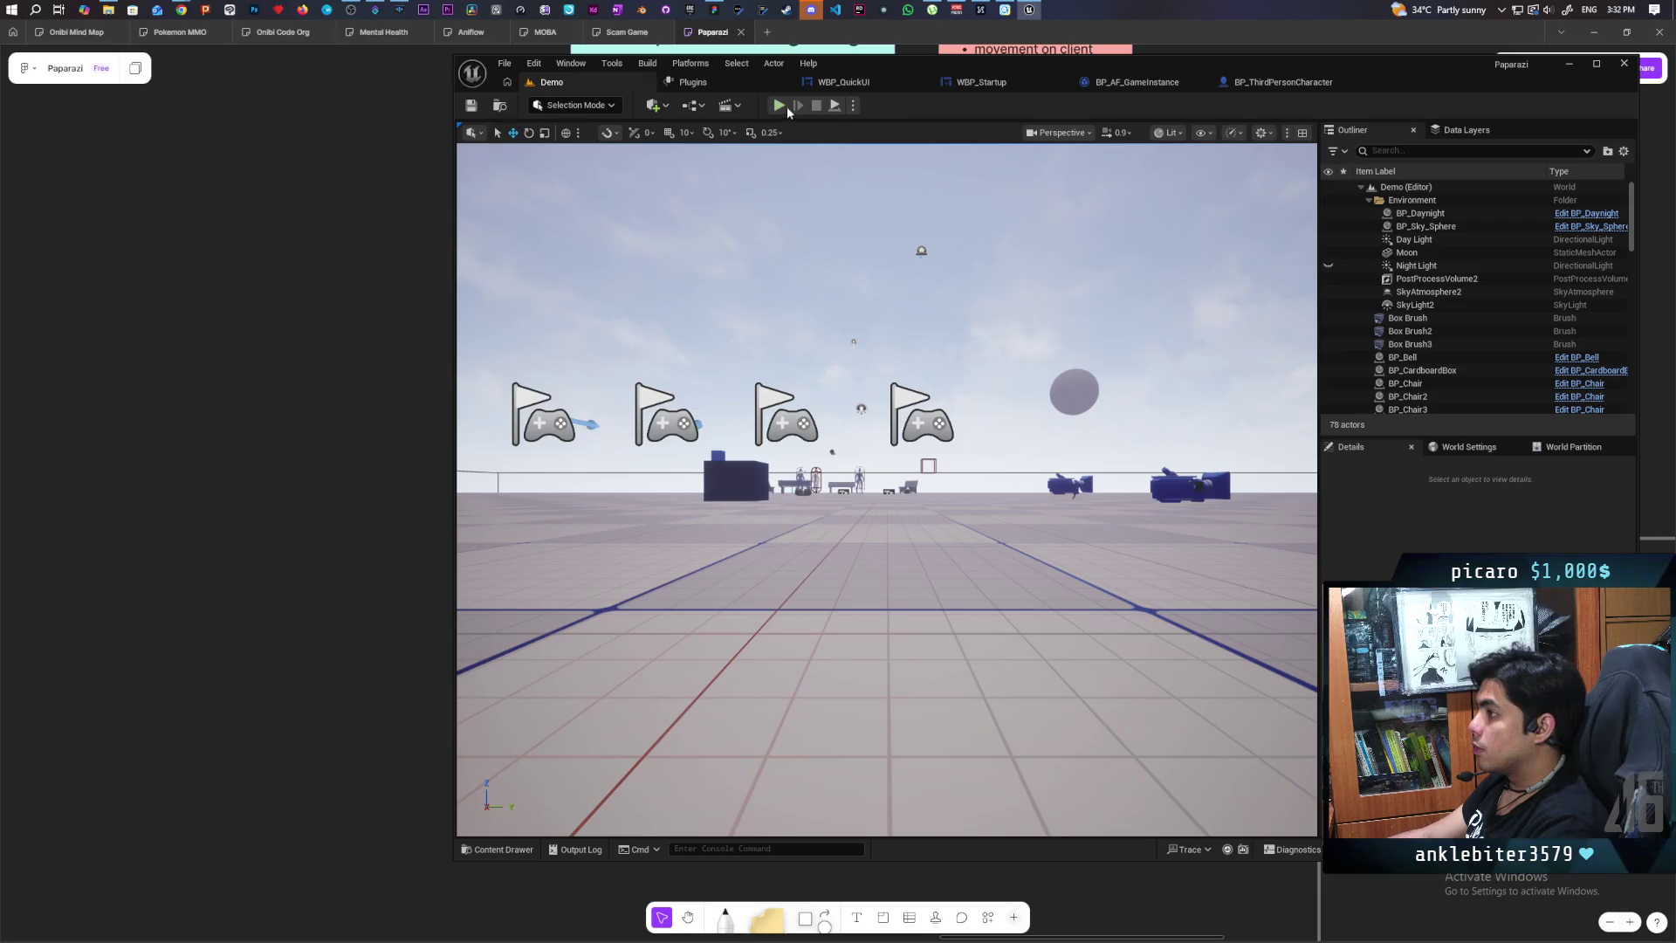
Step: Playtest with three clients, running the red character around with WASD, then stop the session
{"action": "left_click", "coordinate": [780, 106]}
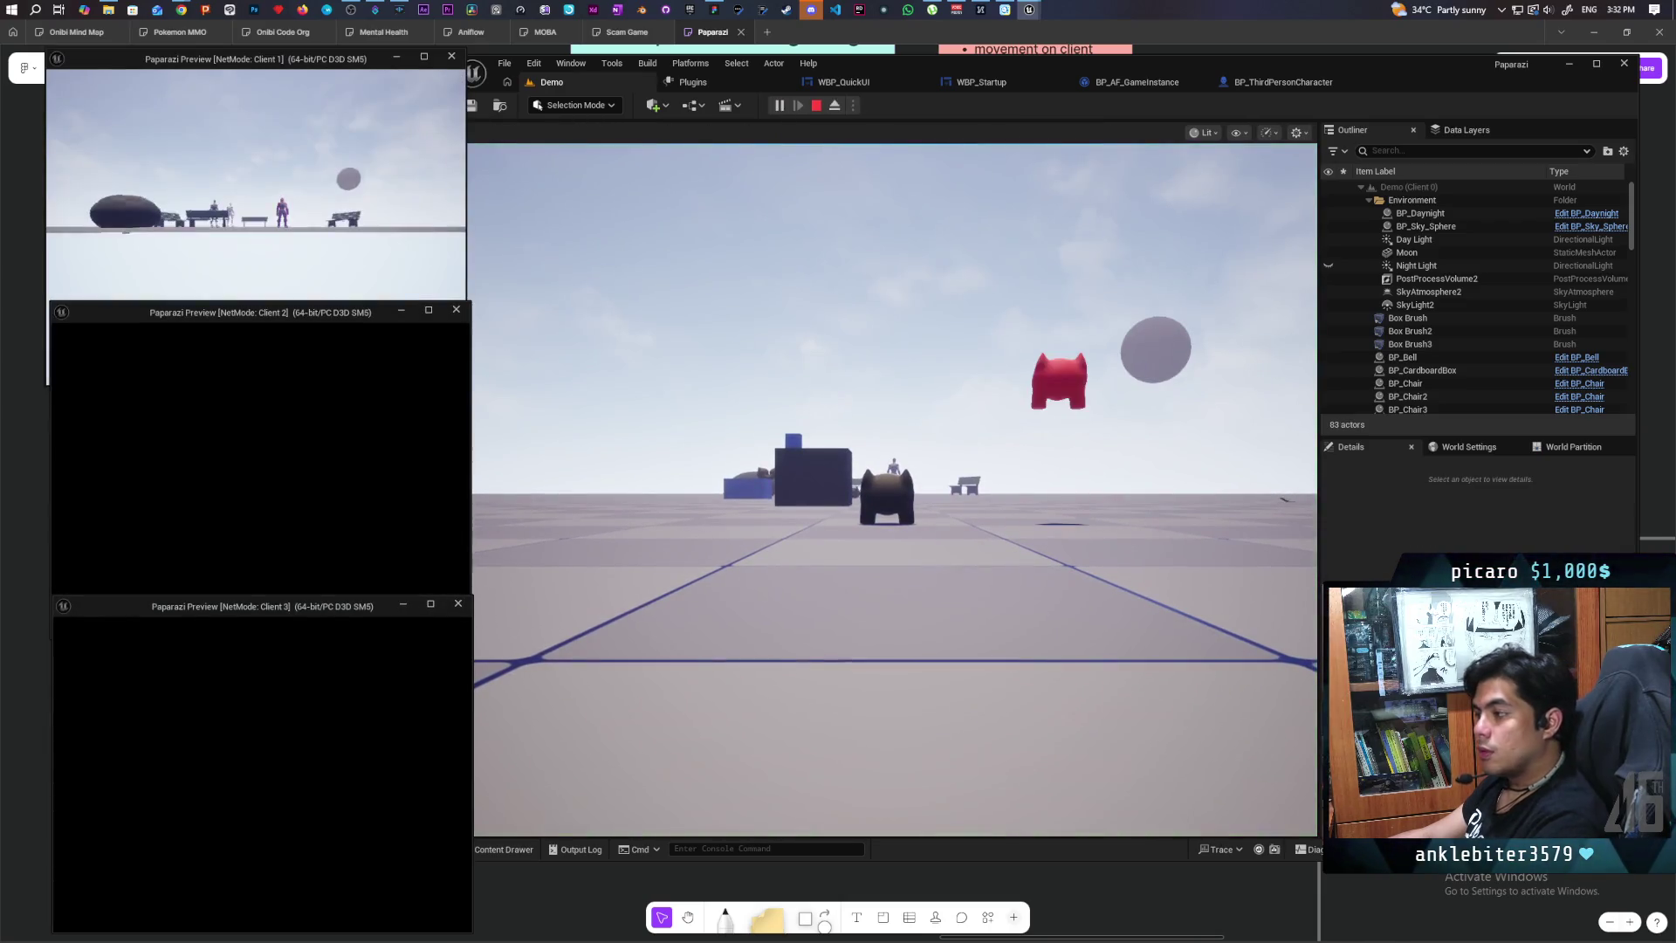
{"action": "key", "text": "alt+Tab"}
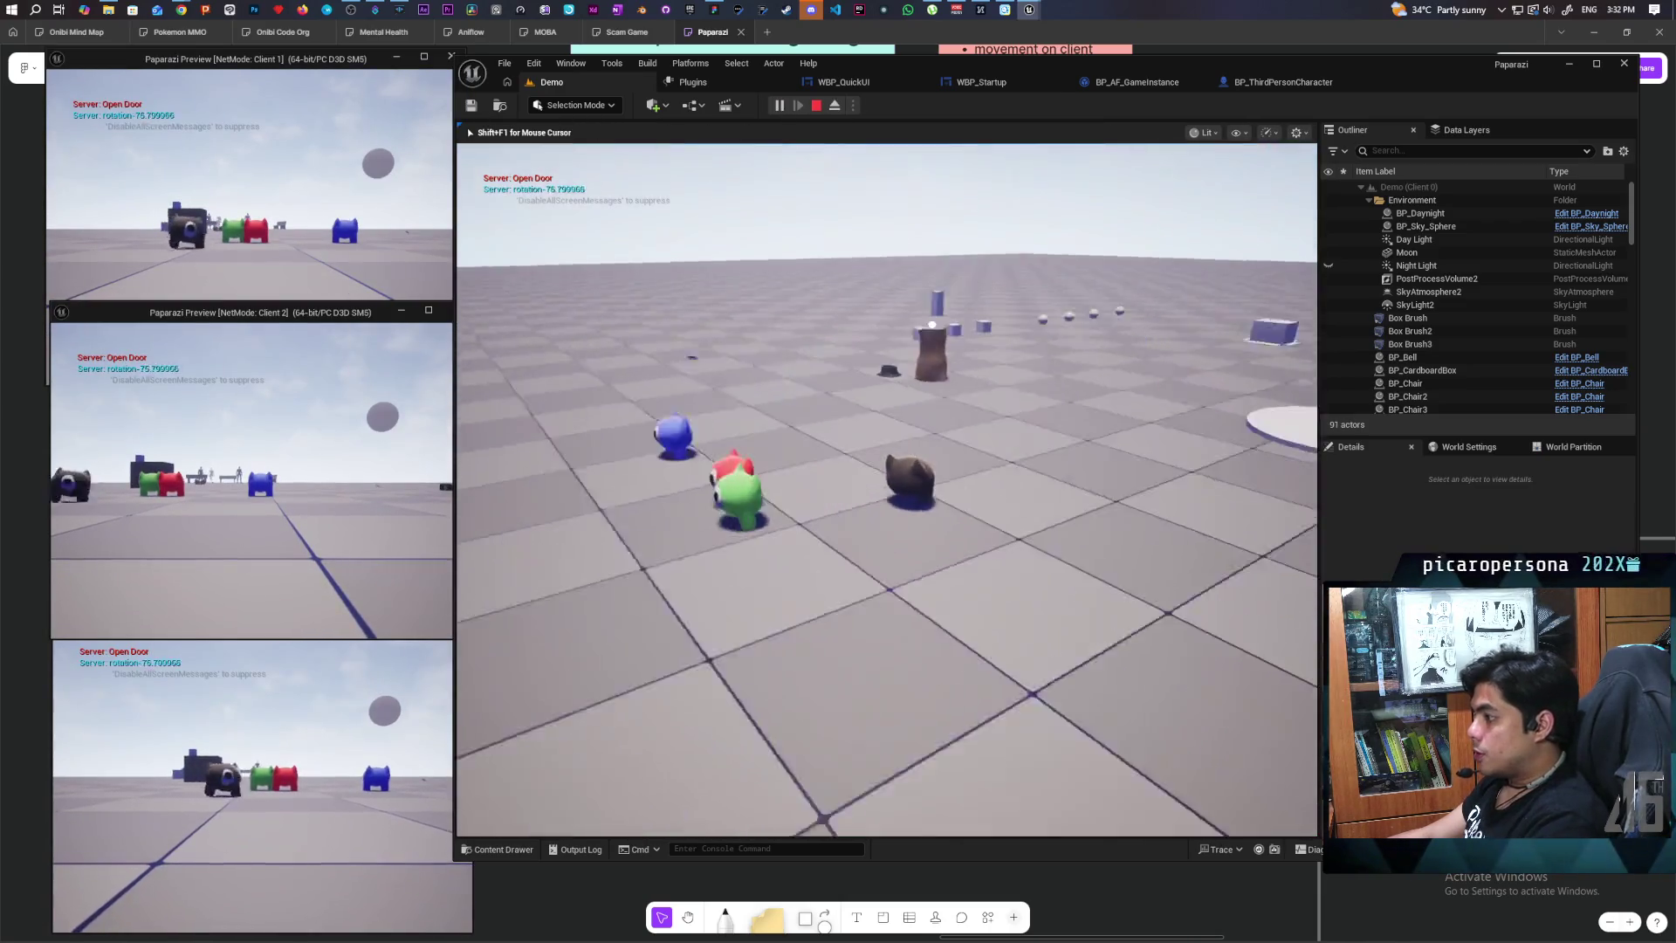
{"action": "key", "text": "shift+F1"}
{"action": "left_click", "coordinate": [425, 360]}
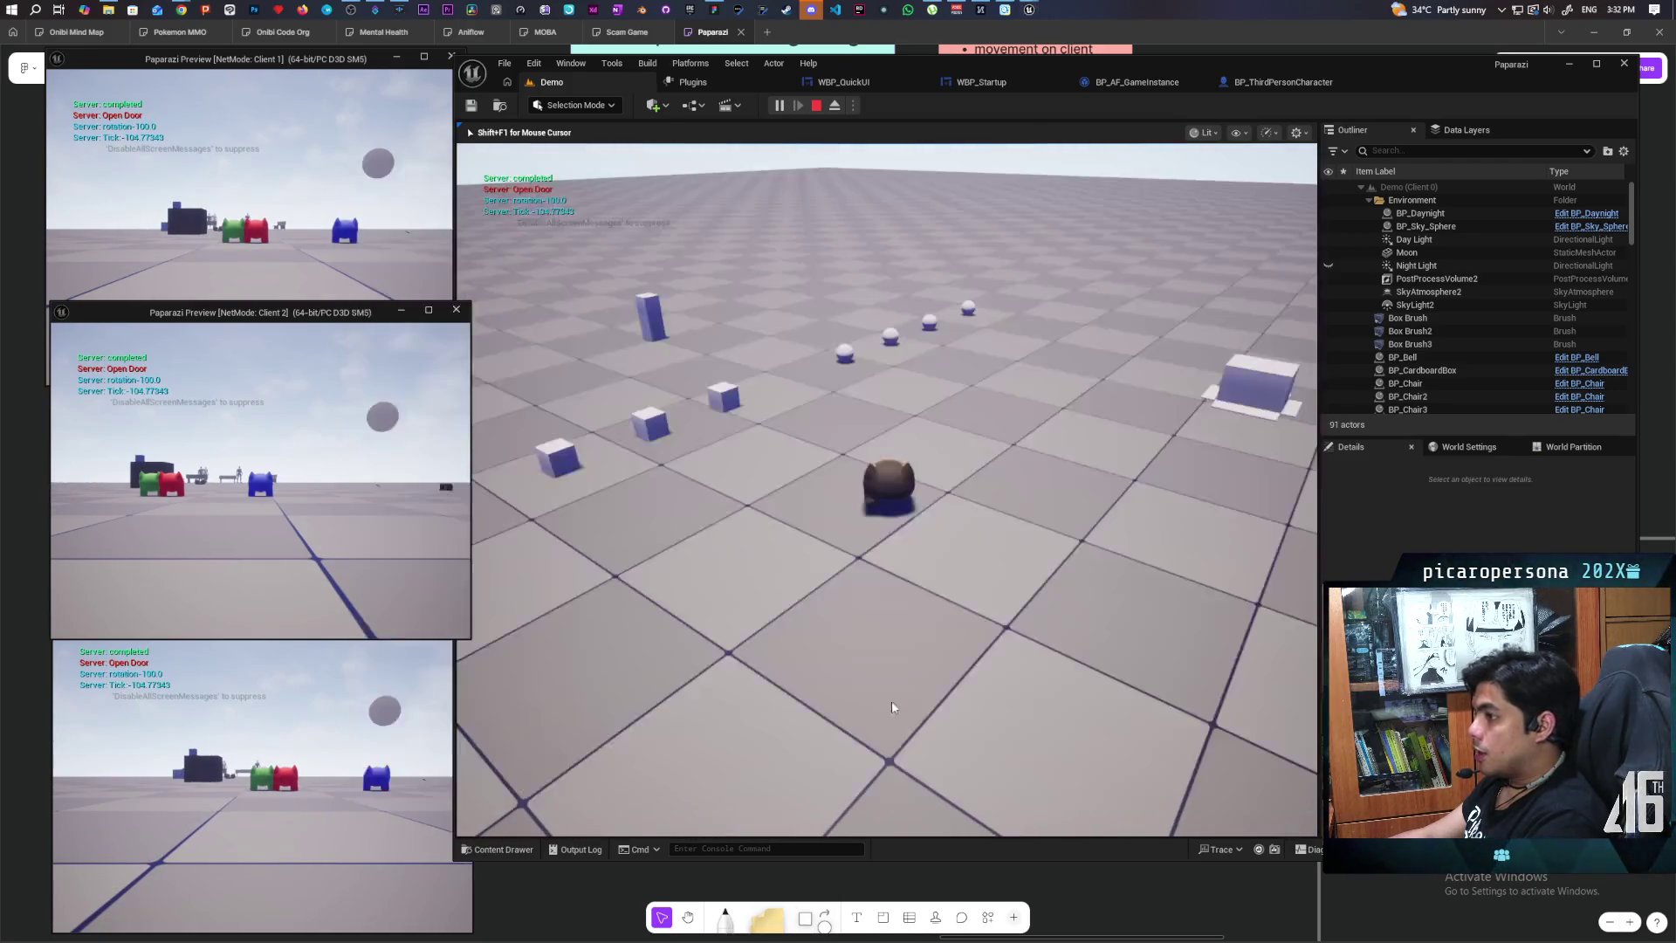
{"action": "left_click", "coordinate": [411, 262]}
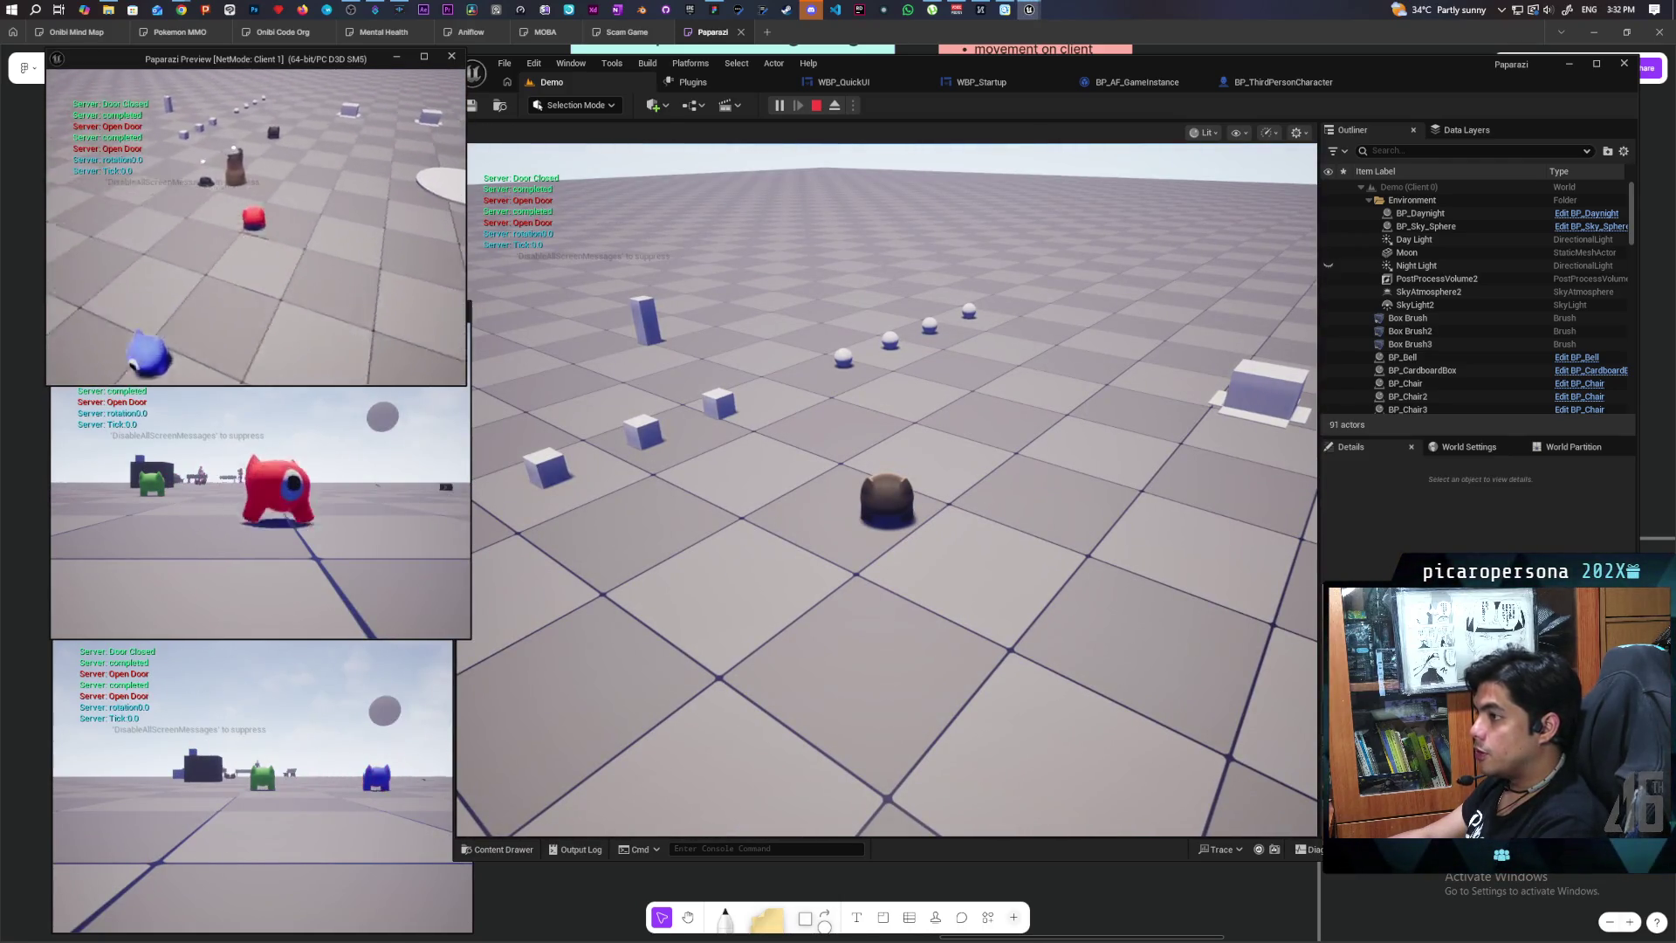
{"action": "key", "text": "w"}
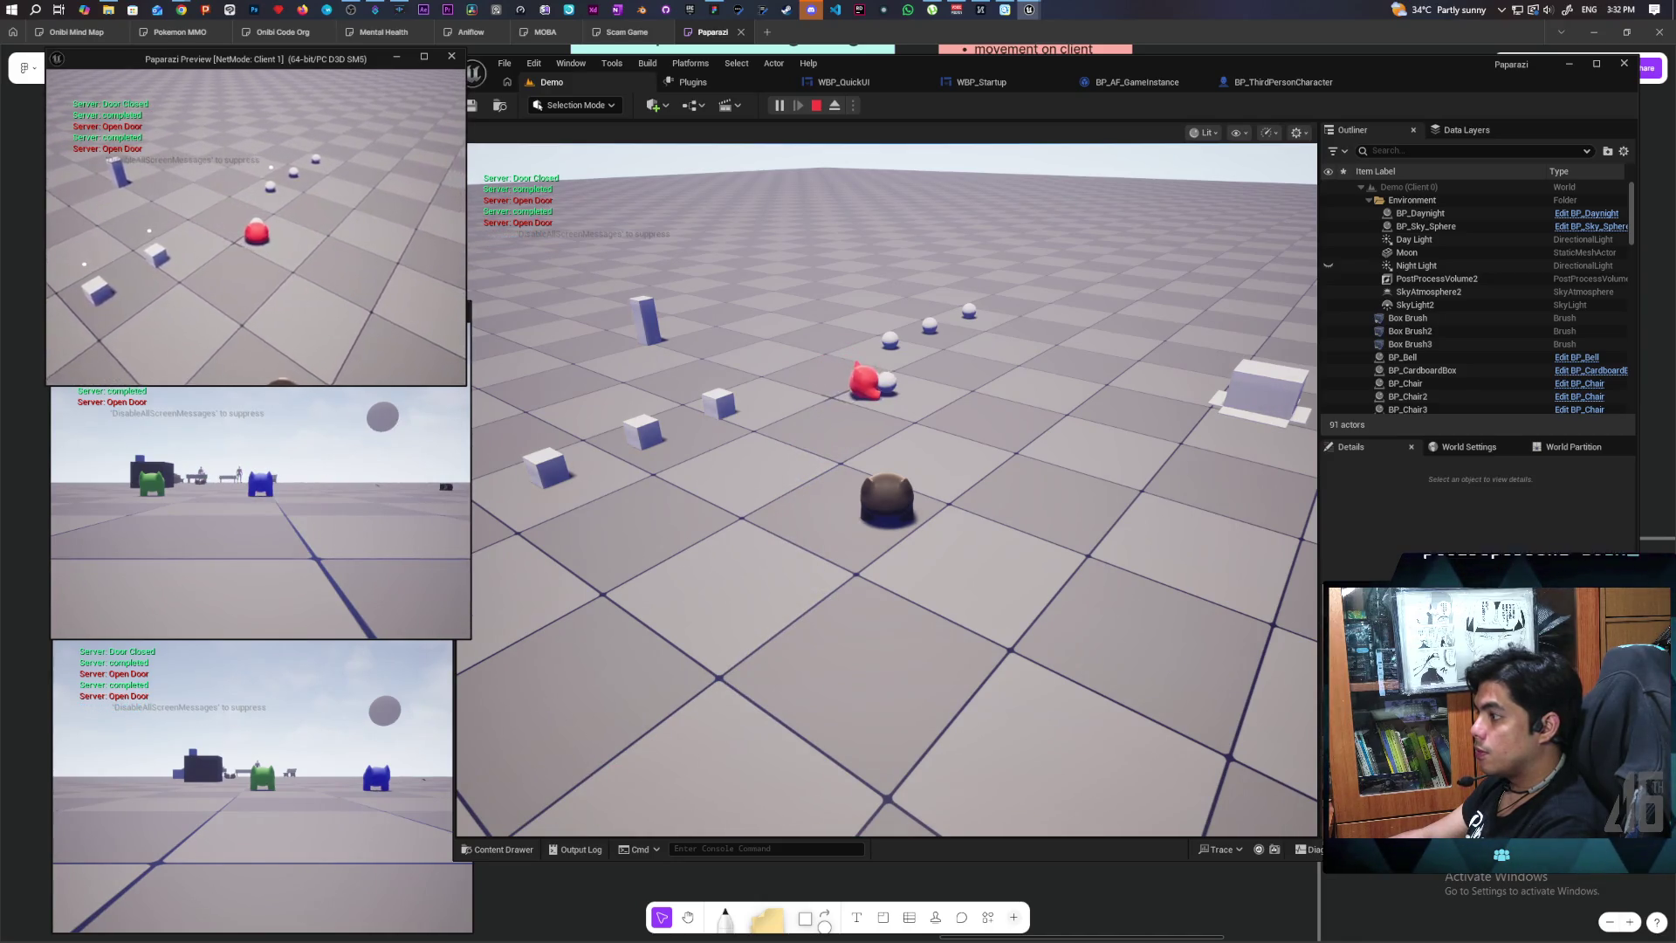
{"action": "key", "text": "w"}
{"action": "key", "text": "w"}
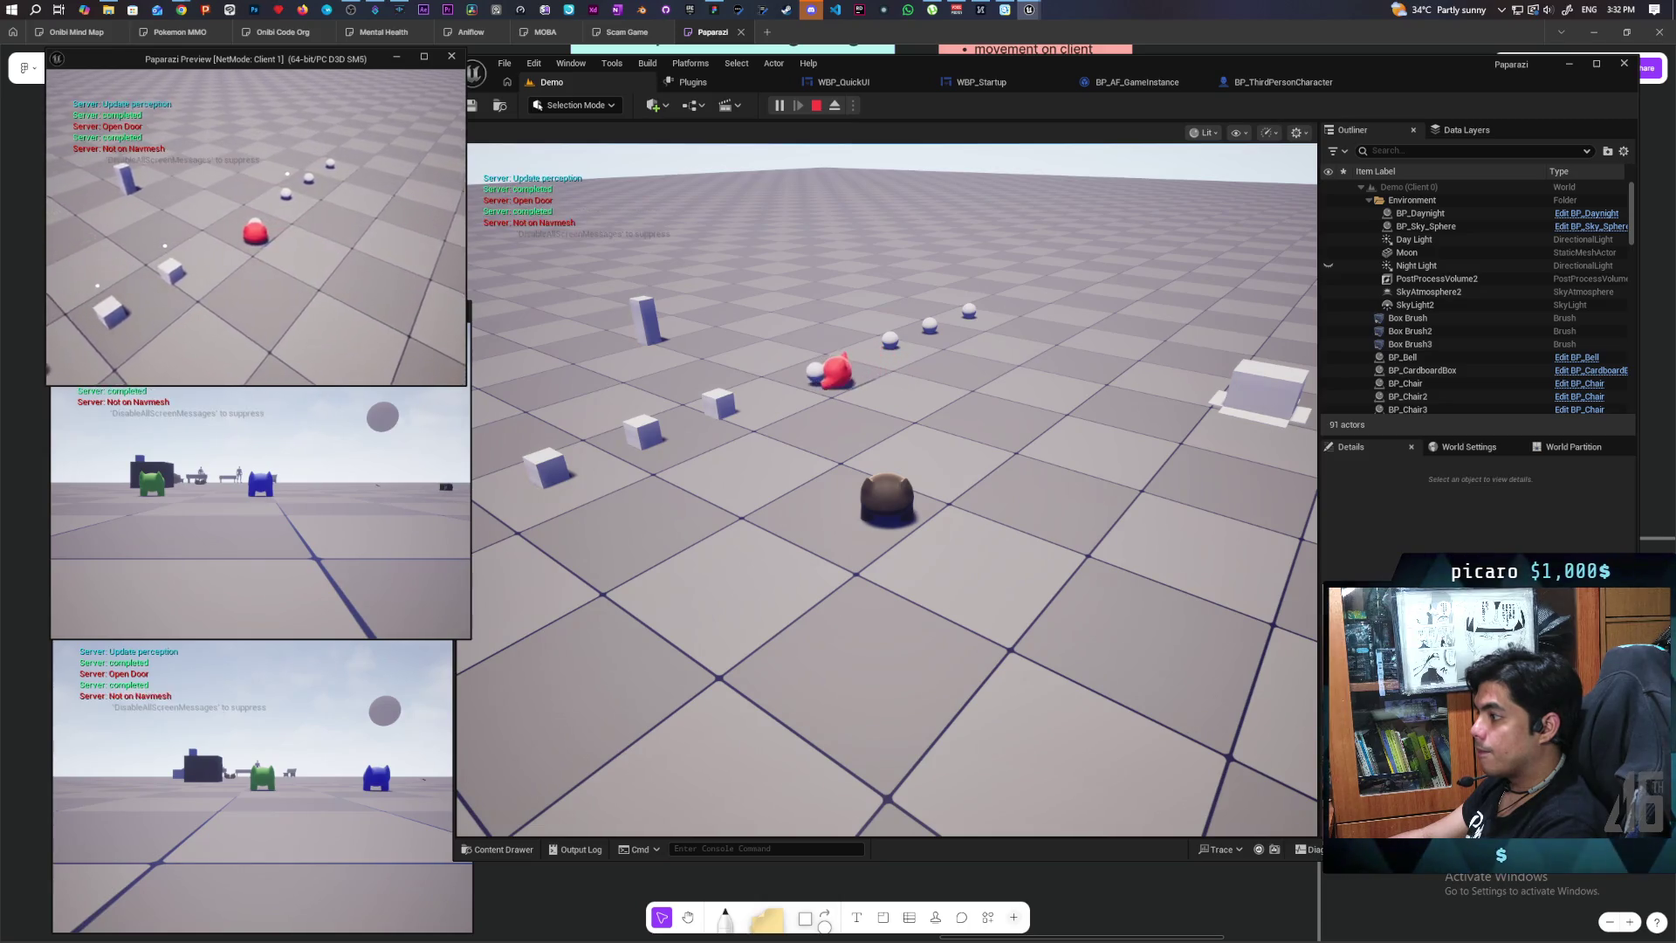
{"action": "key", "text": "w"}
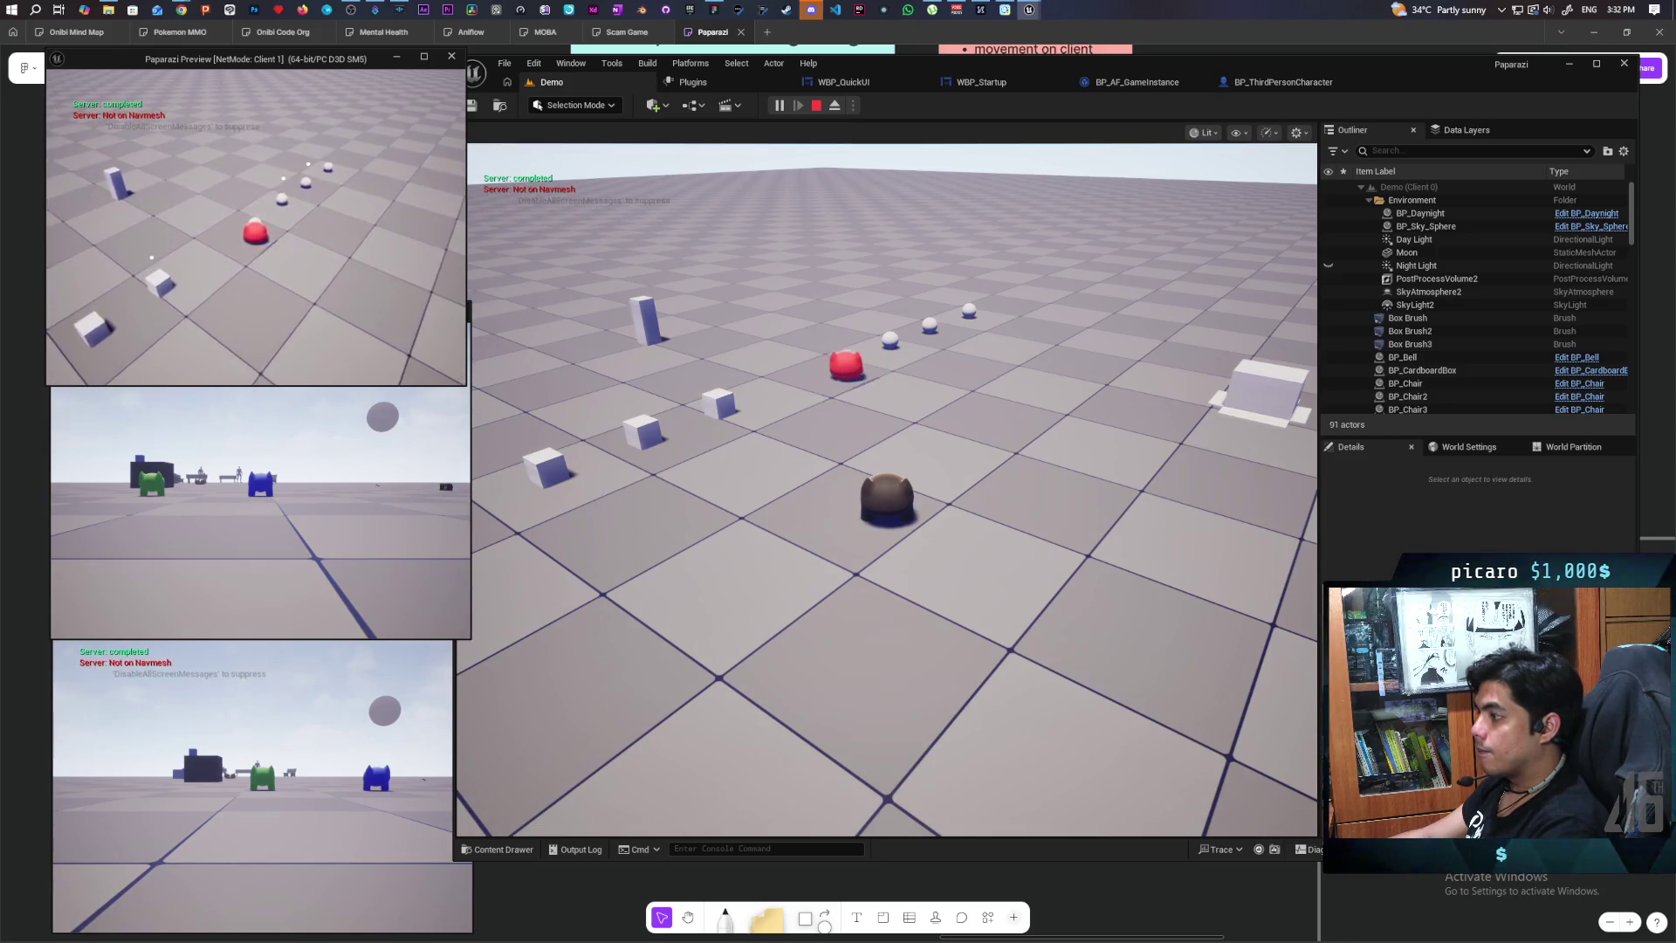
{"action": "key", "text": "w"}
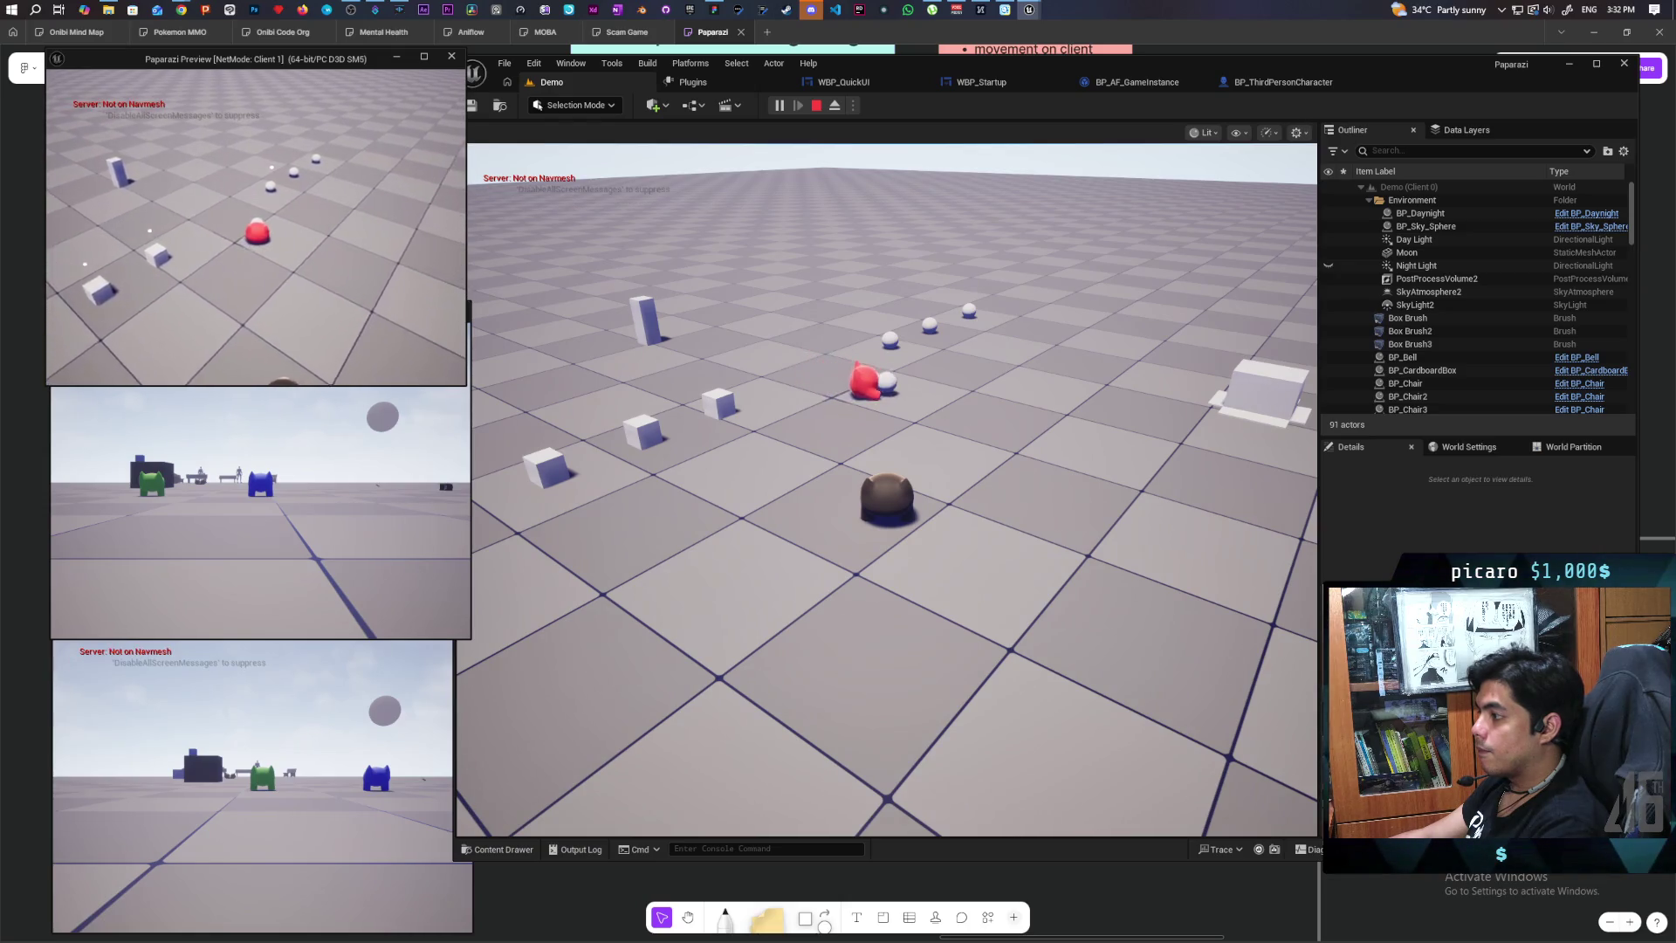
{"action": "key", "text": "w"}
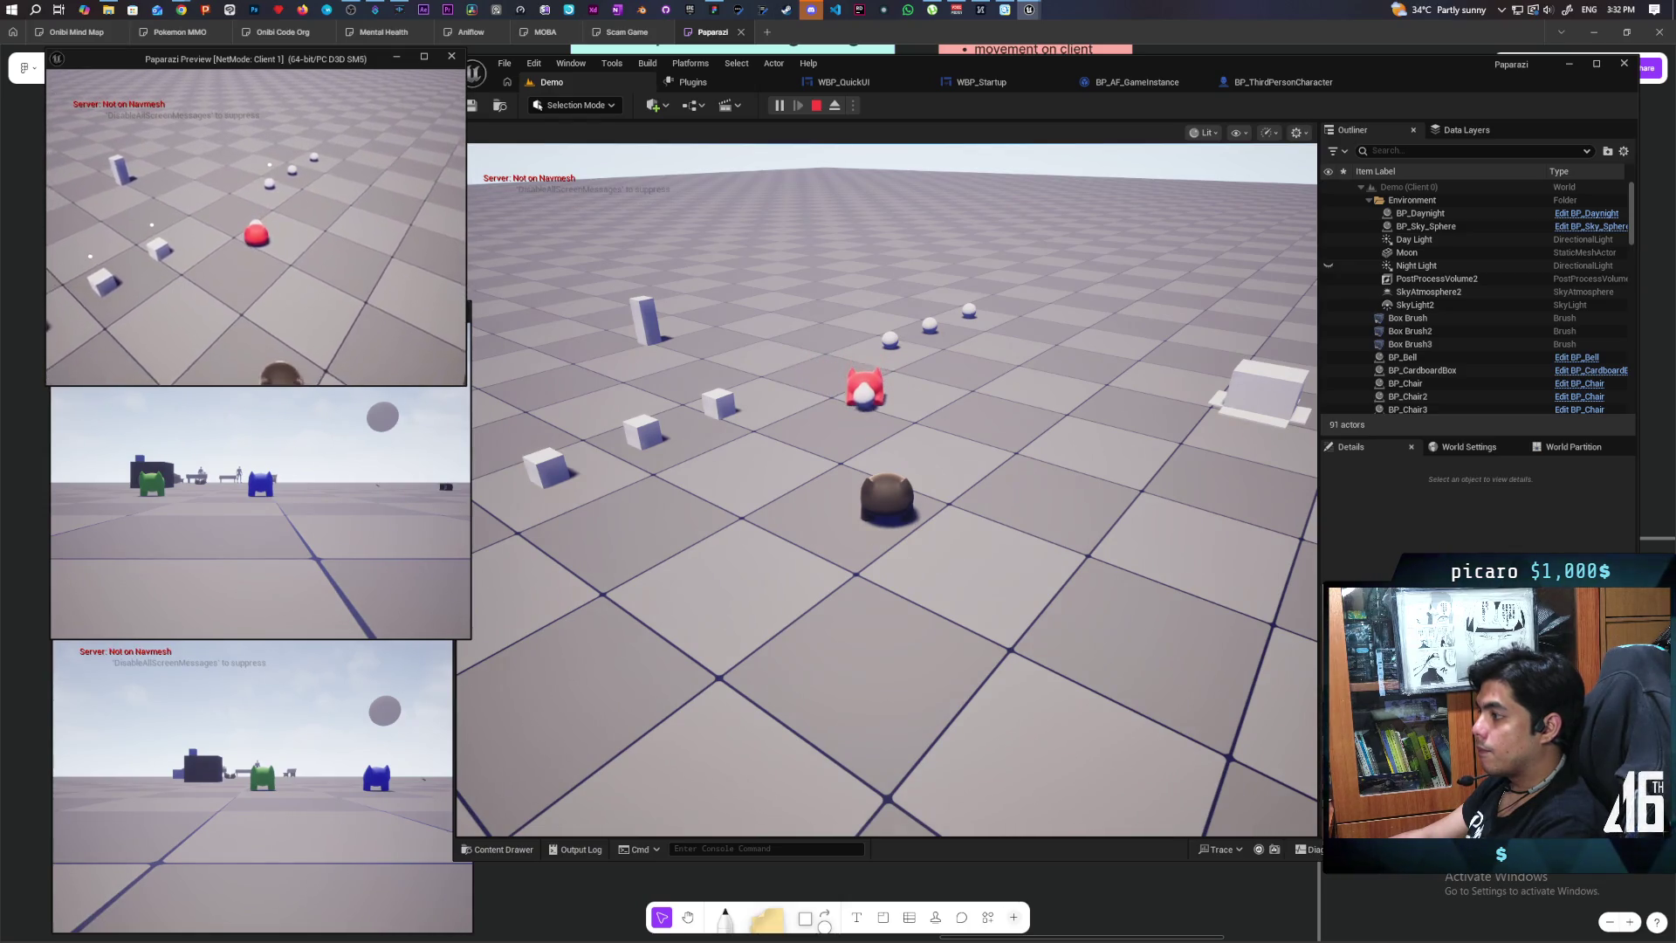
{"action": "key", "text": "w"}
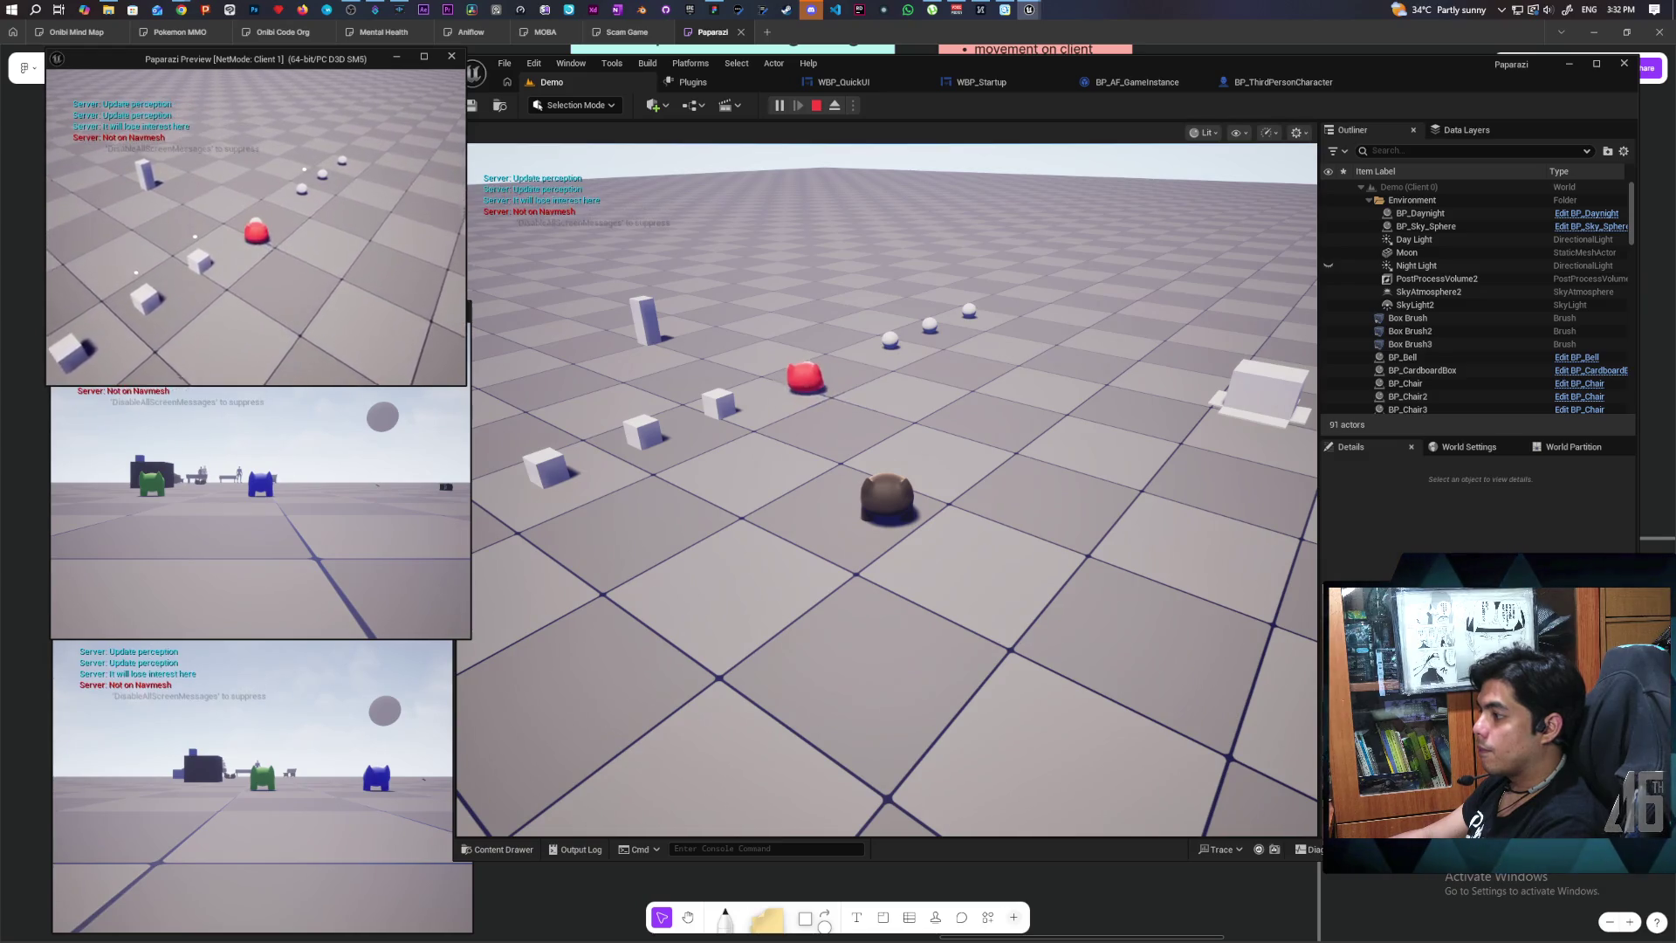
{"action": "key", "text": "w"}
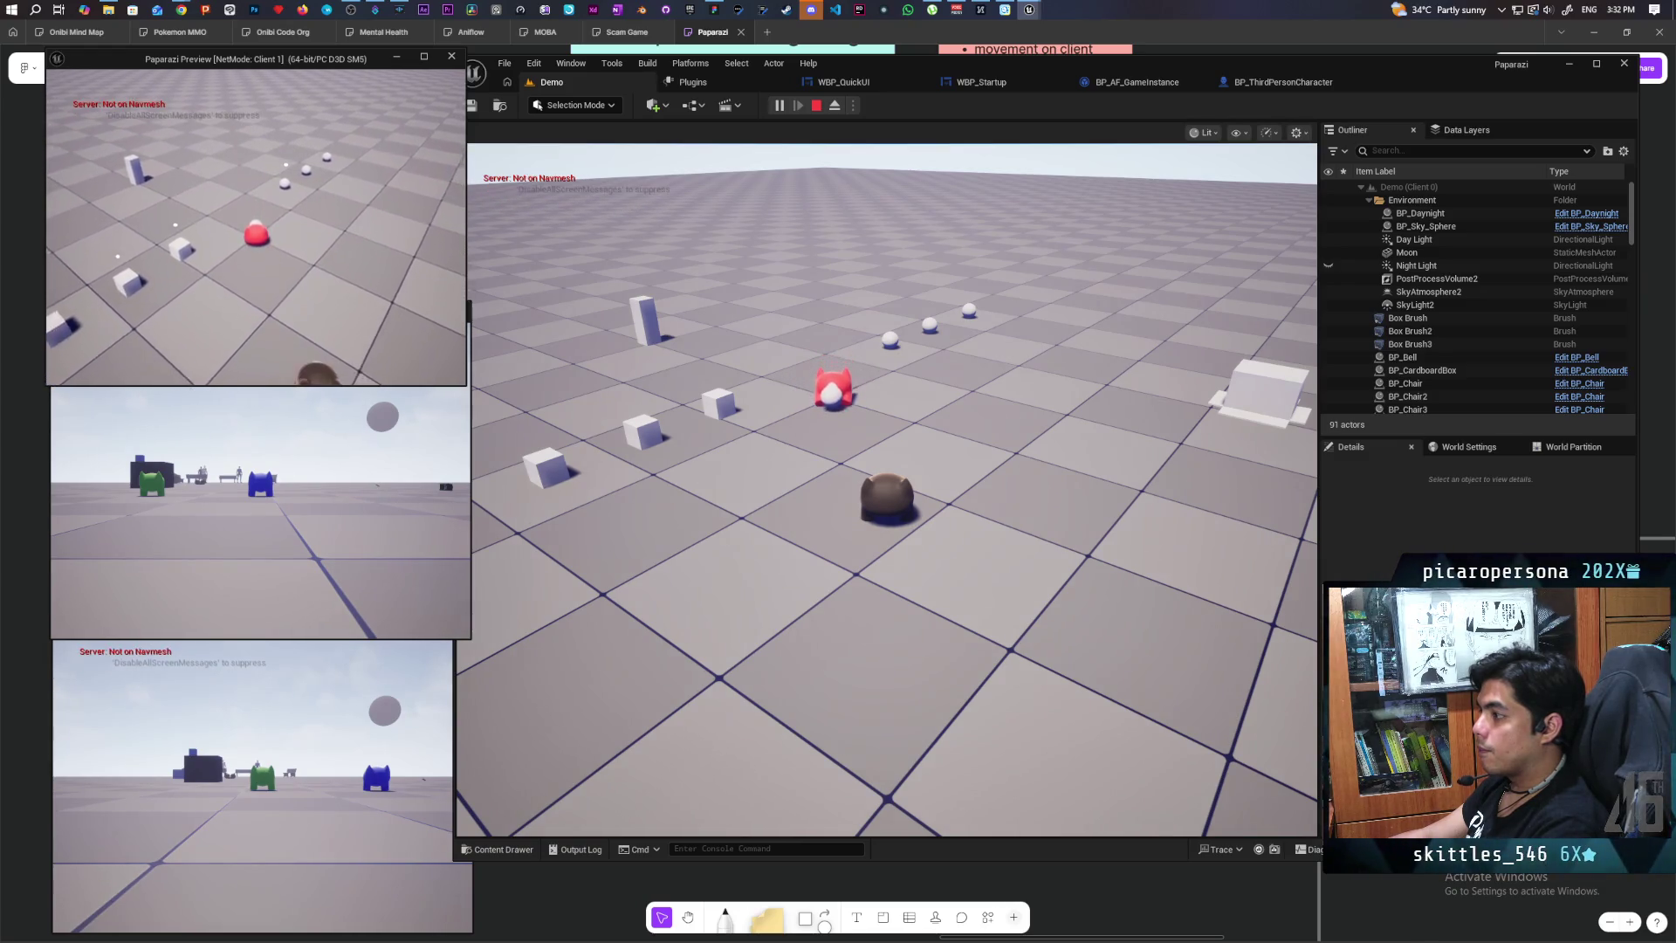
{"action": "key", "text": "s"}
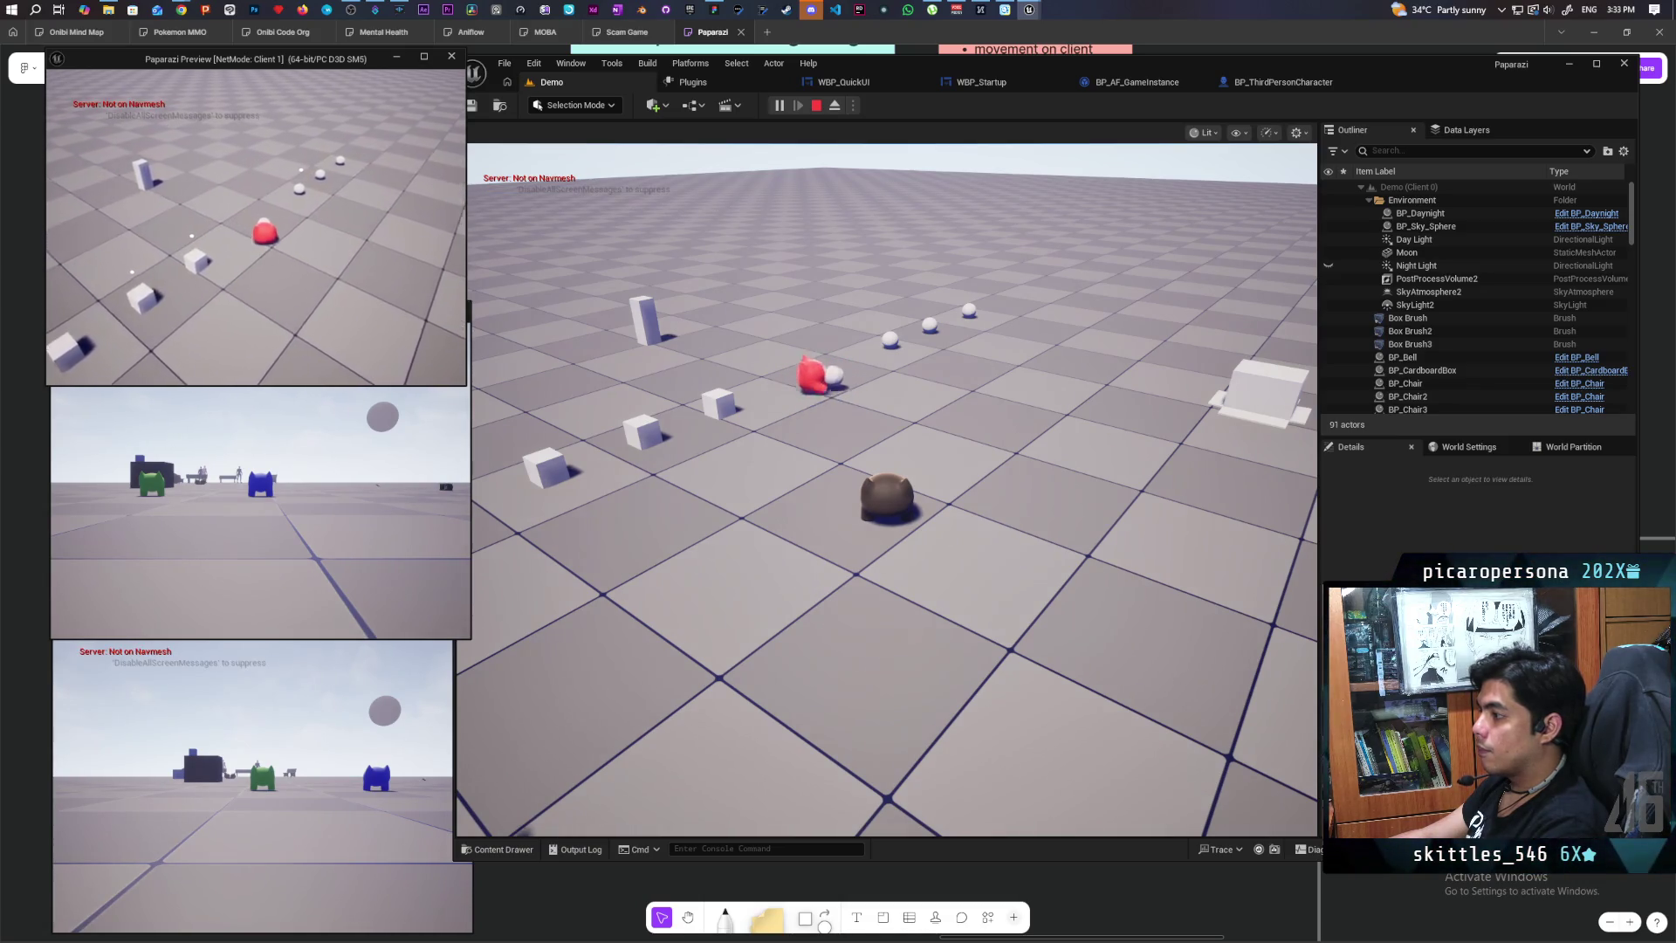
{"action": "key", "text": "Escape"}
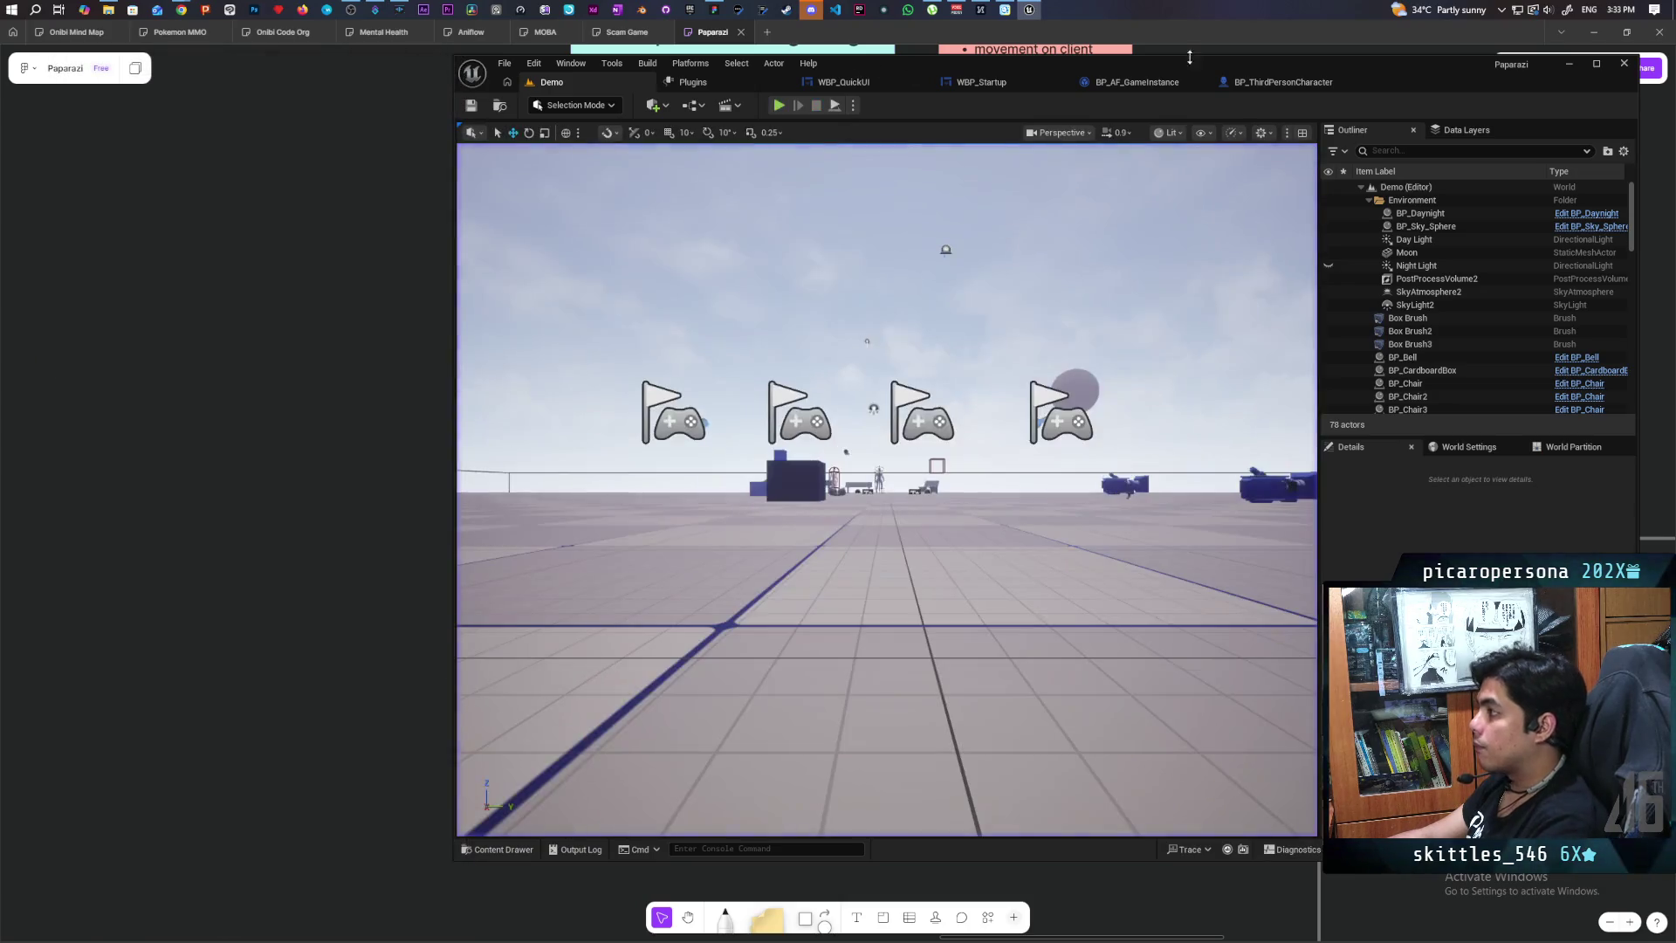
Step: Wire Get World Delta Seconds into RInterp To Constant's Delta Time, then go back to the Demo level
{"action": "left_click", "coordinate": [1282, 82]}
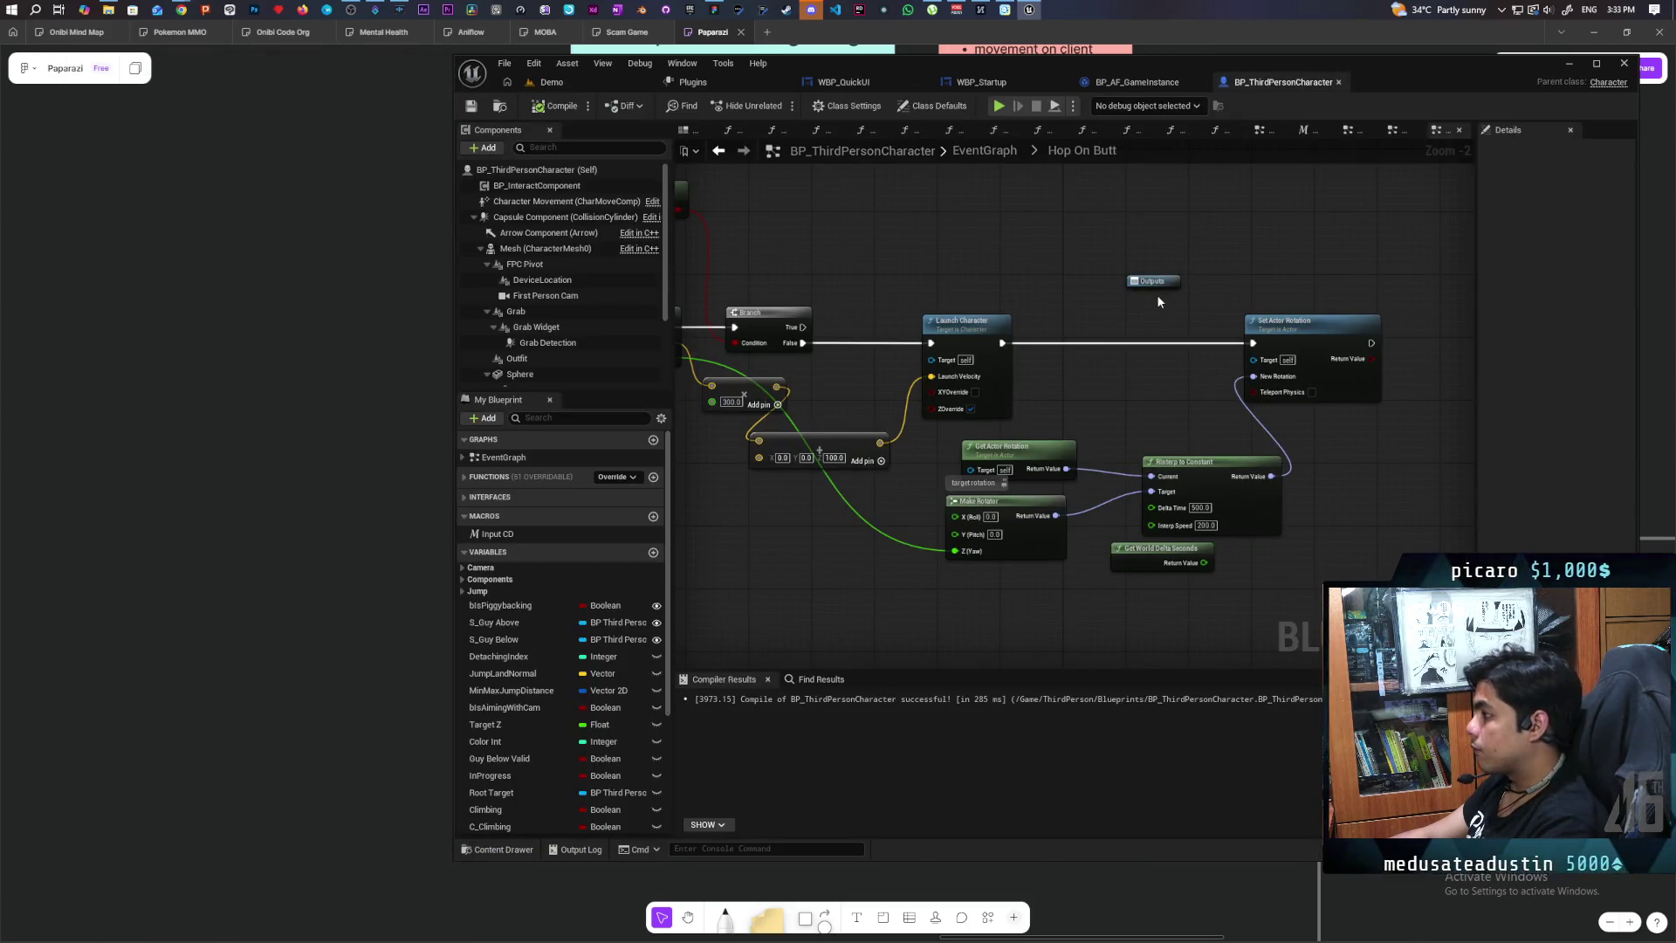
{"action": "scroll", "coordinate": [1114, 431], "scroll_direction": "up", "scroll_amount": 2}
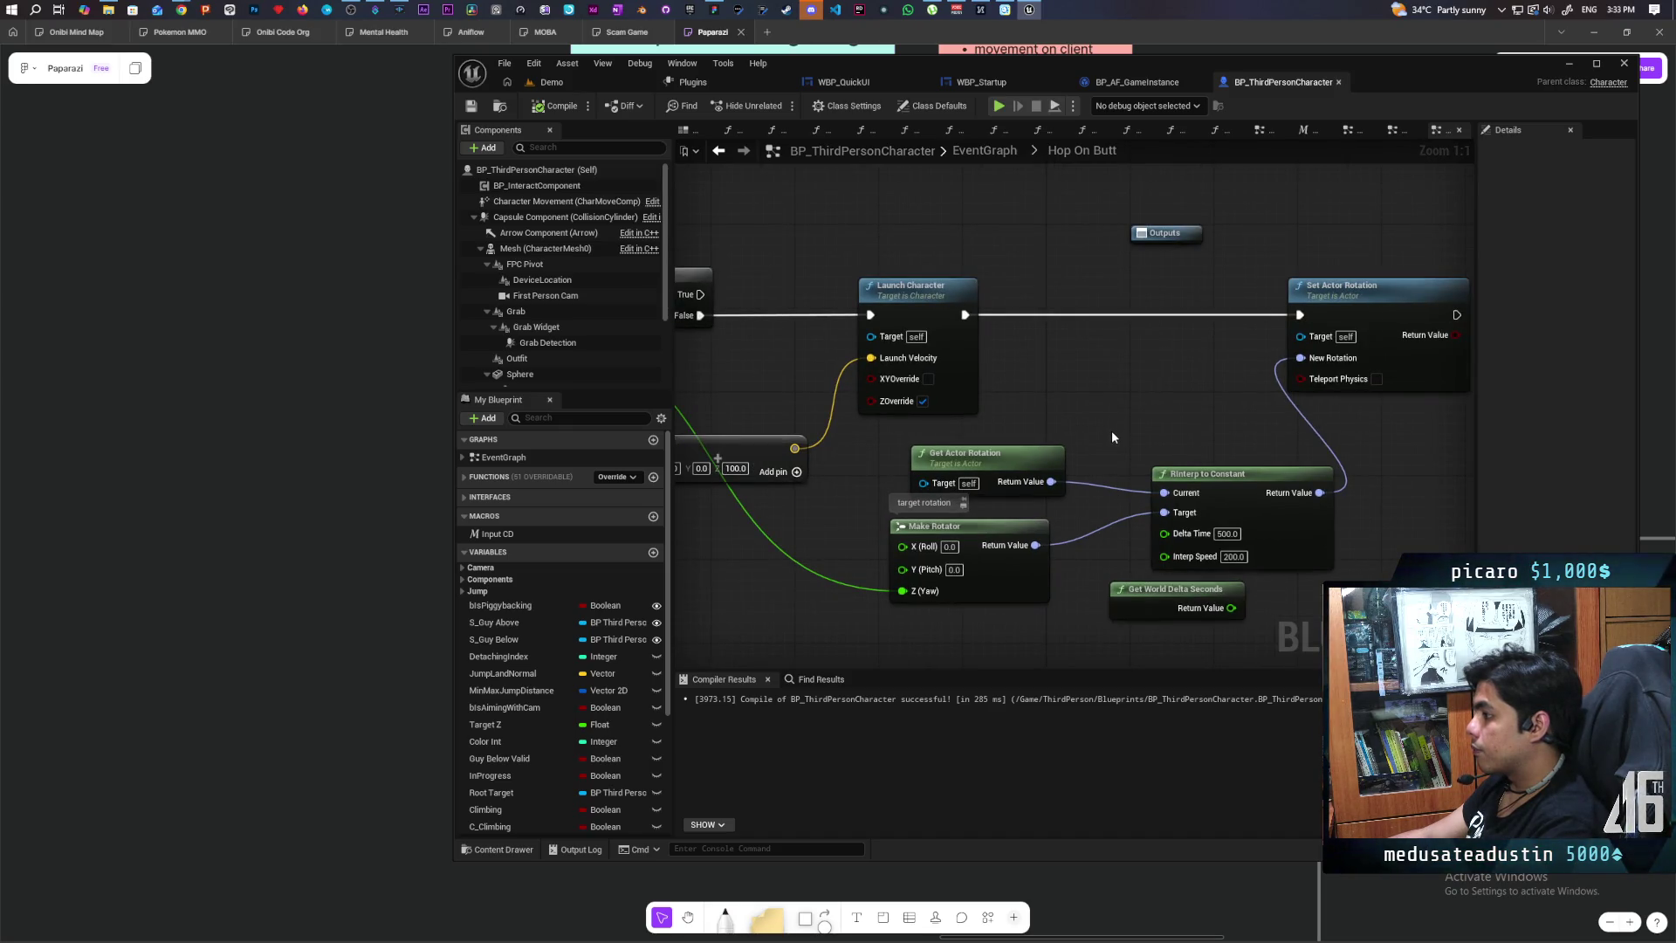
{"action": "left_click_drag", "start_coordinate": [1148, 413], "coordinate": [1089, 393]}
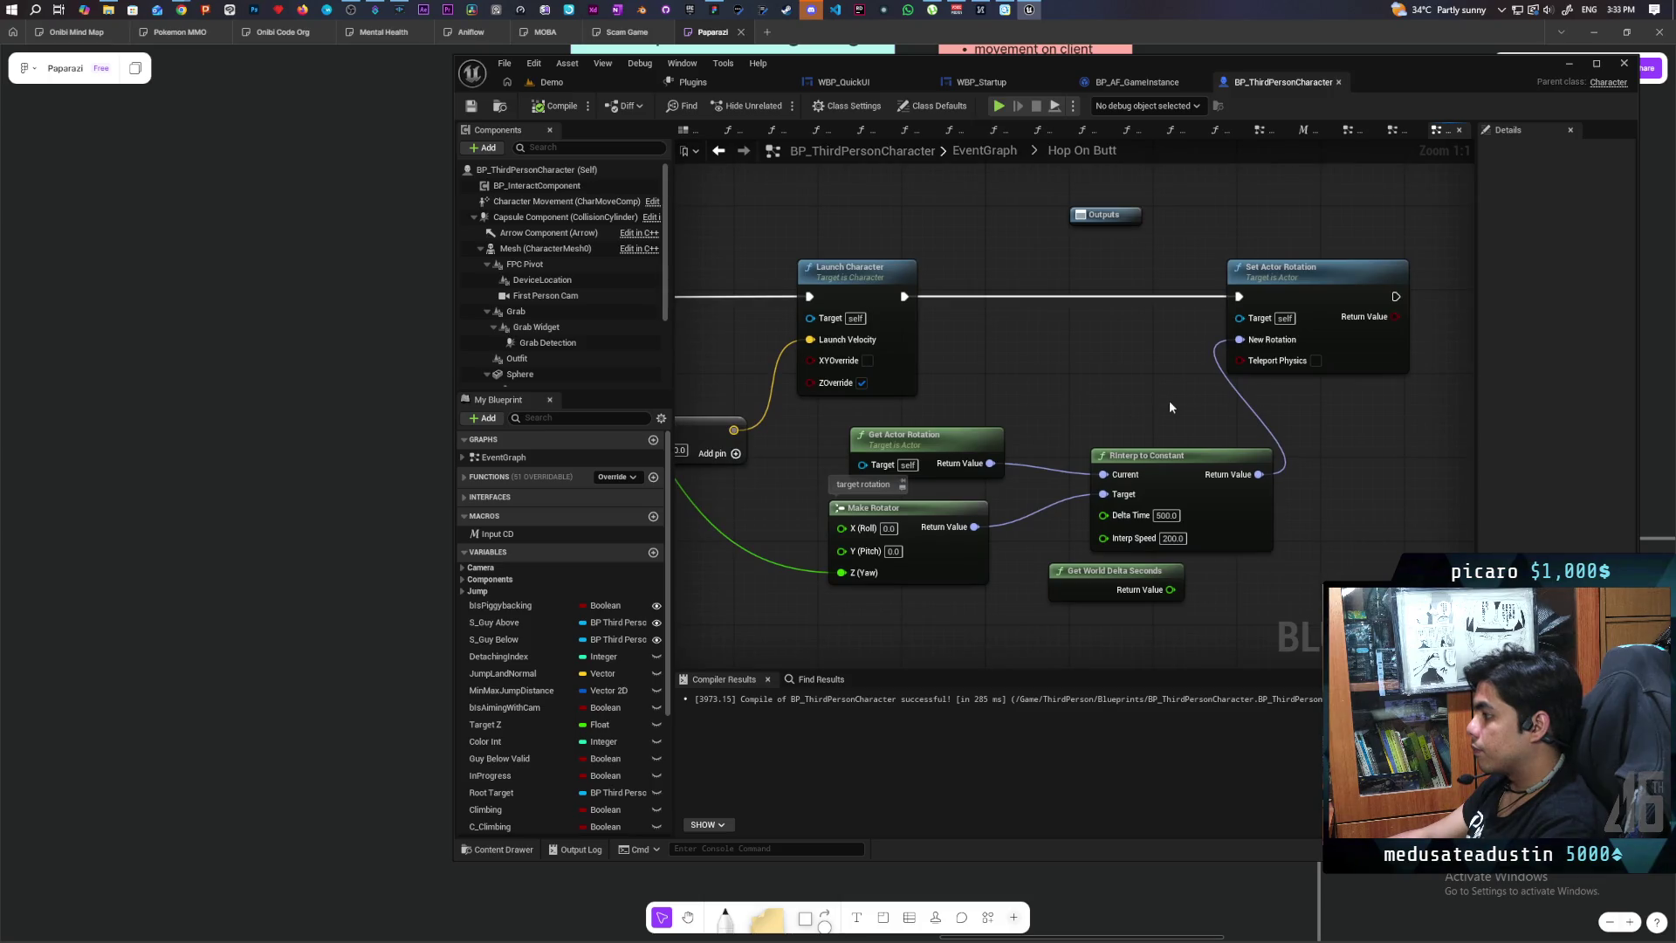
{"action": "left_click", "coordinate": [1168, 516]}
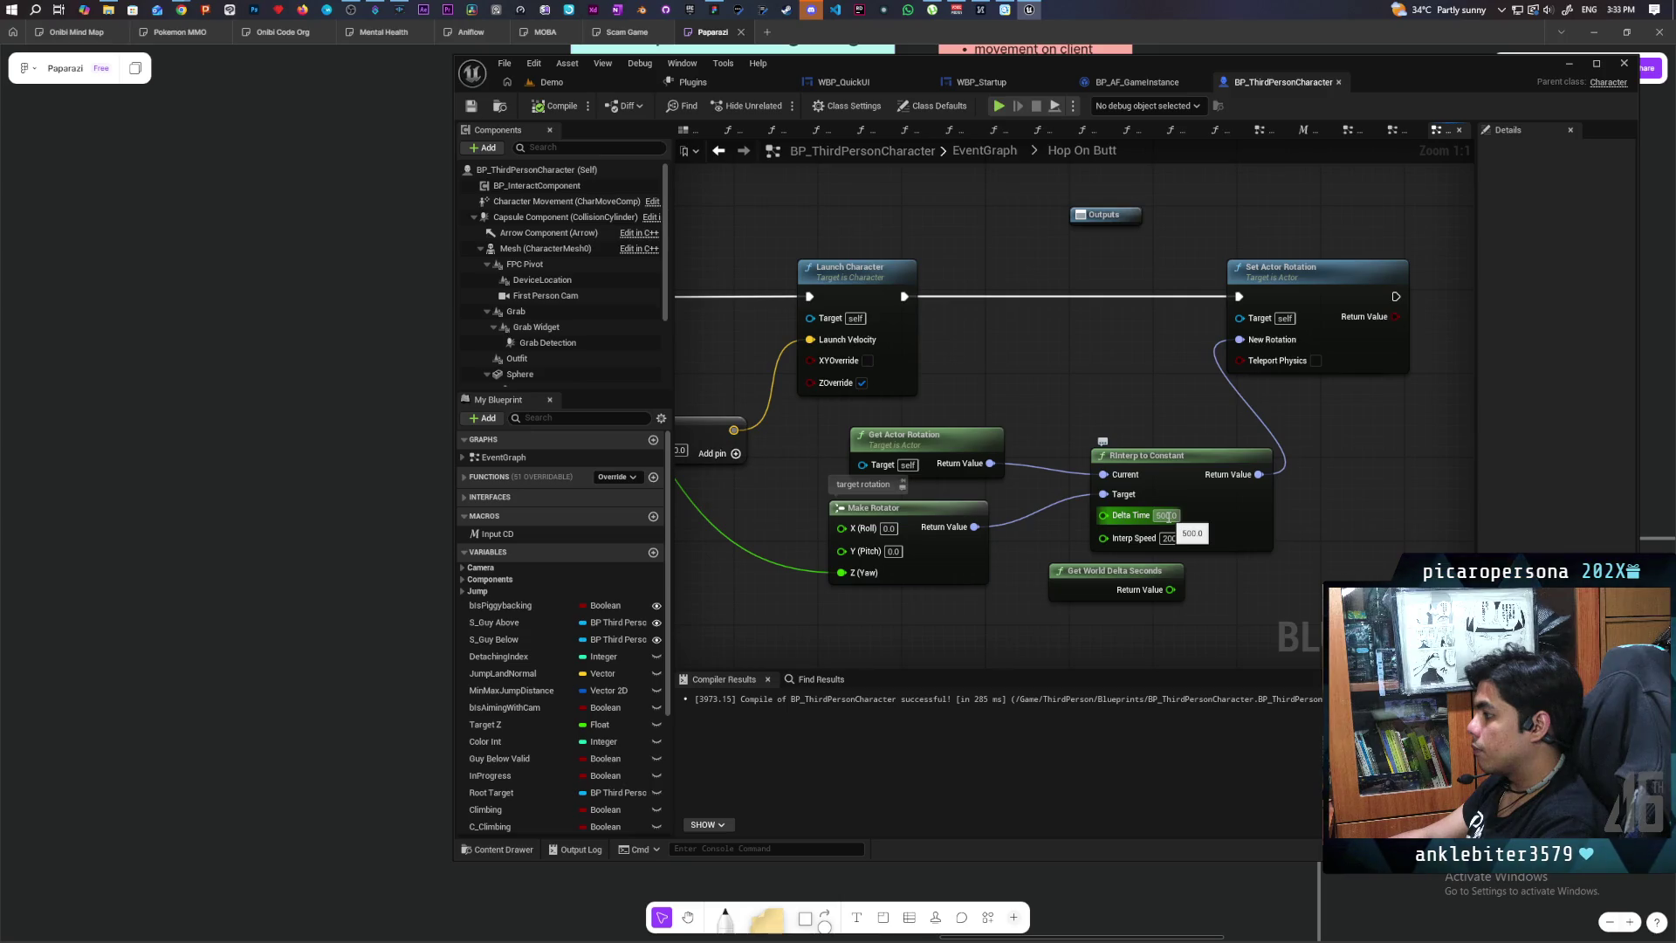
{"action": "mouse_move", "coordinate": [1170, 590]}
{"action": "left_mouse_down"}
{"action": "mouse_move", "coordinate": [1122, 553]}
{"action": "mouse_move", "coordinate": [1121, 521]}
{"action": "left_mouse_up"}
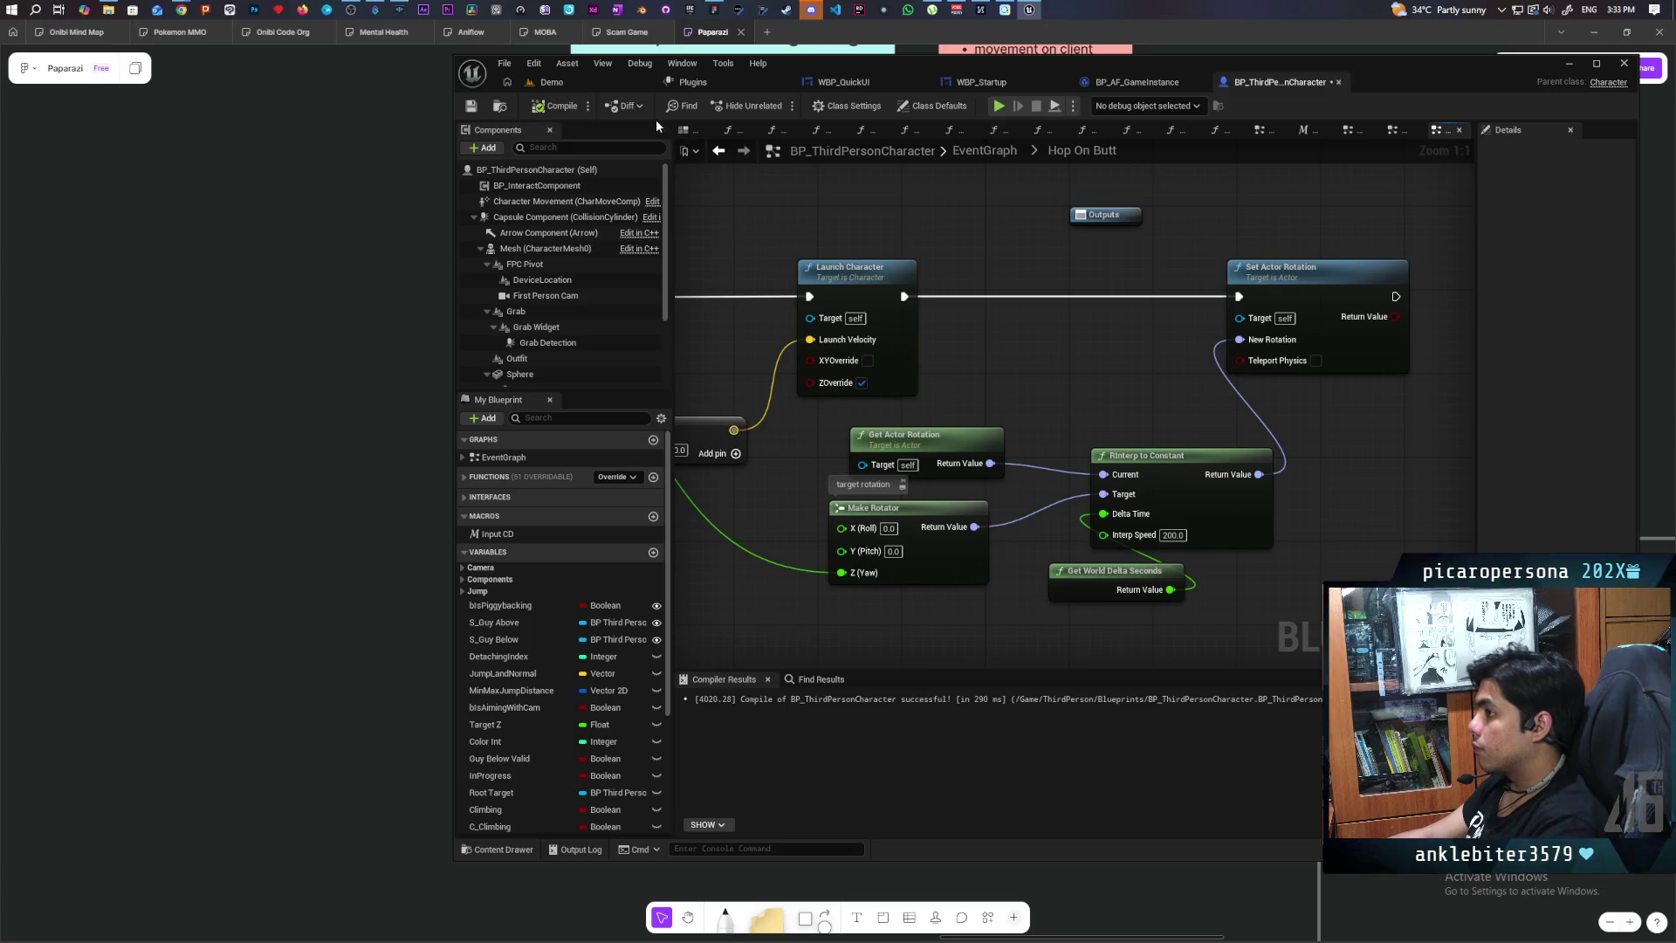
{"action": "left_click", "coordinate": [552, 82]}
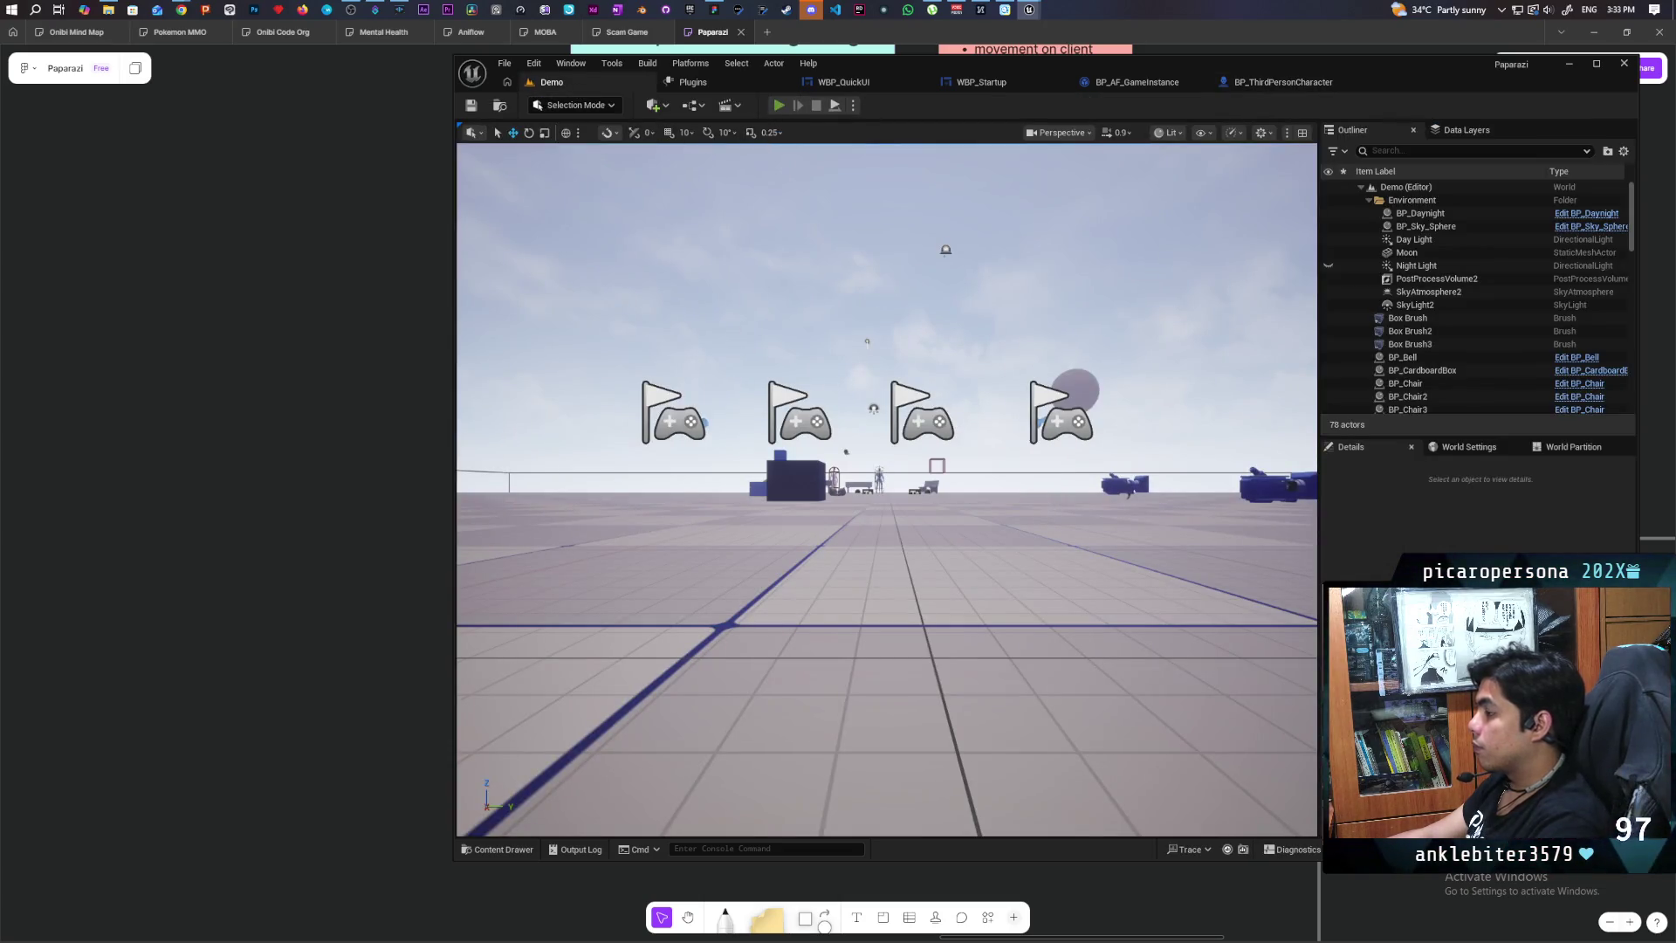
Step: Run a three-client Demo play test, switching between the game windows, then stop it
{"action": "key", "text": "alt+p"}
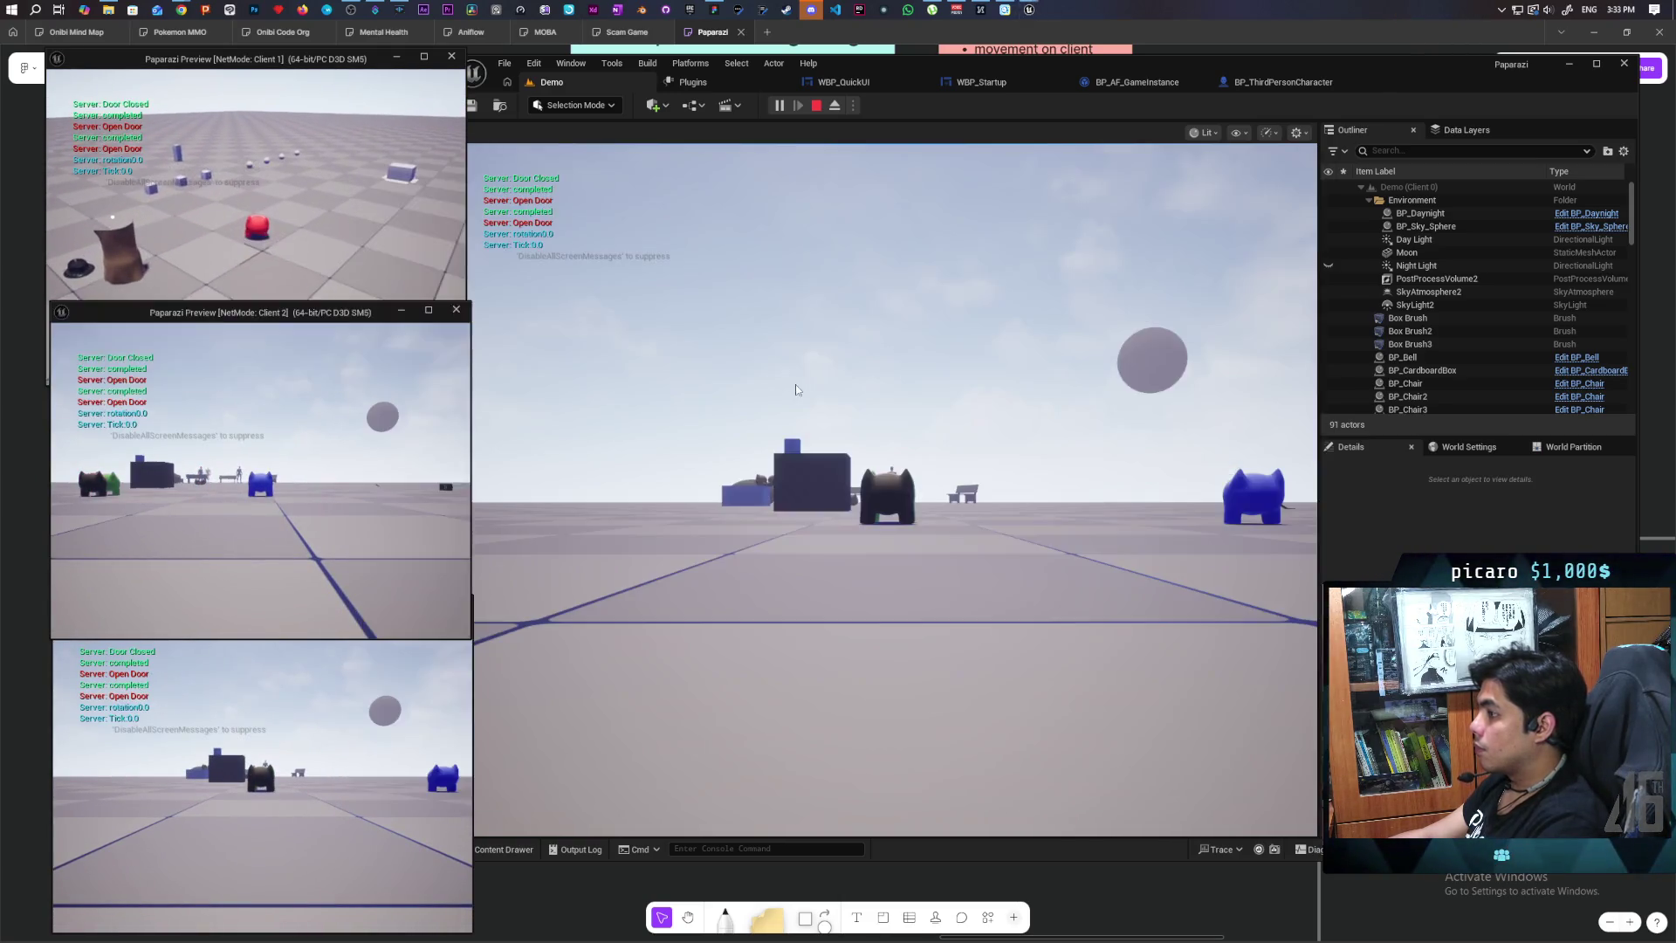
{"action": "key", "text": "alt+Tab"}
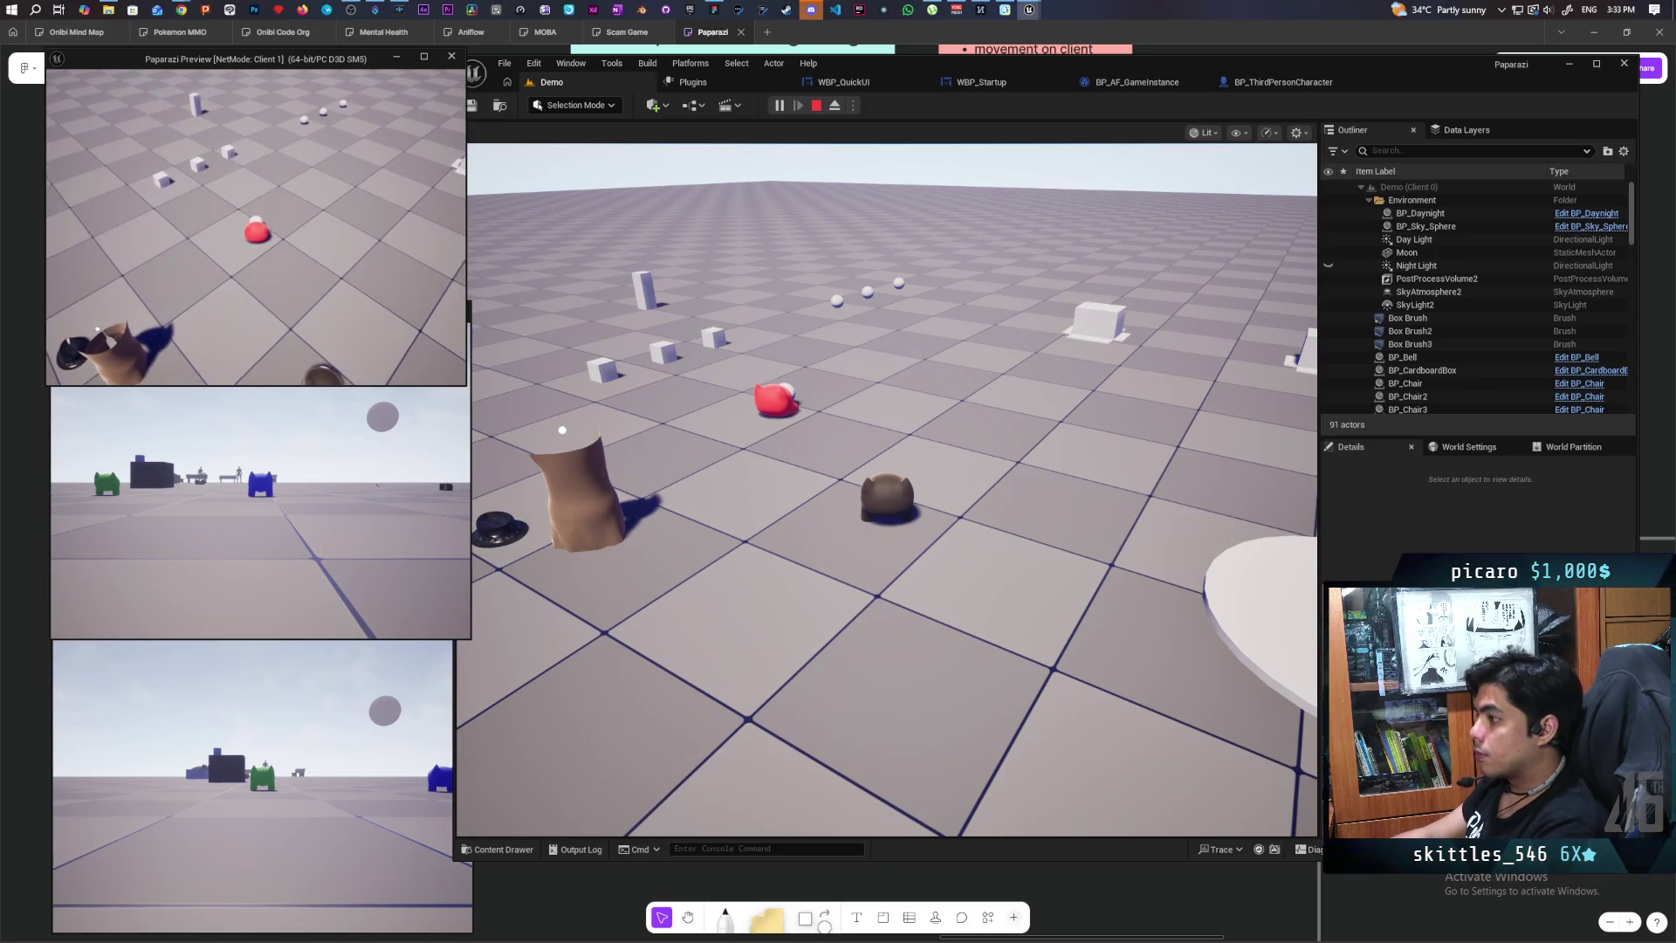
{"action": "key", "text": "Escape"}
Step: Break the world delta seconds wire, enter 100, then compile and save the blueprint
{"action": "left_click", "coordinate": [1254, 88]}
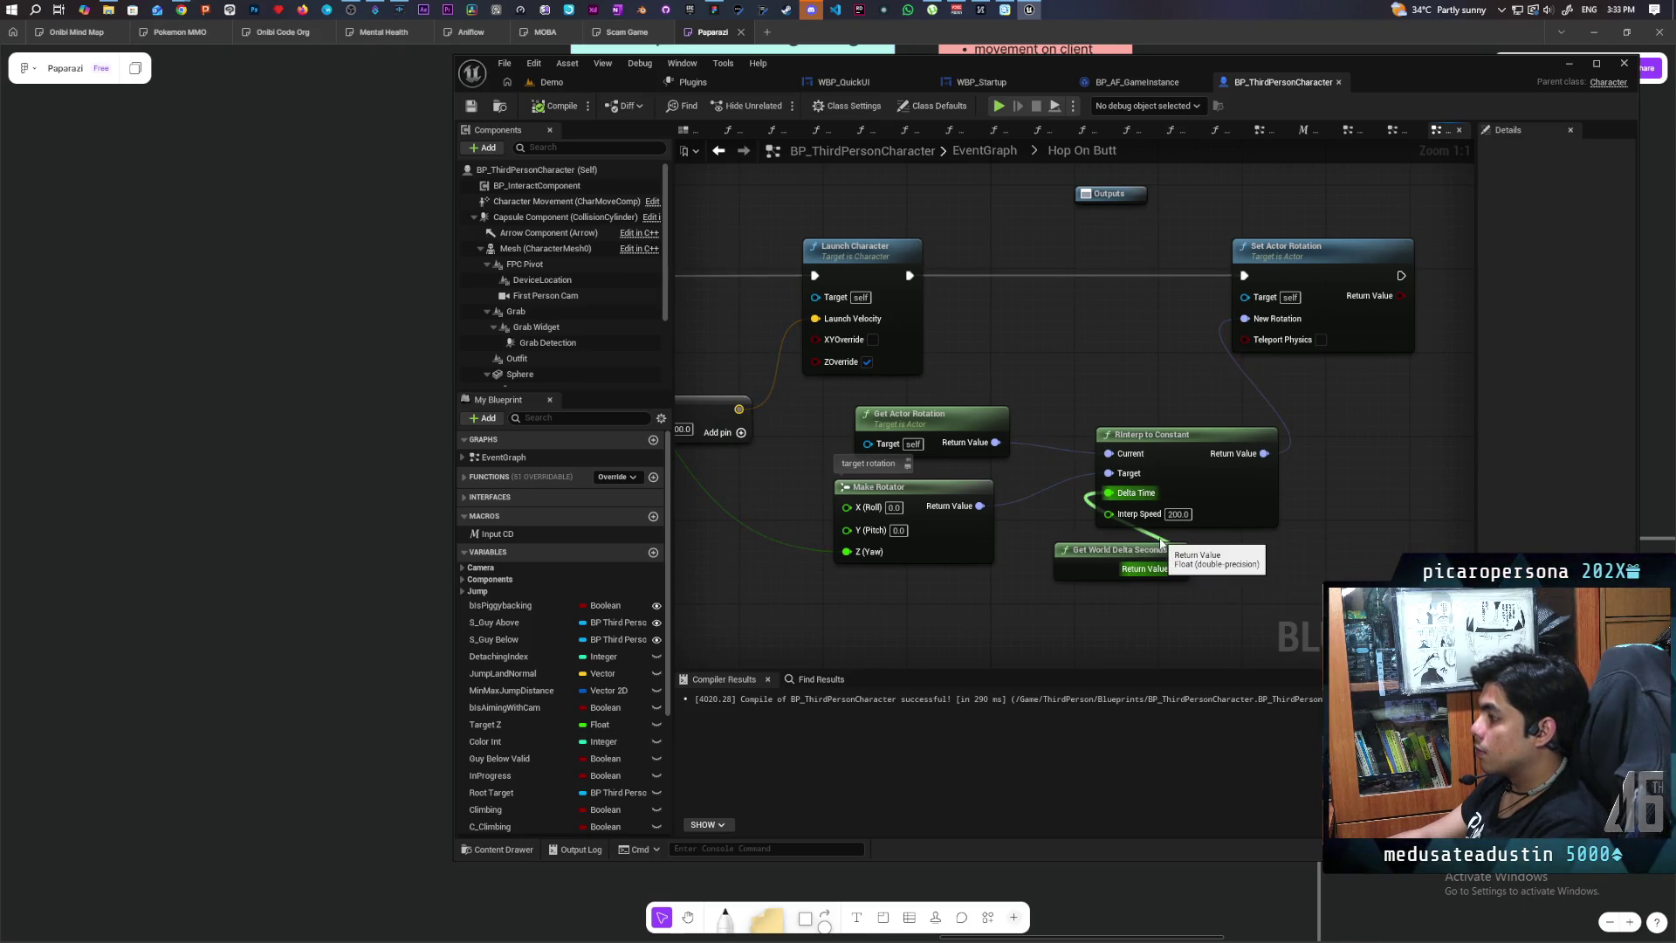
{"action": "left_click", "coordinate": [1161, 541], "text": "alt"}
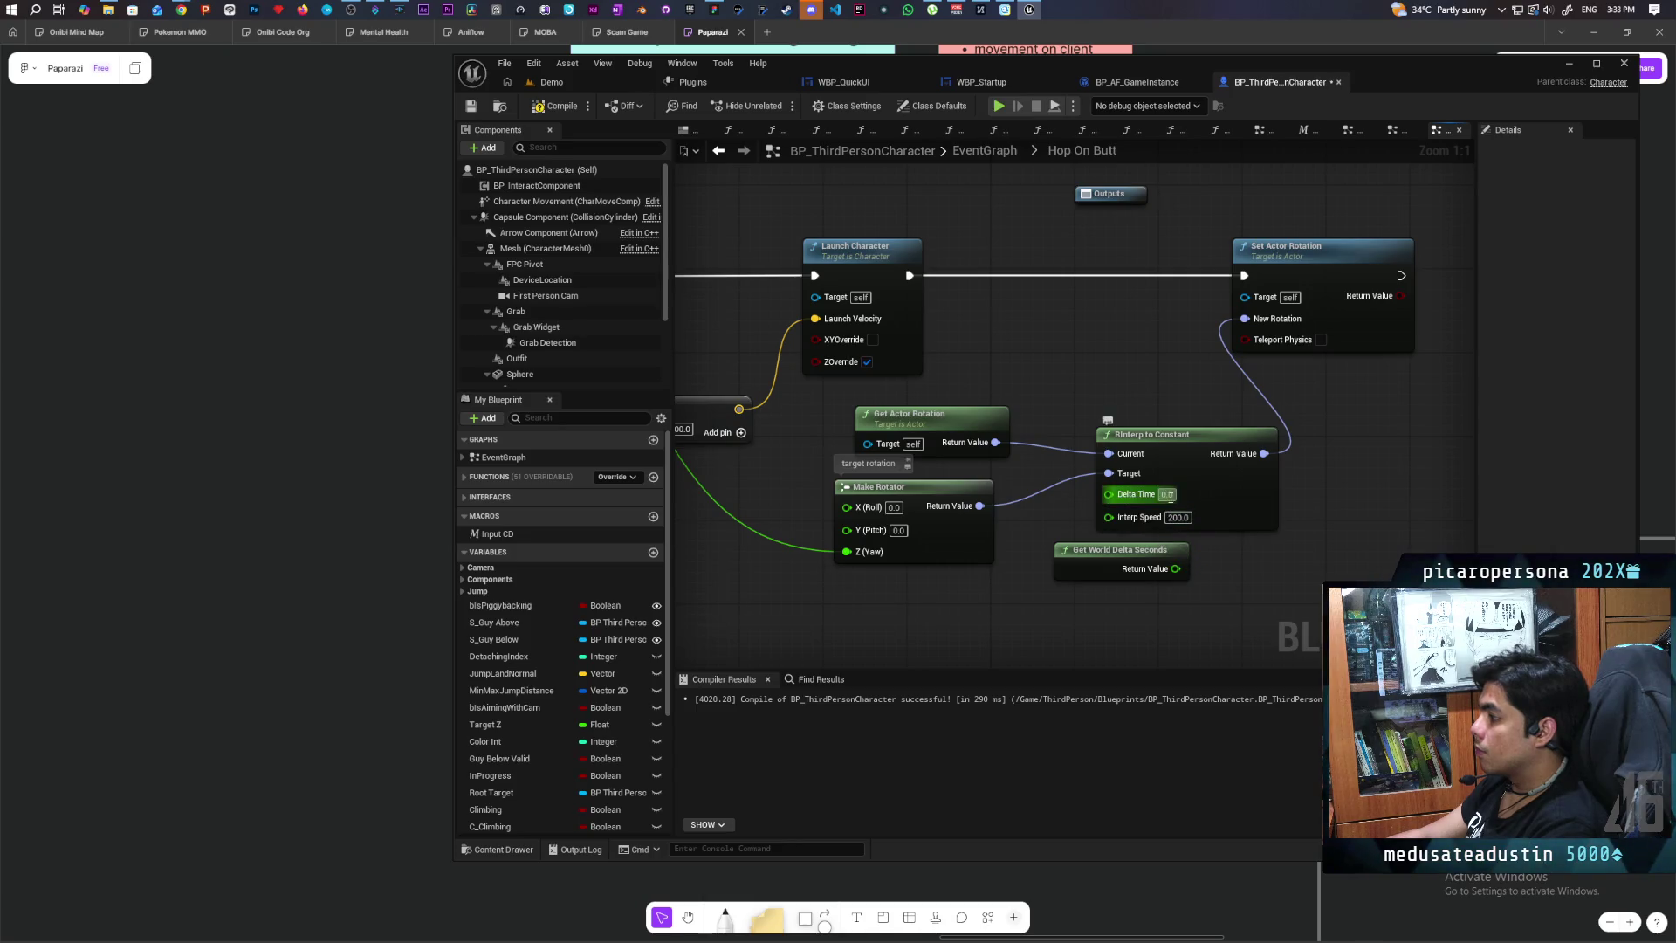
{"action": "type", "text": "100"}
{"action": "key", "text": "Return"}
{"action": "left_click", "coordinate": [556, 105]}
{"action": "key", "text": "ctrl+s"}
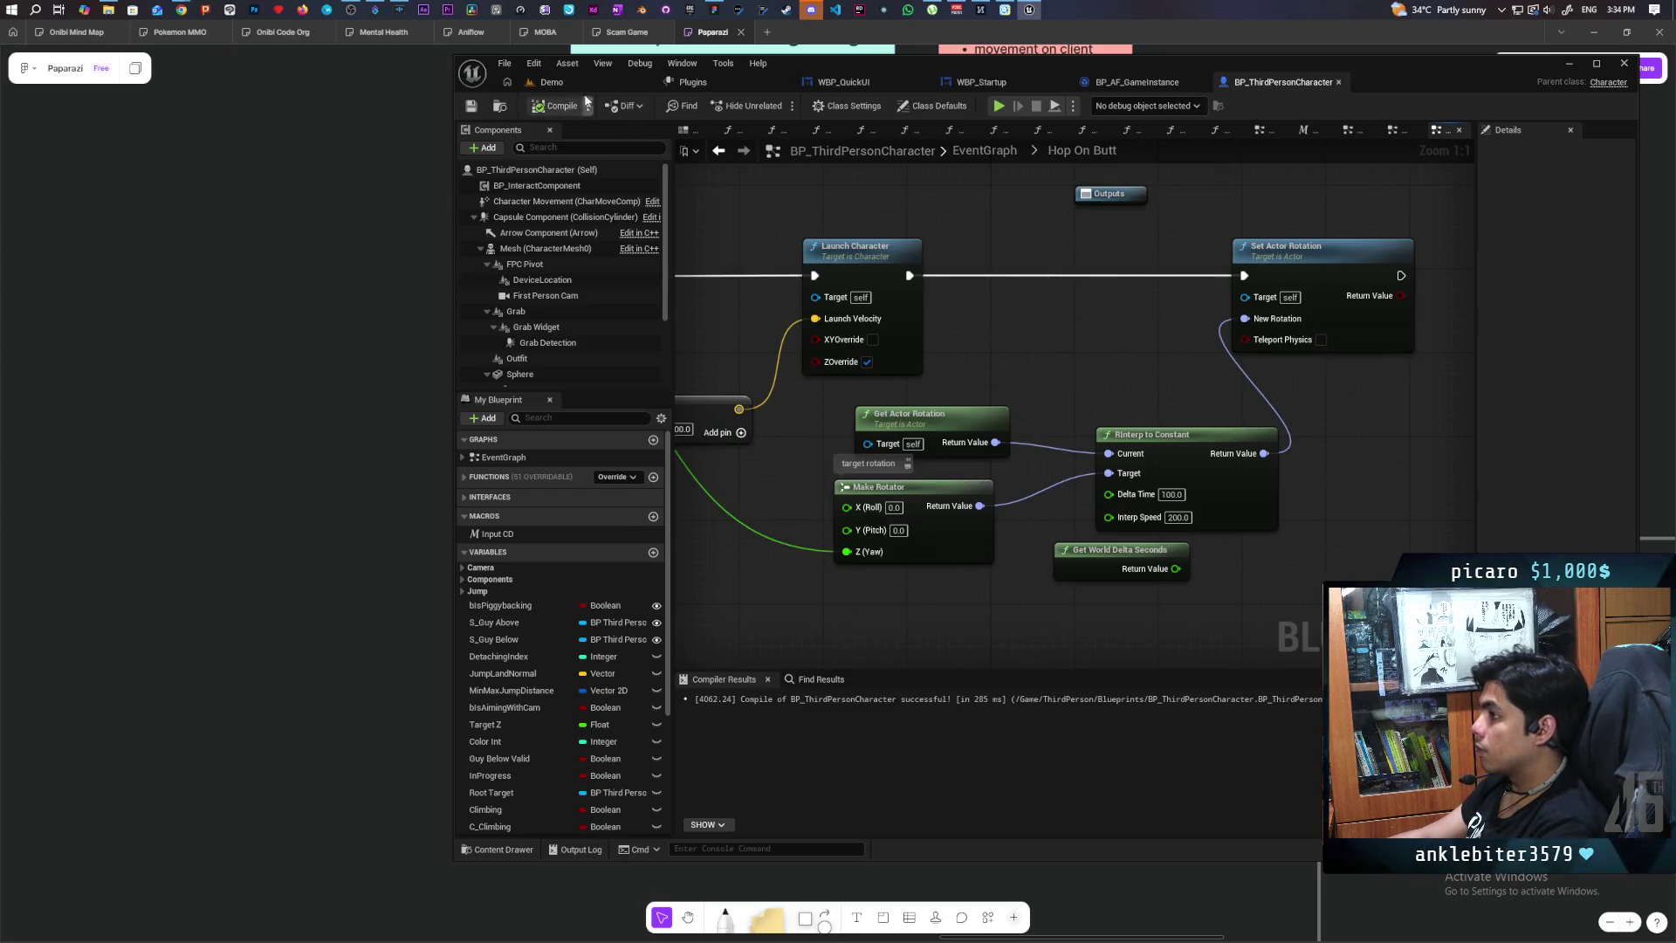
Step: Briefly playtest, stop it, change Delta Time to 500, and relaunch the multiplayer session
{"action": "left_click", "coordinate": [583, 86]}
{"action": "left_click", "coordinate": [786, 108]}
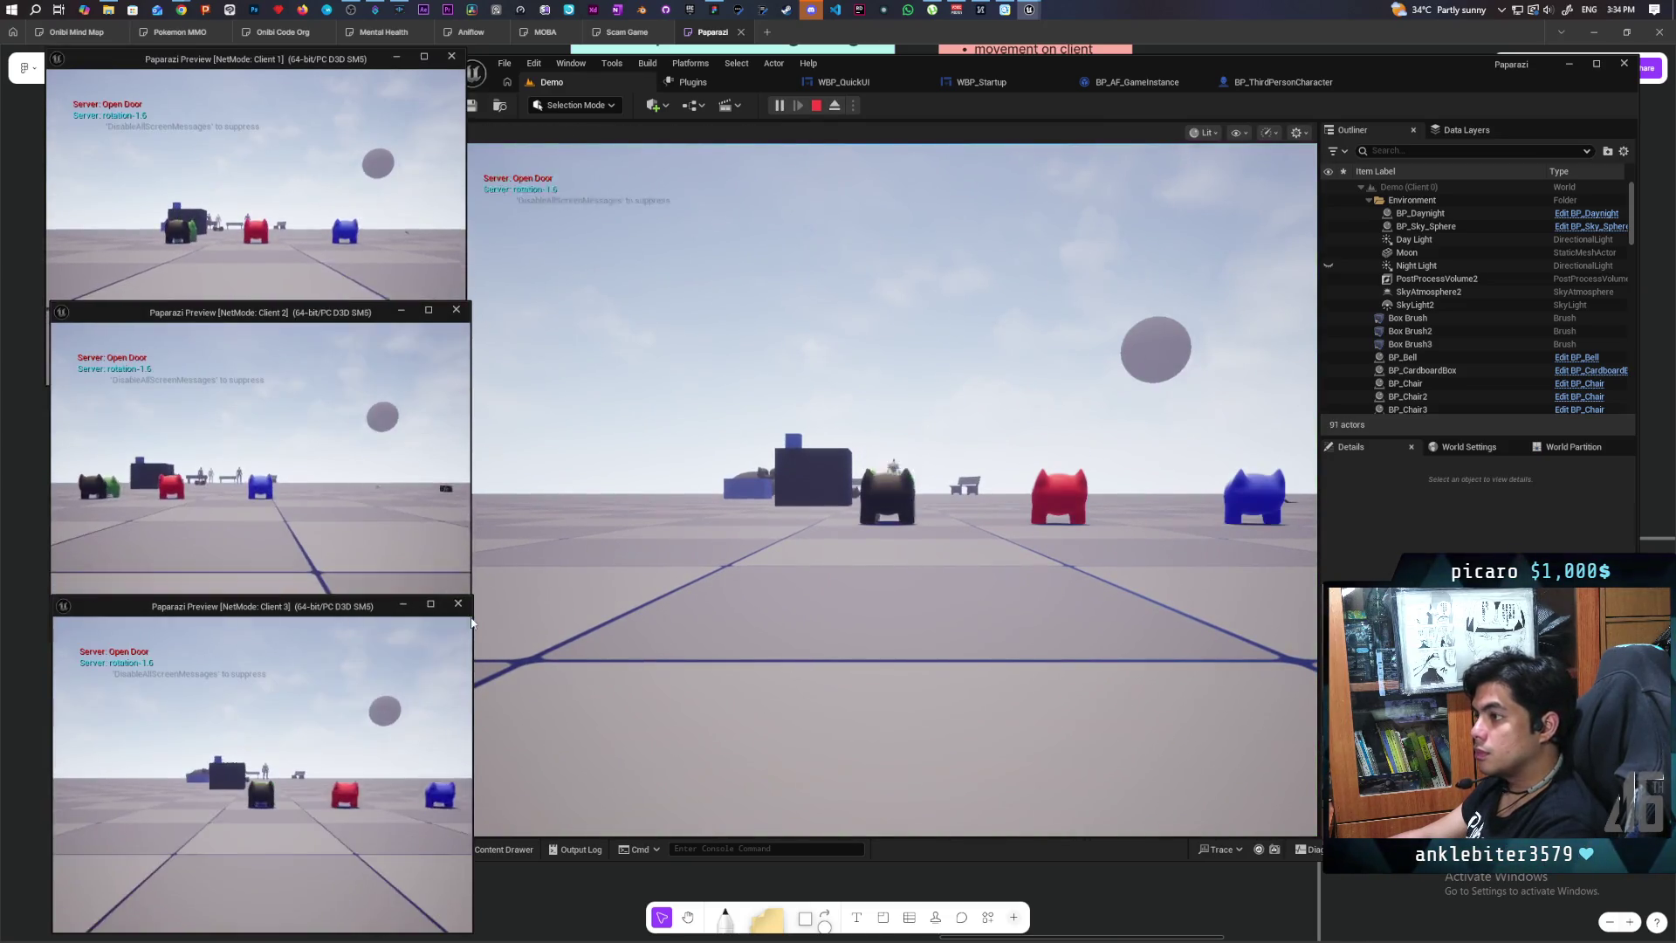
{"action": "left_click", "coordinate": [1282, 82]}
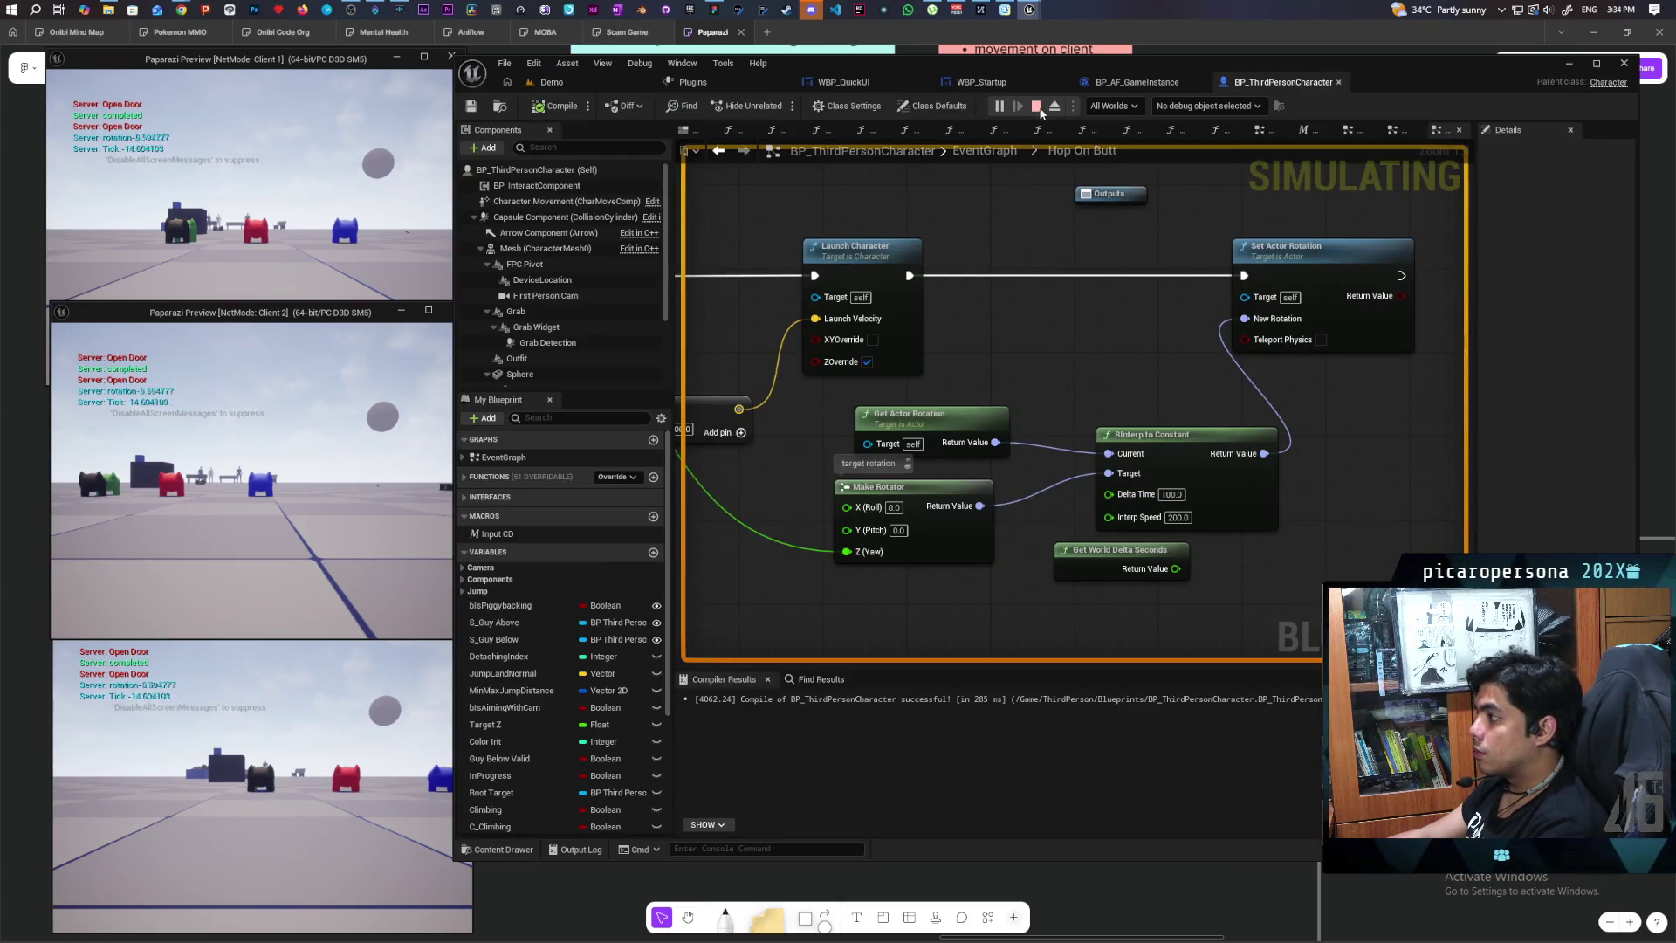
{"action": "left_click", "coordinate": [1037, 106]}
{"action": "type", "text": "5"}
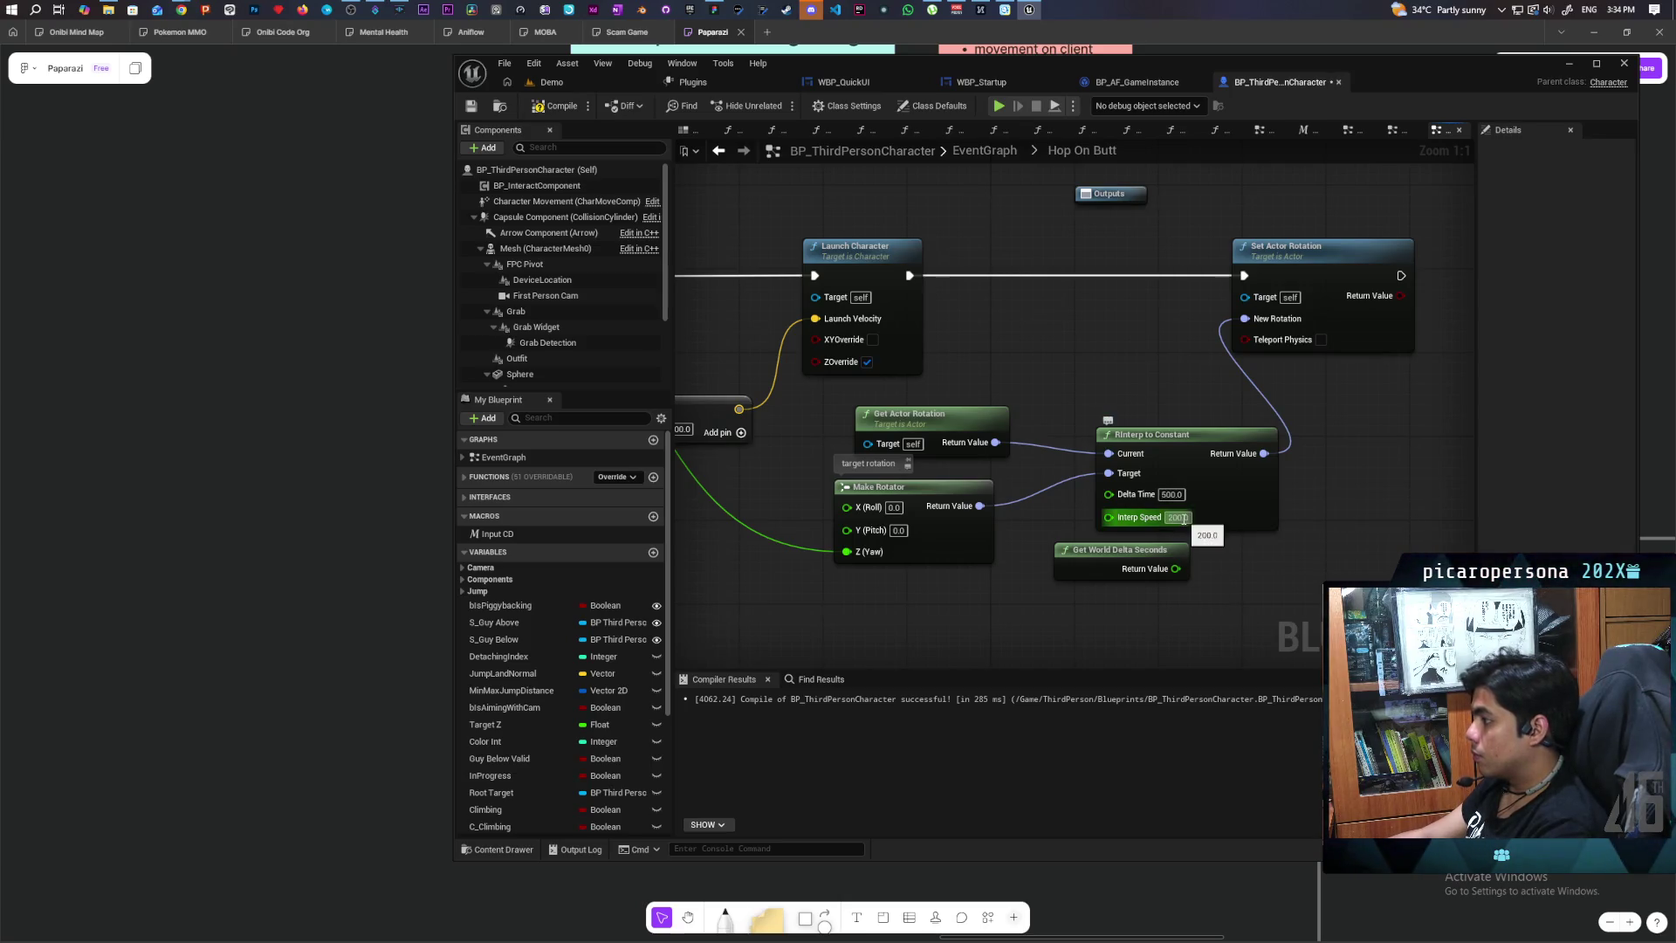
{"action": "left_click", "coordinate": [578, 82]}
{"action": "key", "text": "alt+p"}
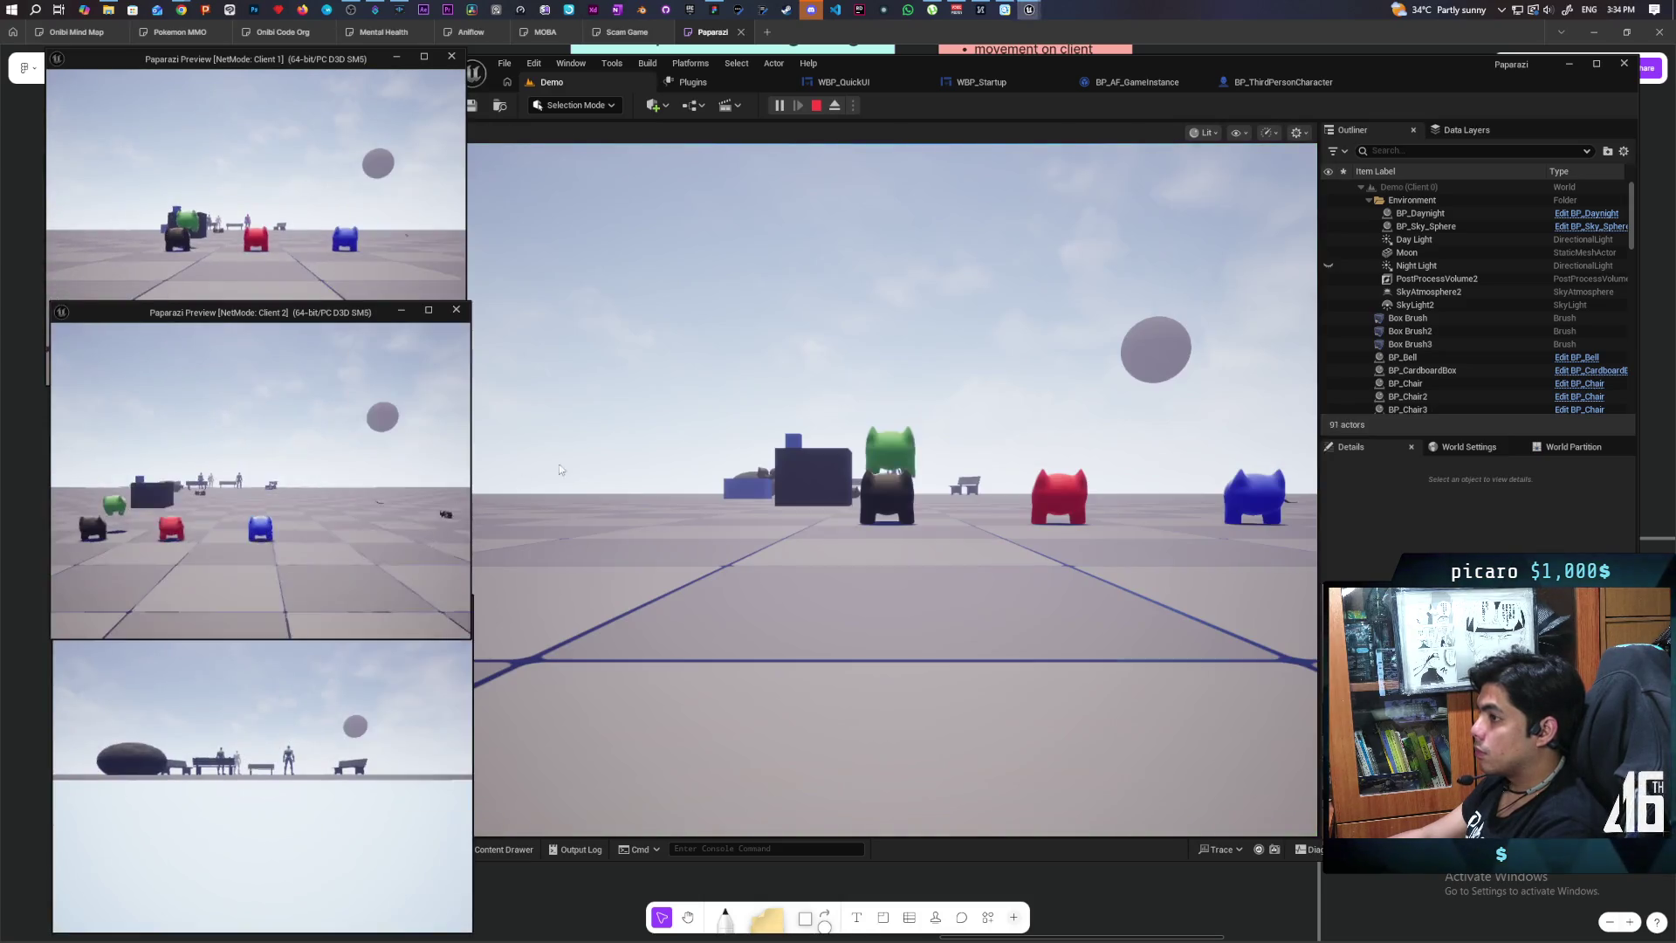
Step: Take control of the first client, walk the character forward, then stop the play test
{"action": "left_click", "coordinate": [539, 475]}
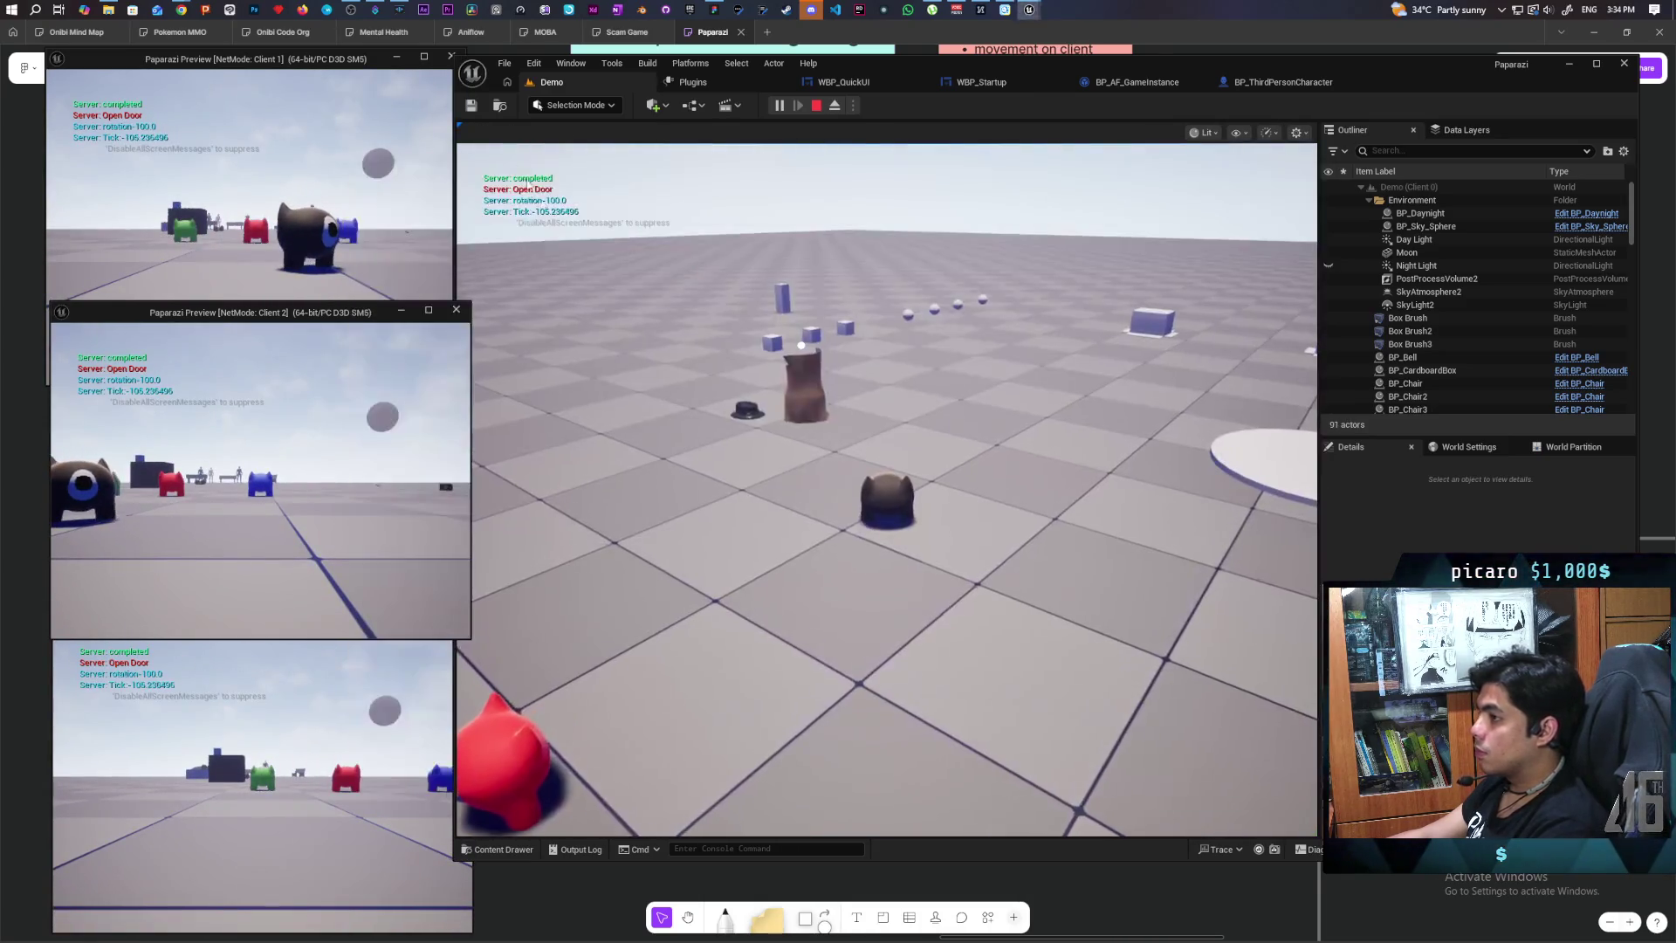
{"action": "left_click", "coordinate": [254, 201]}
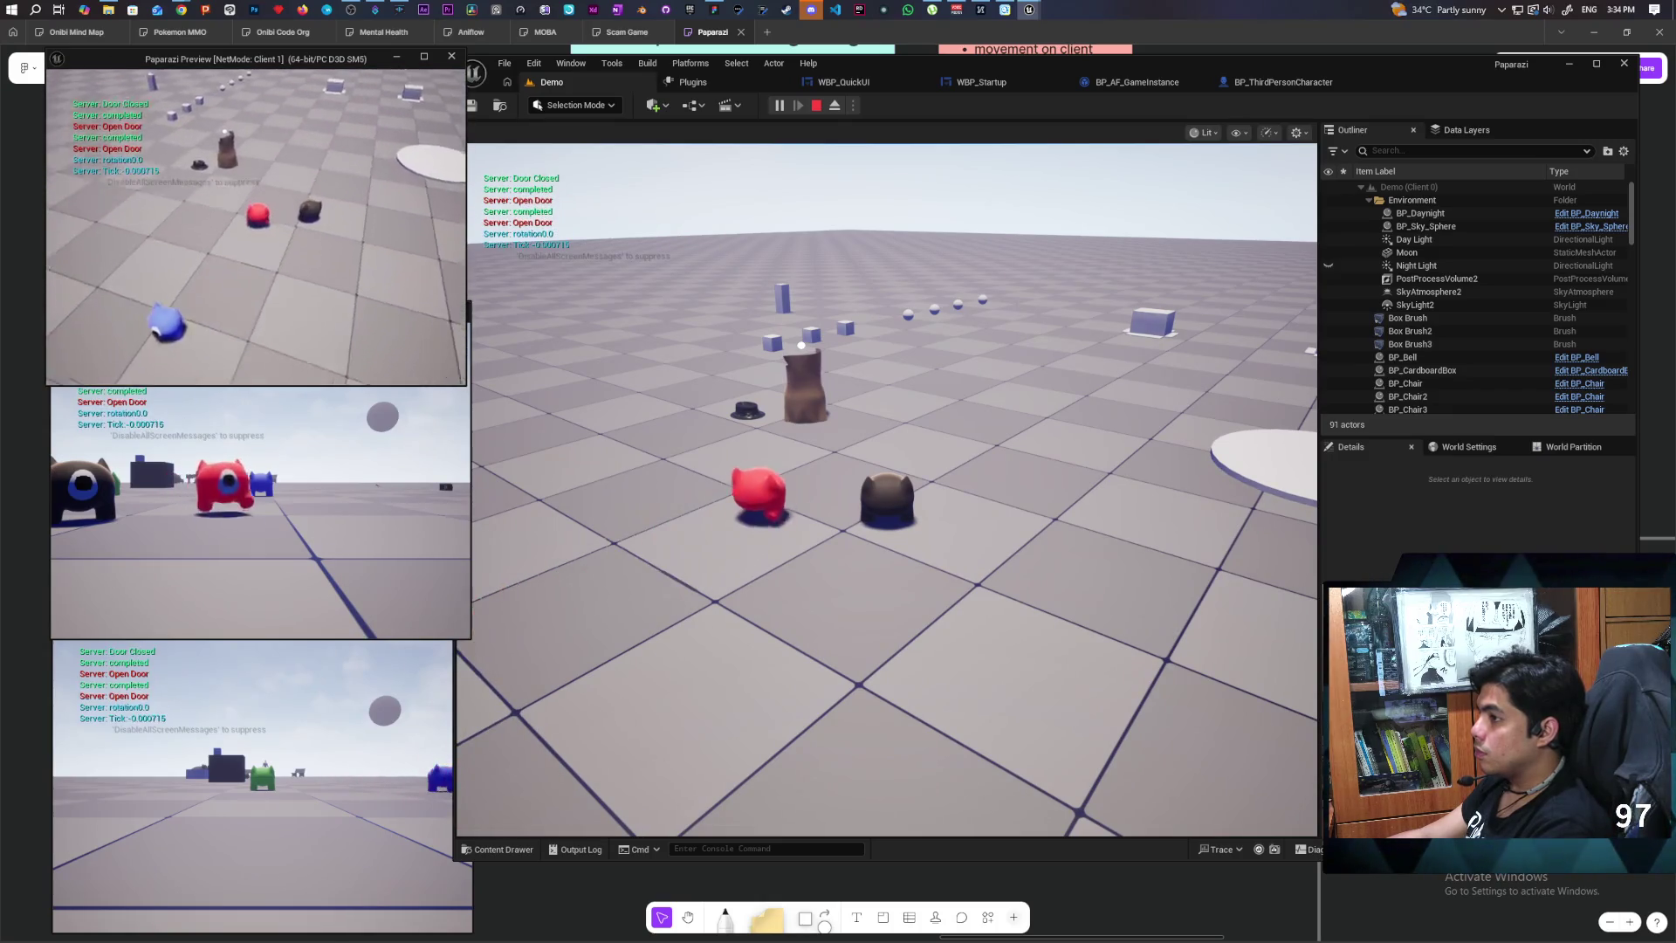
{"action": "key", "text": "w"}
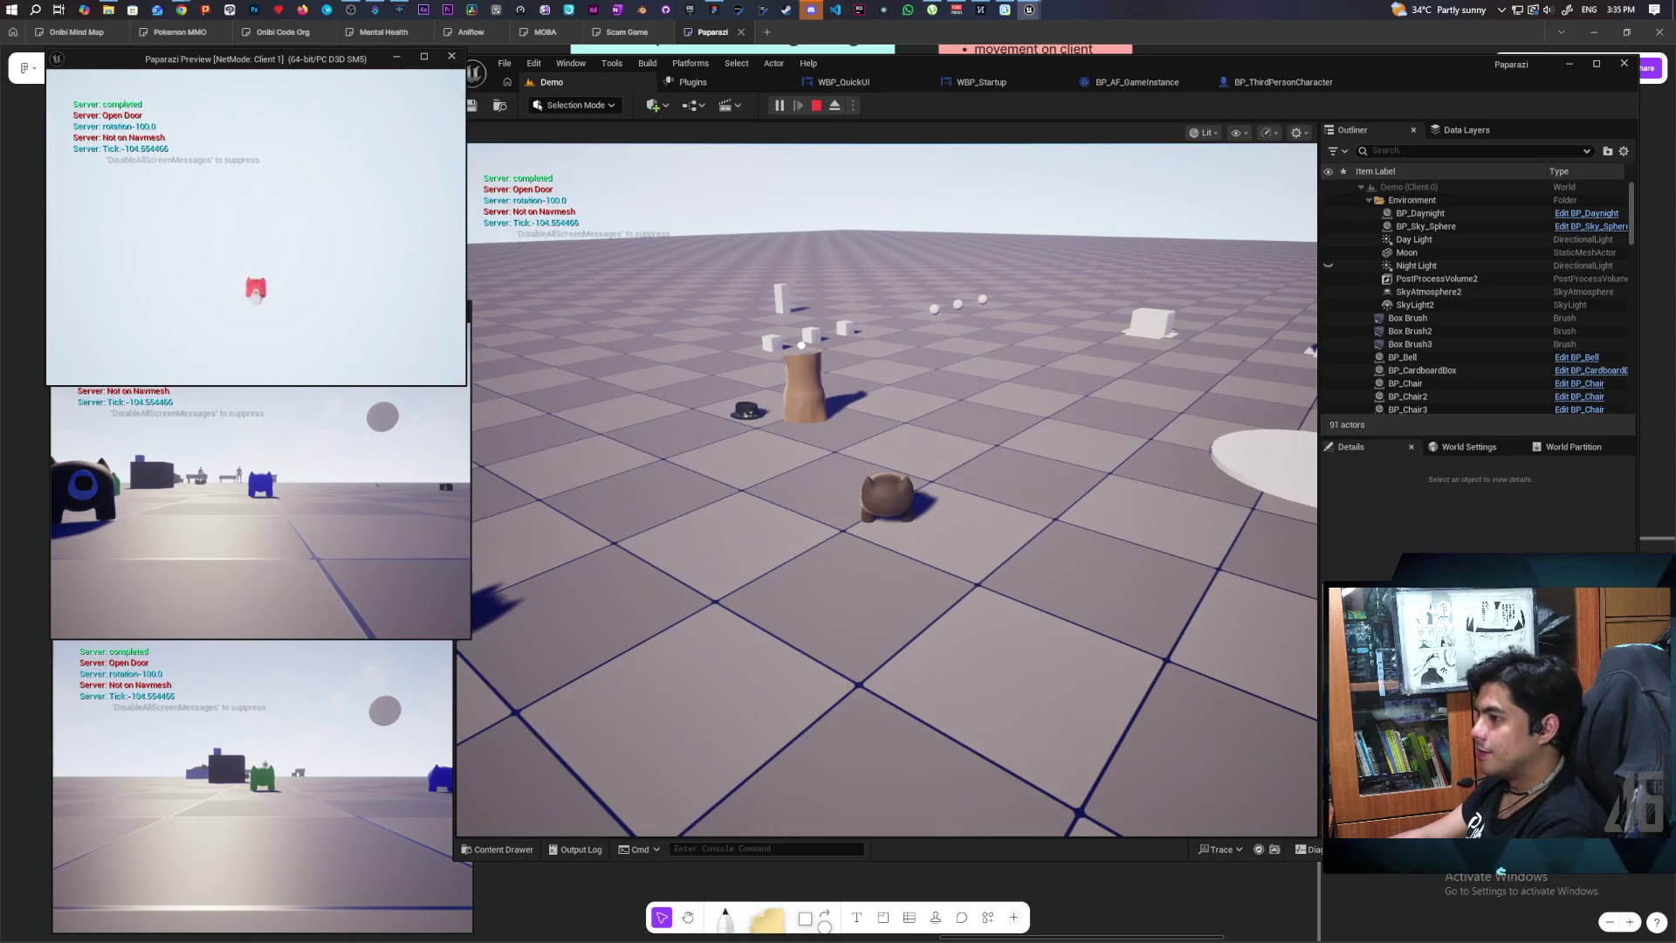
{"action": "key", "text": "Escape"}
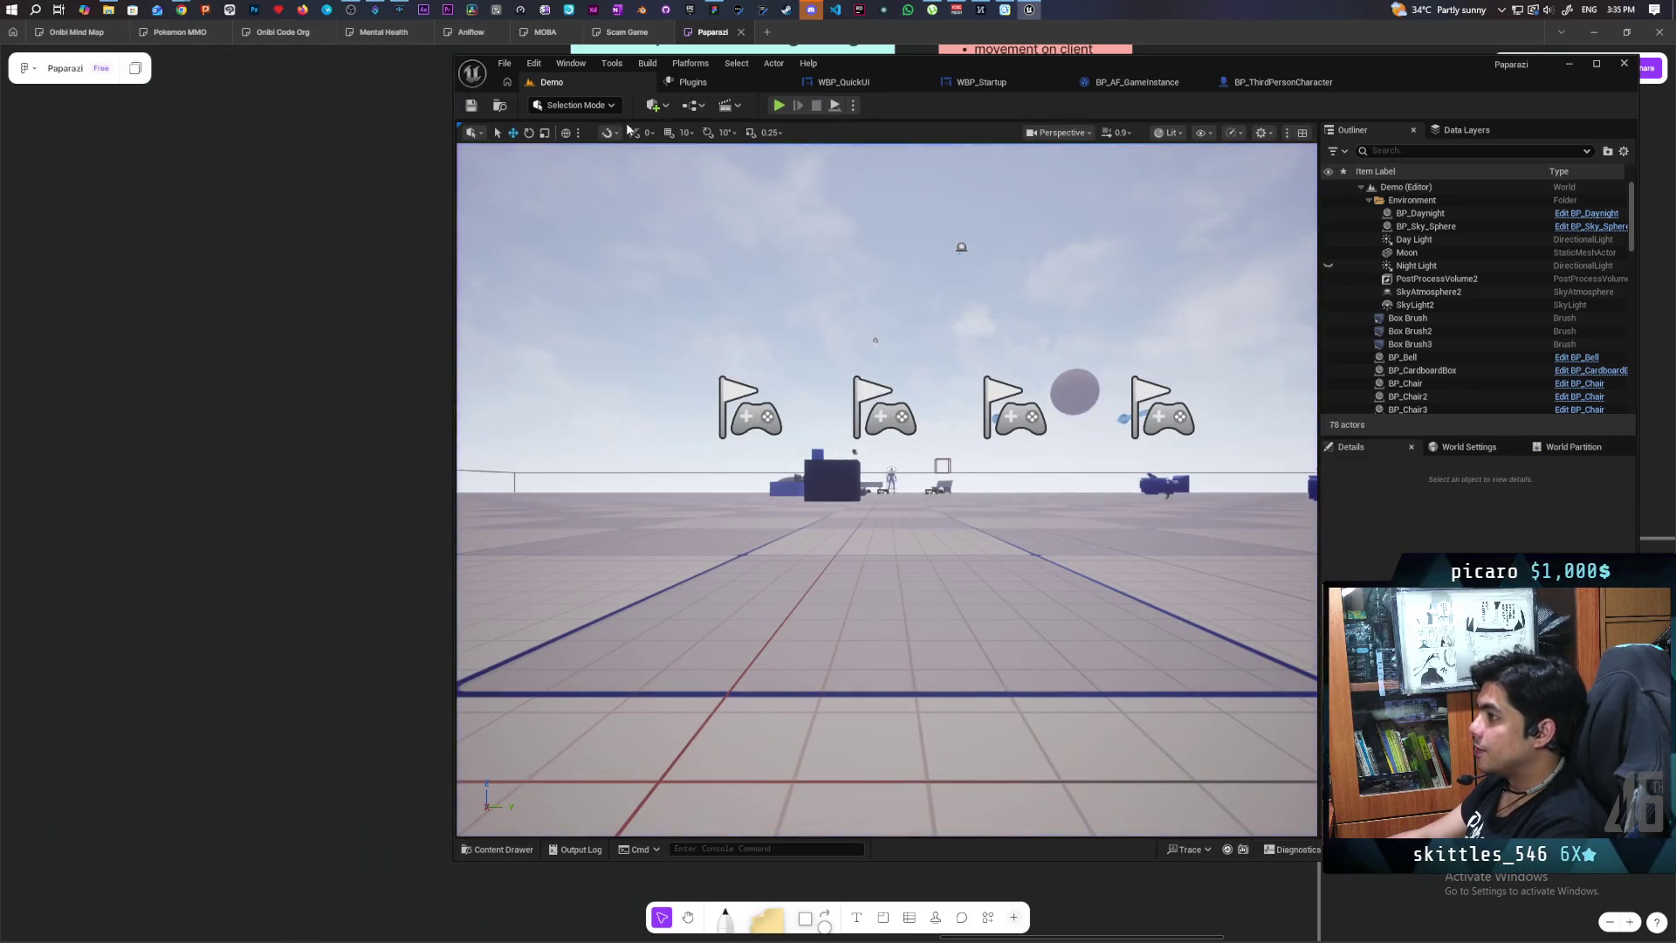
Step: Wire Make Rotator straight into Set Actor Rotation's New Rotation, recompile, and switch to the browser
{"action": "left_click", "coordinate": [1293, 85]}
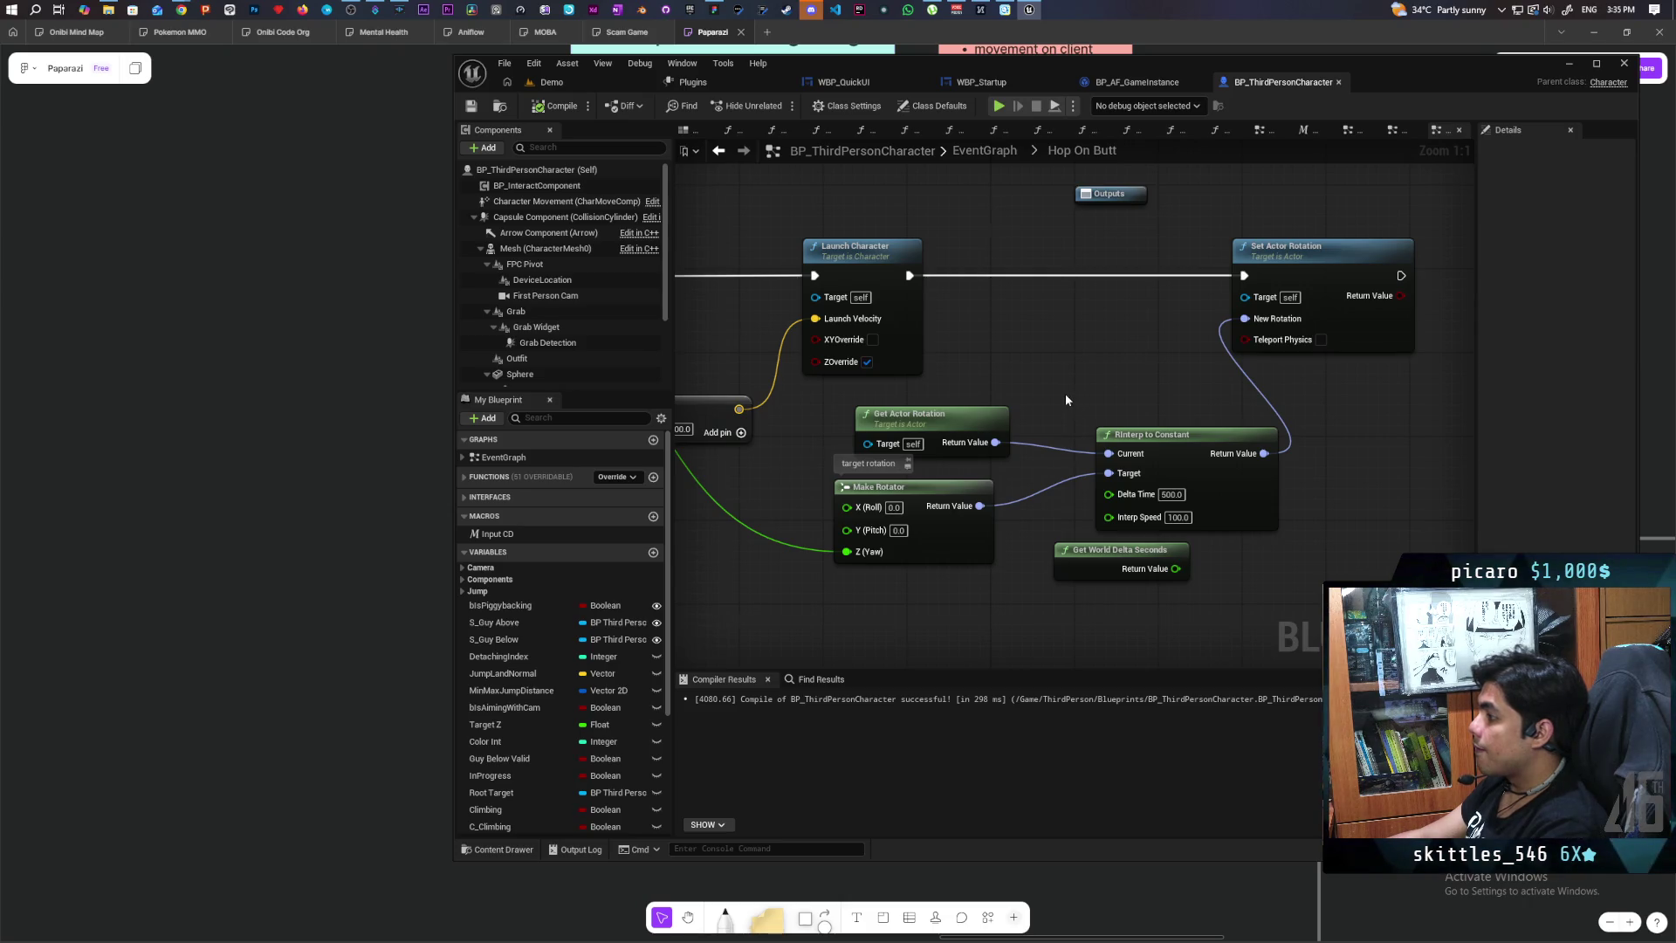
{"action": "scroll", "coordinate": [1065, 393], "scroll_direction": "down", "scroll_amount": 5}
{"action": "scroll", "coordinate": [1070, 375], "scroll_direction": "up", "scroll_amount": 4}
{"action": "left_click_drag", "start_coordinate": [1010, 491], "coordinate": [1237, 329]}
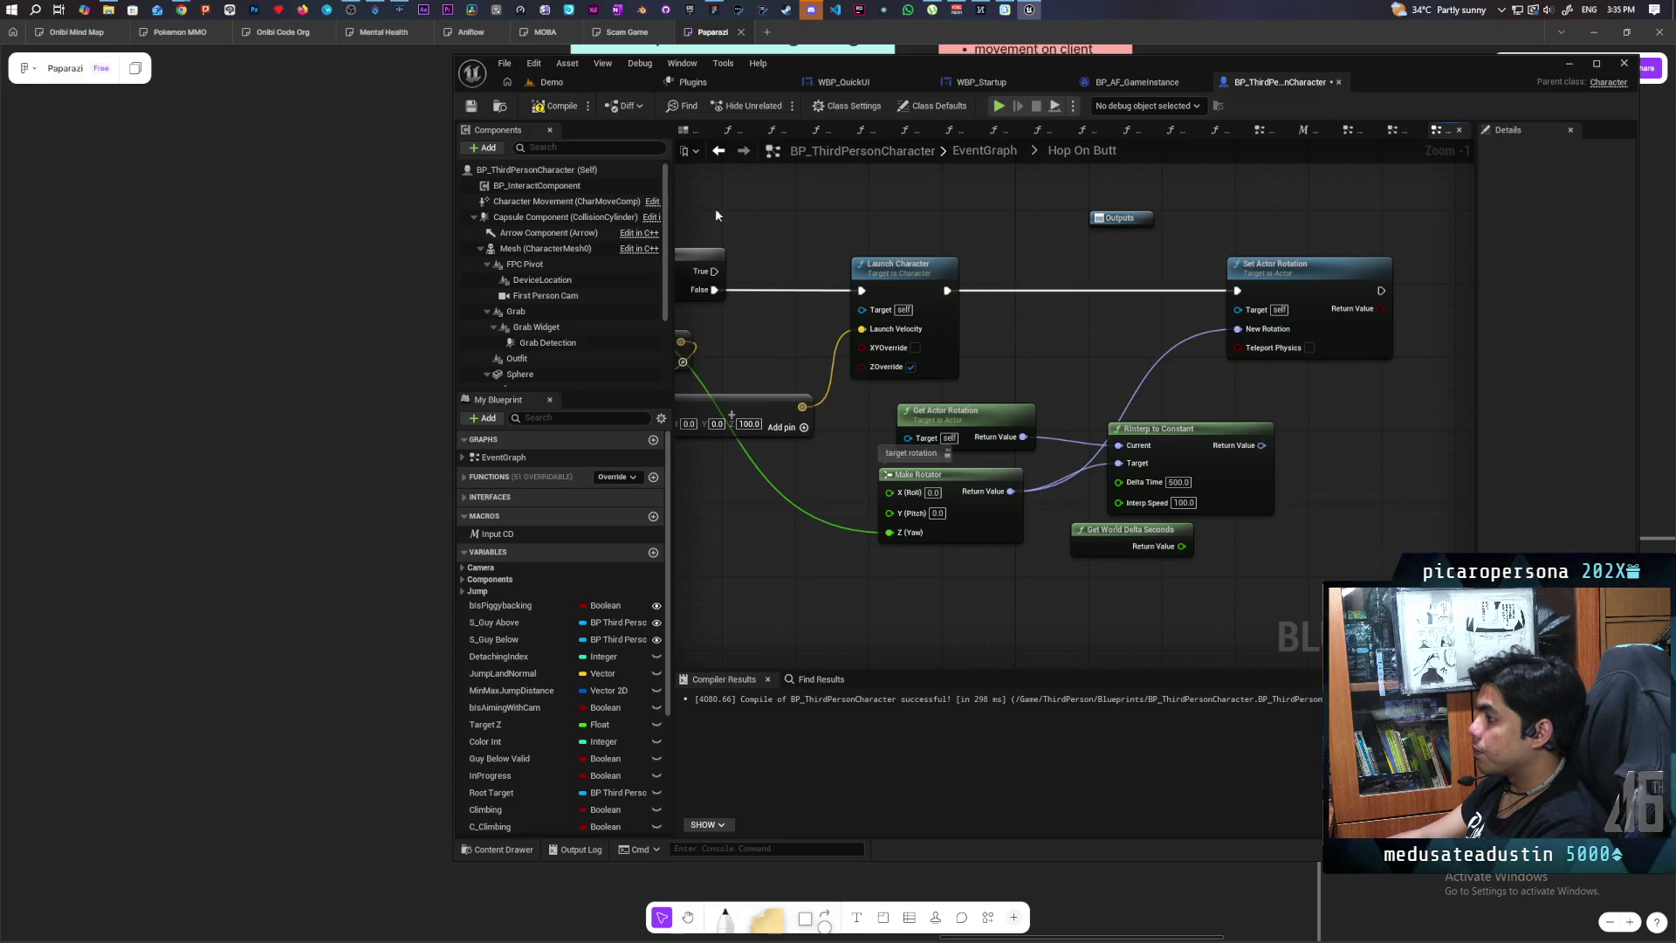
{"action": "left_click", "coordinate": [547, 106]}
{"action": "left_click", "coordinate": [1234, 263]}
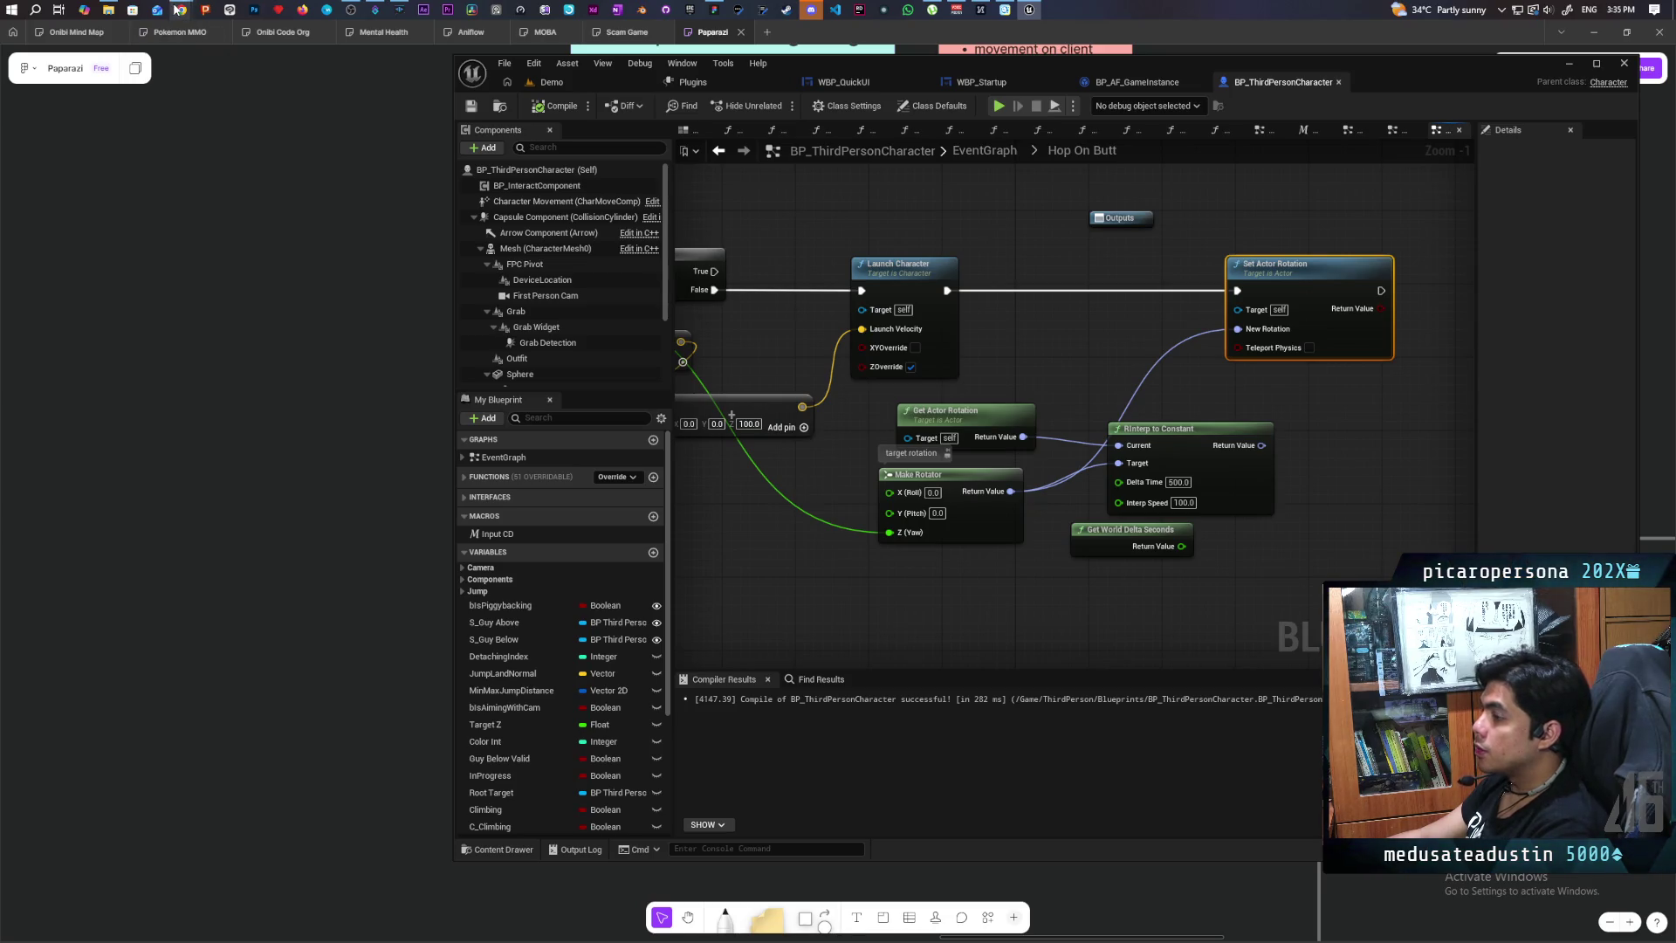
{"action": "mouse_move", "coordinate": [179, 10]}
{"action": "left_click", "coordinate": [798, 75]}
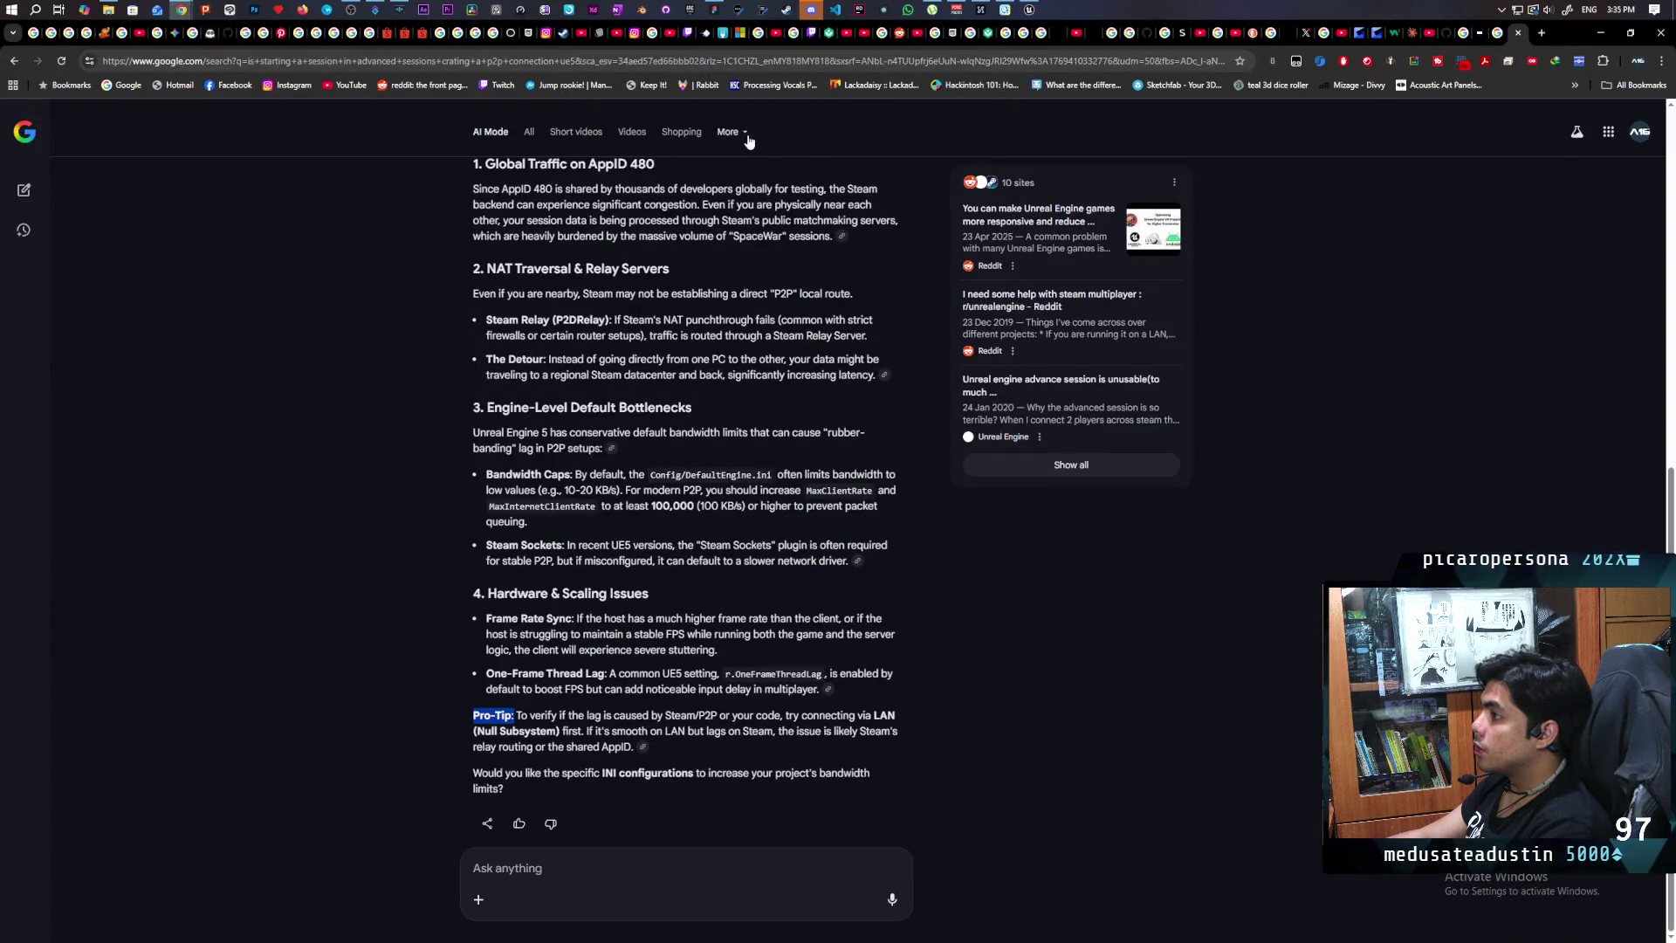
Step: Ask Google AI Mode why Set Actor Rotation on the server is not replicated
{"action": "left_click", "coordinate": [611, 867]}
{"action": "type", "text": "why is set actor rotation "}
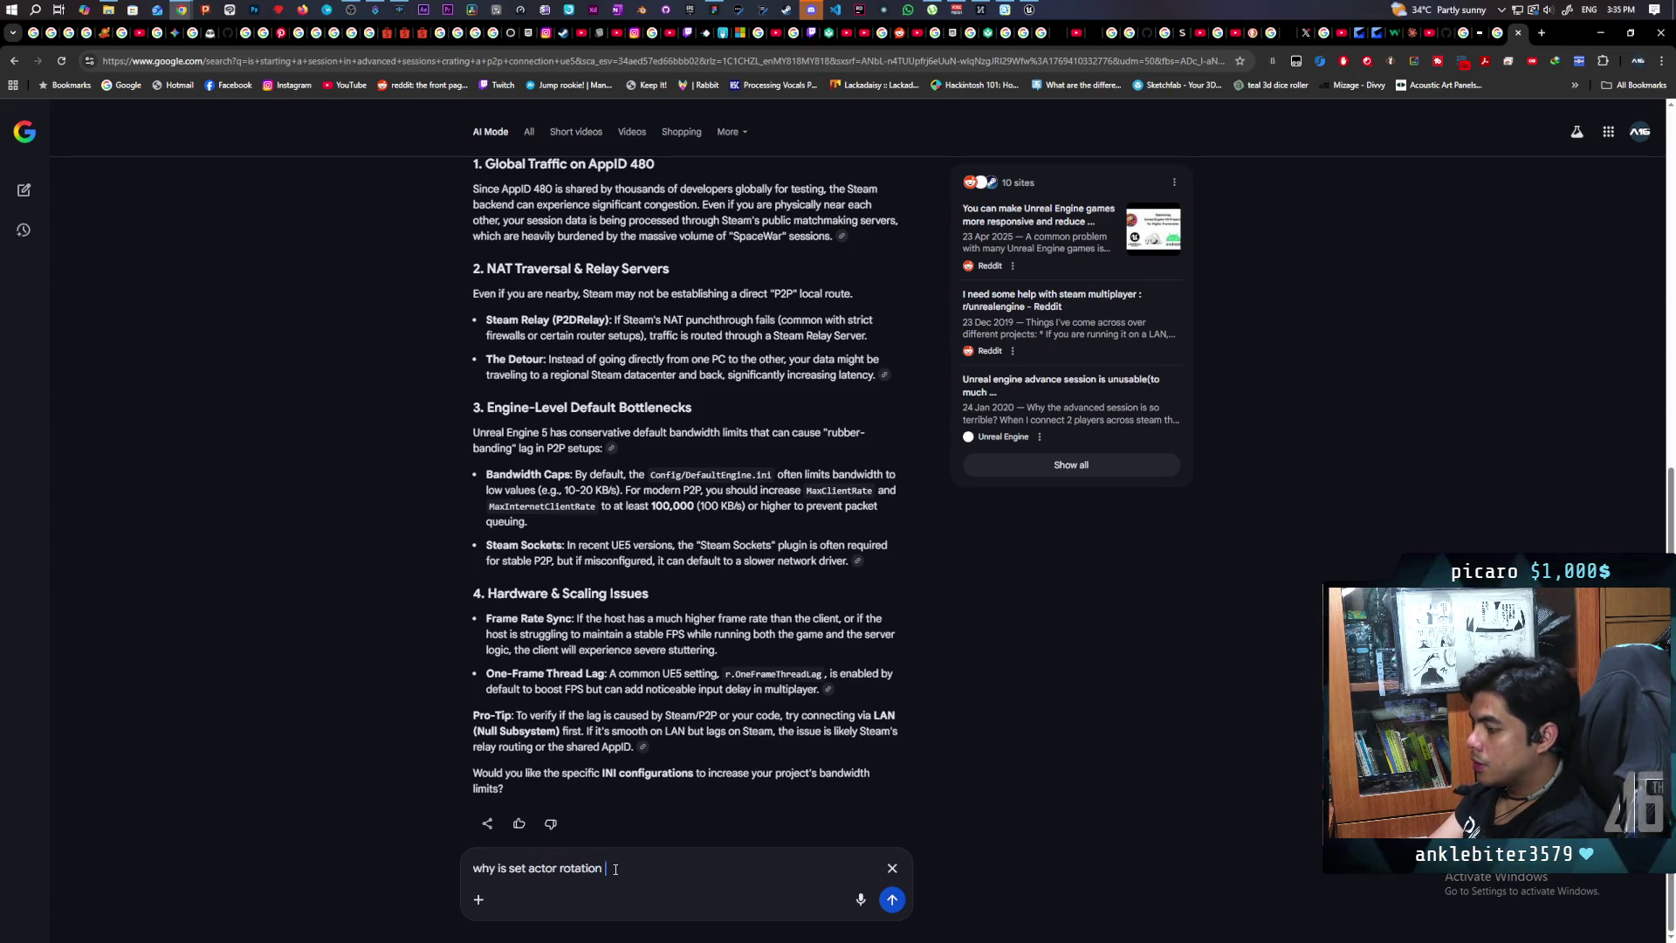
{"action": "type", "text": "on server"}
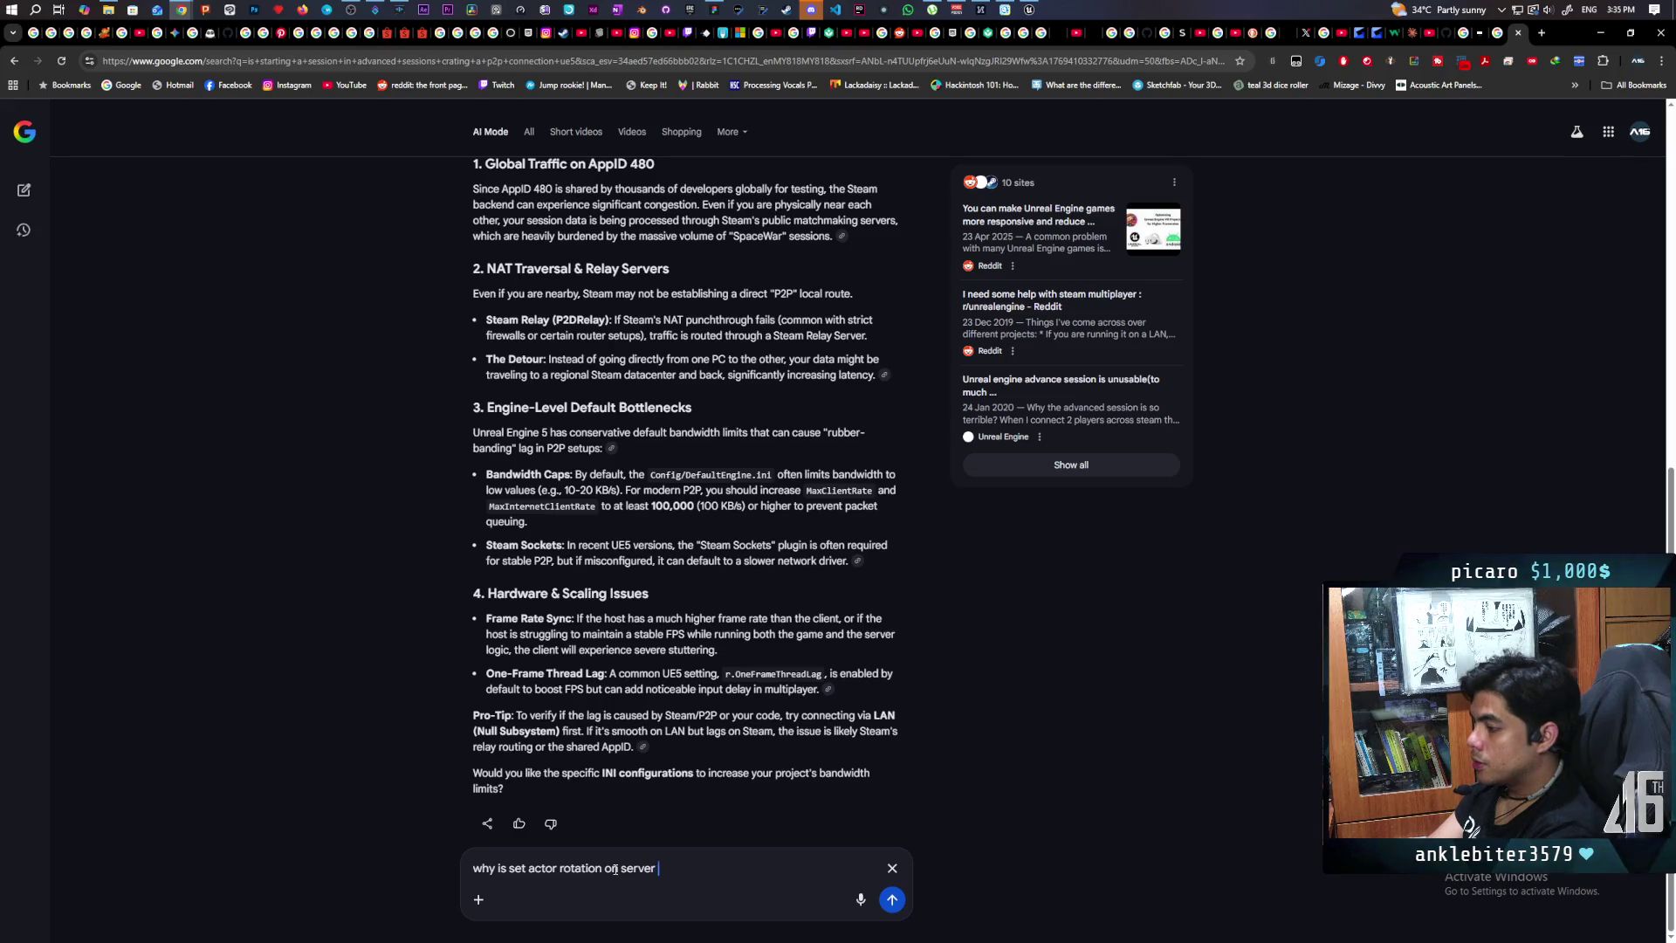
{"action": "type", "text": "not"}
{"action": "type", "text": " replicated"}
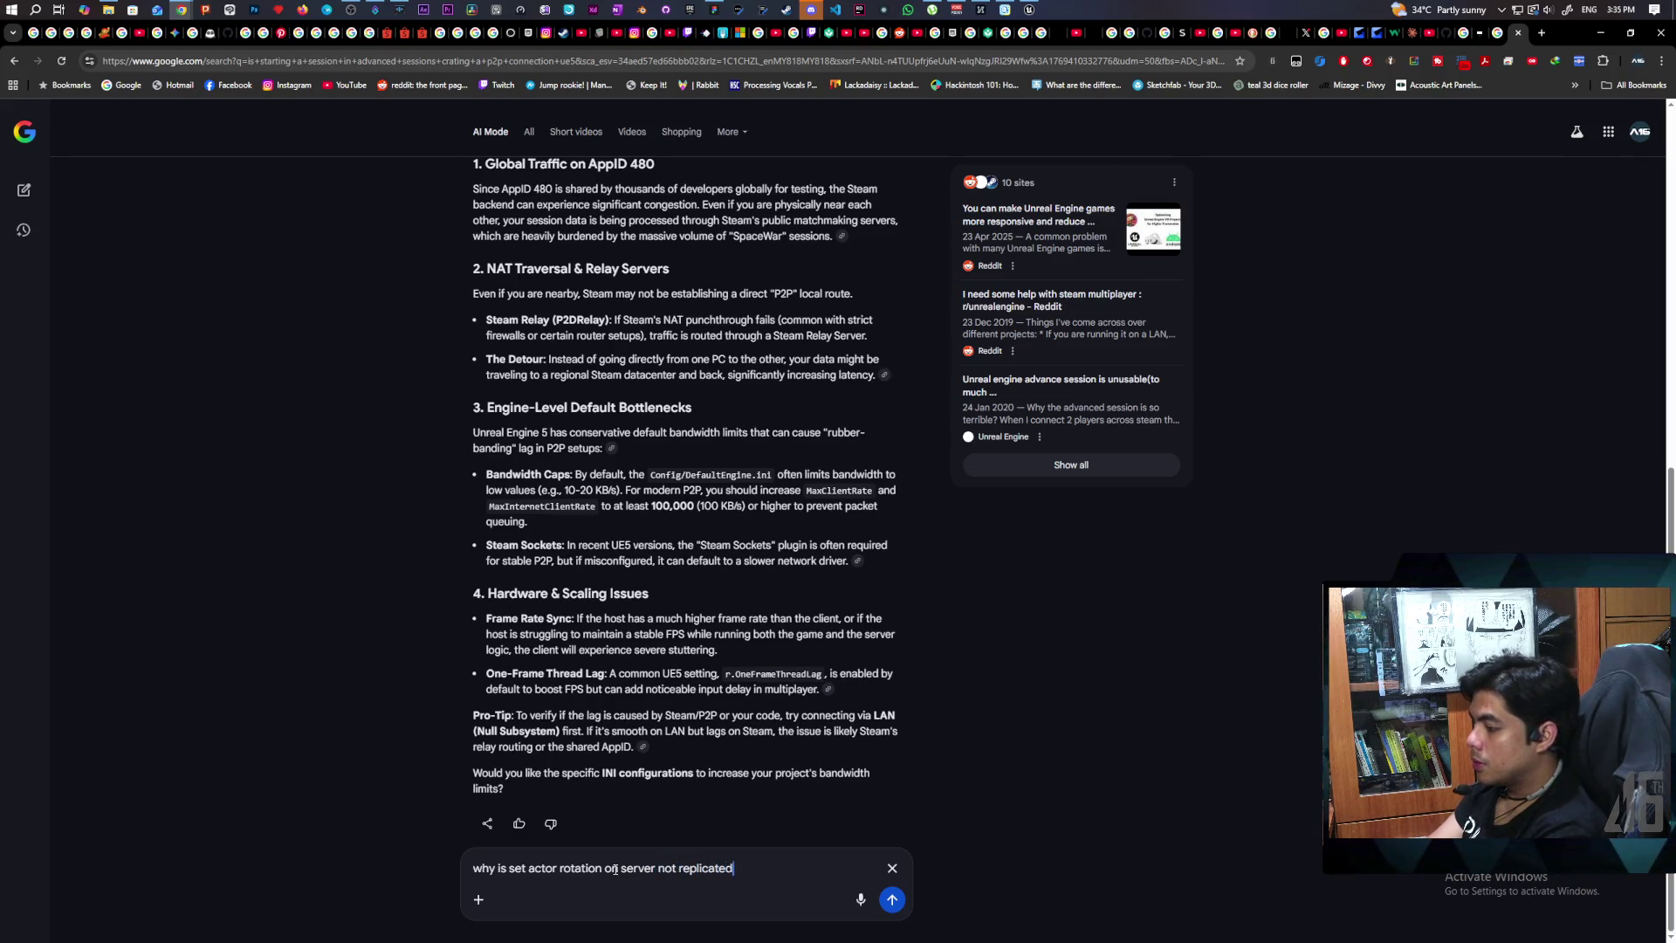
{"action": "key", "text": "Return"}
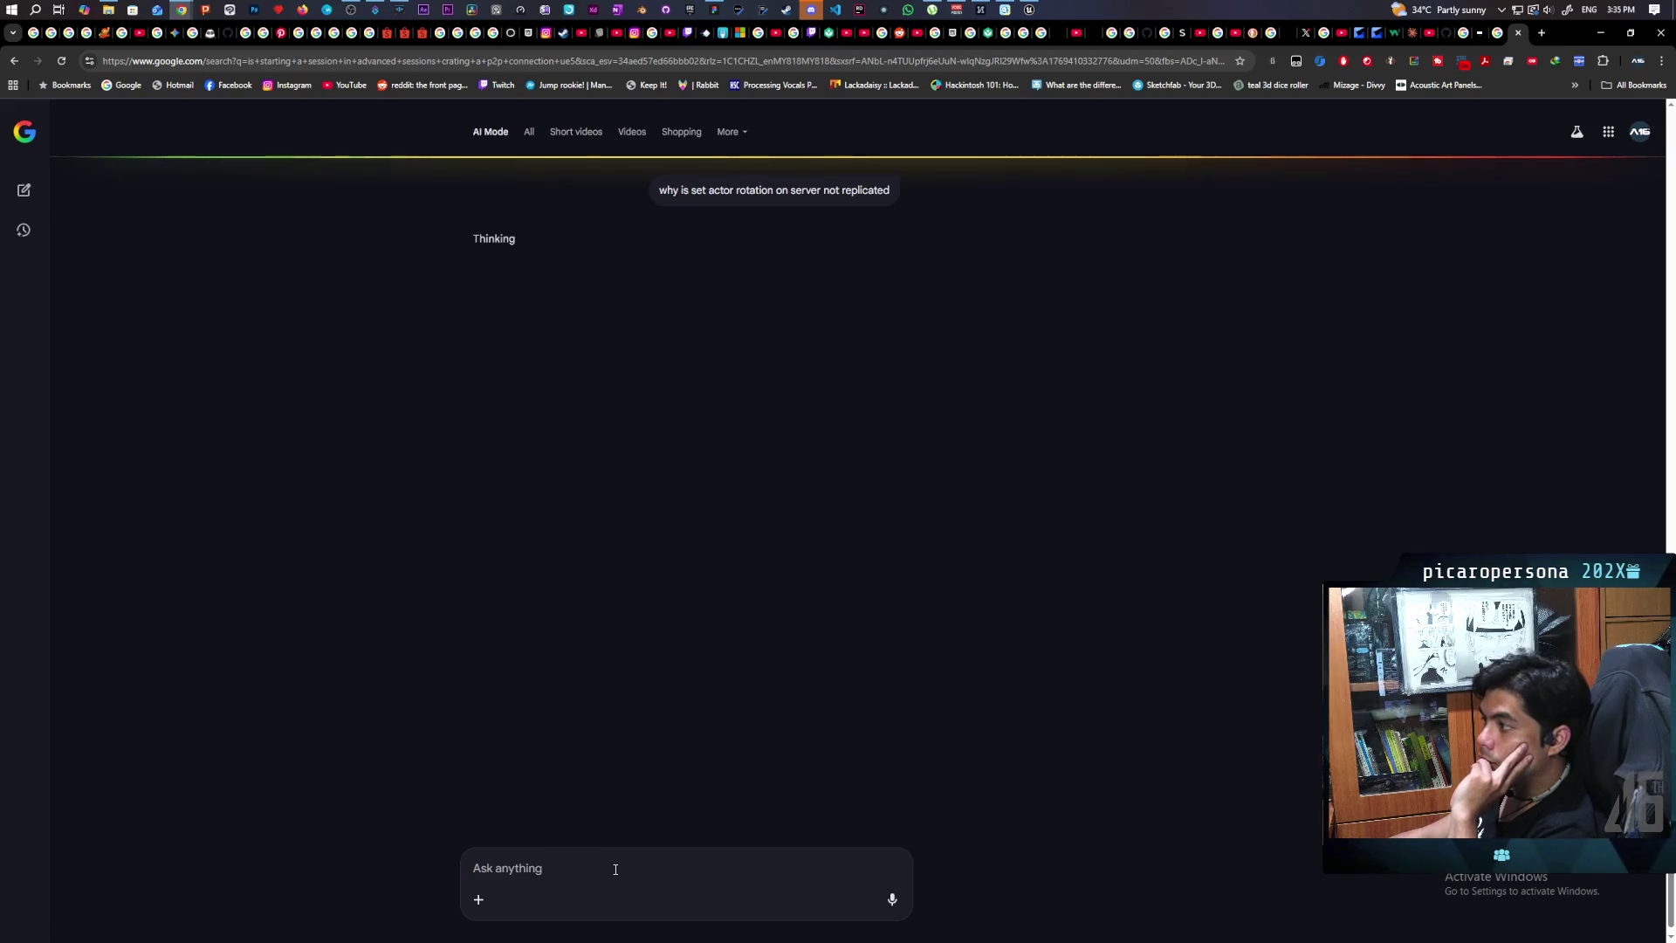
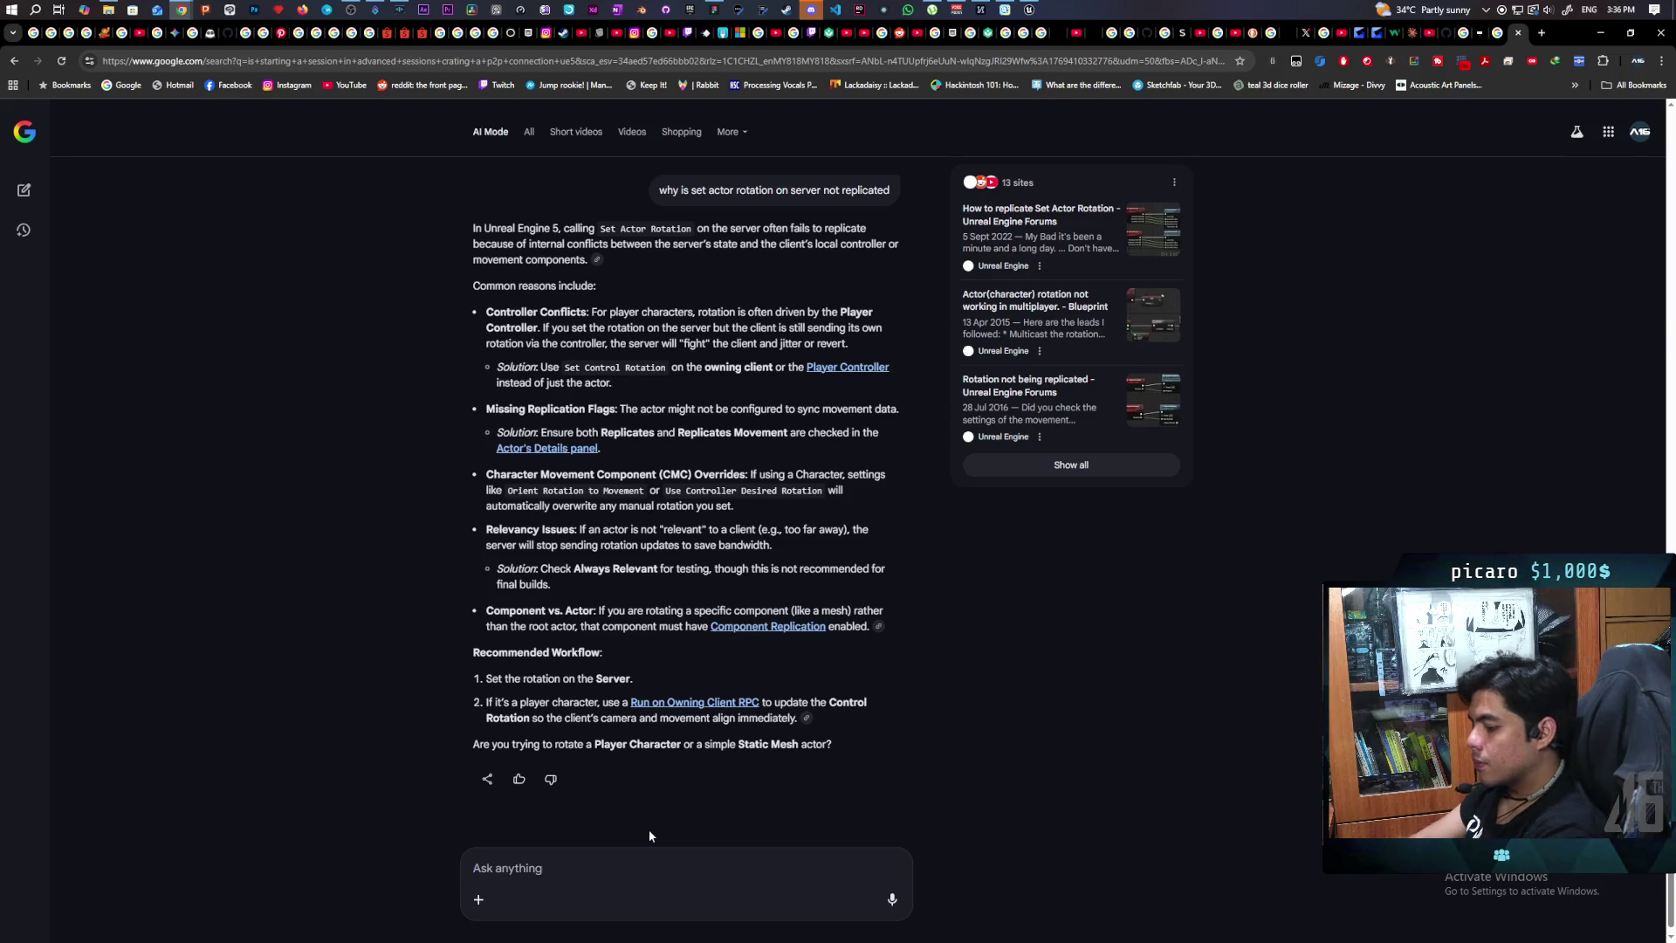
Step: Ask AI Mode the follow-up 'a player character', then return to the Hop On Butt graph
{"action": "type", "text": "a player character"}
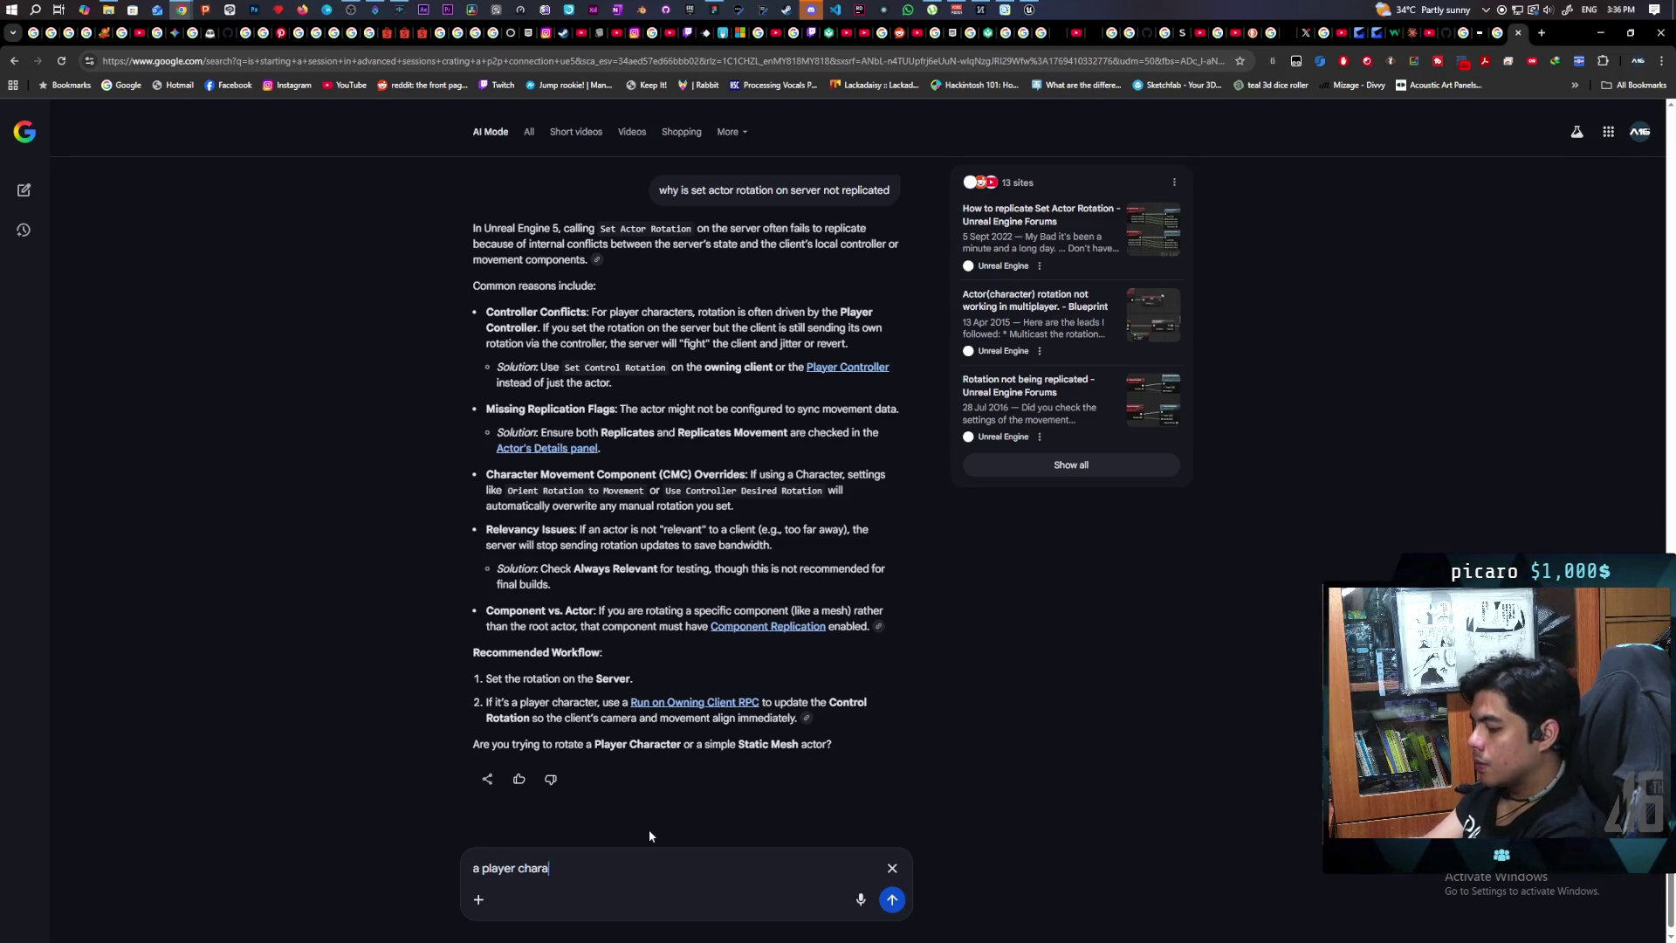
{"action": "key", "text": "Return"}
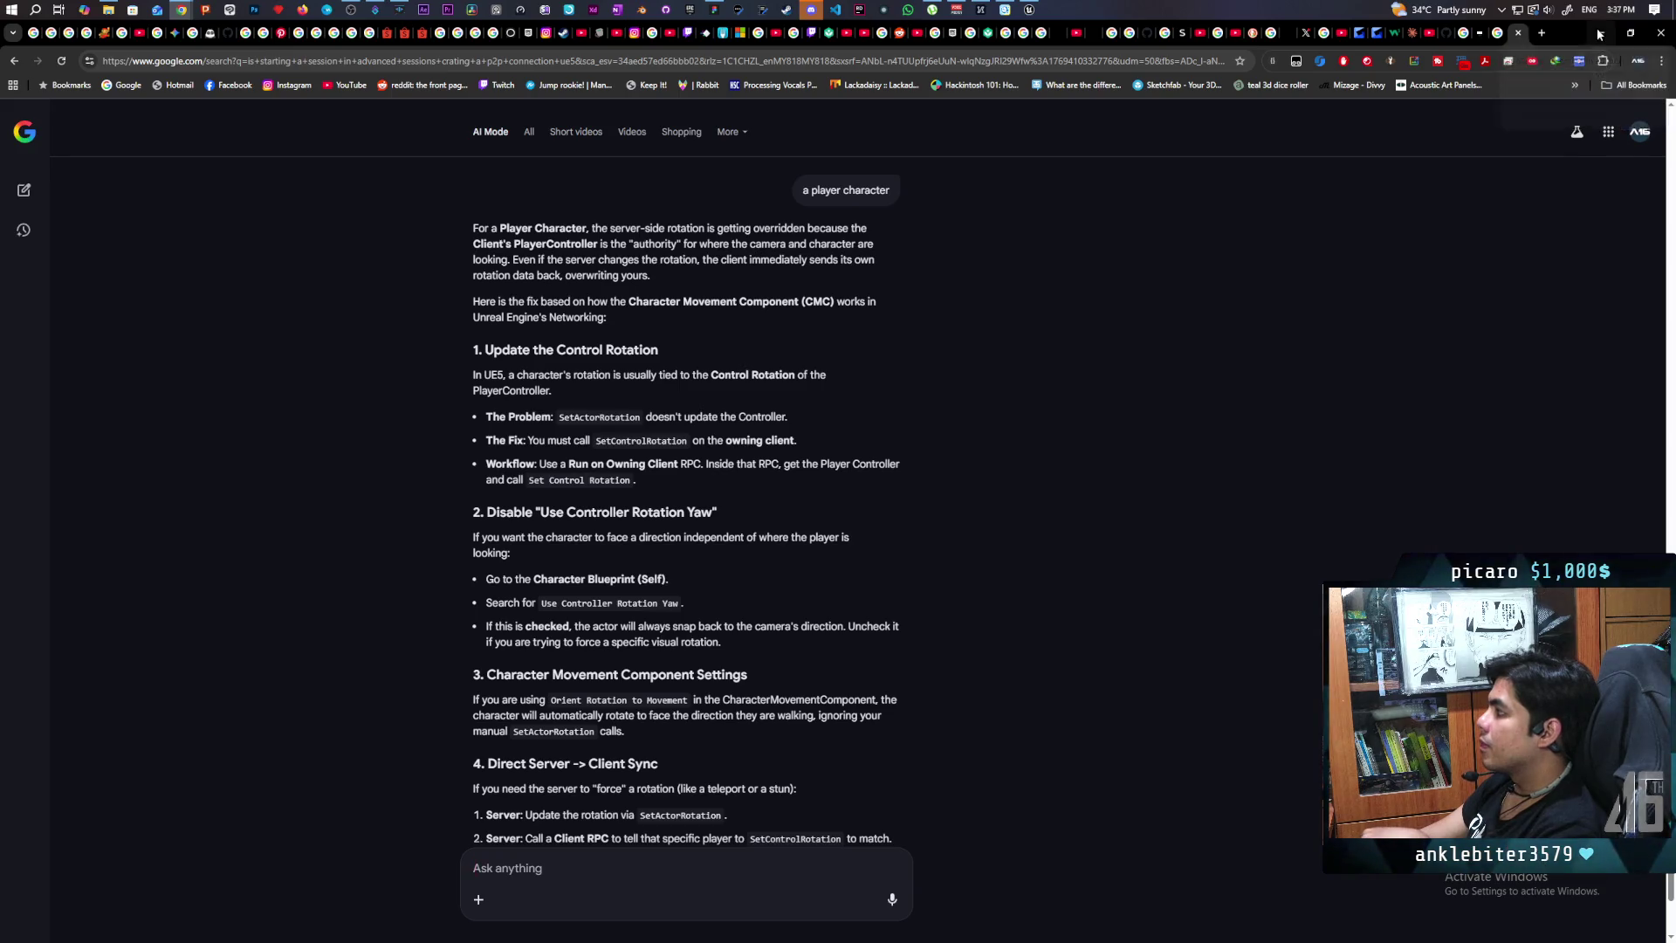
{"action": "key", "text": "alt+Tab"}
{"action": "scroll", "coordinate": [1034, 410], "scroll_direction": "up", "scroll_amount": 1}
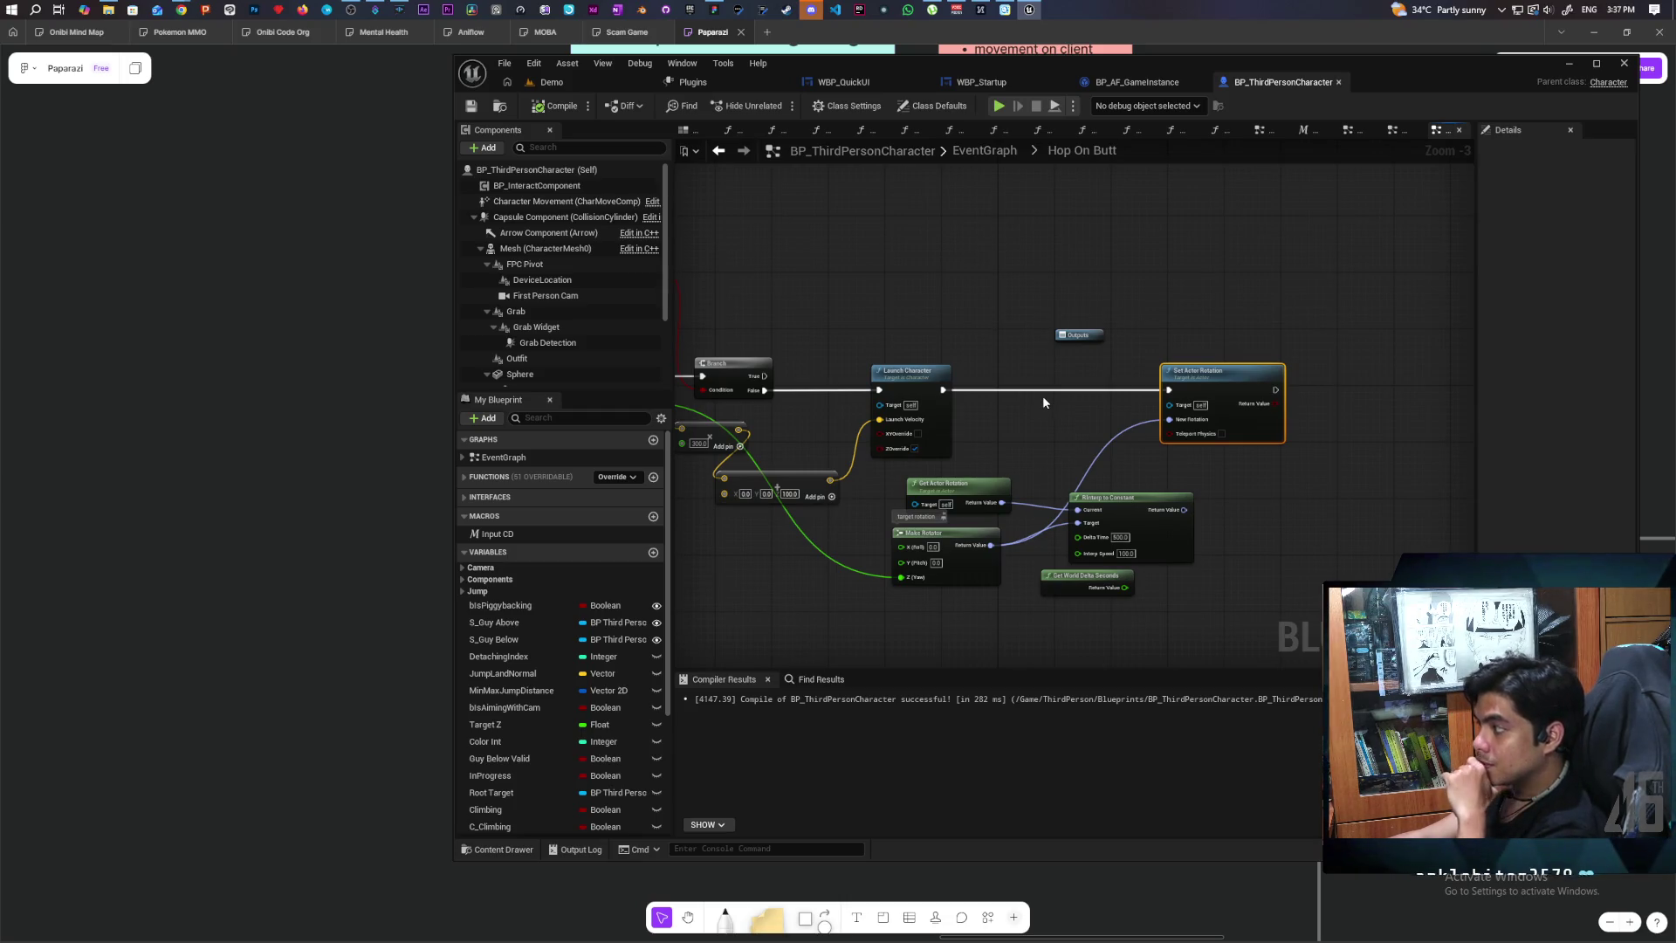
Step: Inspect the Hop On Butt nodes and add a Custom Event above the Launch Character chain
{"action": "scroll", "coordinate": [1044, 422], "scroll_direction": "up", "scroll_amount": 2}
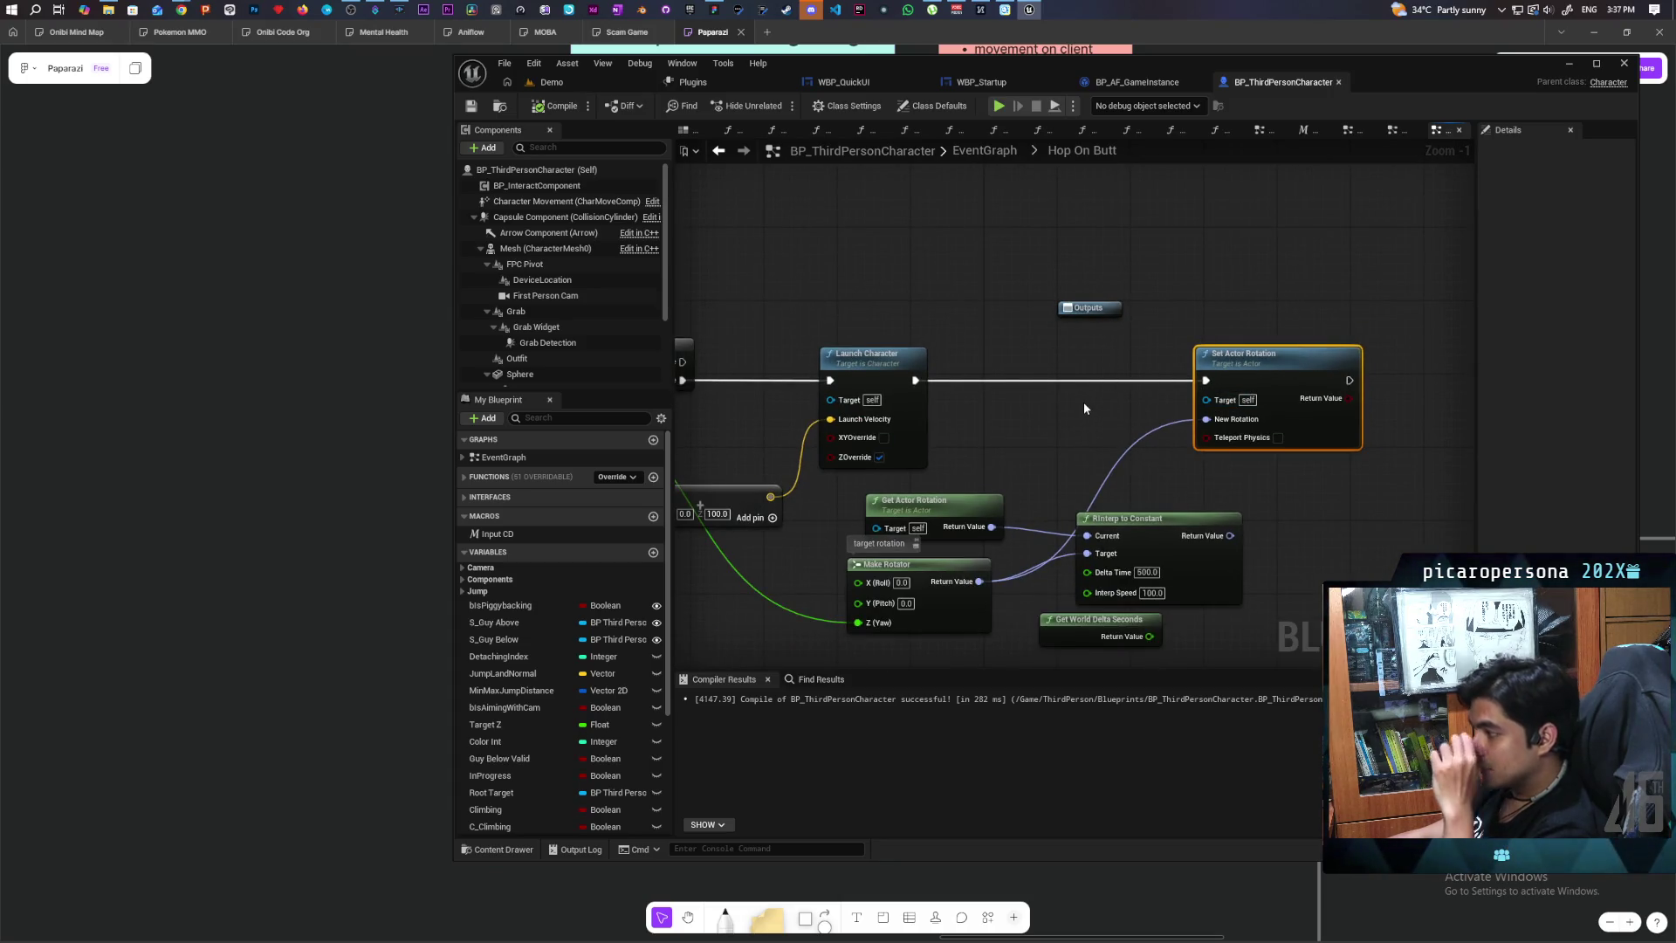
{"action": "mouse_move", "coordinate": [1082, 407]}
{"action": "left_mouse_down"}
{"action": "mouse_move", "coordinate": [1235, 411]}
{"action": "mouse_move", "coordinate": [1246, 354]}
{"action": "mouse_move", "coordinate": [1183, 344]}
{"action": "mouse_move", "coordinate": [1119, 357]}
{"action": "mouse_move", "coordinate": [1144, 454]}
{"action": "mouse_move", "coordinate": [1280, 408]}
{"action": "left_mouse_up"}
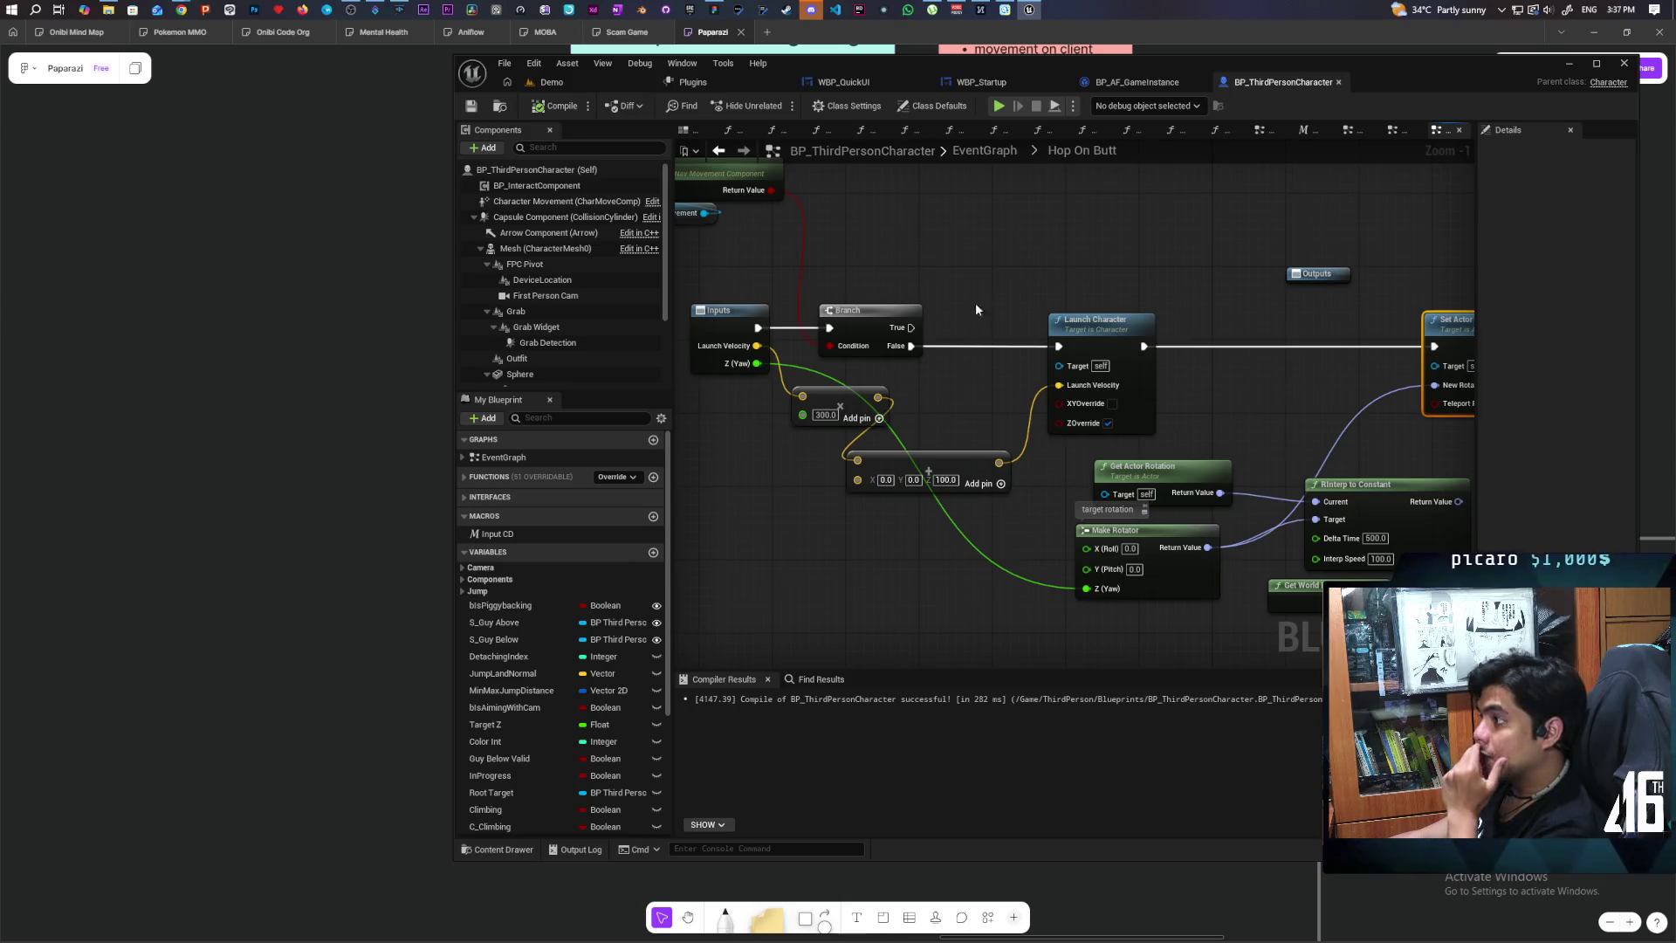
{"action": "mouse_move", "coordinate": [1161, 261]}
{"action": "left_mouse_down"}
{"action": "mouse_move", "coordinate": [985, 246]}
{"action": "mouse_move", "coordinate": [1217, 316]}
{"action": "mouse_move", "coordinate": [1124, 280]}
{"action": "left_mouse_up"}
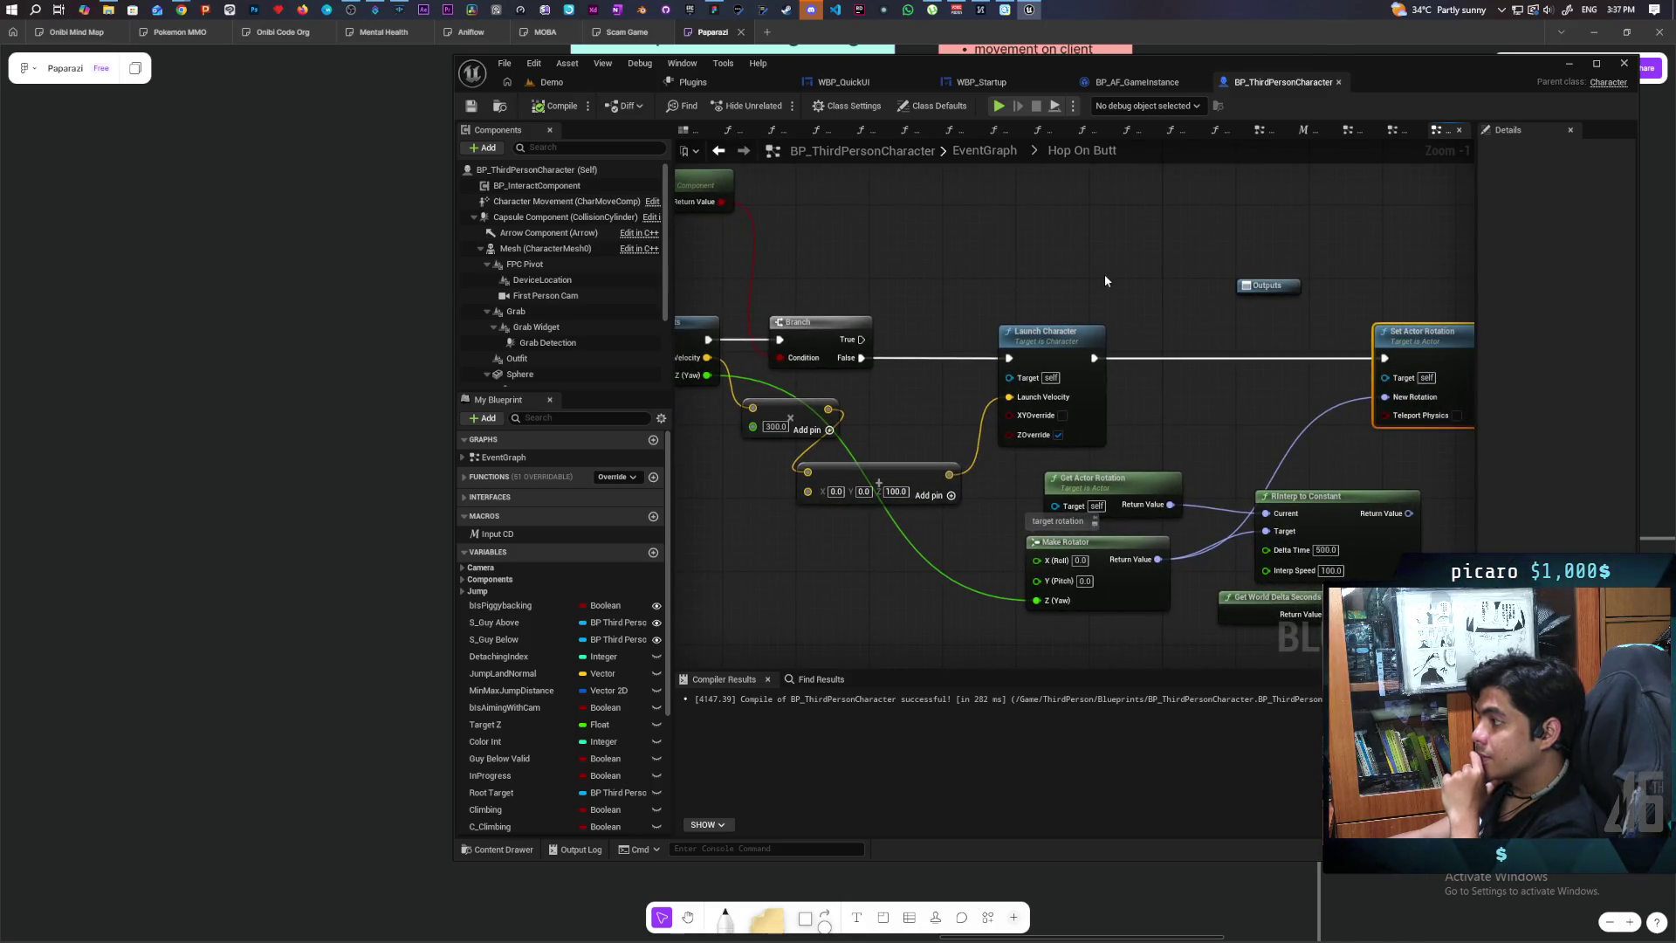
{"action": "mouse_move", "coordinate": [917, 301]}
{"action": "left_mouse_down"}
{"action": "mouse_move", "coordinate": [952, 511]}
{"action": "mouse_move", "coordinate": [1008, 516]}
{"action": "left_mouse_up"}
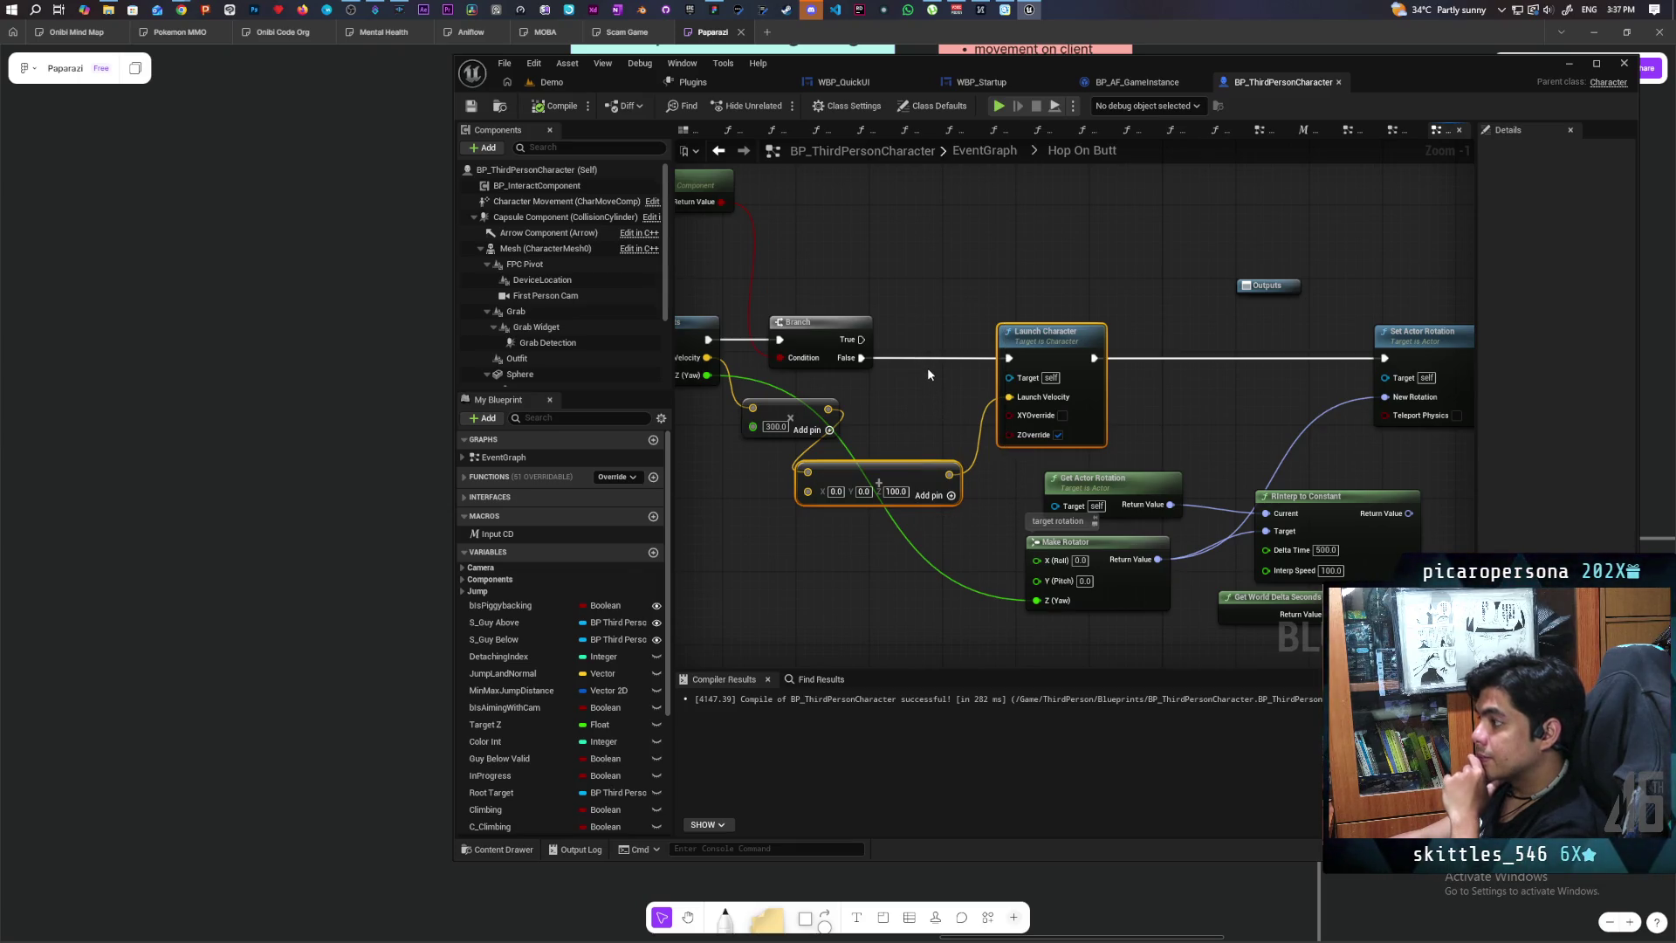
{"action": "scroll", "coordinate": [927, 369], "scroll_direction": "down", "scroll_amount": 2}
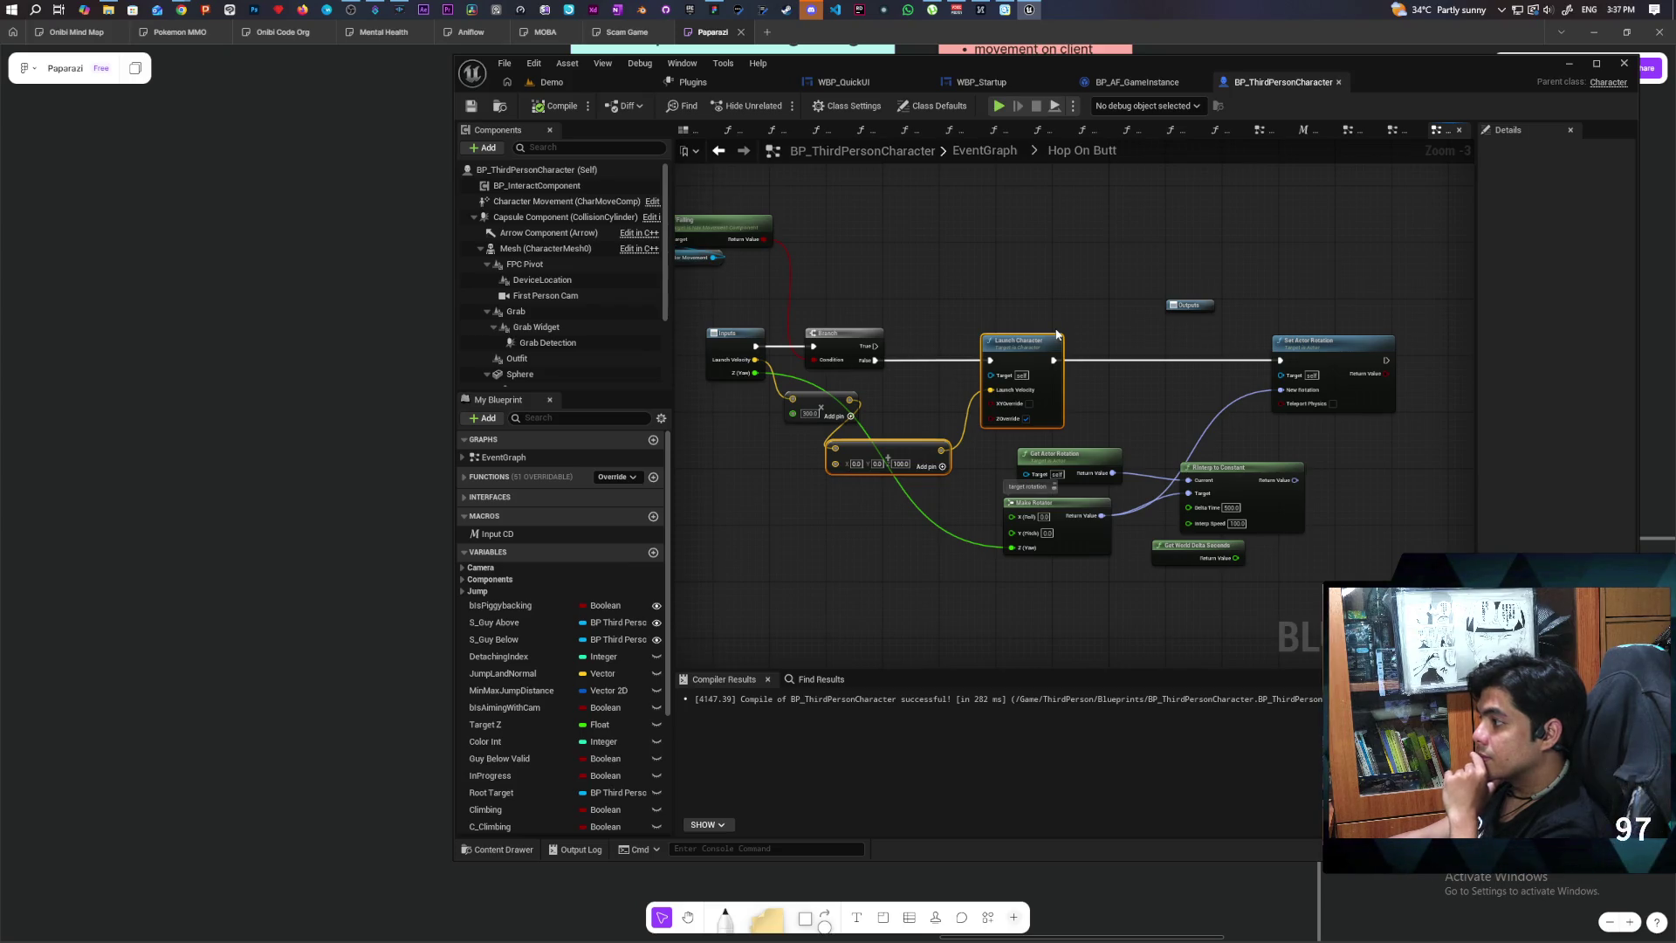
{"action": "left_click", "coordinate": [1101, 199]}
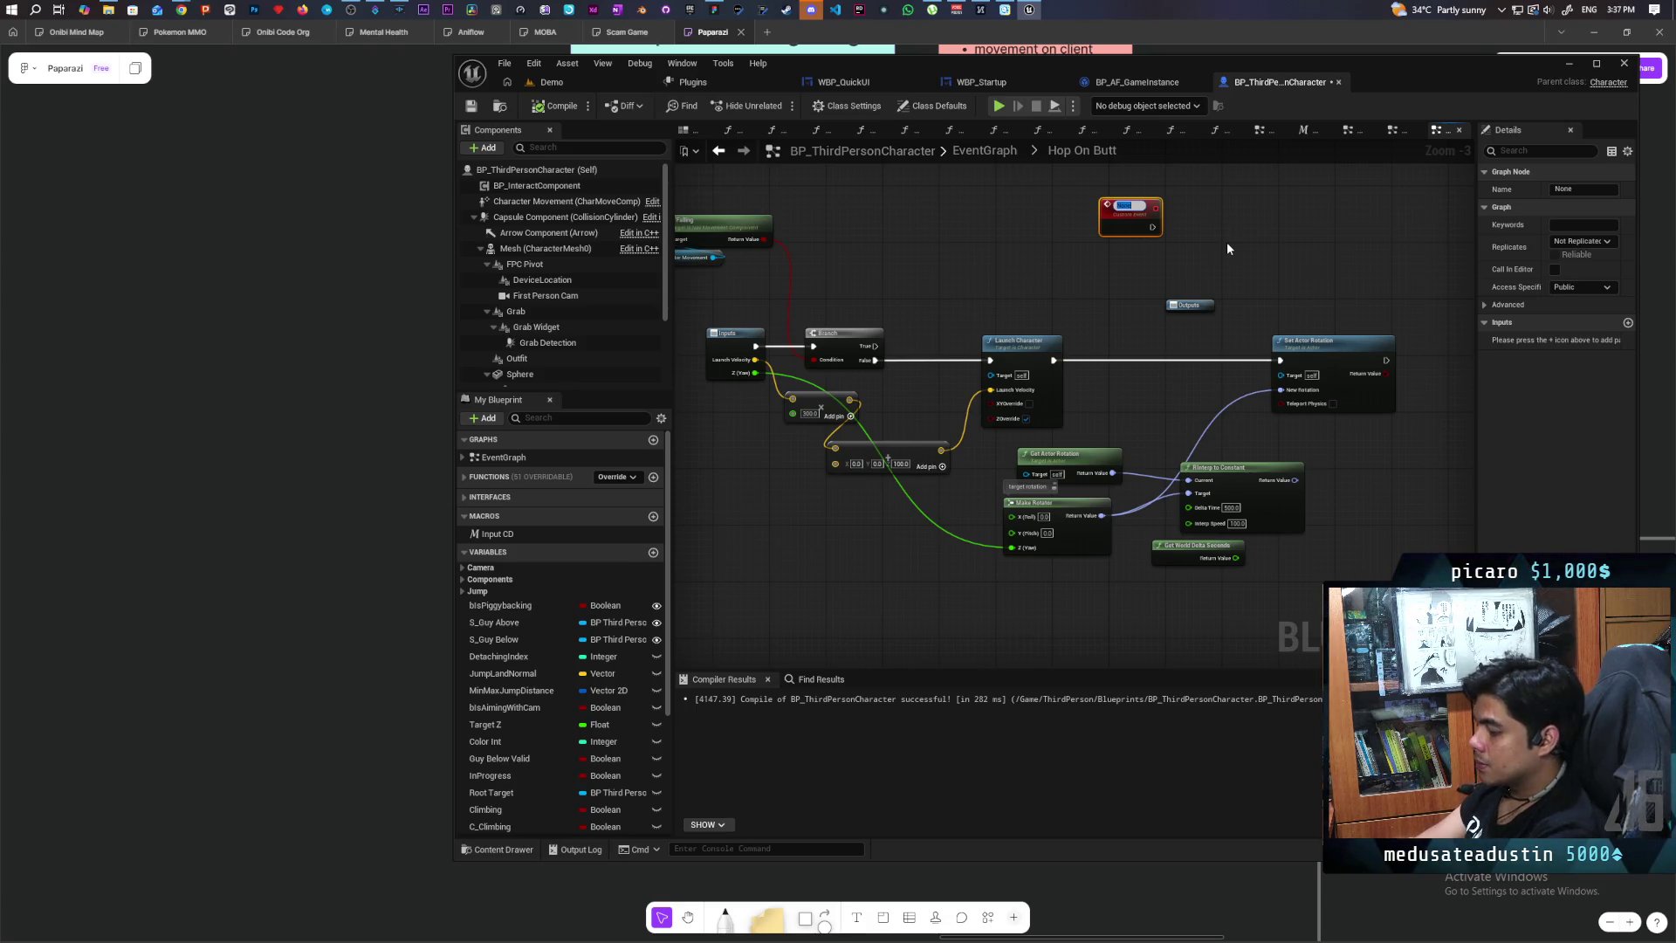
Step: Name the custom event 'MC Set Rotation' and set it to replicate as Multicast
{"action": "type", "text": "MC"}
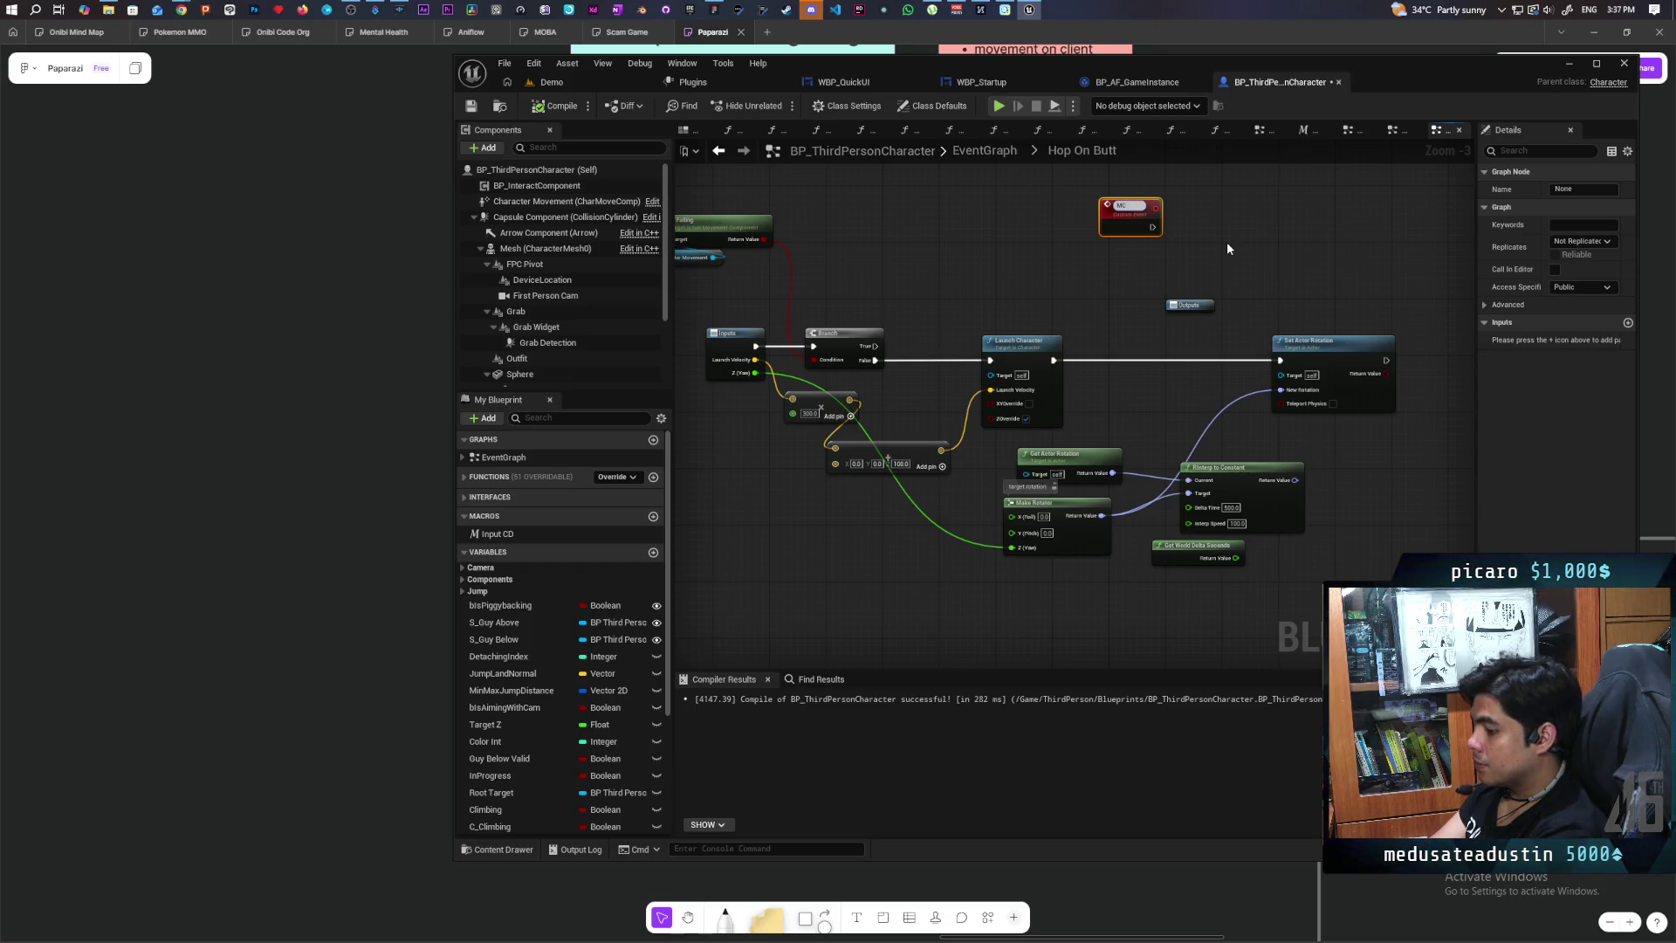
{"action": "type", "text": " Set Rotation"}
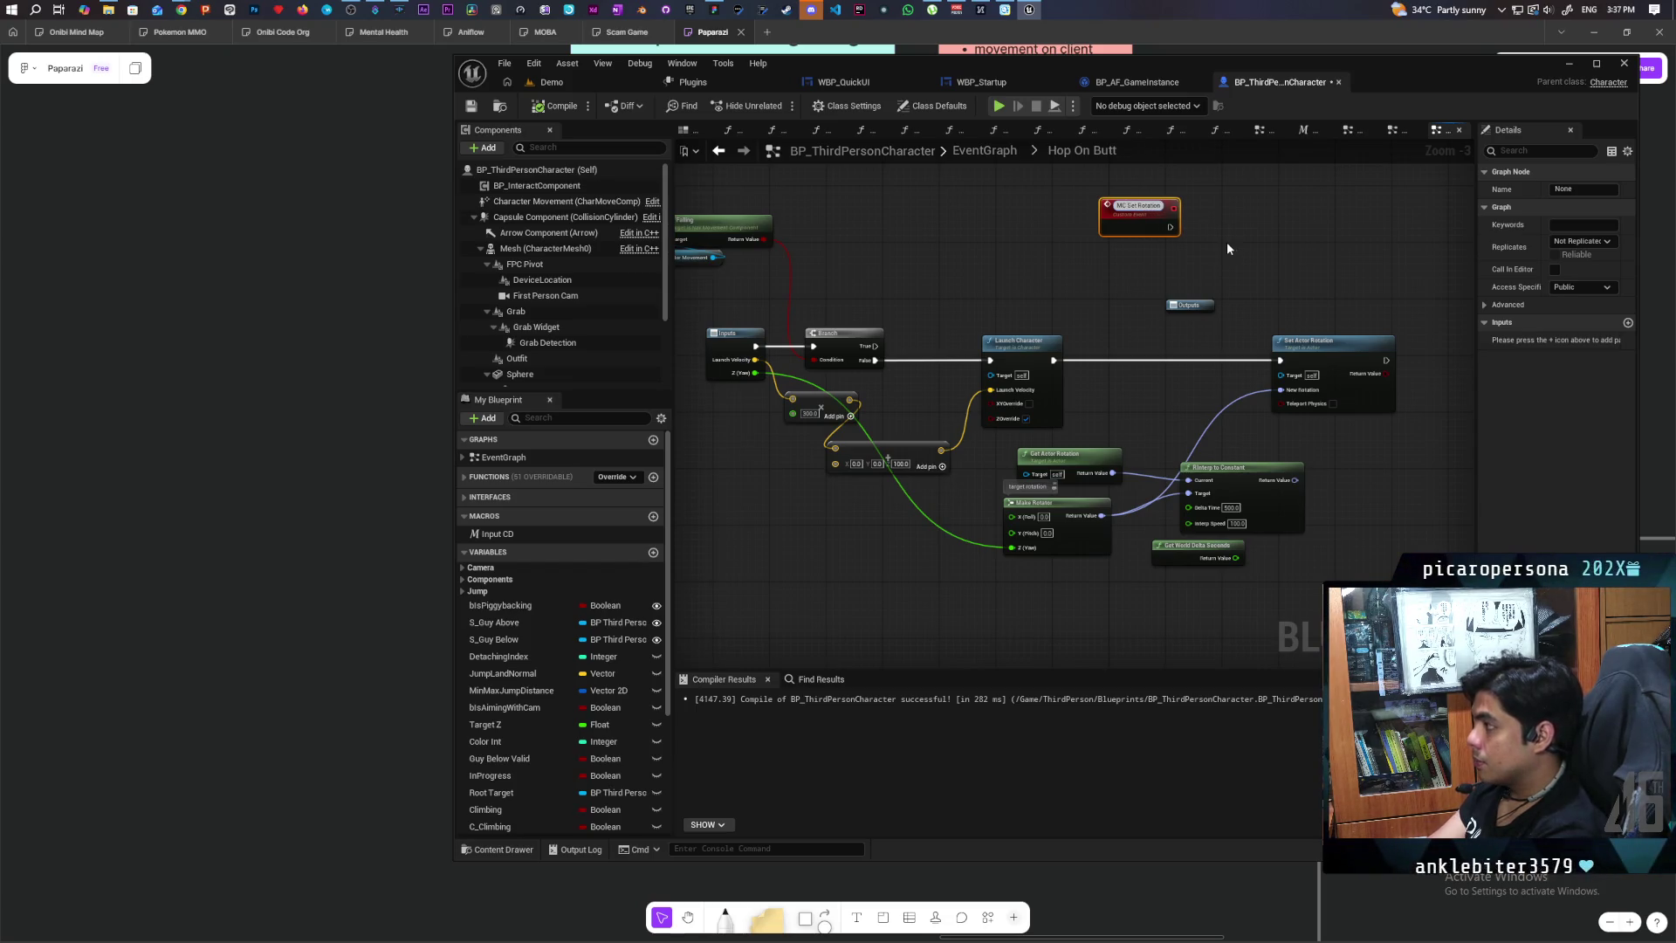
{"action": "left_click", "coordinate": [1228, 244]}
{"action": "left_click", "coordinate": [1135, 209]}
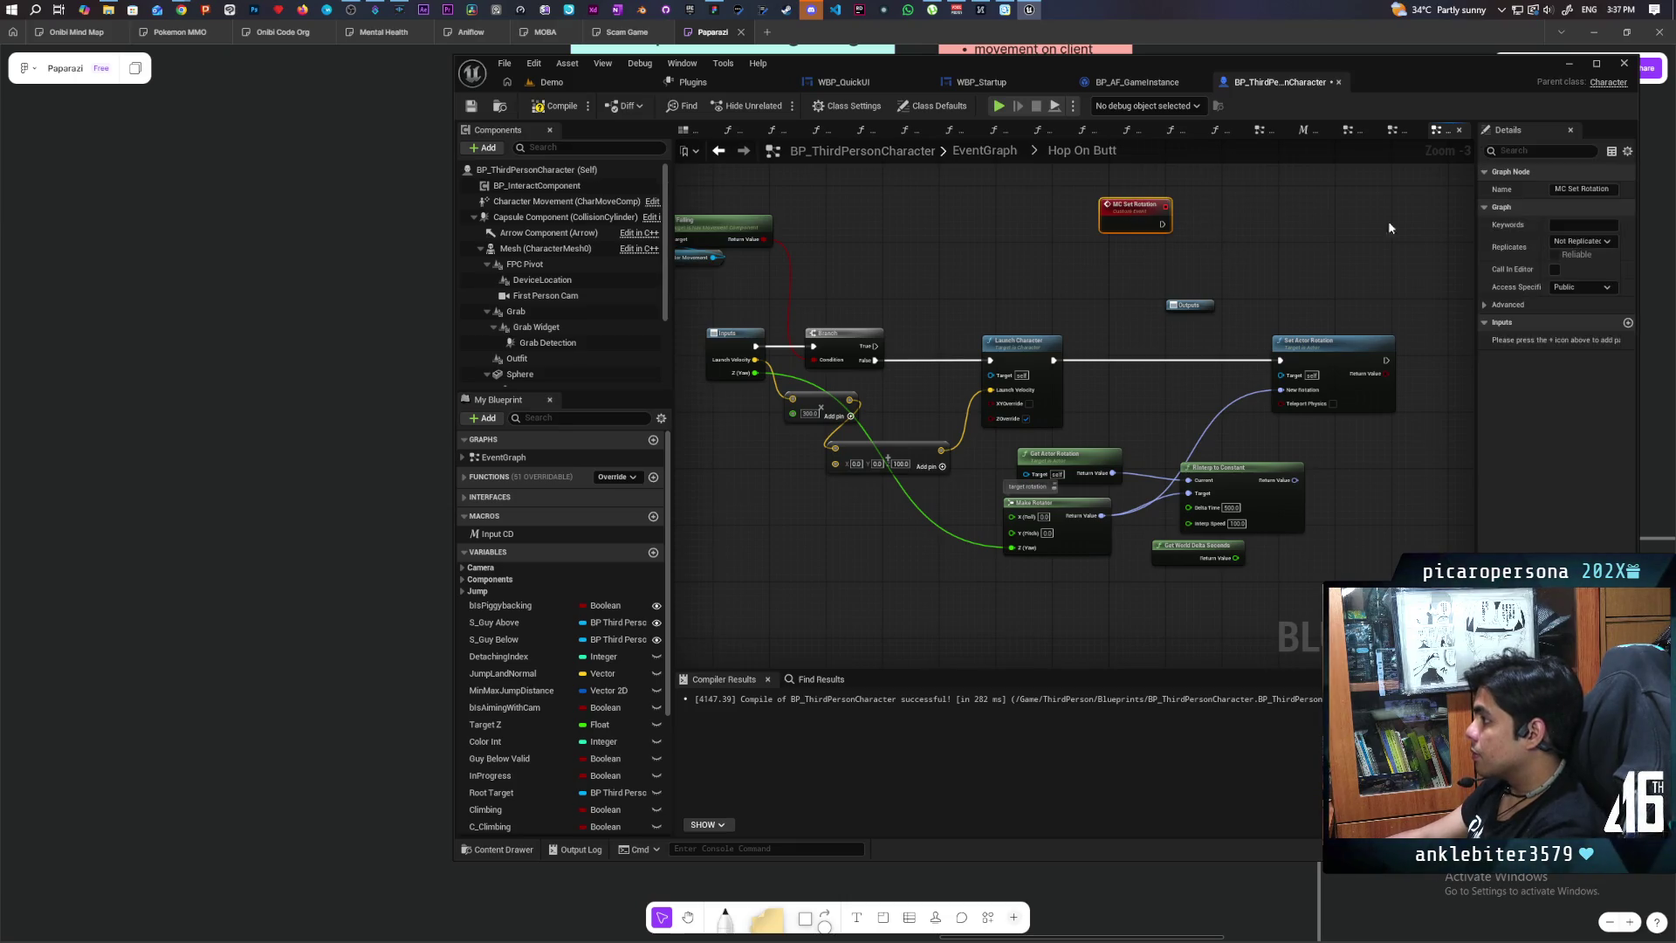
{"action": "left_click", "coordinate": [1582, 241]}
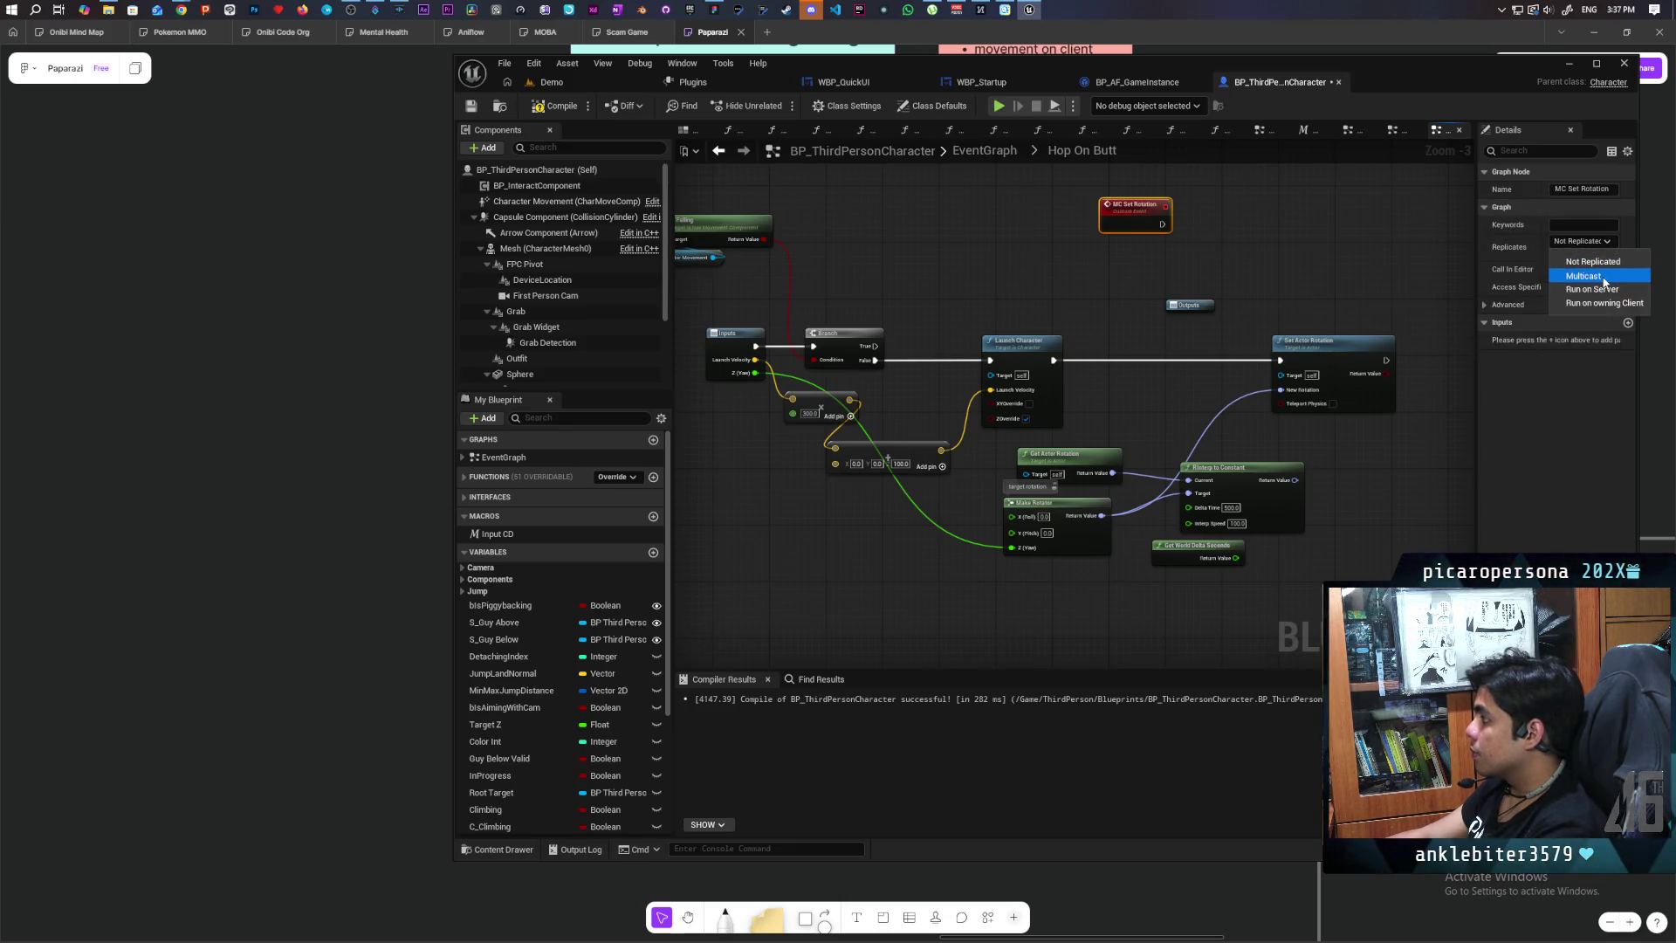
{"action": "left_click", "coordinate": [1576, 275]}
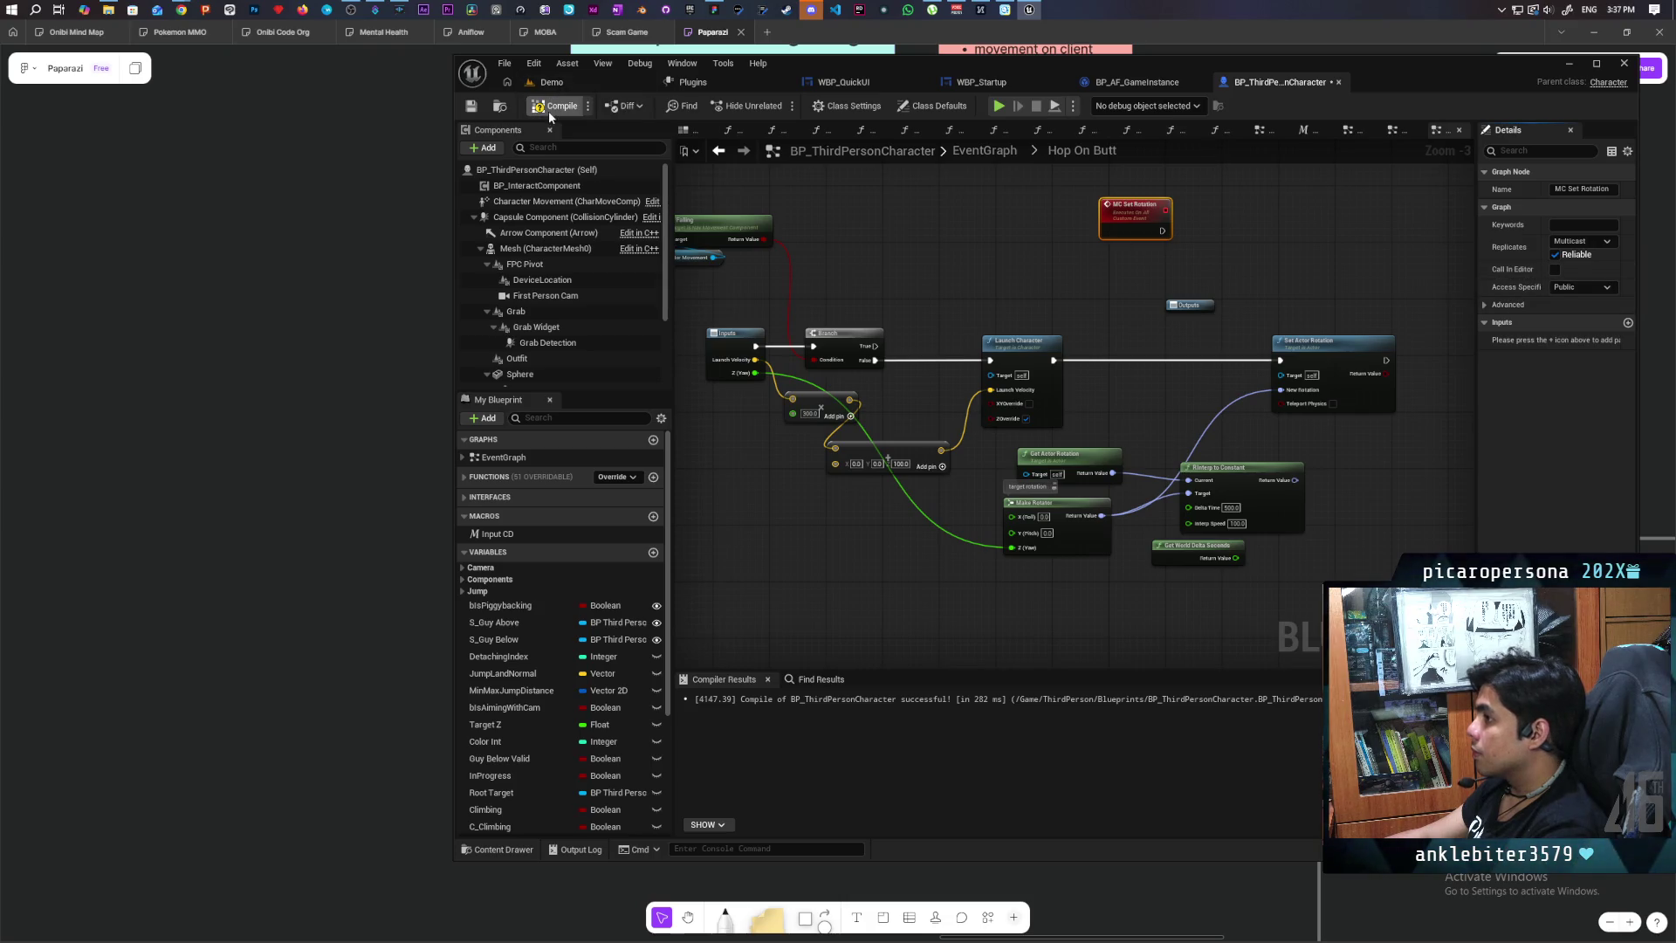
Step: Wire MC Set Rotation's execution and rotation into Set Actor Rotation, replacing Launch Character's old wire
{"action": "scroll", "coordinate": [1116, 323], "scroll_direction": "up", "scroll_amount": 2}
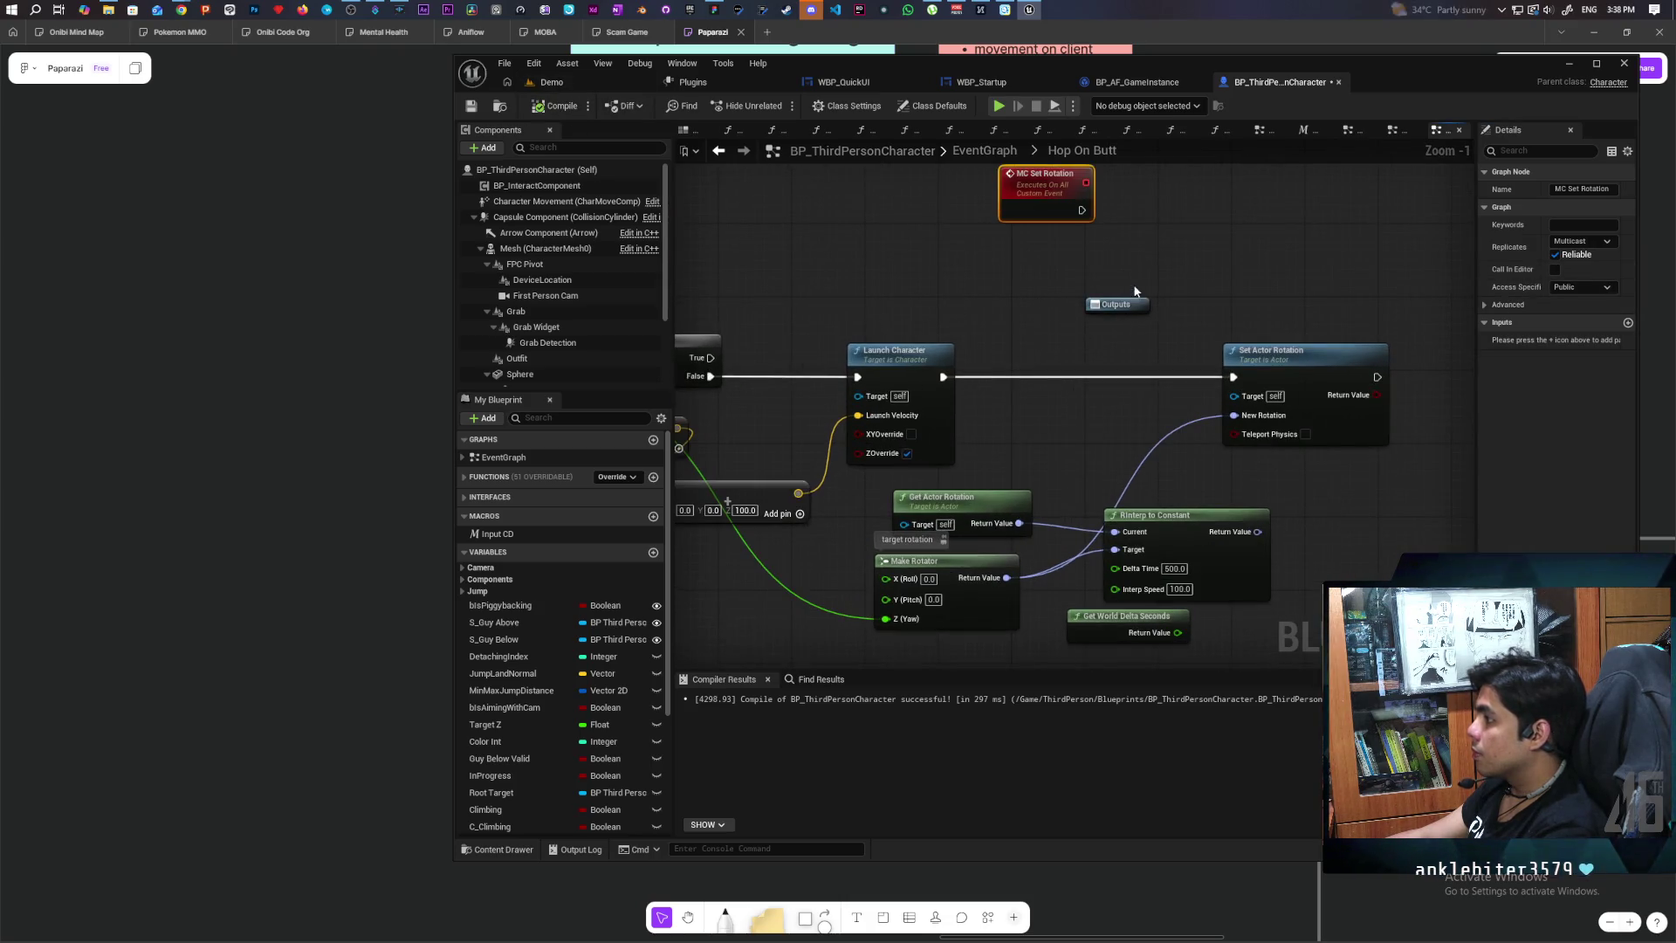
{"action": "left_click_drag", "start_coordinate": [1139, 309], "coordinate": [1306, 208]}
{"action": "left_click_drag", "start_coordinate": [1086, 220], "coordinate": [1234, 377]}
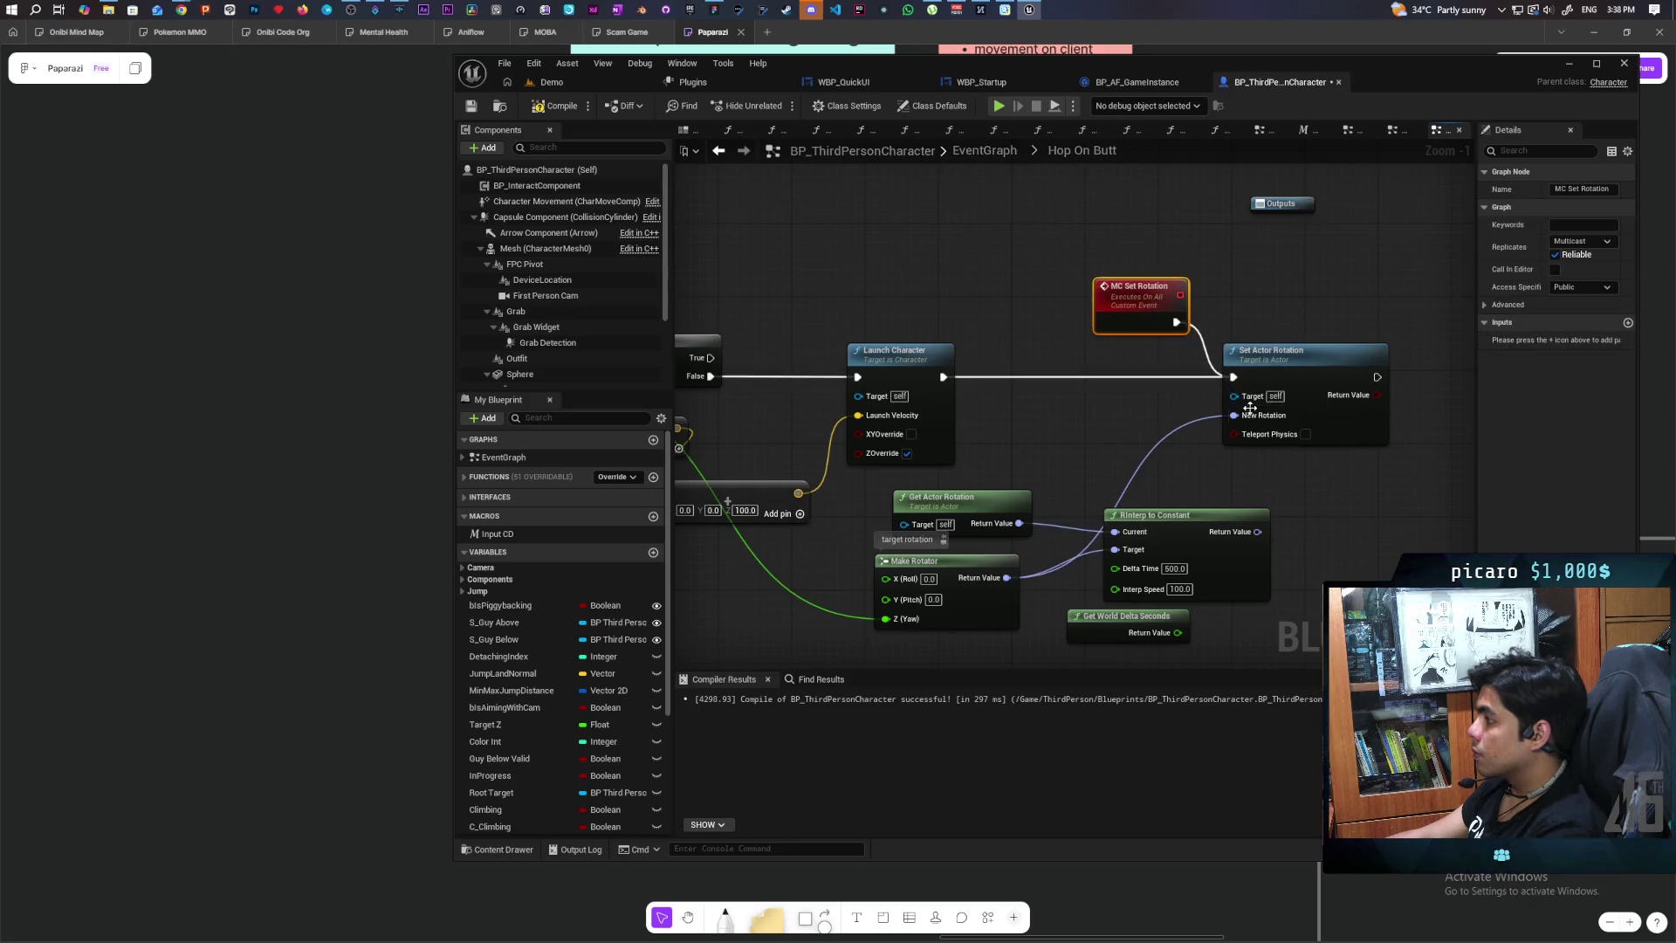
{"action": "left_click", "coordinate": [1202, 381]}
{"action": "double_click", "coordinate": [1203, 378]}
{"action": "key", "text": "Delete"}
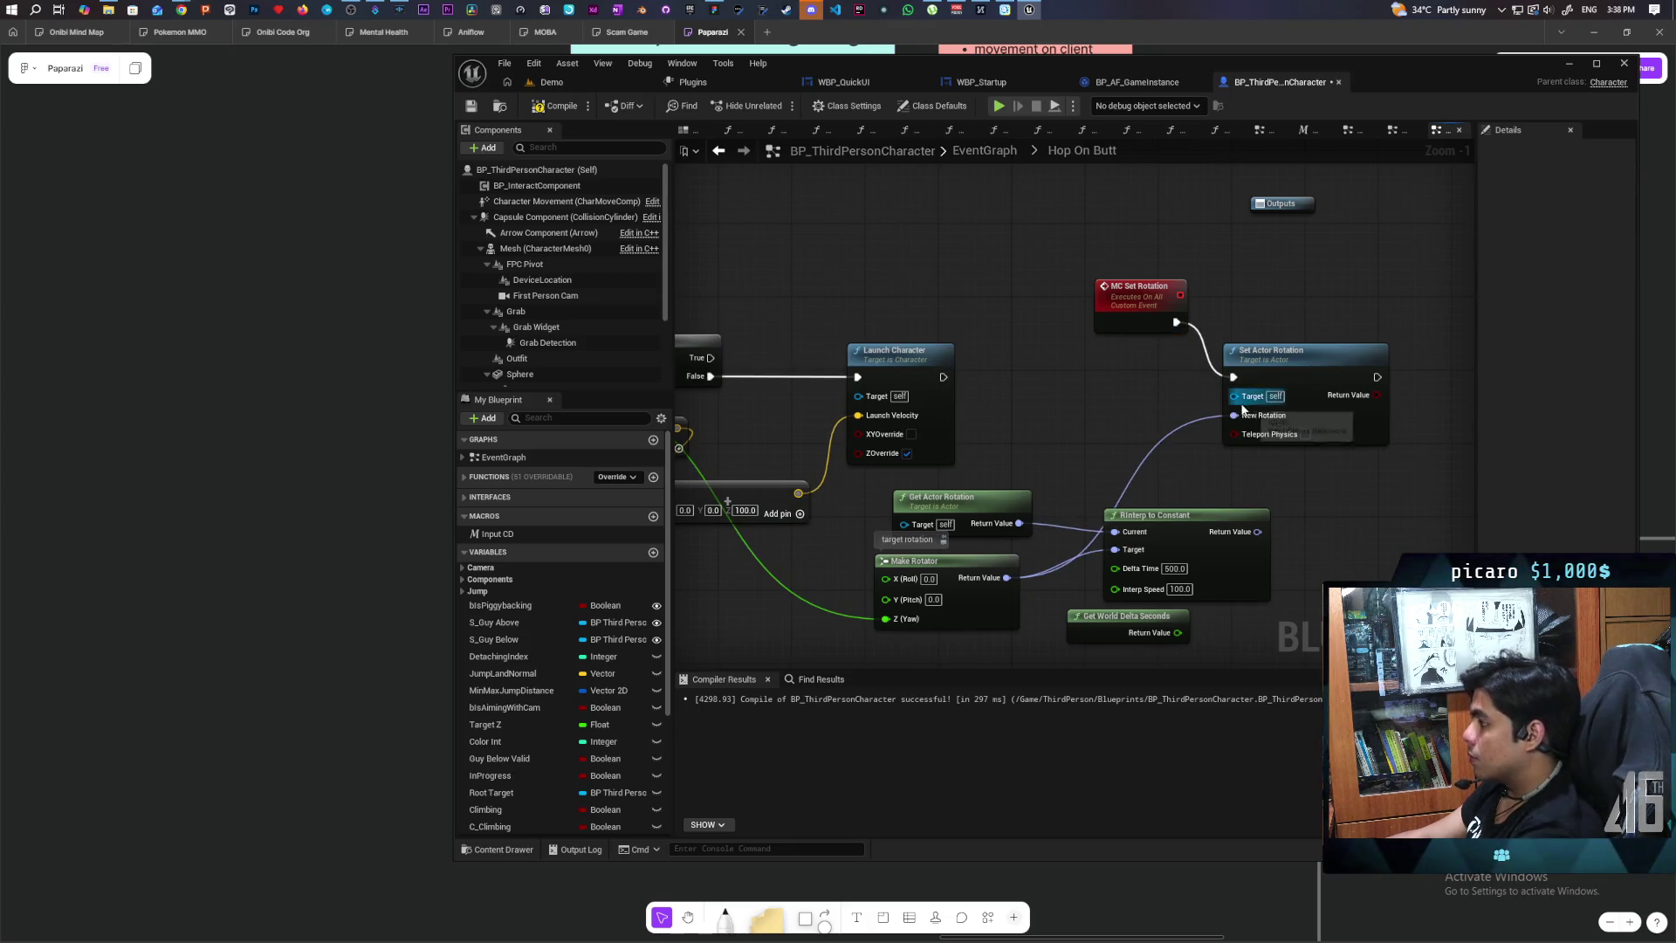
{"action": "left_click_drag", "start_coordinate": [1233, 416], "coordinate": [1138, 316]}
{"action": "mouse_move", "coordinate": [1177, 321]}
{"action": "left_mouse_down"}
{"action": "mouse_move", "coordinate": [1175, 375]}
{"action": "mouse_move", "coordinate": [1234, 377]}
{"action": "mouse_move", "coordinate": [1115, 370]}
{"action": "mouse_move", "coordinate": [1280, 360]}
{"action": "left_mouse_up"}
Step: Call MC Set Rotation after Launch Character with the Make Rotator value, then compile and save
{"action": "mouse_move", "coordinate": [943, 378]}
{"action": "left_mouse_down"}
{"action": "mouse_move", "coordinate": [1044, 397]}
{"action": "mouse_move", "coordinate": [996, 384]}
{"action": "left_mouse_up"}
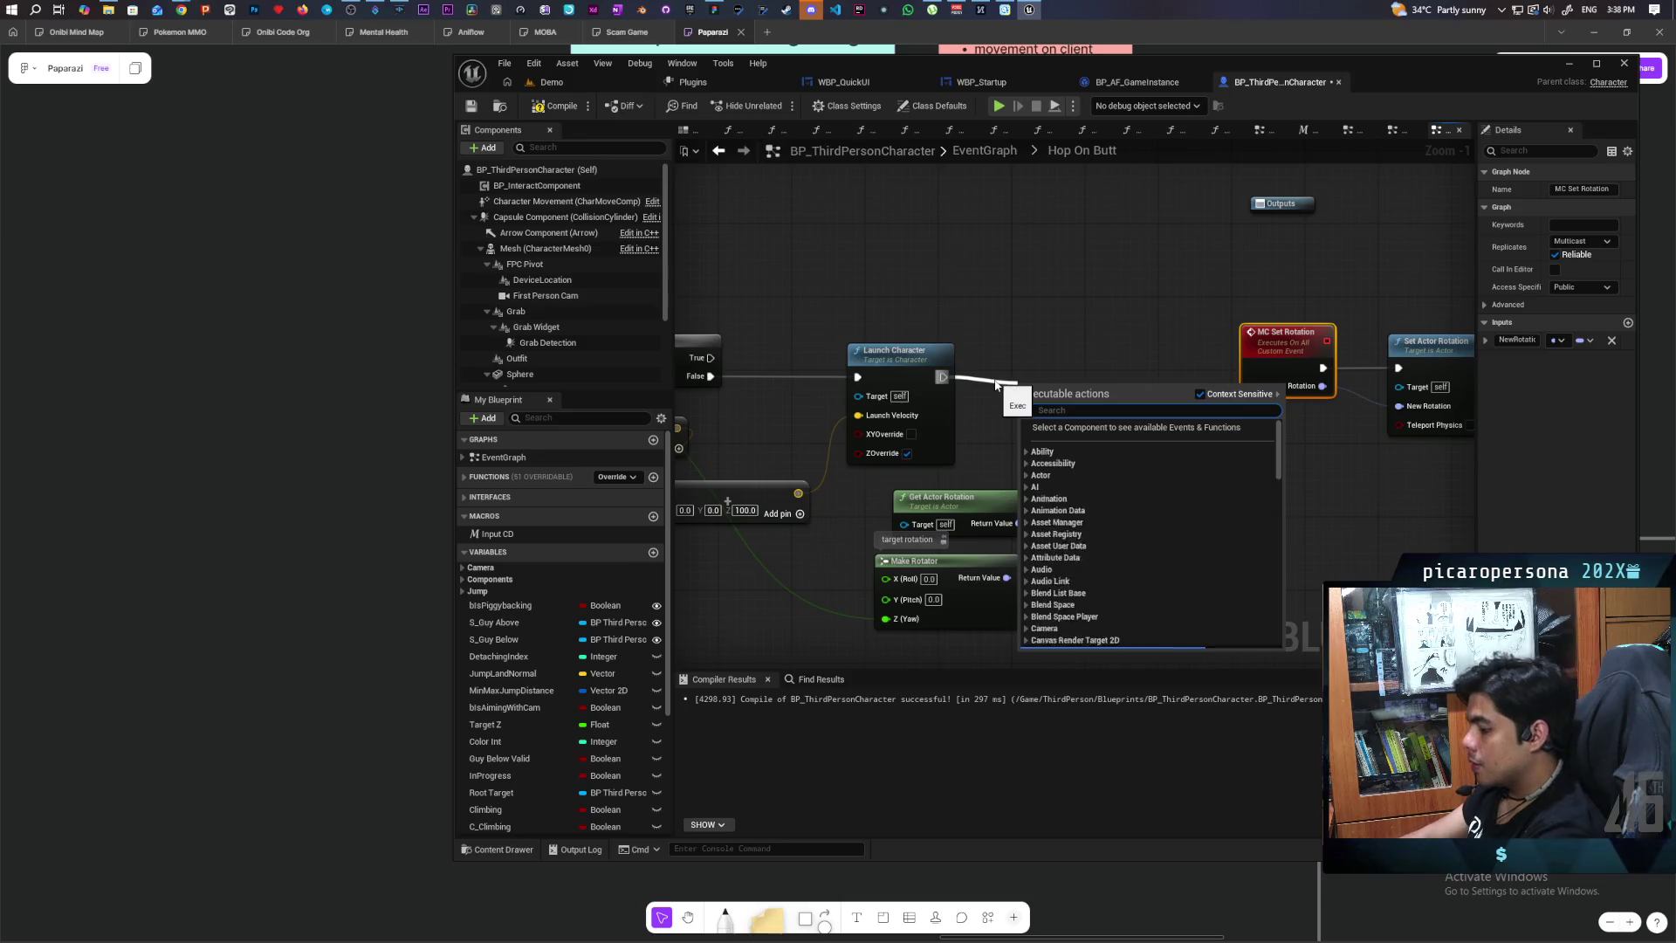
{"action": "type", "text": "mc set"}
{"action": "key", "text": "Return"}
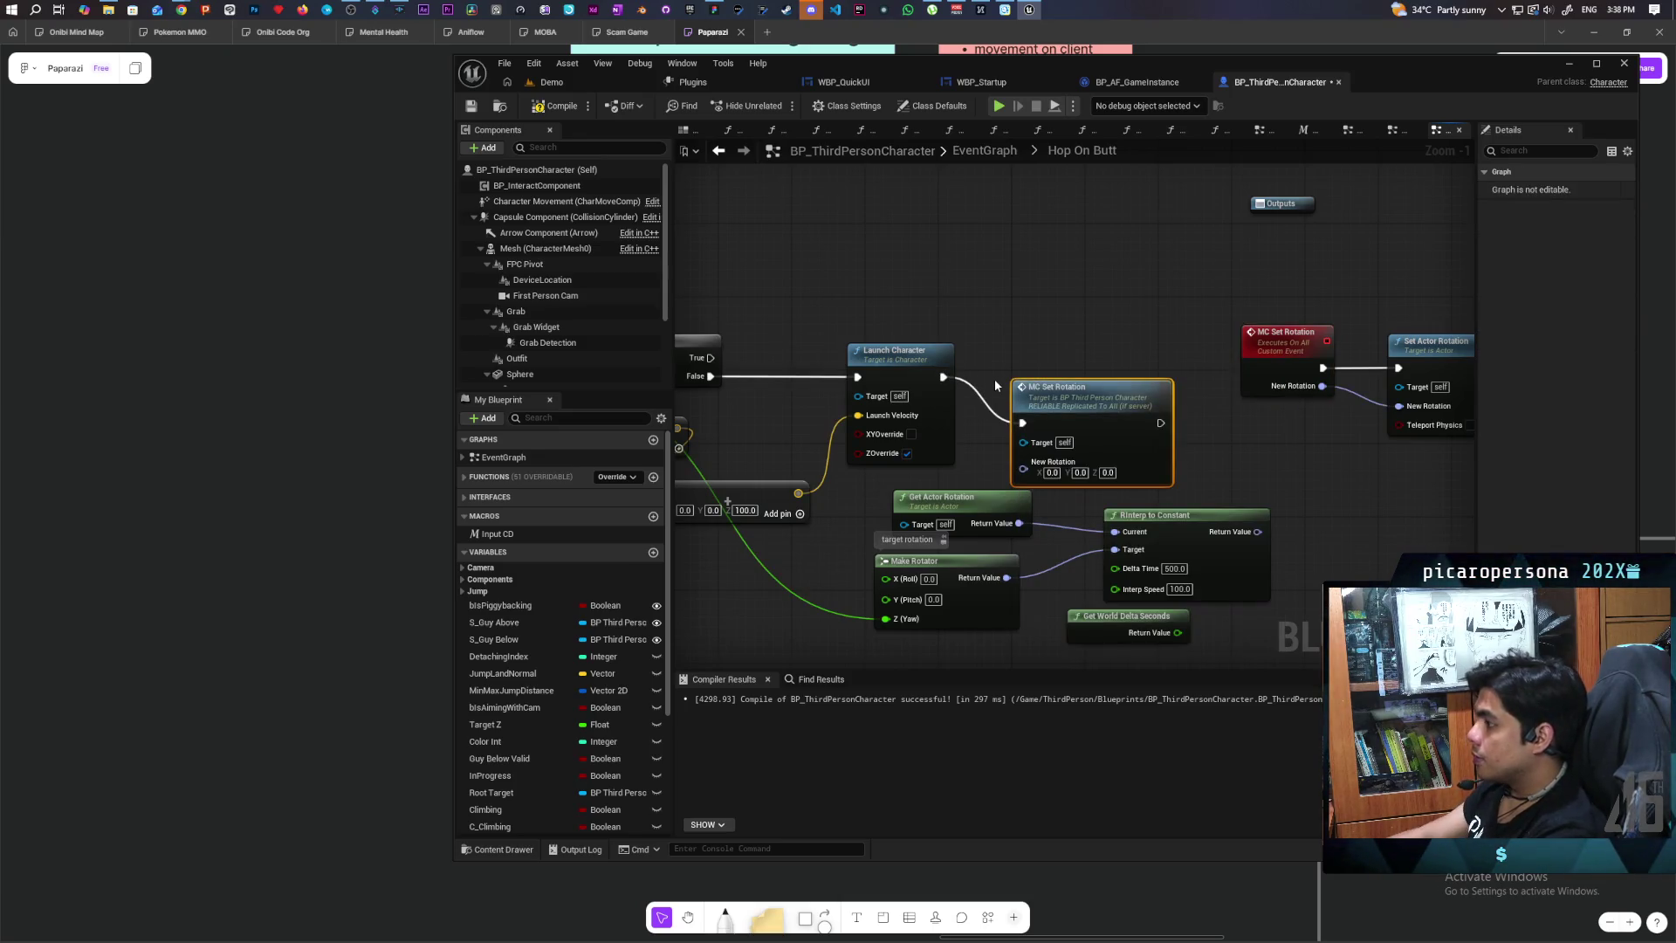
{"action": "left_click_drag", "start_coordinate": [1102, 412], "coordinate": [1130, 372]}
{"action": "mouse_move", "coordinate": [1007, 577]}
{"action": "left_mouse_down"}
{"action": "mouse_move", "coordinate": [1055, 452]}
{"action": "mouse_move", "coordinate": [1042, 416]}
{"action": "left_mouse_up"}
{"action": "key", "text": "ctrl+s"}
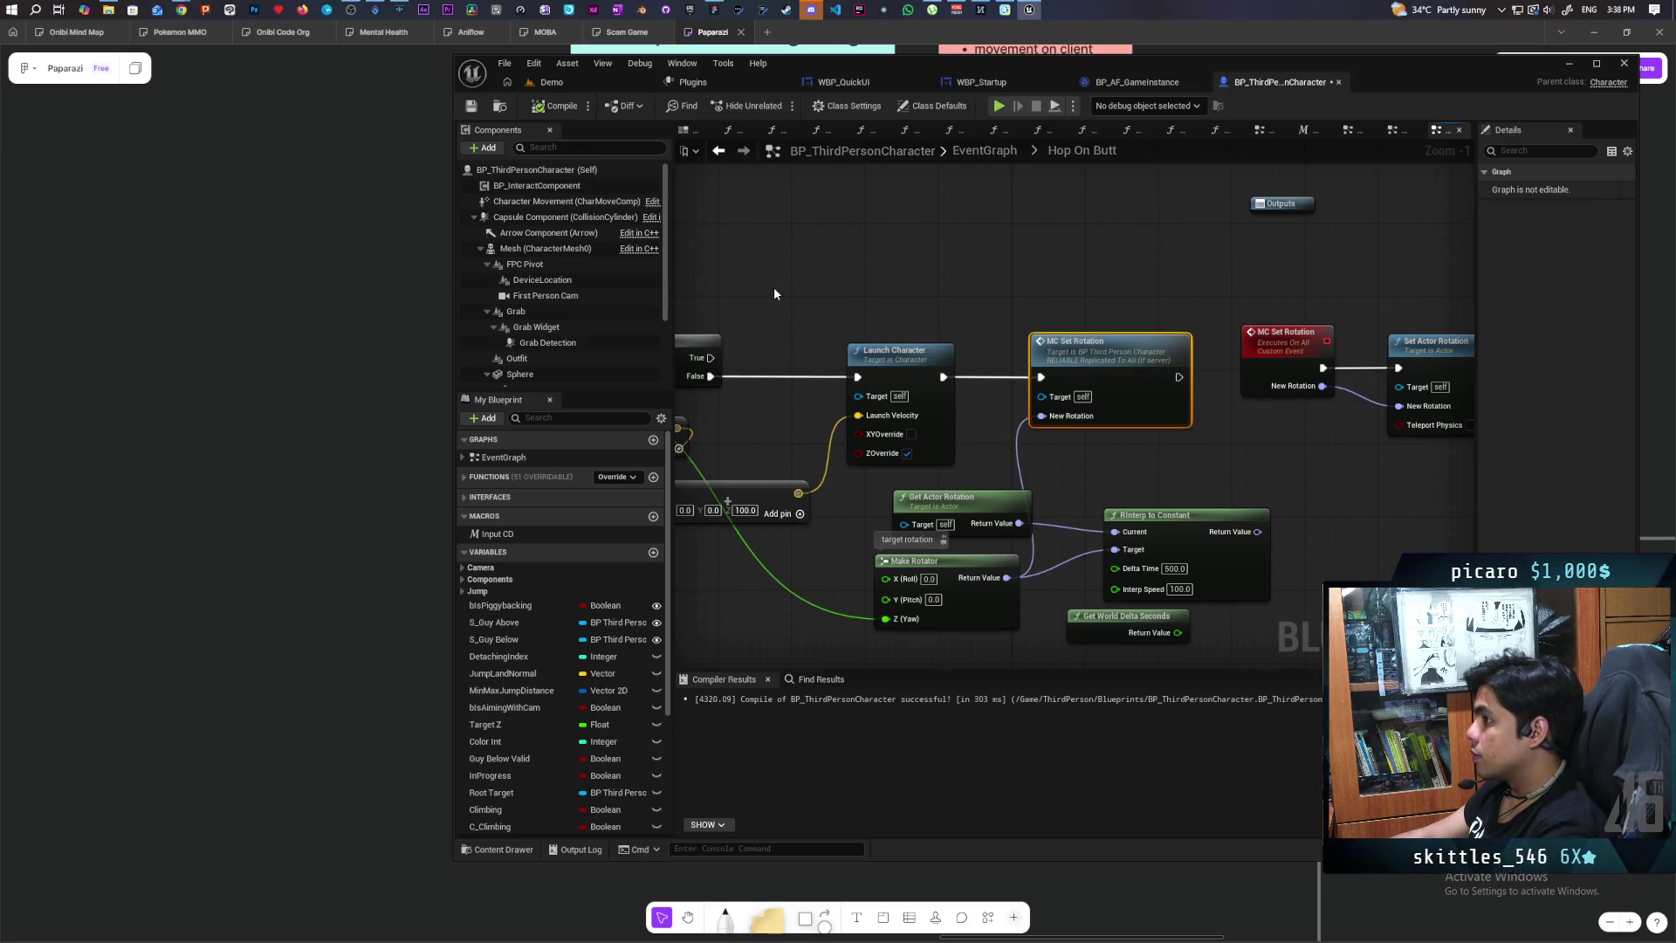
{"action": "left_click", "coordinate": [579, 82]}
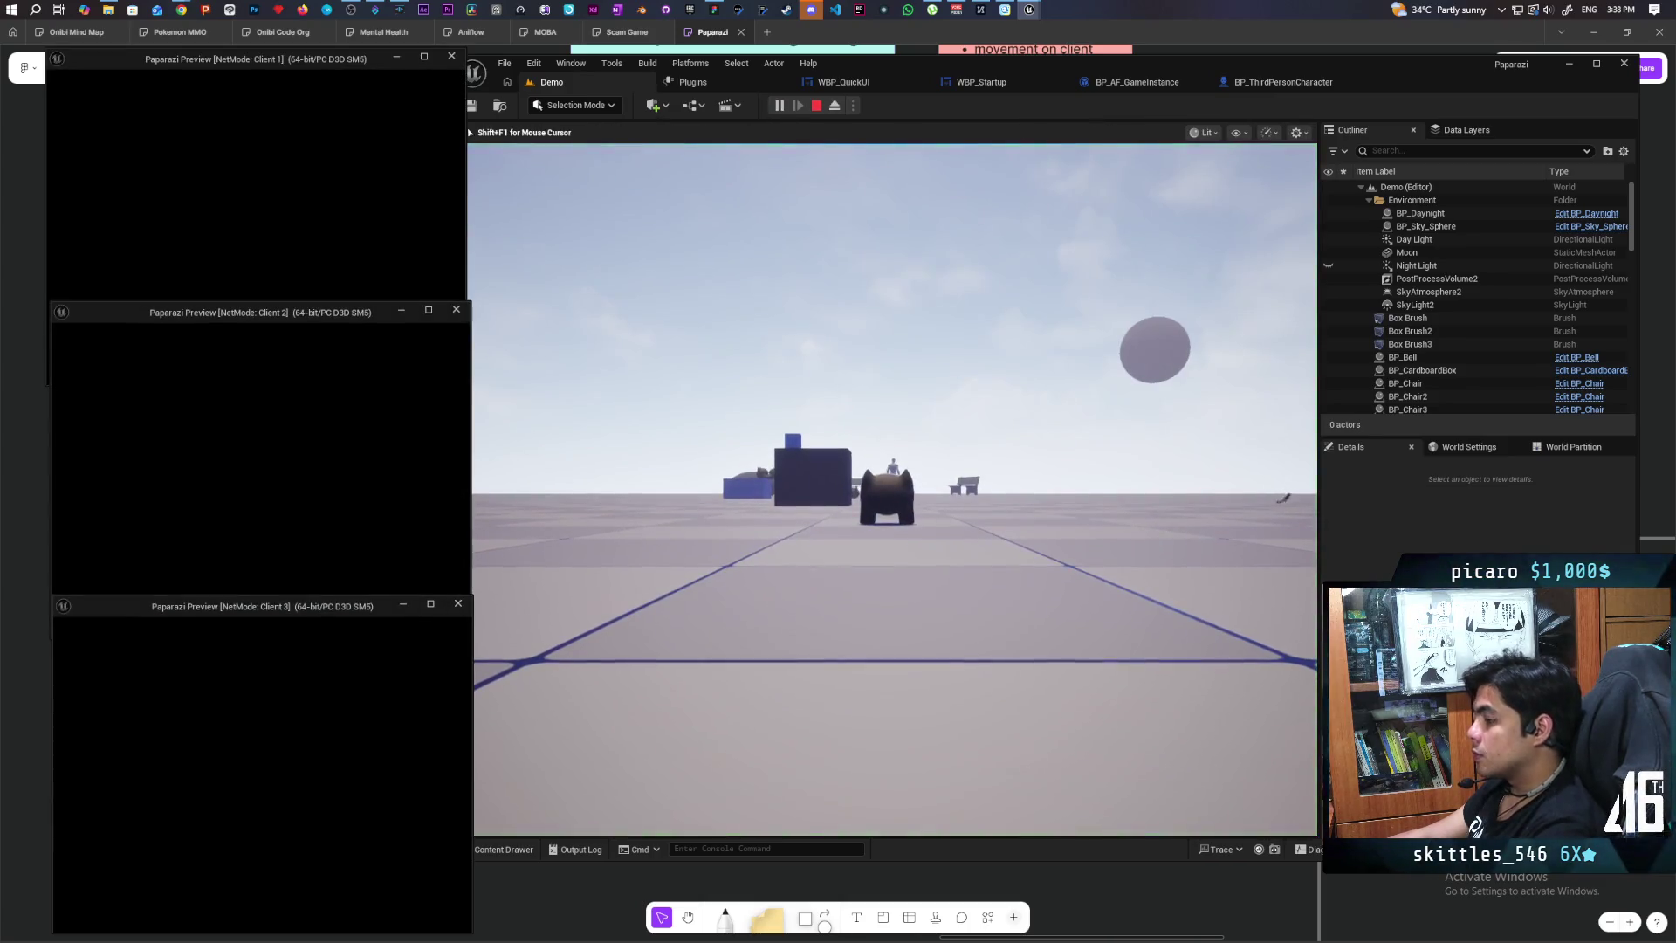
Step: Arrange the server and client previews and walk the brown character toward the white balls
{"action": "left_click", "coordinate": [767, 504]}
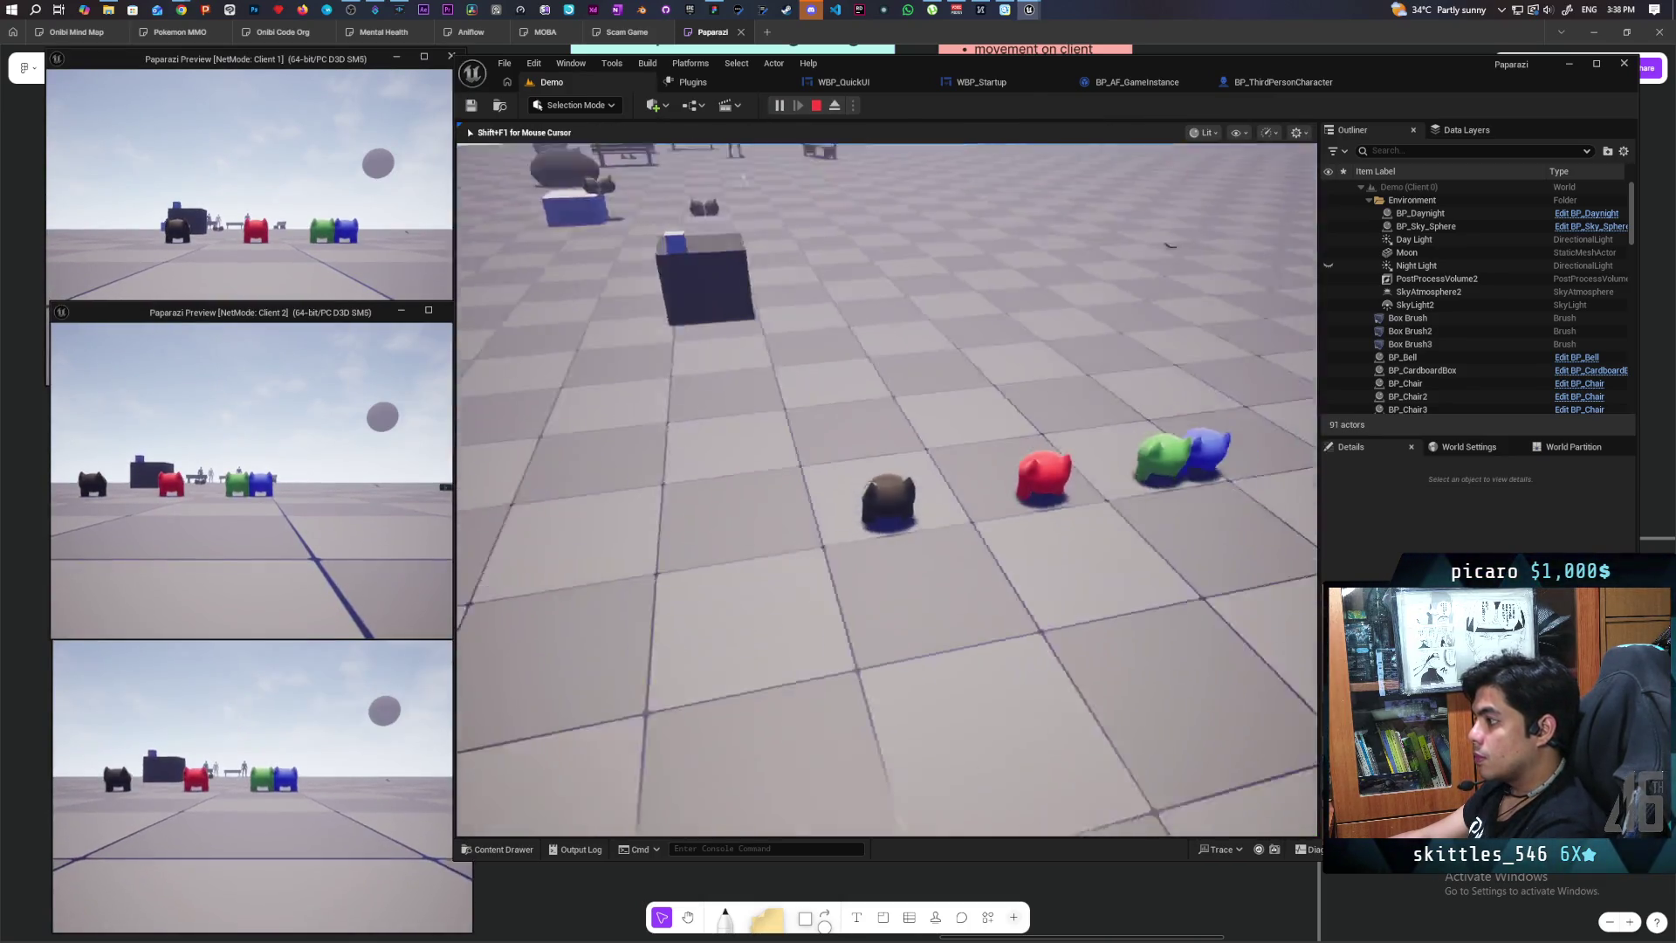
{"action": "key", "text": "e"}
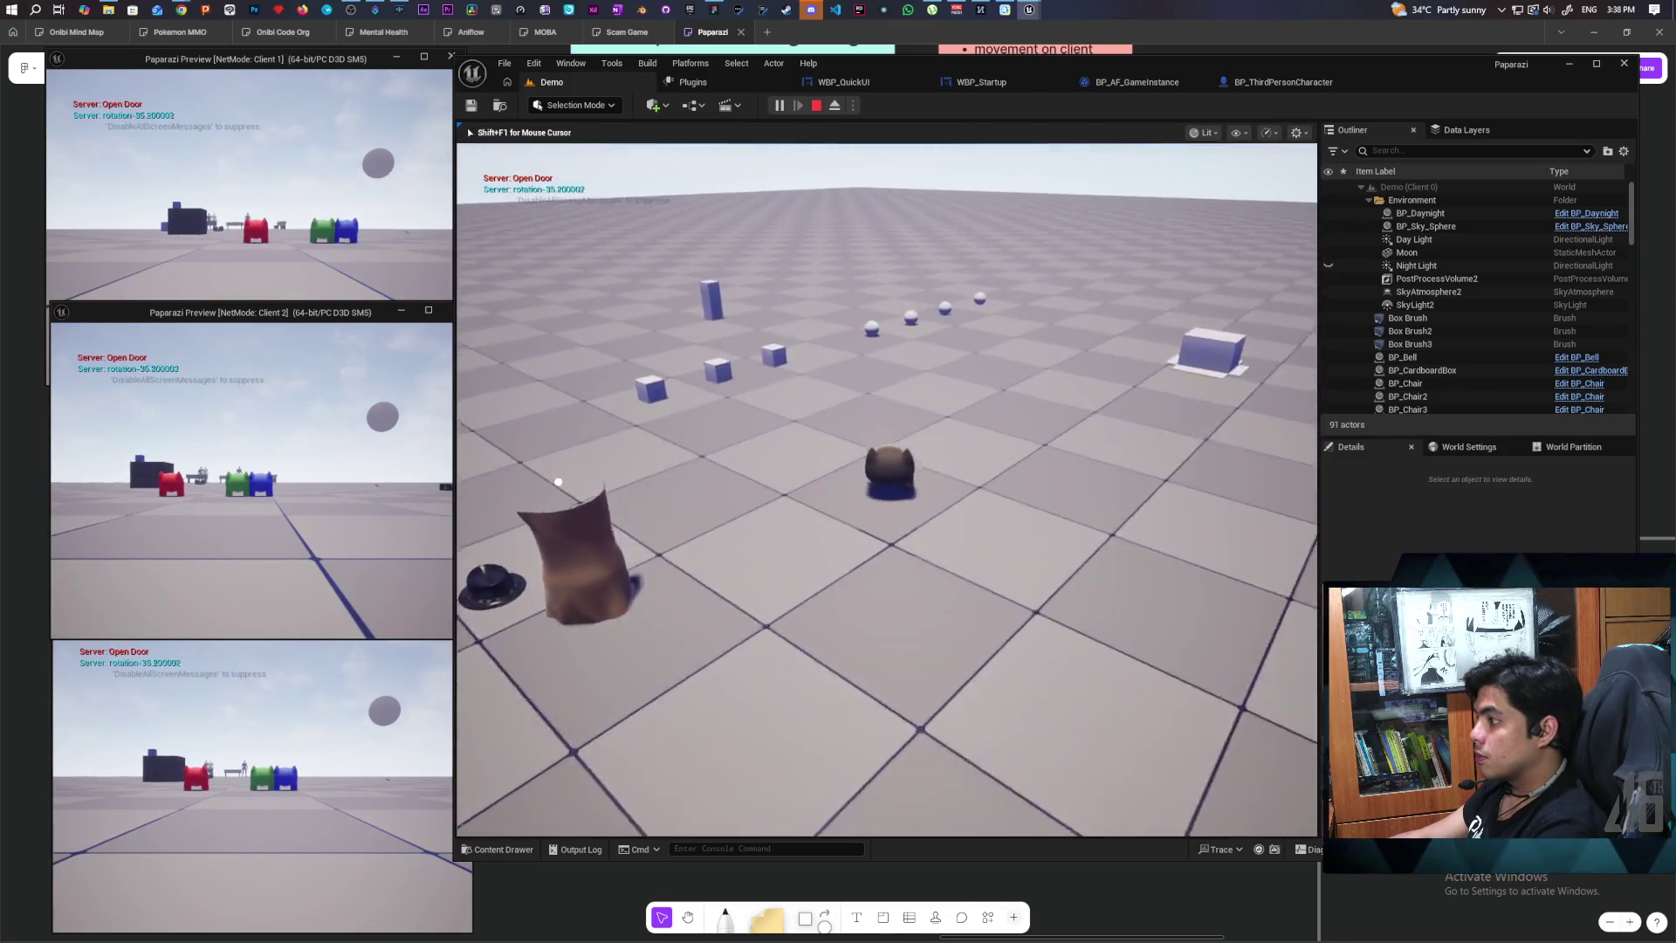
{"action": "key", "text": "shift+F1"}
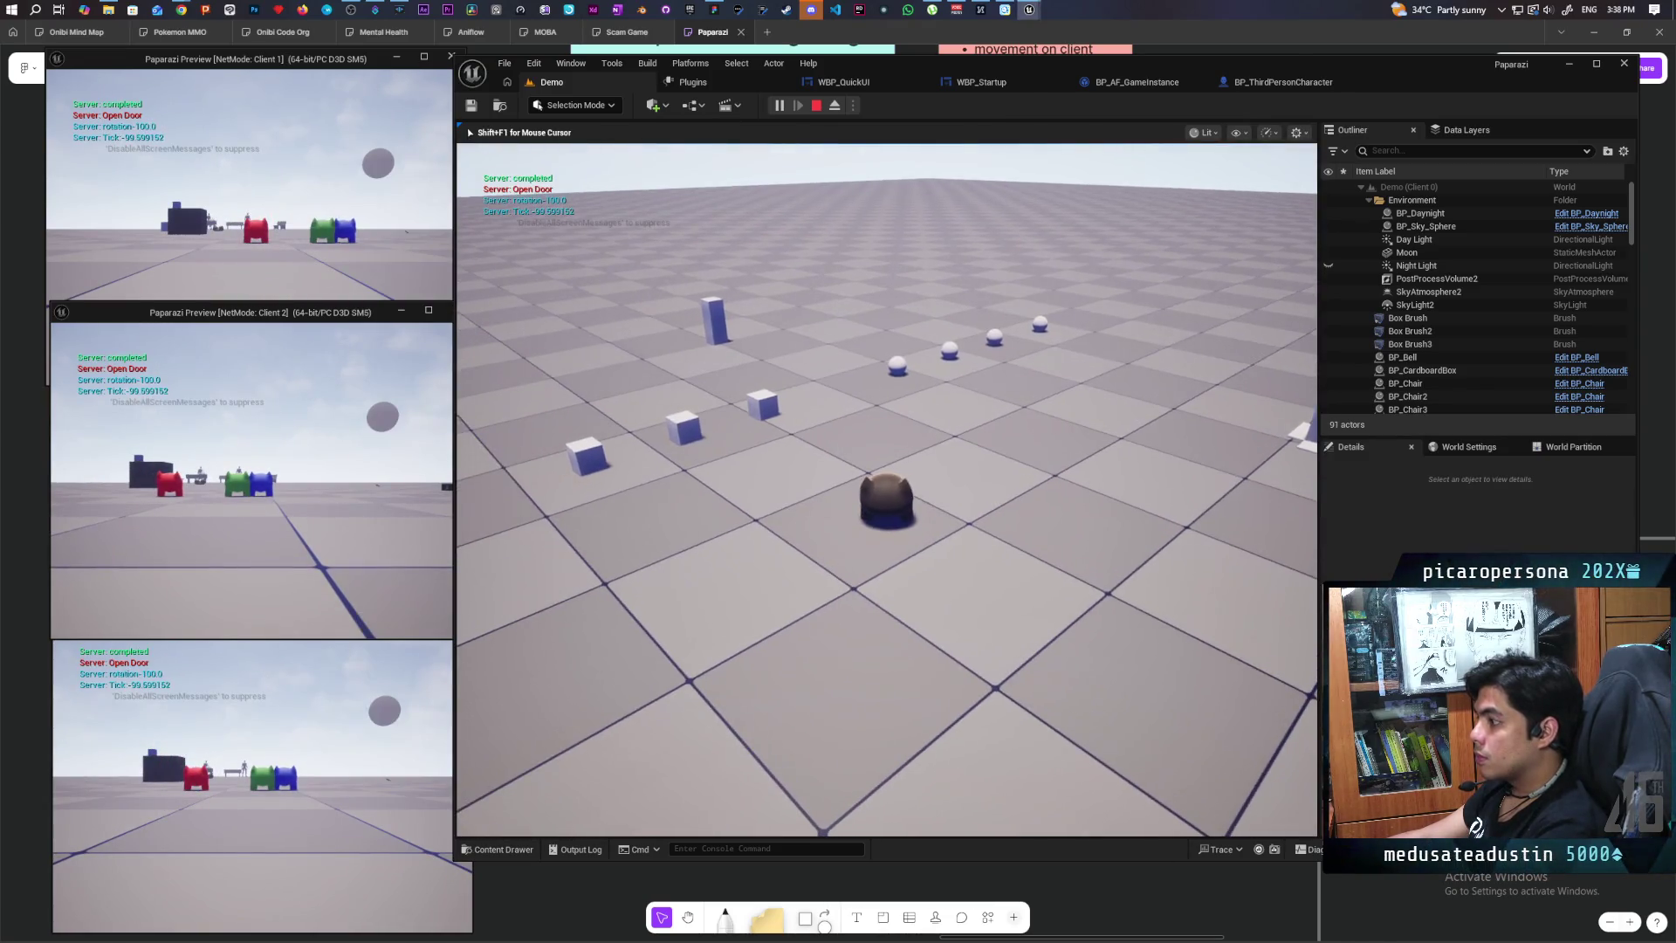
{"action": "left_click", "coordinate": [336, 199]}
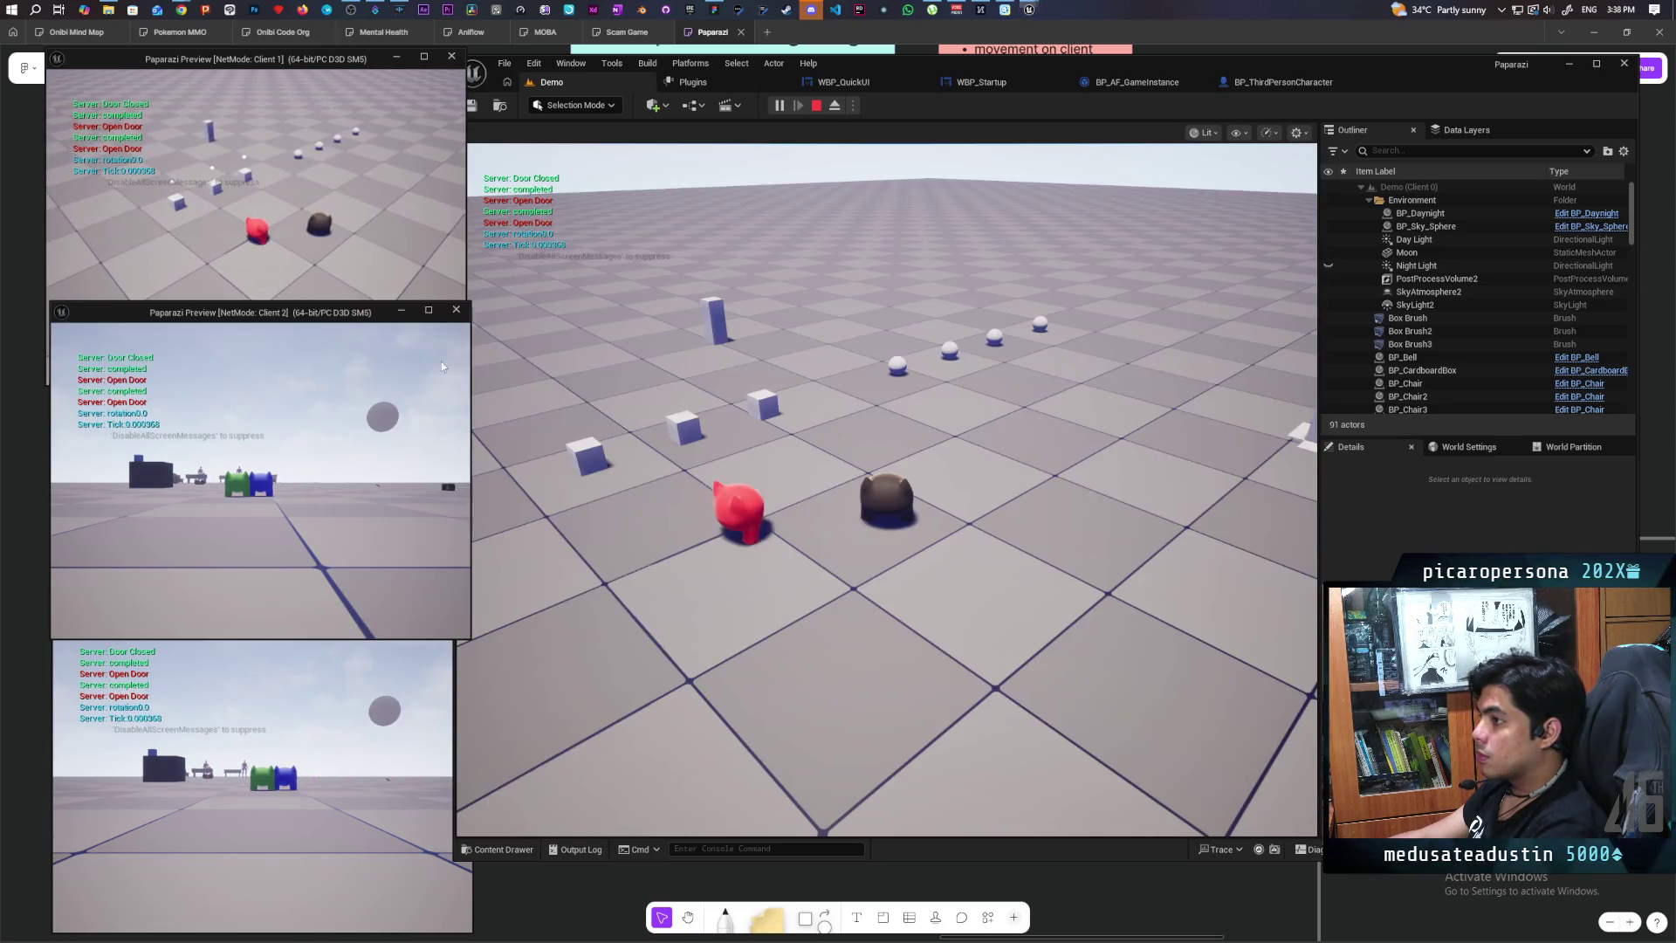
{"action": "left_click", "coordinate": [524, 367]}
{"action": "key", "text": "w"}
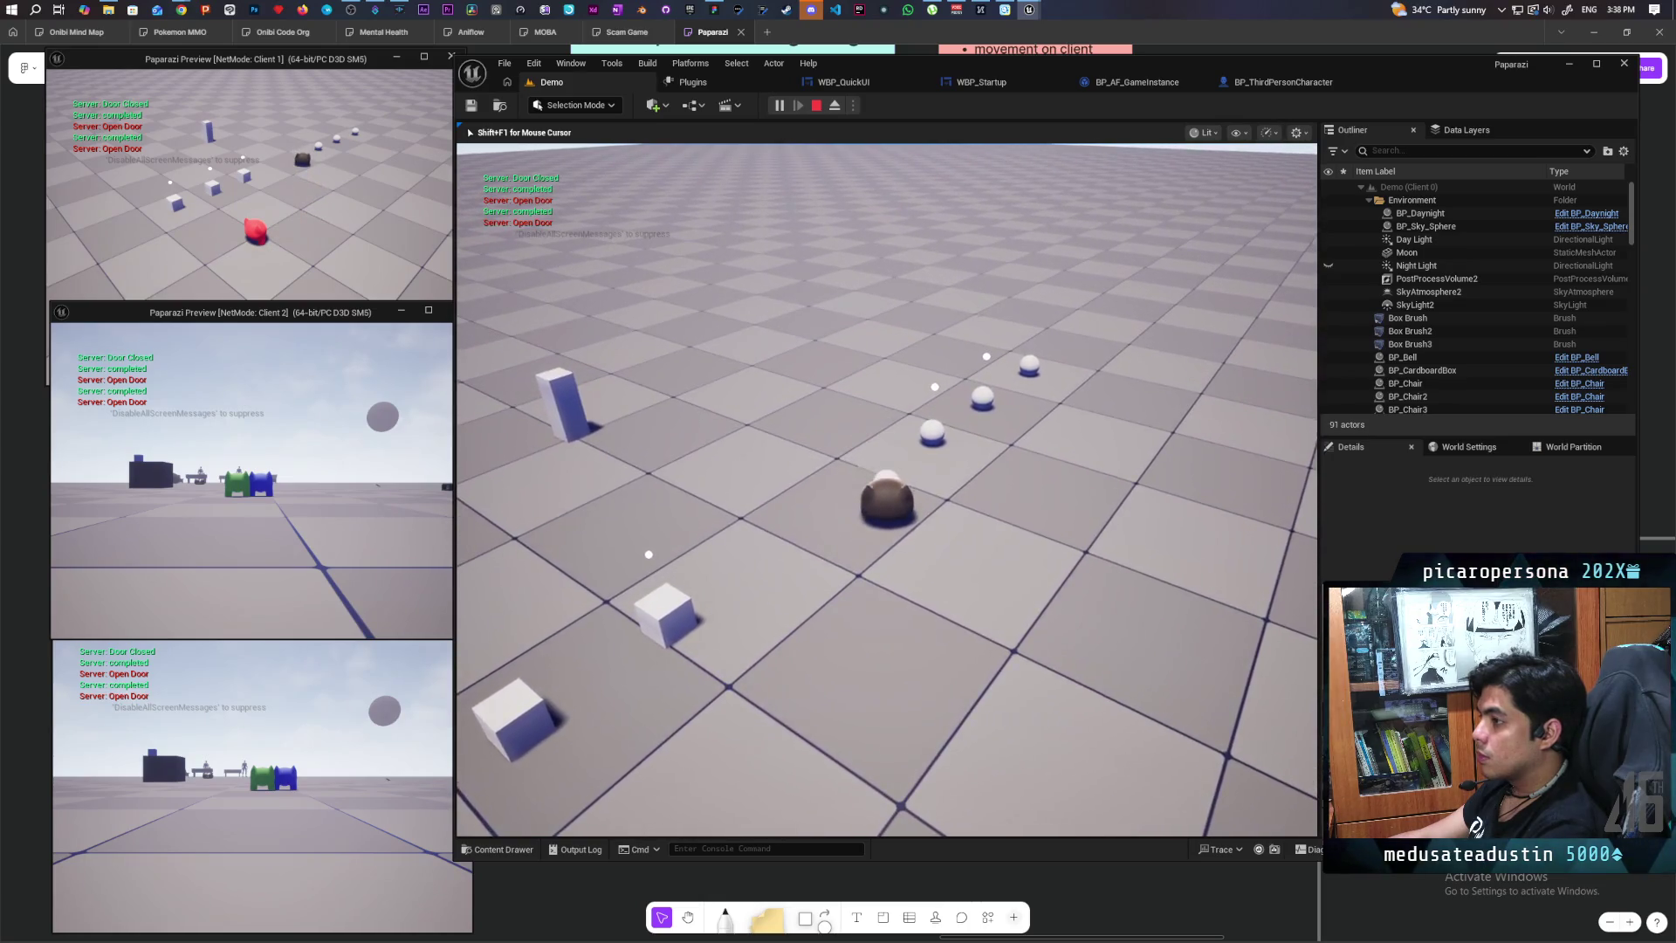
{"action": "key", "text": "w"}
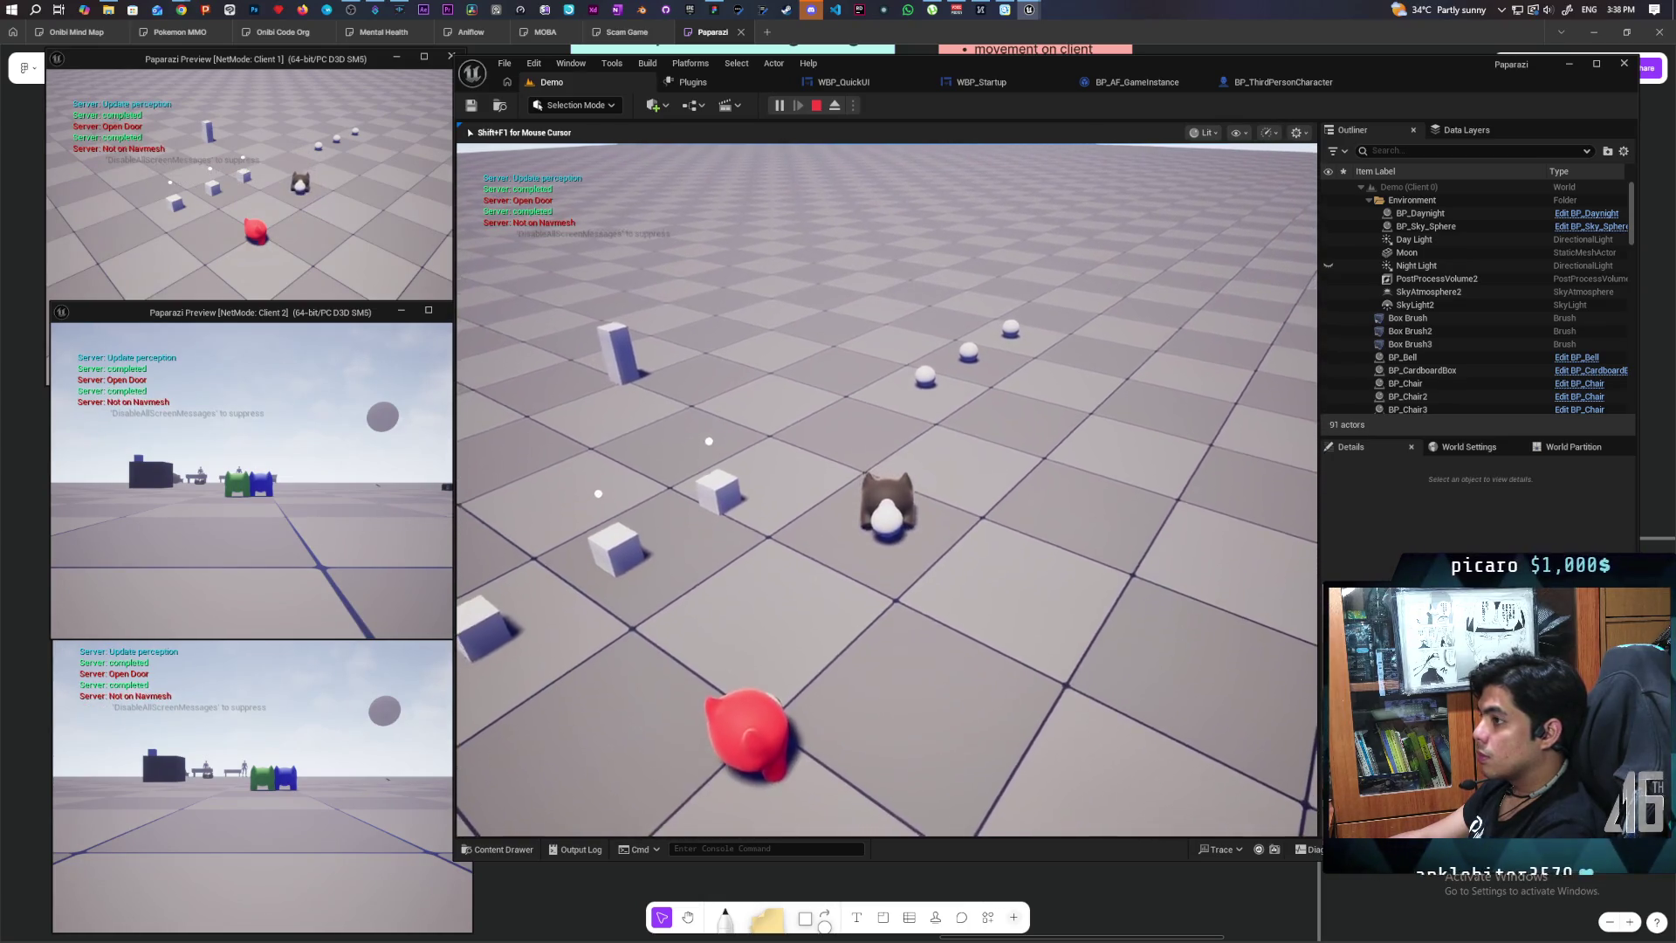
{"action": "key", "text": "w"}
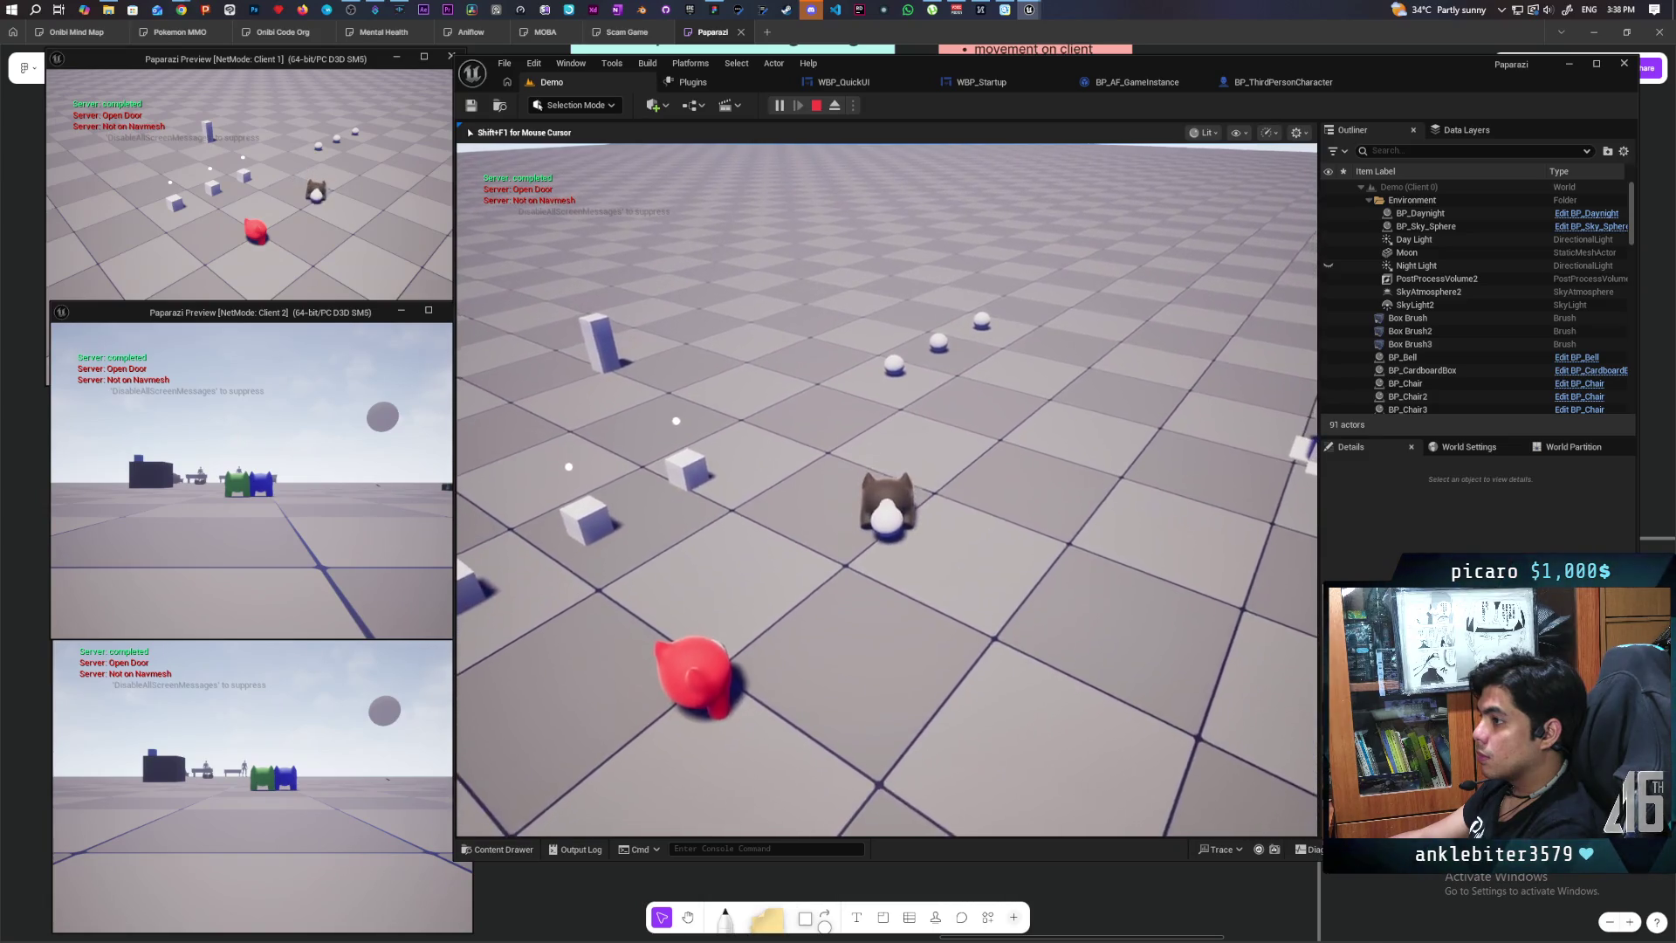
{"action": "key", "text": "w"}
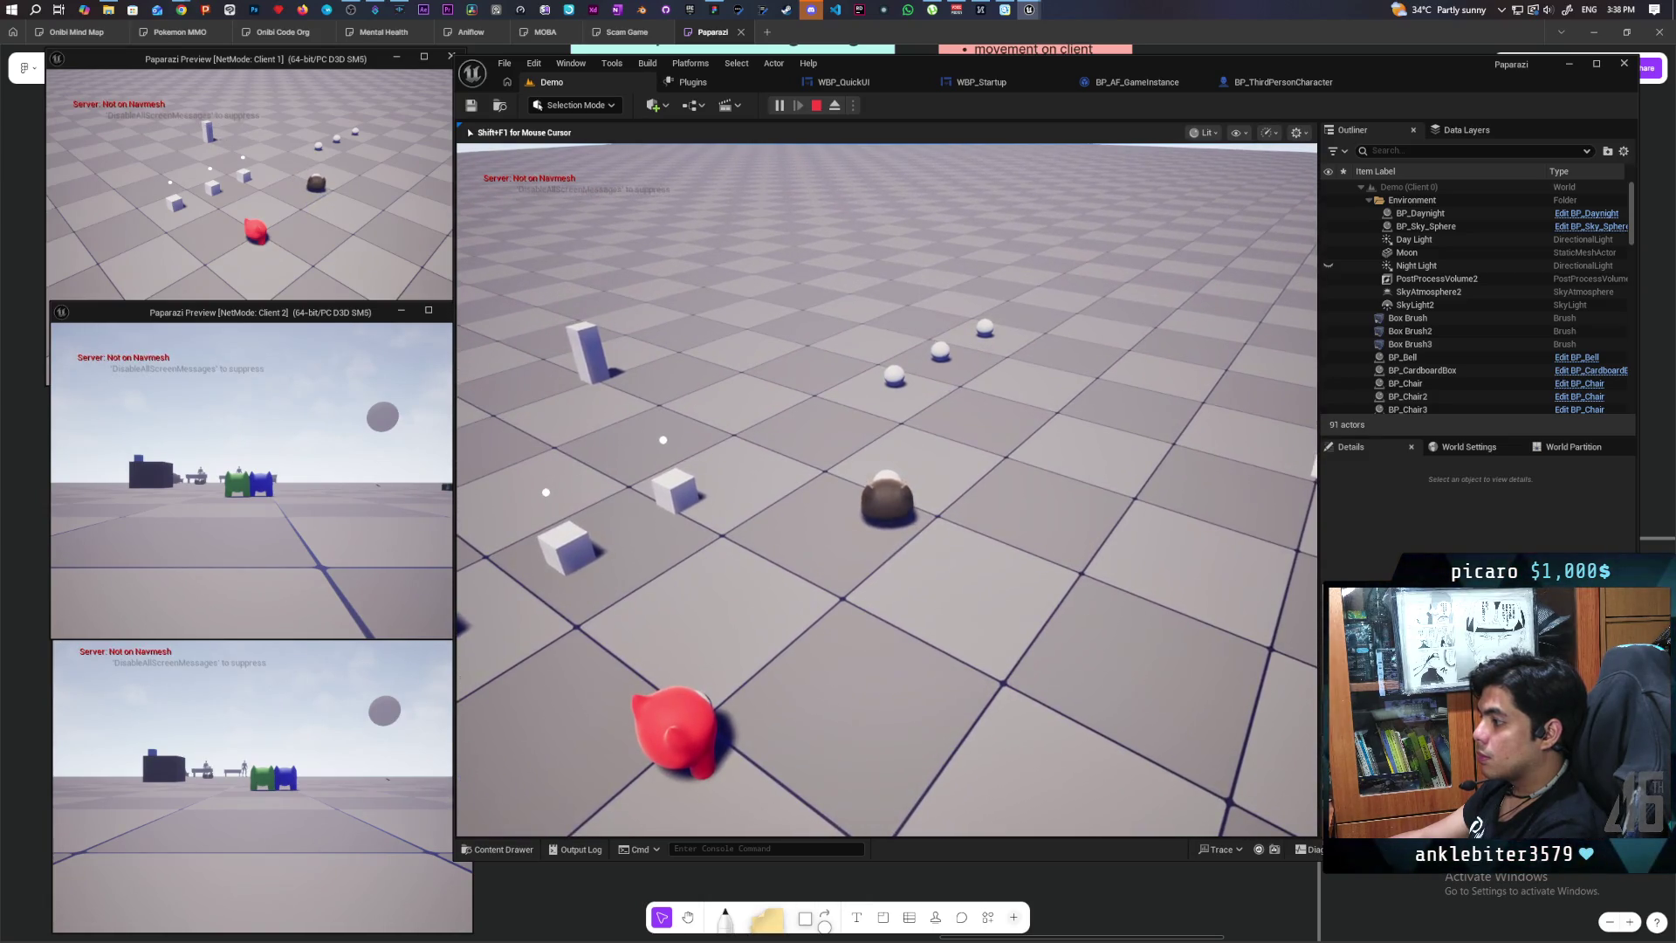
Step: Walk the red character around and against the white ball, then stop the play session
{"action": "key", "text": "w"}
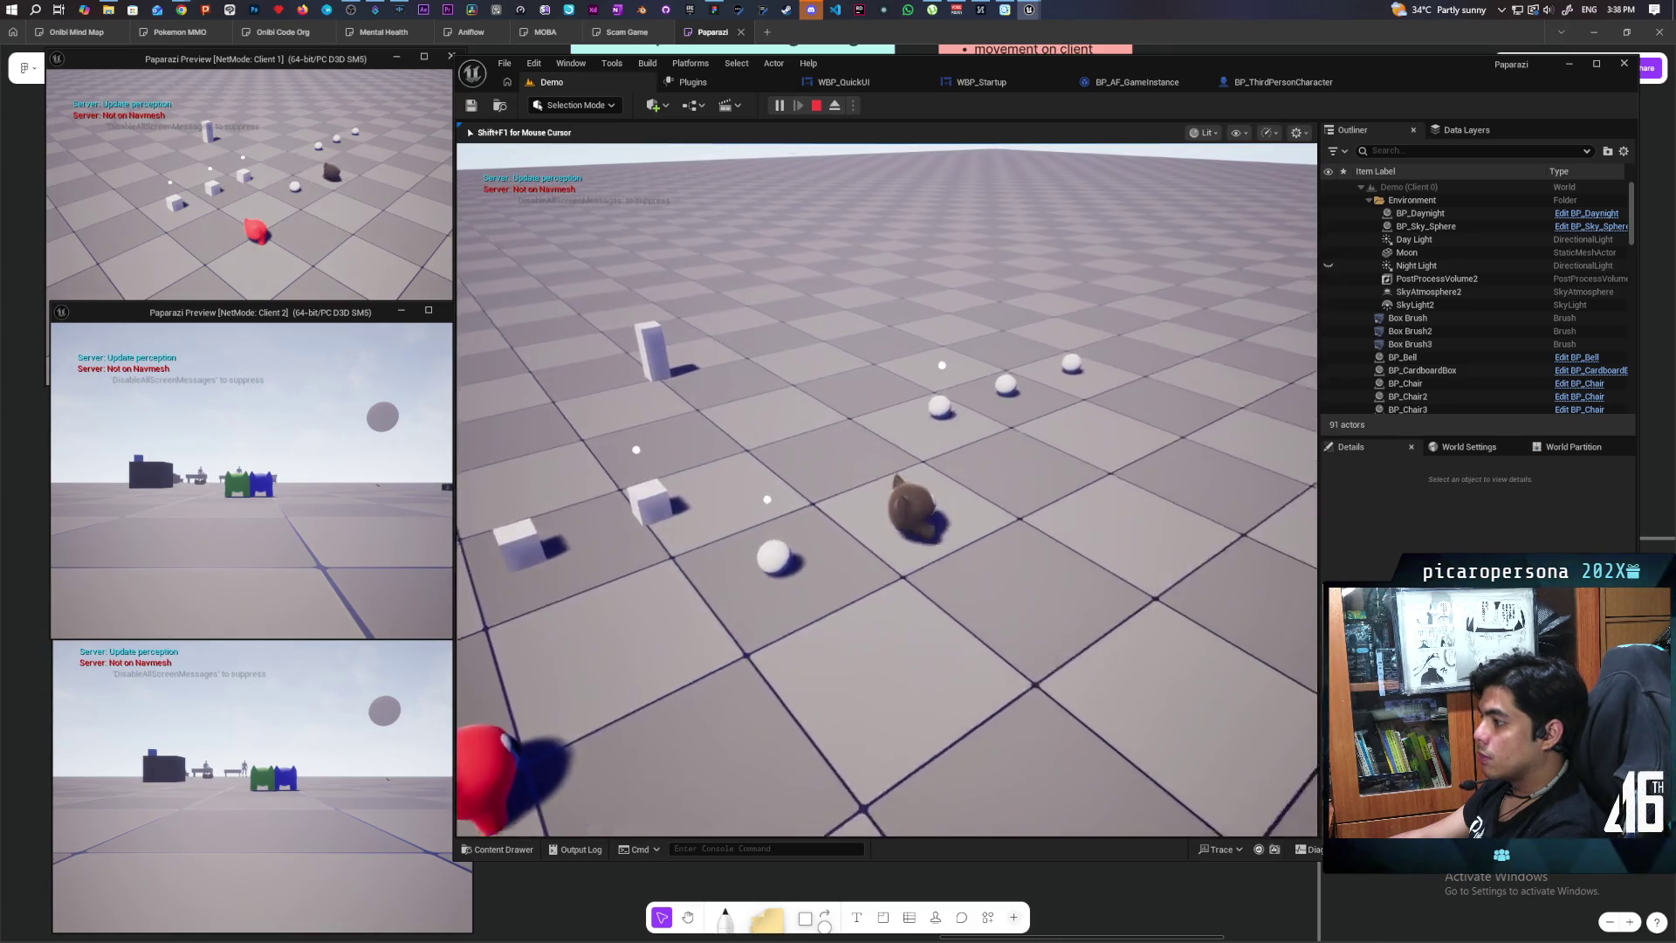
{"action": "key", "text": "w"}
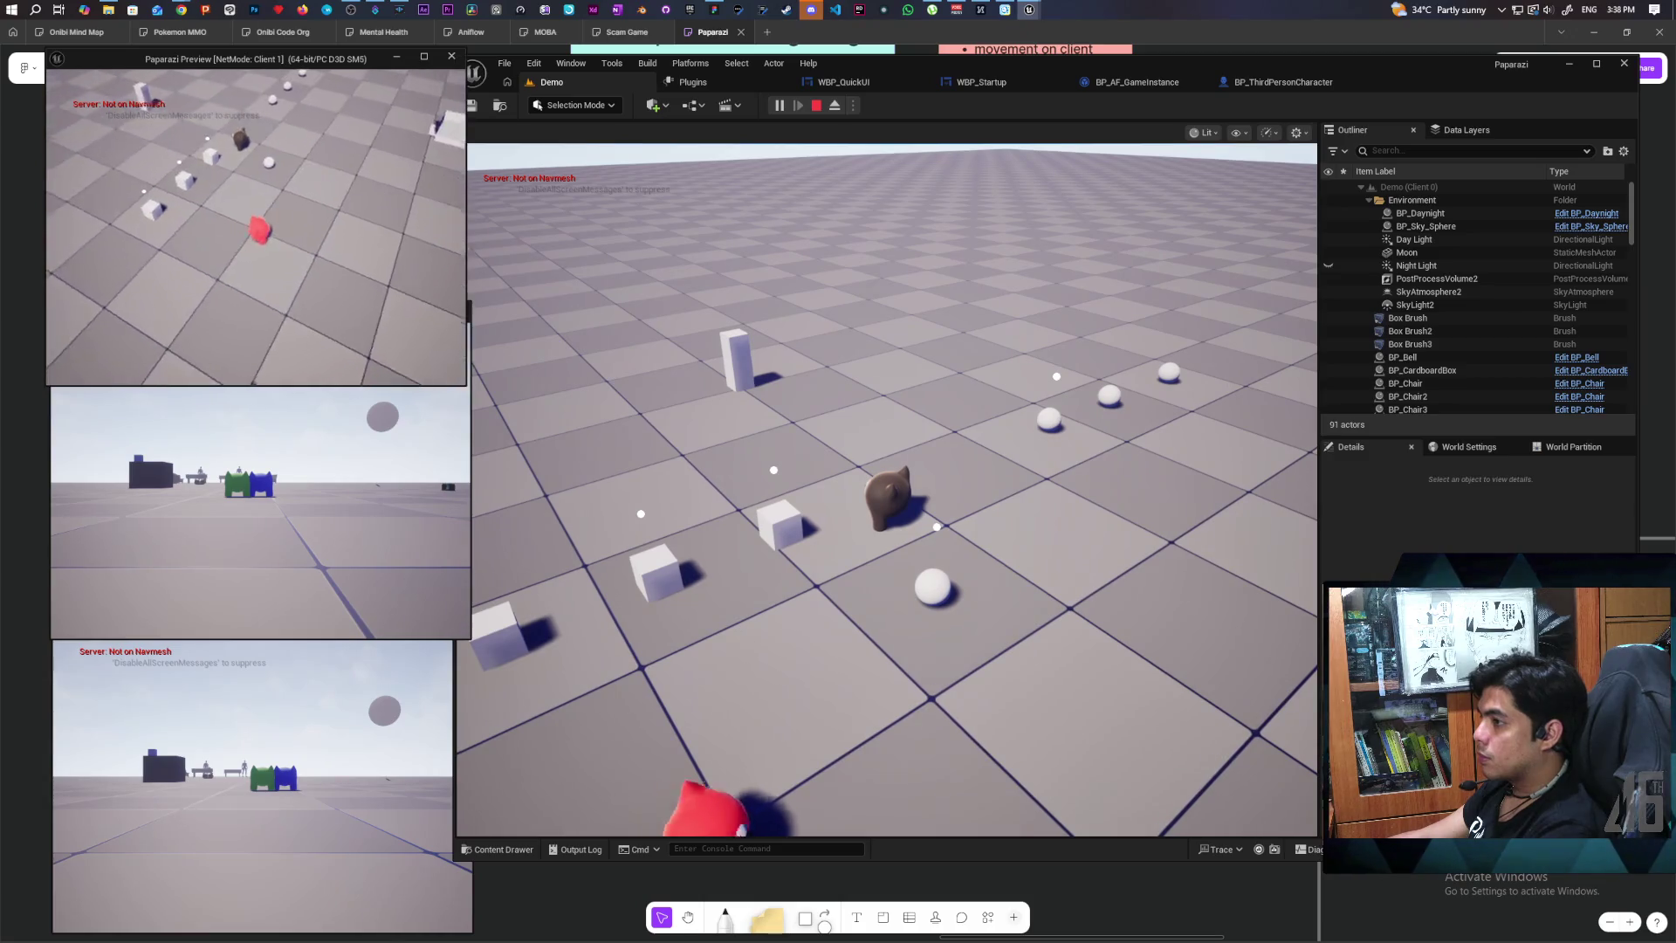
{"action": "key", "text": "w"}
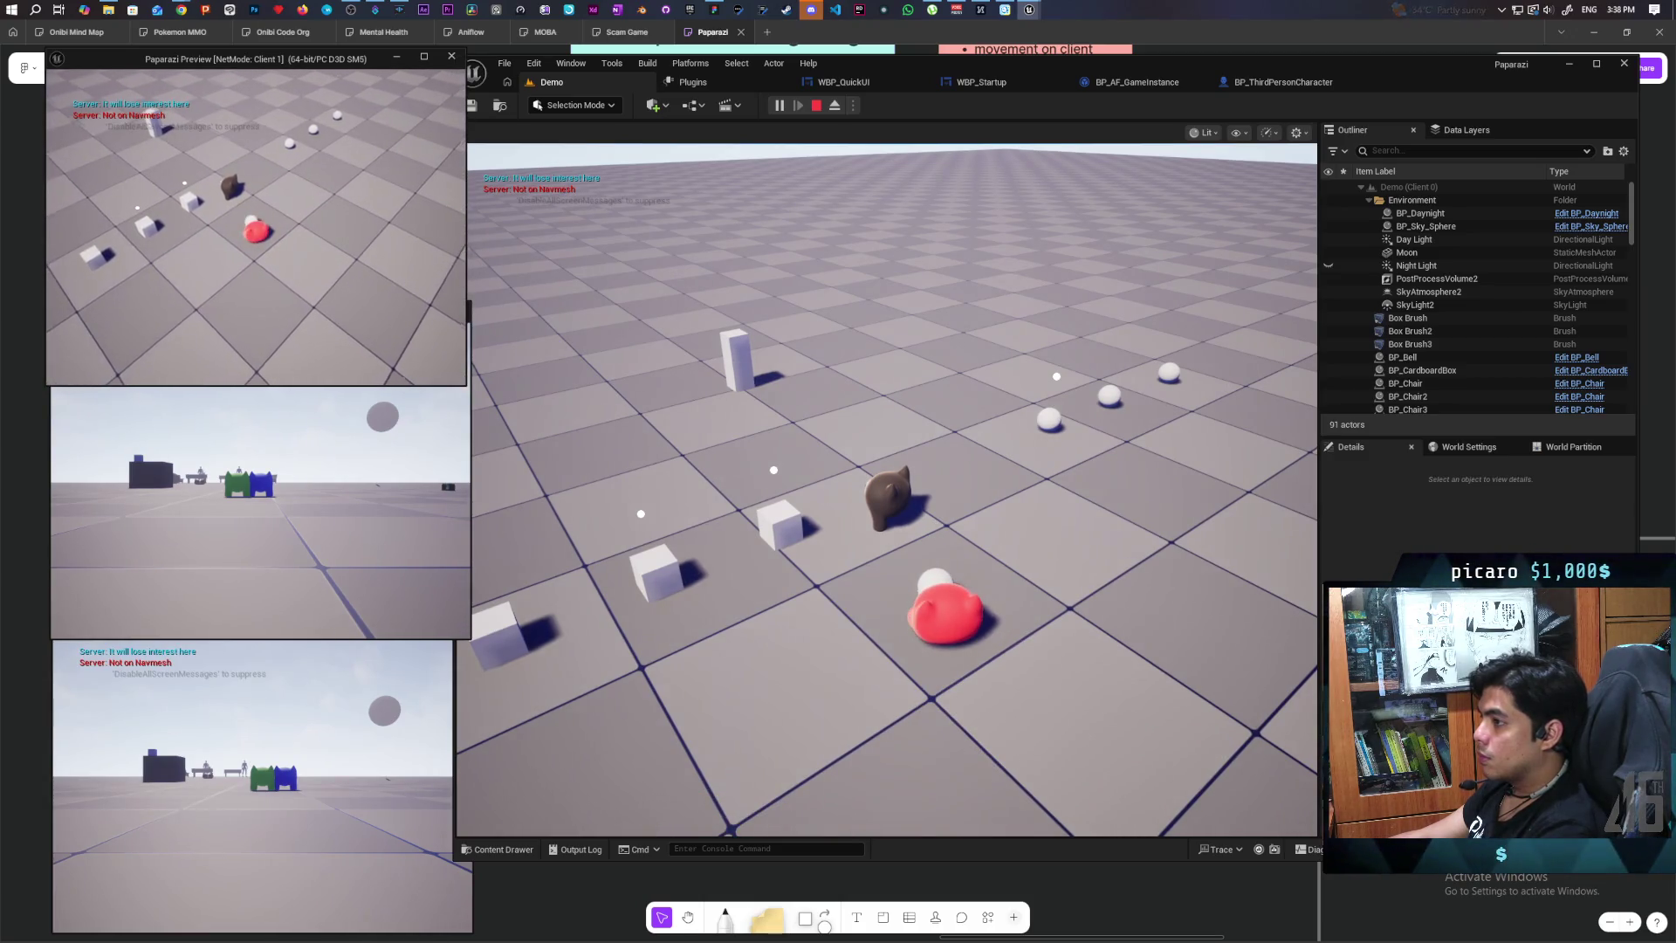
{"action": "key", "text": "w"}
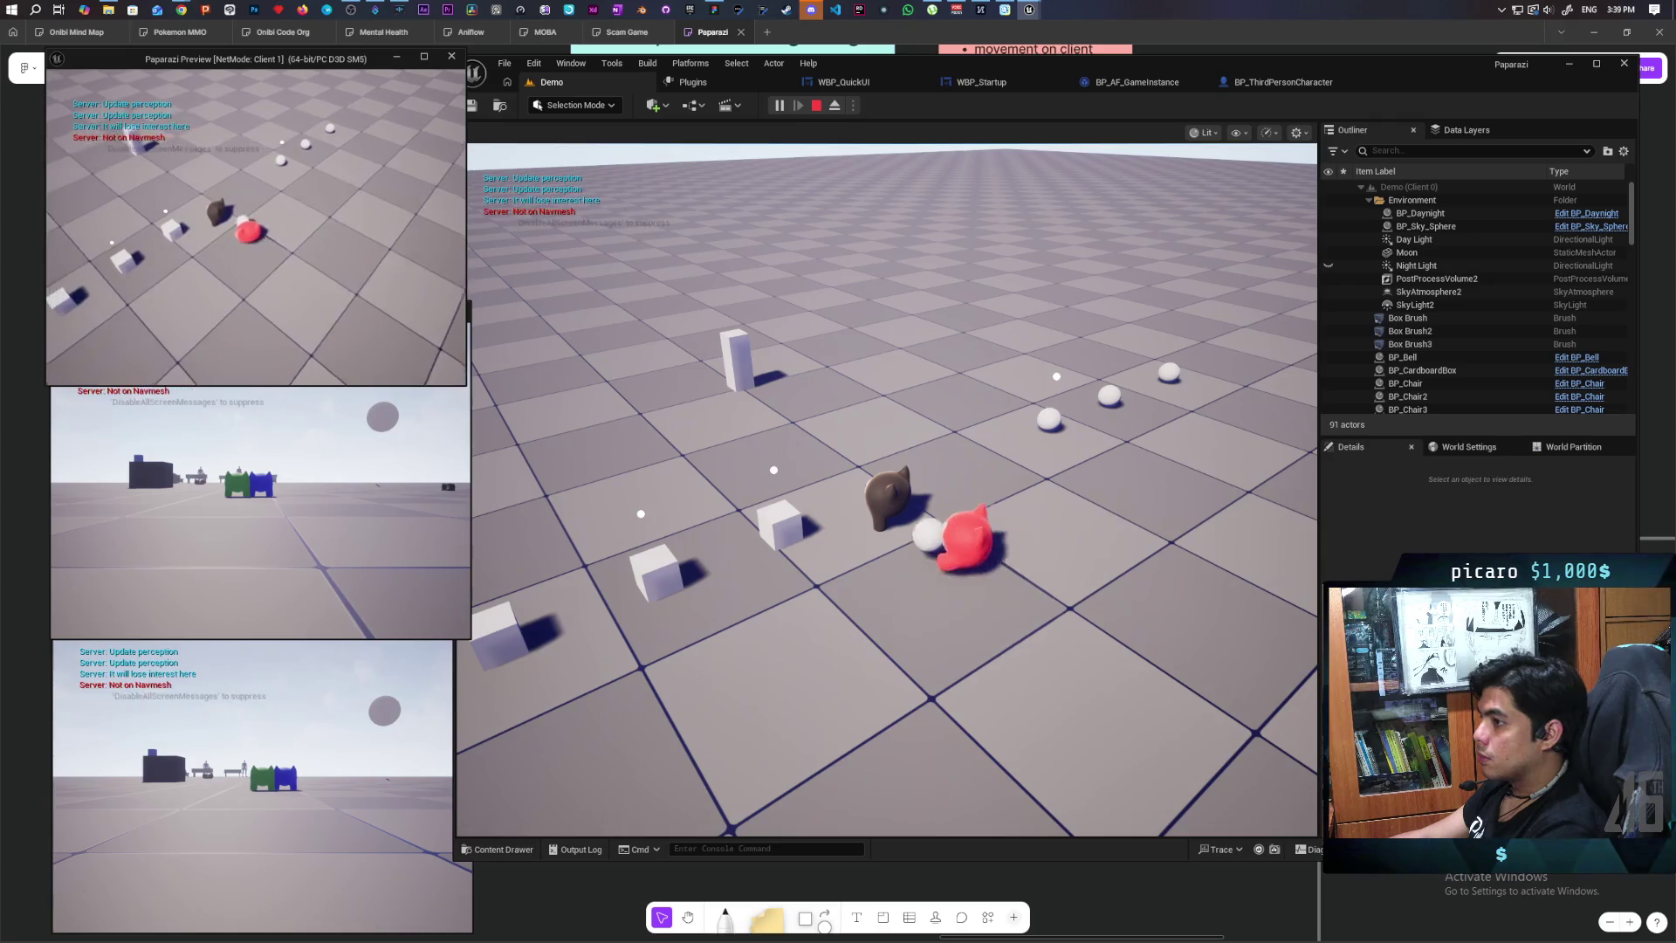
{"action": "key", "text": "a"}
{"action": "key", "text": "d"}
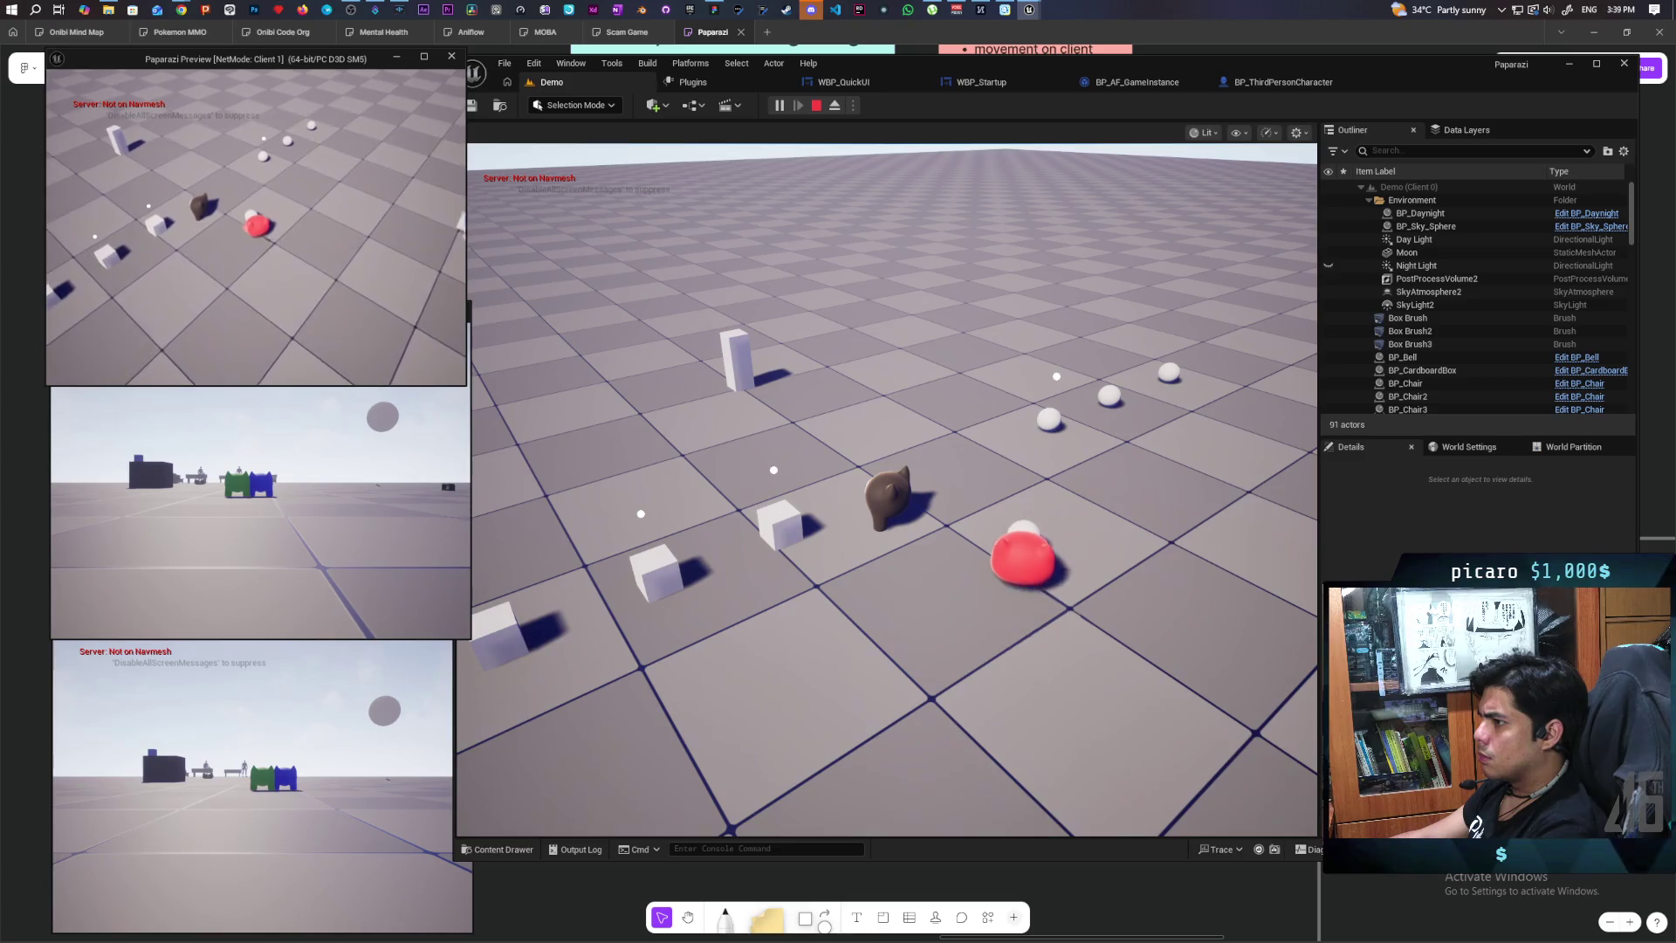
{"action": "key", "text": "a"}
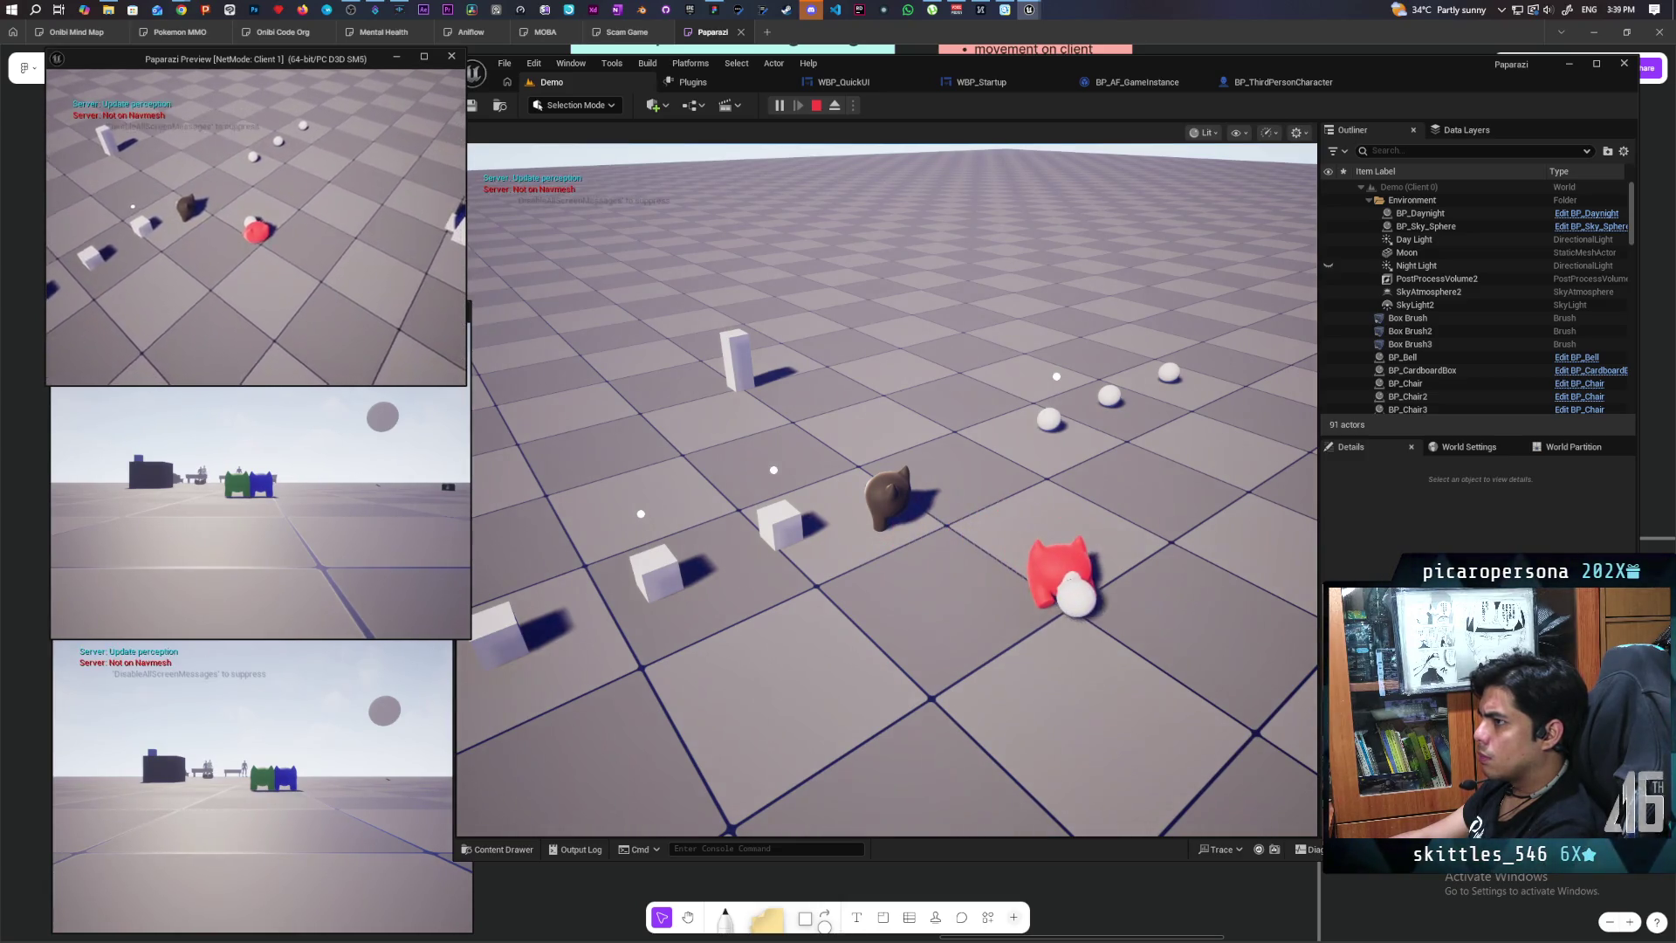
{"action": "key", "text": "a"}
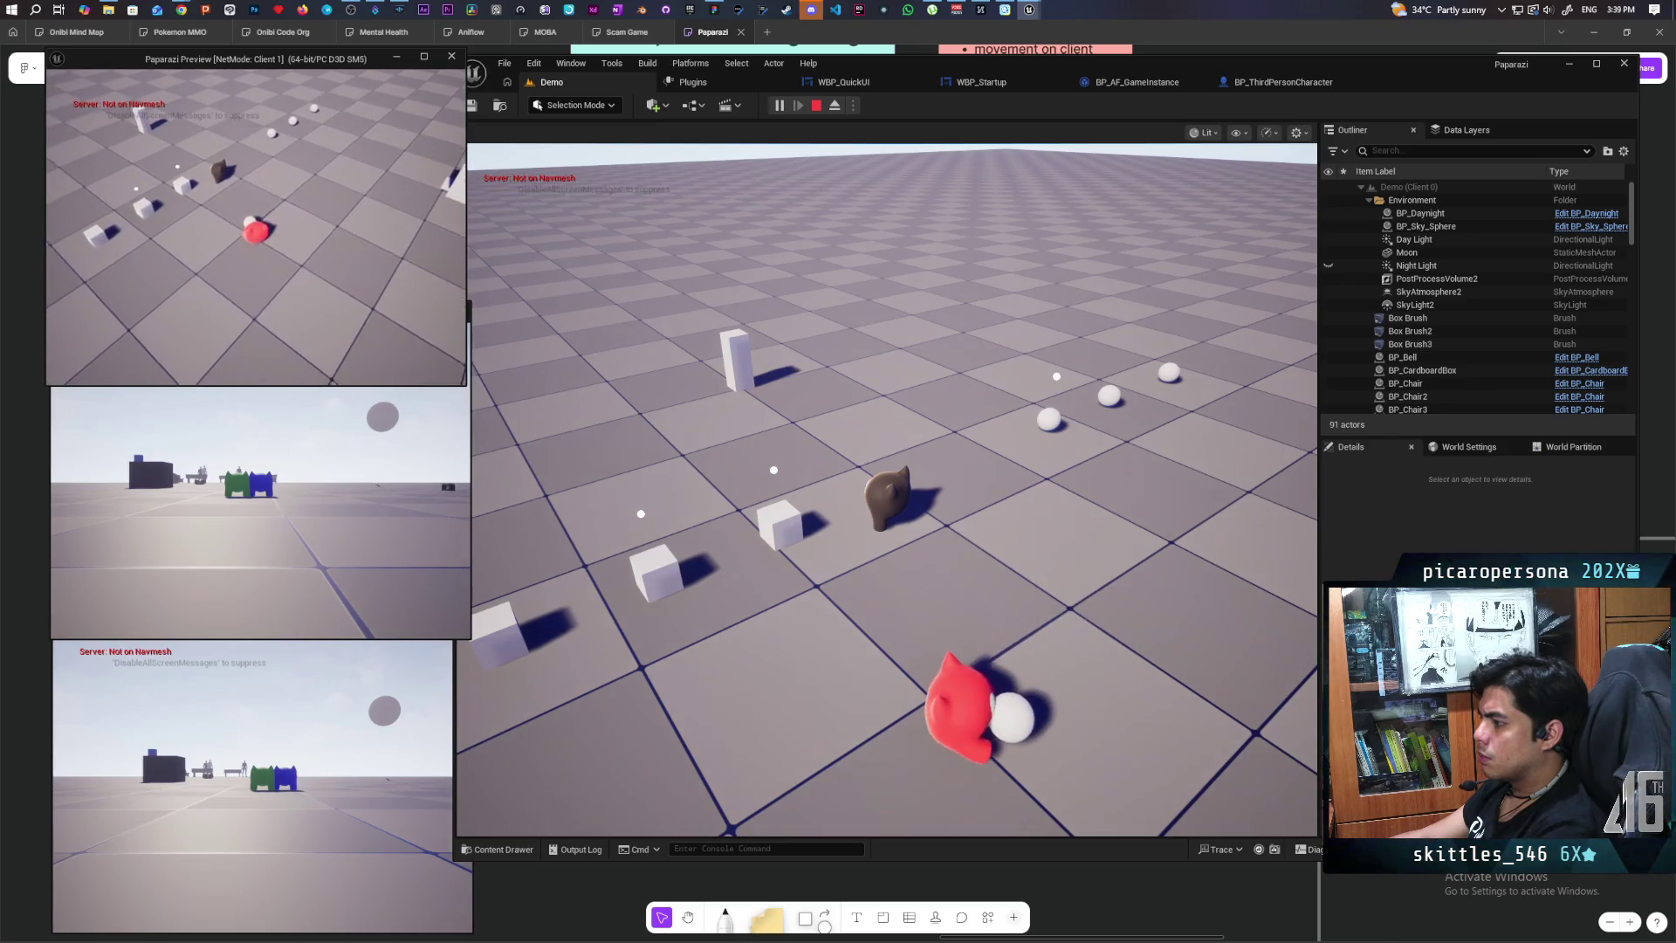
{"action": "key", "text": "d"}
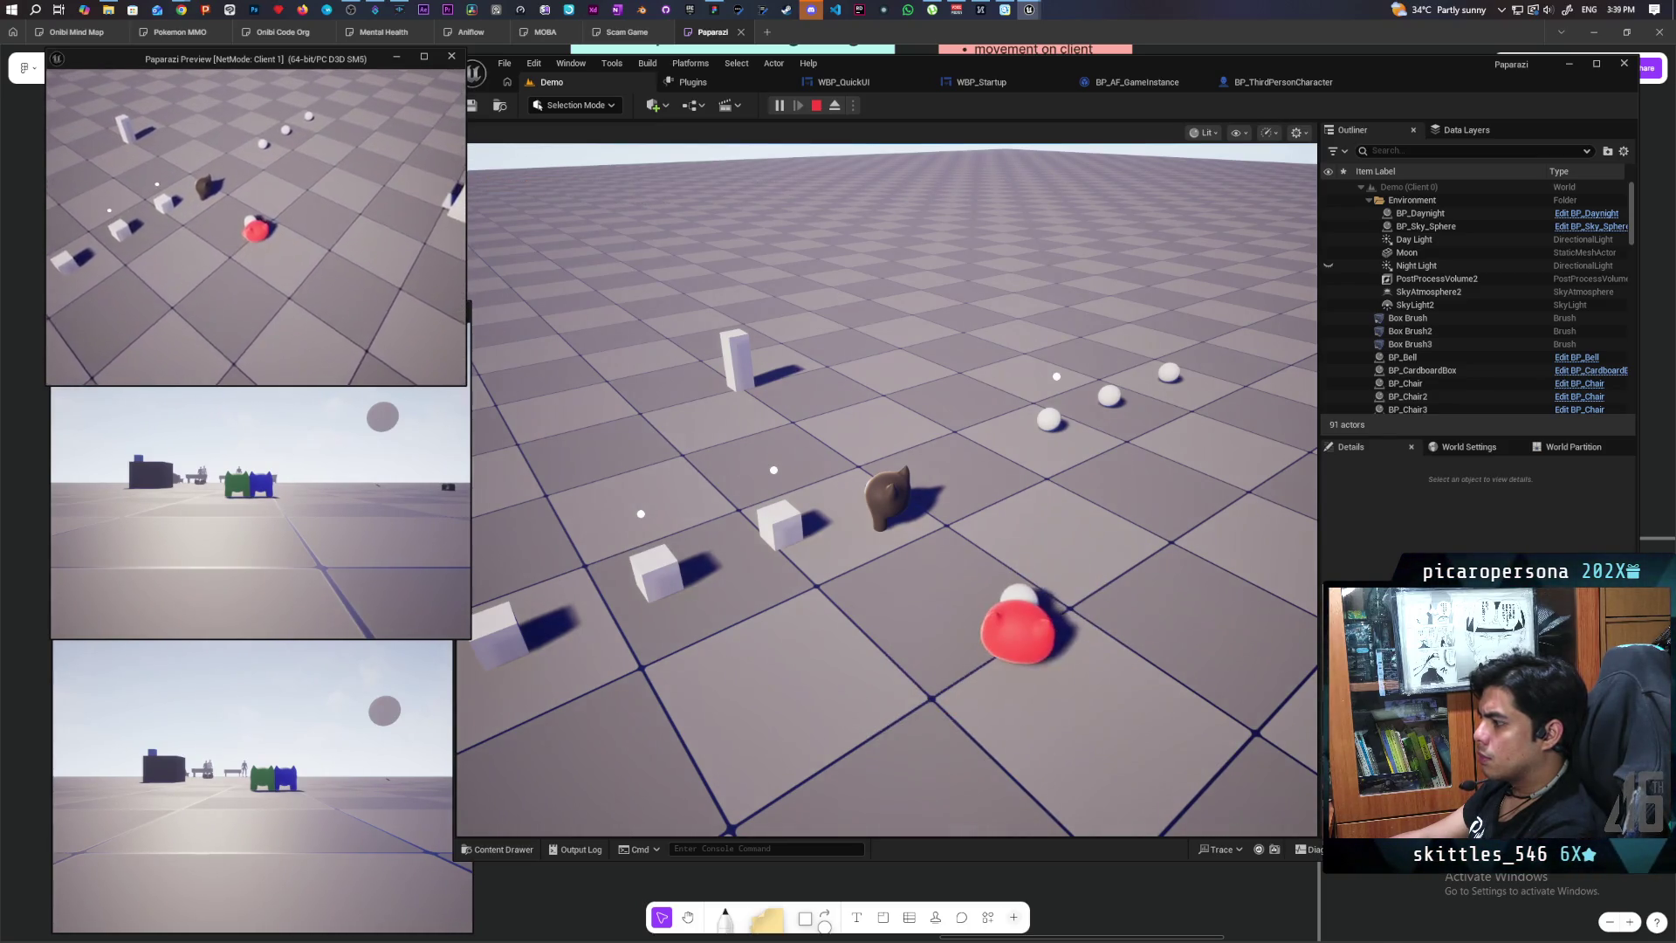
{"action": "key", "text": "w"}
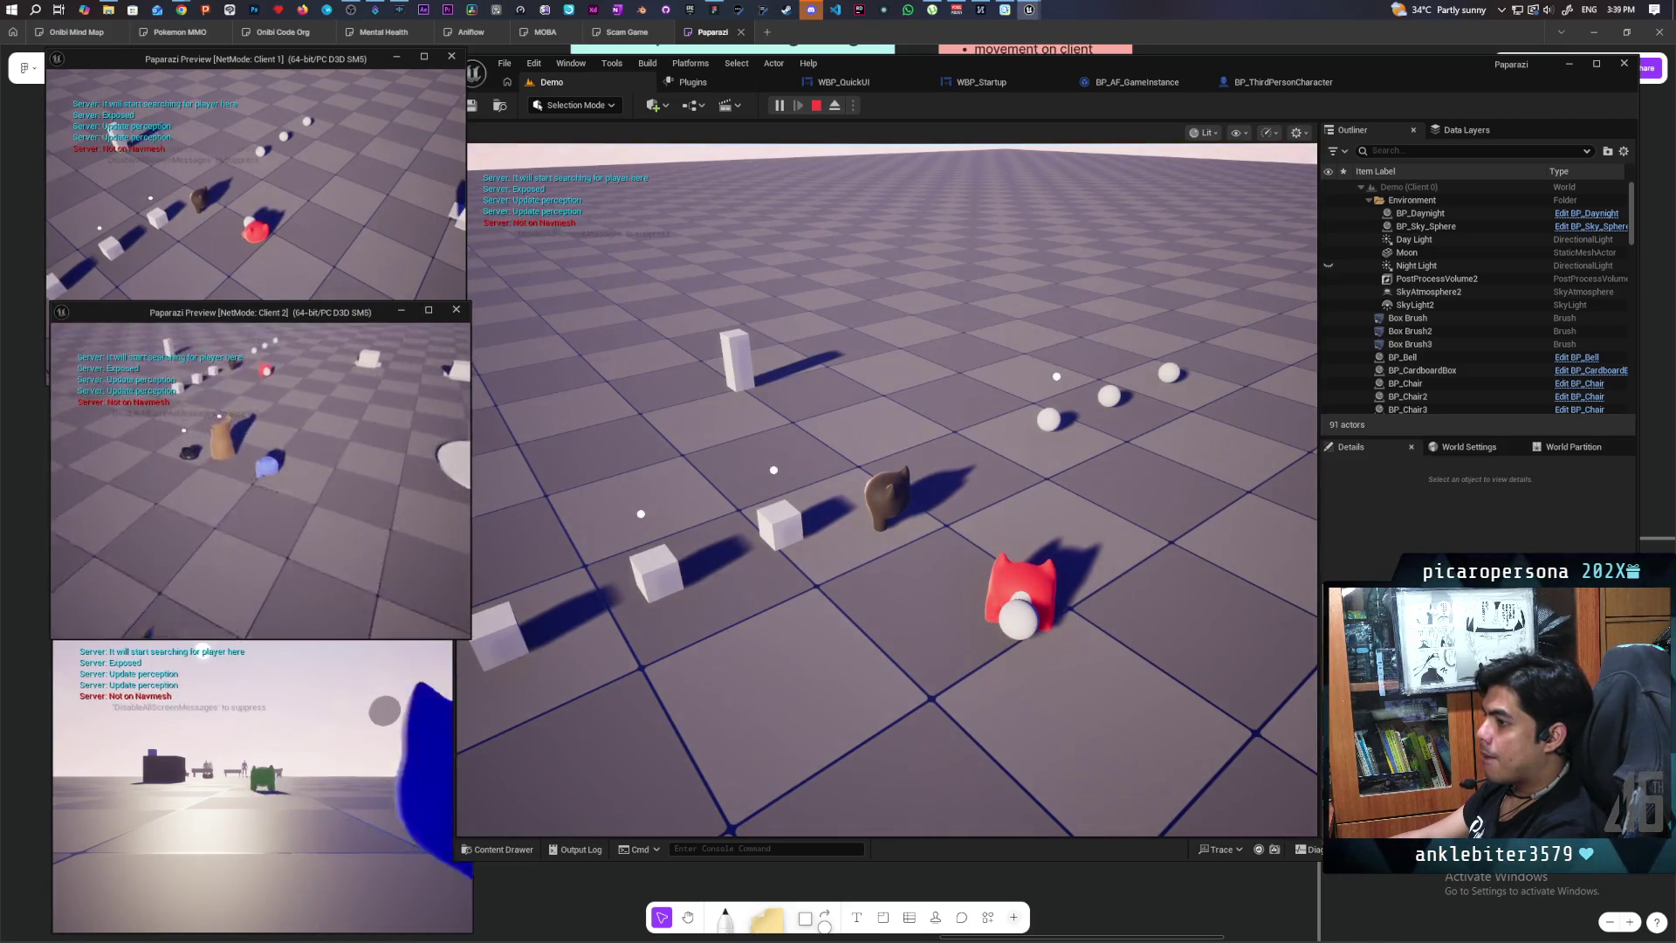
{"action": "left_click", "coordinate": [879, 419]}
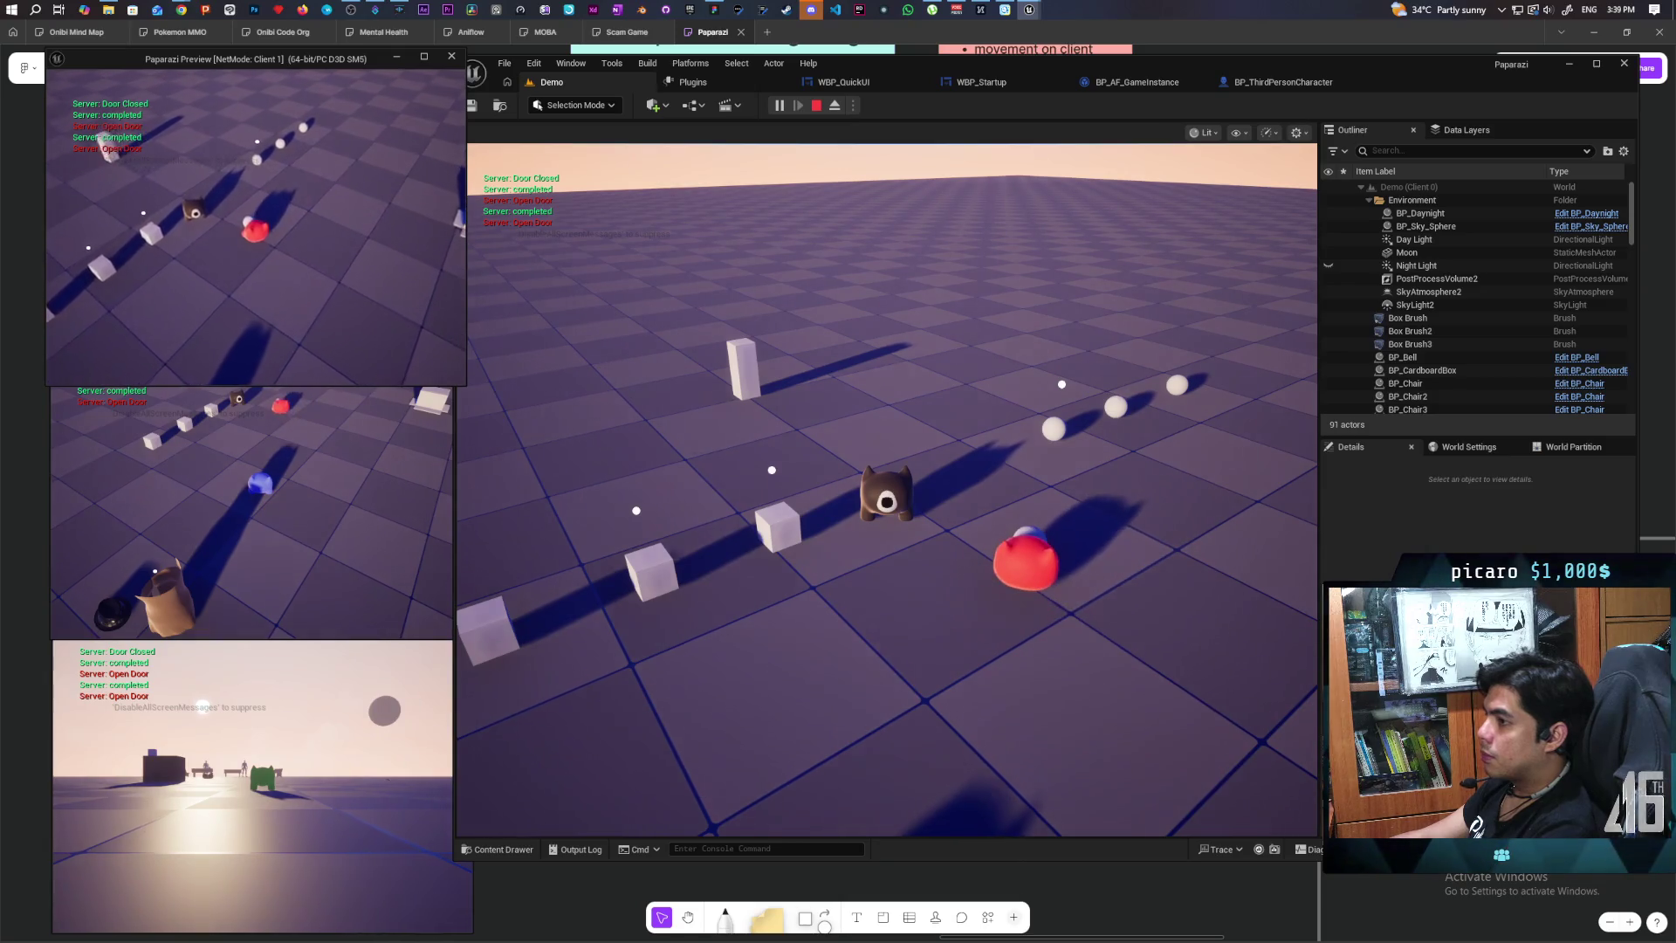
{"action": "key", "text": "Escape"}
Step: Switch MC Set Rotation's replication to Run on Server and launch a three-client playtest
{"action": "left_click", "coordinate": [1273, 84]}
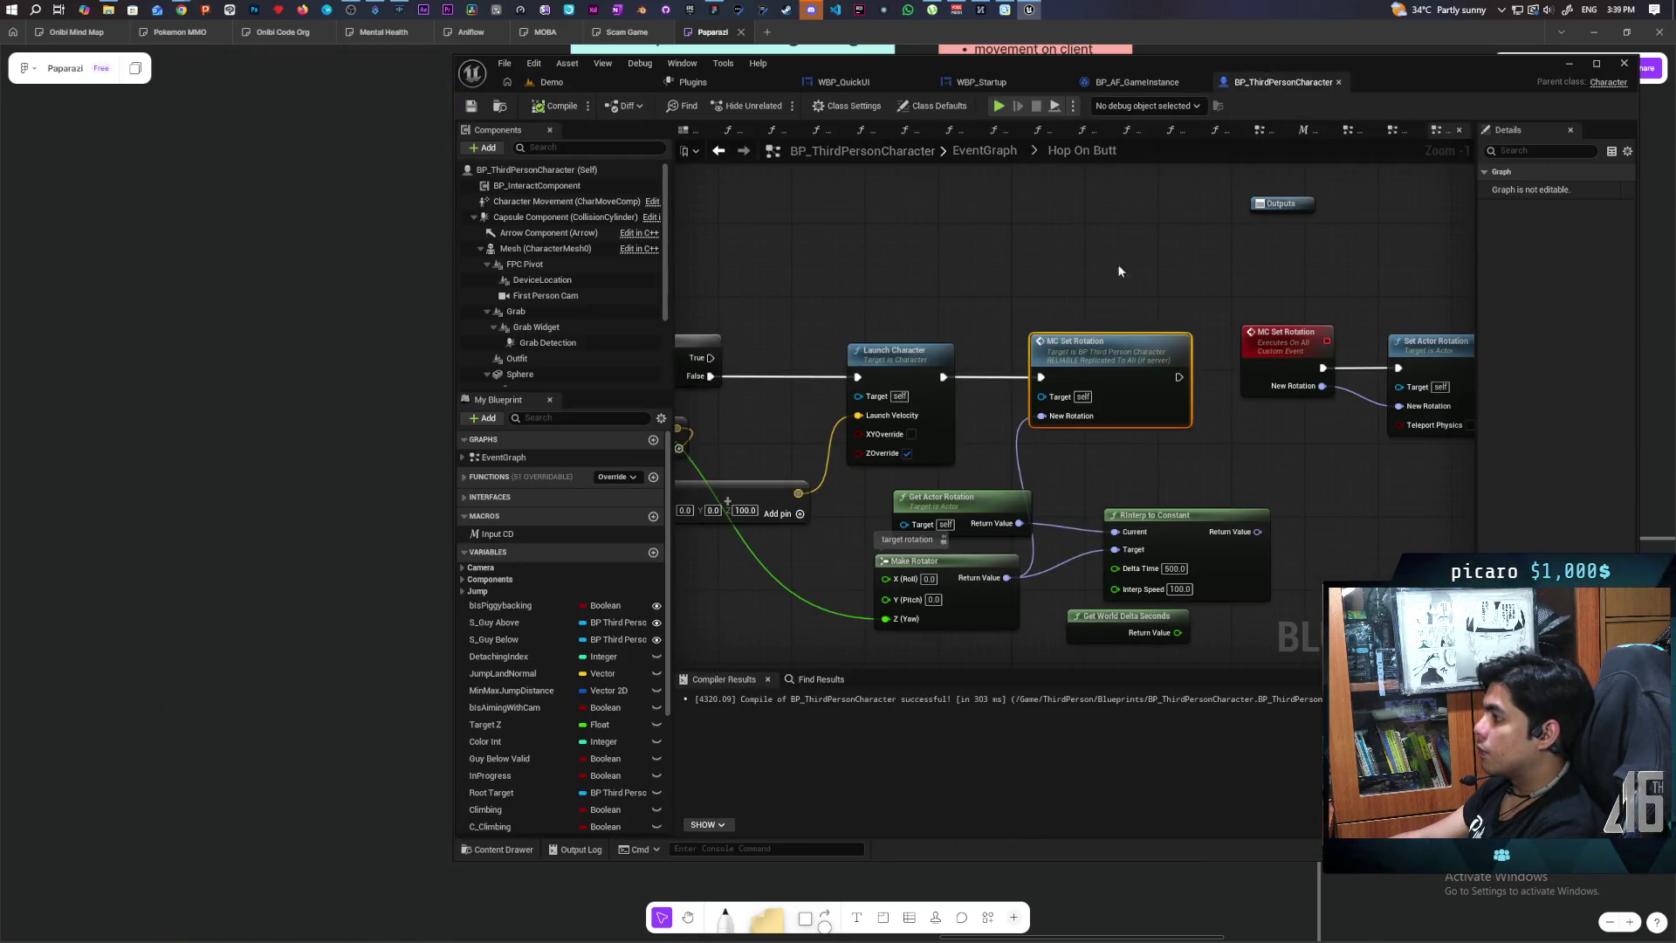
{"action": "scroll", "coordinate": [1126, 262], "scroll_direction": "down", "scroll_amount": 3}
{"action": "left_click_drag", "start_coordinate": [1116, 262], "coordinate": [933, 281]}
{"action": "scroll", "coordinate": [932, 281], "scroll_direction": "up", "scroll_amount": 3}
{"action": "scroll", "coordinate": [913, 287], "scroll_direction": "down", "scroll_amount": 2}
{"action": "scroll", "coordinate": [917, 297], "scroll_direction": "up", "scroll_amount": 1}
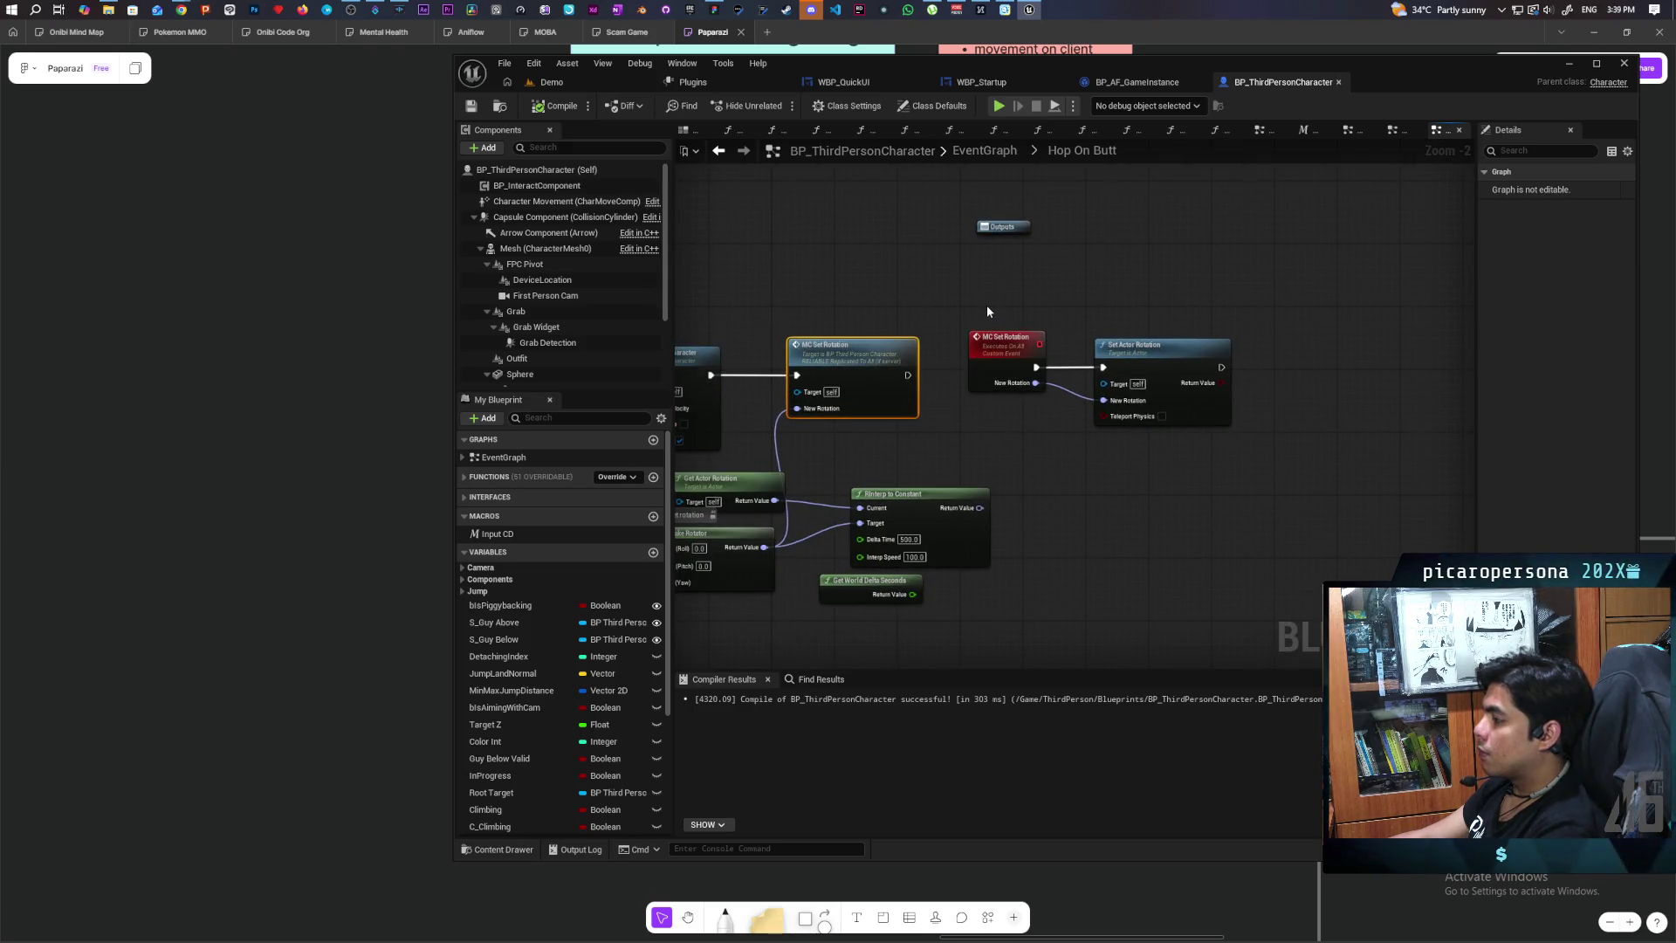
{"action": "mouse_move", "coordinate": [987, 312]}
{"action": "left_mouse_down"}
{"action": "mouse_move", "coordinate": [1126, 273]}
{"action": "mouse_move", "coordinate": [1340, 276]}
{"action": "mouse_move", "coordinate": [1013, 280]}
{"action": "left_mouse_up"}
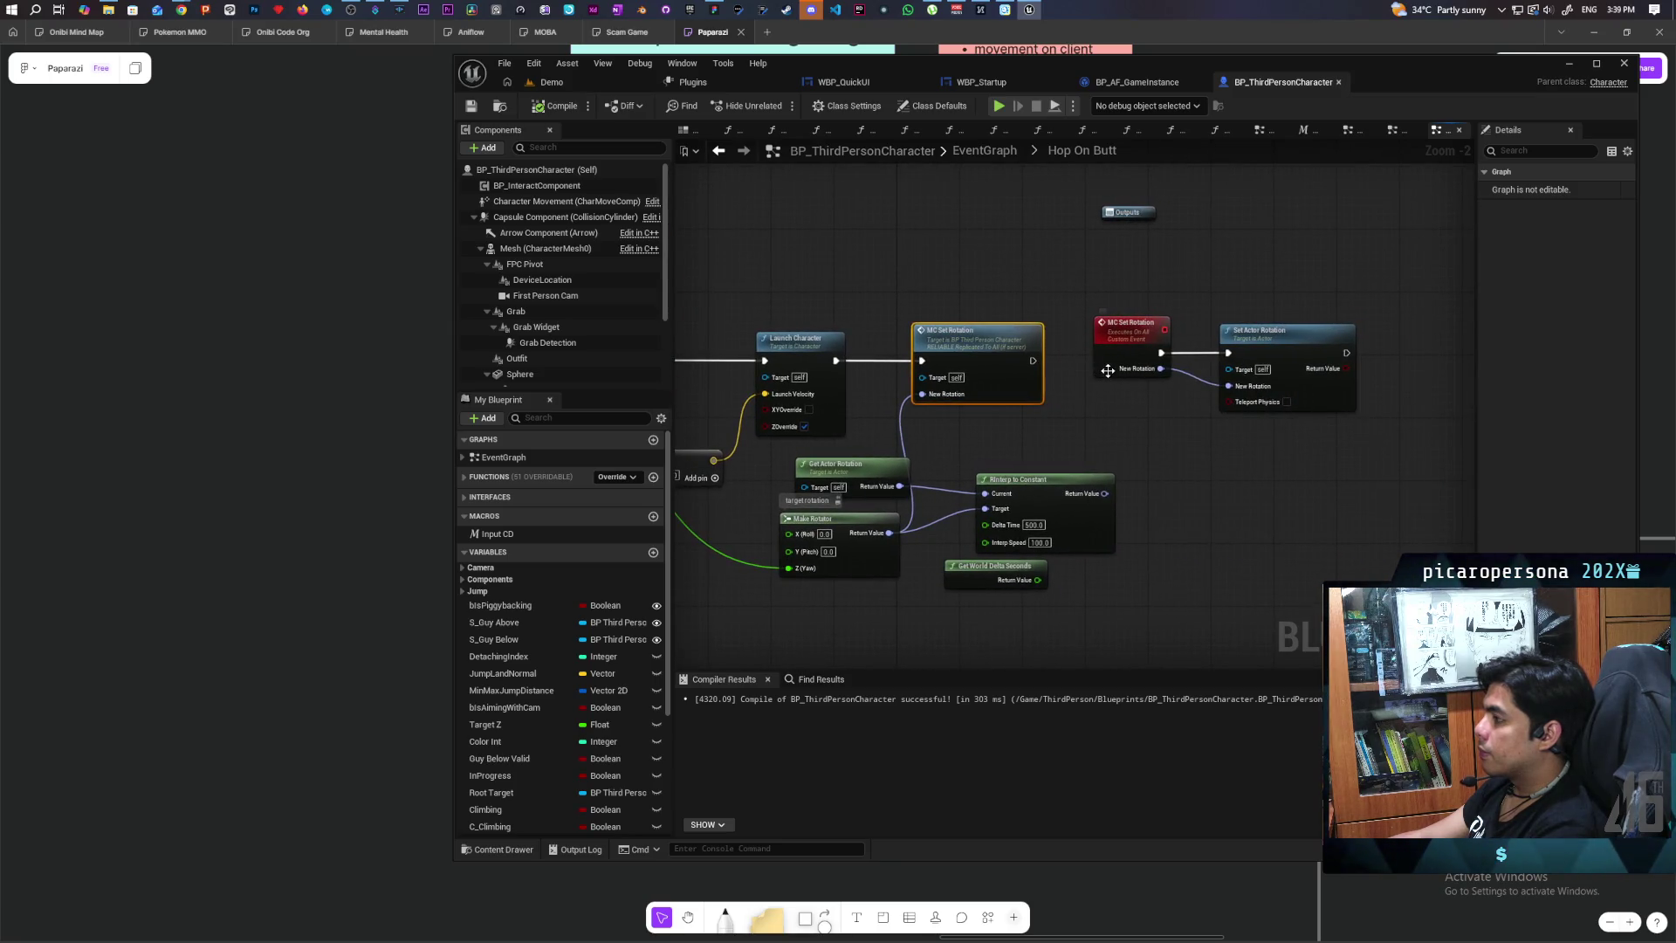
{"action": "left_click_drag", "start_coordinate": [1113, 417], "coordinate": [1149, 399]}
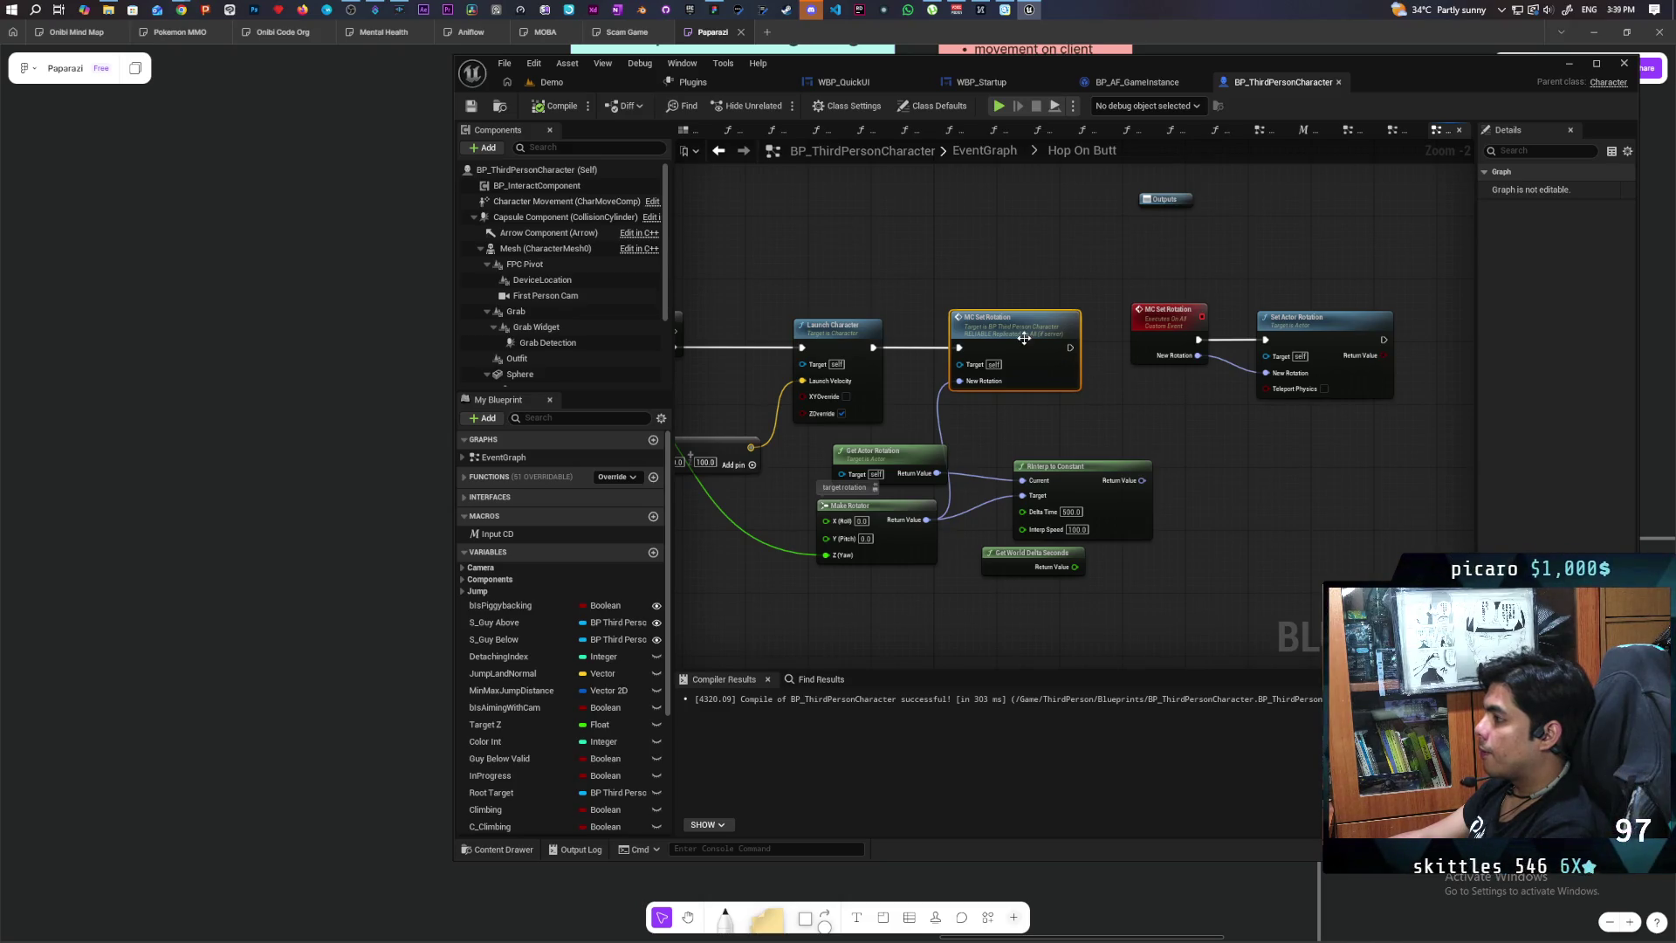
{"action": "left_click", "coordinate": [1191, 321]}
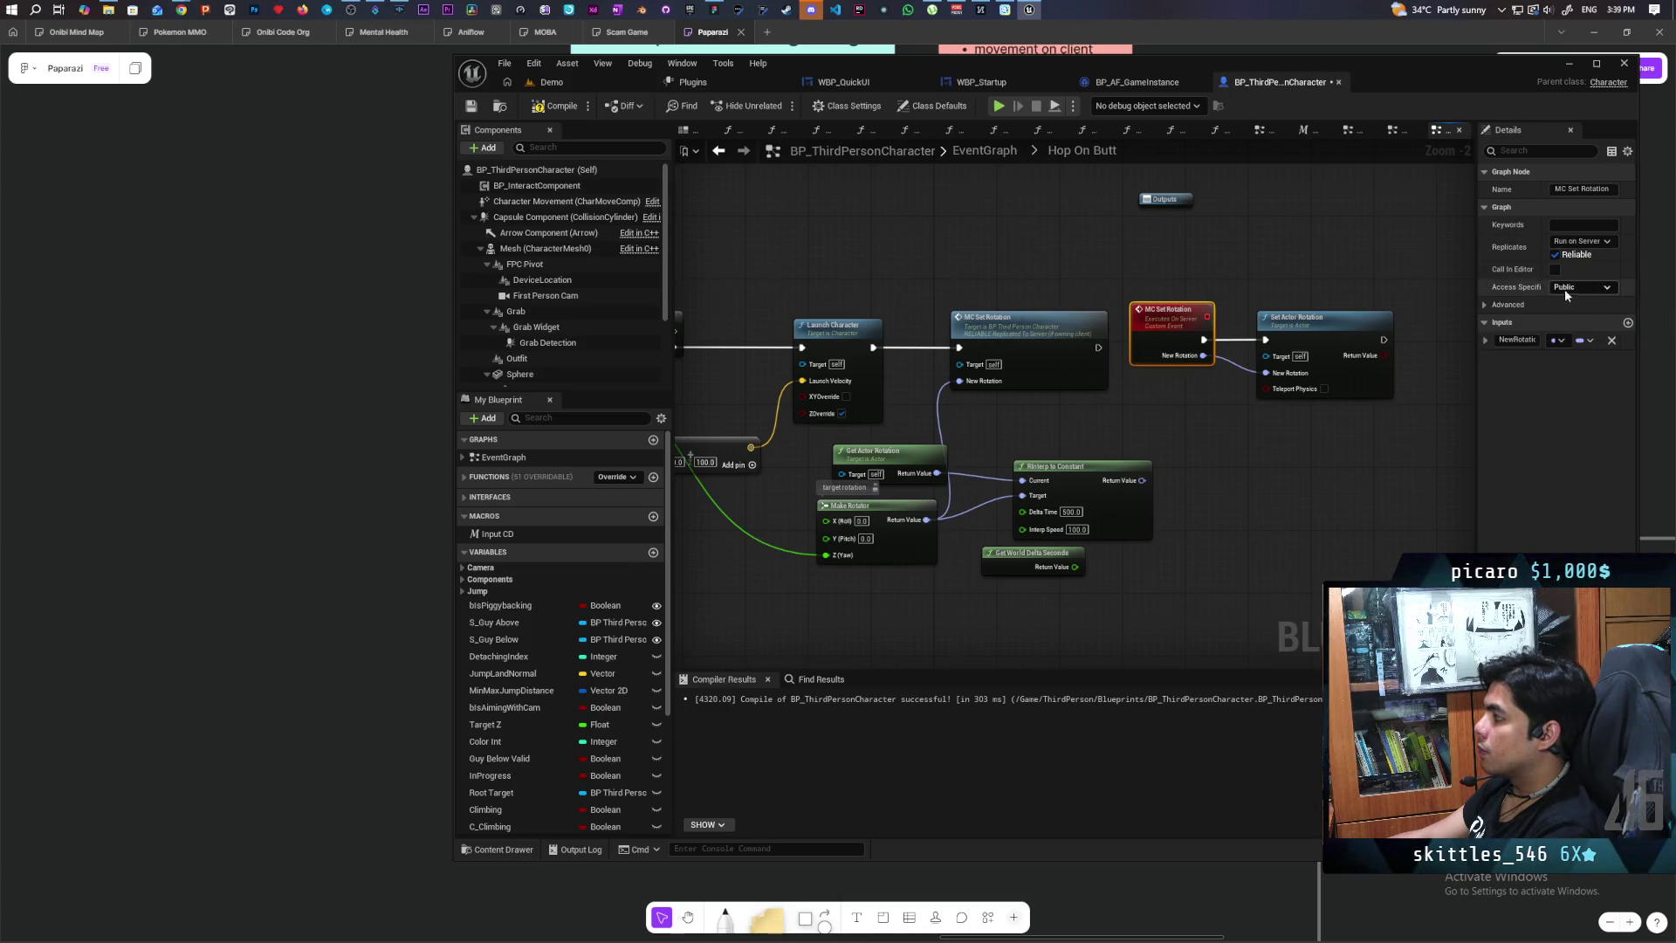
{"action": "left_click", "coordinate": [578, 88]}
{"action": "left_click", "coordinate": [782, 103]}
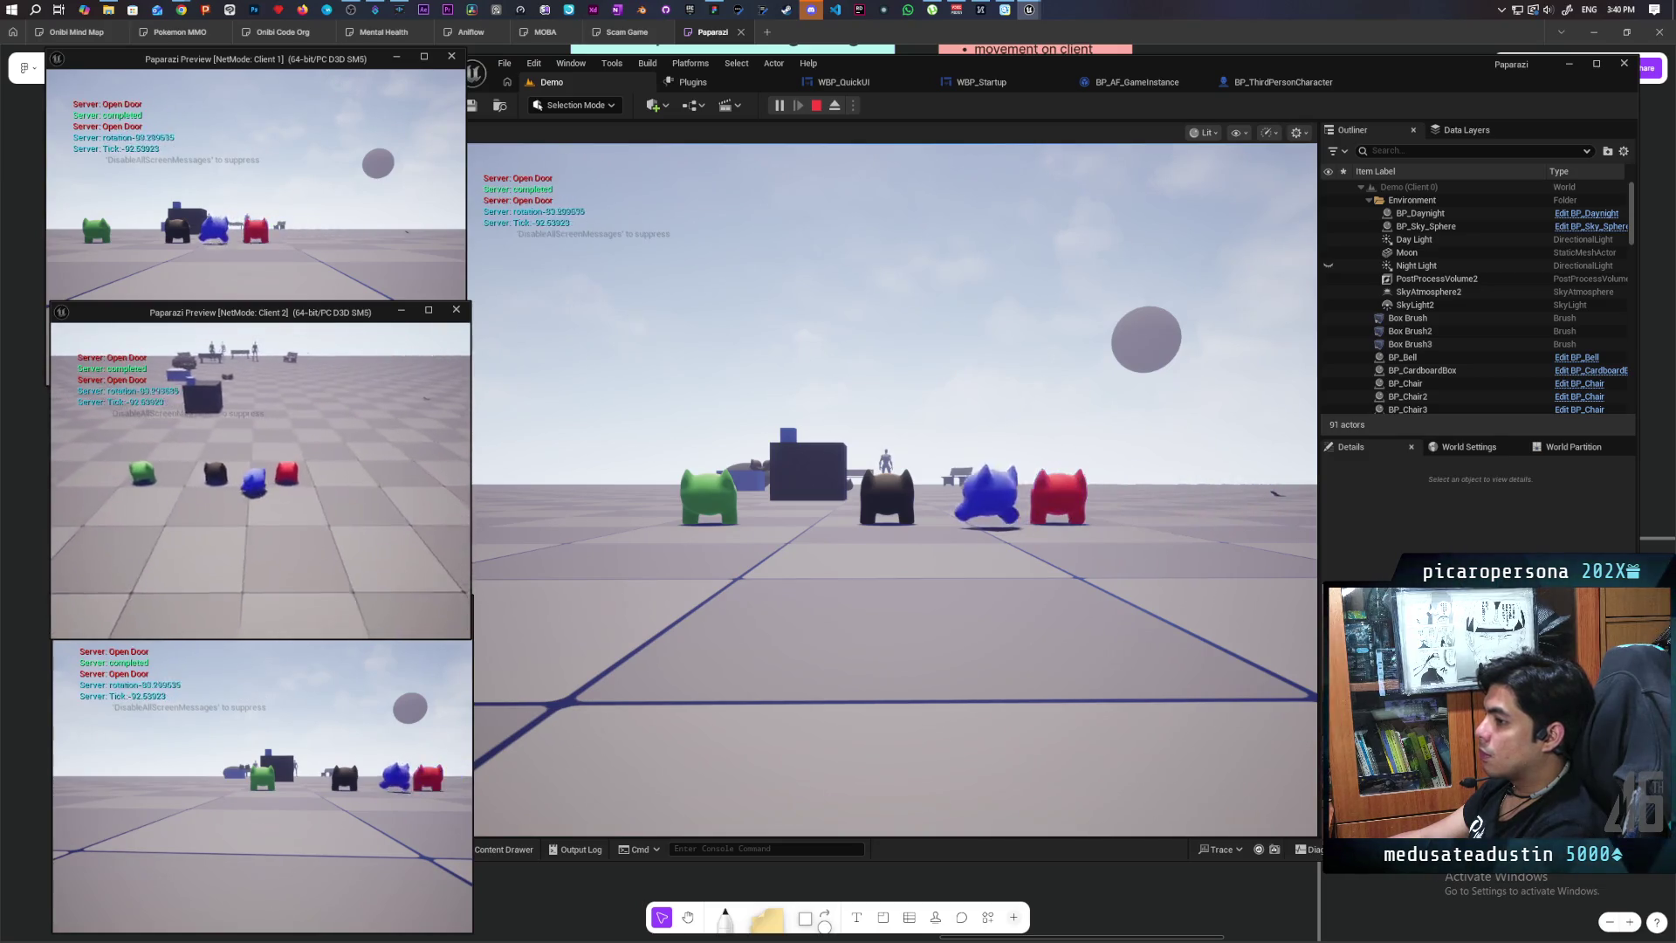
Step: Take control in Client 1, move the red character forward, back and left, then stop playing
{"action": "left_click", "coordinate": [782, 468]}
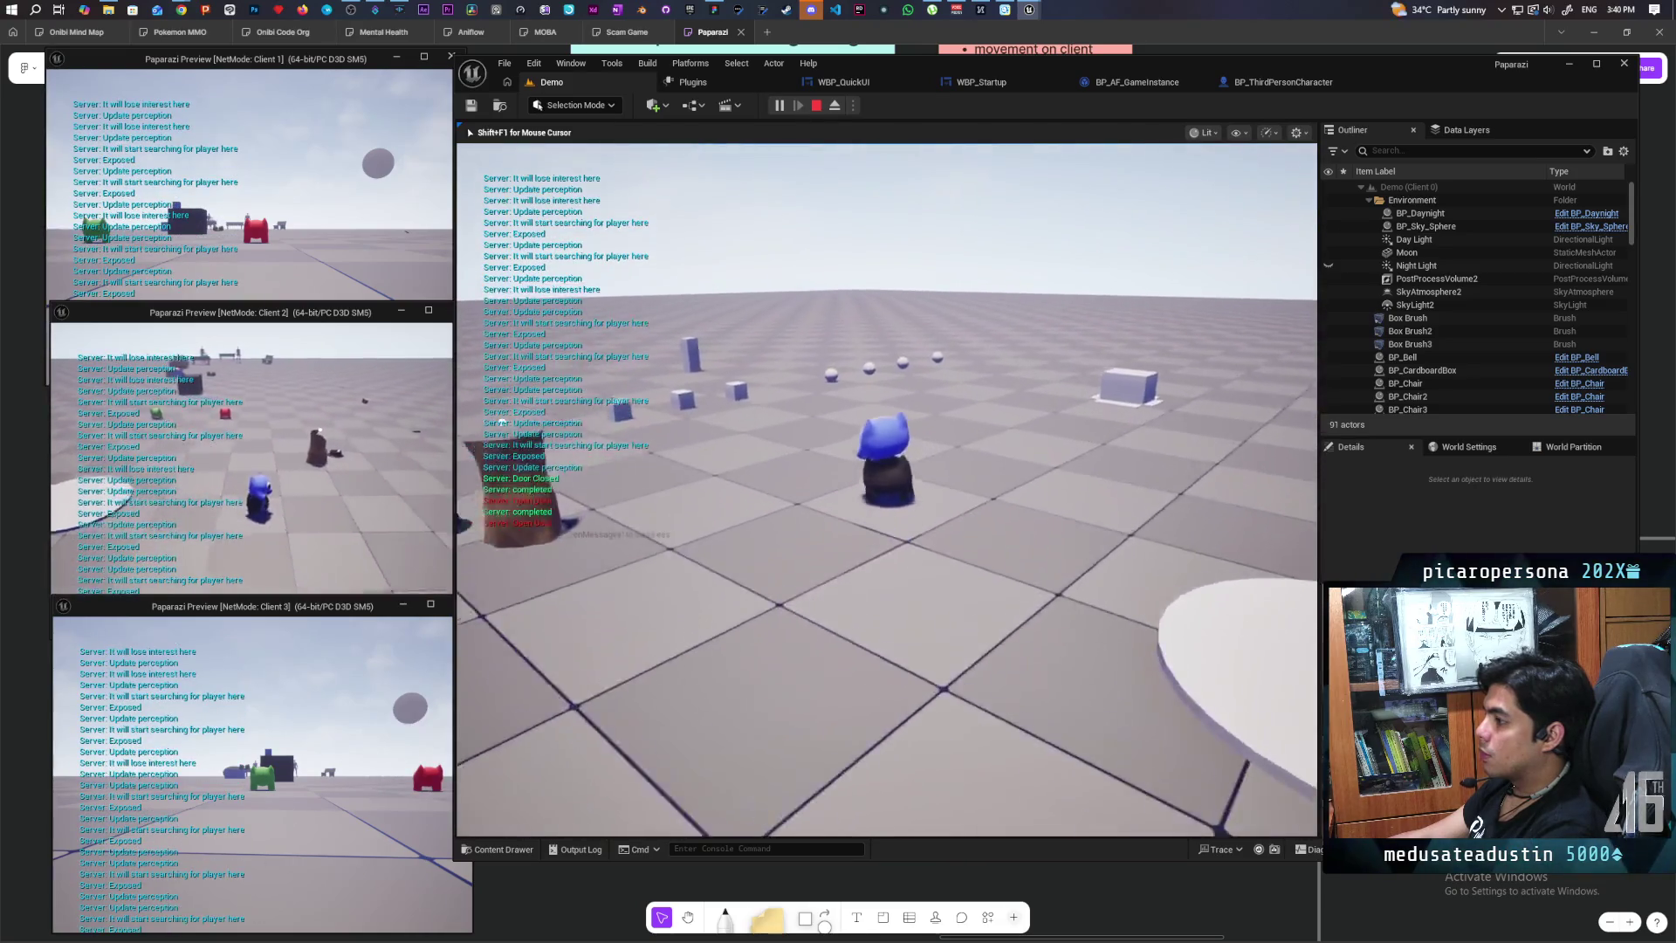
{"action": "key", "text": "shift+F1"}
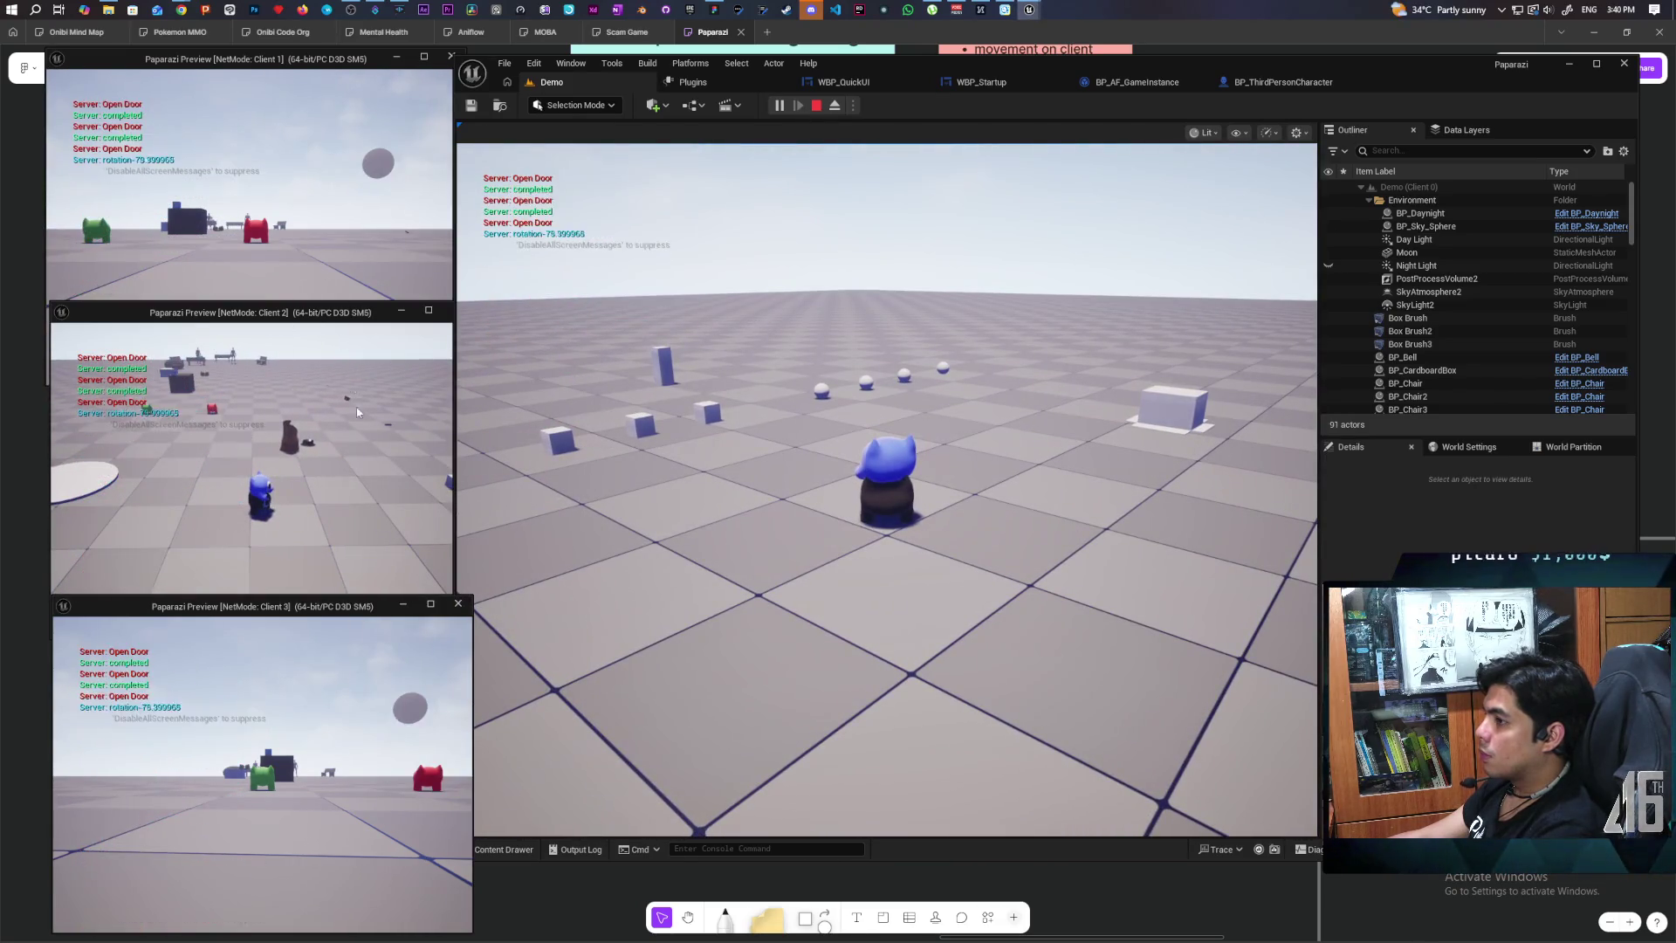
{"action": "left_click", "coordinate": [349, 381]}
{"action": "left_click", "coordinate": [258, 262]}
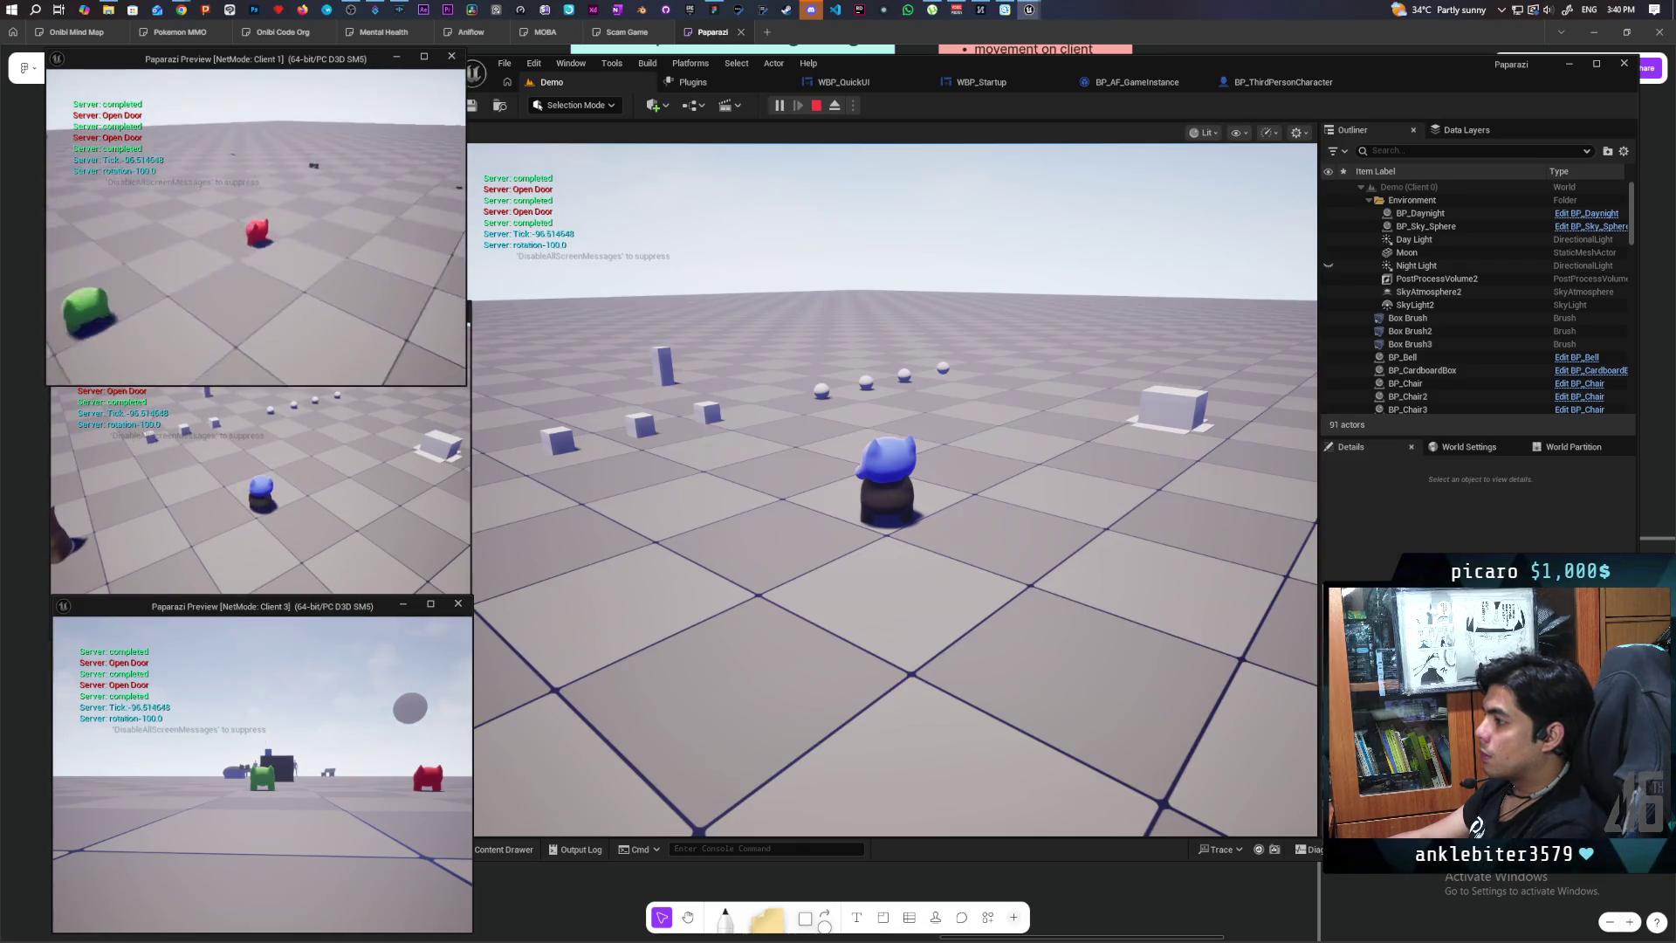
{"action": "key", "text": "w"}
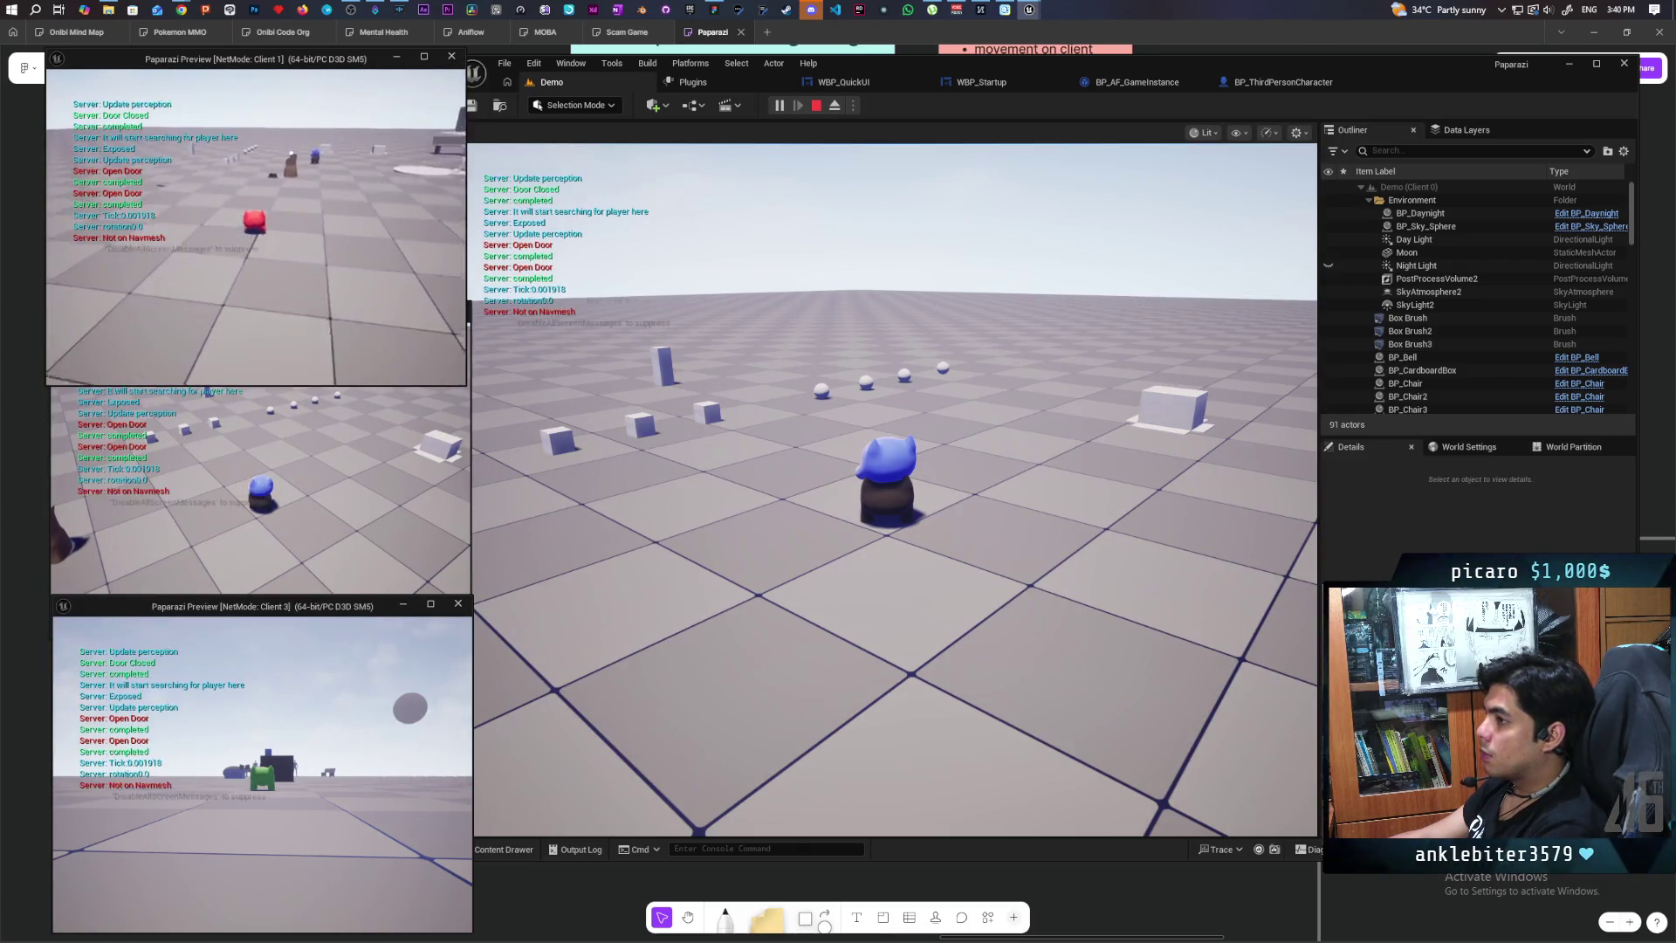
{"action": "key", "text": "w"}
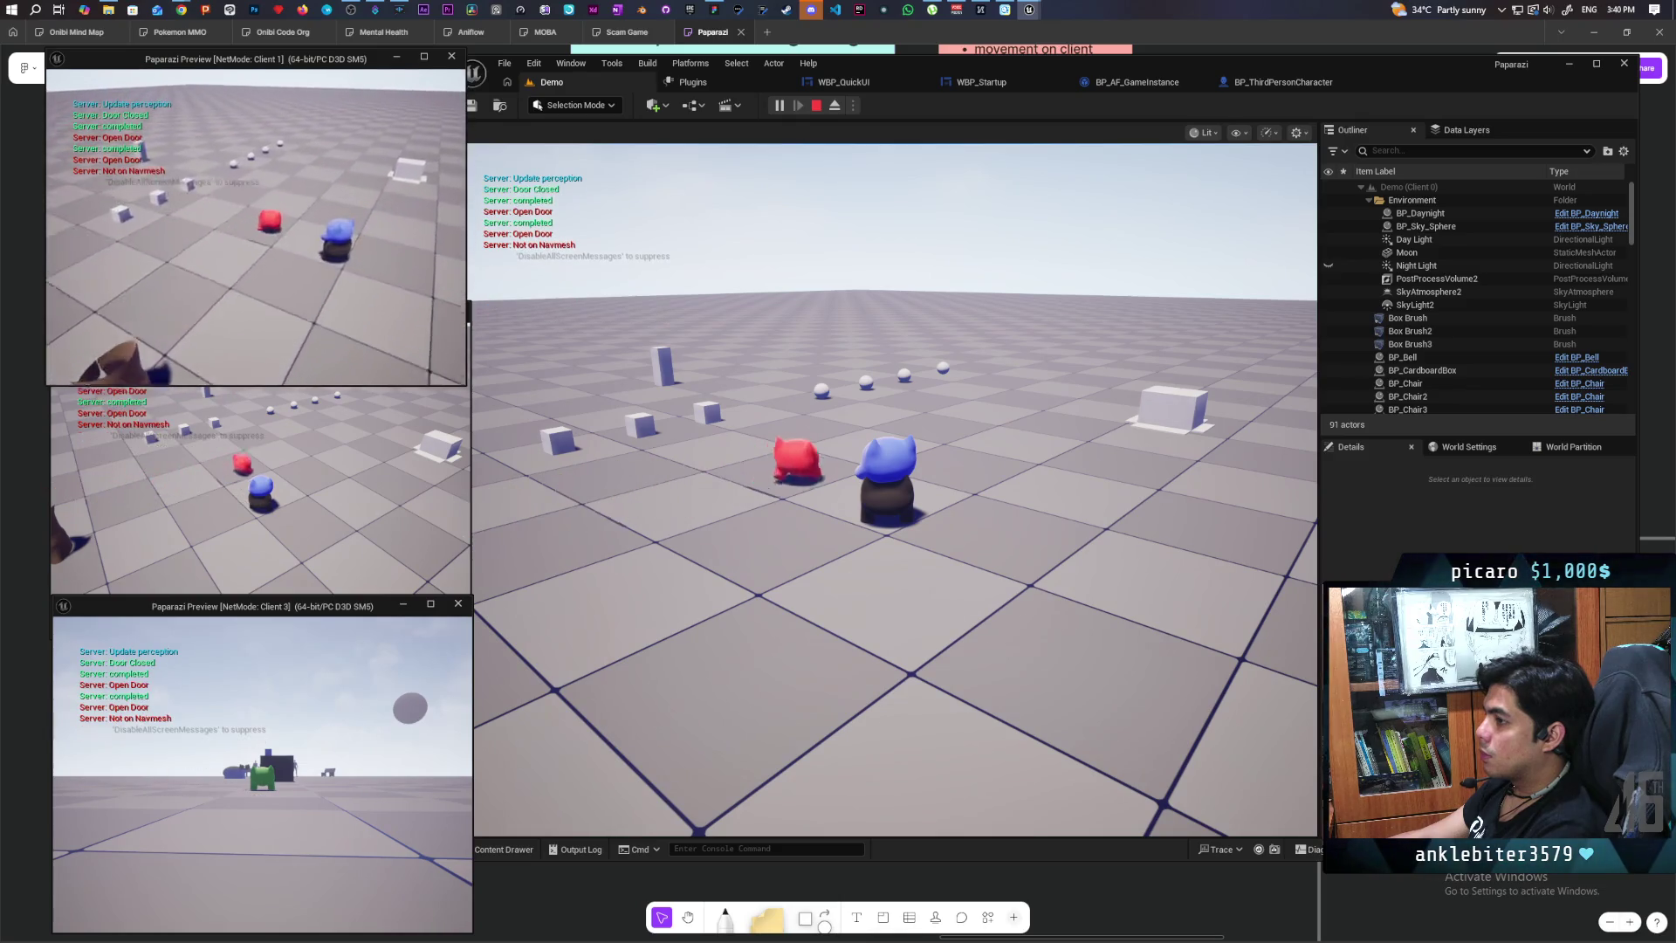
{"action": "key", "text": "s"}
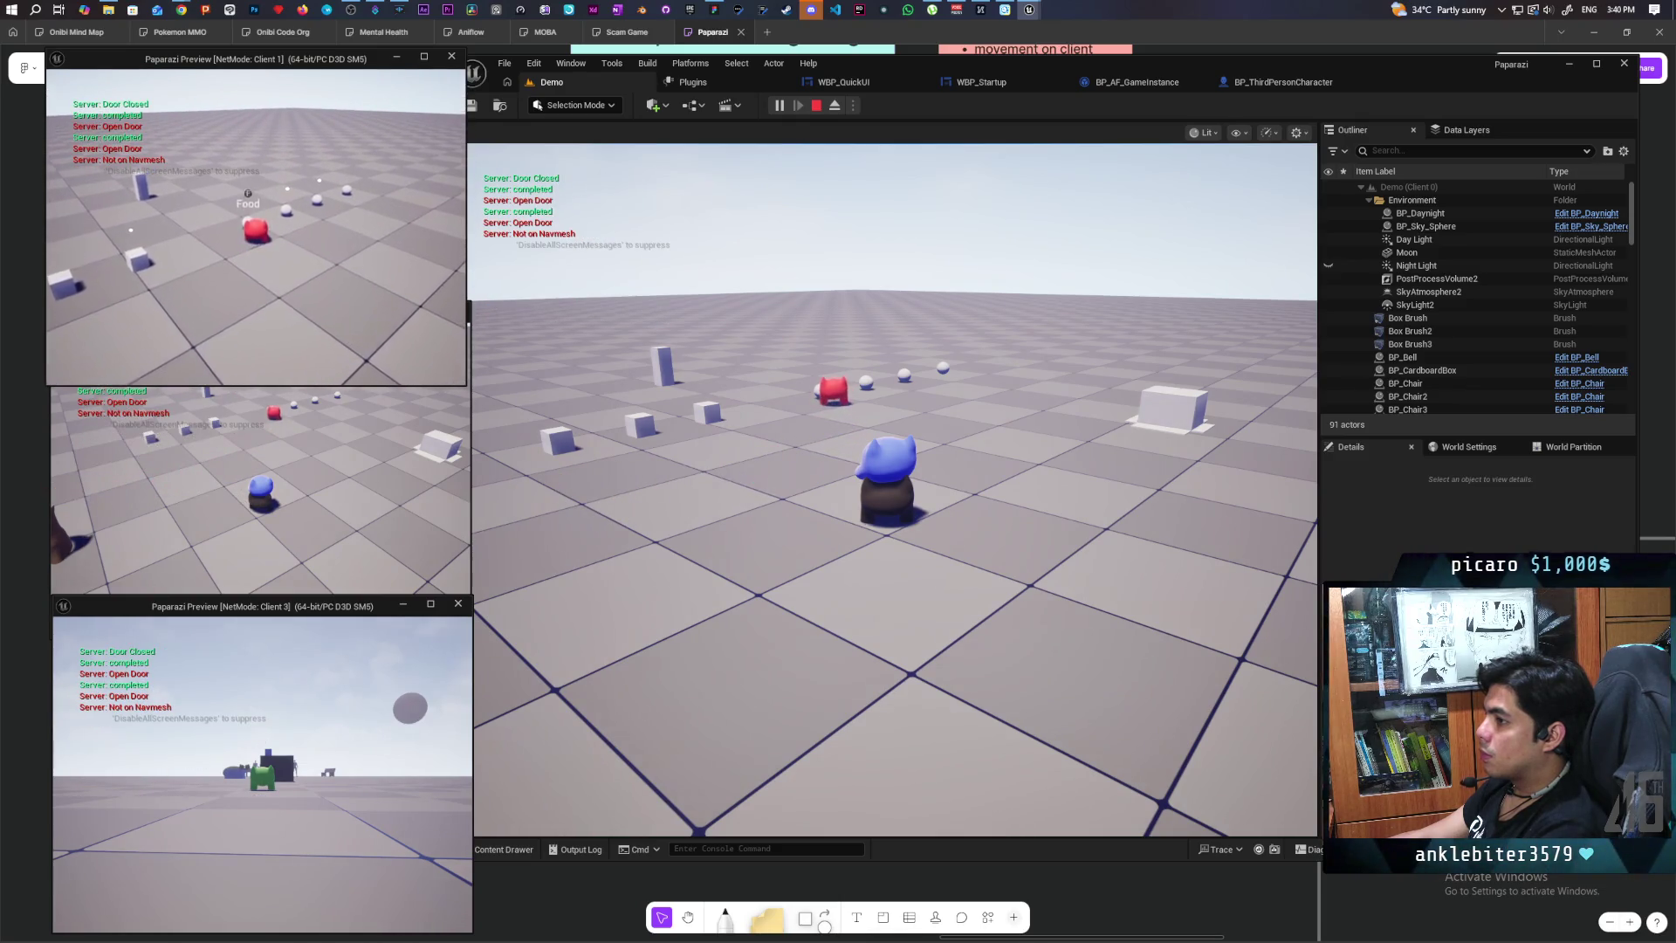
{"action": "key", "text": "a"}
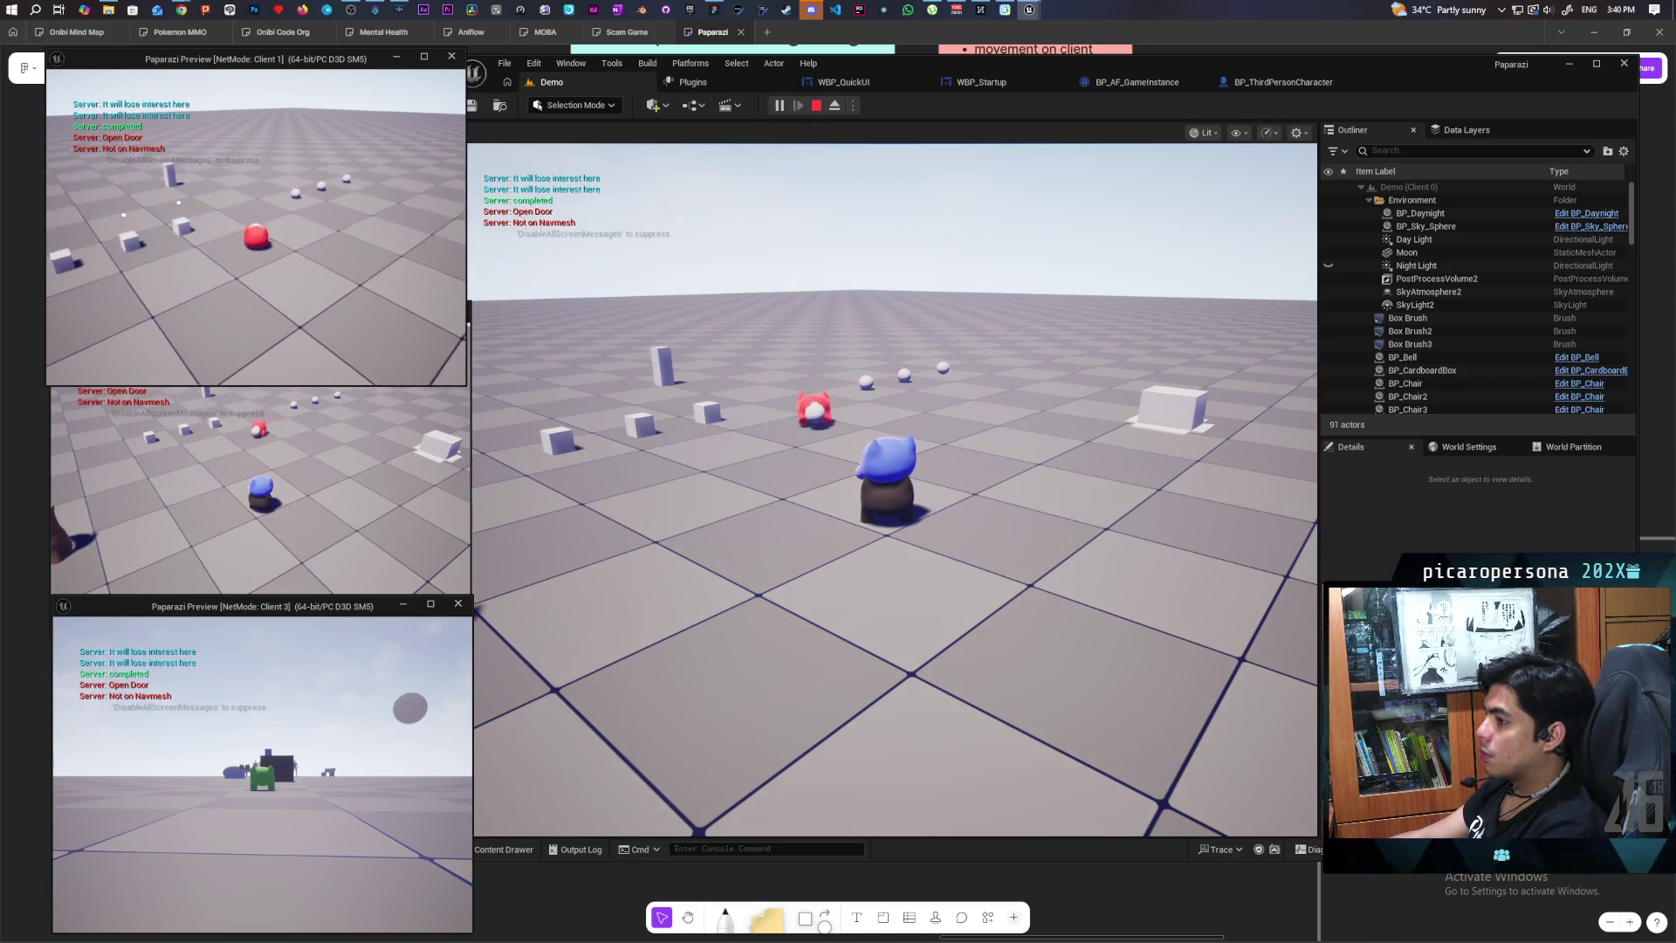
{"action": "key", "text": "Escape"}
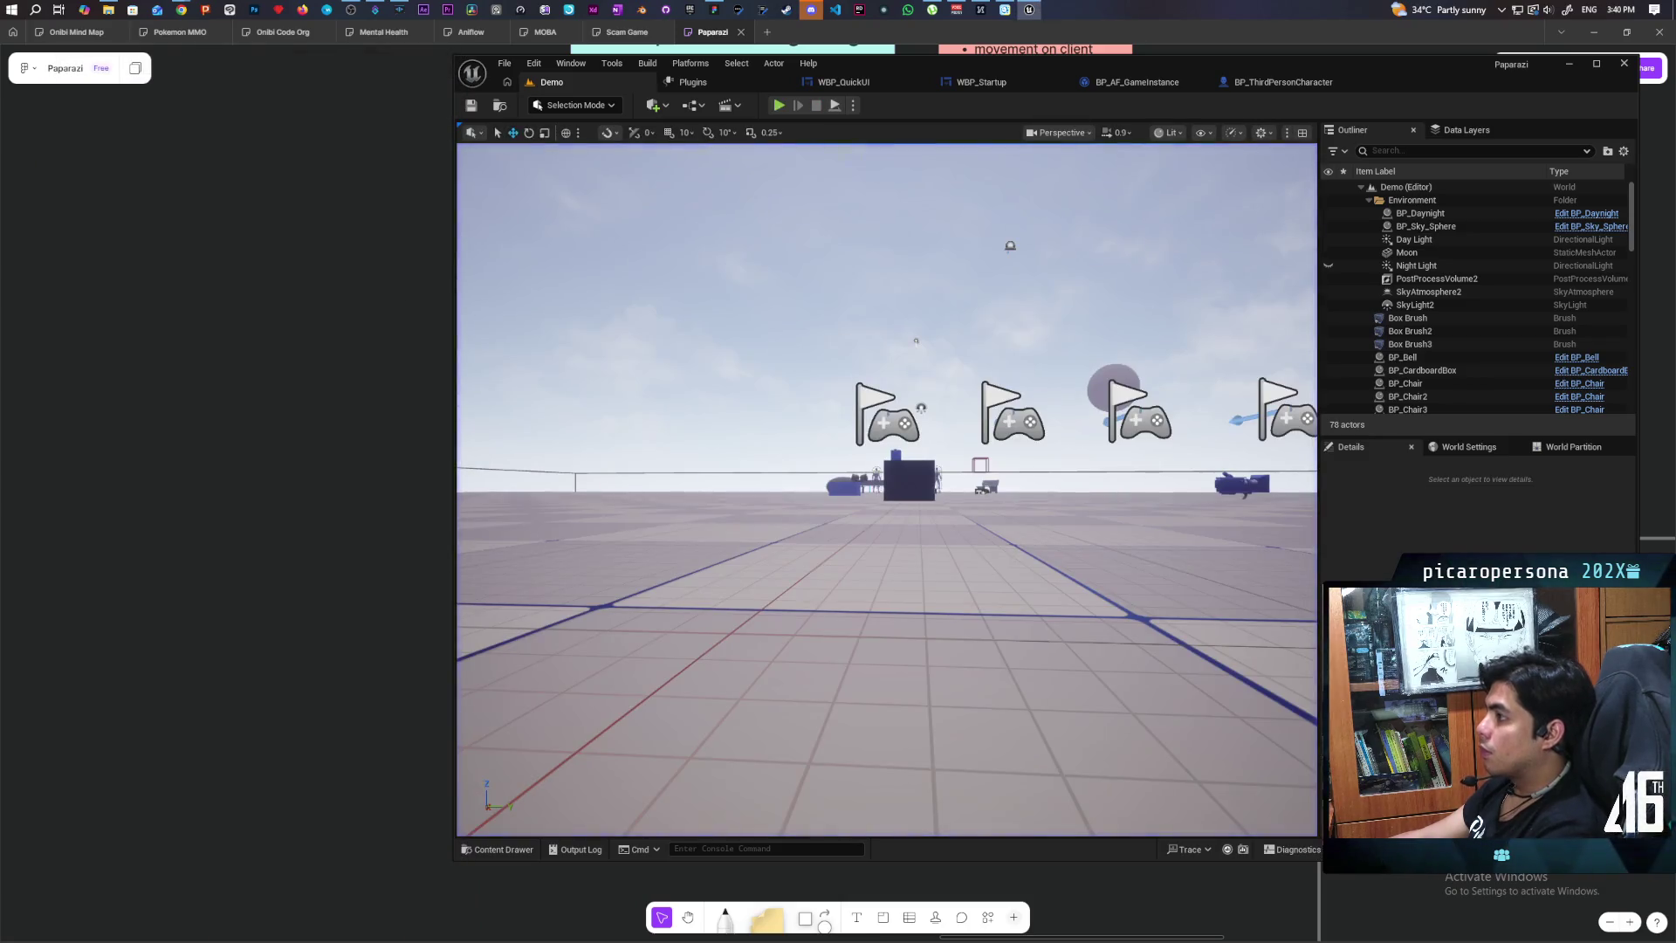
Step: Duplicate the Set Actor Rotation node in the Hop On Butt graph
{"action": "left_click", "coordinate": [1254, 85]}
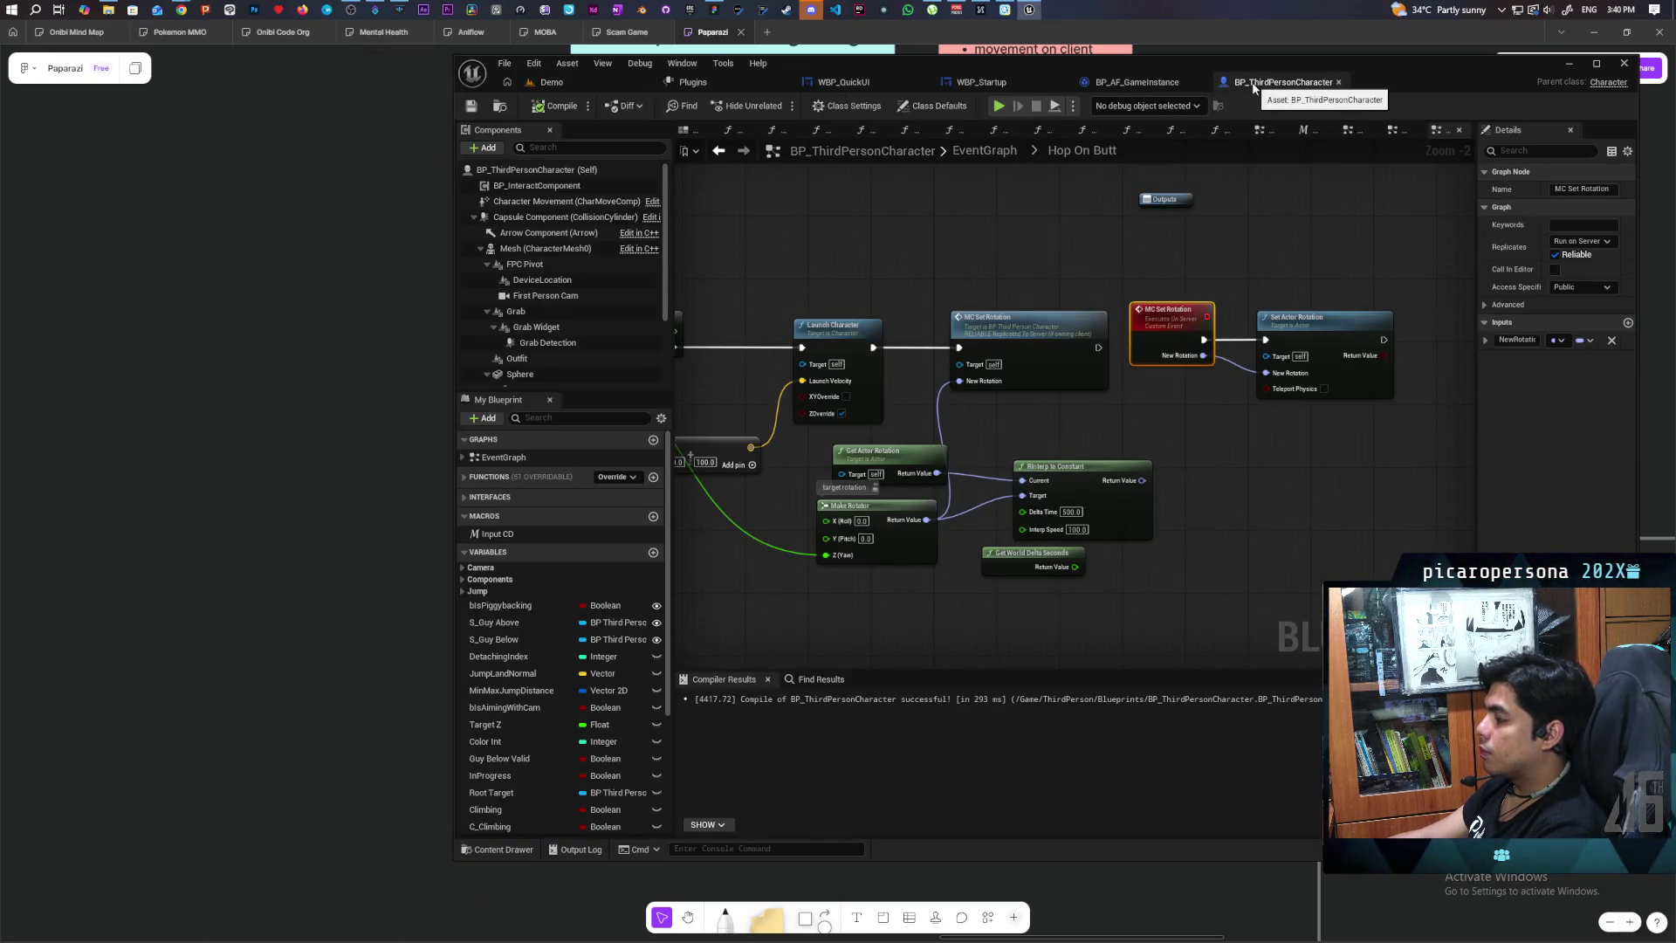
{"action": "mouse_move", "coordinate": [1037, 250]}
{"action": "left_mouse_down"}
{"action": "mouse_move", "coordinate": [1123, 233]}
{"action": "mouse_move", "coordinate": [866, 236]}
{"action": "mouse_move", "coordinate": [1015, 234]}
{"action": "left_mouse_up"}
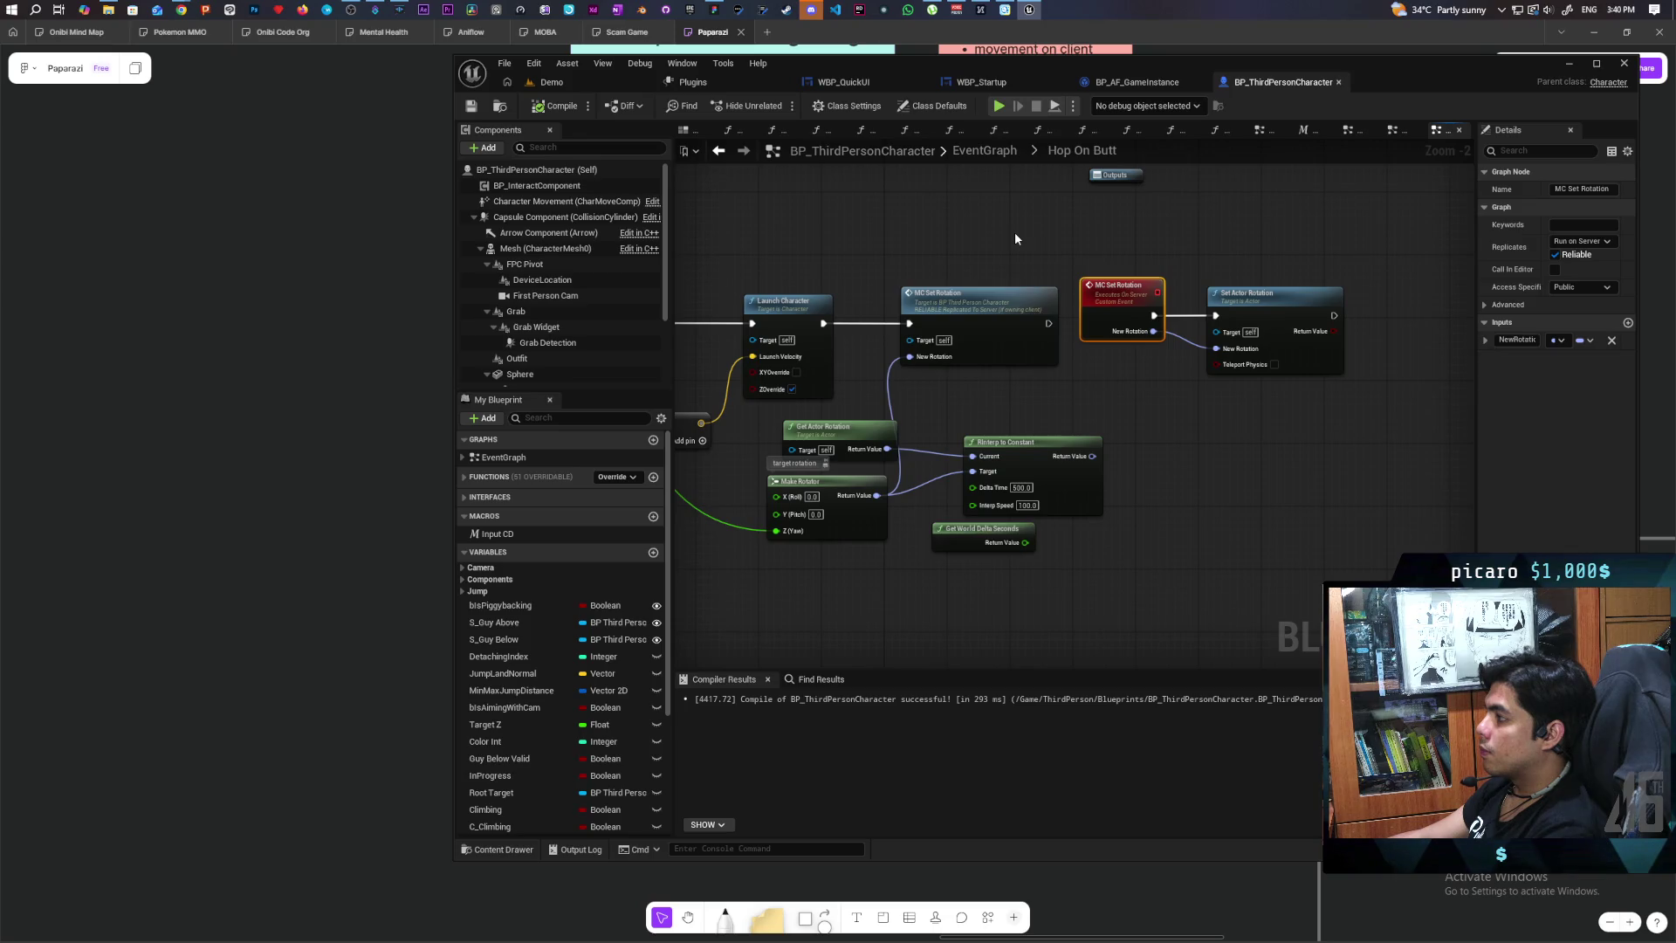
{"action": "mouse_move", "coordinate": [1016, 245]}
{"action": "left_mouse_down"}
{"action": "mouse_move", "coordinate": [1108, 251]}
{"action": "mouse_move", "coordinate": [878, 217]}
{"action": "left_mouse_up"}
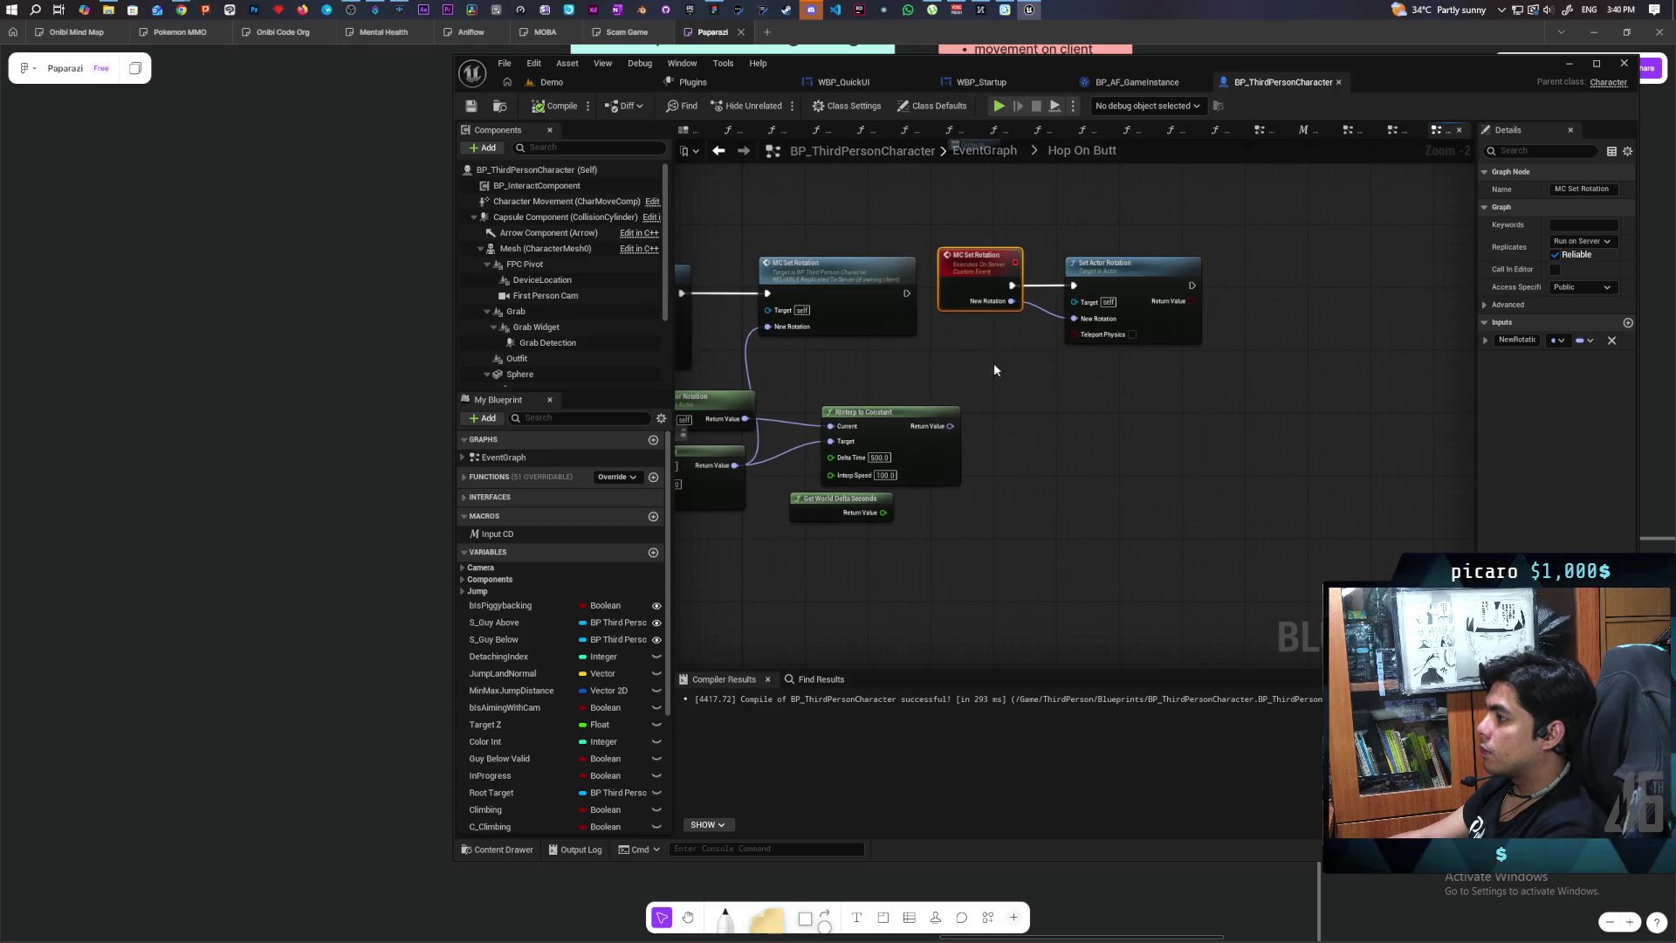
{"action": "mouse_move", "coordinate": [987, 361]}
{"action": "left_mouse_down"}
{"action": "mouse_move", "coordinate": [1137, 409]}
{"action": "mouse_move", "coordinate": [1068, 393]}
{"action": "left_mouse_up"}
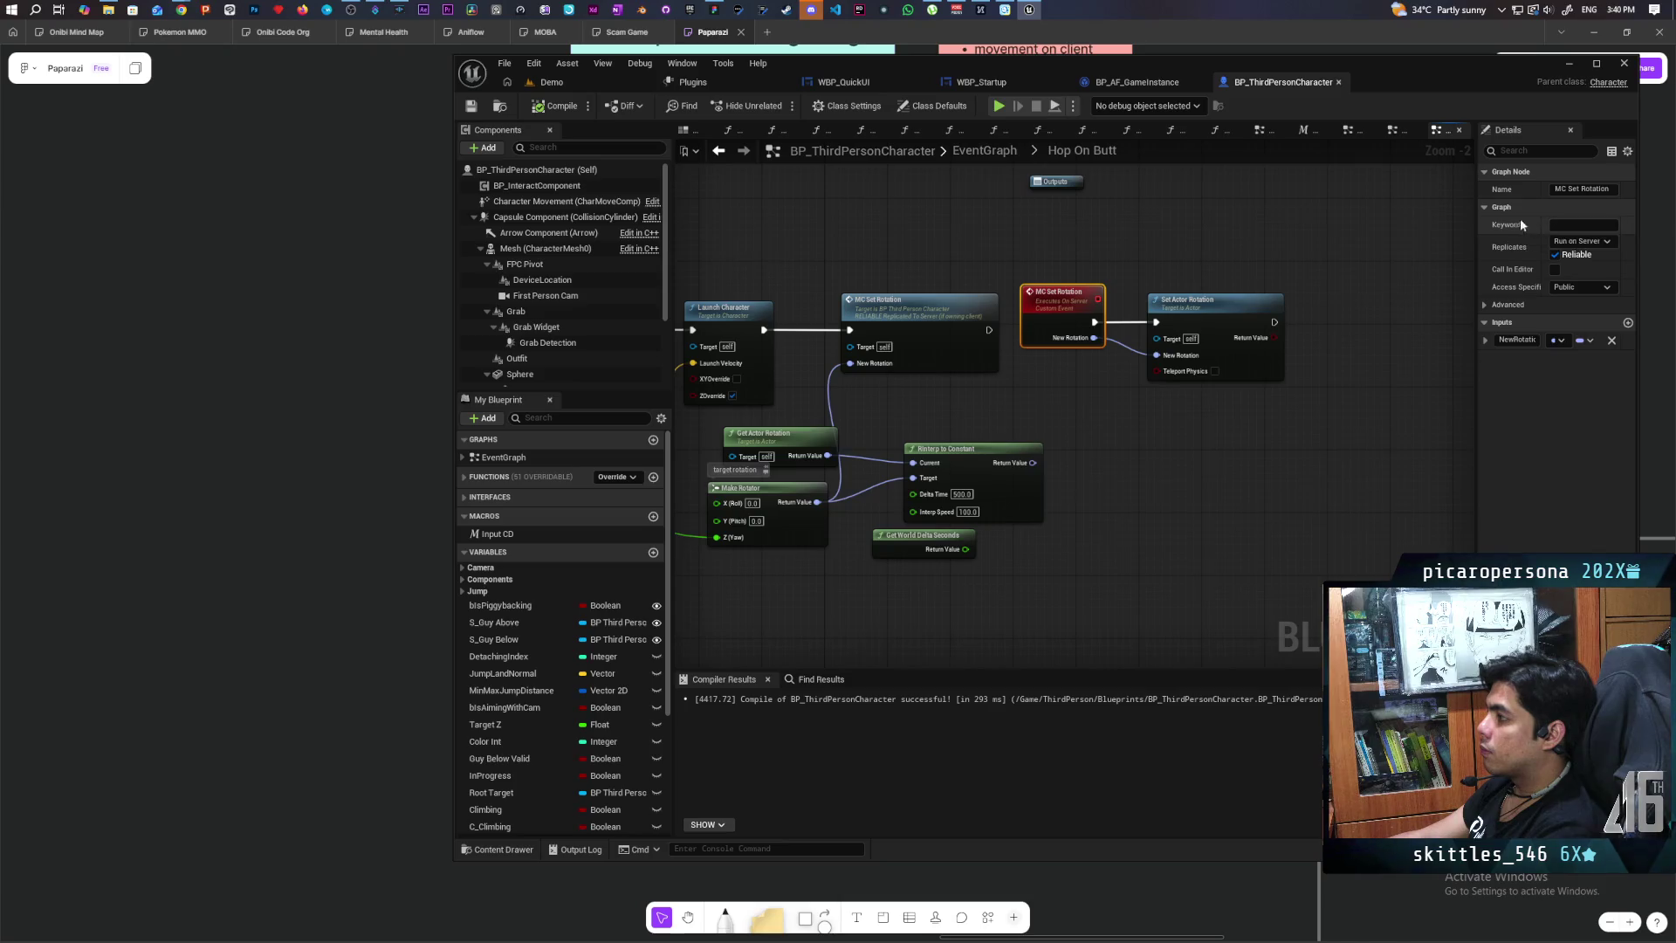
{"action": "mouse_move", "coordinate": [954, 274]}
{"action": "left_mouse_down"}
{"action": "mouse_move", "coordinate": [1066, 274]}
{"action": "mouse_move", "coordinate": [1034, 244]}
{"action": "left_mouse_up"}
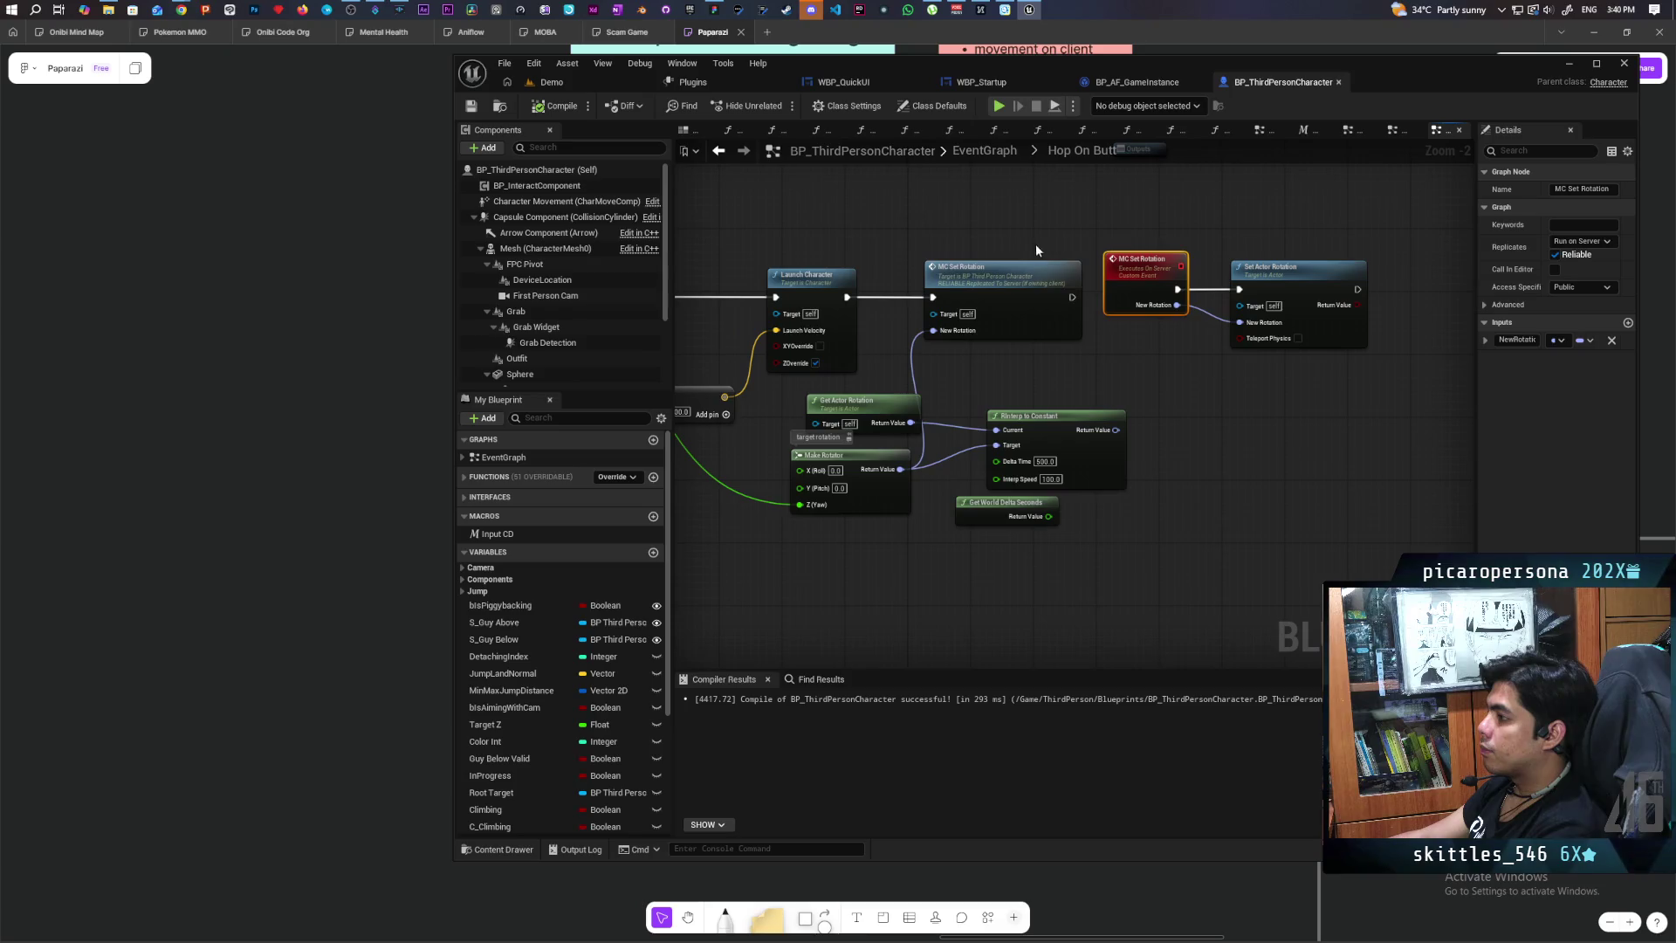
{"action": "left_click", "coordinate": [1287, 276]}
{"action": "key", "text": "ctrl+c"}
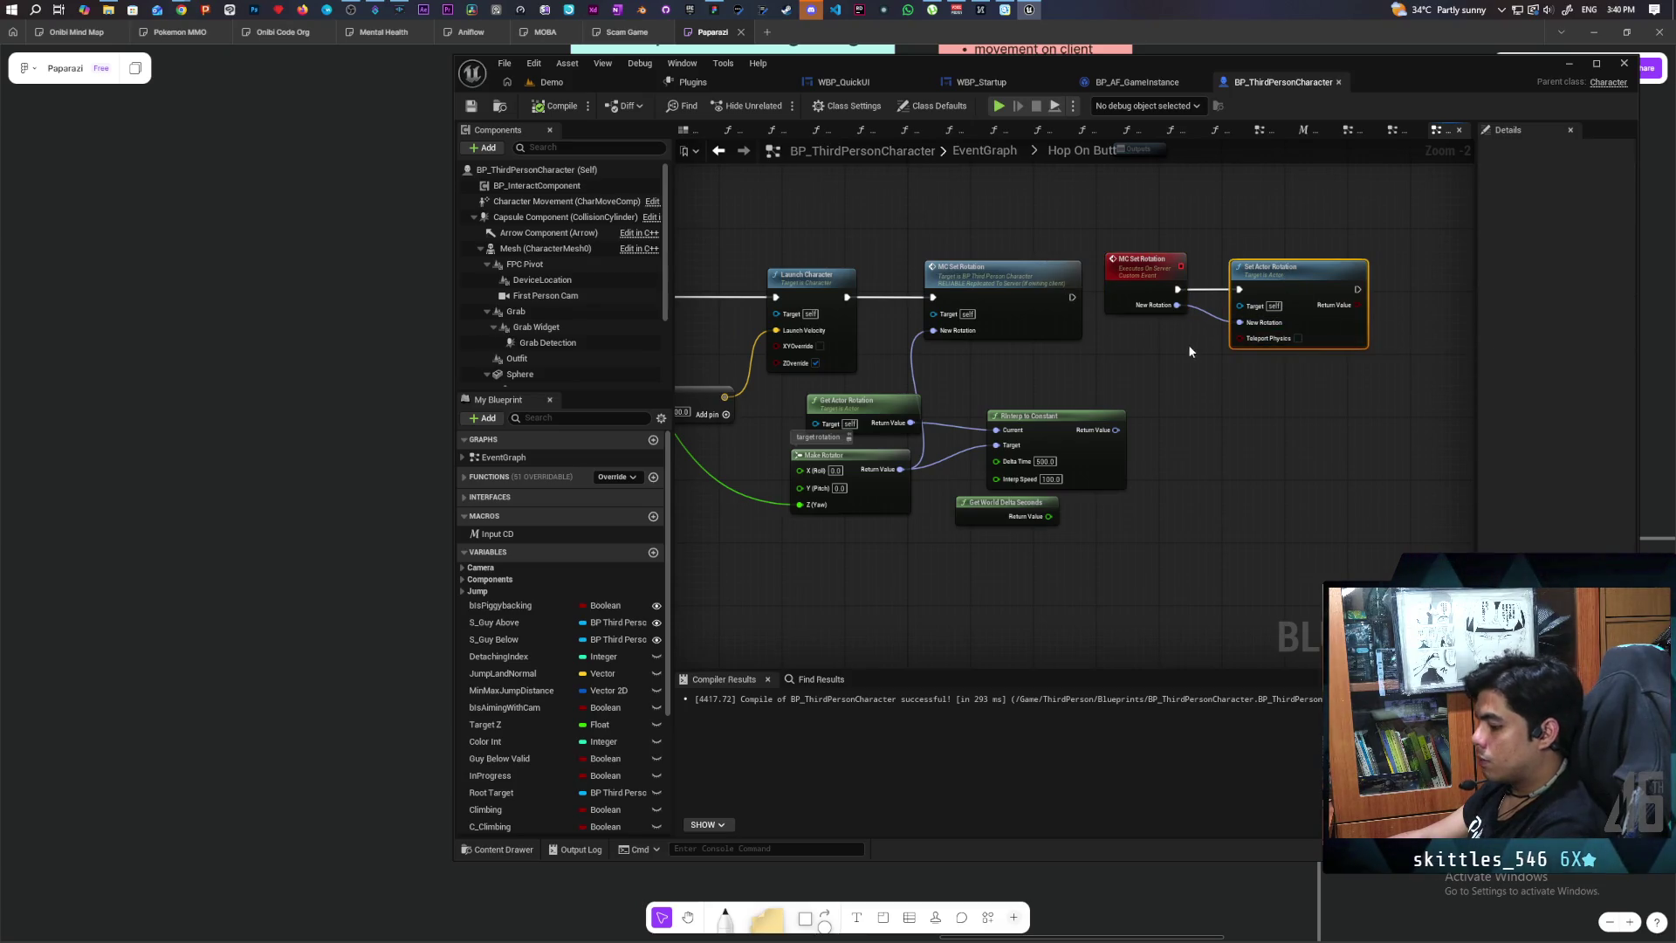
{"action": "key", "text": "ctrl+v"}
{"action": "mouse_move", "coordinate": [1031, 249]}
{"action": "left_mouse_down"}
{"action": "mouse_move", "coordinate": [985, 190]}
{"action": "mouse_move", "coordinate": [1020, 181]}
{"action": "mouse_move", "coordinate": [944, 221]}
{"action": "left_mouse_up"}
Step: Wire the copy after Launch Character with the rotation value, chaining MC Set Rotation after it
{"action": "left_click_drag", "start_coordinate": [993, 275], "coordinate": [1055, 344]}
{"action": "left_click_drag", "start_coordinate": [937, 202], "coordinate": [941, 189]}
{"action": "left_click_drag", "start_coordinate": [985, 200], "coordinate": [960, 286]}
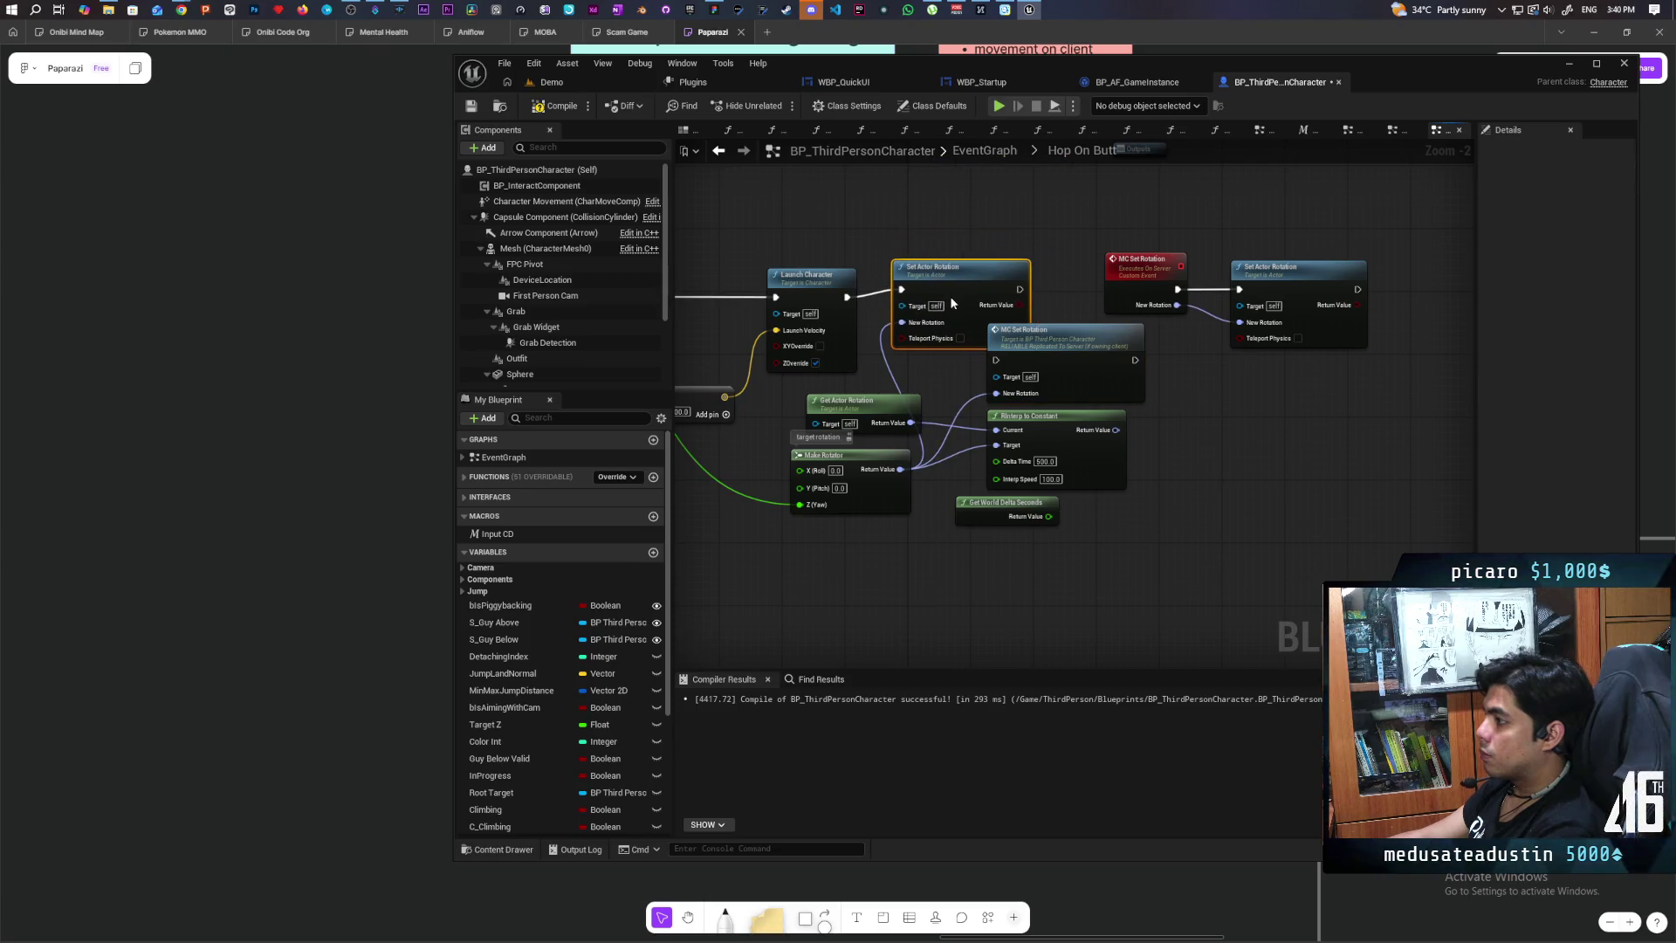
{"action": "left_click_drag", "start_coordinate": [1034, 331], "coordinate": [1112, 331]}
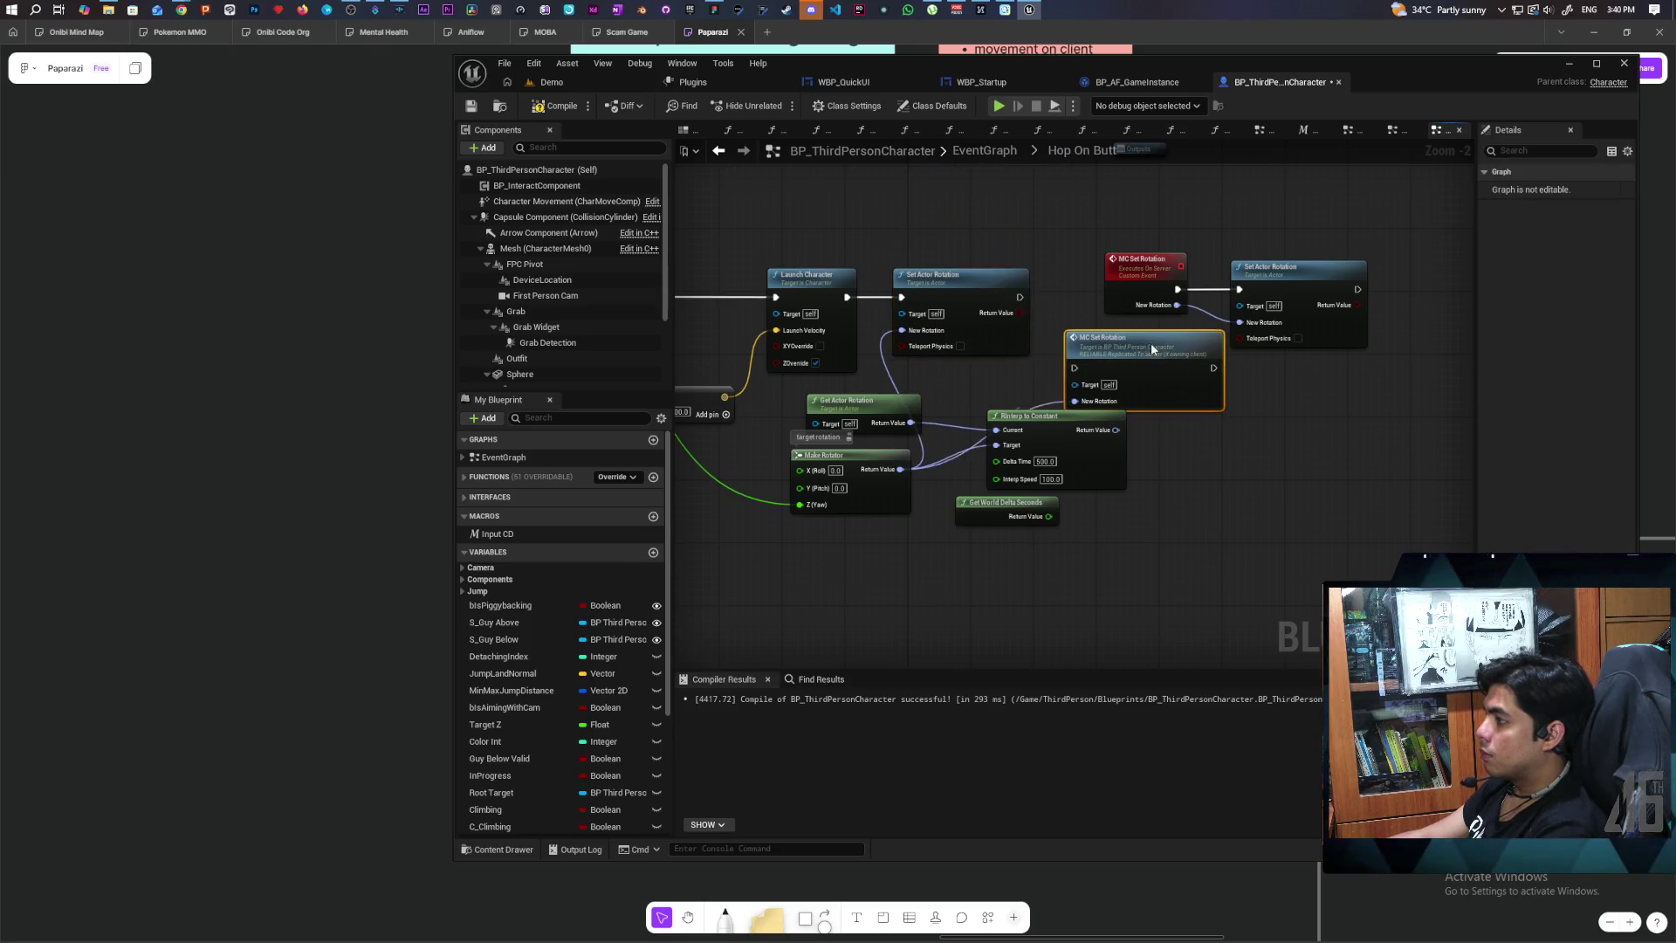
{"action": "left_click_drag", "start_coordinate": [1185, 257], "coordinate": [1335, 250]}
{"action": "left_click_drag", "start_coordinate": [1135, 331], "coordinate": [1123, 268]}
{"action": "left_click", "coordinate": [1192, 271]}
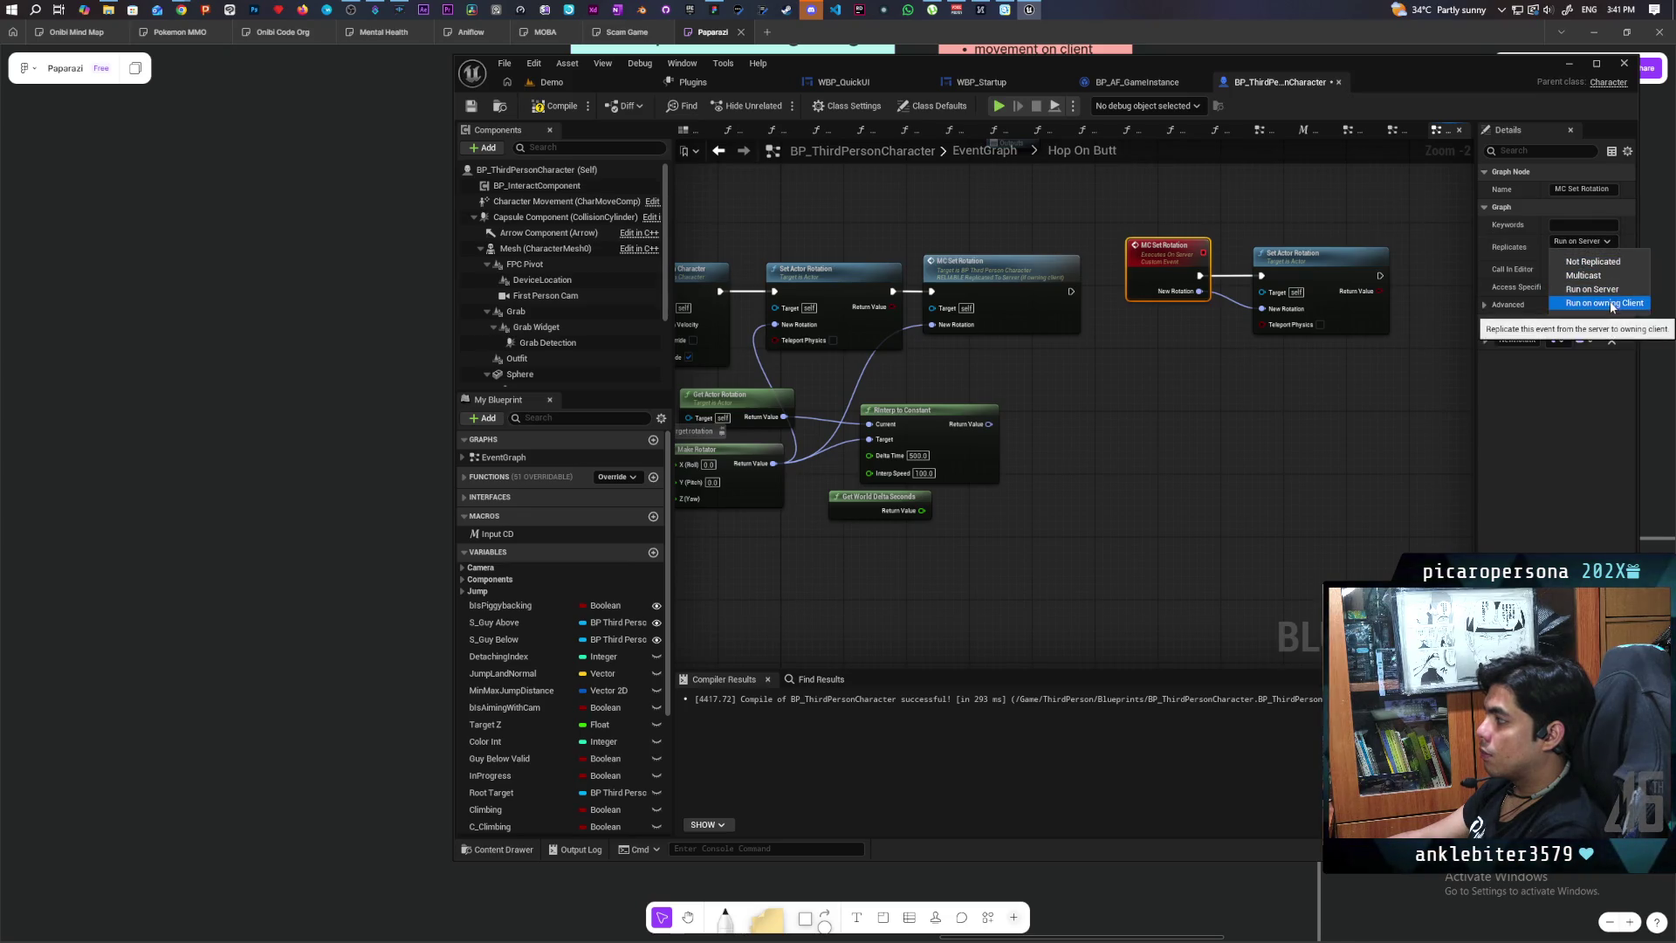
Step: Set MC Set Rotation to Run on owning Client and nudge it with its Set Actor Rotation node
{"action": "left_click", "coordinate": [1612, 304]}
{"action": "left_click_drag", "start_coordinate": [1349, 312], "coordinate": [1349, 312]}
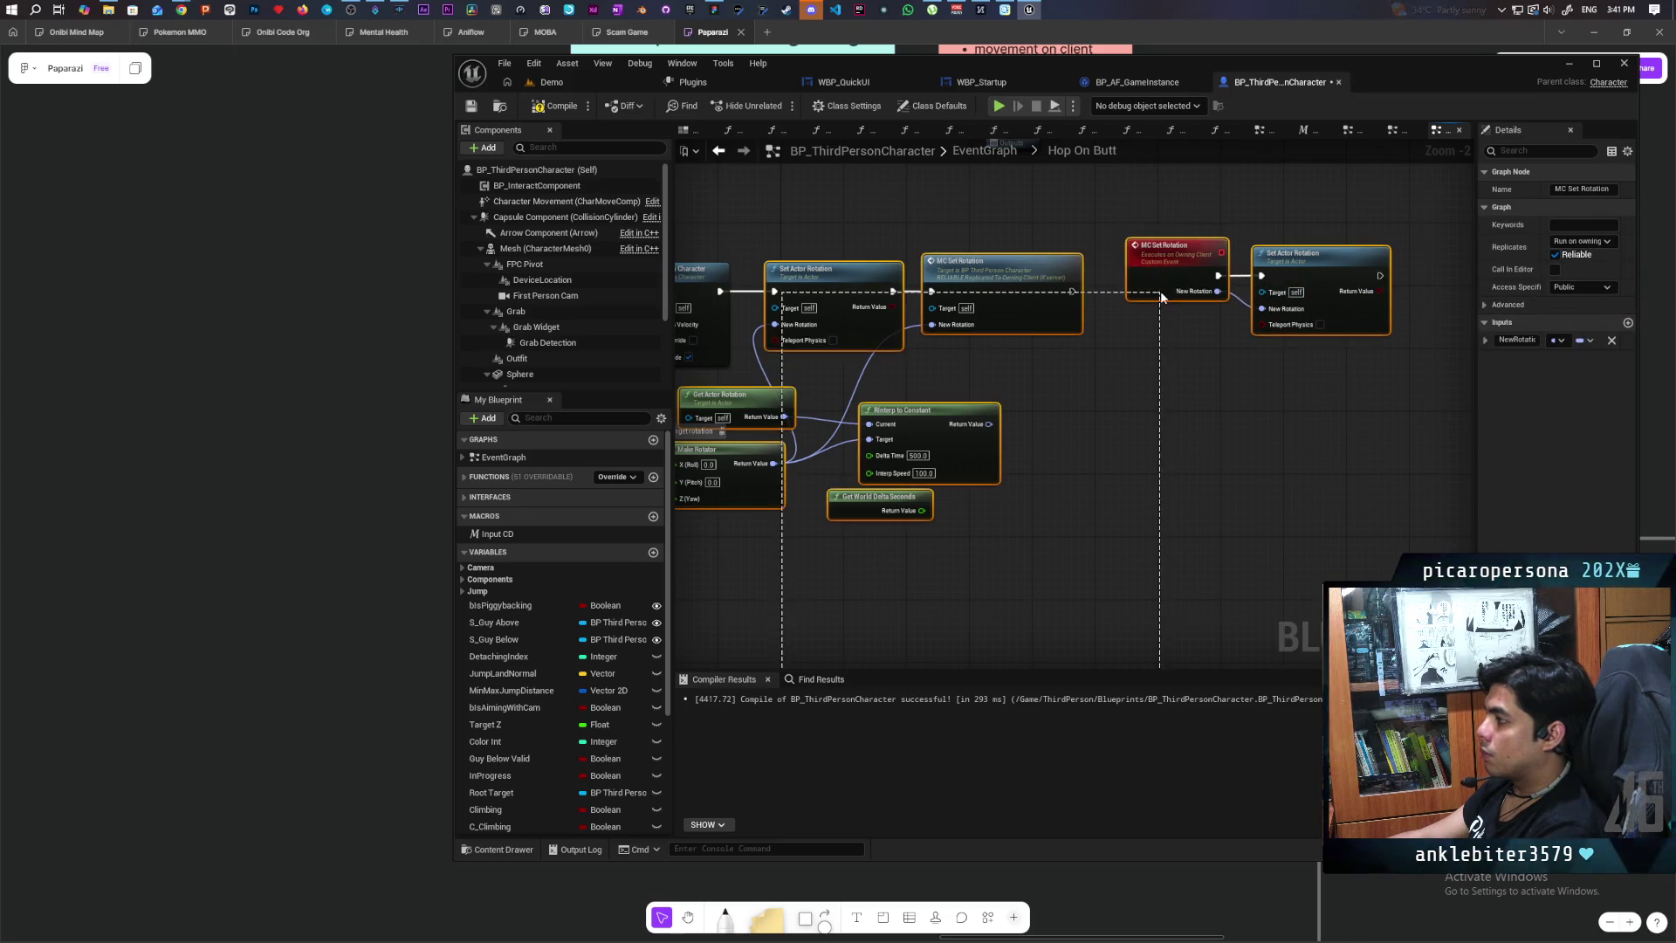
{"action": "left_click_drag", "start_coordinate": [1177, 277], "coordinate": [1175, 289]}
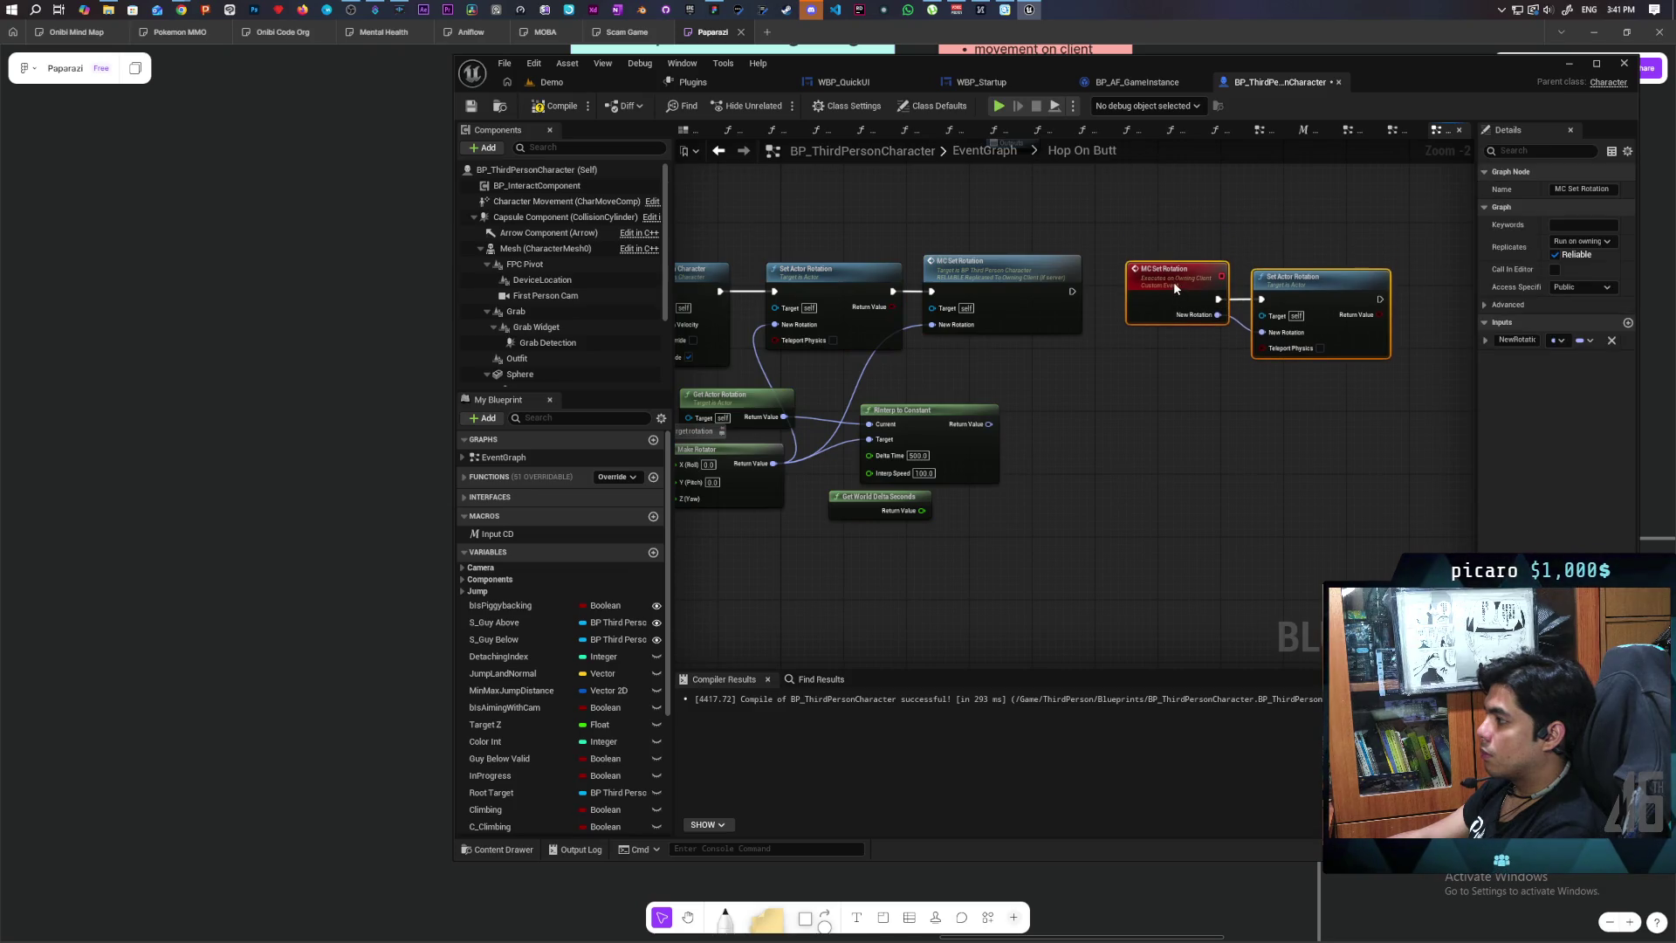
{"action": "left_click", "coordinate": [578, 87]}
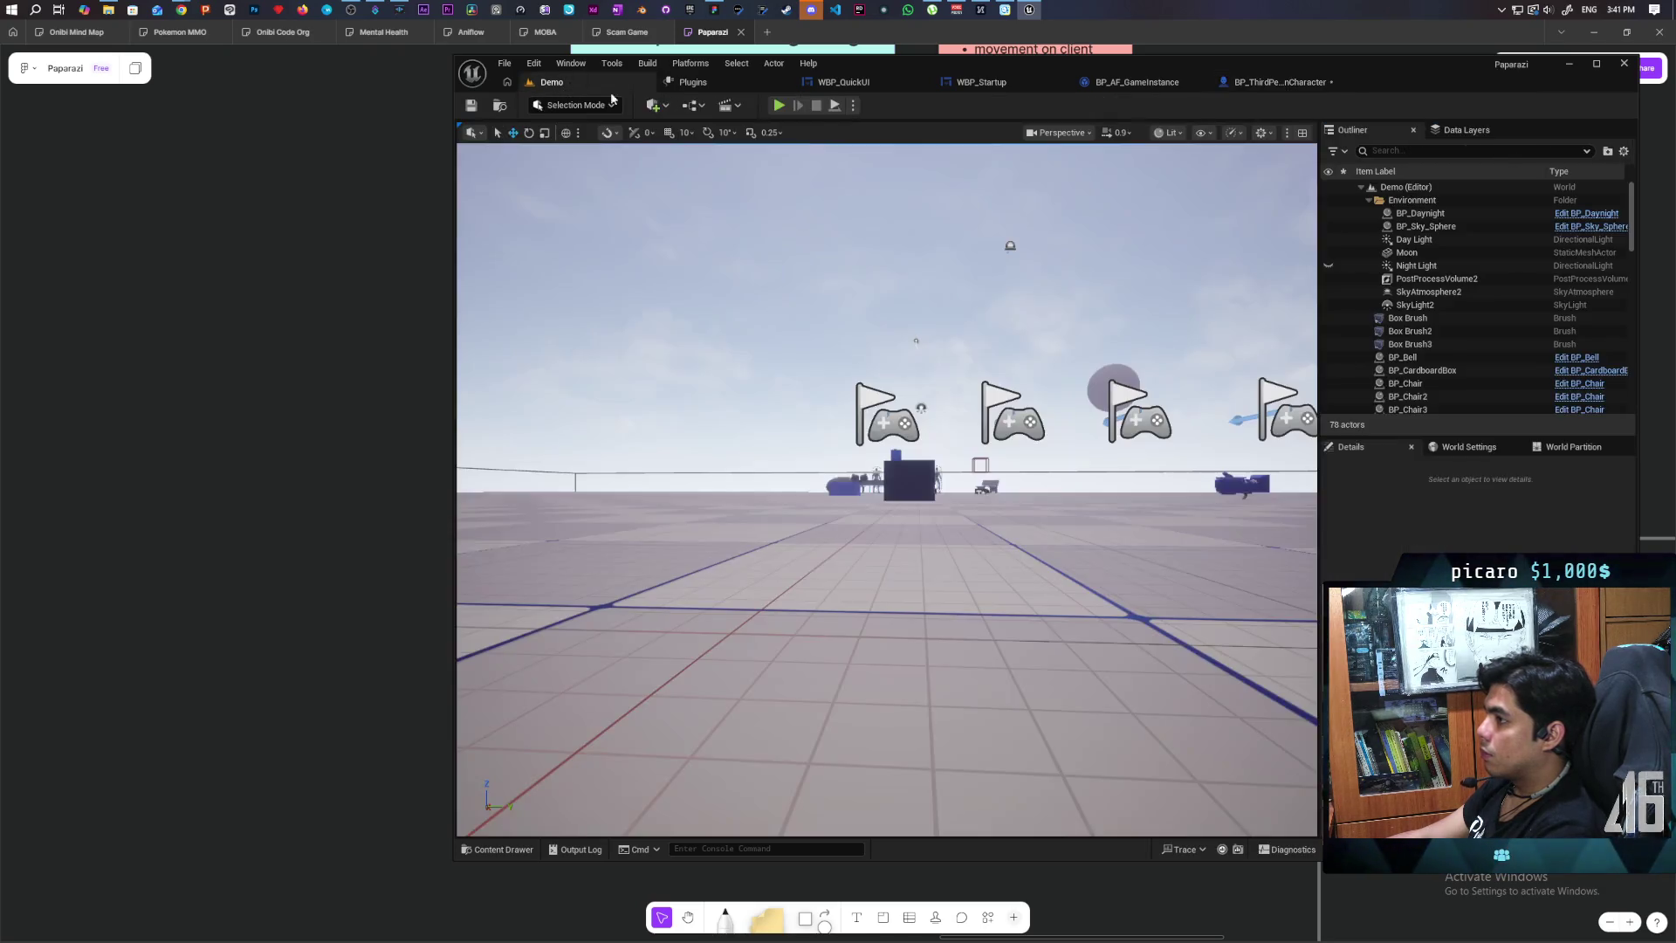
Step: Run and stop a multi-client playtest, then search the graph's actions for 'orient contr'
{"action": "key", "text": "alt+p"}
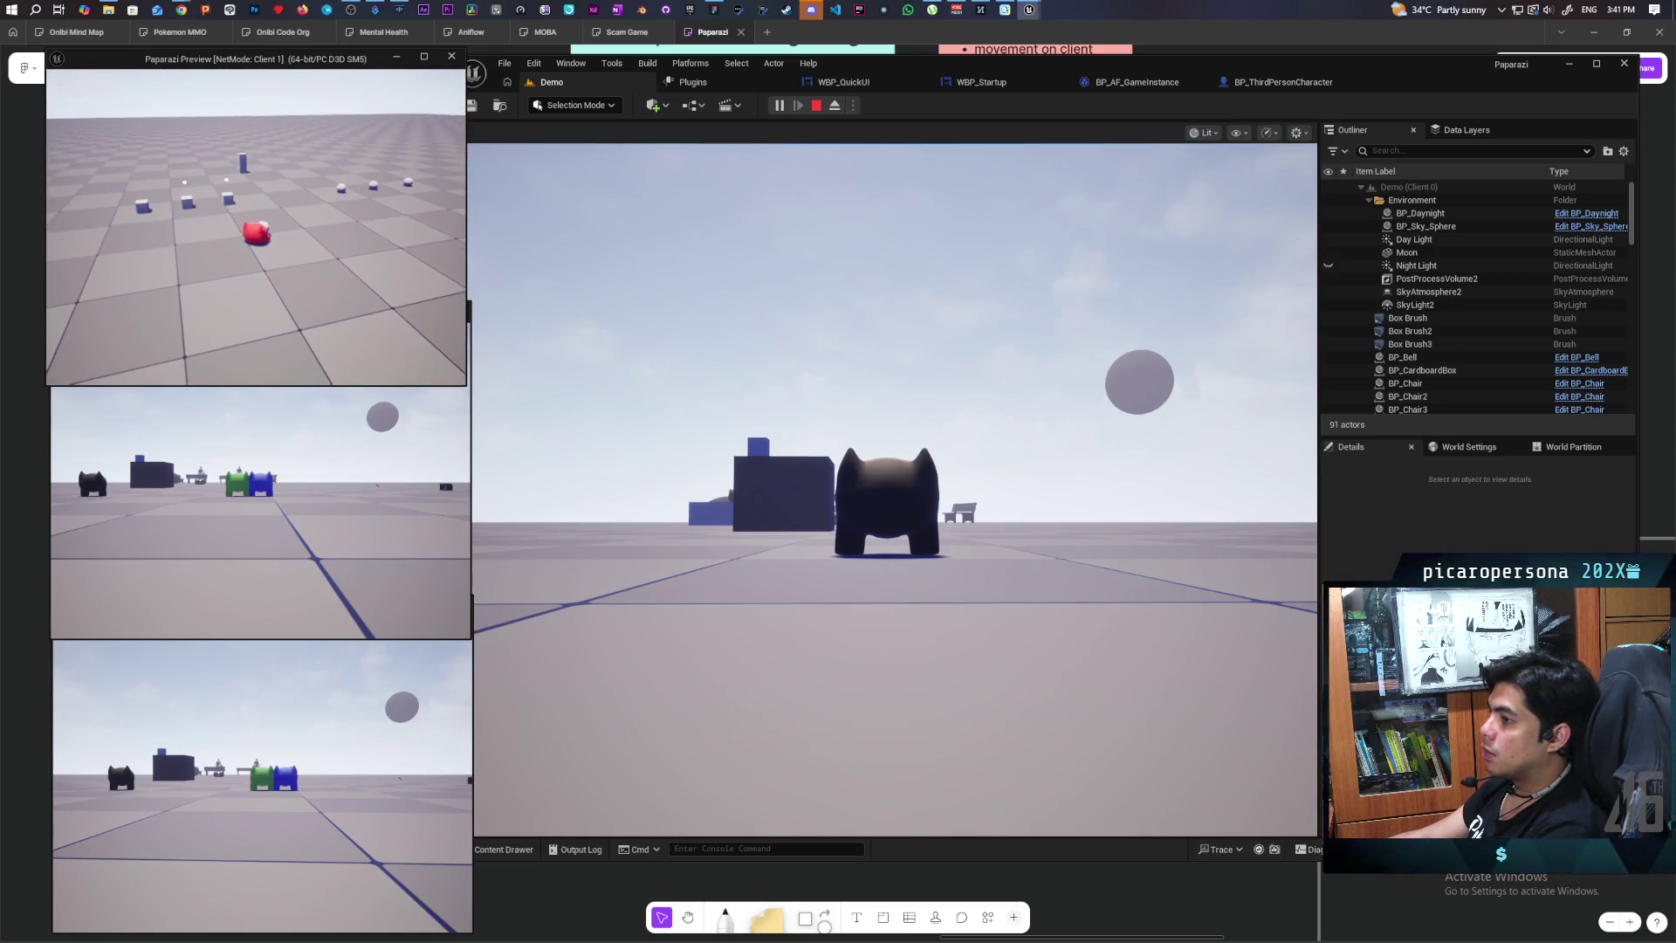
{"action": "key", "text": "e"}
{"action": "key", "text": "shift+F1"}
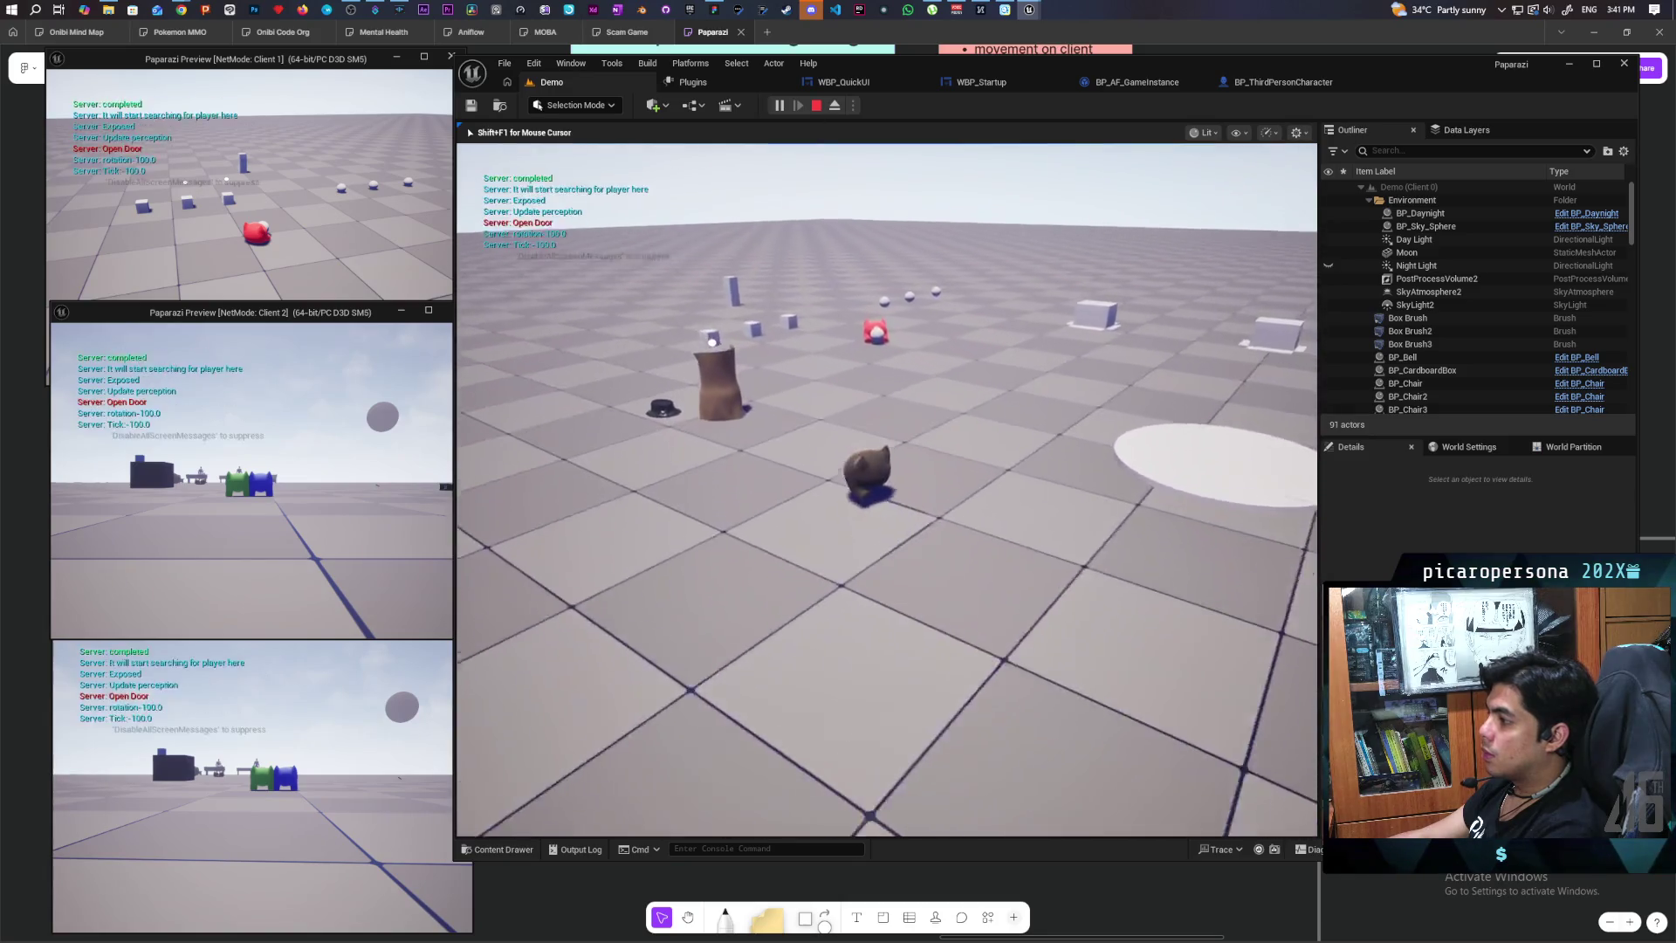
{"action": "left_click", "coordinate": [262, 192]}
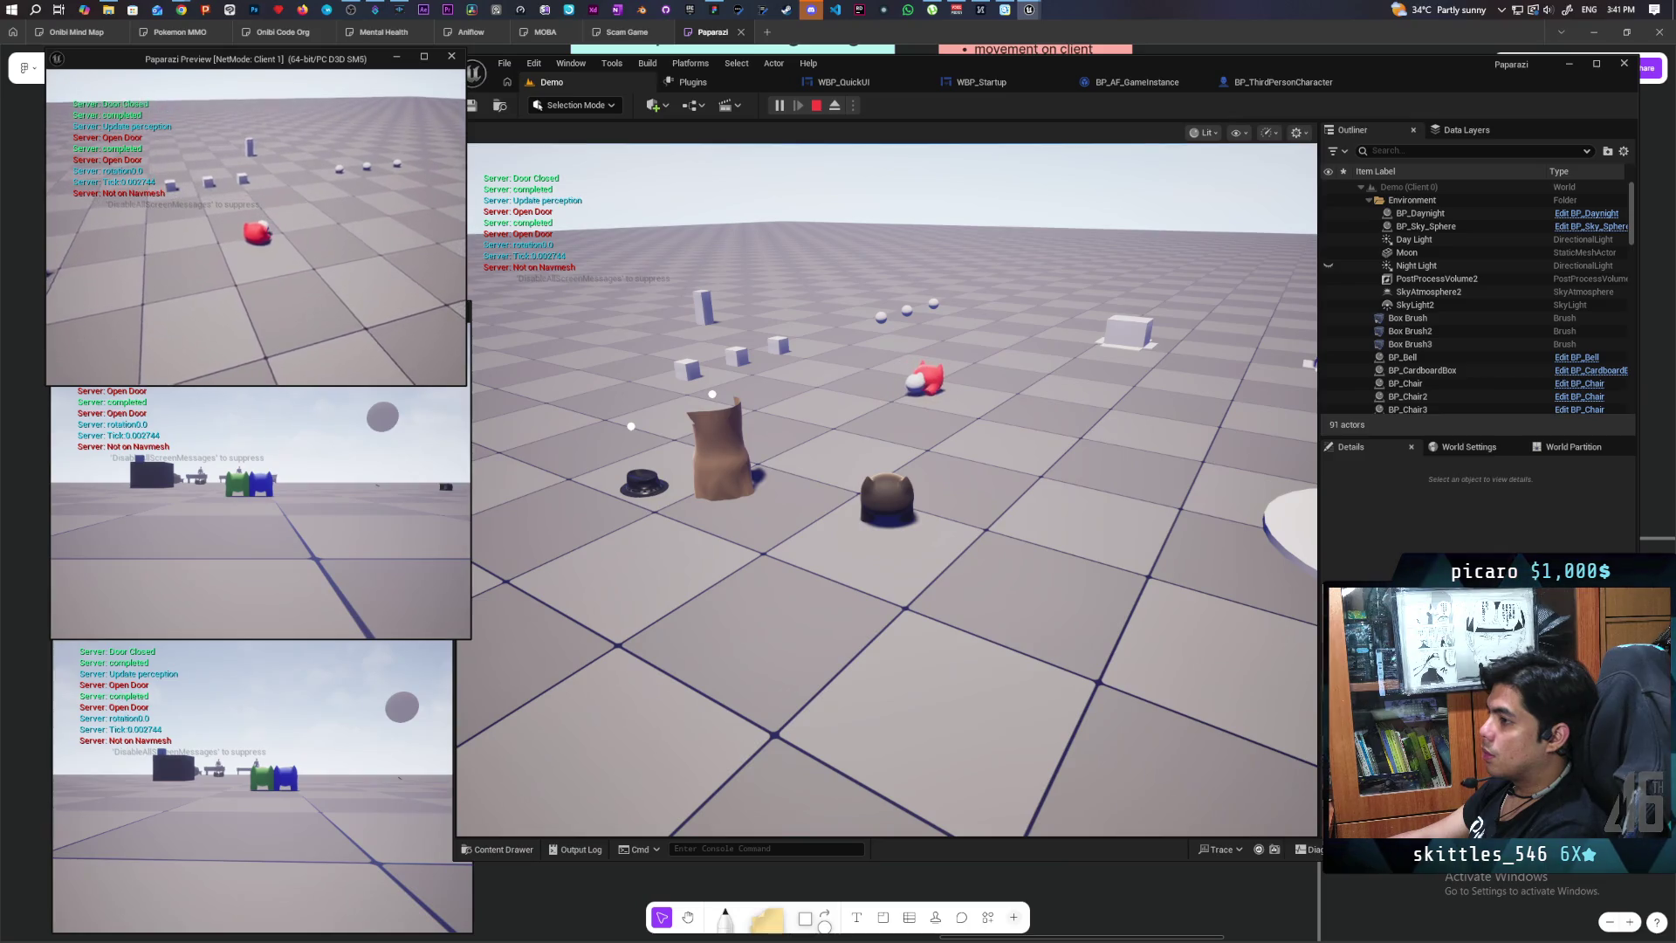
{"action": "key", "text": "Escape"}
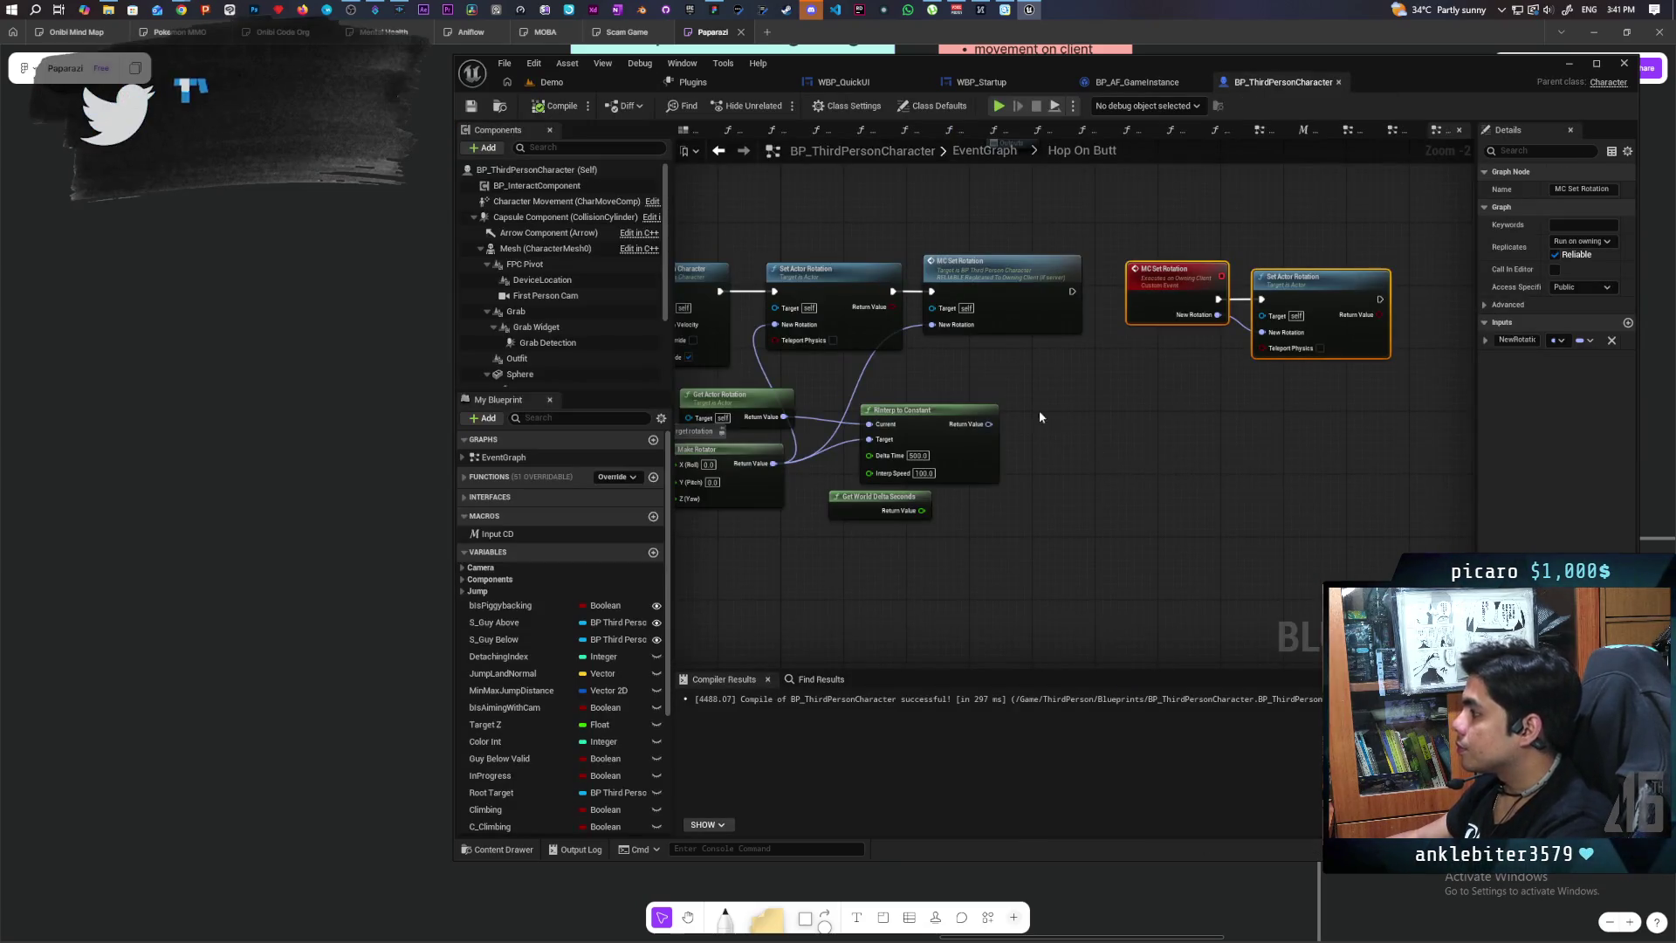
{"action": "right_click", "coordinate": [1035, 408]}
{"action": "type", "text": "orient contr"}
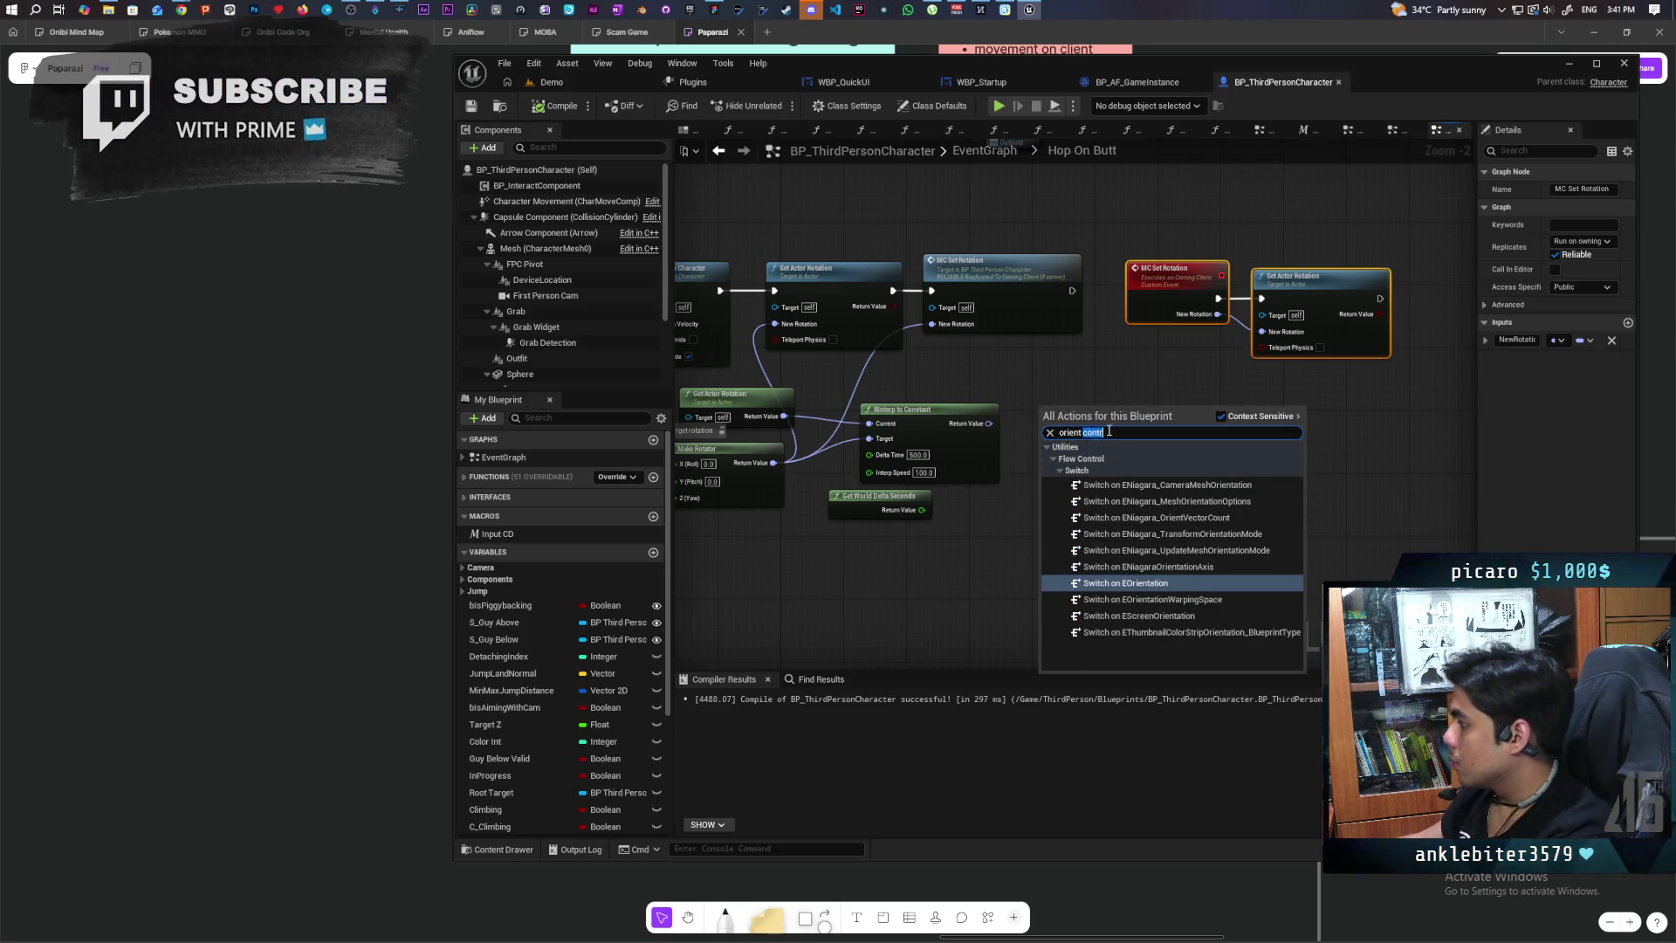
{"action": "key", "text": "BackSpace"}
{"action": "key", "text": "BackSpace"}
{"action": "key", "text": "BackSpace"}
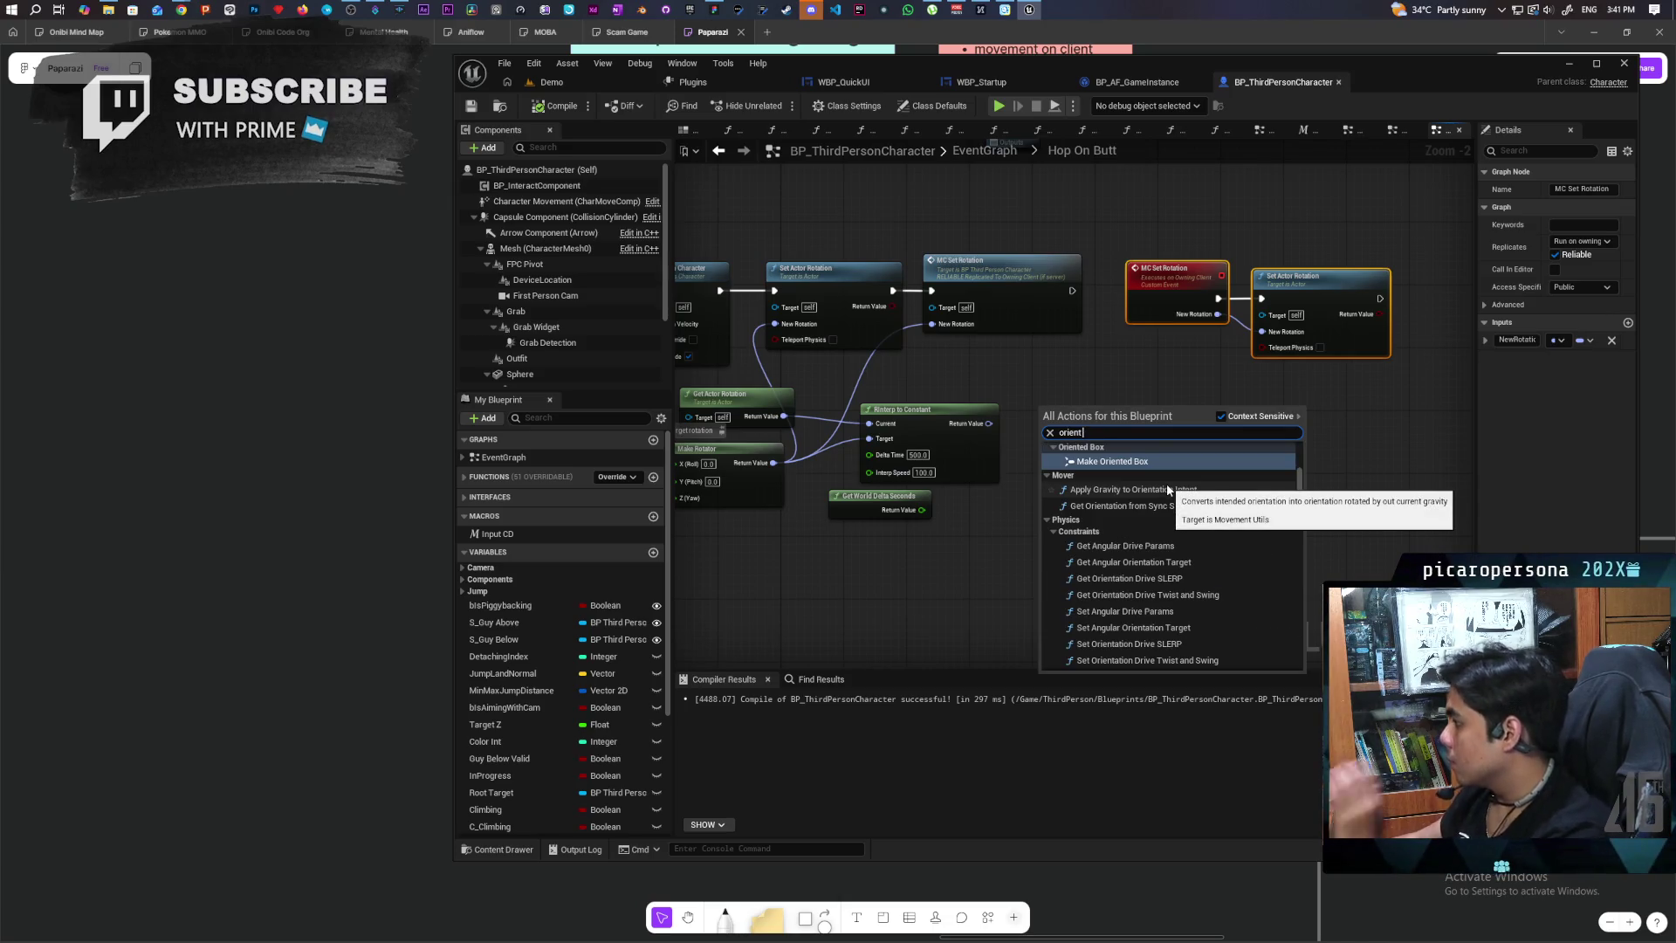
{"action": "scroll", "coordinate": [1257, 532], "scroll_direction": "up", "scroll_amount": 3}
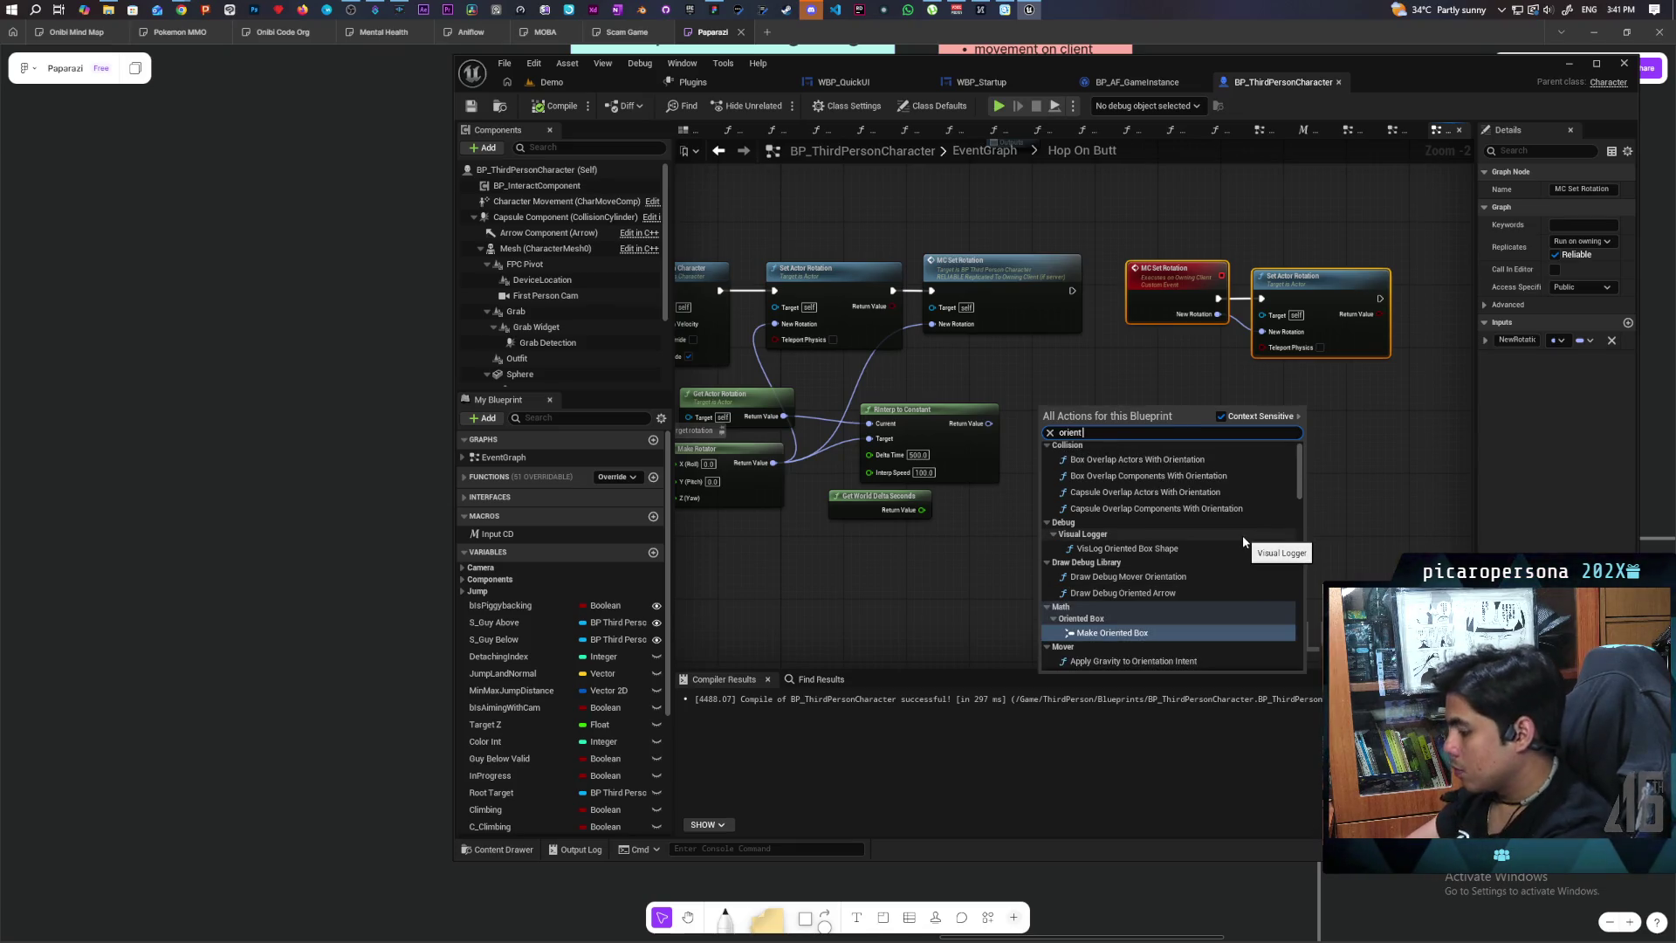
{"action": "type", "text": "rota"}
{"action": "key", "text": "BackSpace"}
{"action": "key", "text": "BackSpace"}
{"action": "key", "text": "BackSpace"}
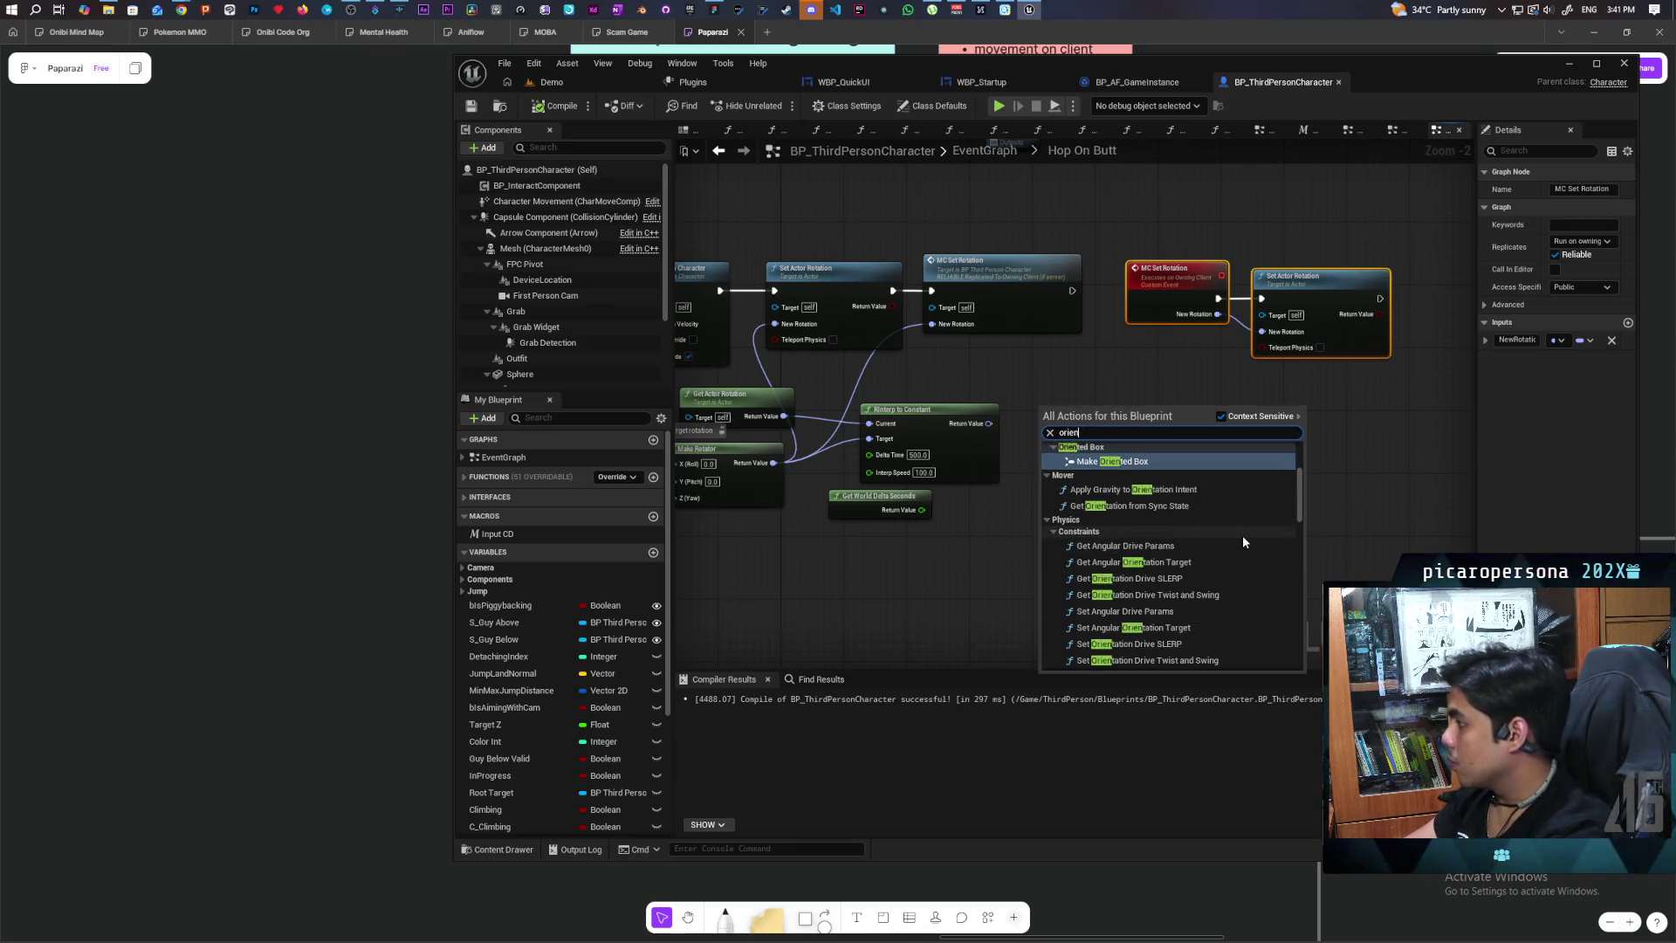
{"action": "key", "text": "BackSpace"}
{"action": "key", "text": "BackSpace"}
{"action": "type", "text": "rota"}
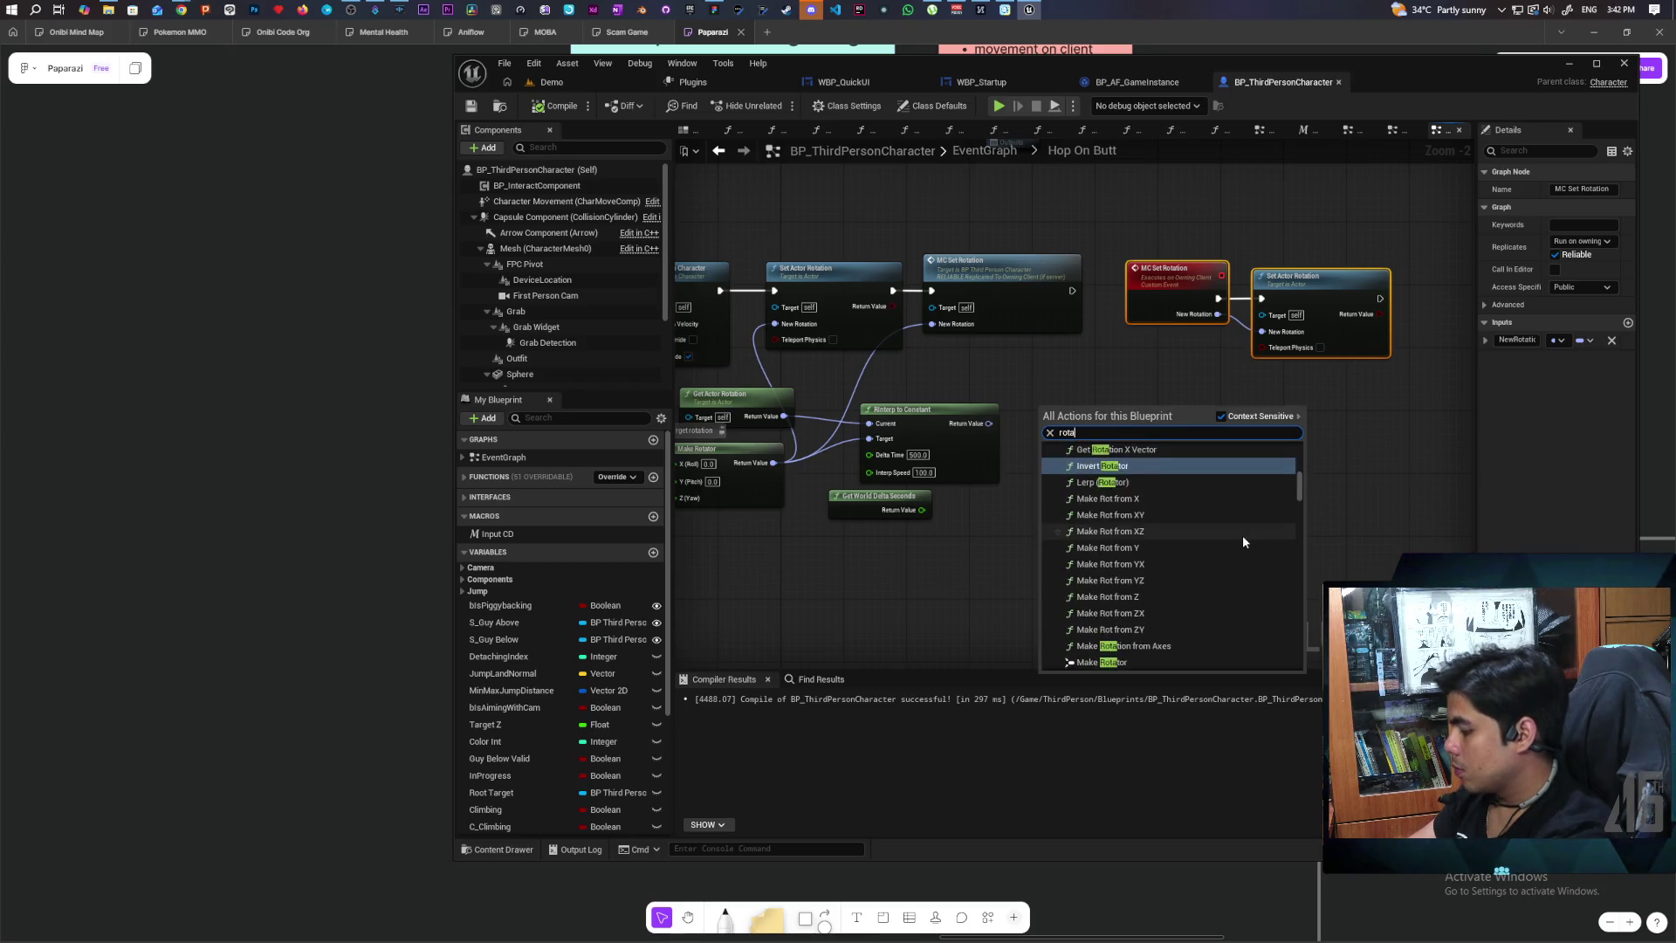
{"action": "type", "text": "tion o"}
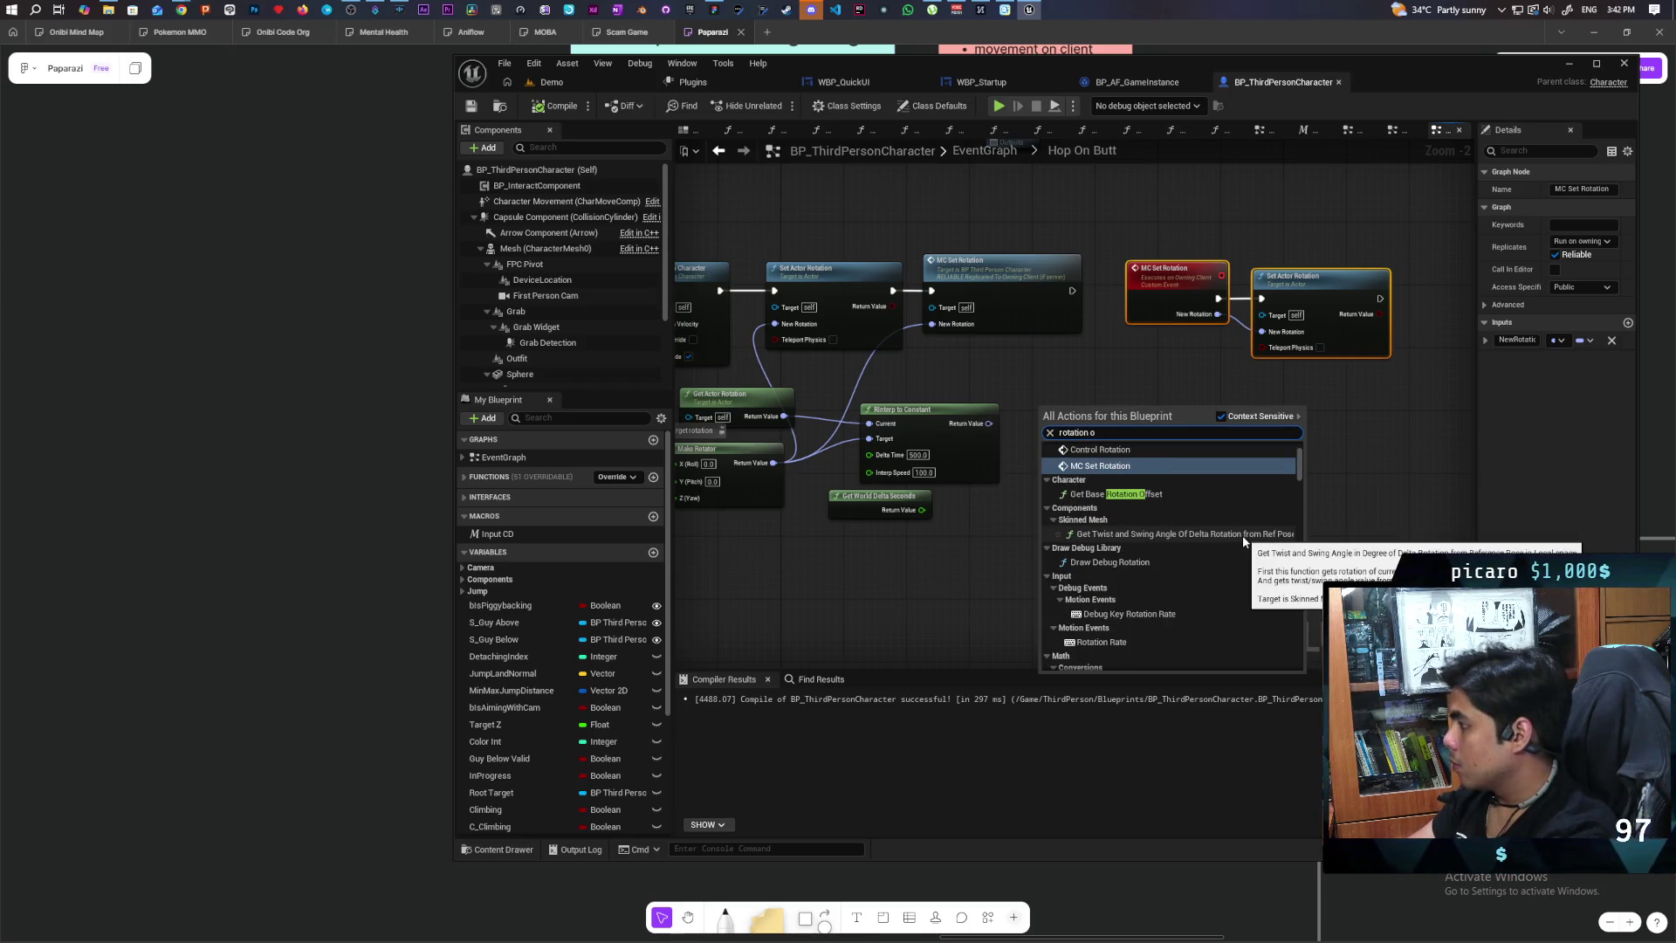
{"action": "type", "text": "rie"}
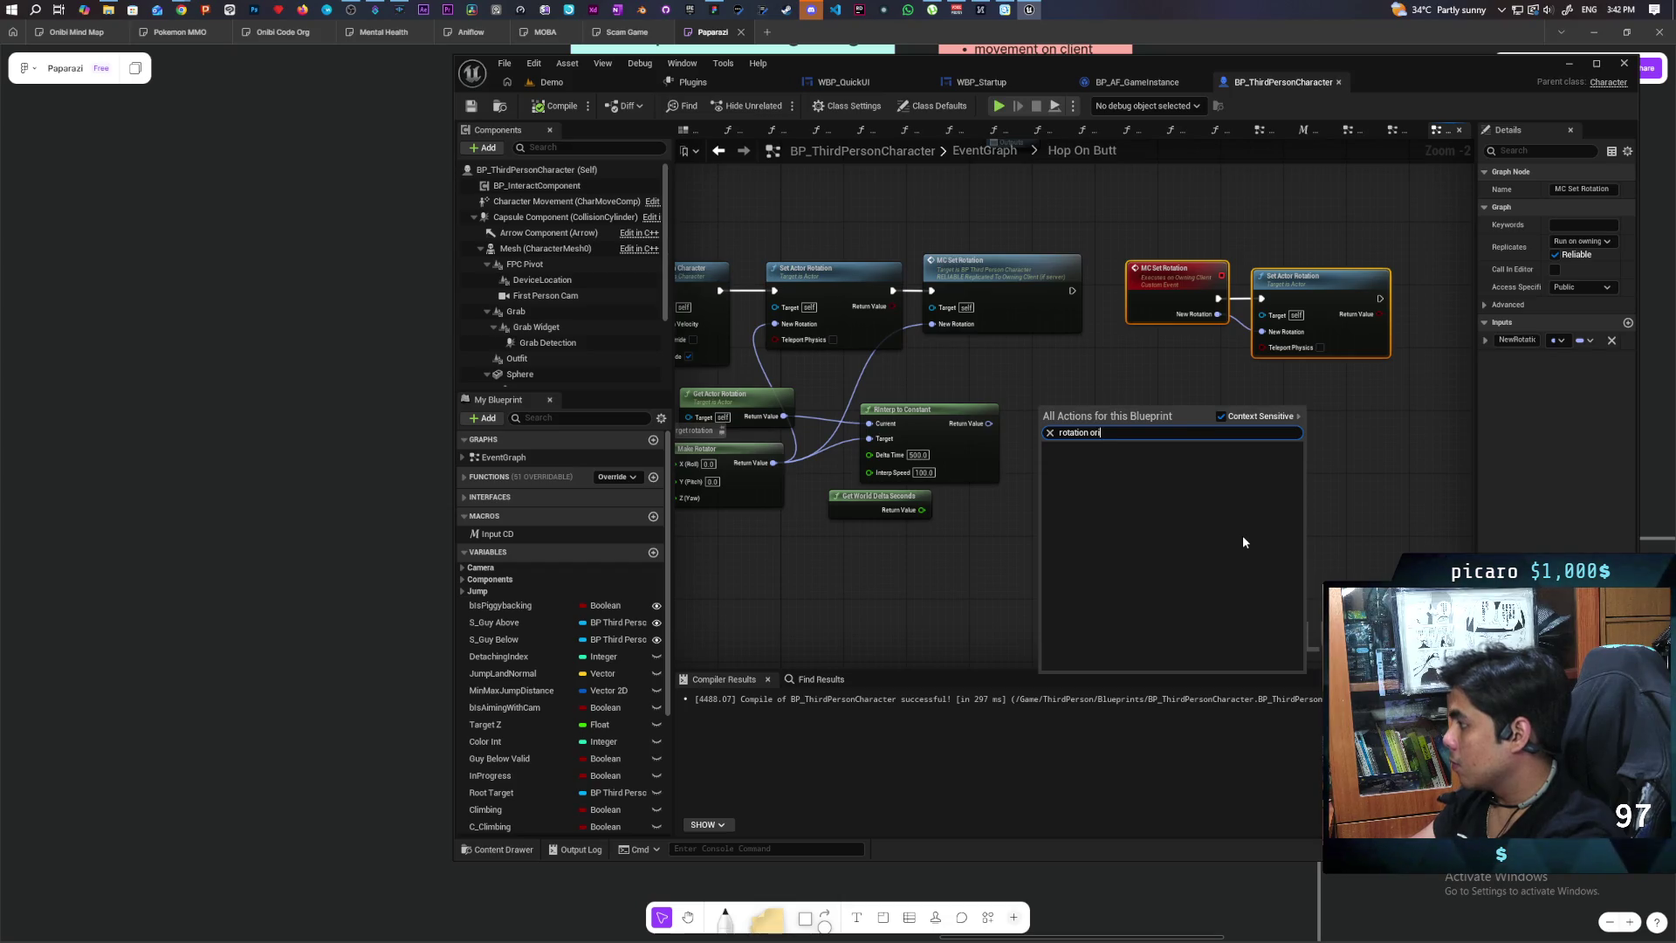
{"action": "left_click", "coordinate": [1220, 417]}
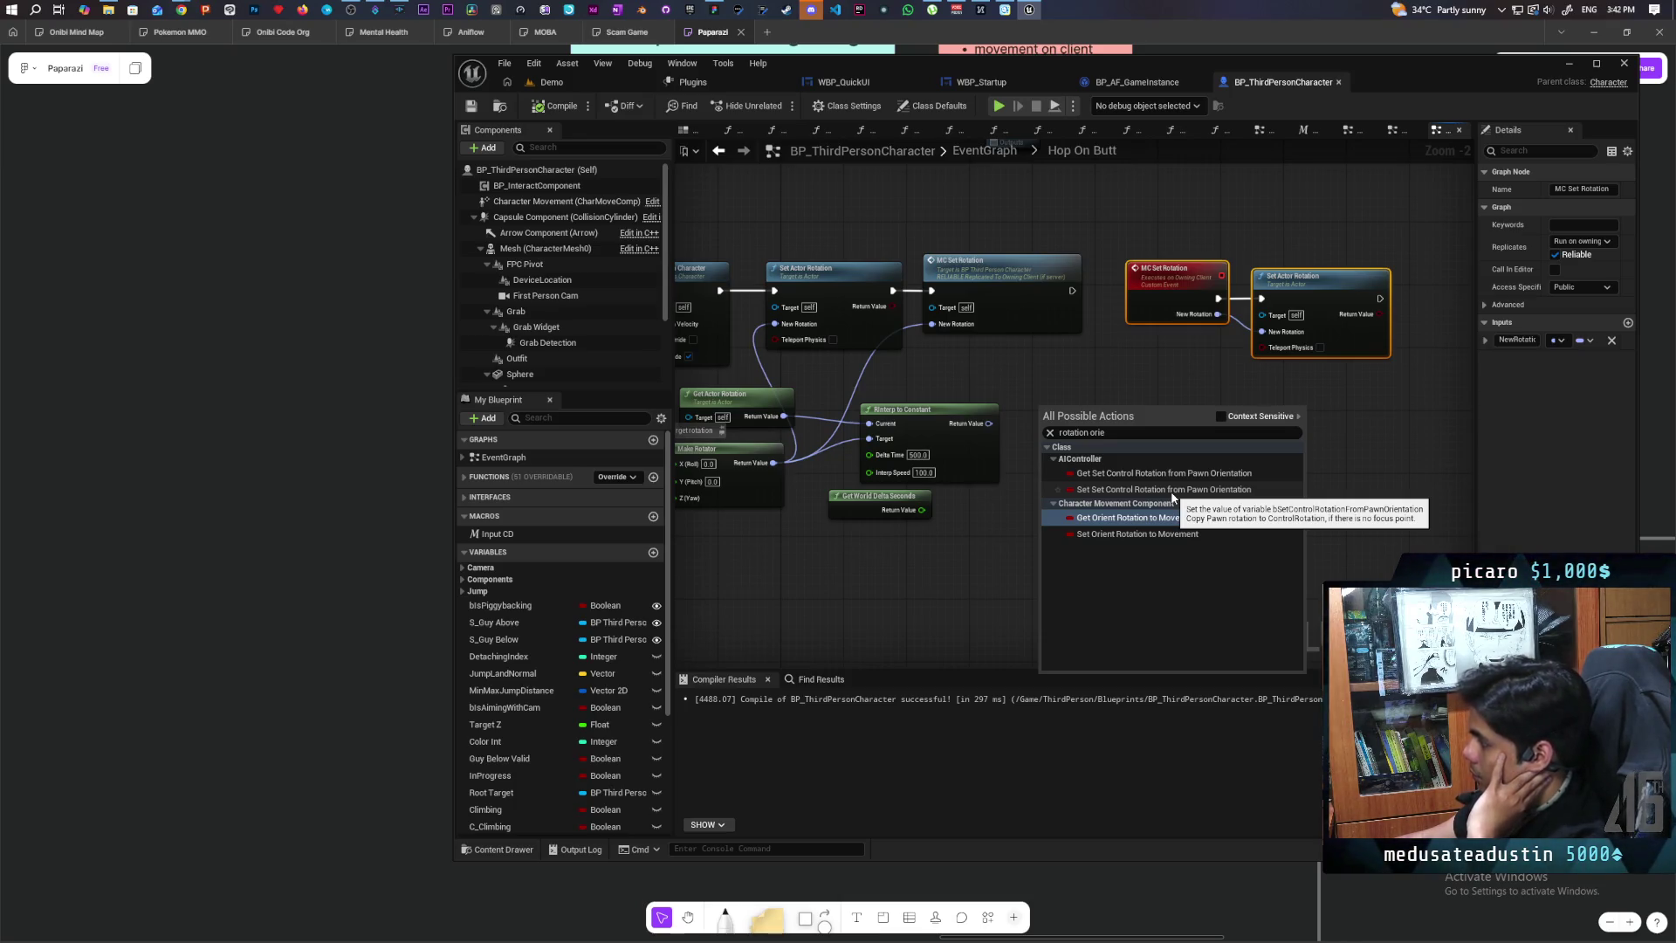
{"action": "left_click", "coordinate": [1220, 416]}
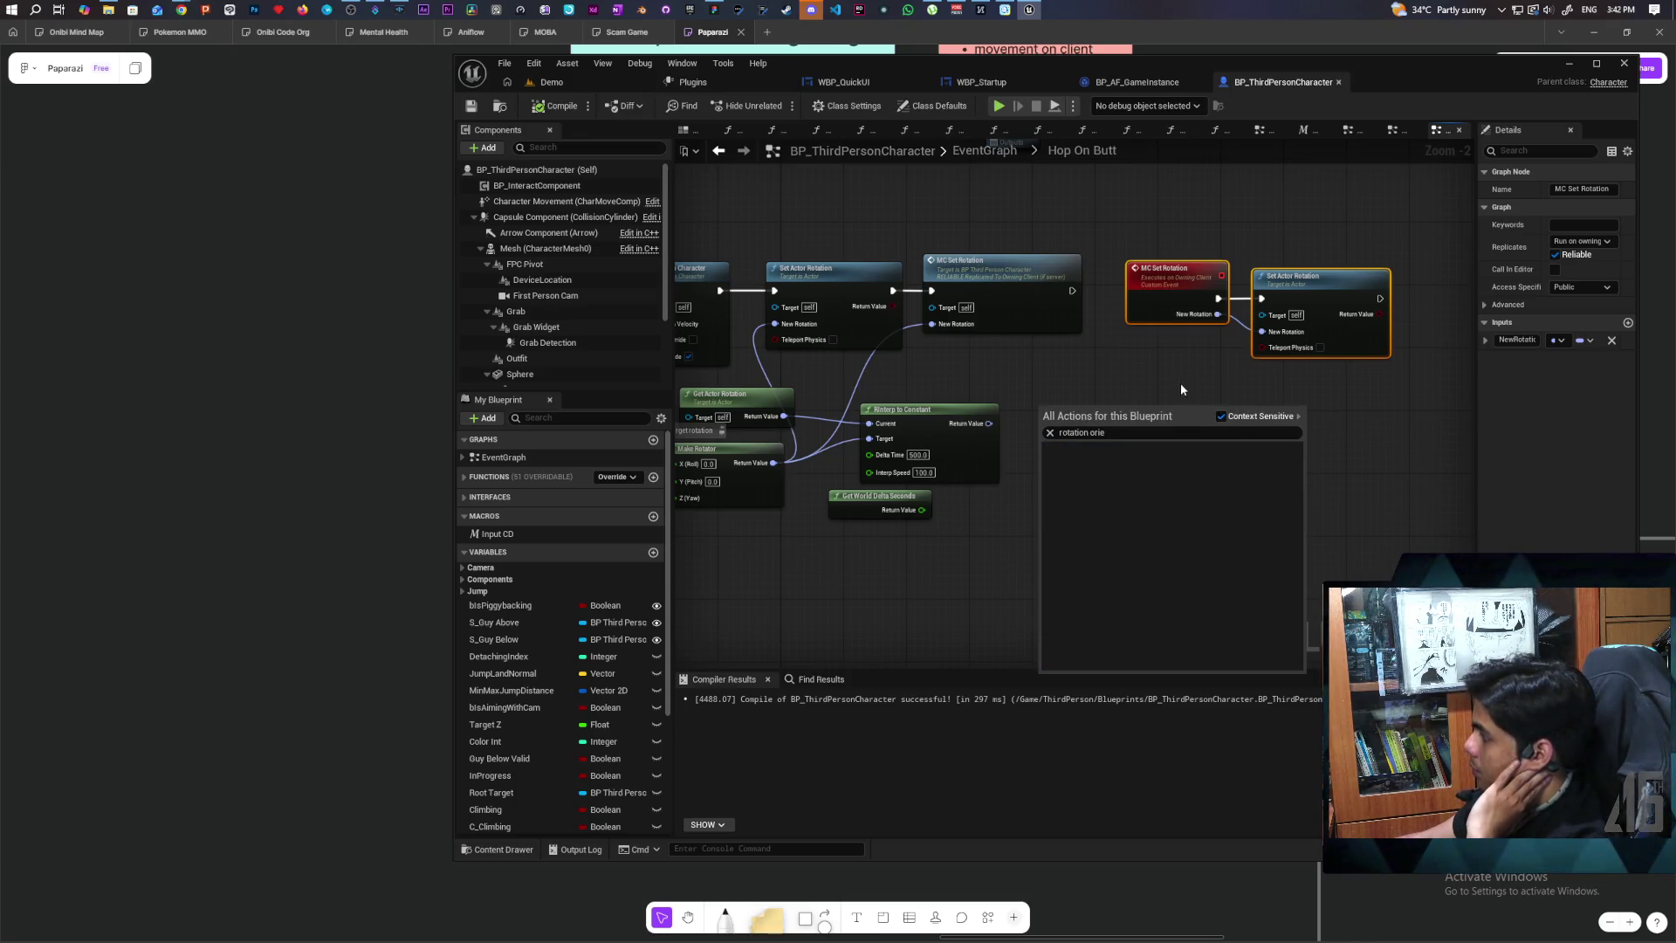
Step: Close the node search, reselect MC Set Rotation, then return to the AI Mode rotation answer
{"action": "left_click", "coordinate": [1185, 442]}
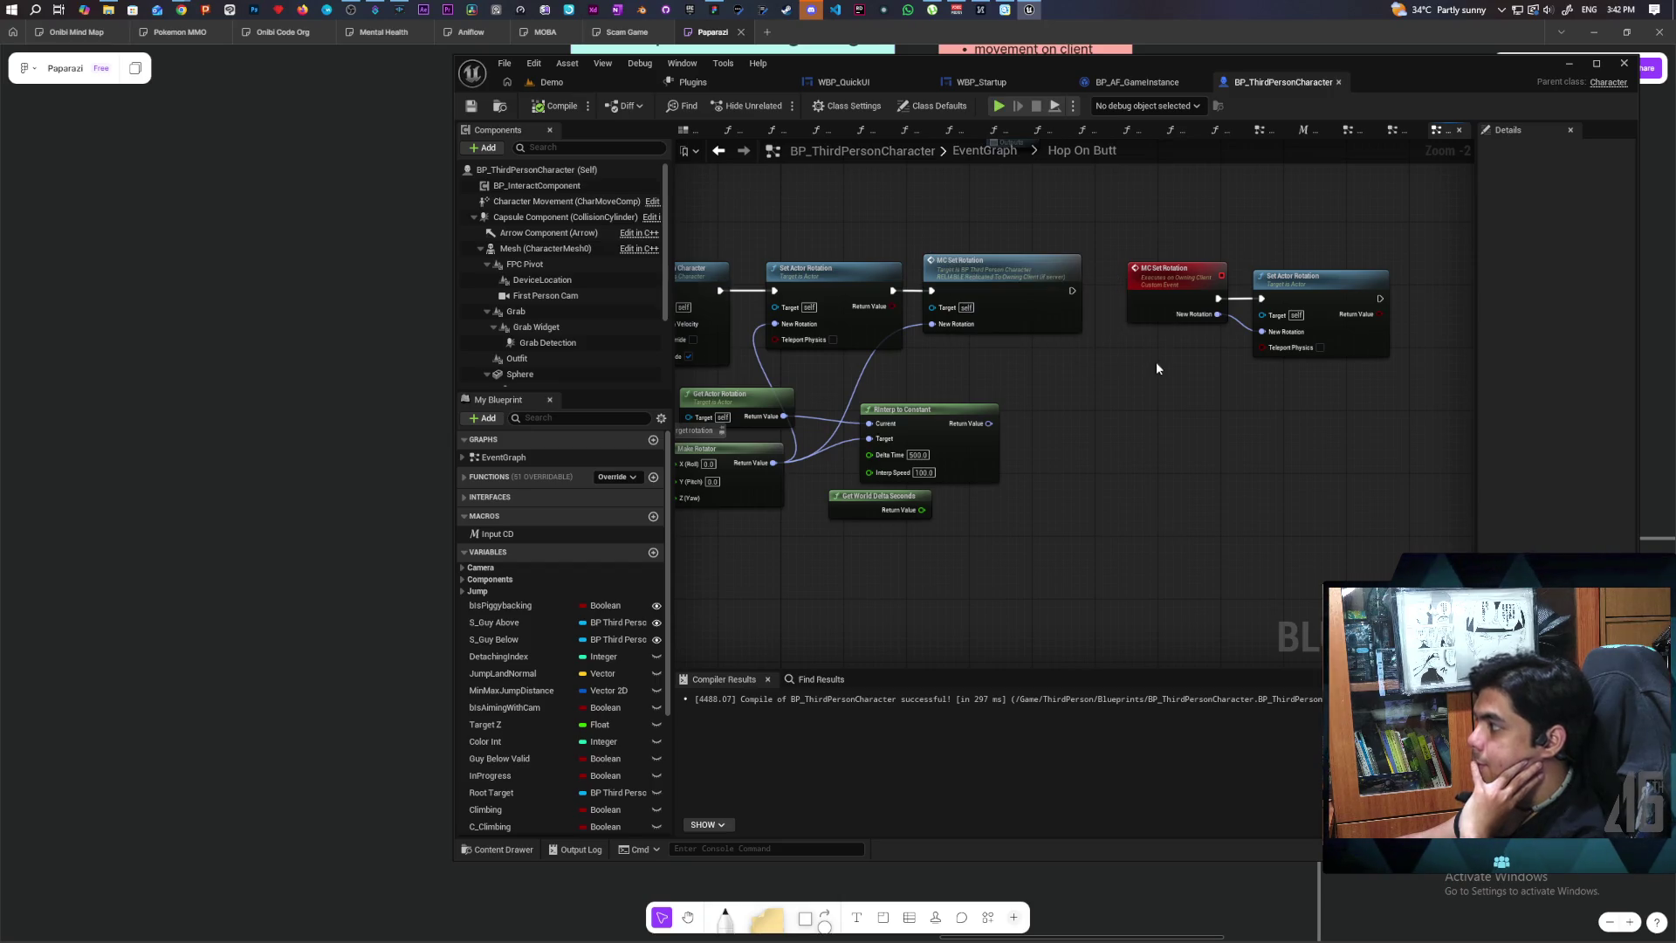
{"action": "left_click", "coordinate": [1163, 313]}
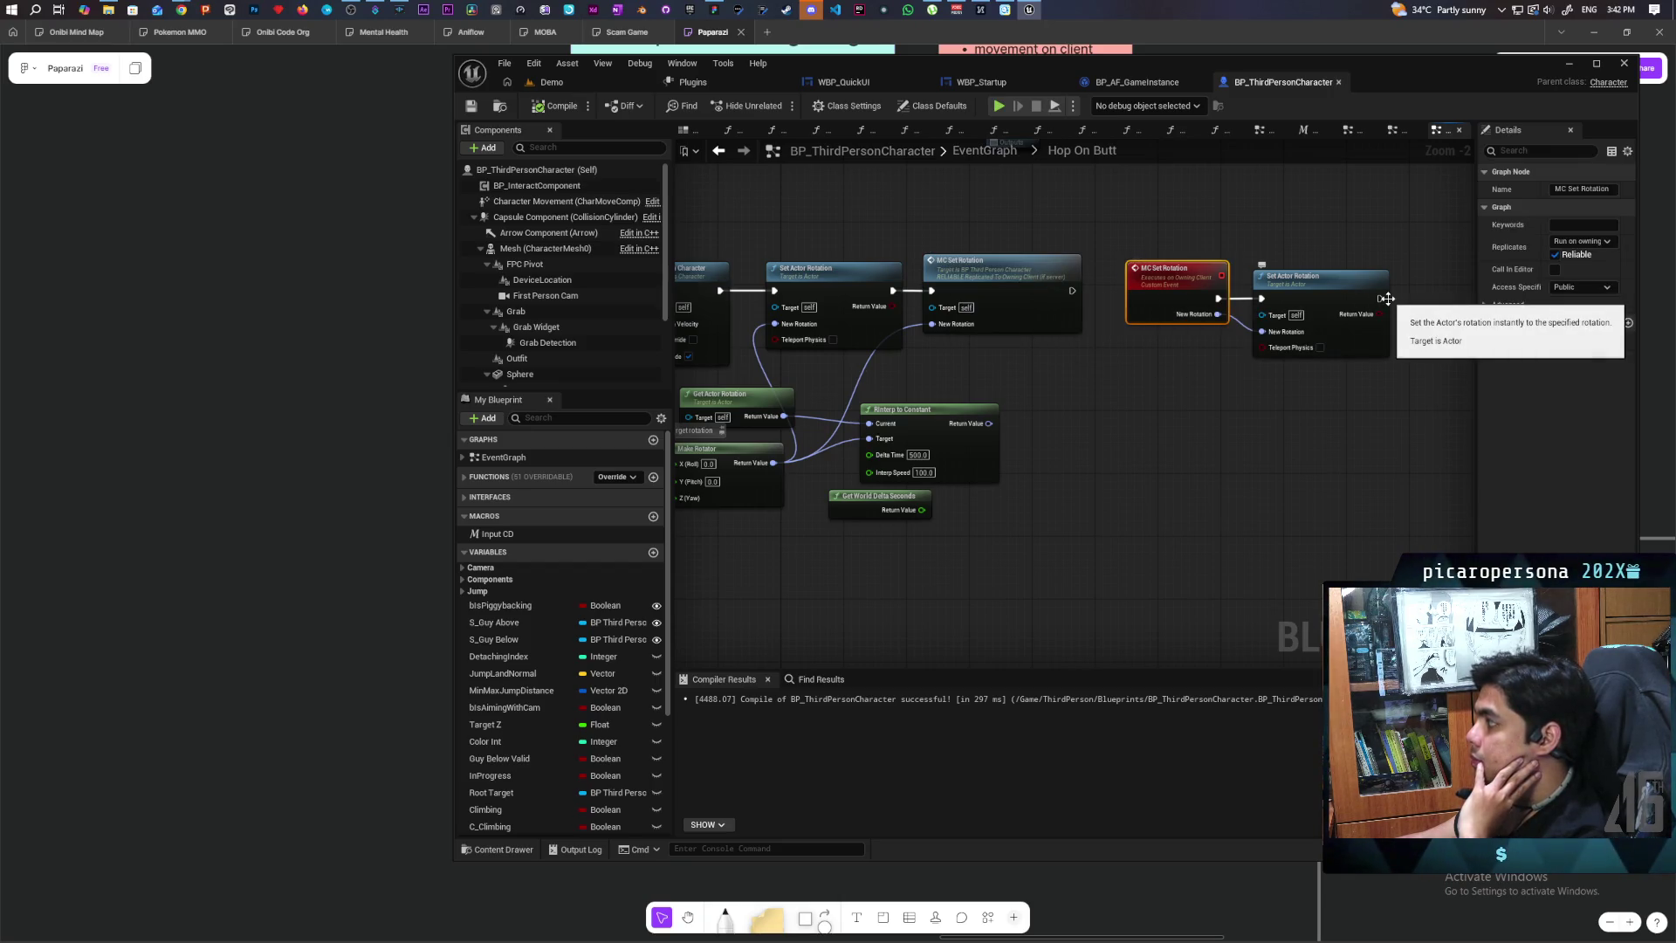
{"action": "left_click_drag", "start_coordinate": [1039, 431], "coordinate": [1160, 431]}
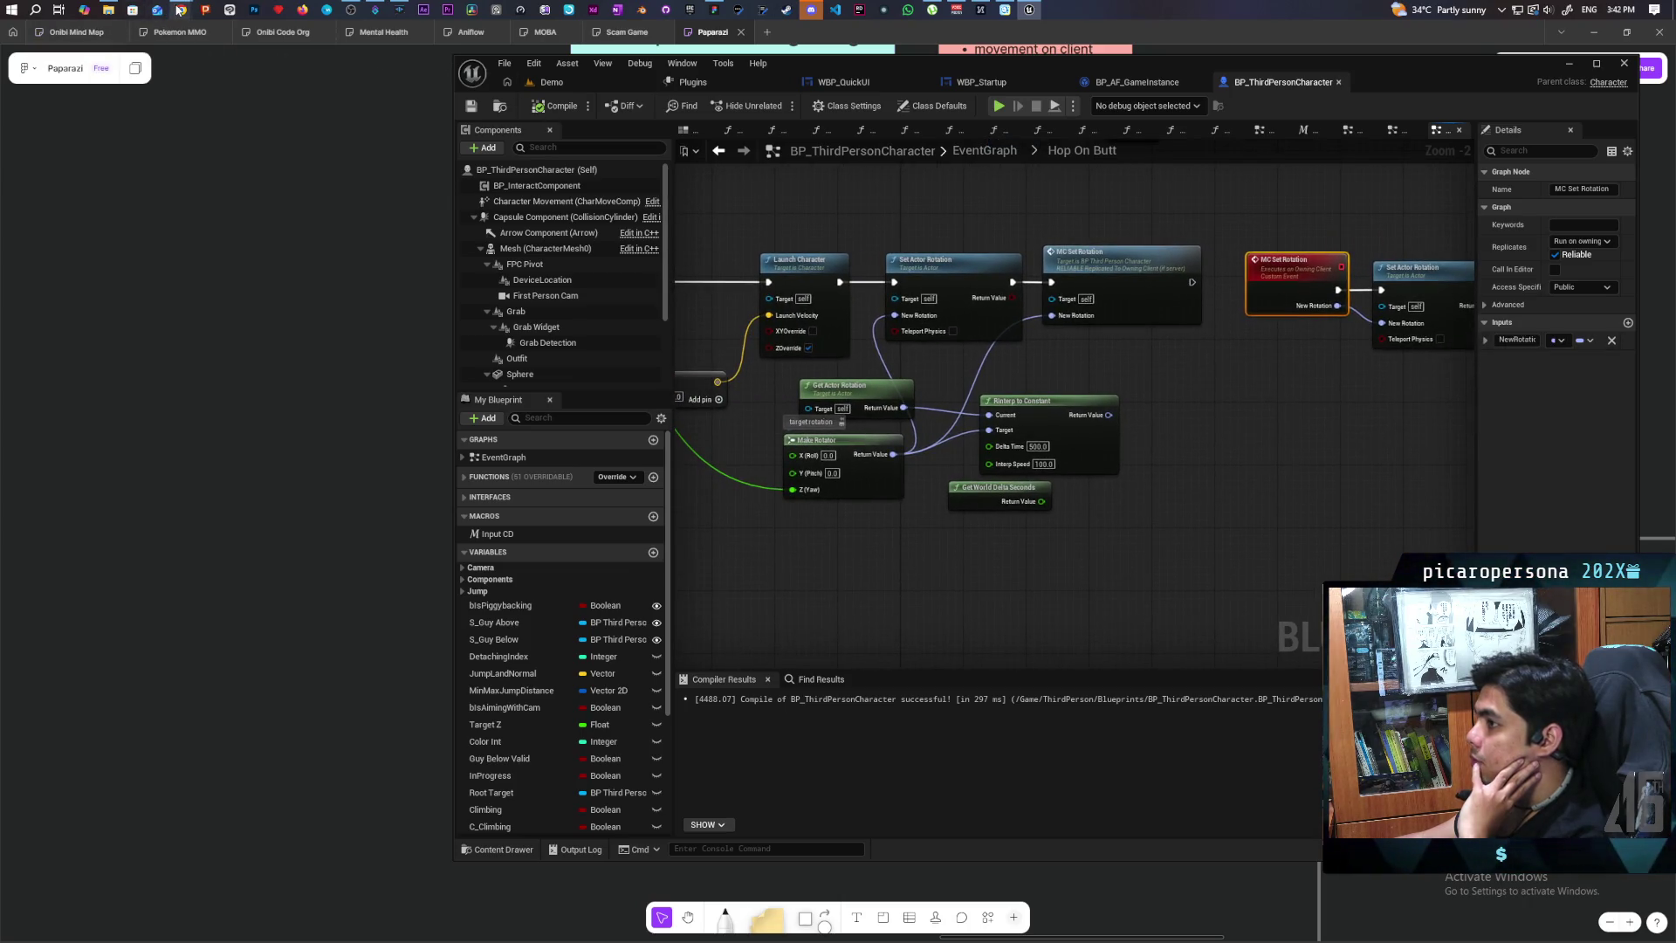
{"action": "mouse_move", "coordinate": [179, 9]}
{"action": "left_click", "coordinate": [813, 107]}
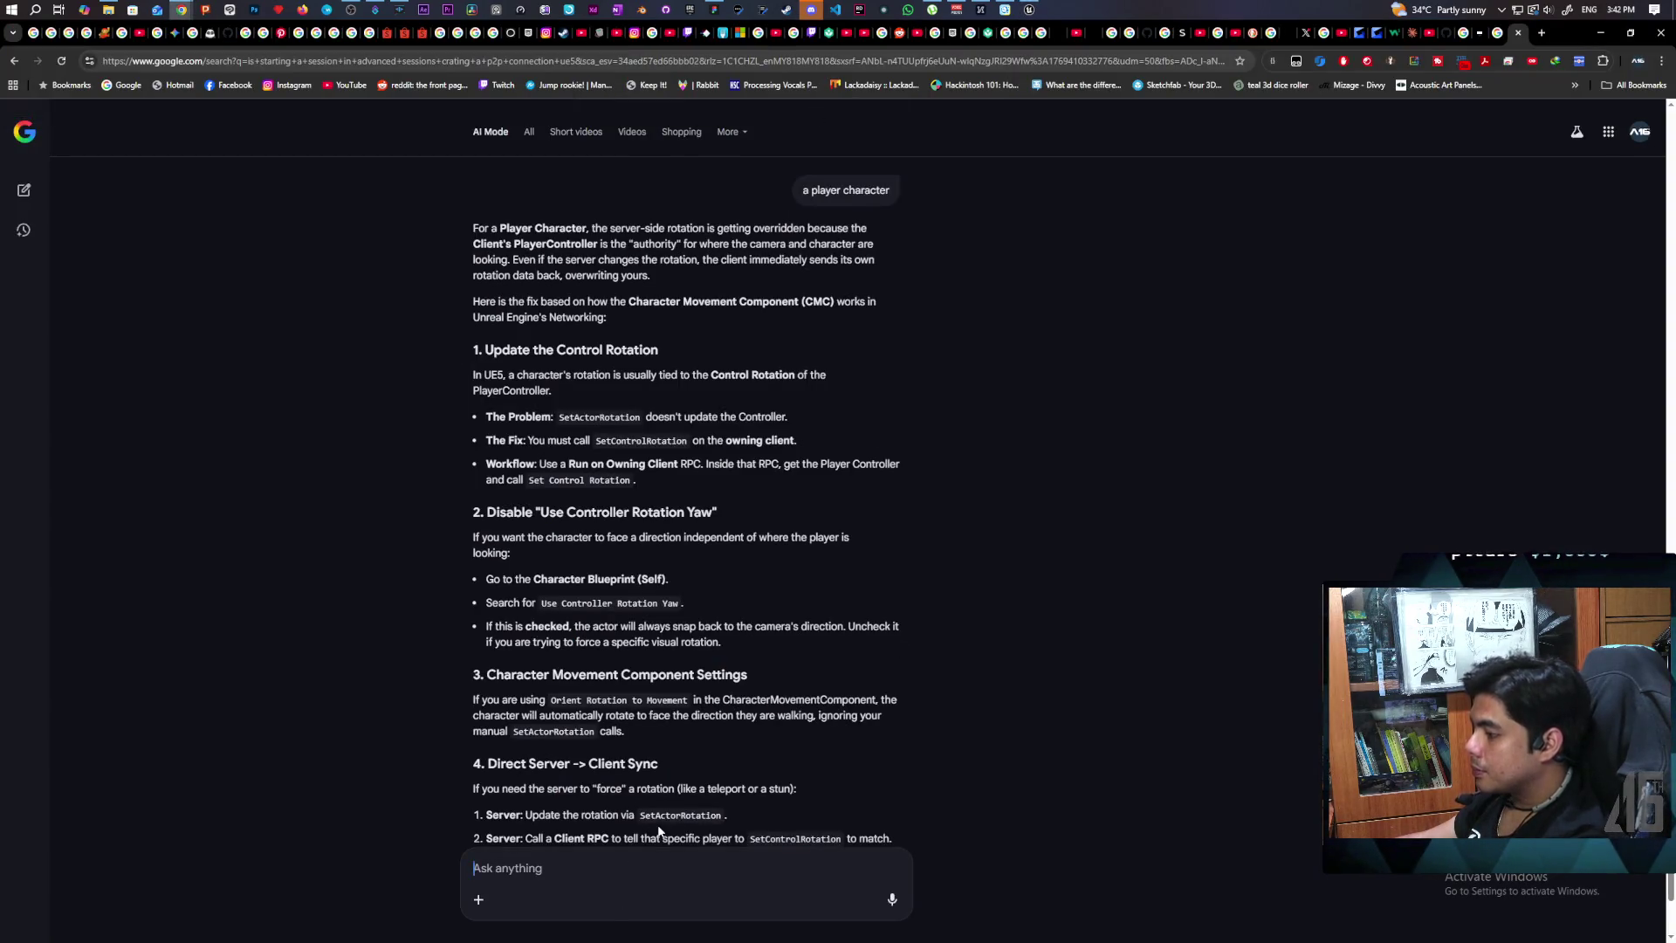
Step: Ask AI Mode why server-set rotation works on all clients except the owning client
{"action": "type", "text": "so setting "}
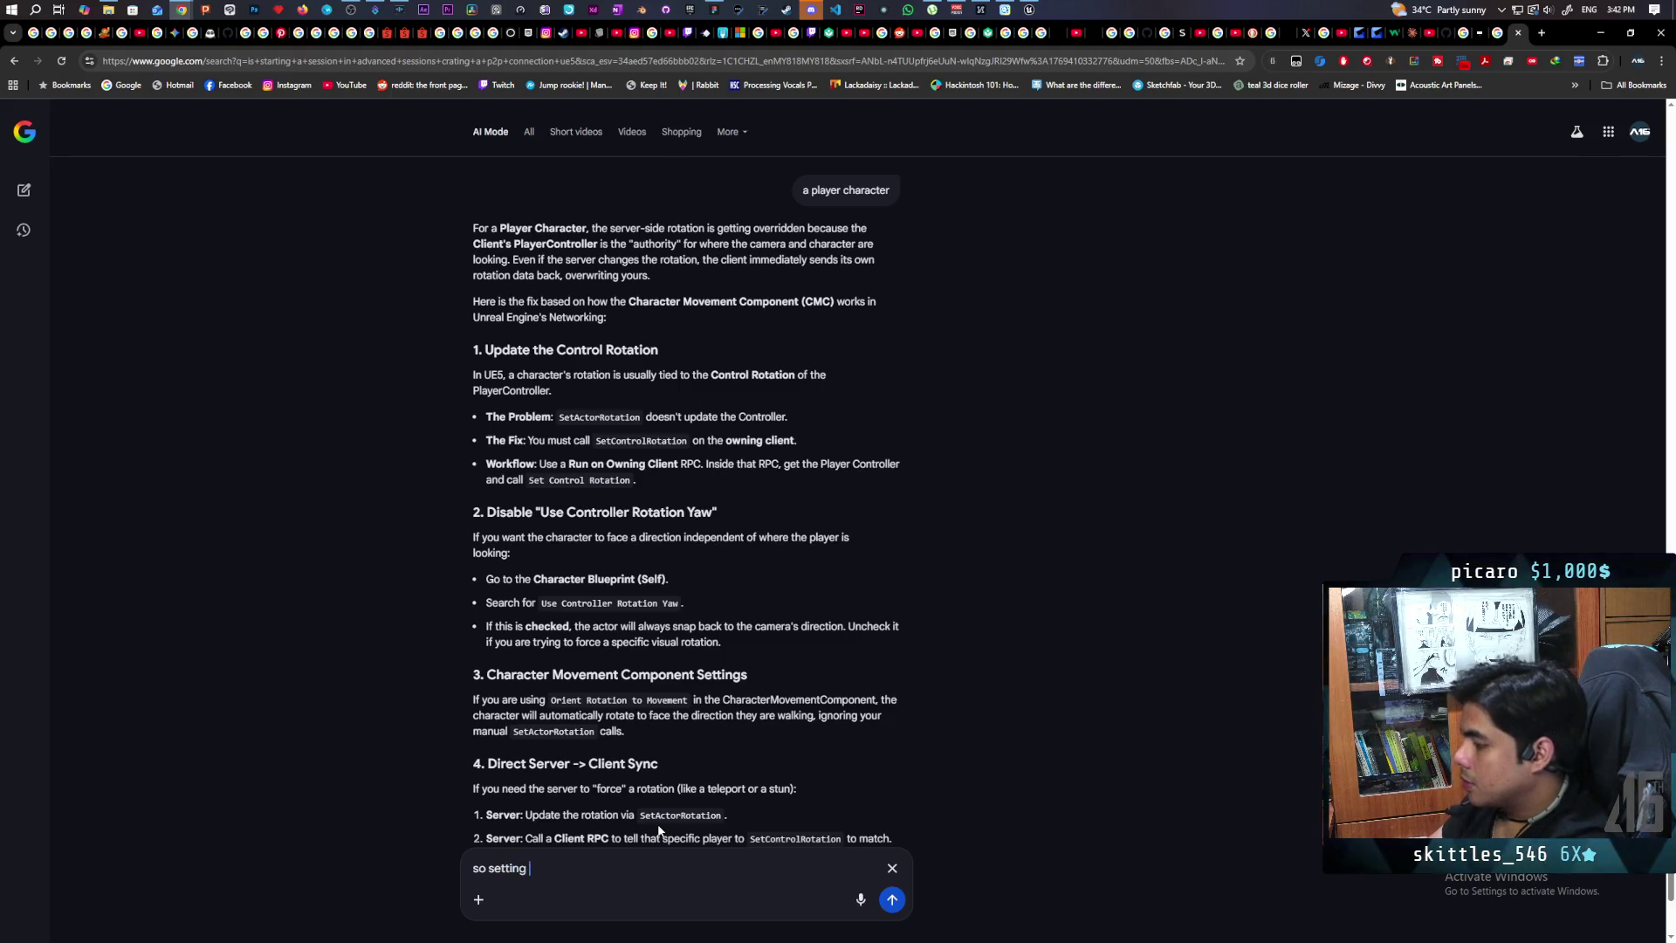
{"action": "type", "text": "rotation o"}
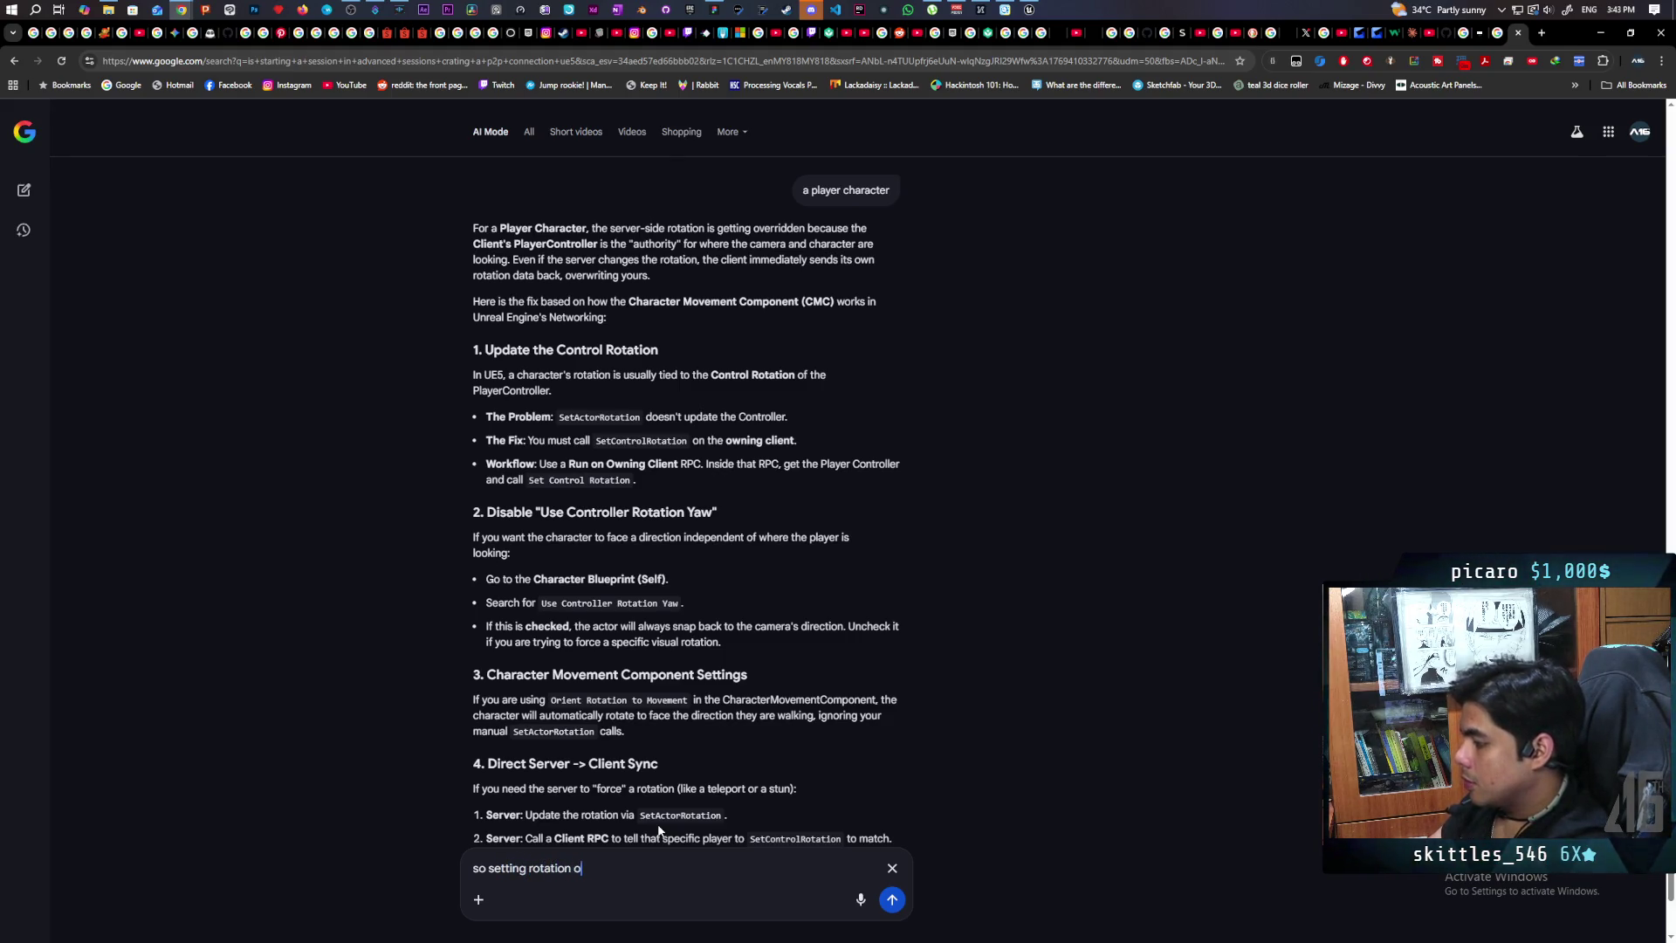
{"action": "type", "text": "n server"}
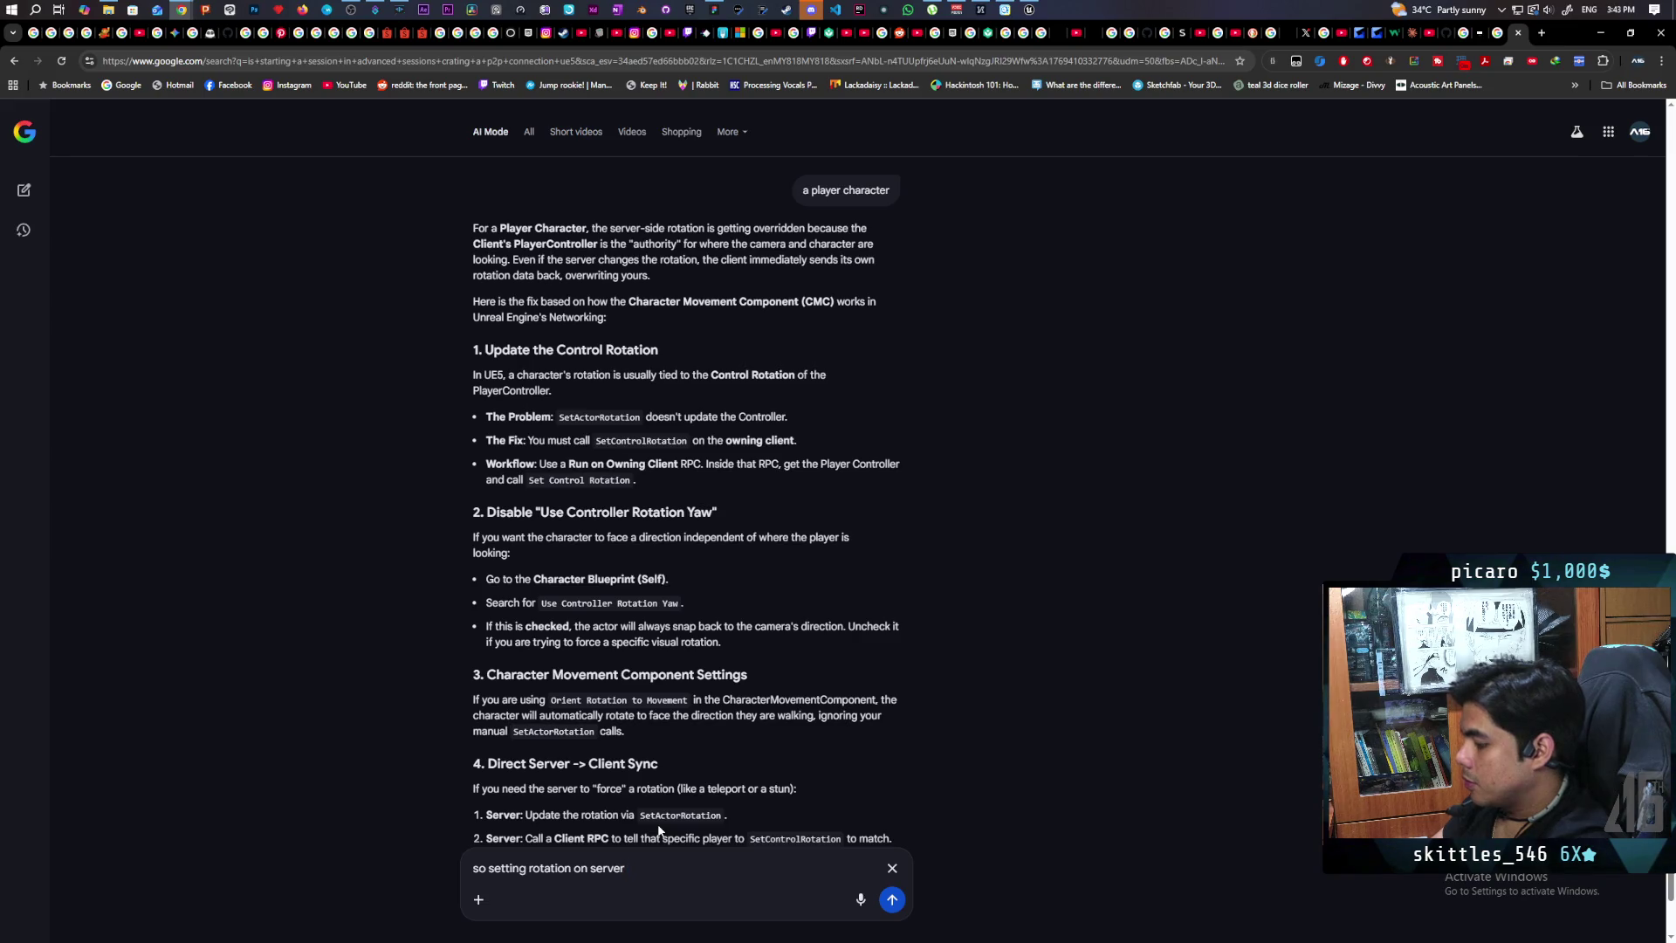
{"action": "type", "text": " works on all clients except for the o"}
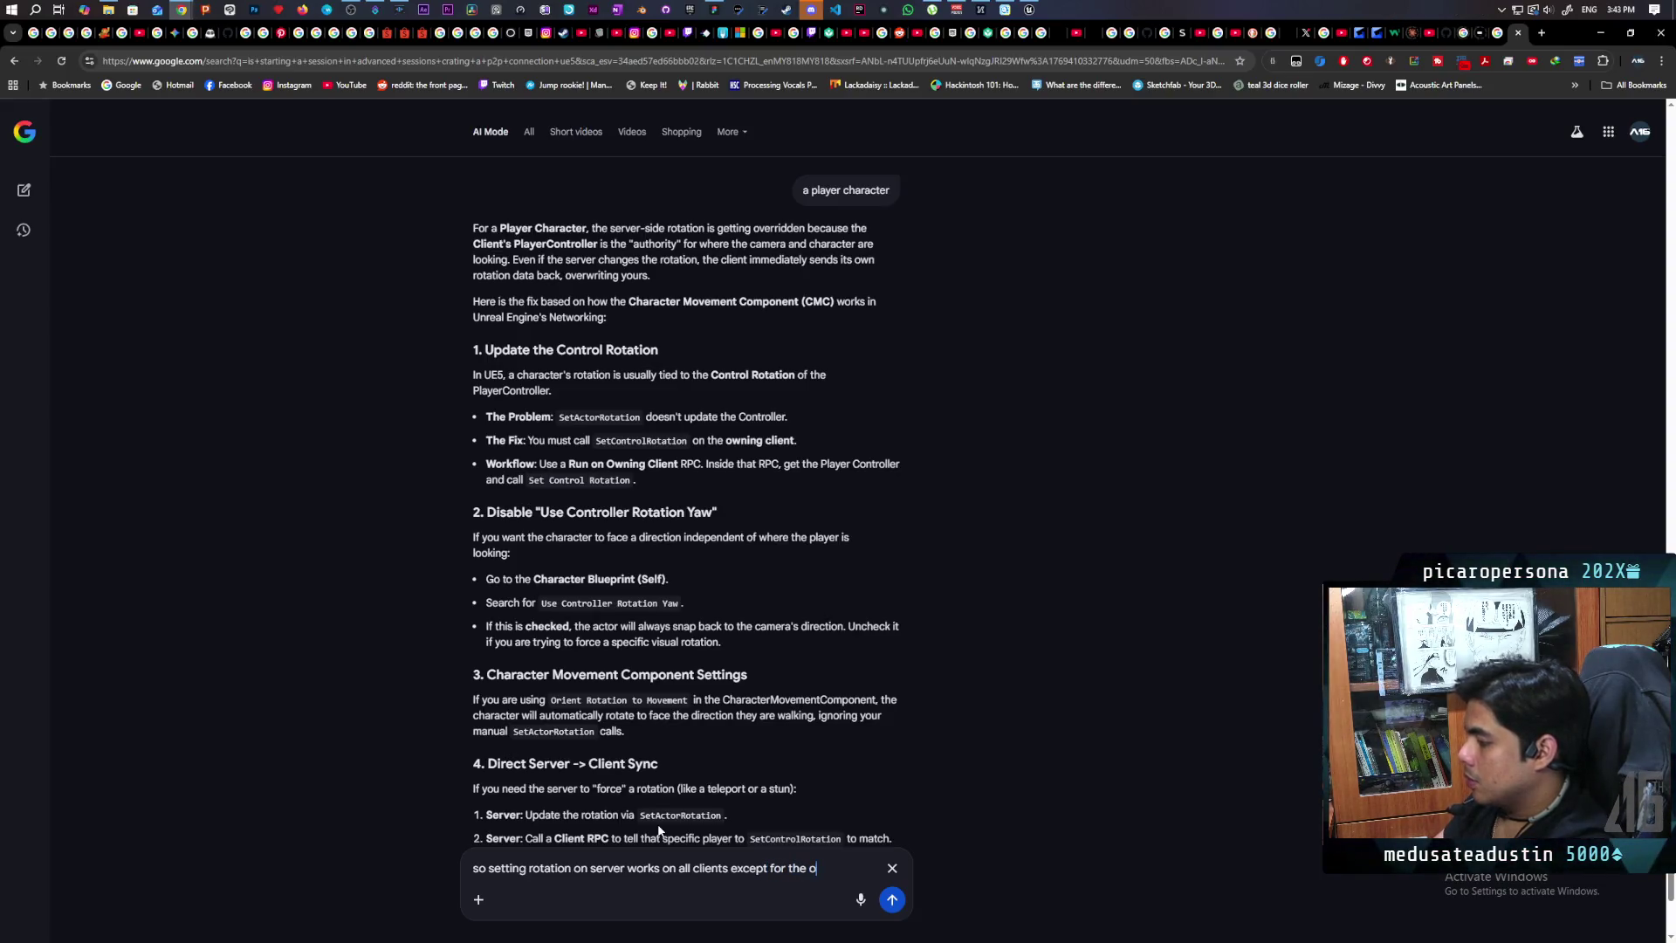
{"action": "key", "text": "BackSpace"}
{"action": "key", "text": "BackSpace"}
{"action": "key", "text": "BackSpace"}
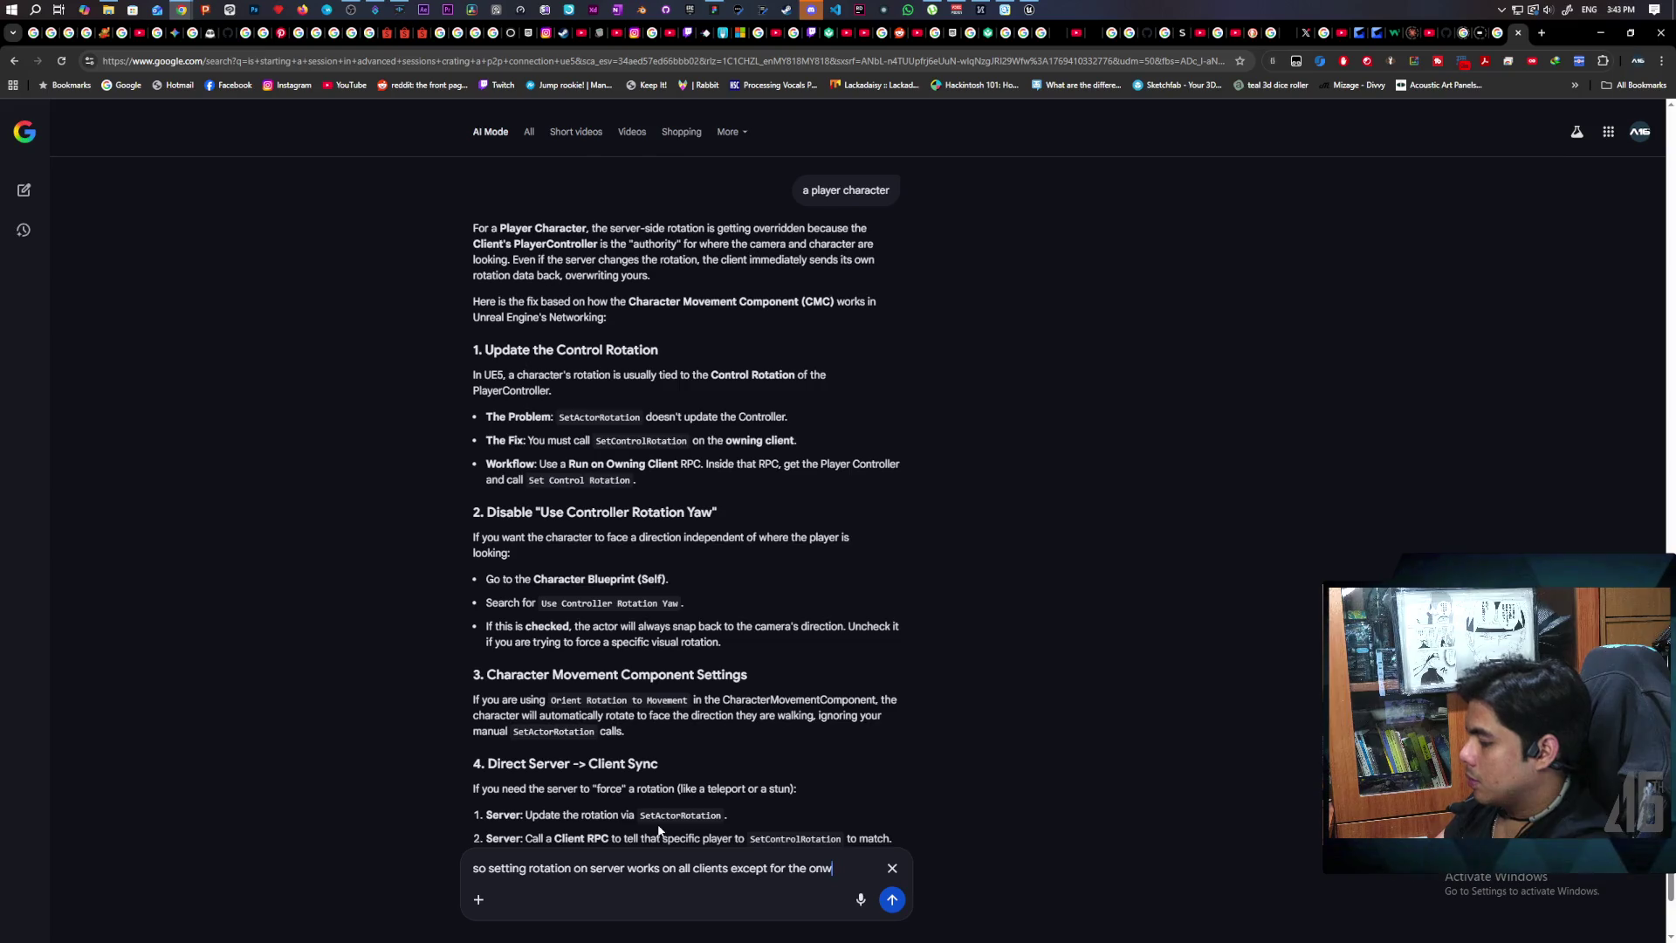
{"action": "type", "text": "wning client"}
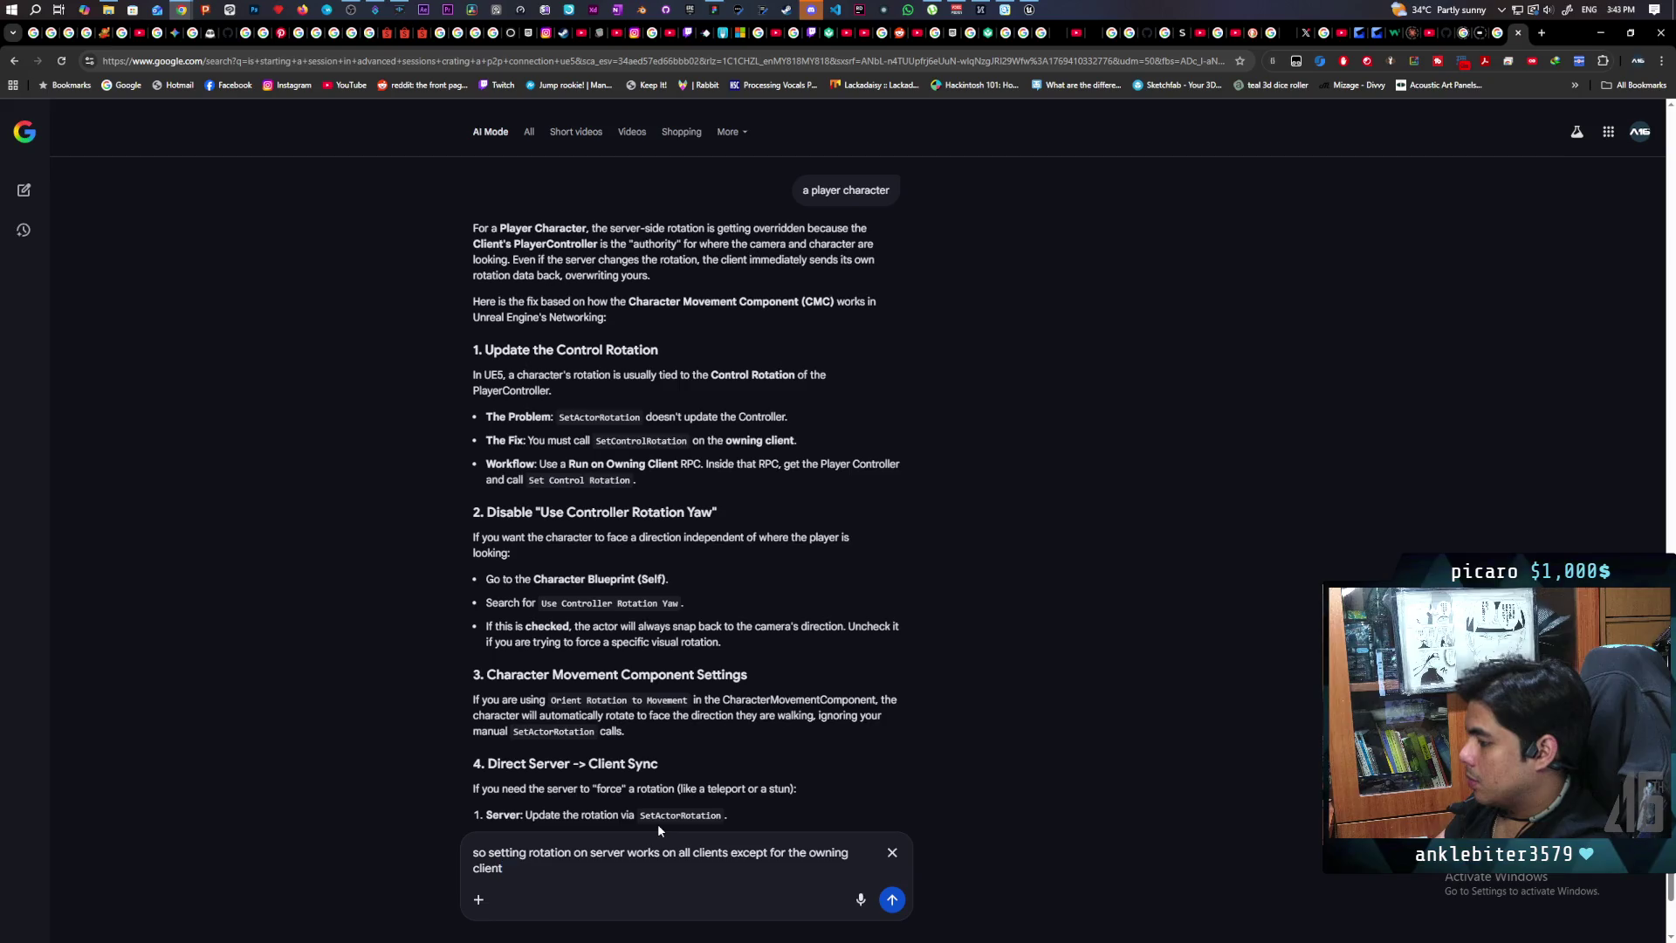
{"action": "key", "text": "Return"}
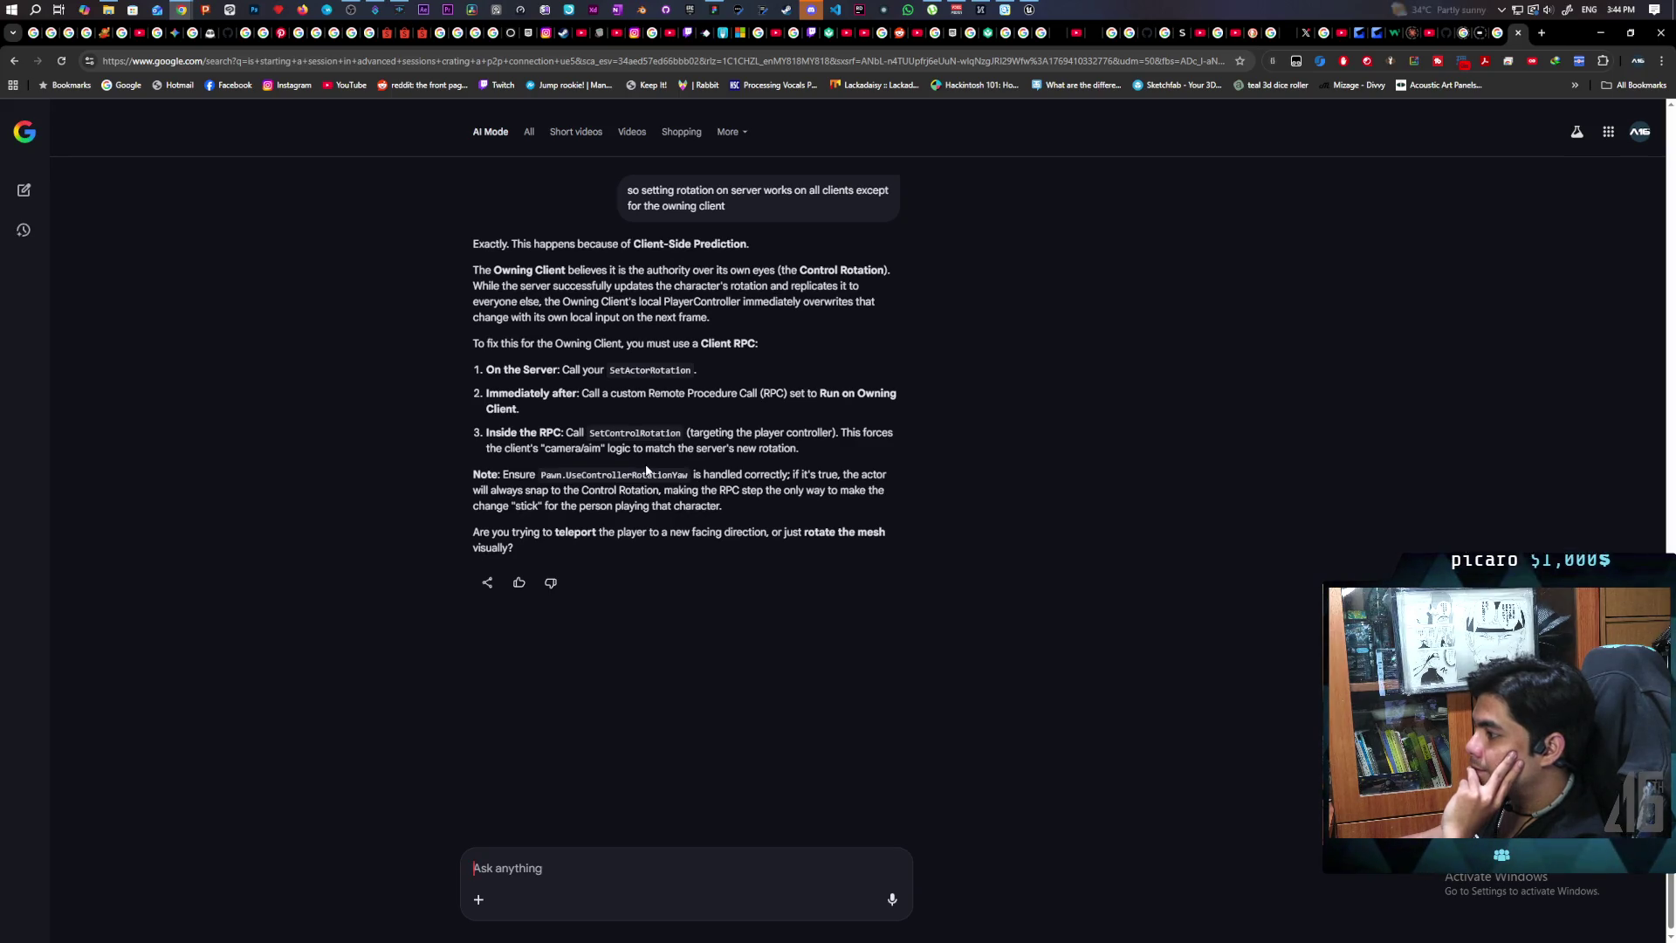
{"action": "key", "text": "alt+Tab"}
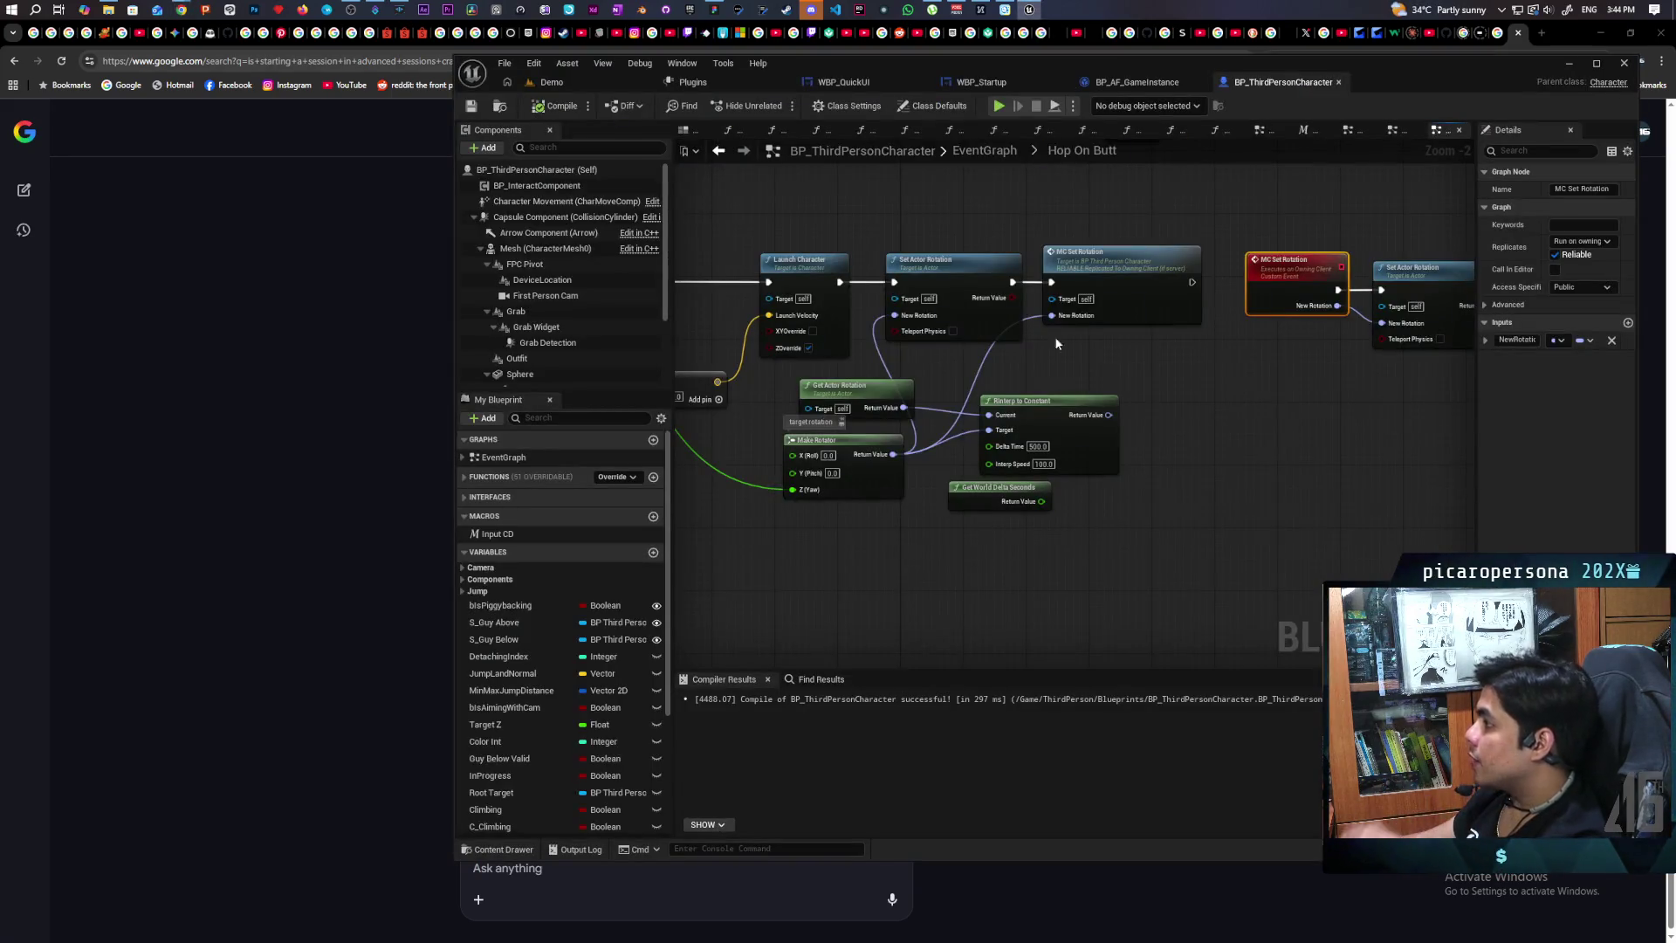
Step: Place a Set Control Rotation node beside MC Set Rotation, moving Set Actor Rotation up
{"action": "mouse_move", "coordinate": [1307, 413]}
{"action": "left_mouse_down"}
{"action": "mouse_move", "coordinate": [1033, 486]}
{"action": "mouse_move", "coordinate": [1086, 469]}
{"action": "left_mouse_up"}
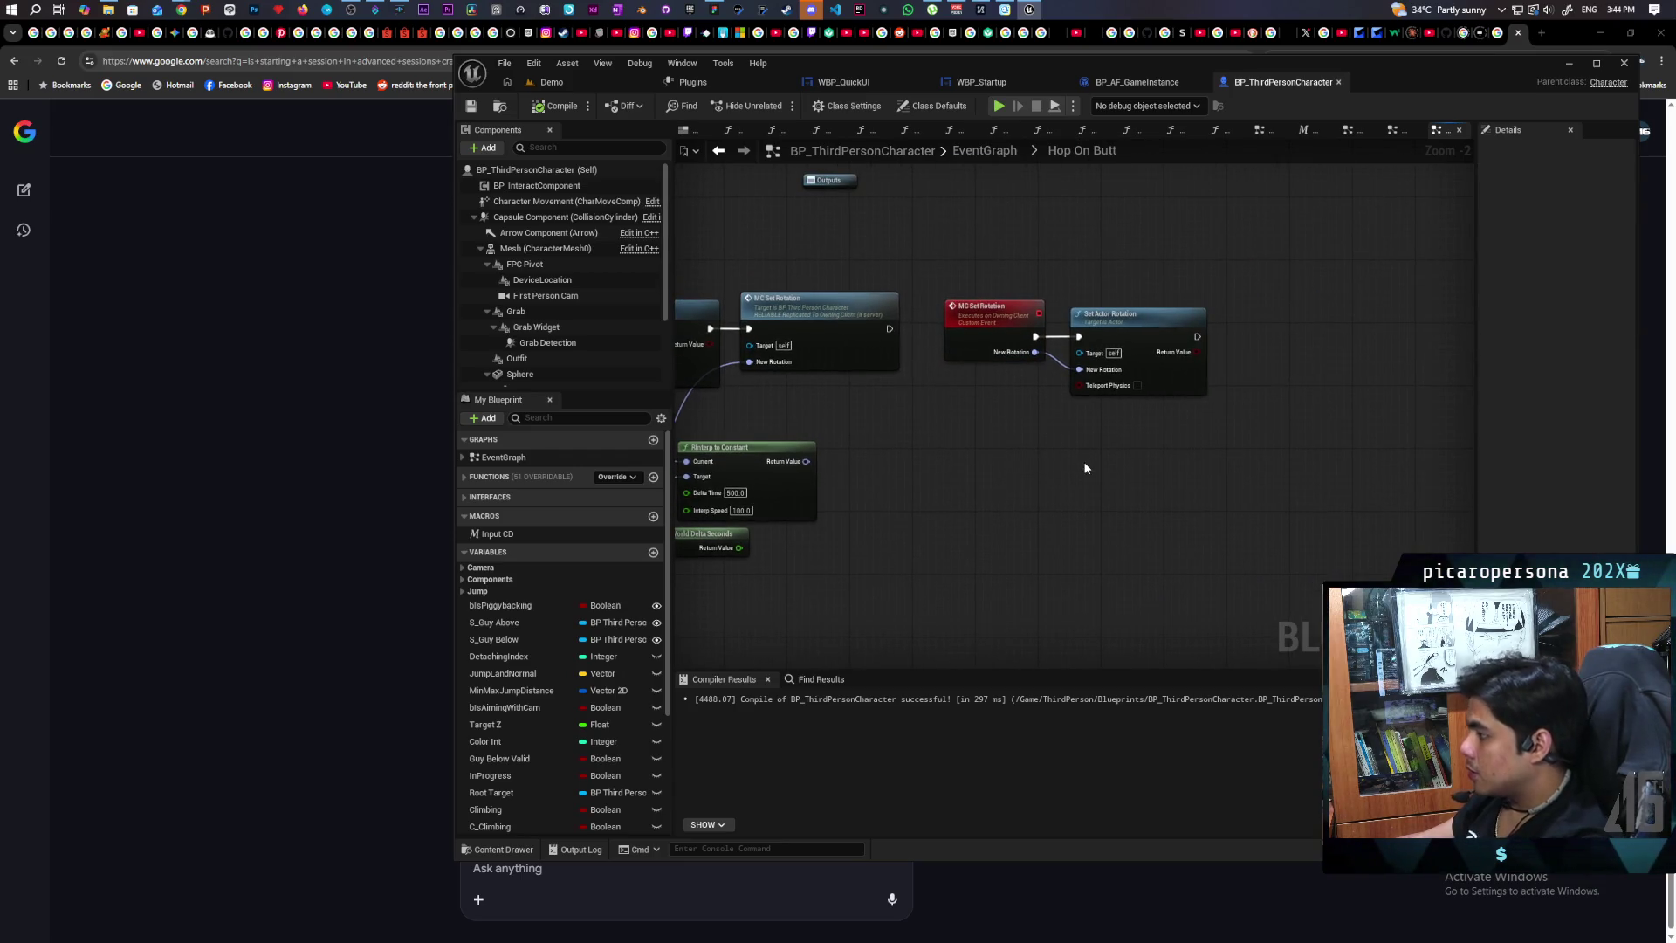
{"action": "right_click", "coordinate": [1086, 469]}
{"action": "type", "text": "set con"}
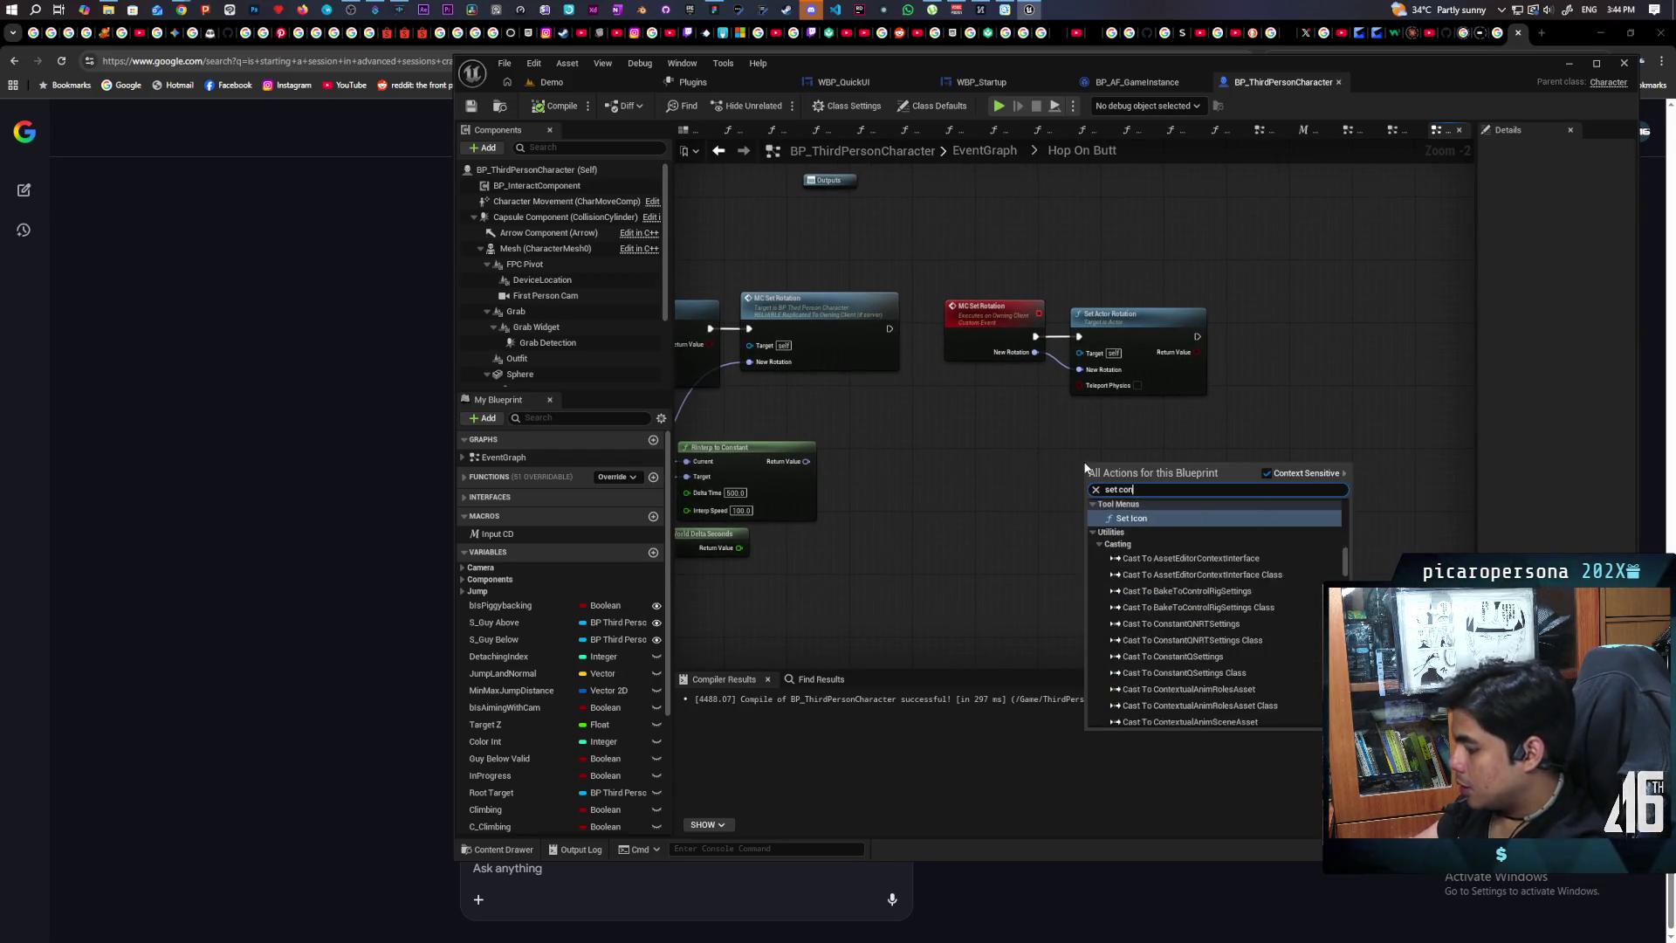
{"action": "type", "text": "t"}
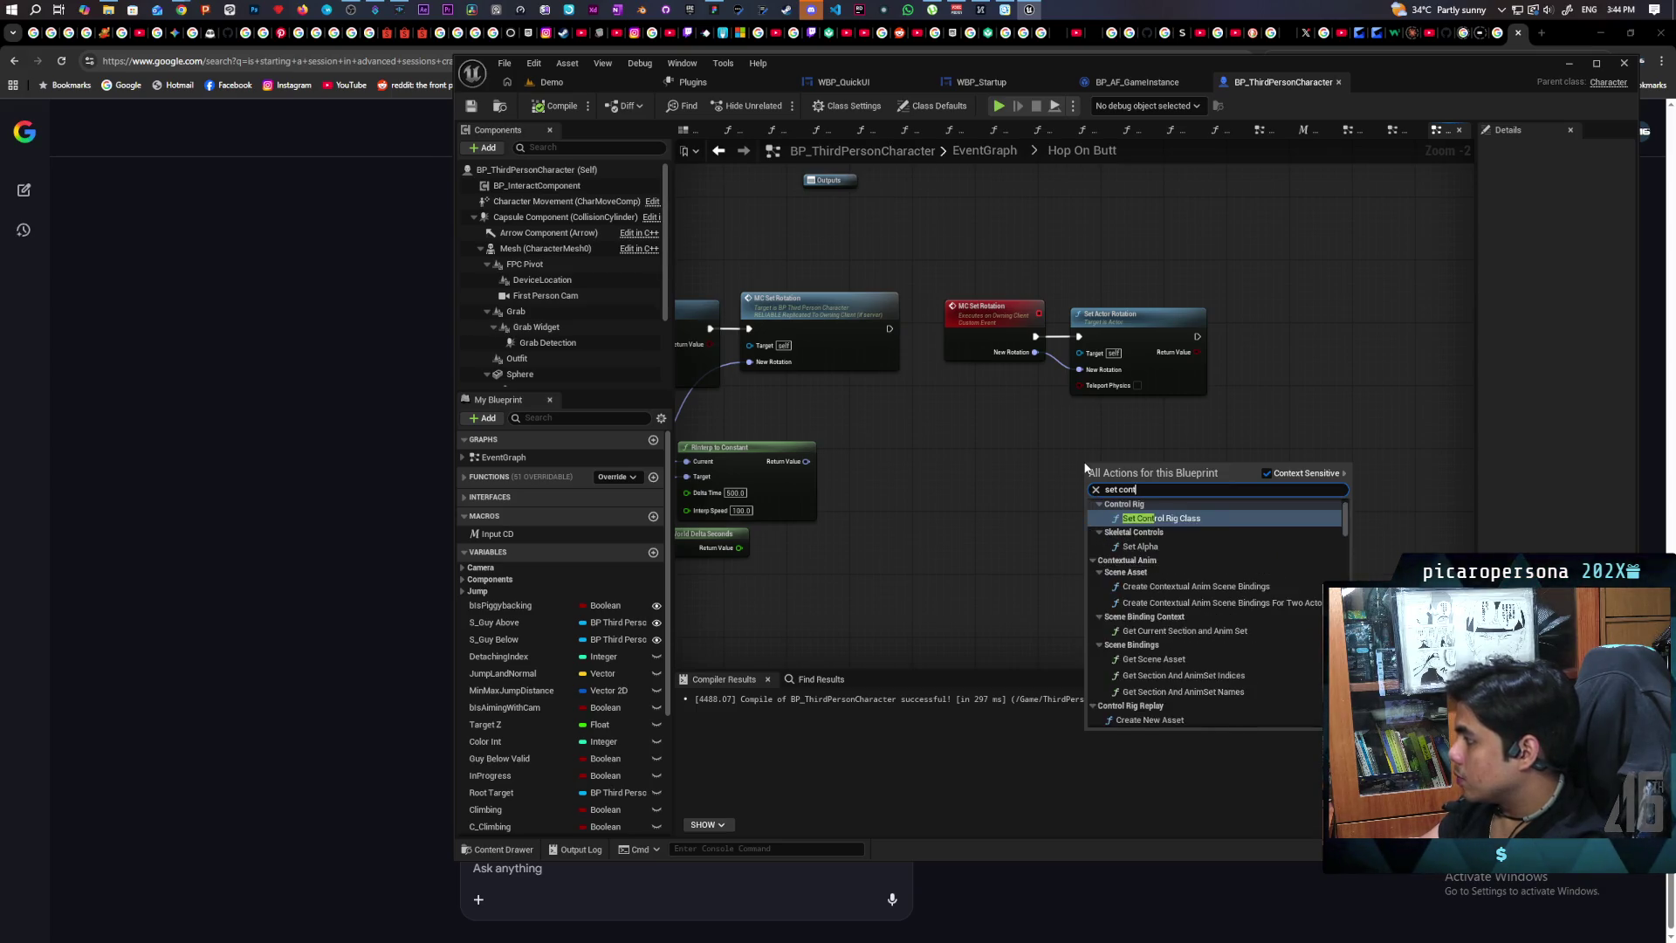
{"action": "type", "text": "rol rotation"}
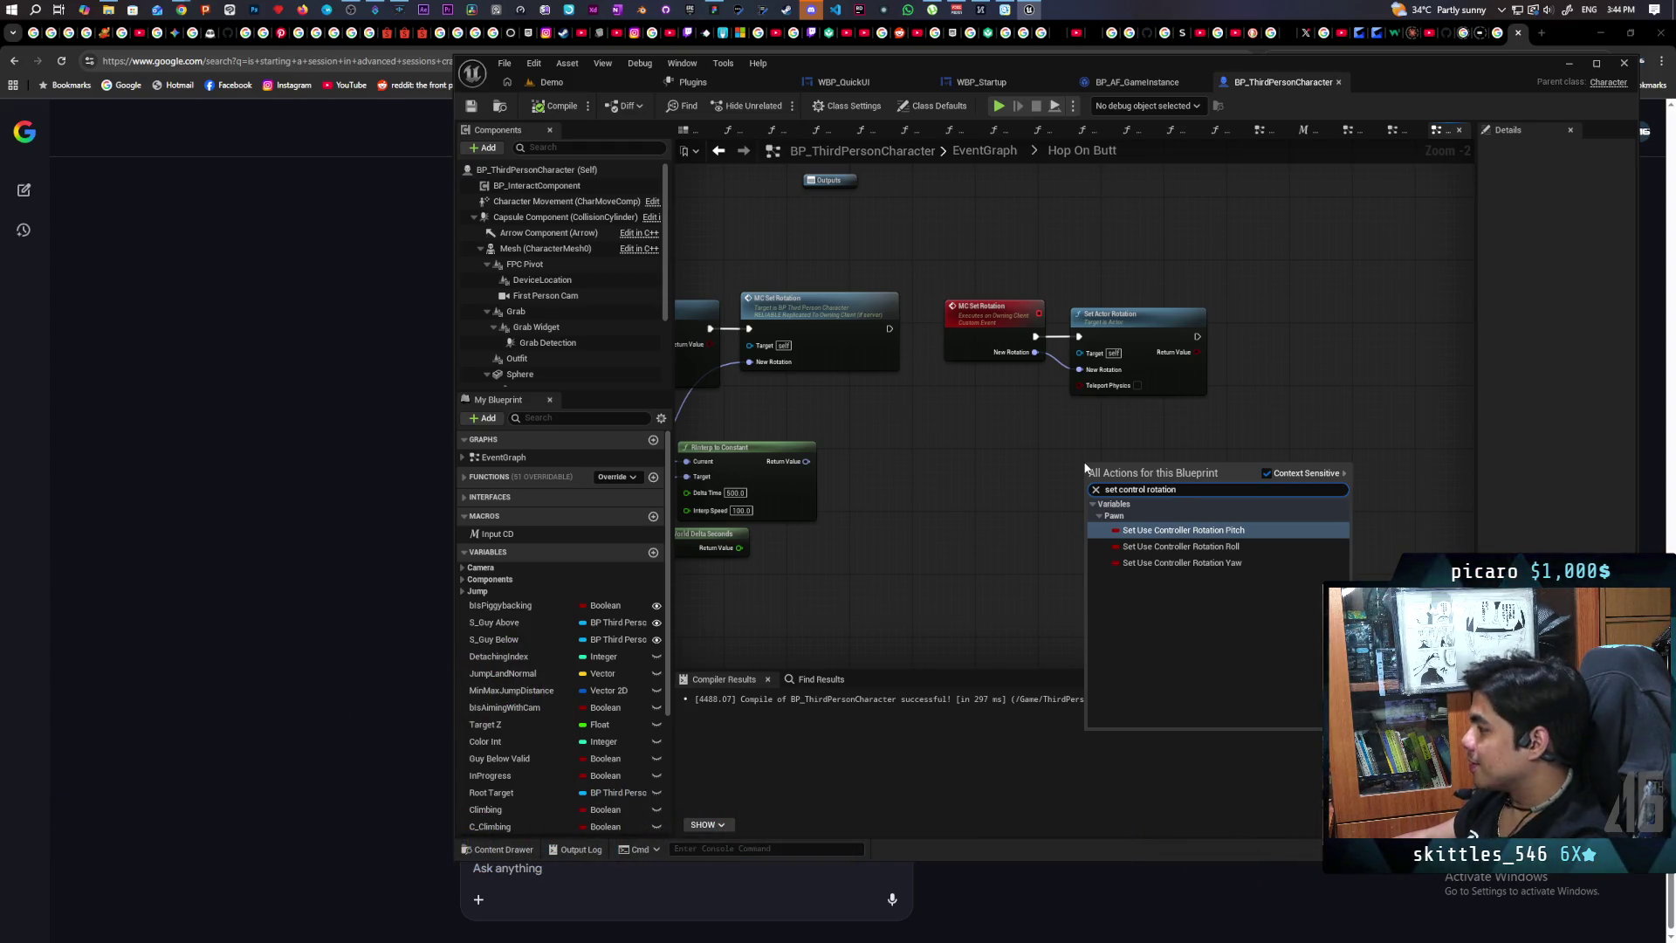
{"action": "left_click", "coordinate": [1267, 474]}
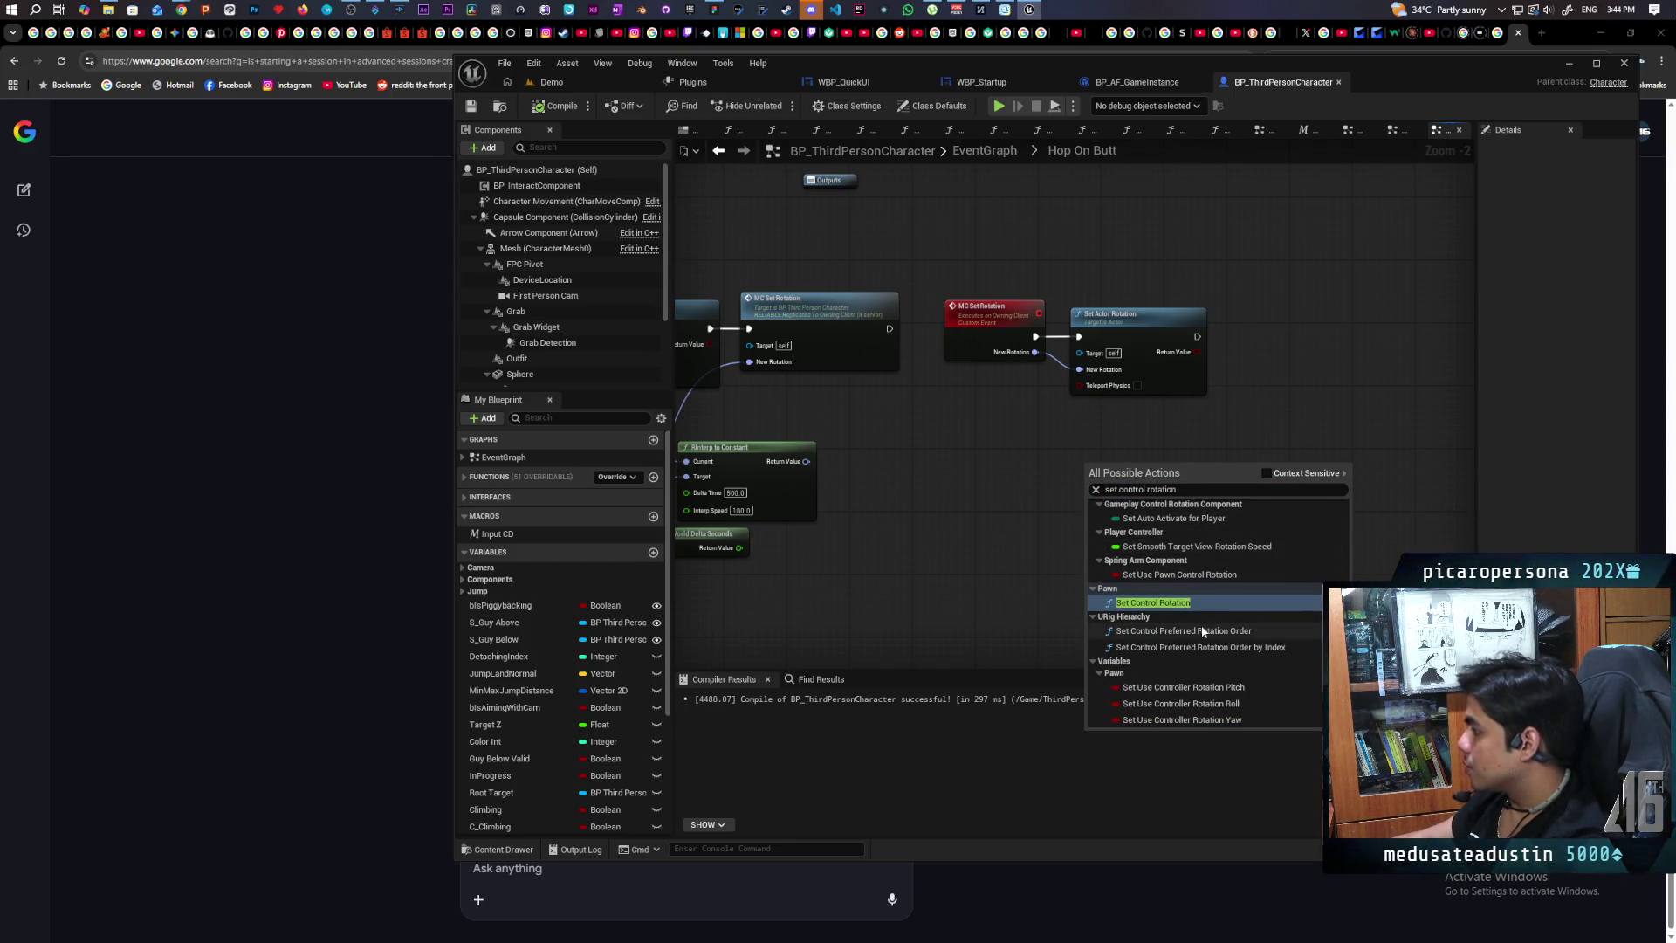
{"action": "left_click", "coordinate": [1159, 602]}
{"action": "left_click_drag", "start_coordinate": [1166, 451], "coordinate": [1119, 436]}
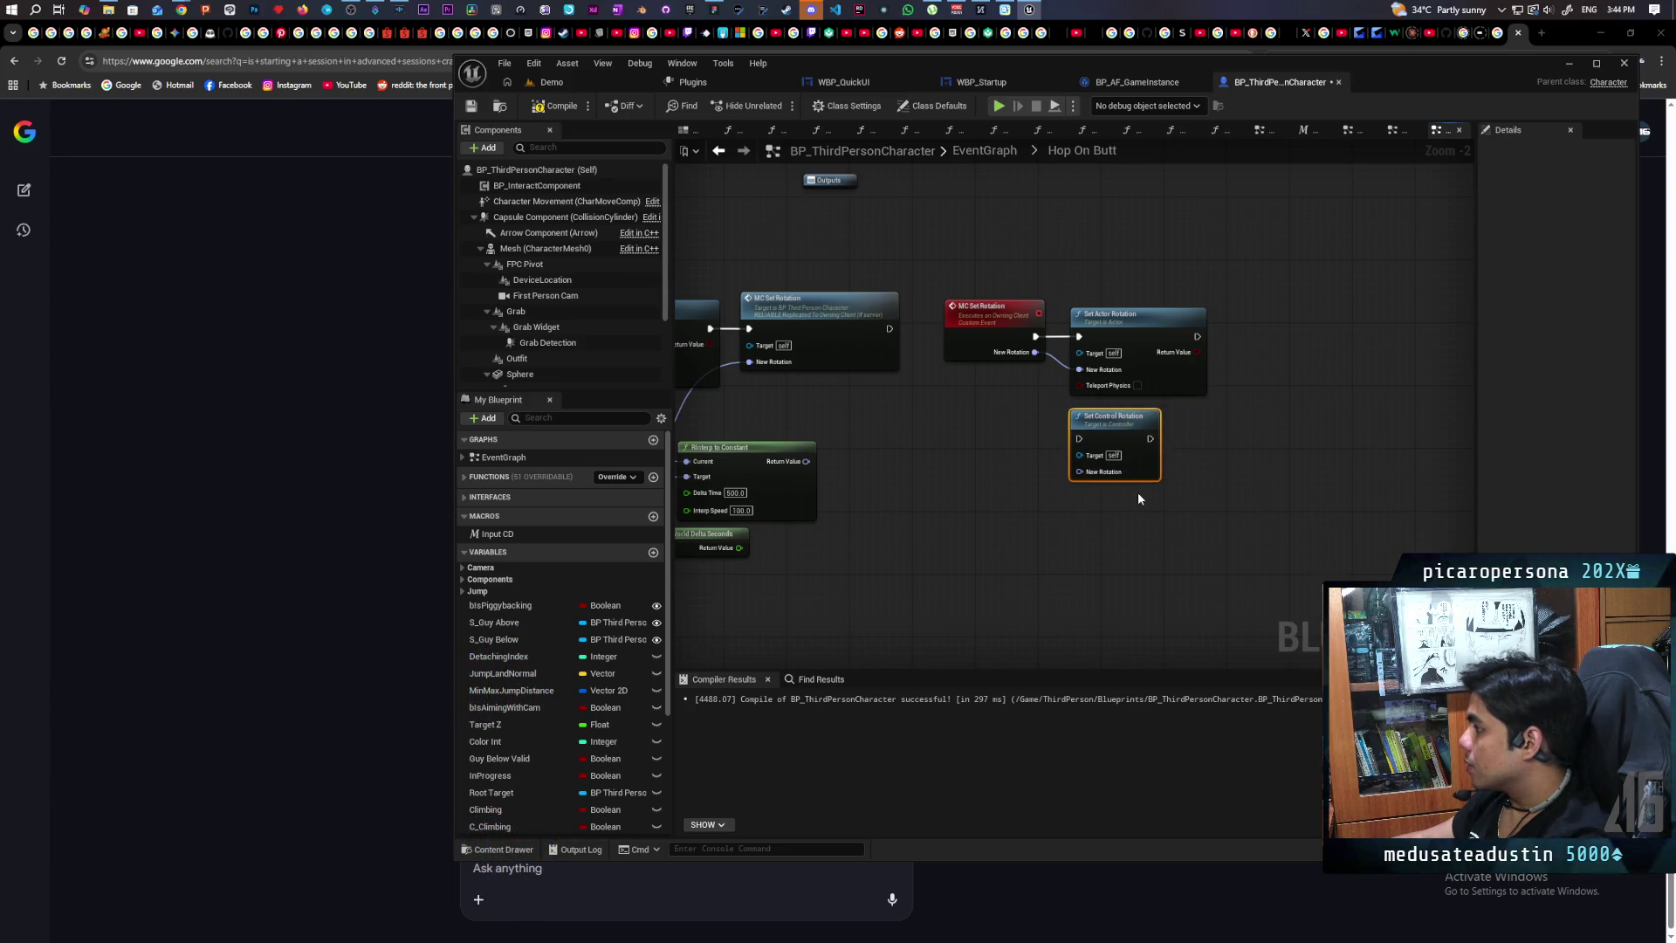
{"action": "left_click_drag", "start_coordinate": [1113, 321], "coordinate": [1151, 242]}
Step: Add a Get Controller node and wire it into Set Control Rotation's Target
{"action": "right_click", "coordinate": [1201, 392]}
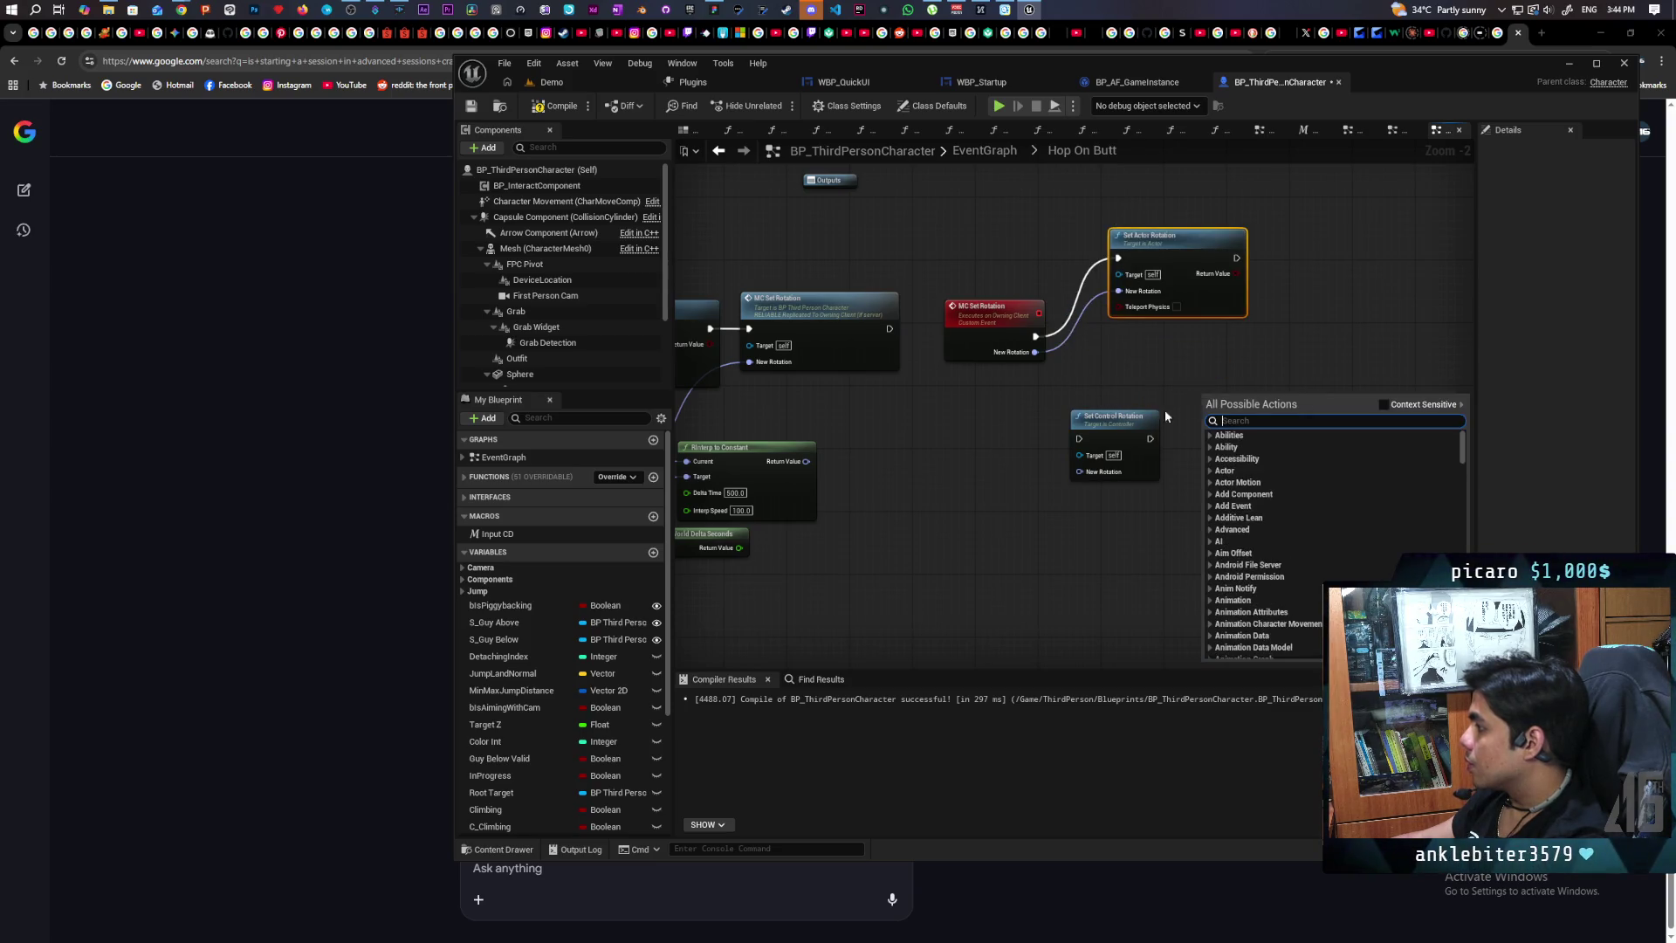
{"action": "left_click", "coordinate": [1115, 387]}
{"action": "right_click", "coordinate": [941, 443]}
{"action": "type", "text": "get"}
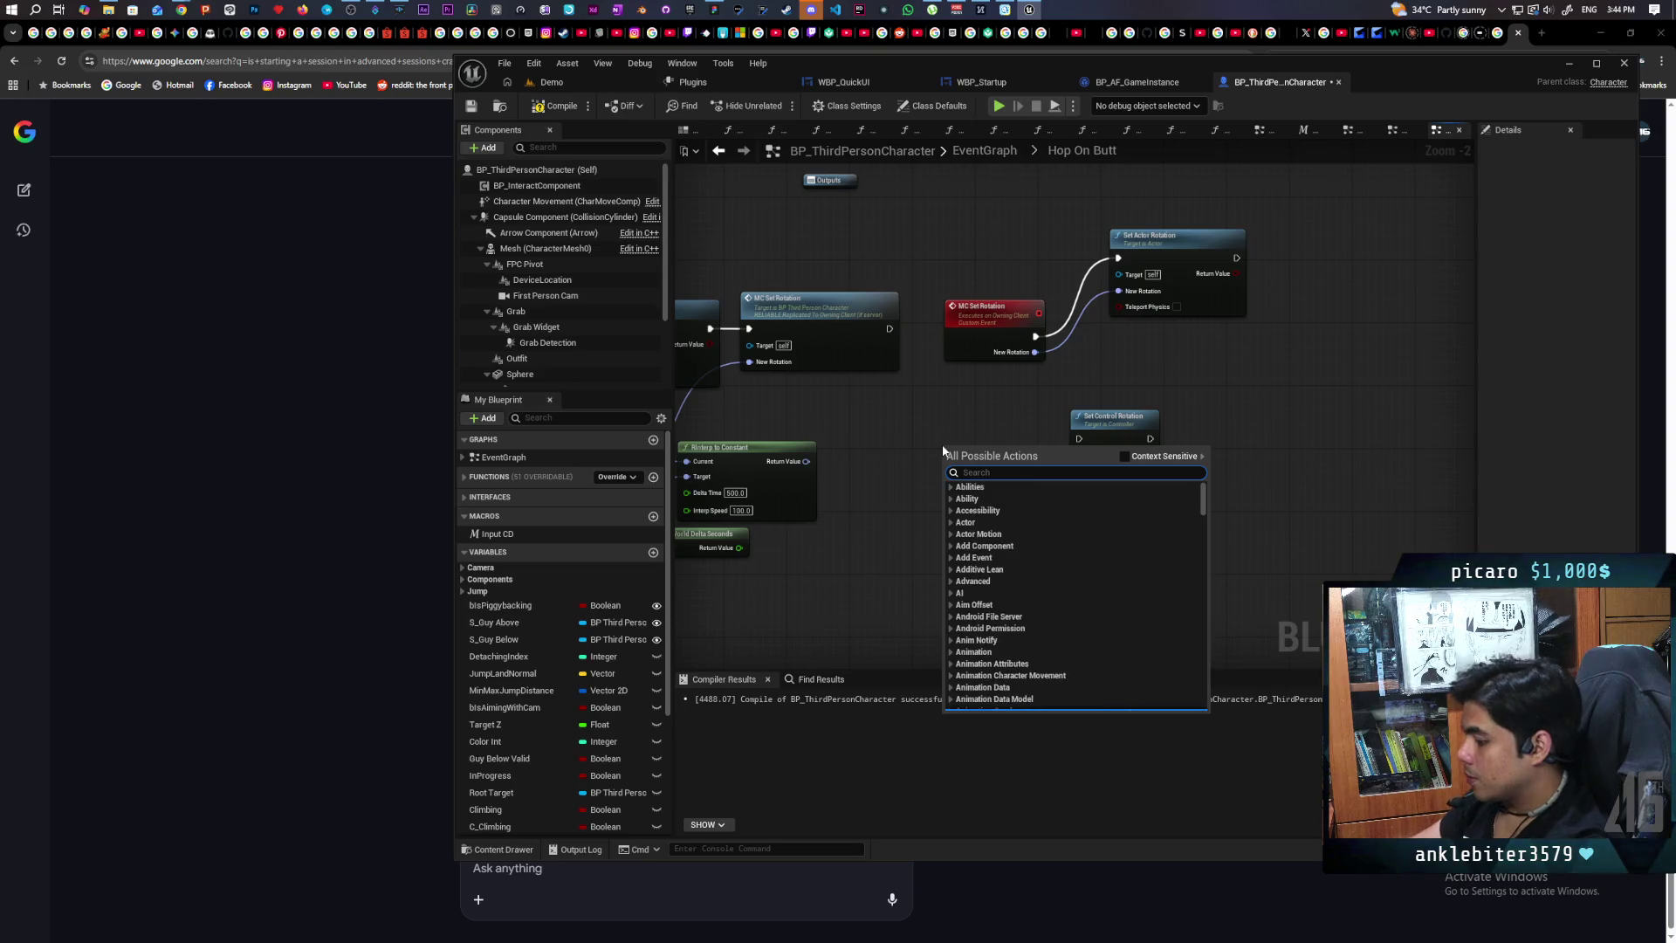
{"action": "type", "text": " contorel"}
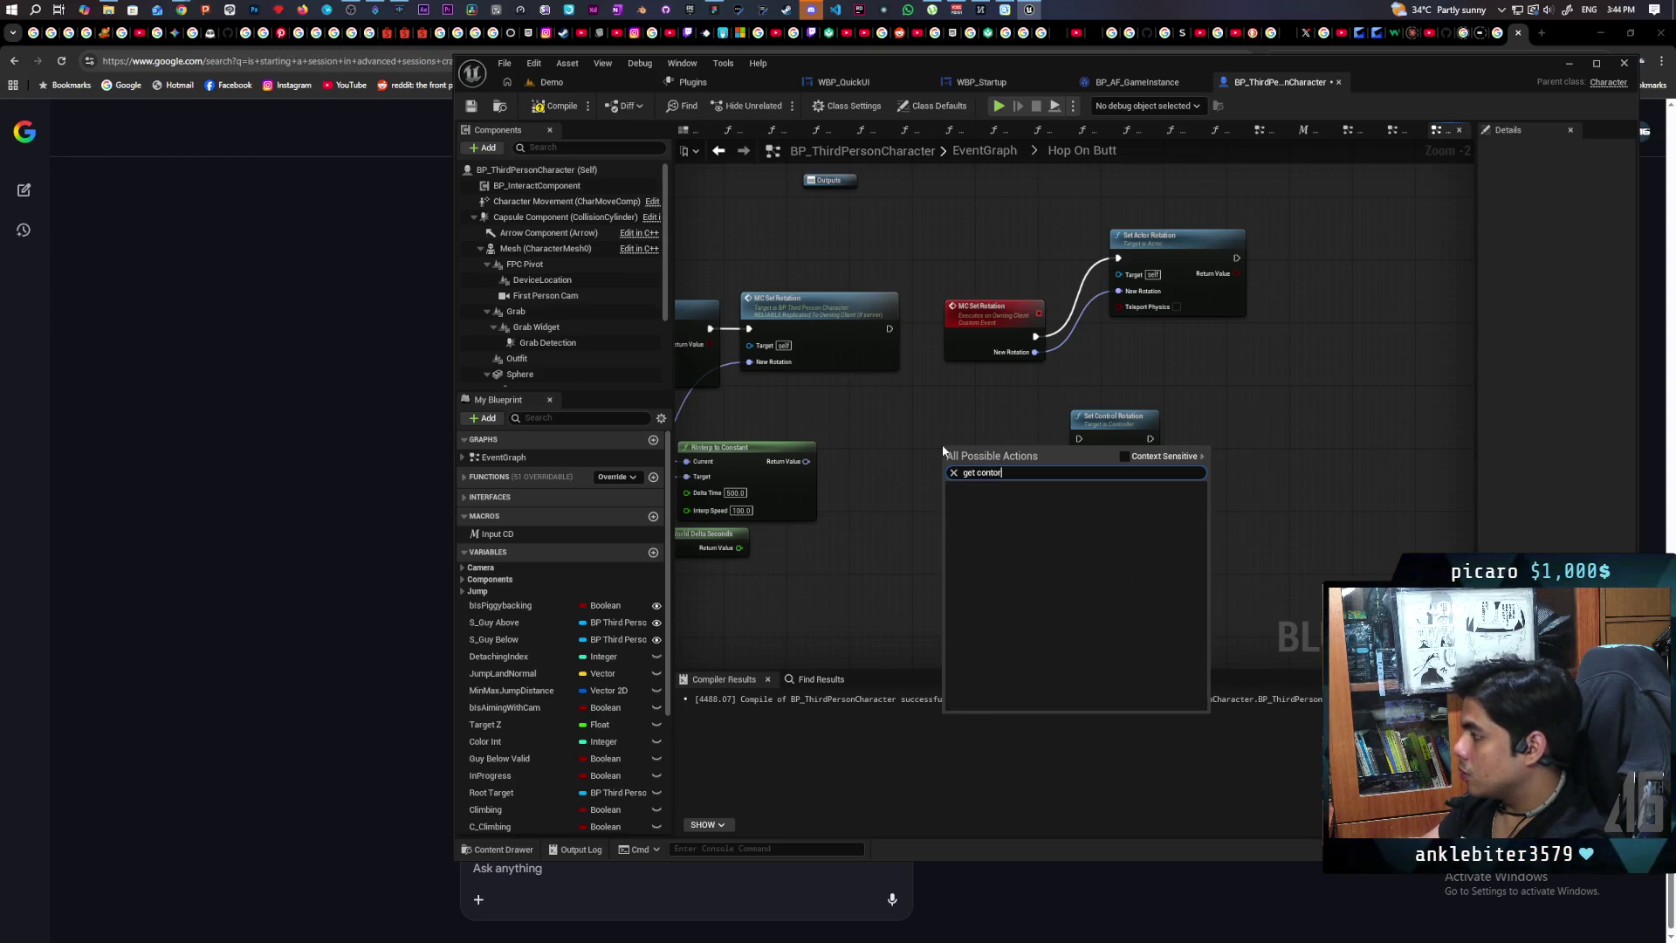
{"action": "key", "text": "BackSpace"}
{"action": "key", "text": "BackSpace"}
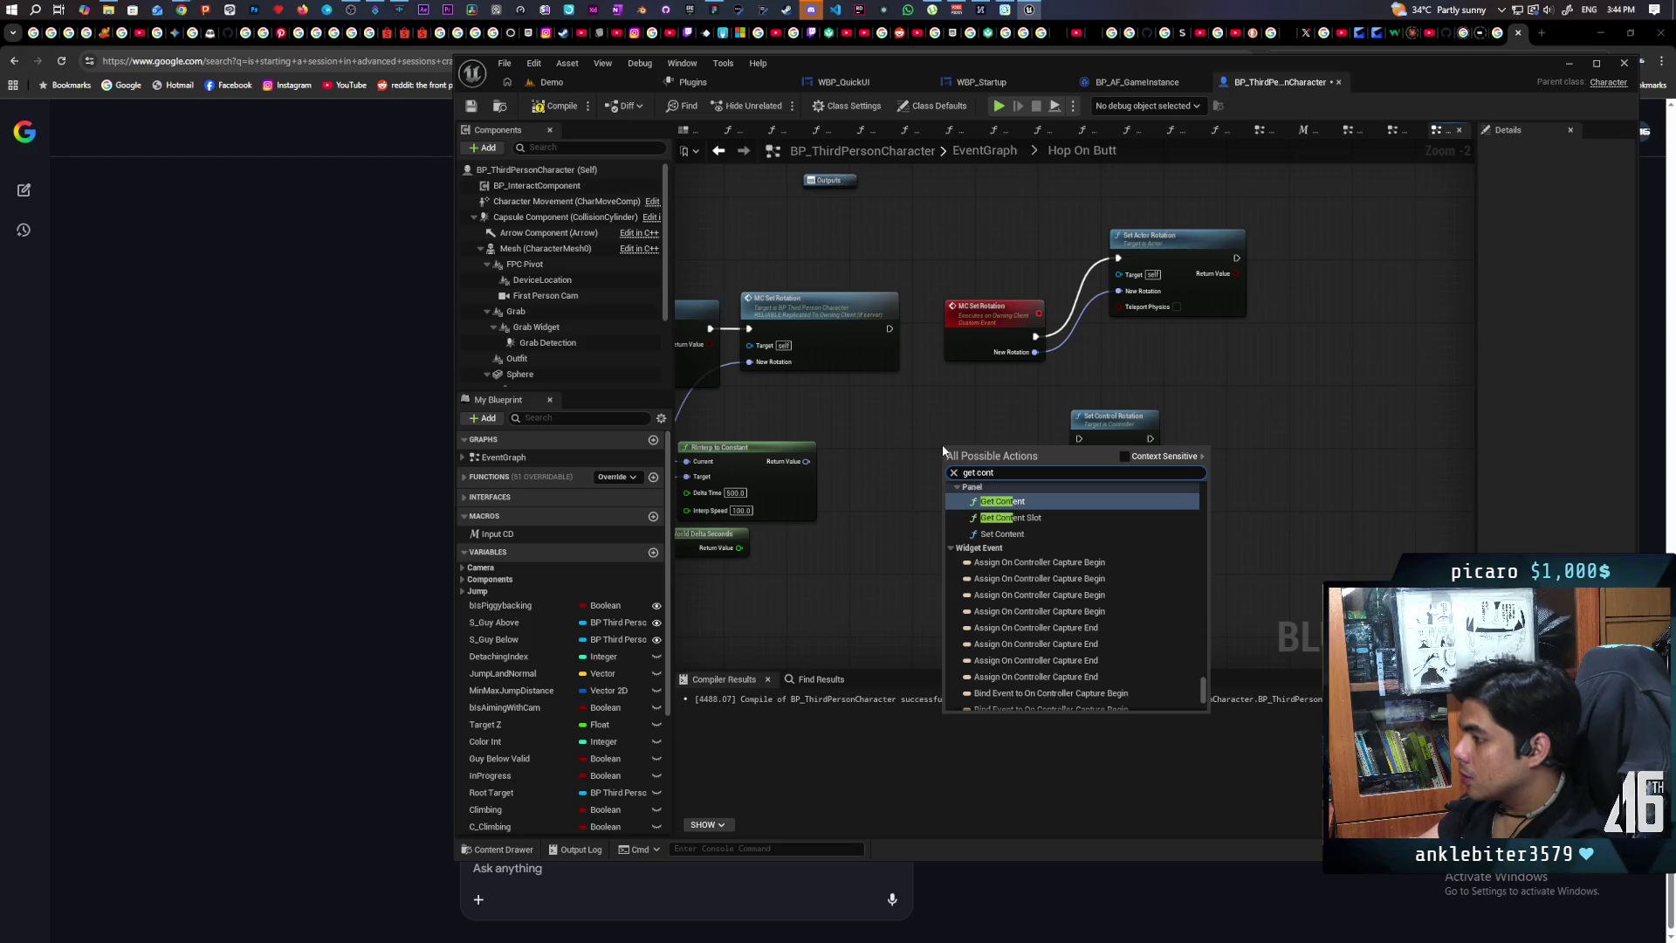
{"action": "type", "text": "r"}
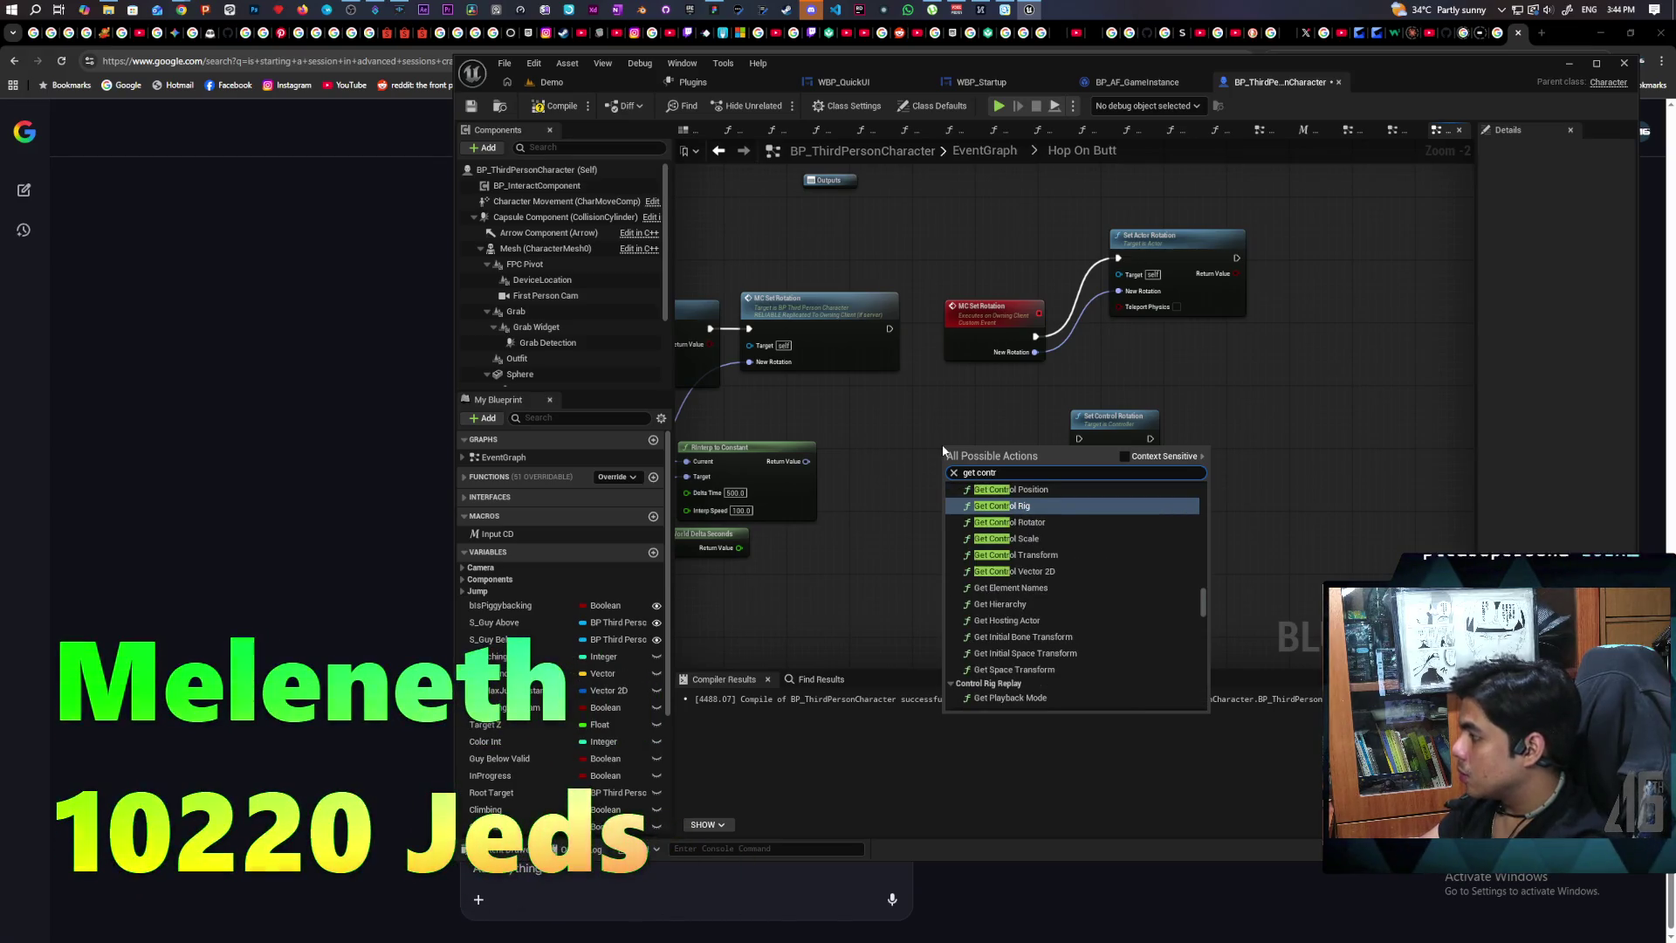
{"action": "type", "text": "oller"}
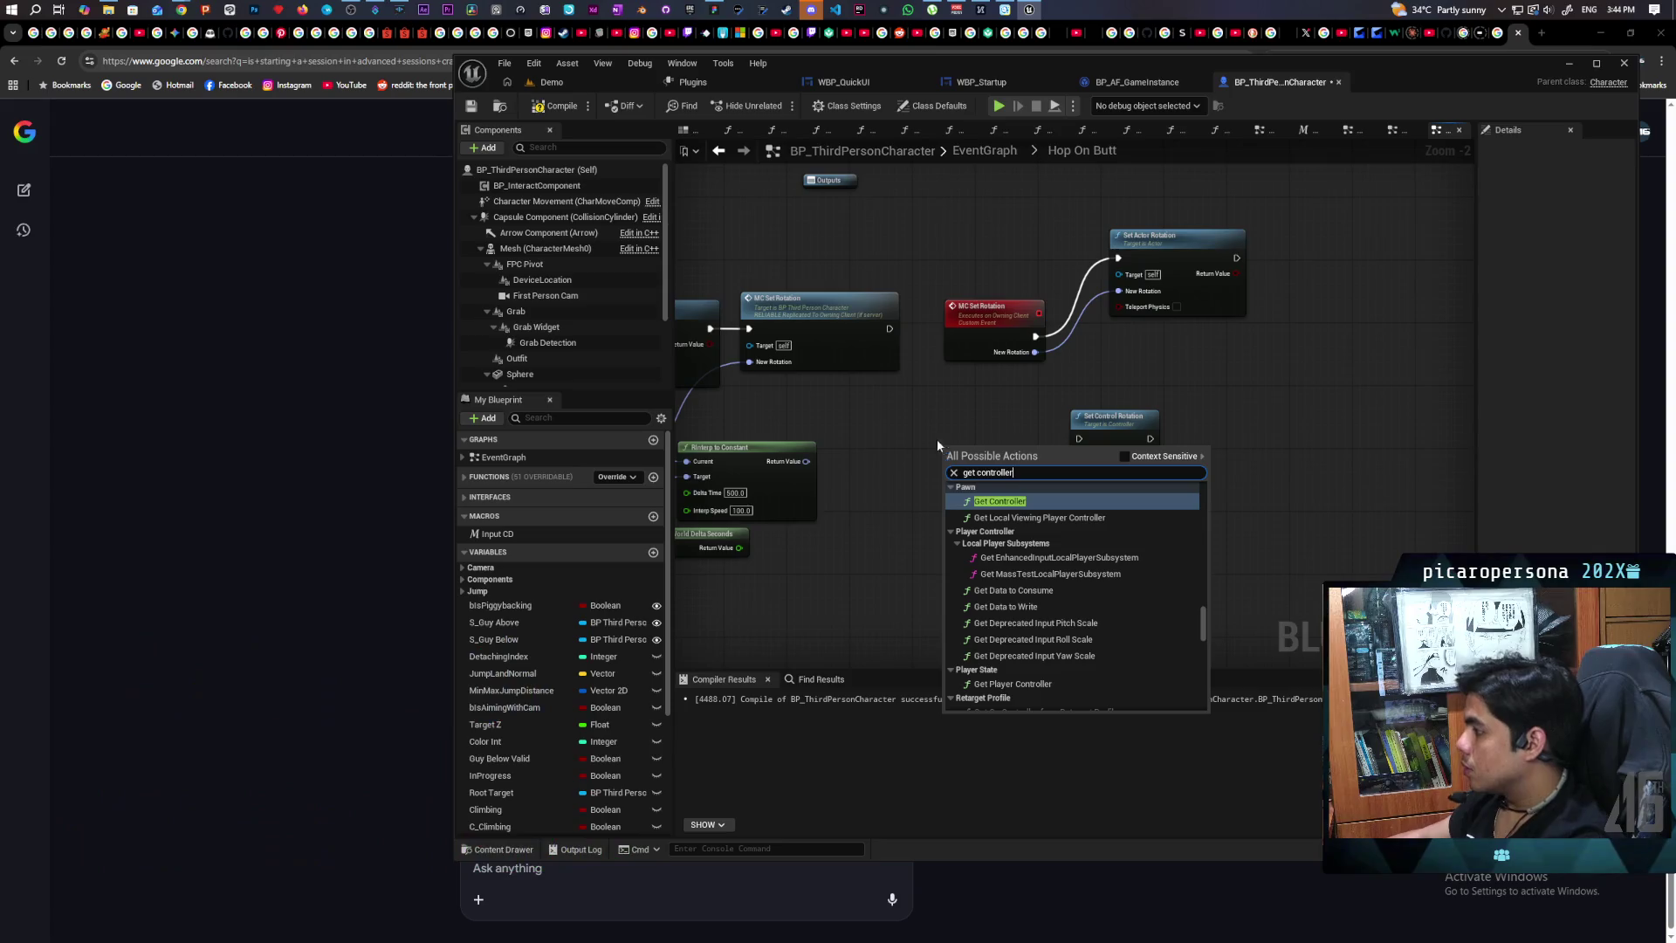
{"action": "left_click", "coordinate": [1013, 501]}
{"action": "mouse_move", "coordinate": [1026, 462]}
{"action": "left_mouse_down"}
{"action": "mouse_move", "coordinate": [1080, 456]}
{"action": "mouse_move", "coordinate": [1149, 375]}
{"action": "left_mouse_up"}
Step: Wire MC Set Rotation into Set Control Rotation and compile the blueprint
{"action": "mouse_move", "coordinate": [1037, 333]}
{"action": "left_mouse_down"}
{"action": "mouse_move", "coordinate": [1110, 383]}
{"action": "mouse_move", "coordinate": [1066, 373]}
{"action": "mouse_move", "coordinate": [1112, 414]}
{"action": "left_mouse_up"}
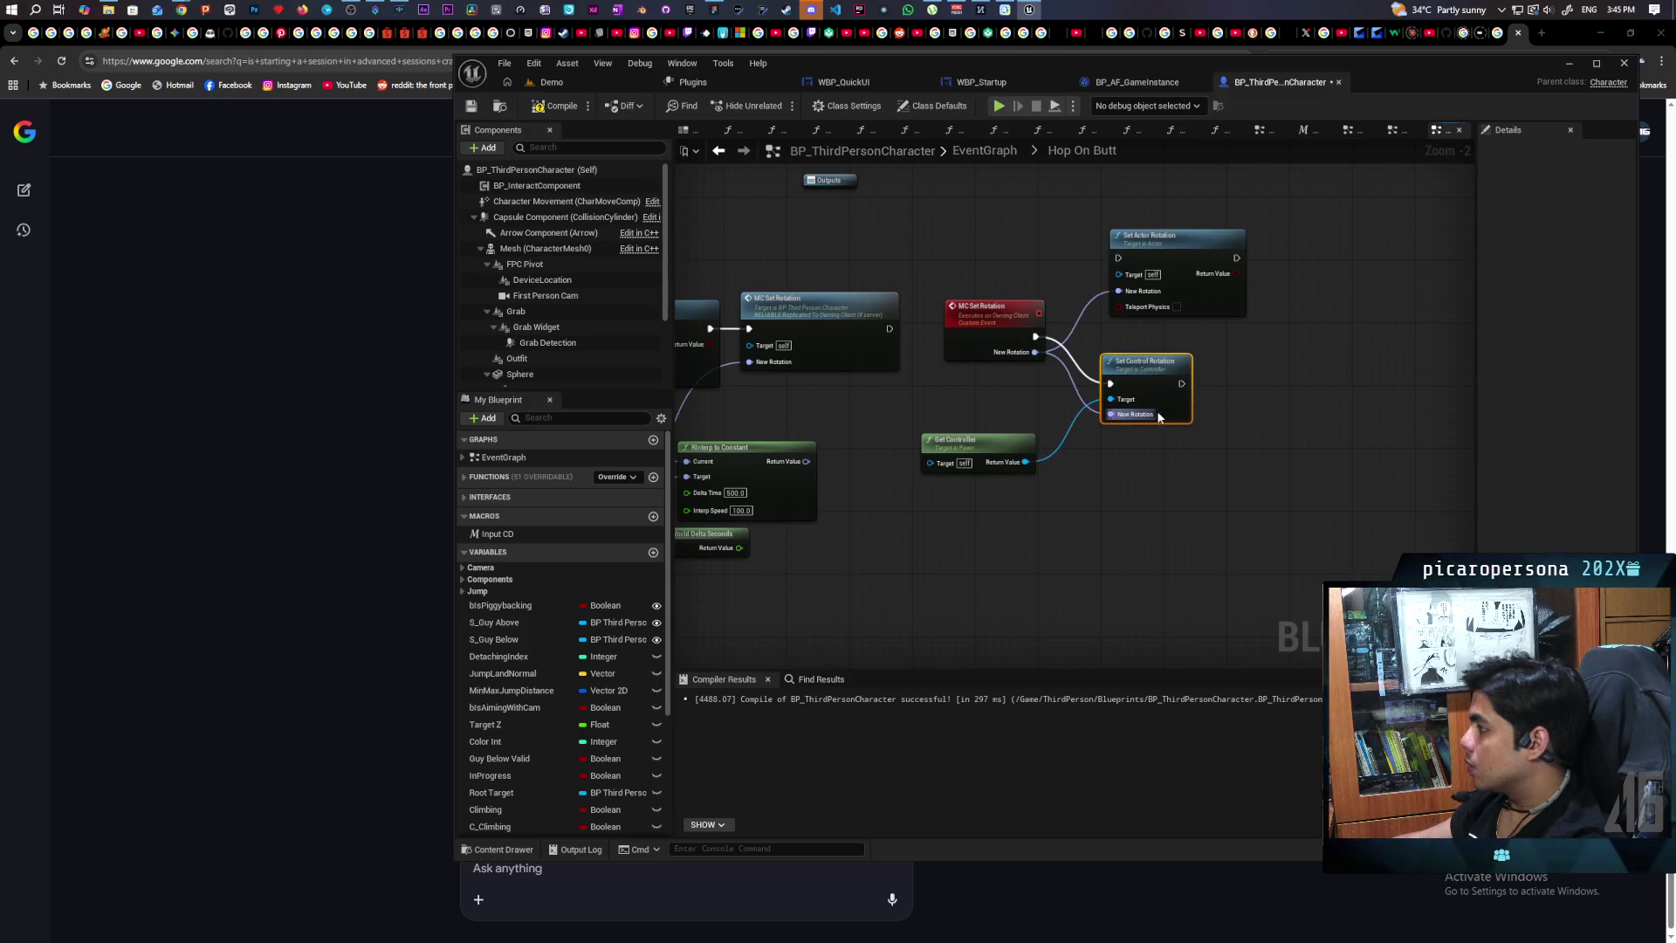
{"action": "left_click_drag", "start_coordinate": [1170, 235], "coordinate": [1170, 204]}
{"action": "left_click", "coordinate": [557, 105]}
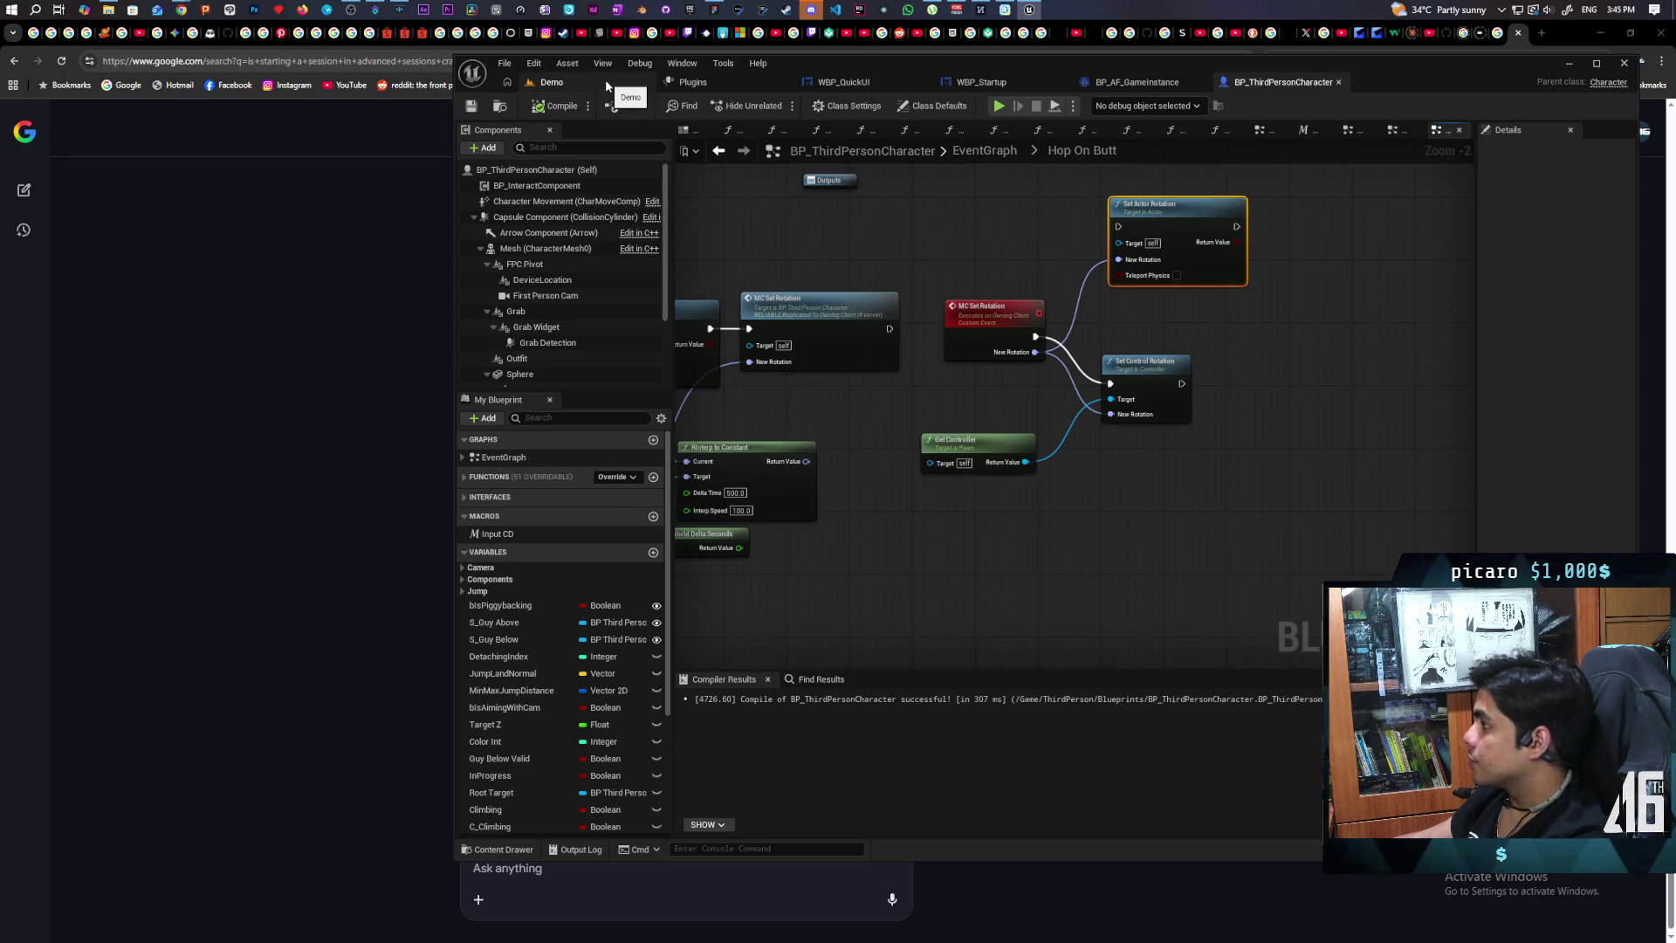
{"action": "left_click", "coordinate": [609, 84]}
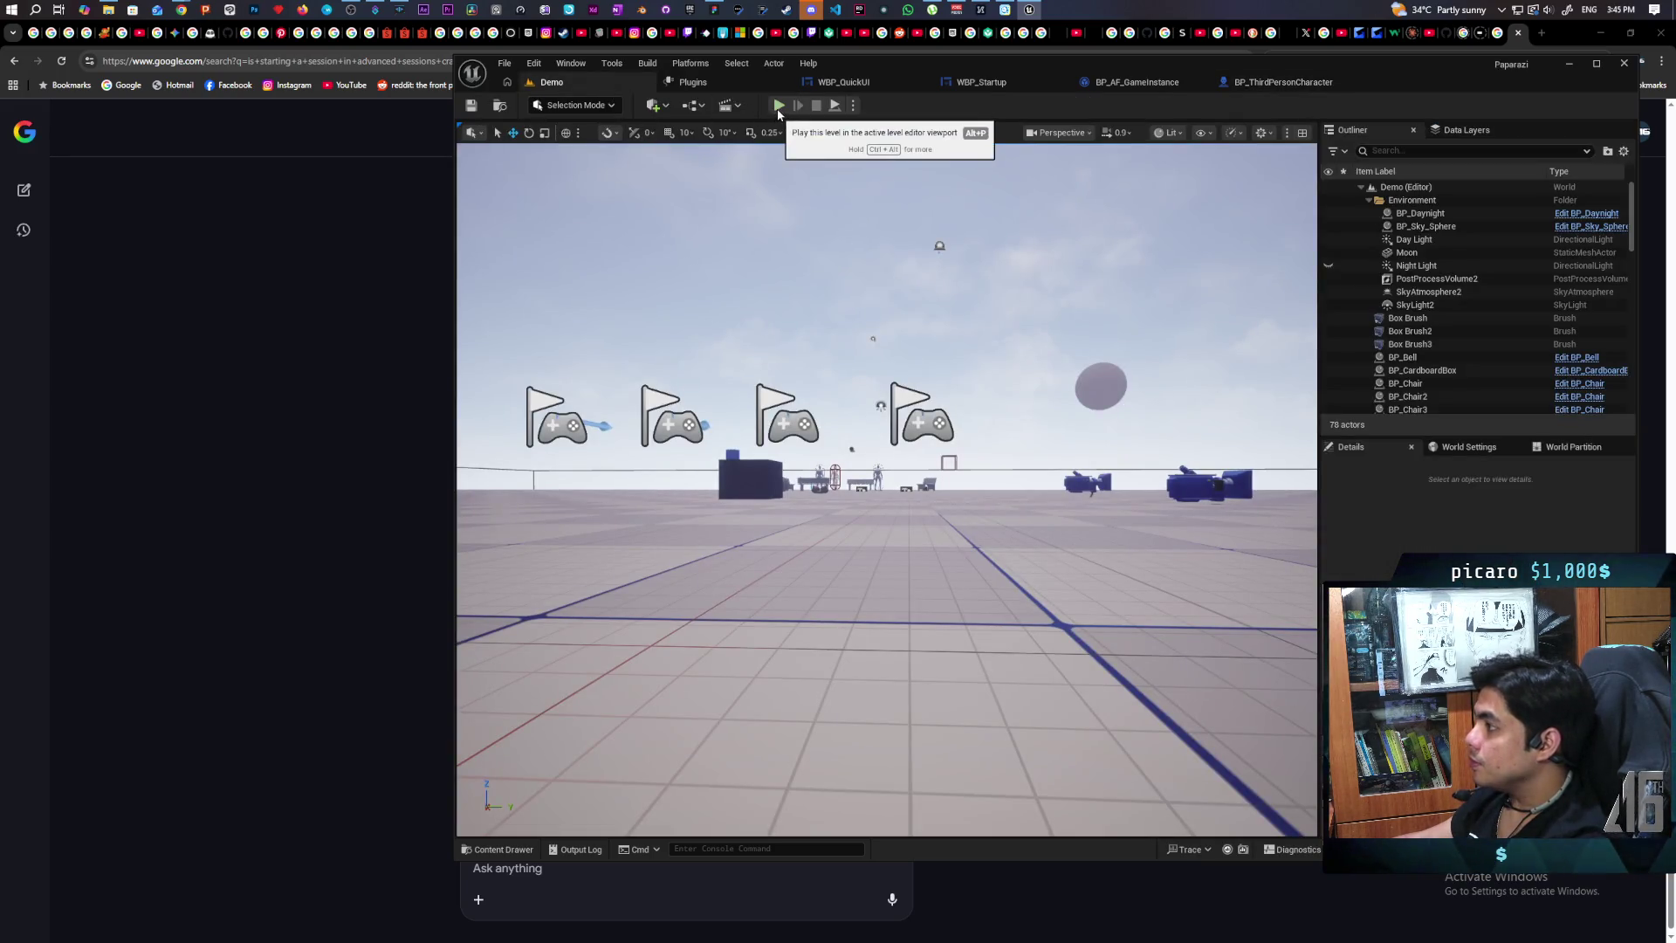
Step: Play-test the Demo level with three clients, walking with W to check rotation, then stop
{"action": "left_click", "coordinate": [777, 107]}
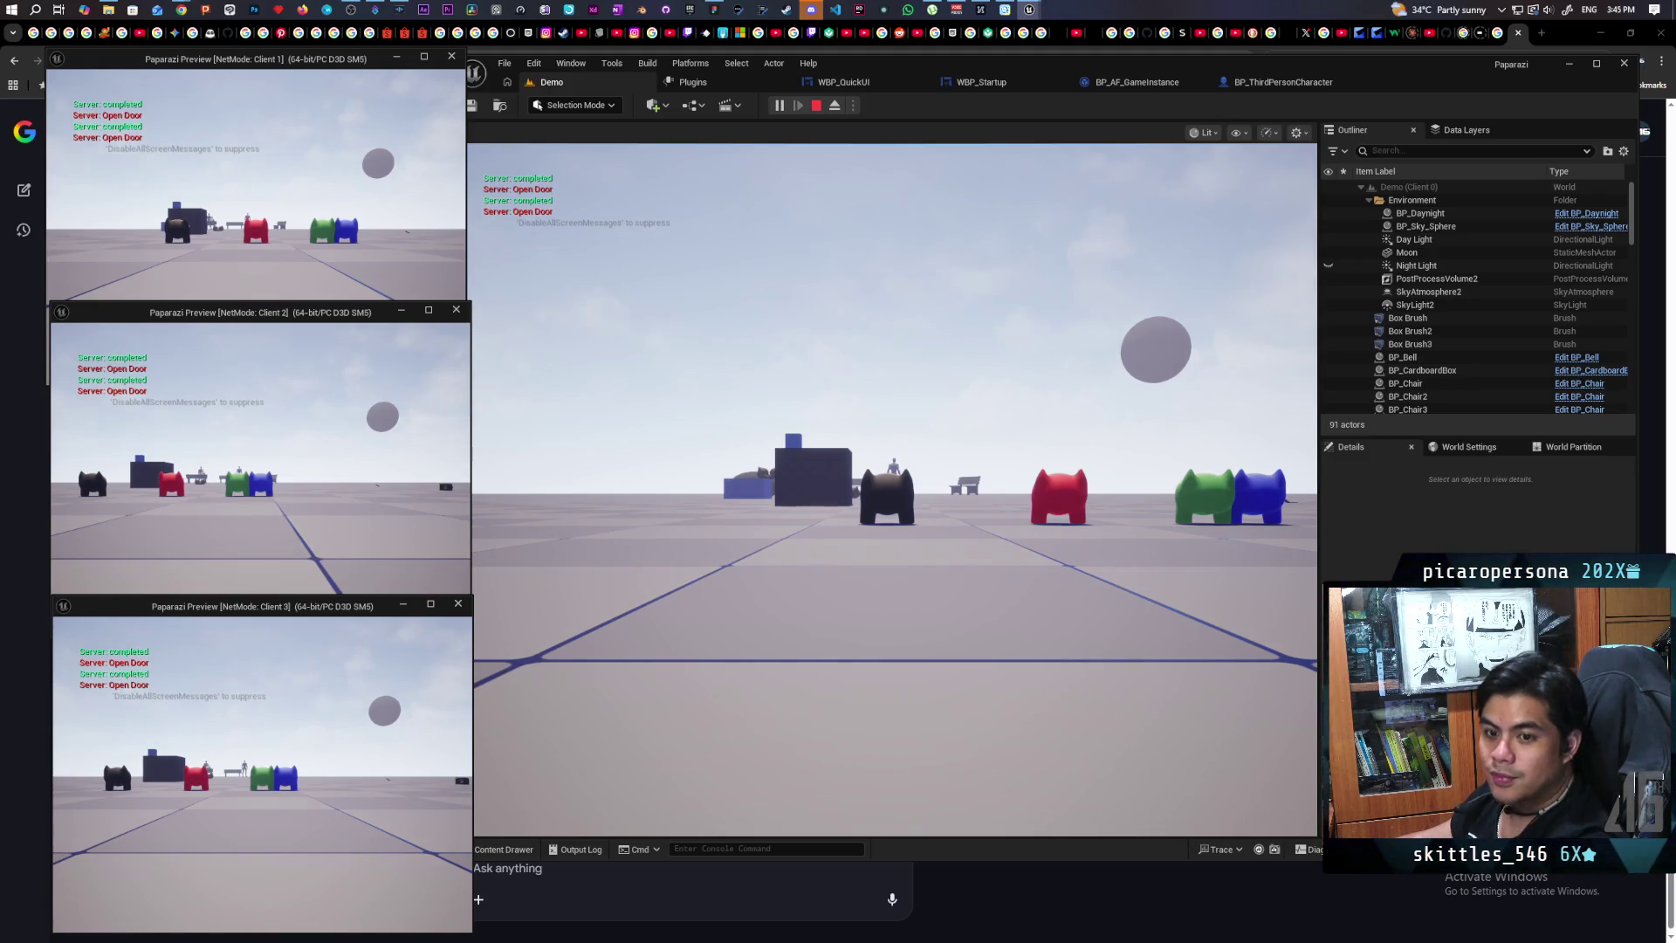
{"action": "left_click", "coordinate": [474, 340]}
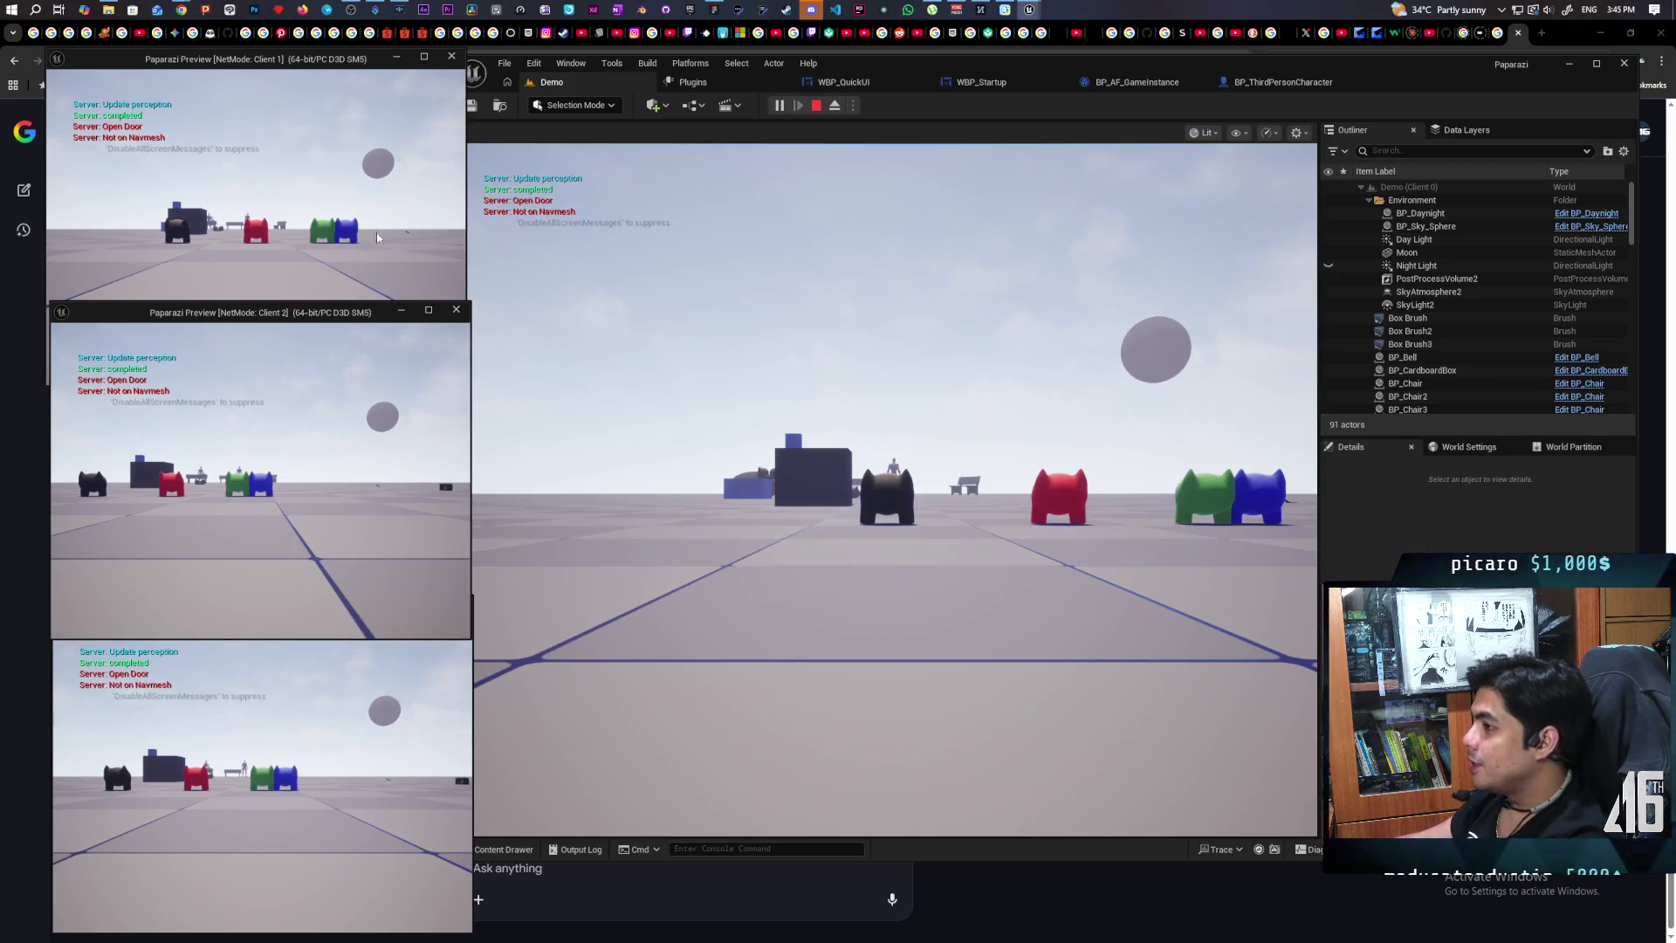
{"action": "left_click", "coordinate": [141, 139]}
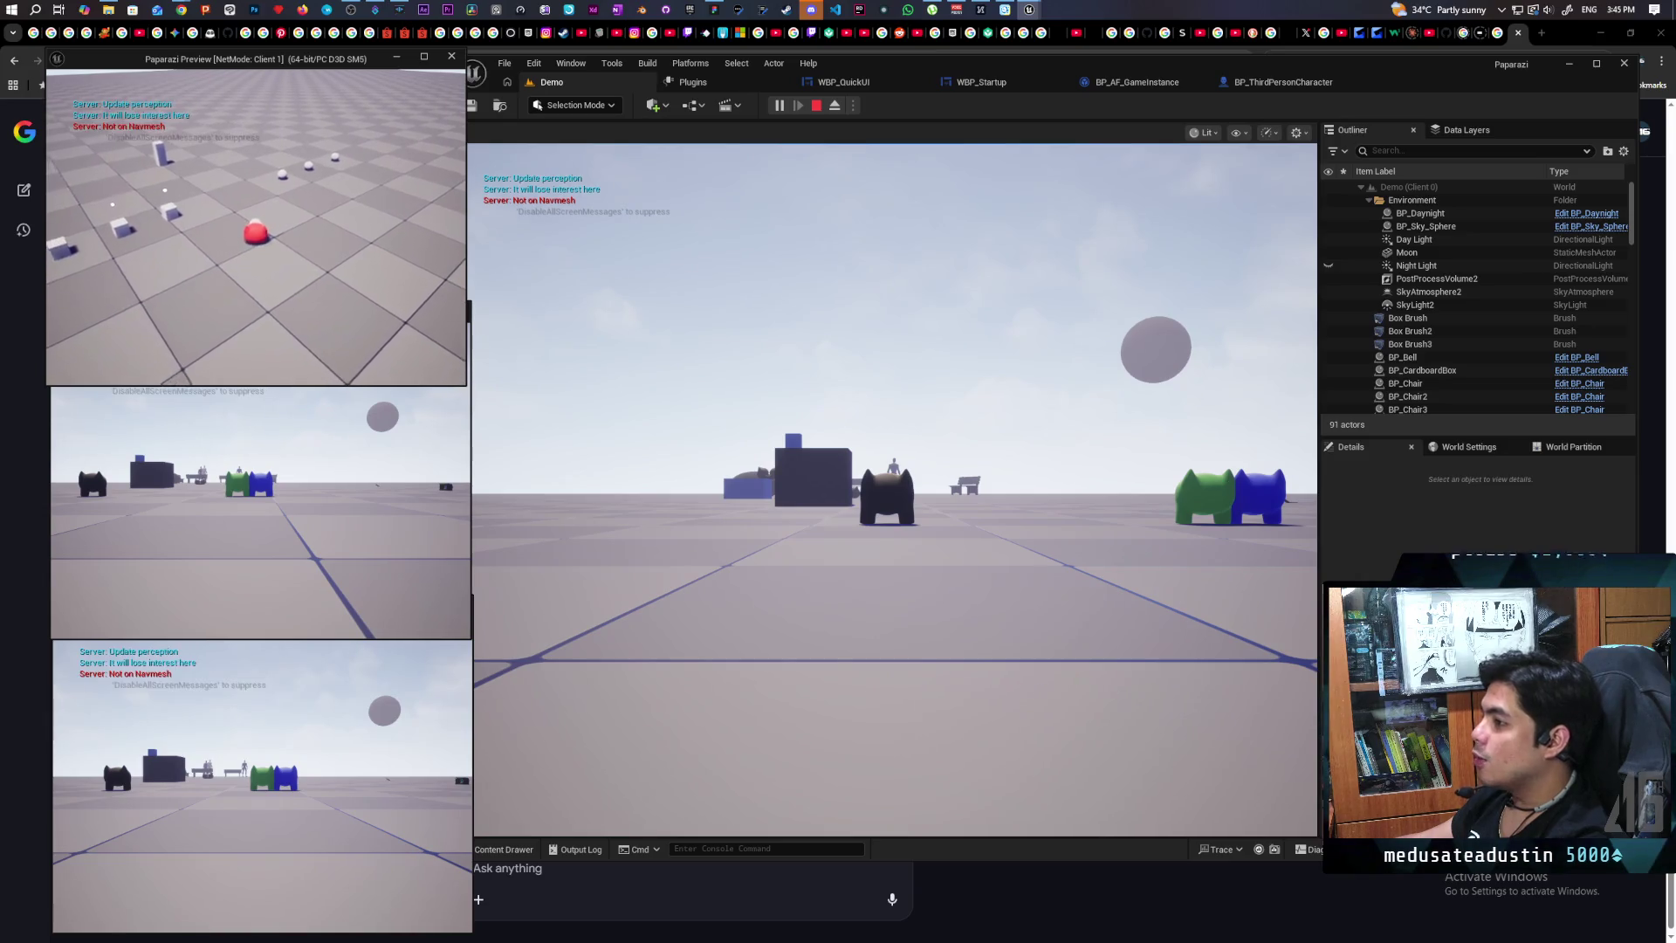
{"action": "key", "text": "alt+Tab"}
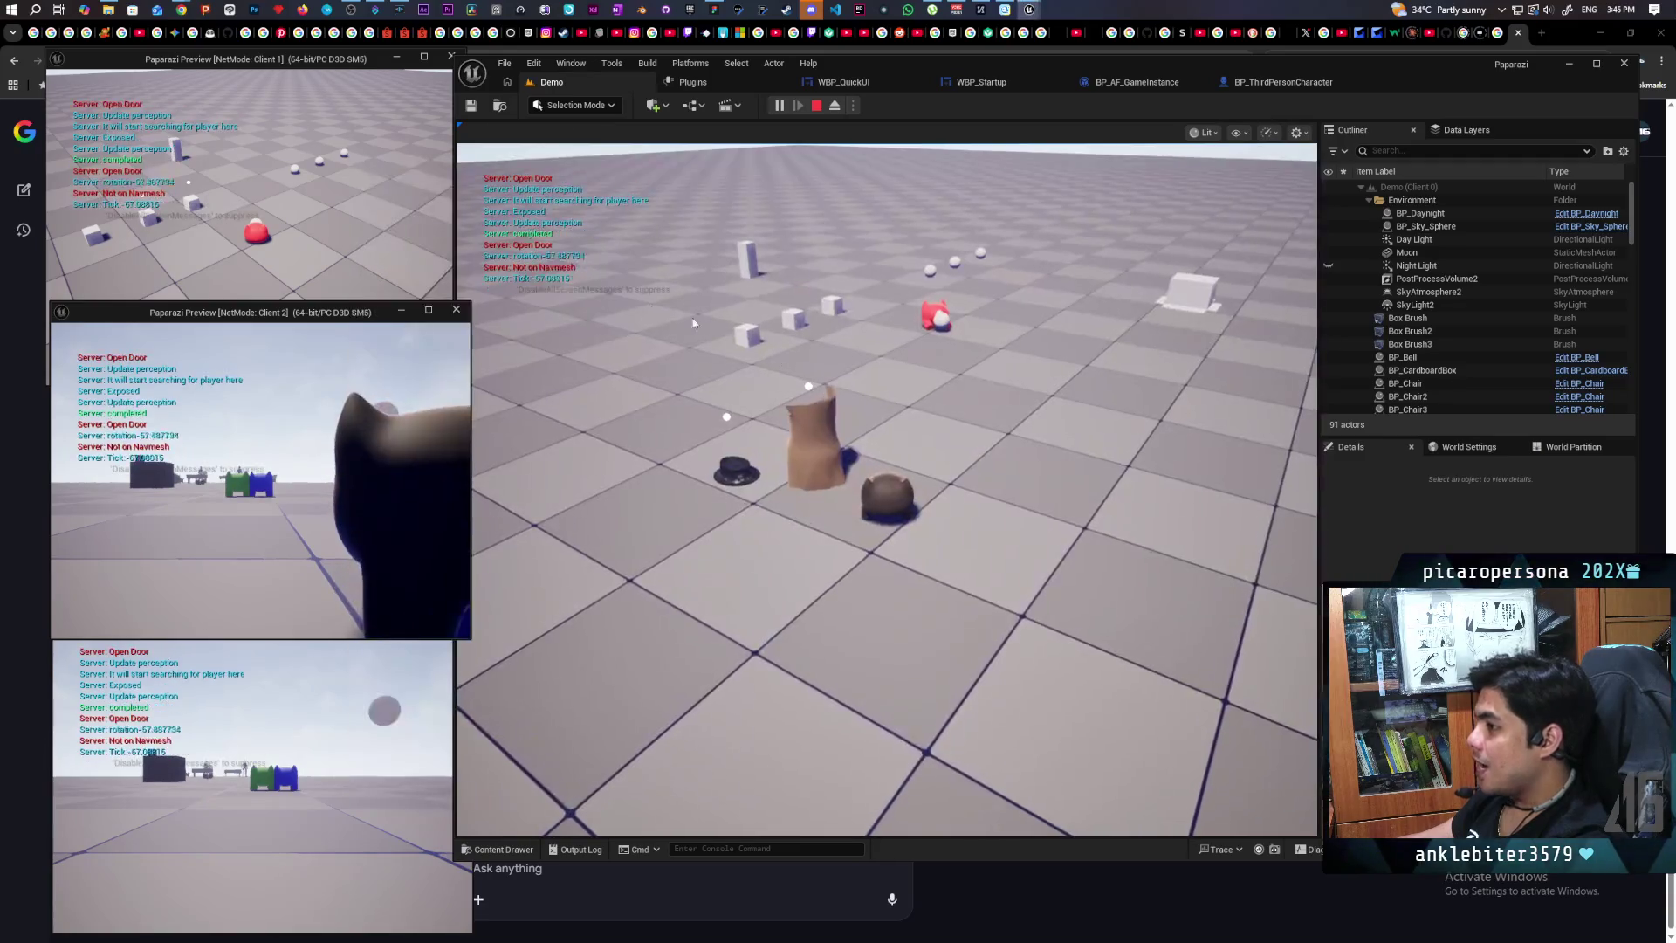
{"action": "key", "text": "alt+Tab"}
{"action": "key", "text": "w"}
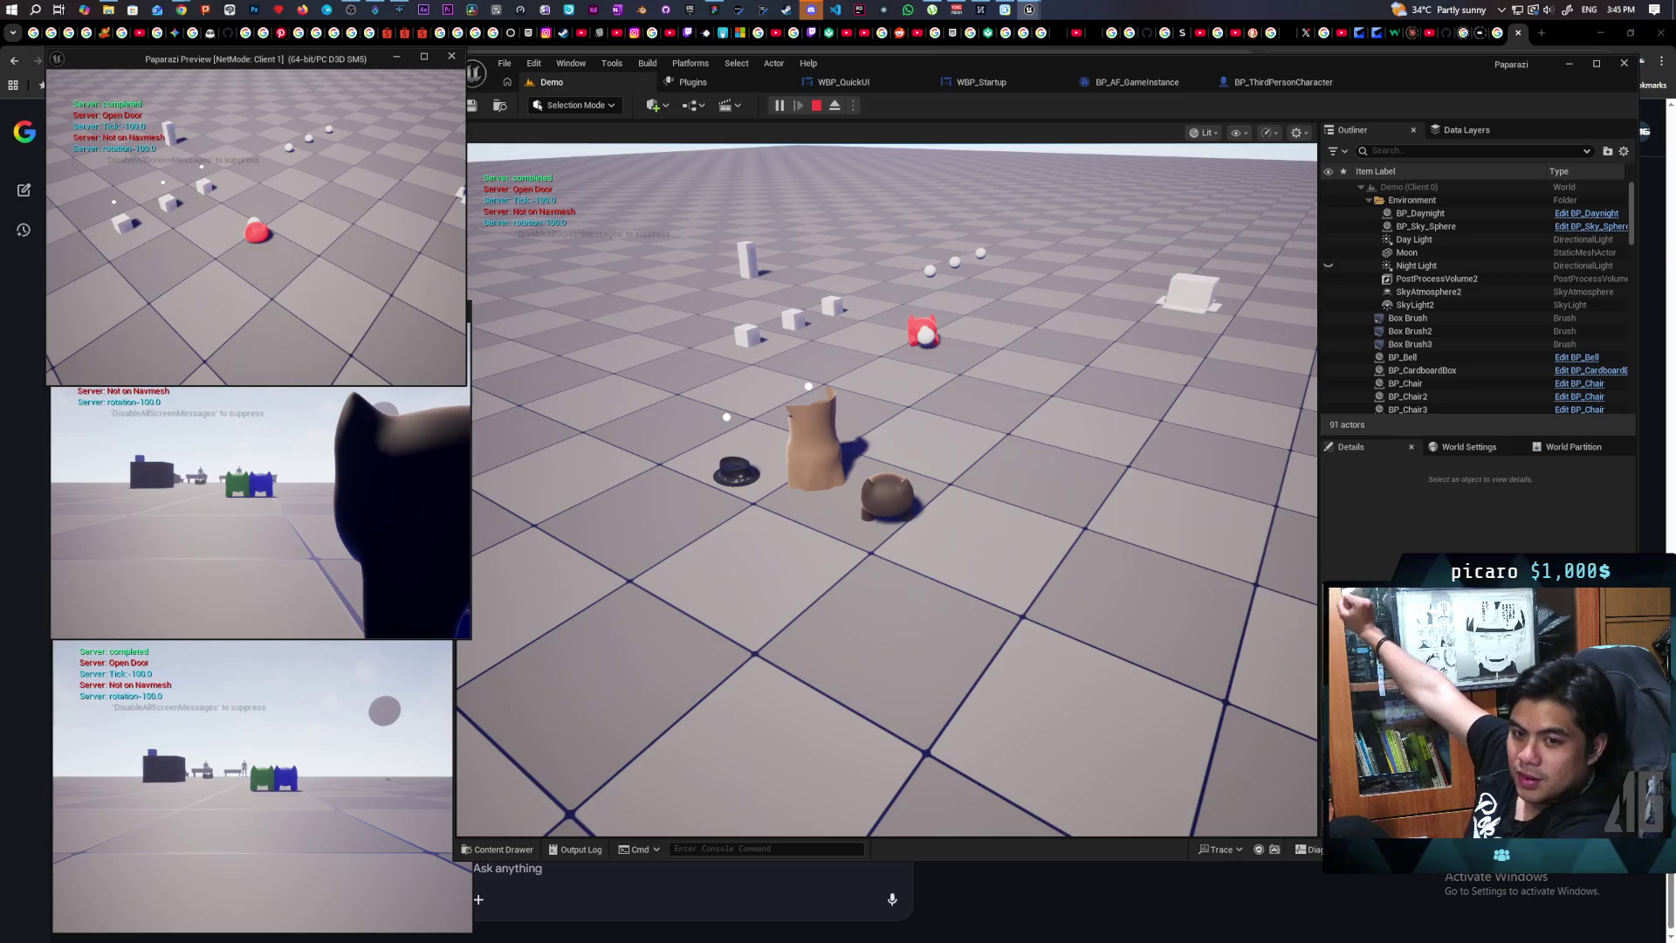
{"action": "key", "text": "Escape"}
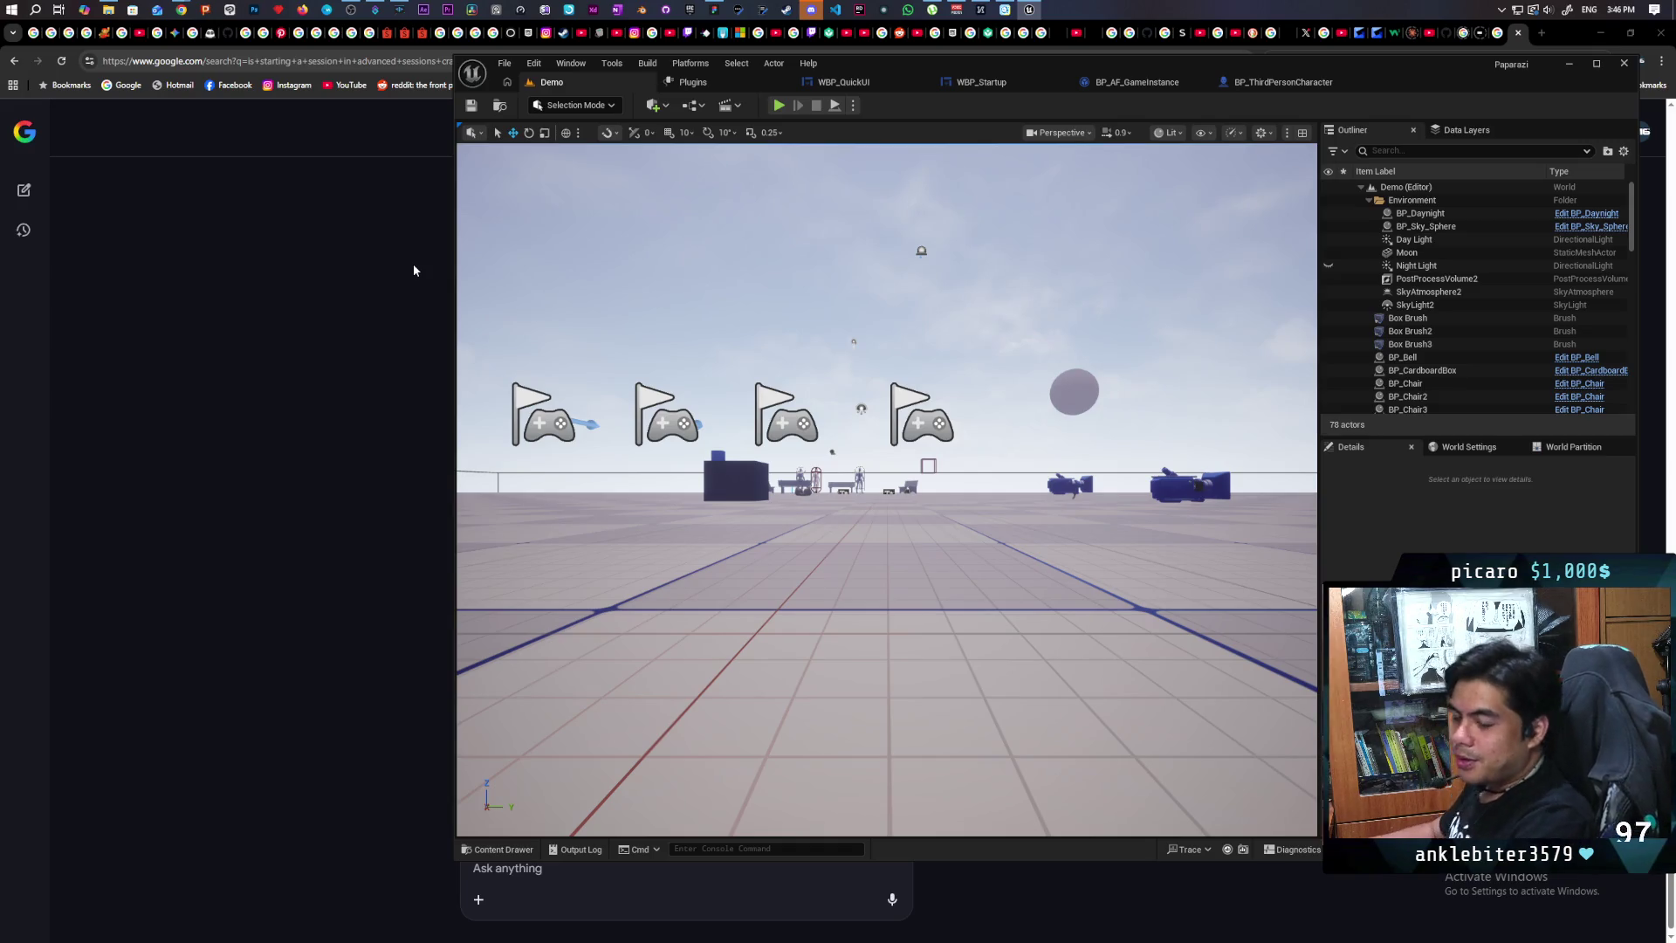
{"action": "left_click", "coordinate": [414, 272]}
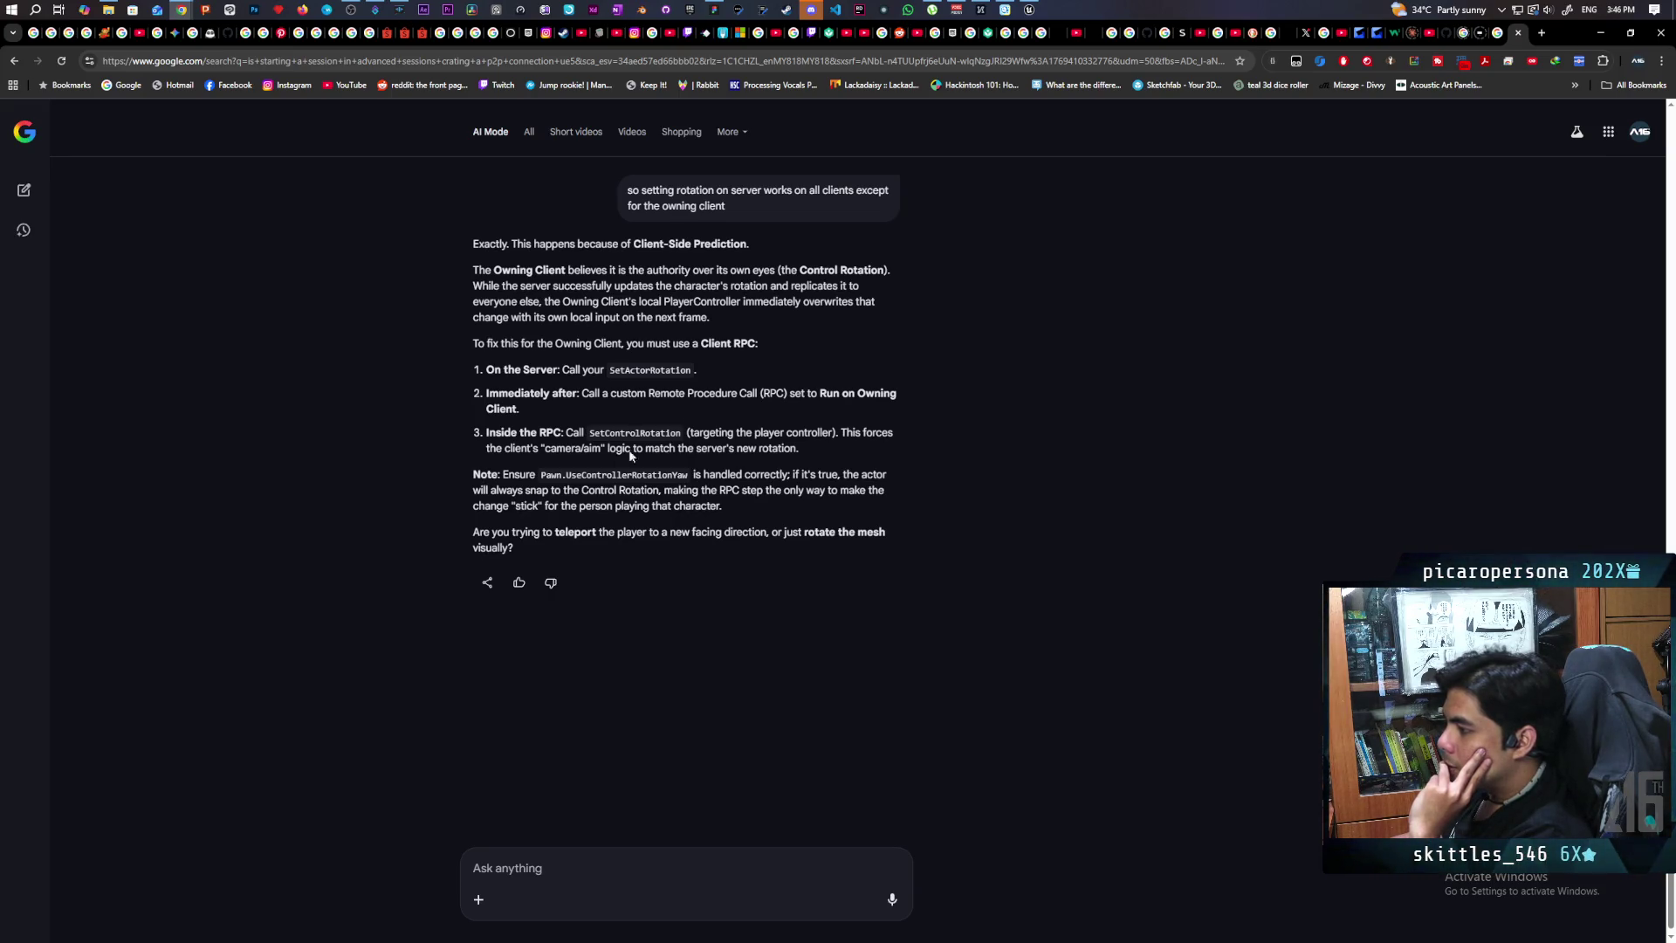
Step: Bring BP_ThirdPersonCharacter forward and show its Class Defaults
{"action": "mouse_move", "coordinate": [1030, 10]}
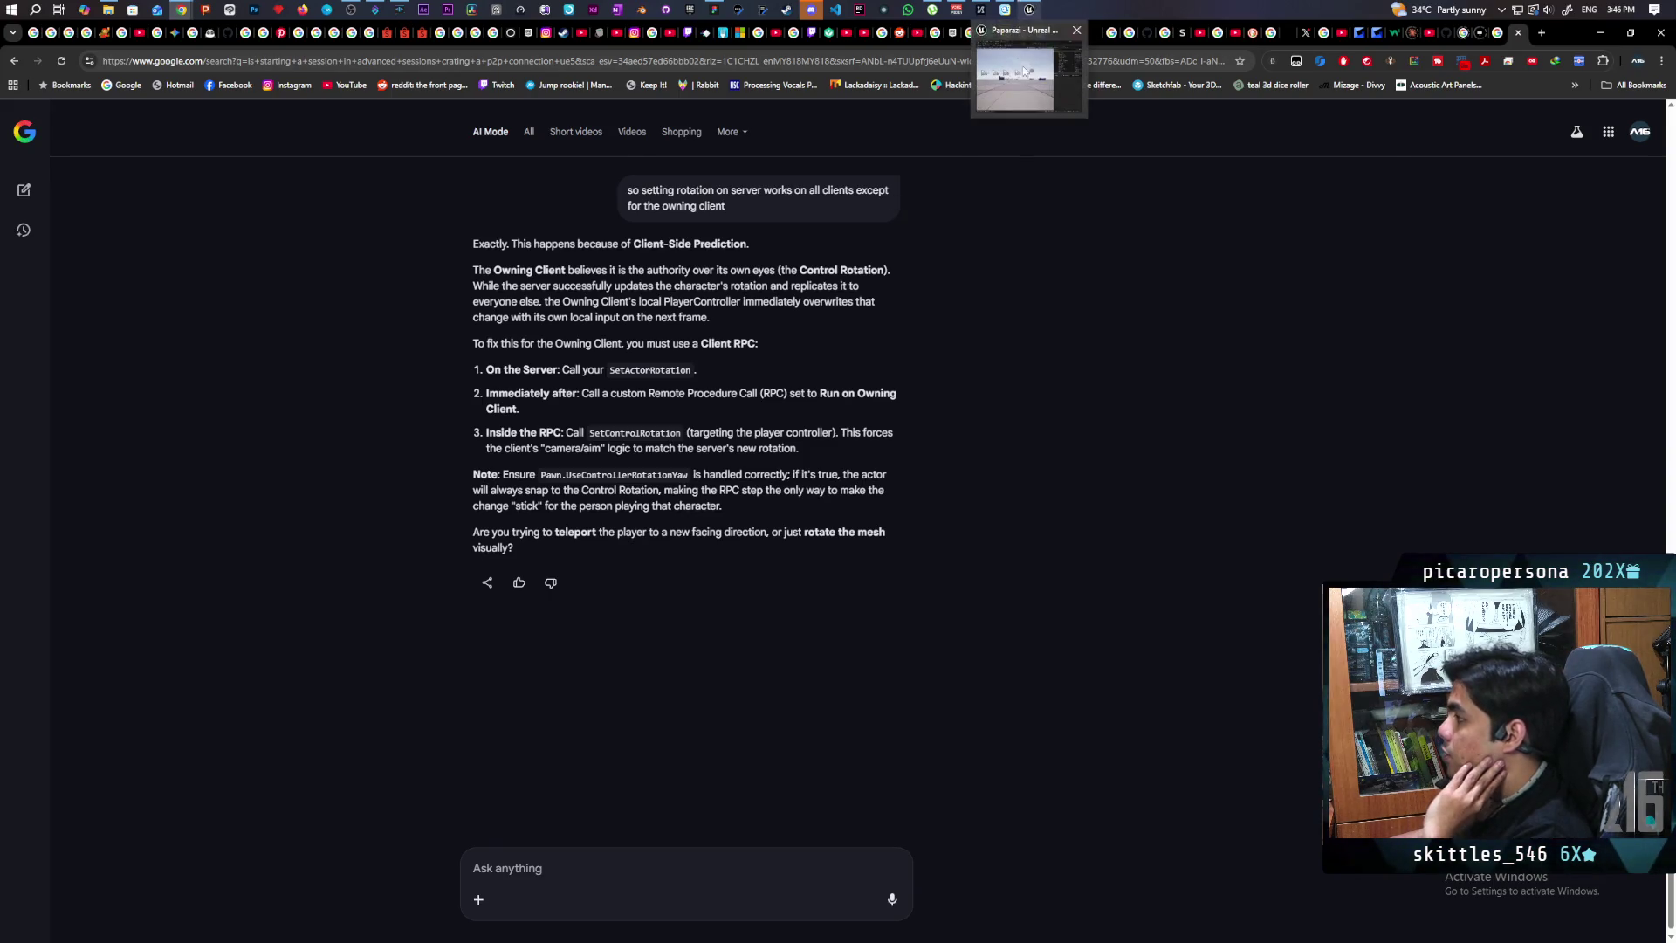
{"action": "left_click", "coordinate": [1051, 102]}
{"action": "left_click", "coordinate": [1275, 83]}
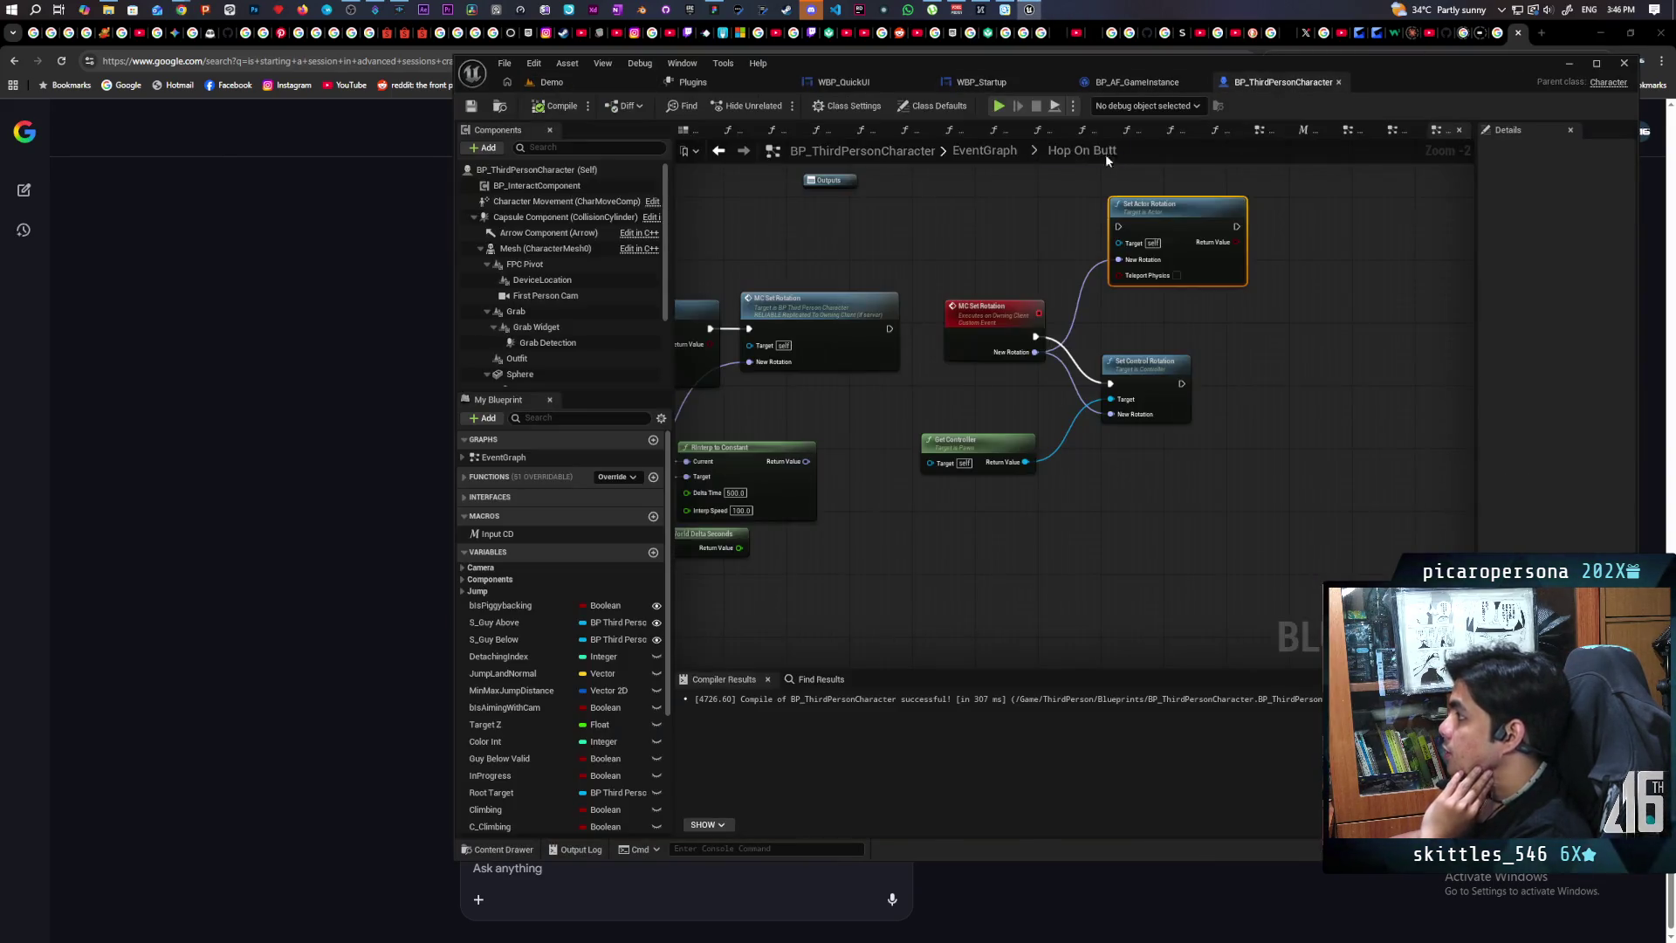
{"action": "left_click", "coordinate": [596, 173]}
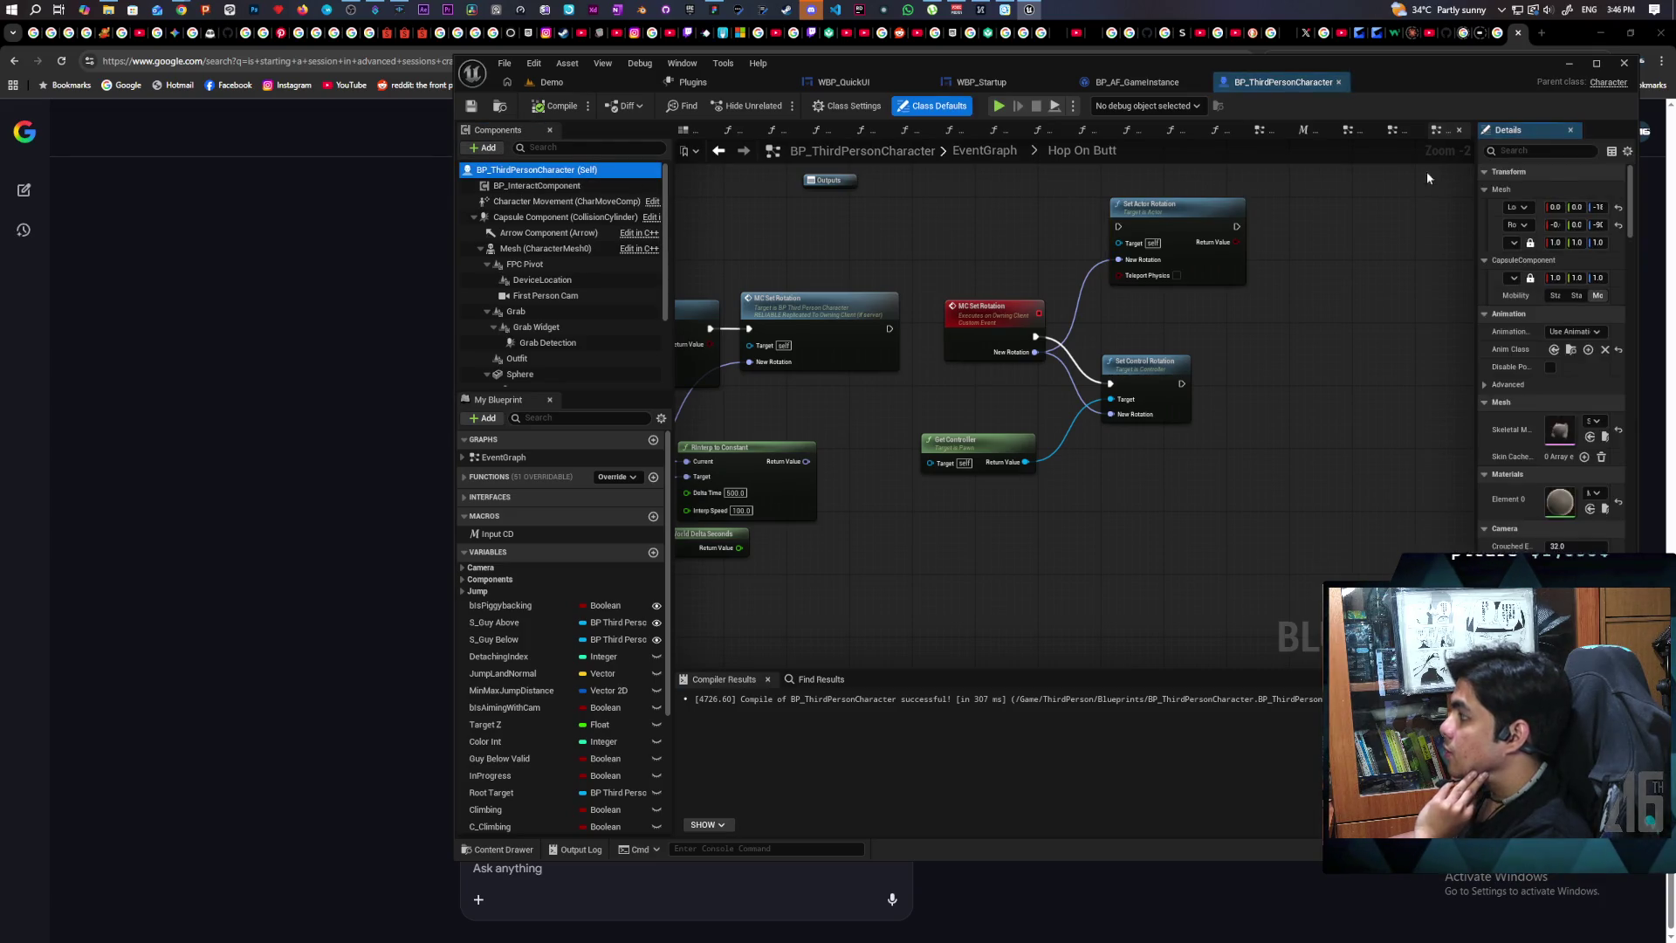
Step: Filter the defaults for 'usecontroller' and widen Details to read the Use Controller Rotation flags
{"action": "left_click", "coordinate": [1519, 152]}
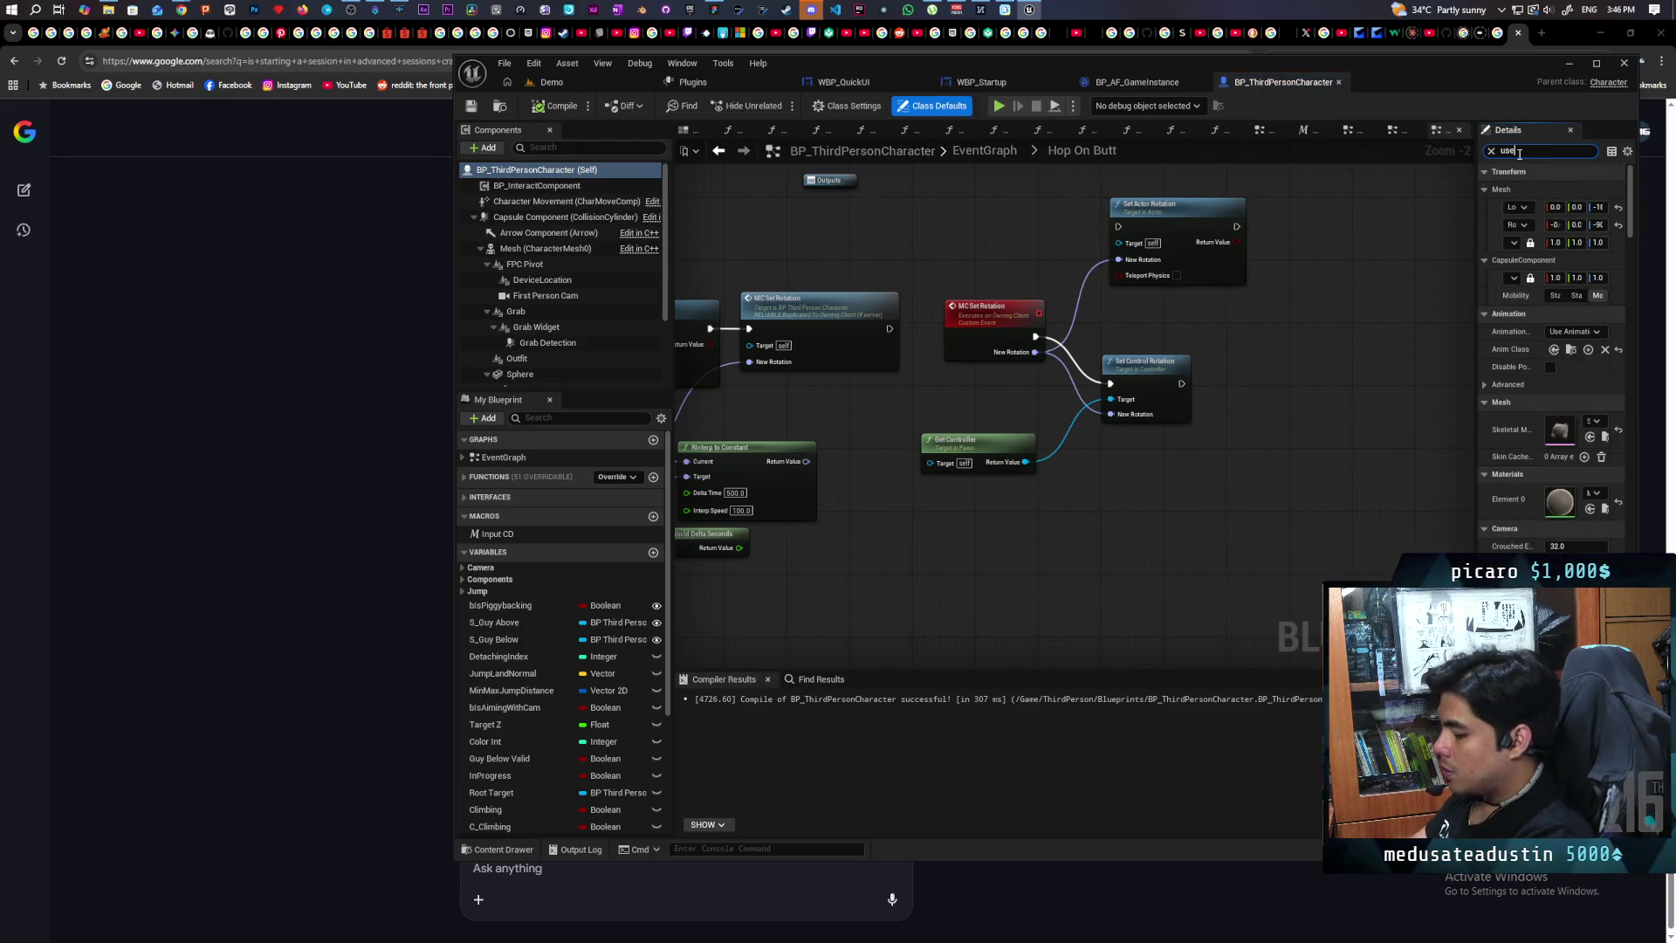
{"action": "type", "text": "usecontroller"}
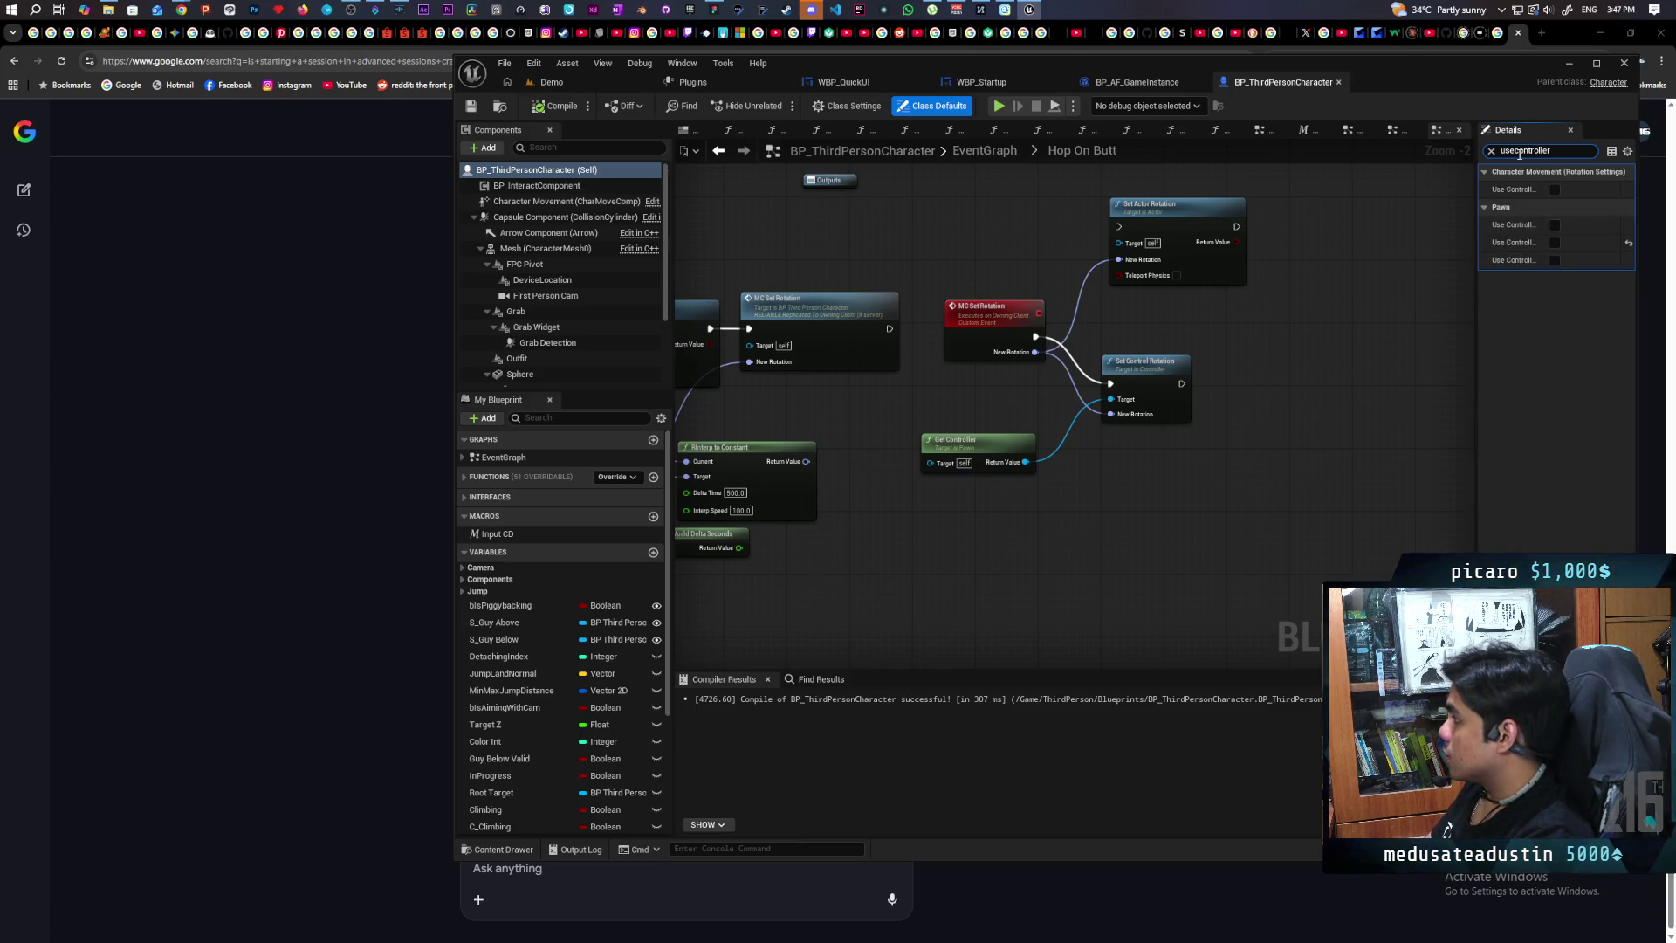
{"action": "mouse_move", "coordinate": [1478, 364]}
{"action": "left_mouse_down"}
{"action": "mouse_move", "coordinate": [1244, 364]}
{"action": "mouse_move", "coordinate": [1258, 363]}
{"action": "left_mouse_up"}
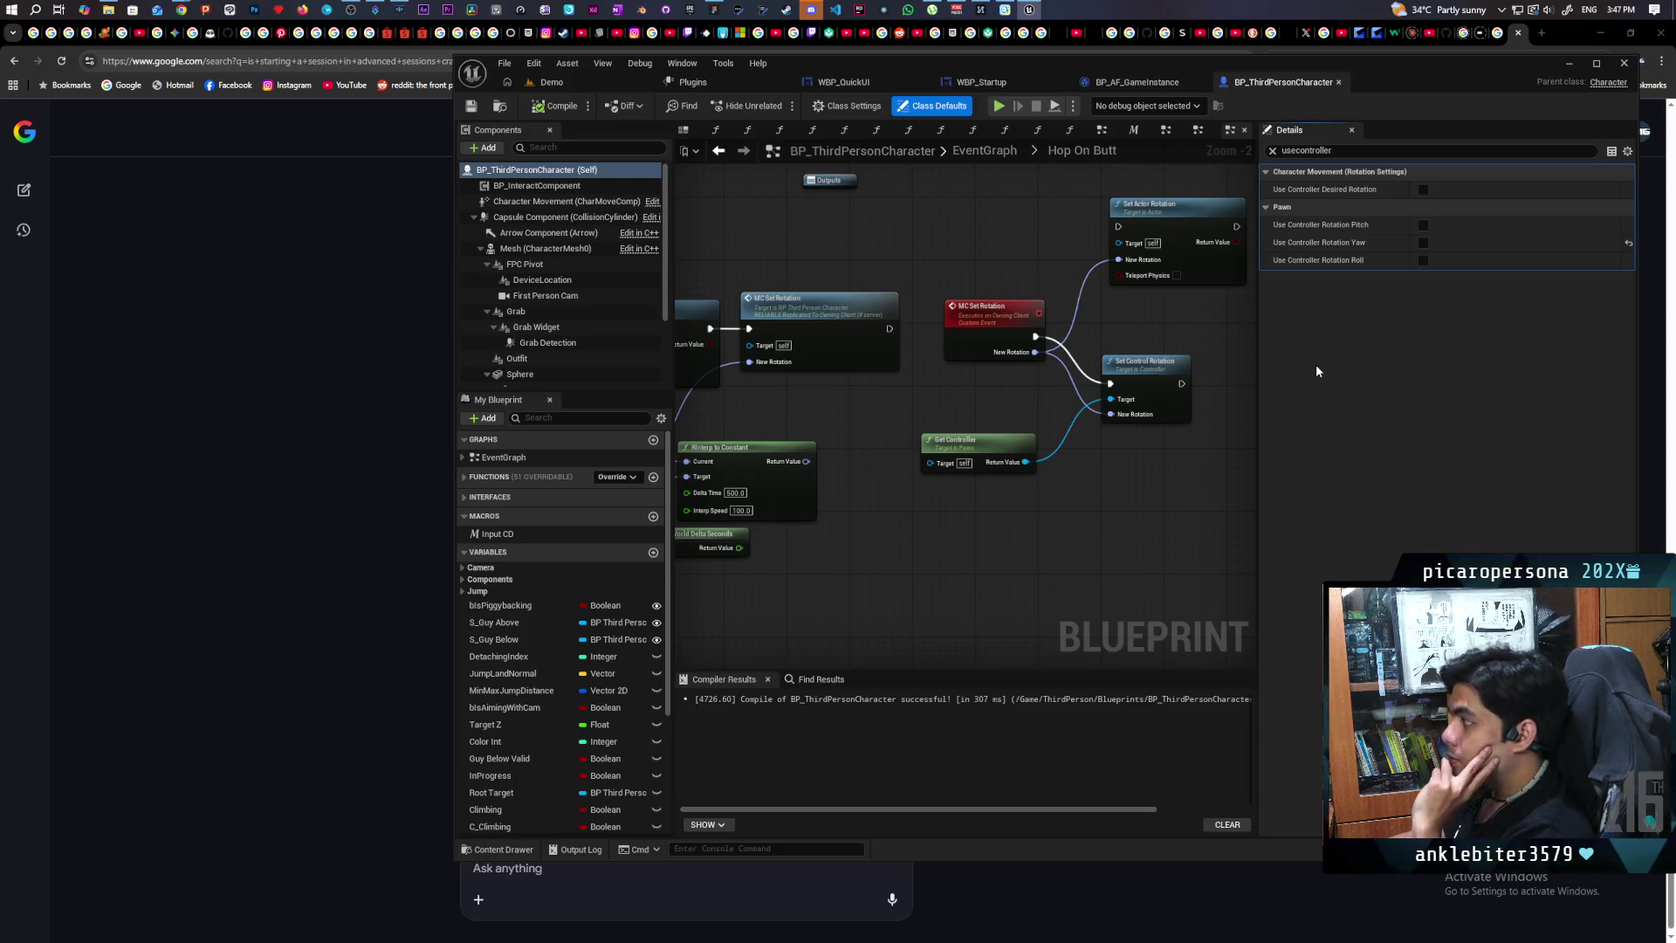
{"action": "left_click_drag", "start_coordinate": [1118, 468], "coordinate": [986, 522]}
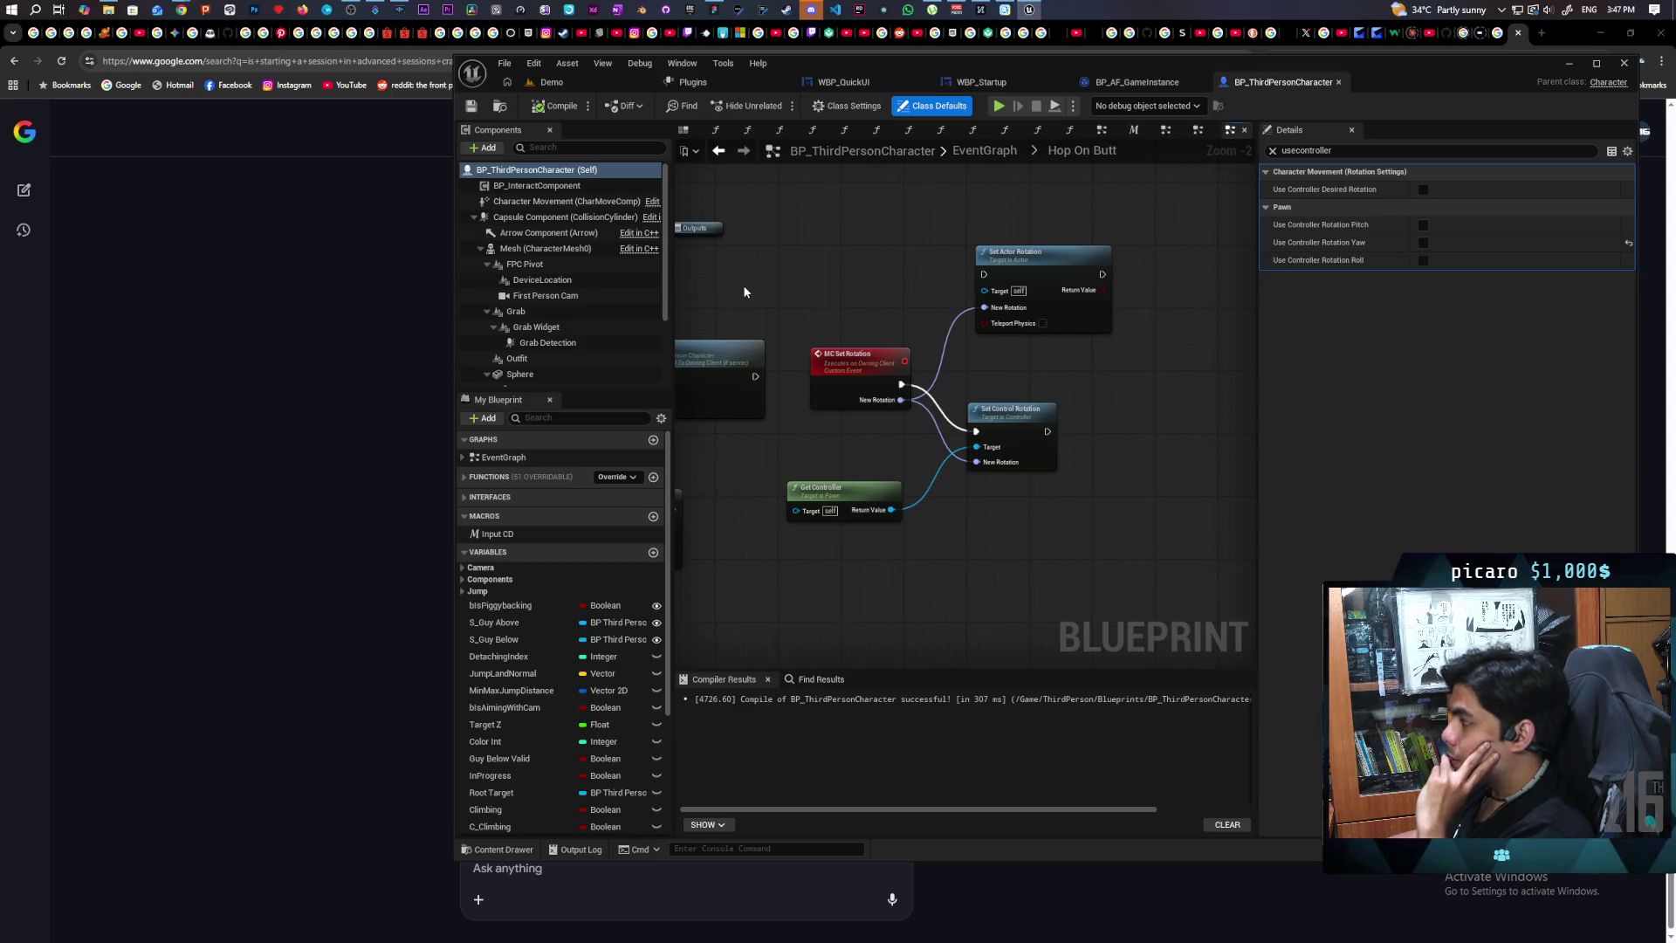
{"action": "left_click", "coordinate": [485, 358]}
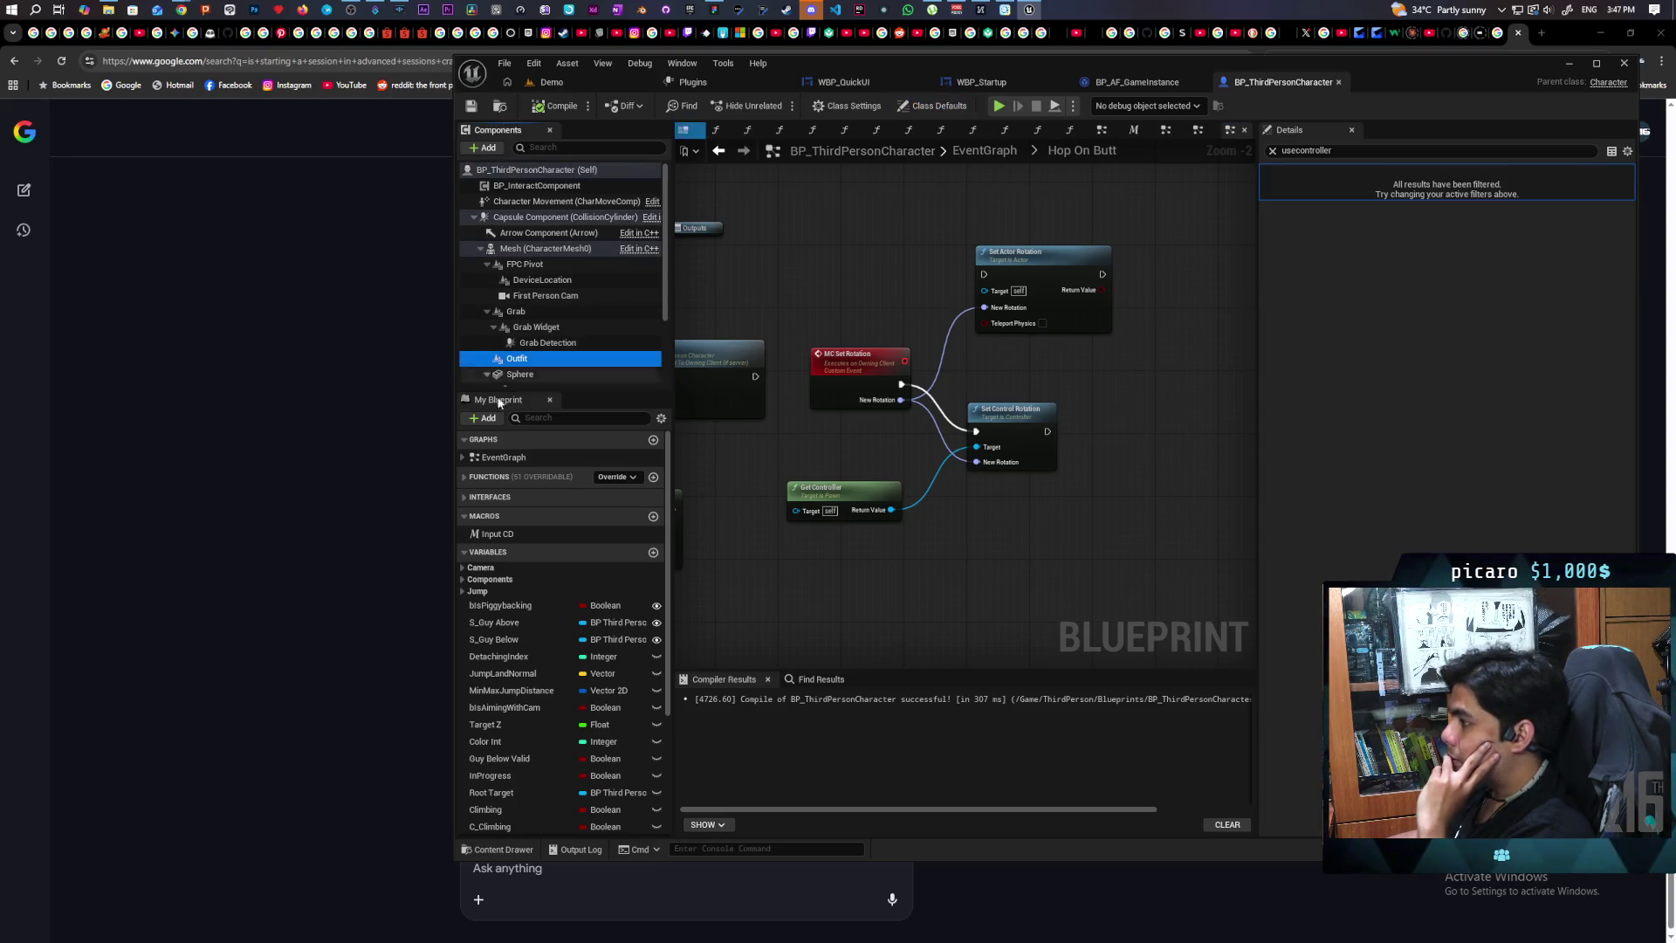
{"action": "left_click", "coordinate": [274, 466]}
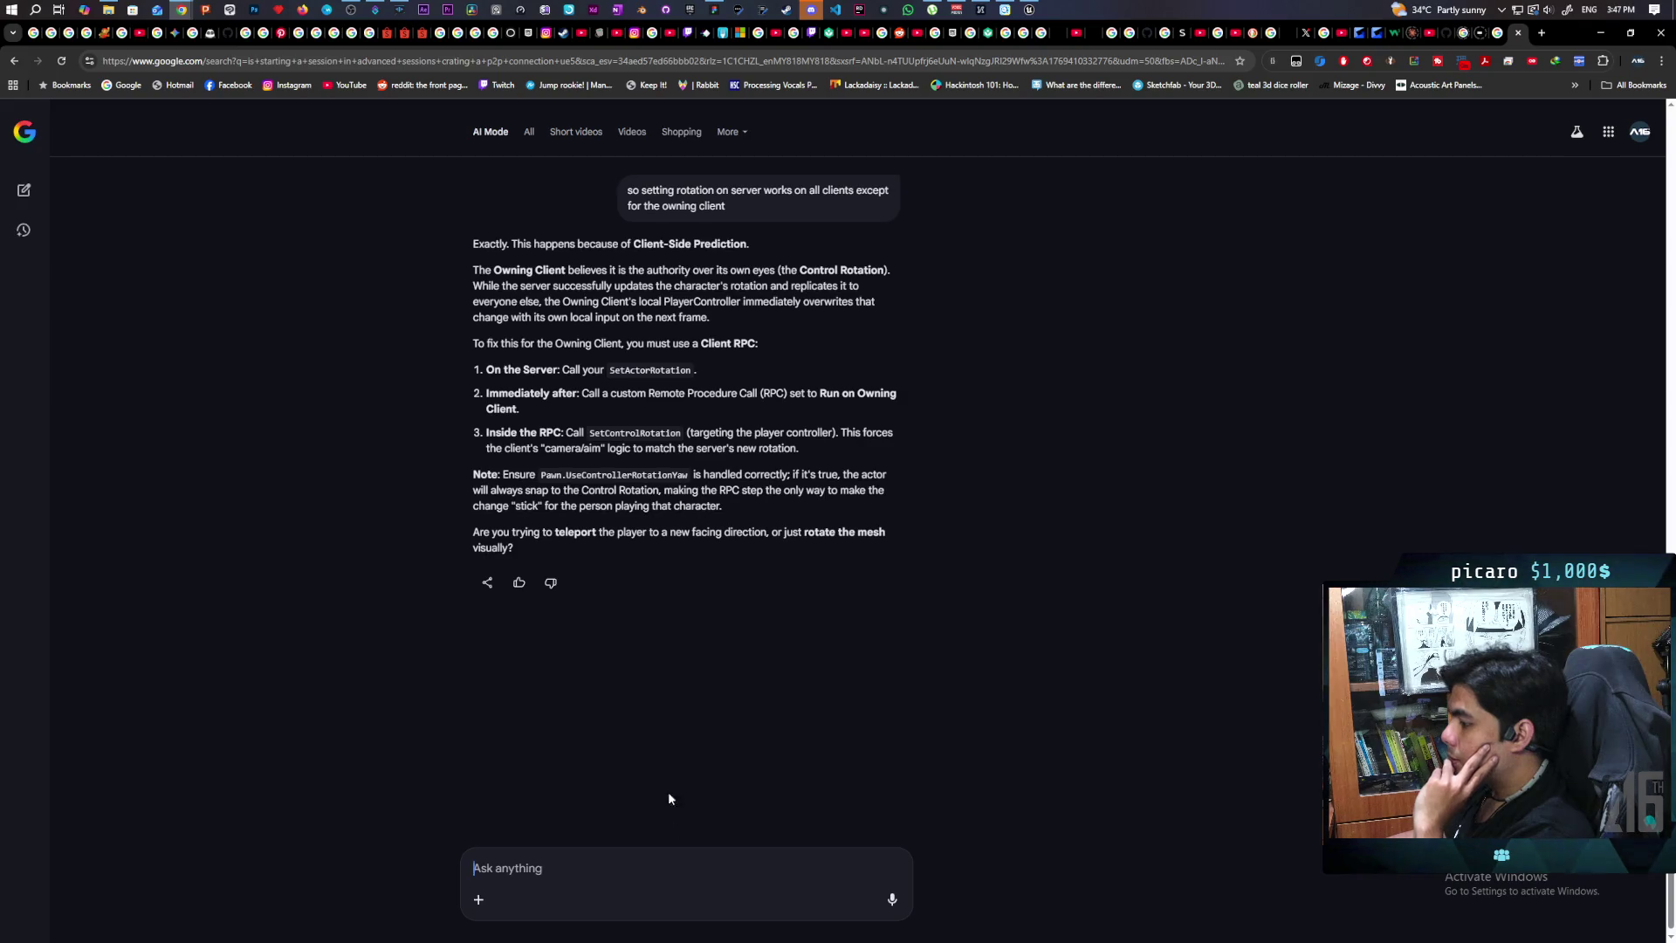
Step: Tell AI Mode that setting rotation on the owning client or controller still isn't working
{"action": "type", "text": "this is still not working. "}
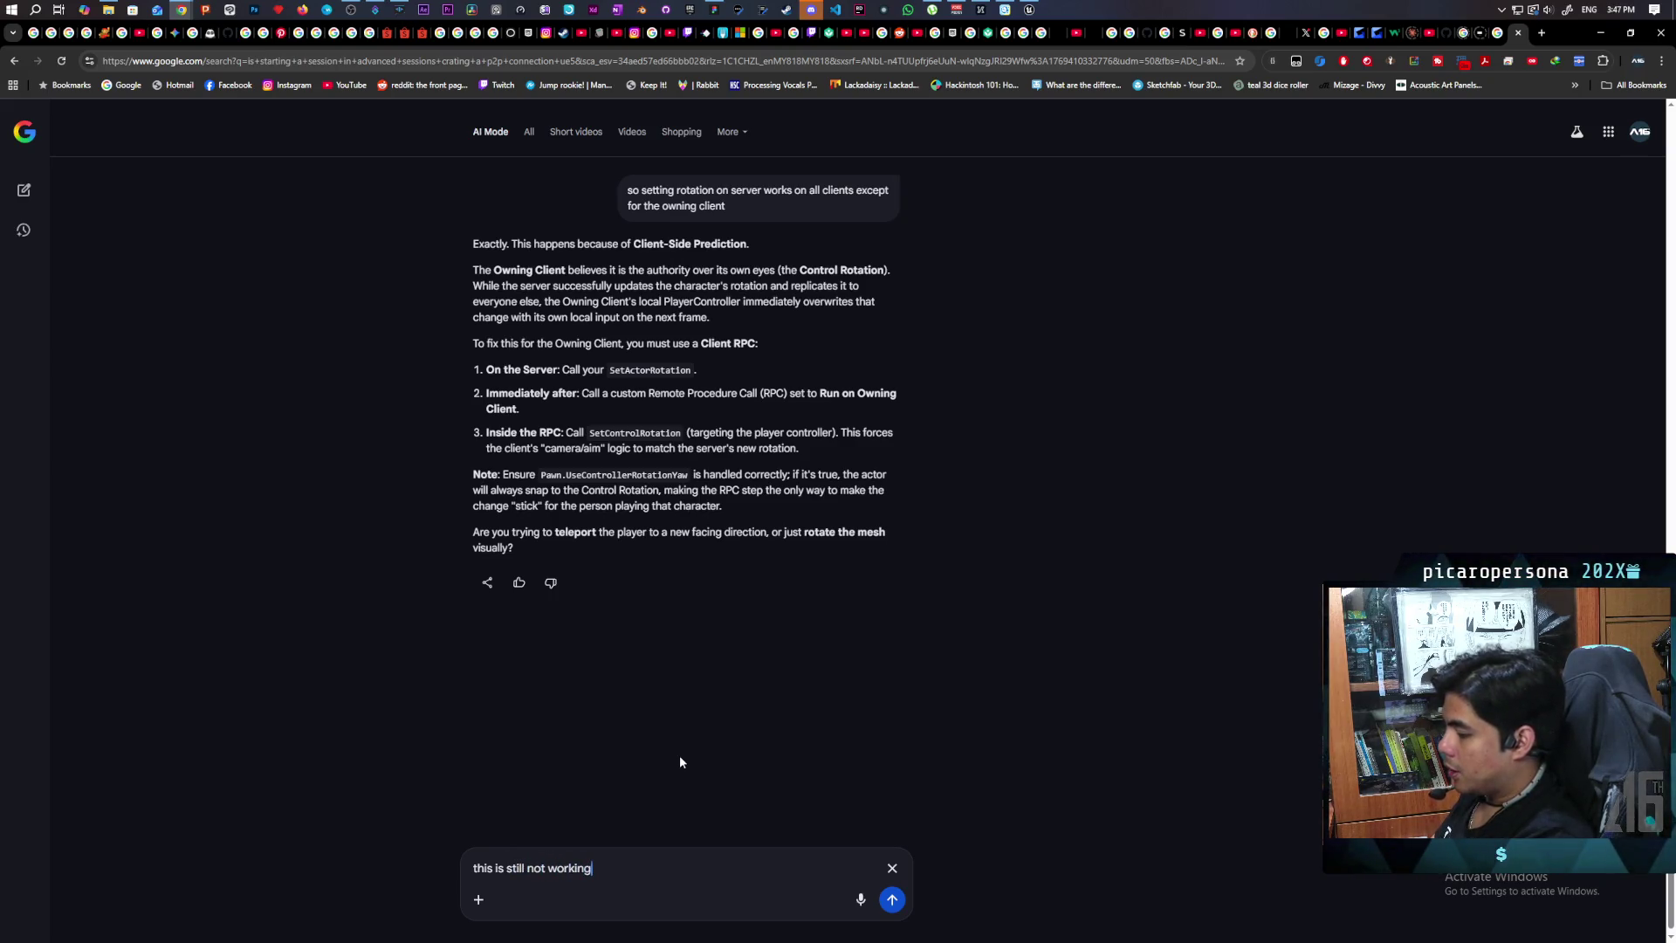
{"action": "type", "text": "setting the "}
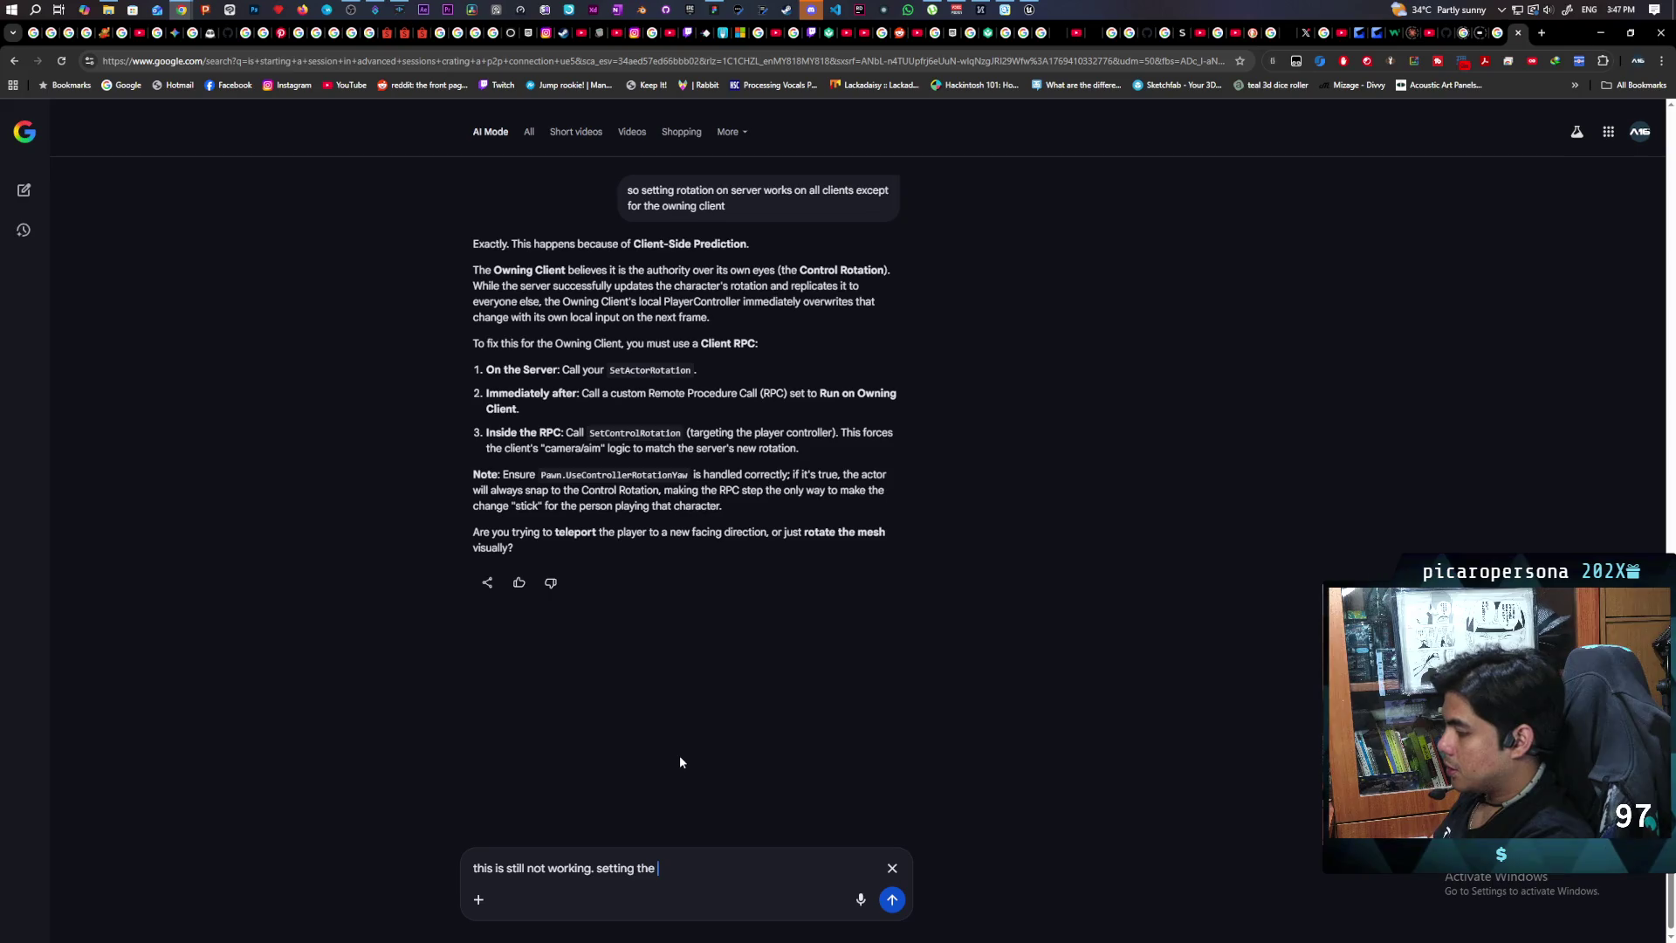
{"action": "type", "text": "rotation on th"}
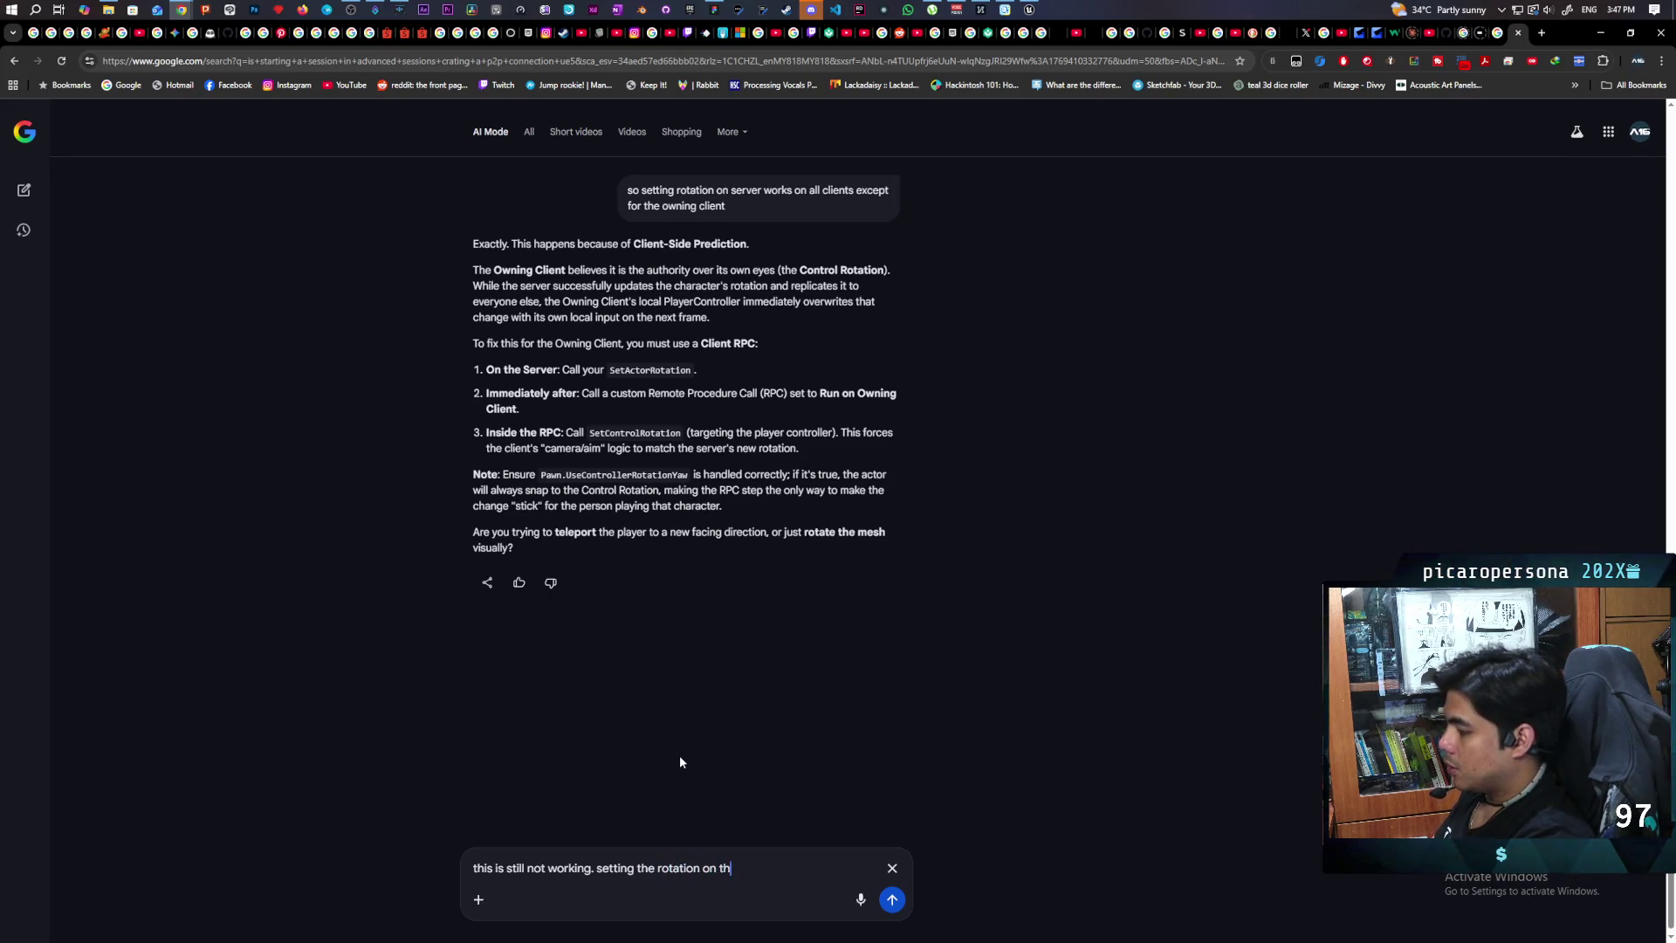
{"action": "type", "text": "e owning clien"}
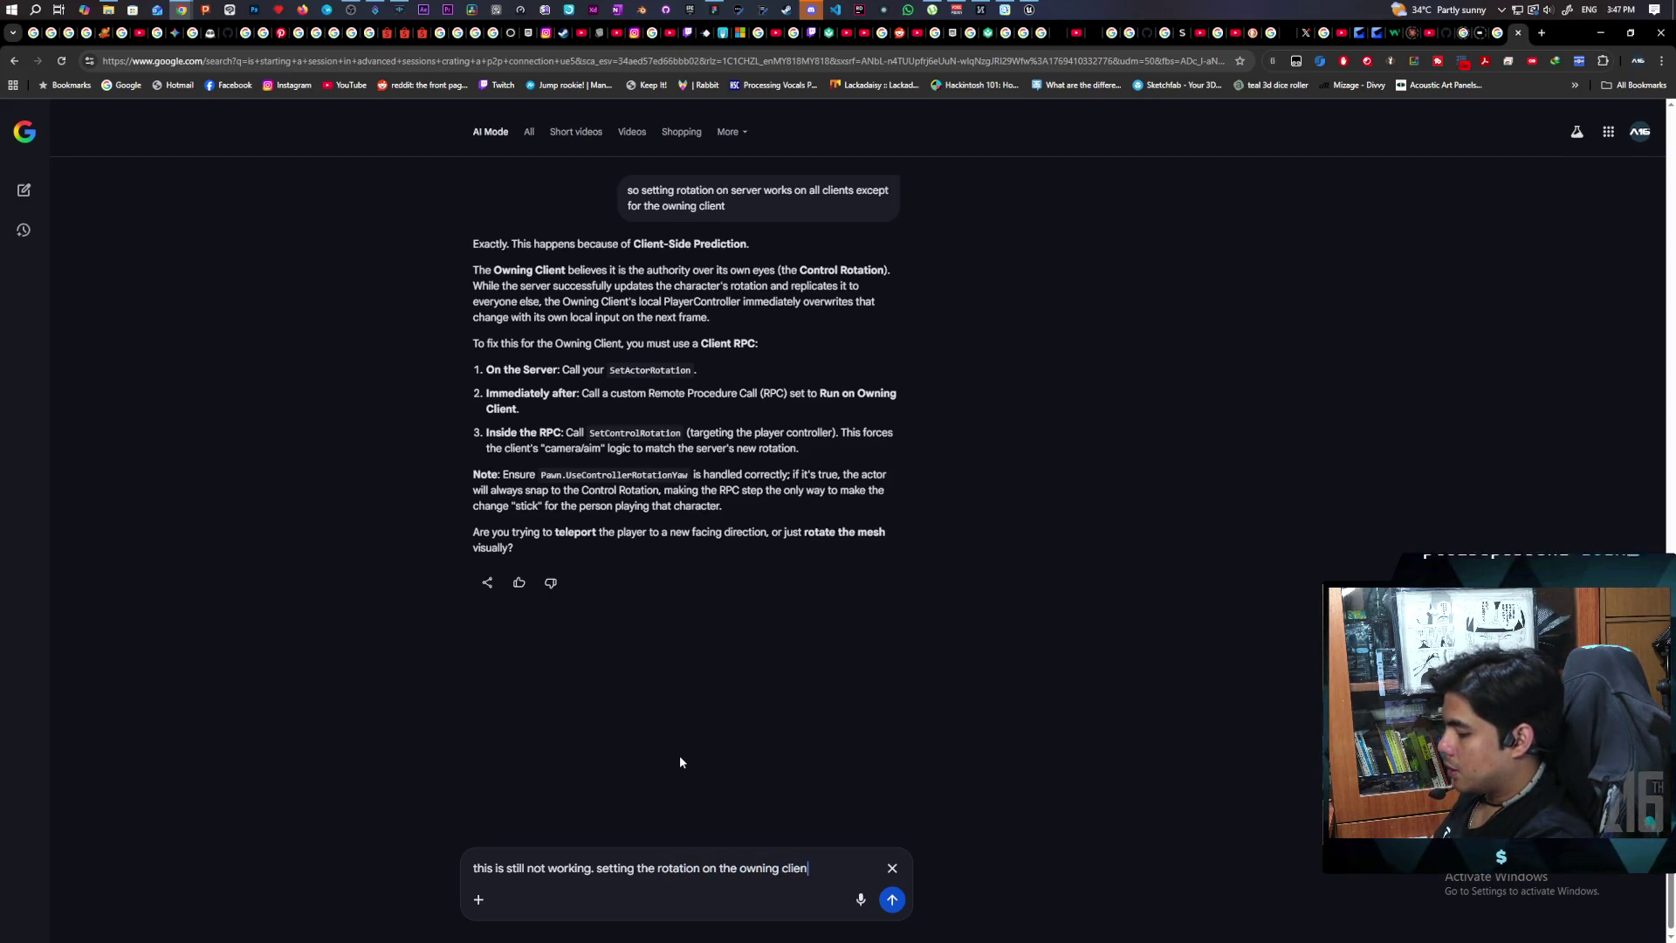
{"action": "type", "text": "t di"}
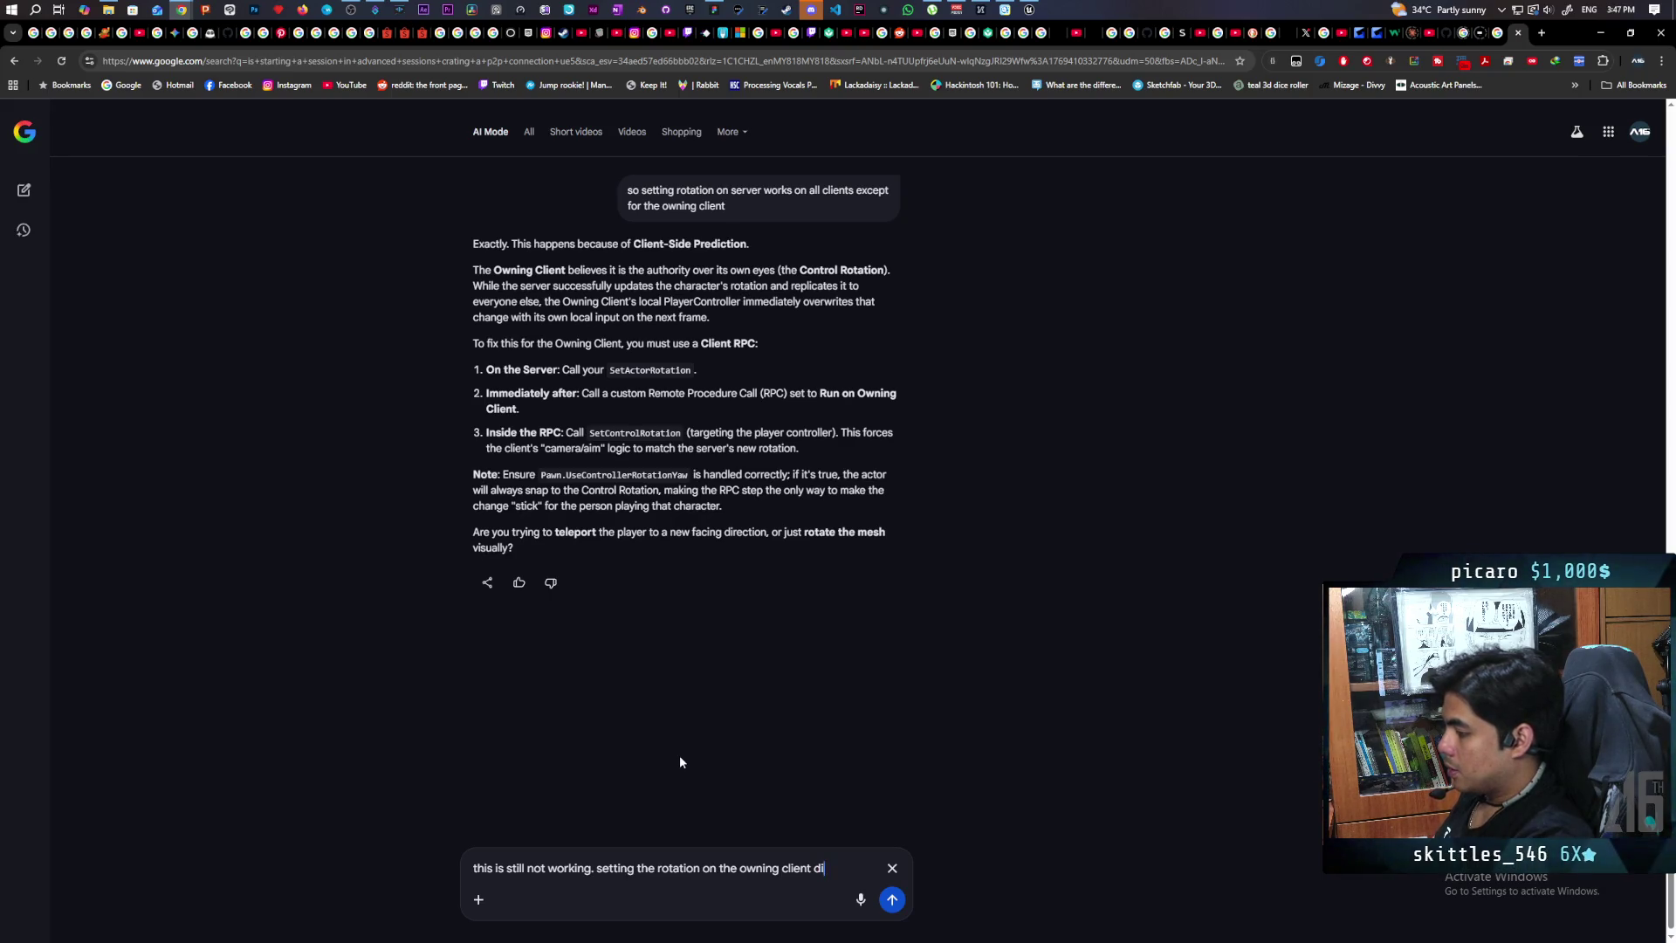
{"action": "type", "text": "rectly and"}
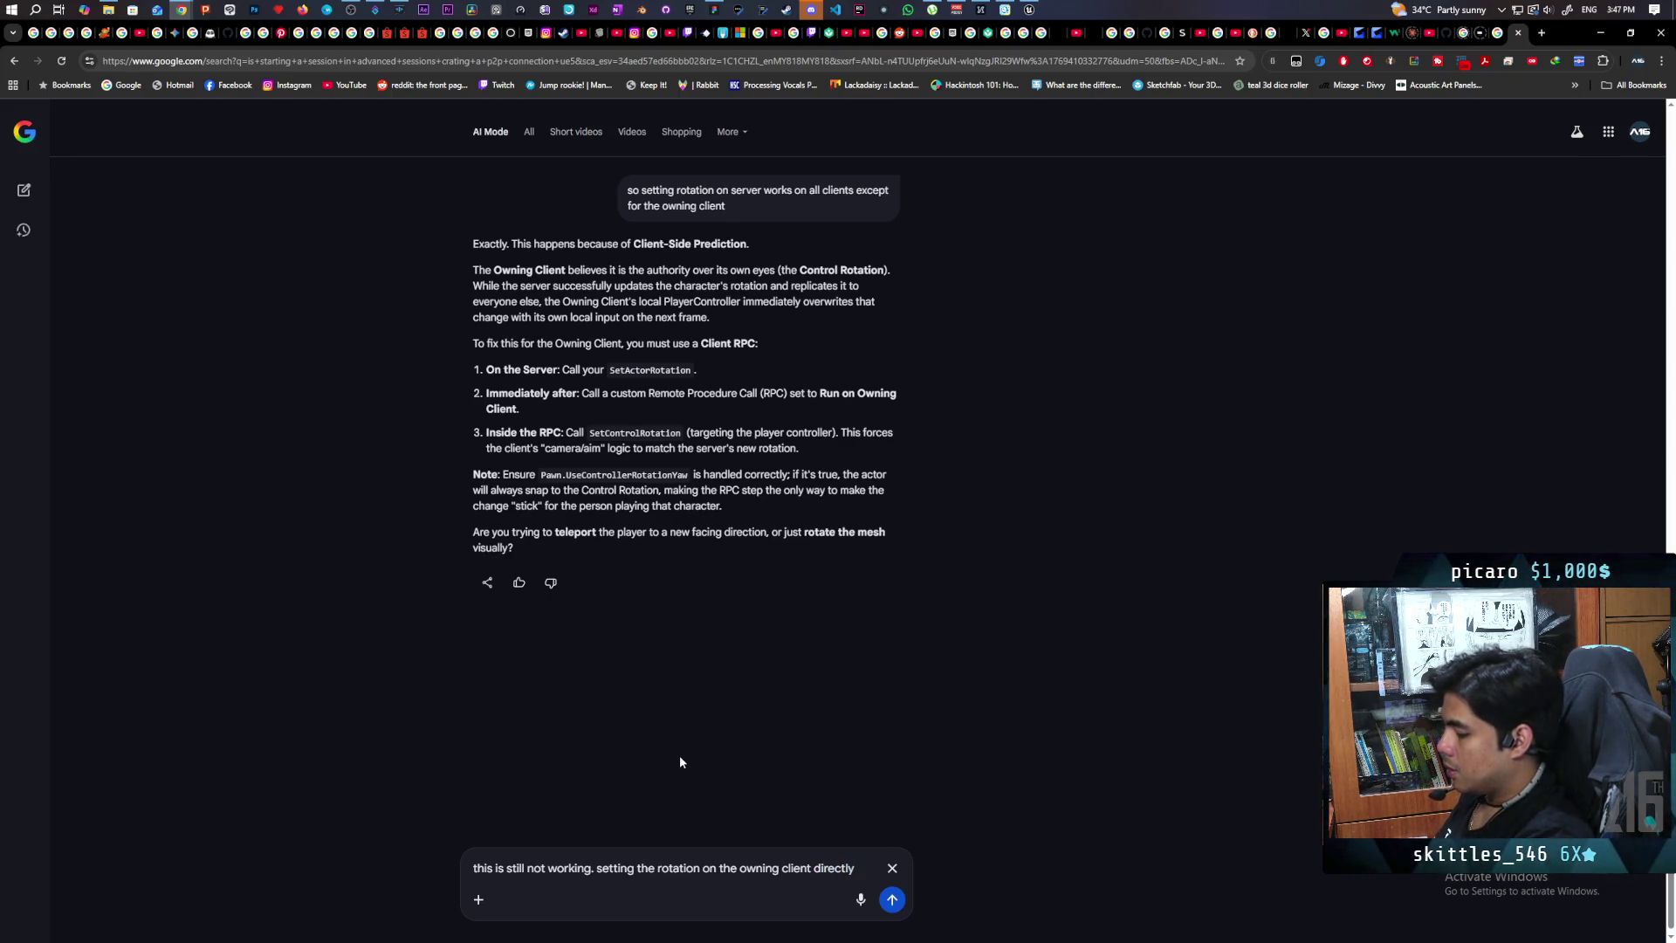
{"action": "key", "text": "BackSpace"}
{"action": "key", "text": "BackSpace"}
{"action": "key", "text": "BackSpace"}
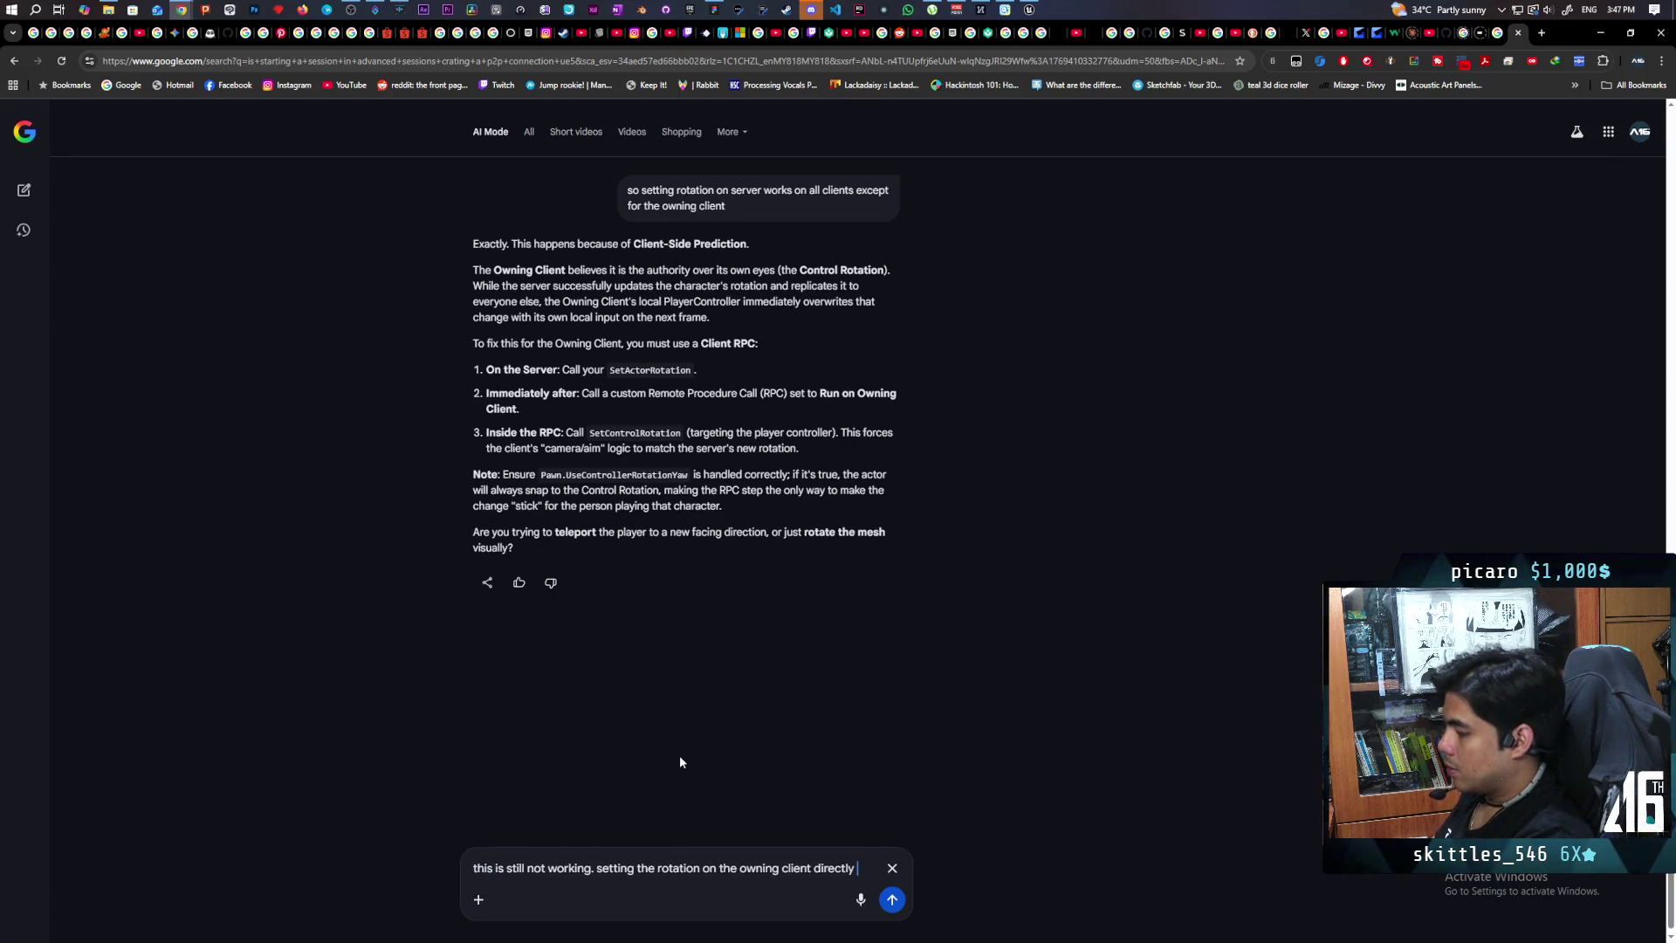
{"action": "type", "text": "or the"}
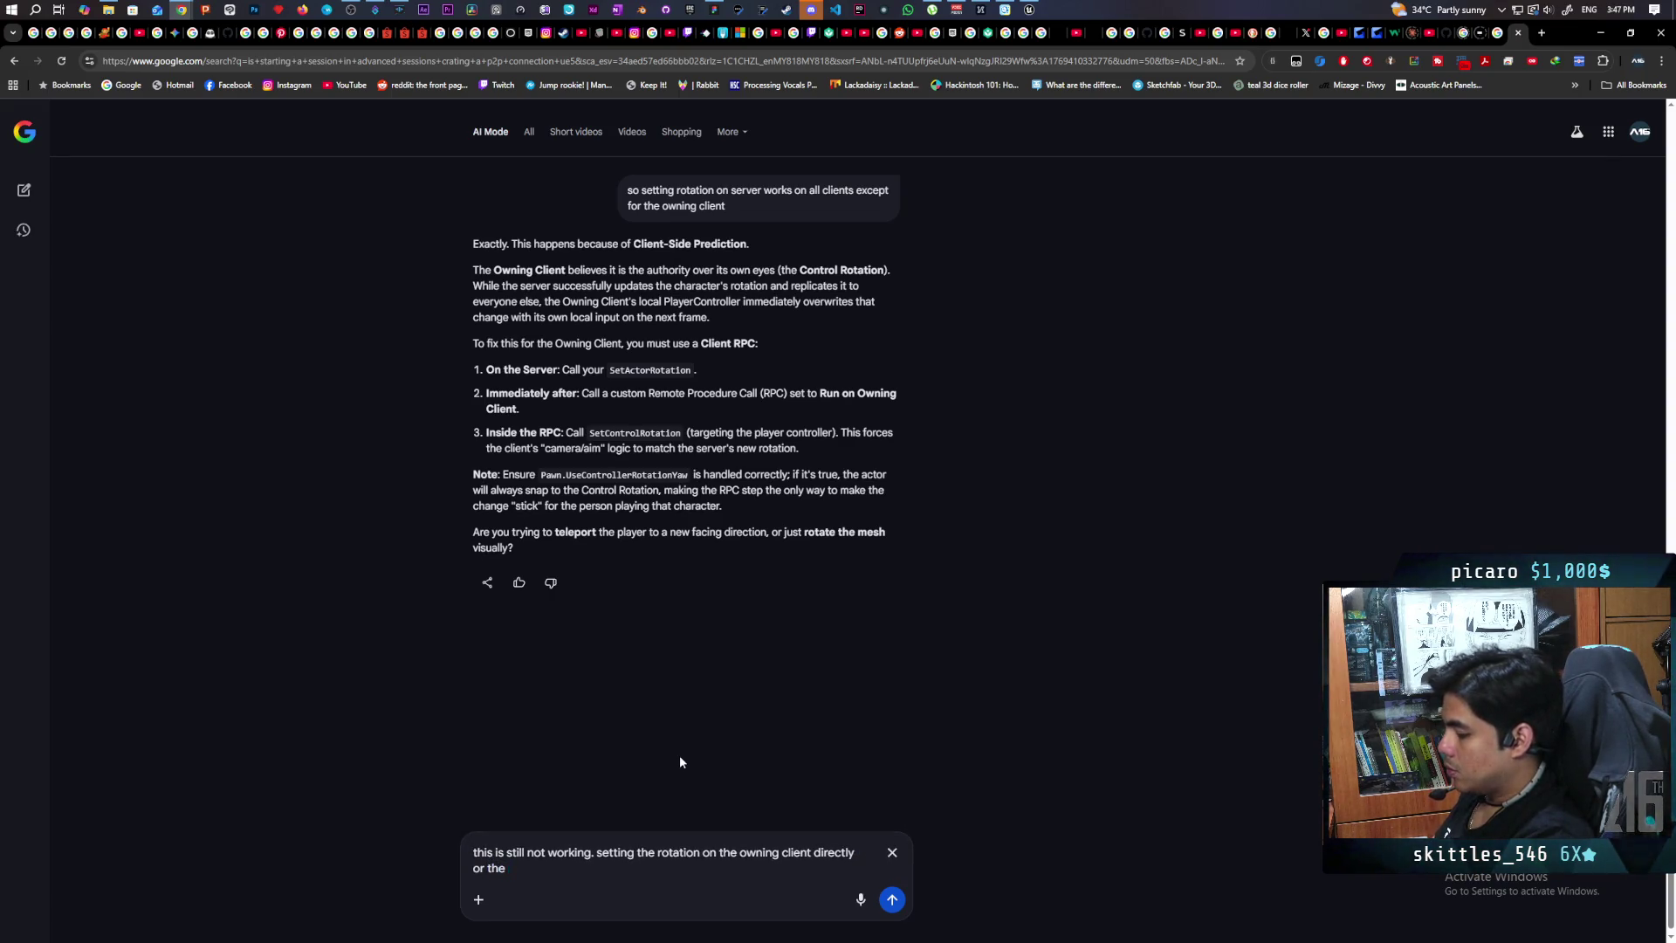
{"action": "type", "text": " controller rot"}
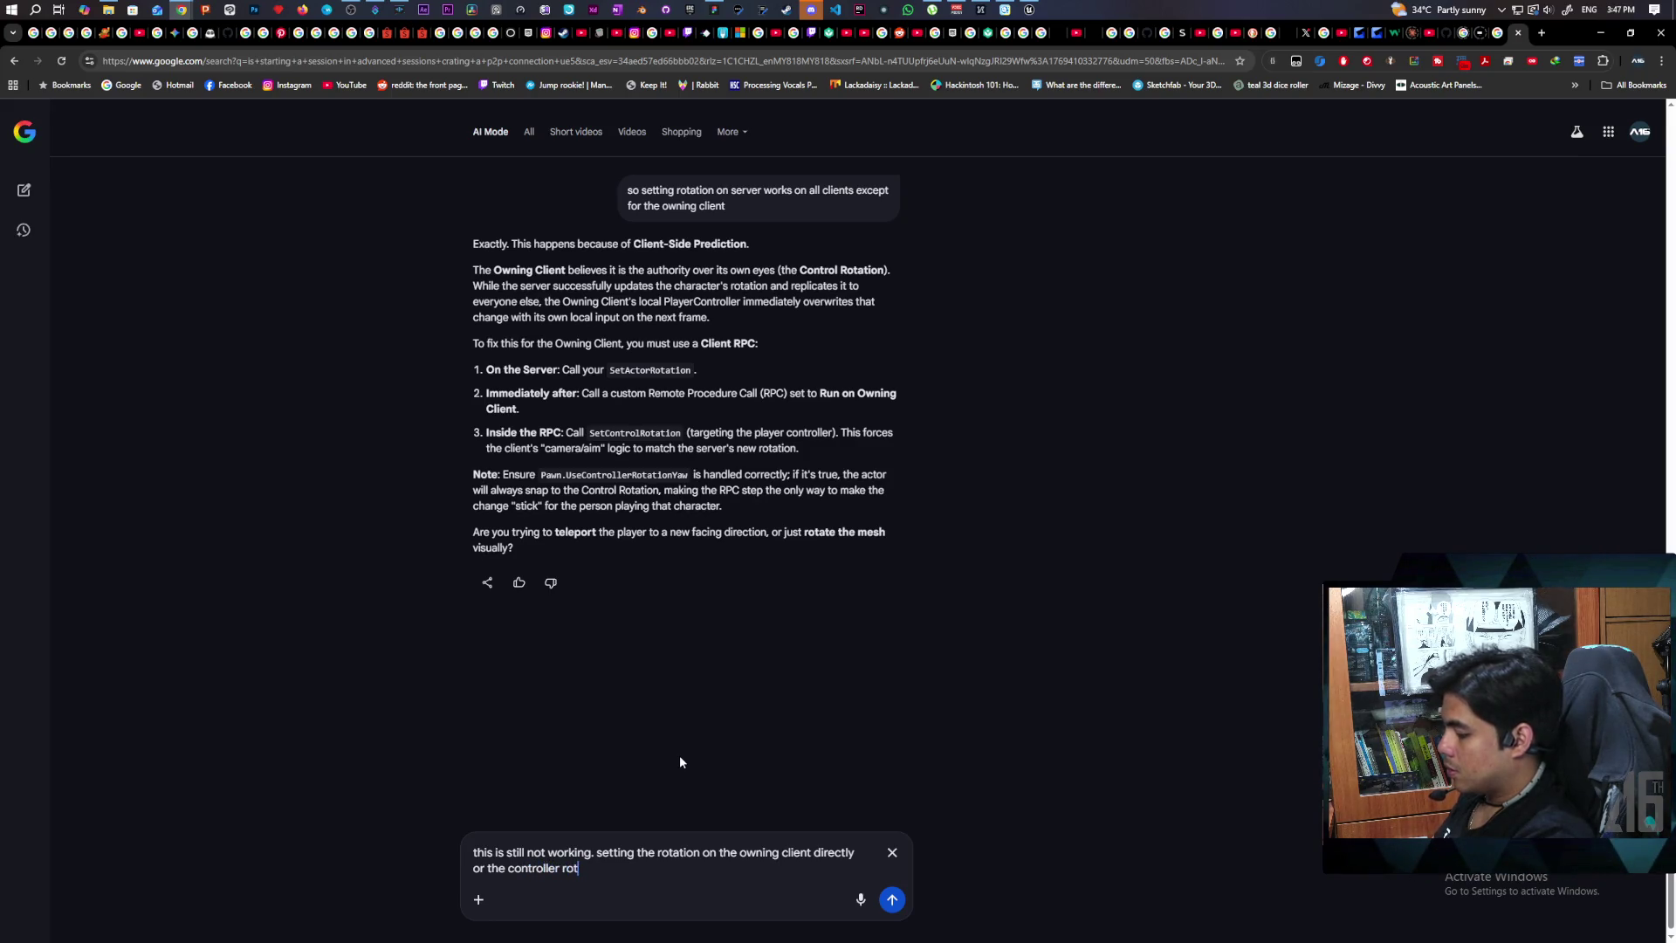
{"action": "type", "text": "ation "}
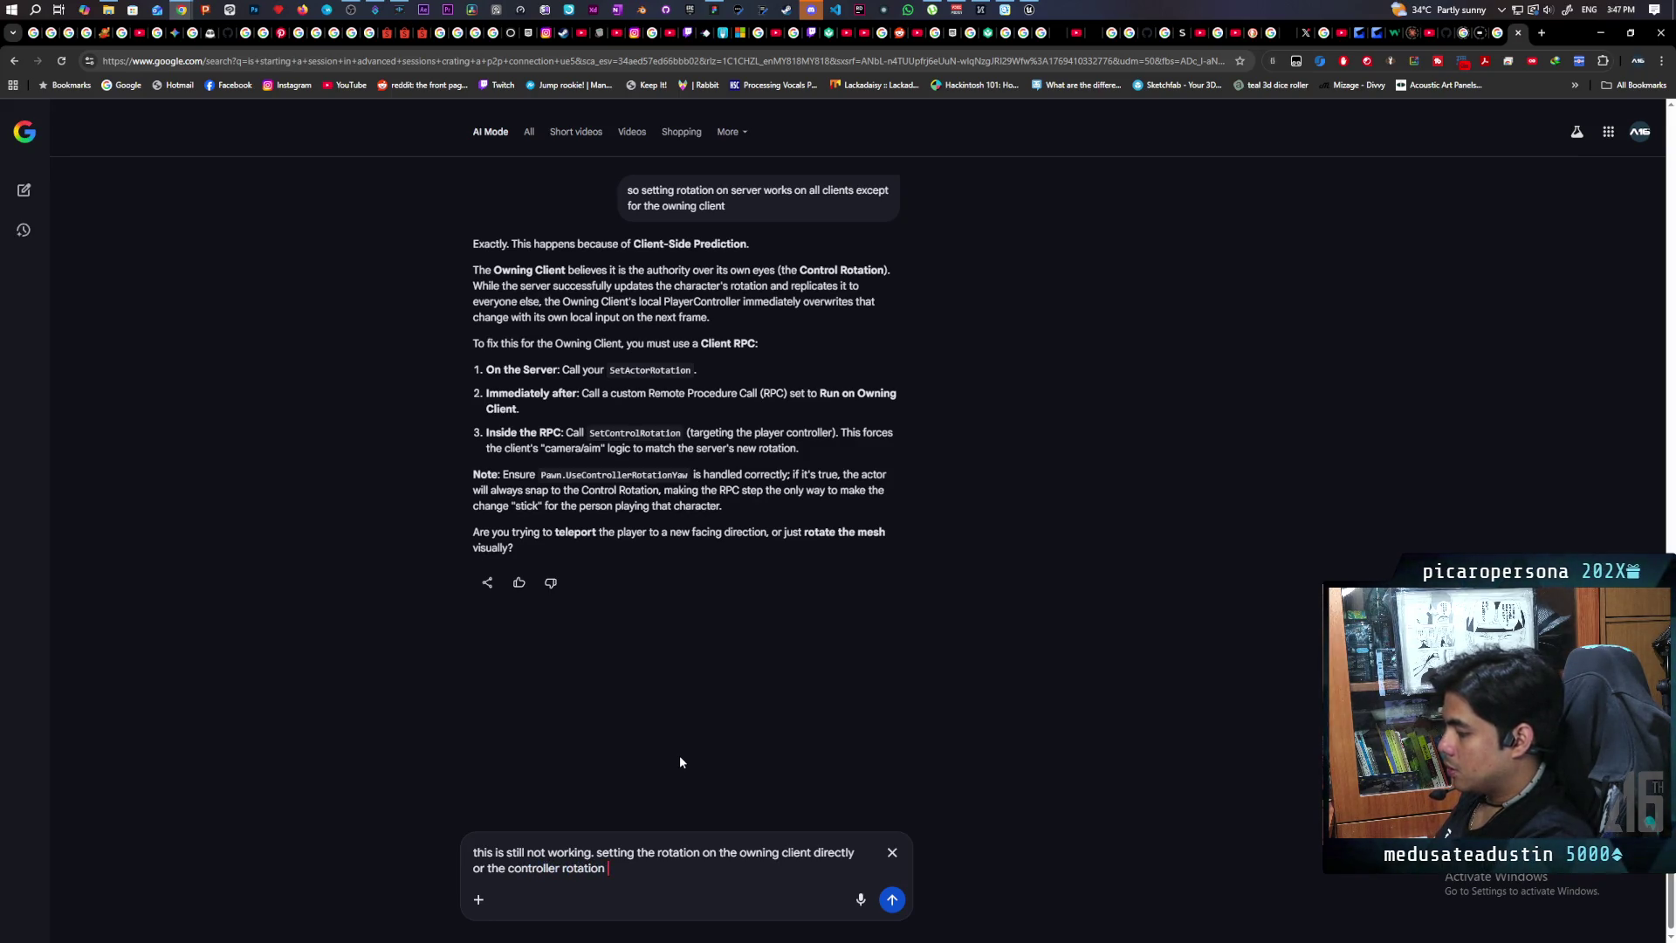
{"action": "type", "text": "are not "}
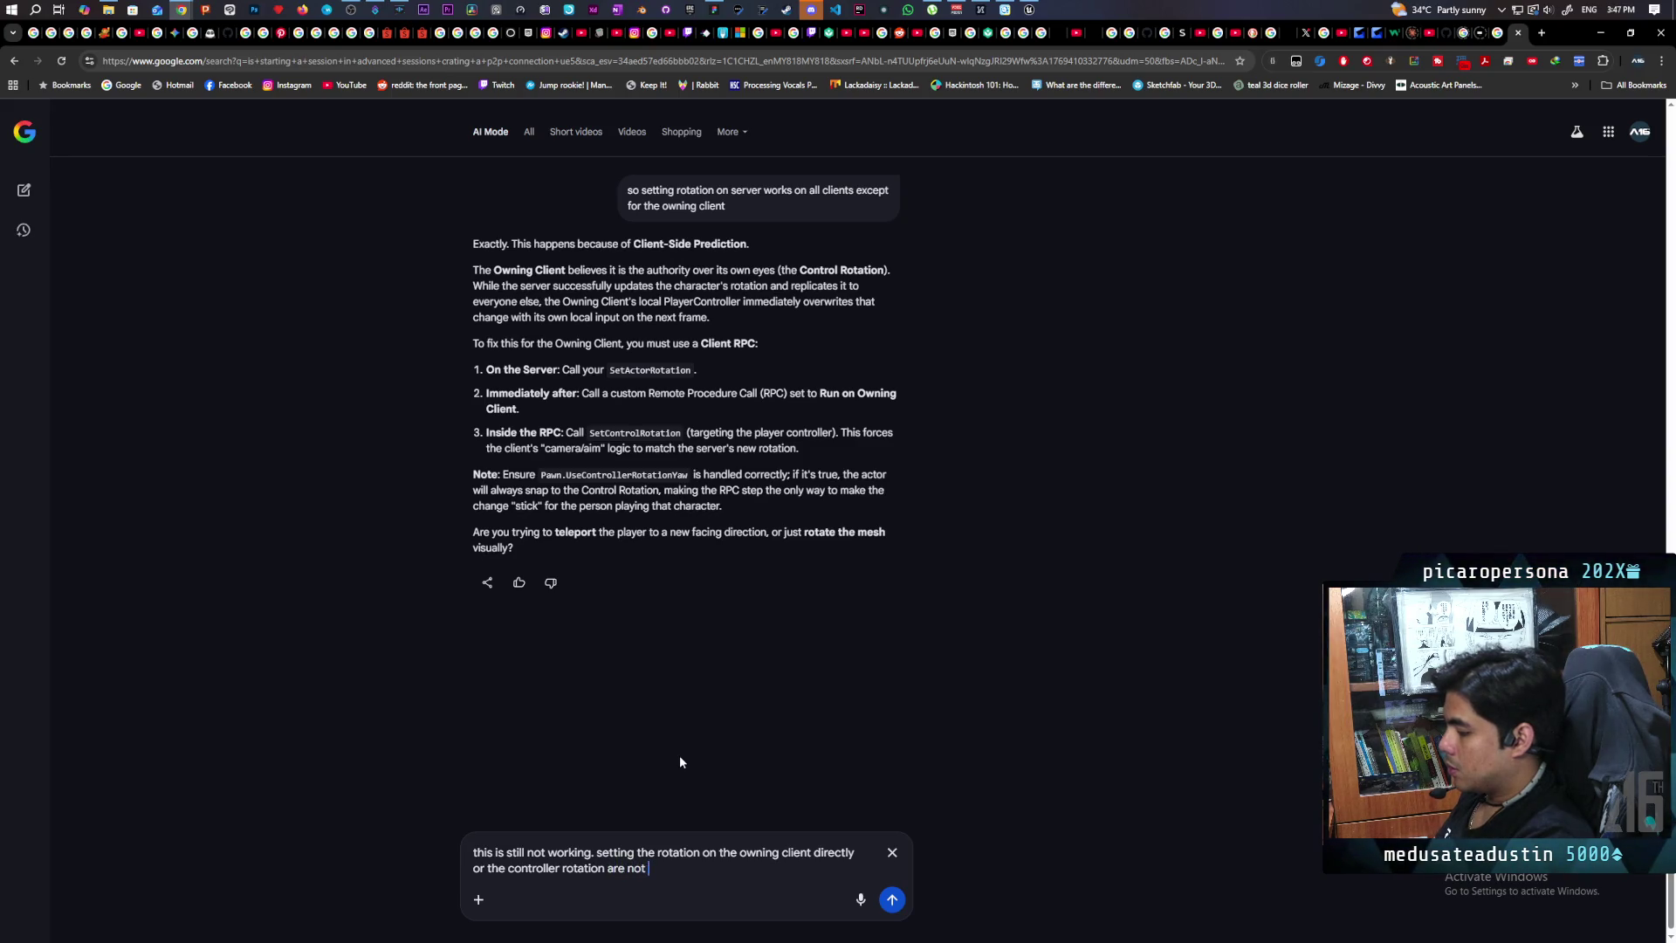
{"action": "type", "text": "working"}
{"action": "key", "text": "Return"}
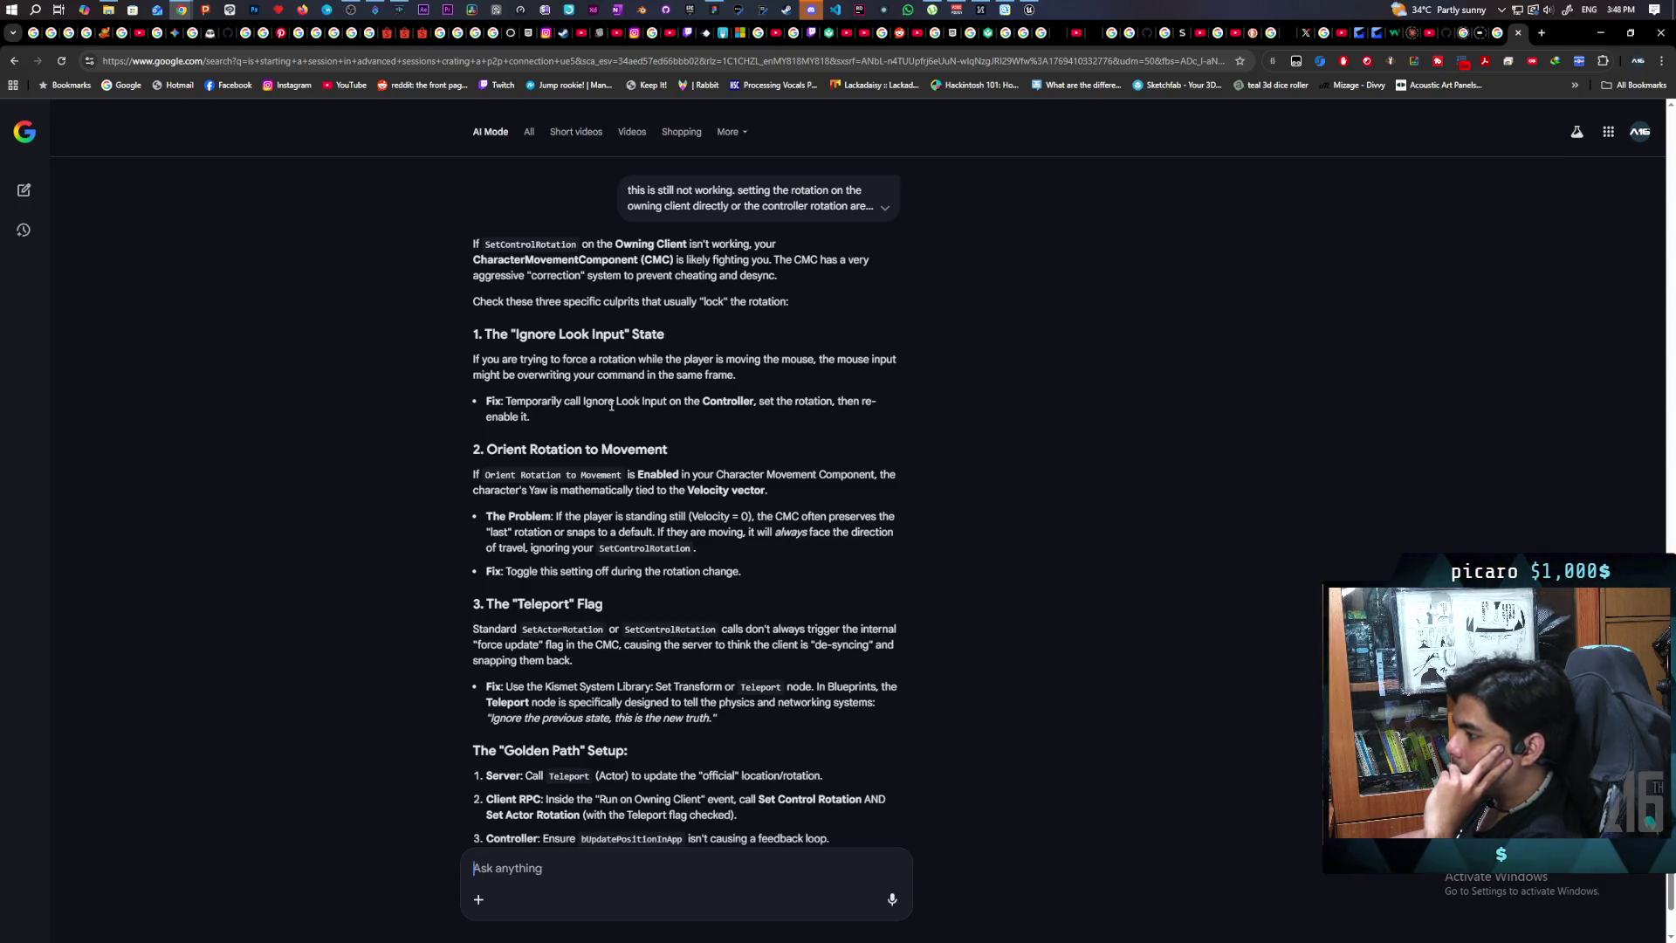
Step: Add a Set Ignore Look Input node targeting the Get Controller output
{"action": "left_click", "coordinate": [1603, 33]}
{"action": "right_click", "coordinate": [1034, 517]}
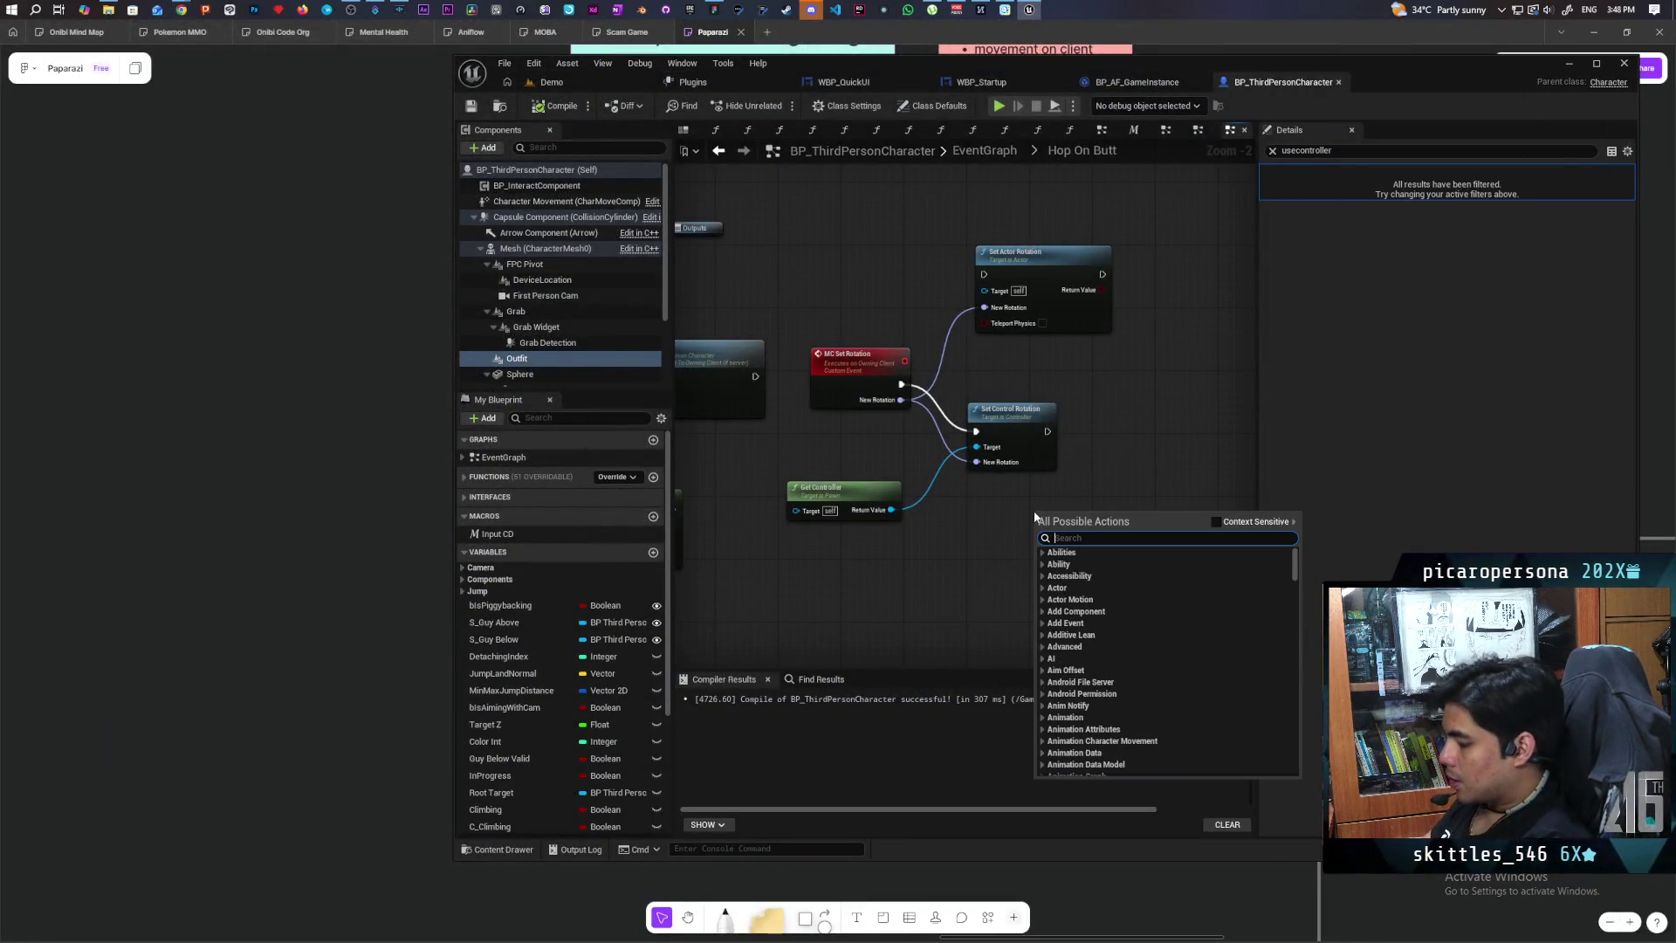
{"action": "type", "text": "ignore look inpu"}
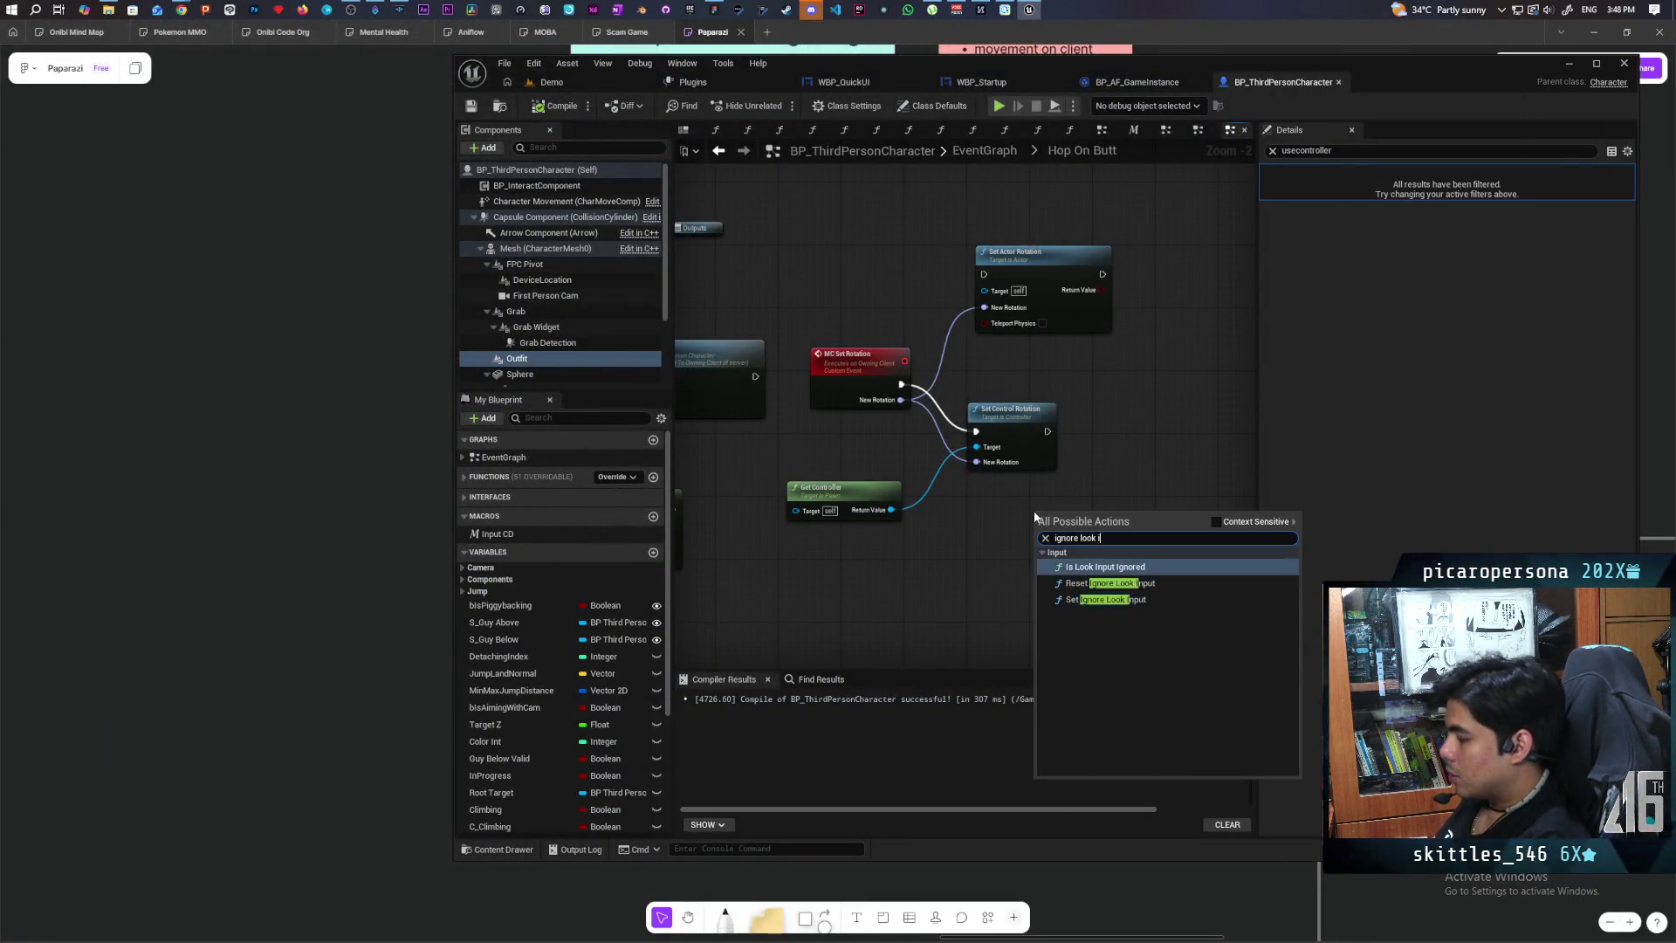
{"action": "left_click", "coordinate": [1135, 600]}
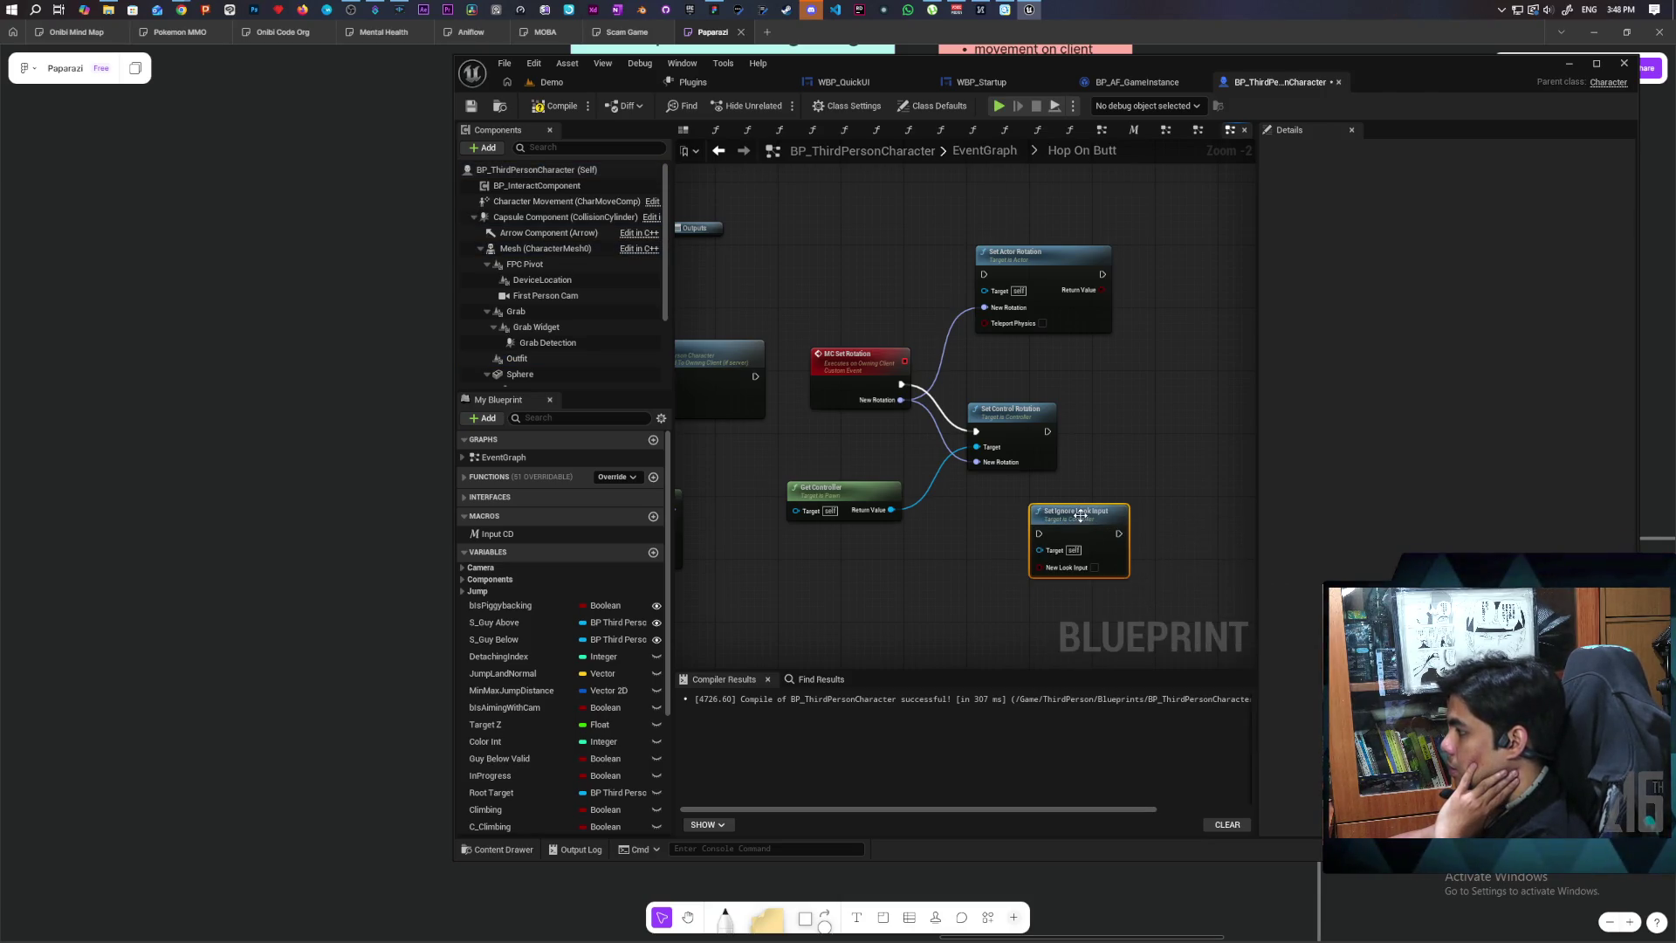
{"action": "mouse_move", "coordinate": [890, 510]}
{"action": "left_mouse_down"}
{"action": "mouse_move", "coordinate": [976, 524]}
{"action": "mouse_move", "coordinate": [978, 542]}
{"action": "left_mouse_up"}
{"action": "left_click", "coordinate": [924, 536]}
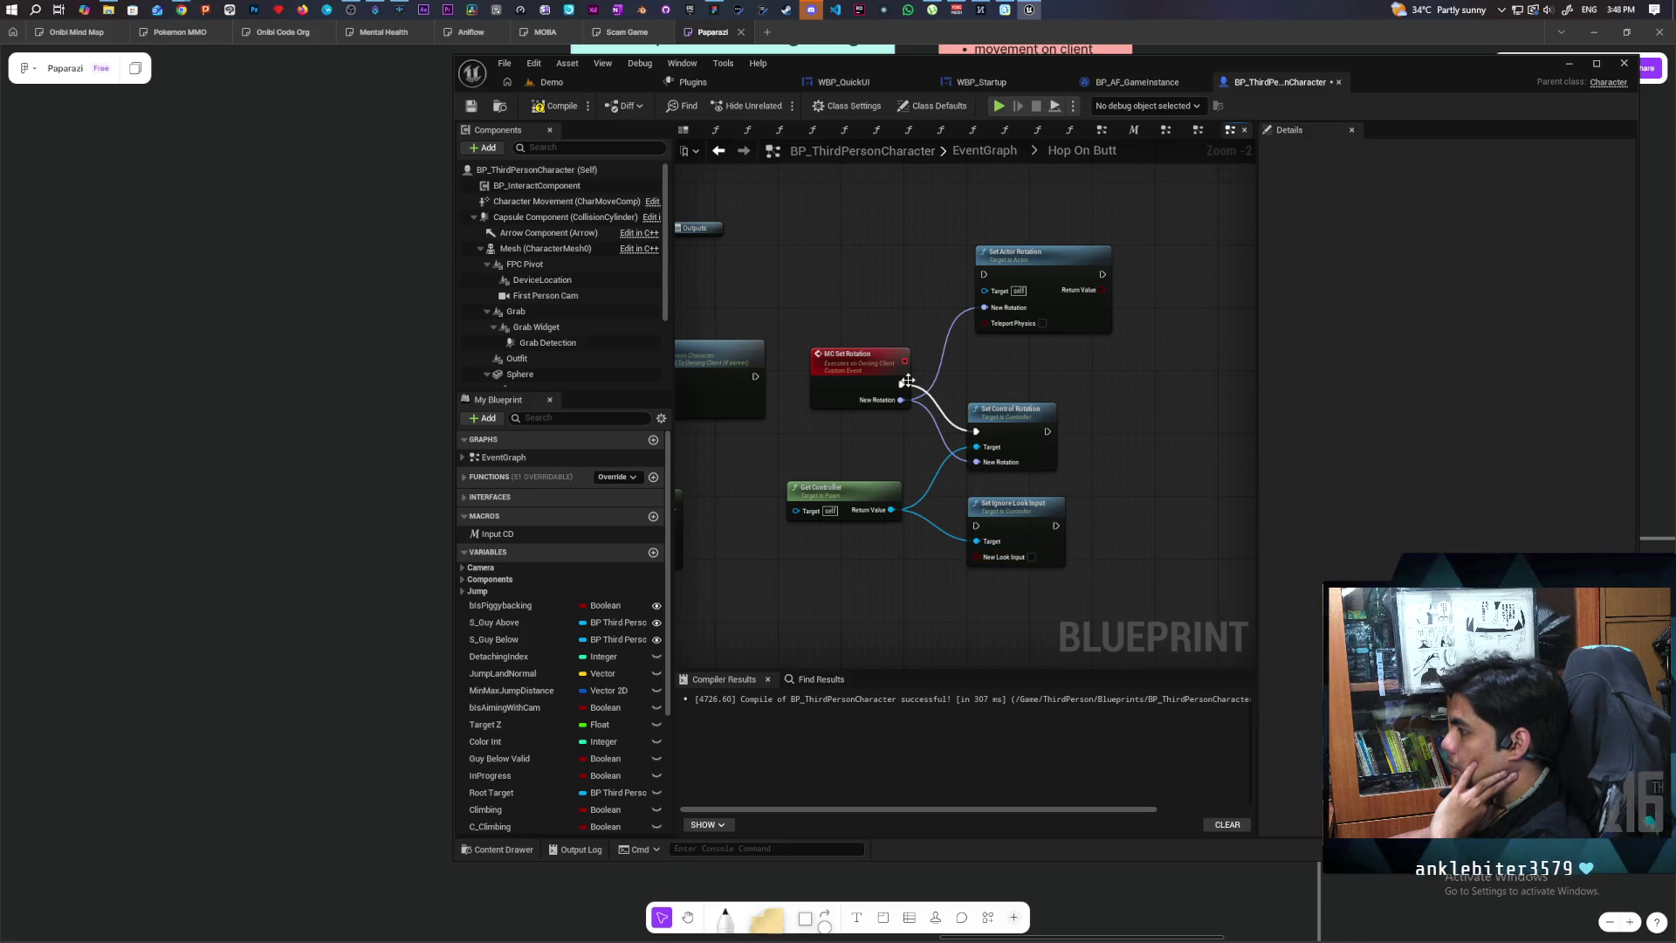
Step: Chain MC Set Rotation through Set Ignore Look Input into Set Actor Rotation
{"action": "left_click_drag", "start_coordinate": [901, 385], "coordinate": [977, 526]}
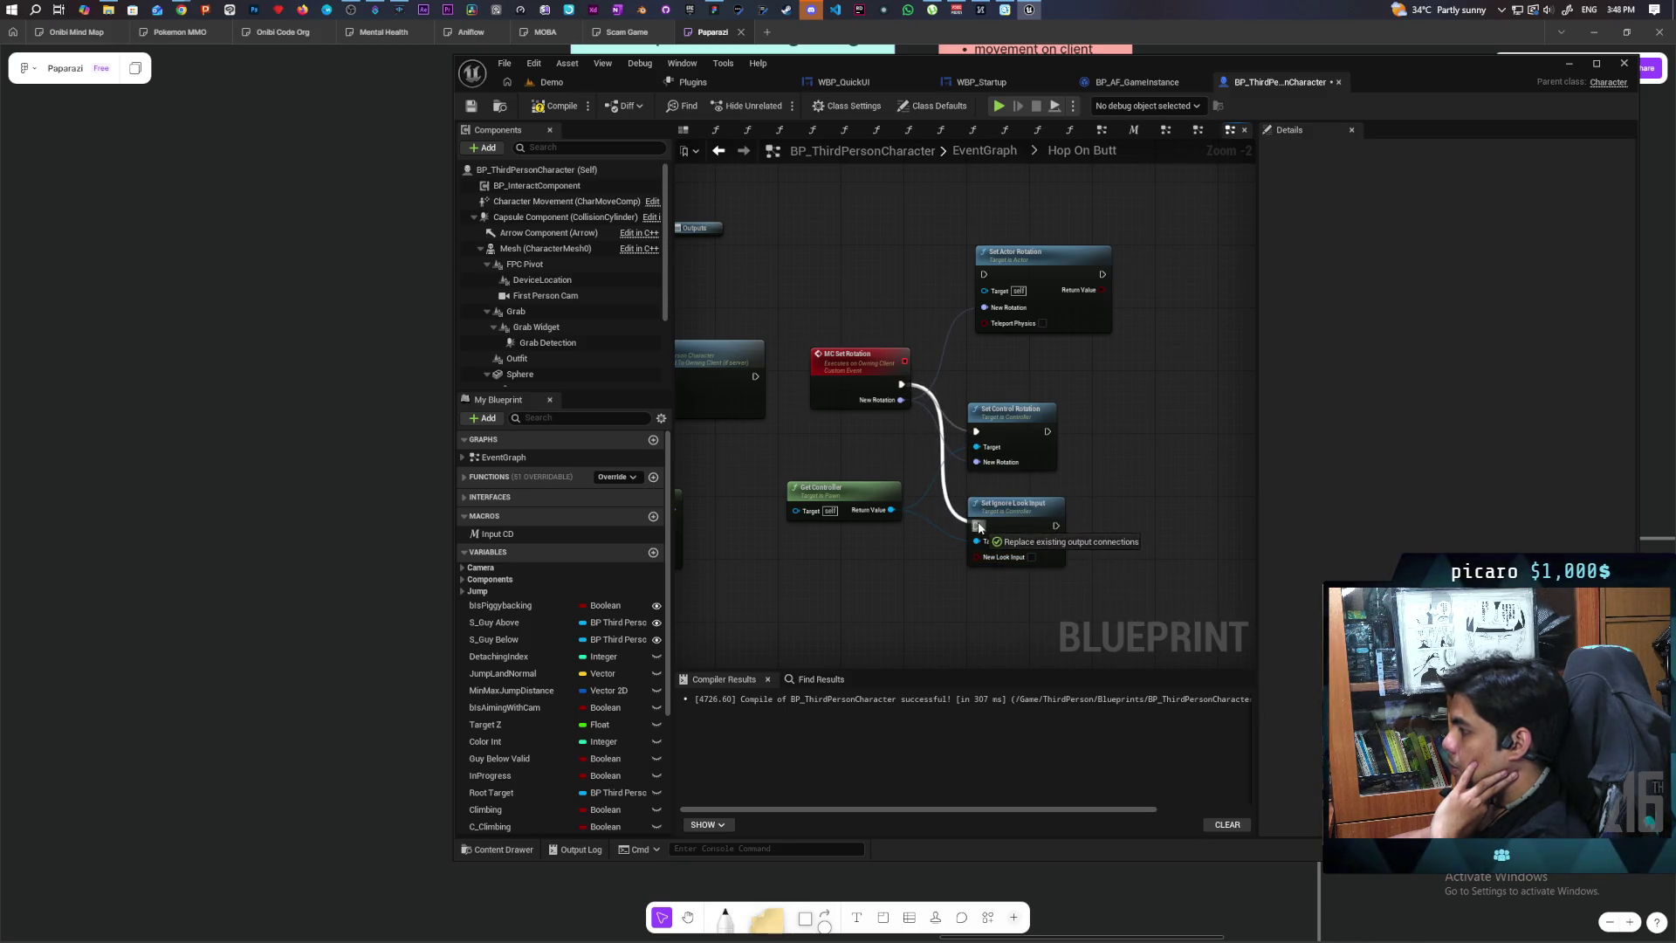
{"action": "left_click_drag", "start_coordinate": [1043, 253], "coordinate": [1177, 473]}
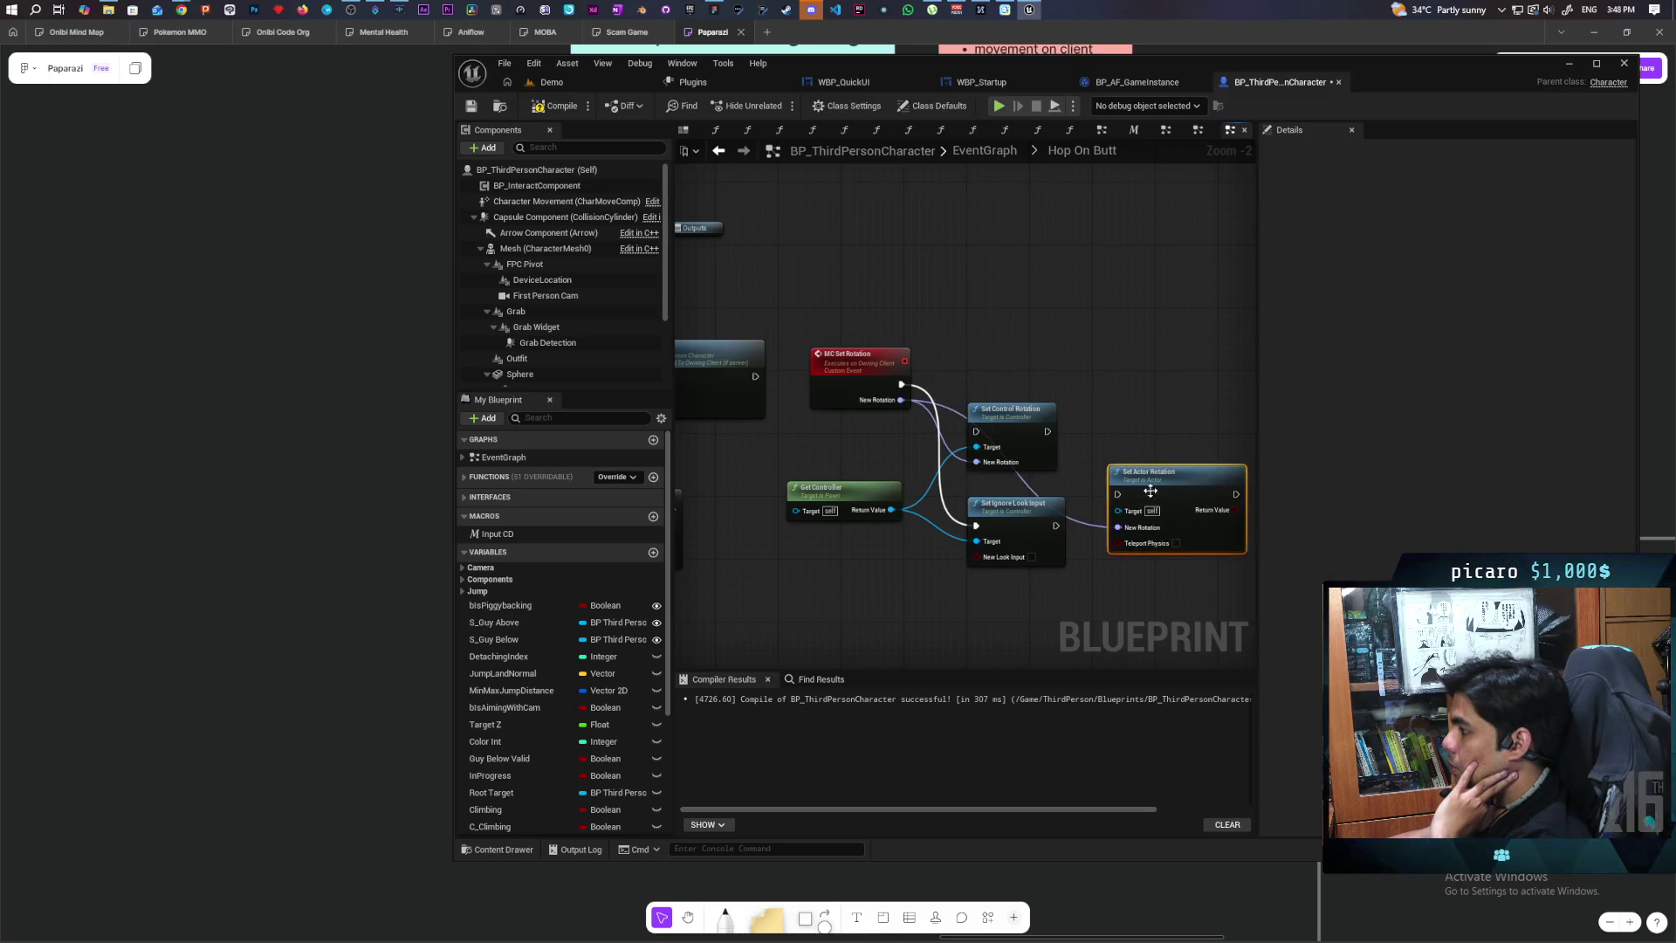
{"action": "mouse_move", "coordinate": [1057, 525]}
{"action": "left_mouse_down"}
{"action": "mouse_move", "coordinate": [1116, 495]}
{"action": "mouse_move", "coordinate": [1139, 510]}
{"action": "left_mouse_up"}
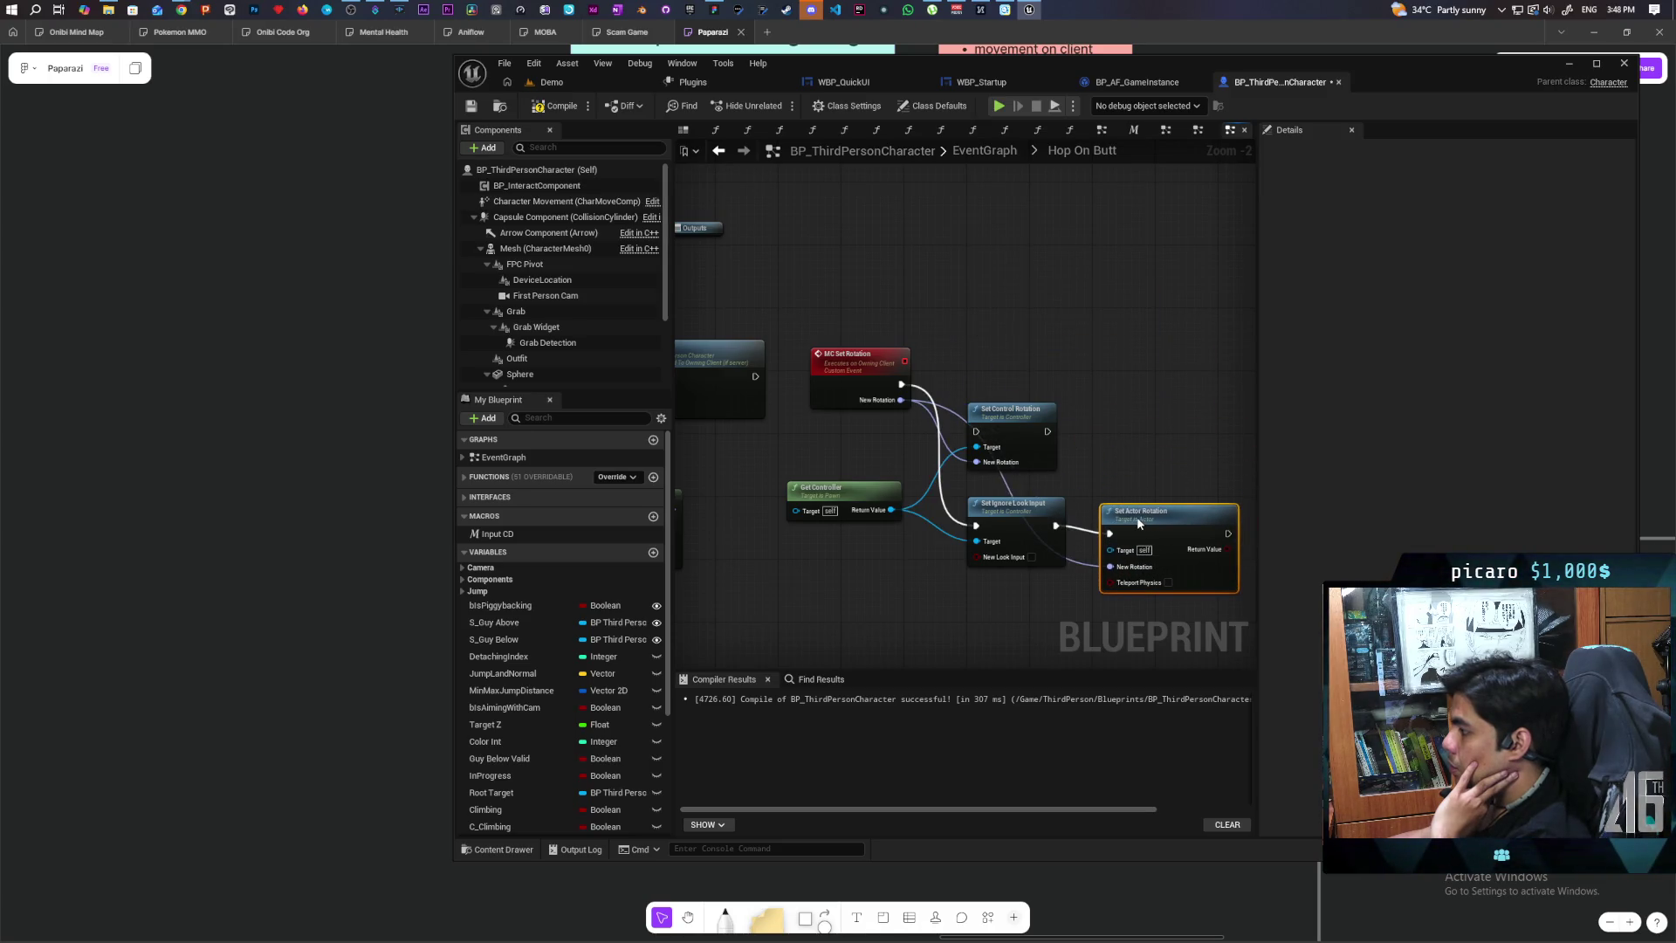
Step: Start a three-client play test of the Demo level
{"action": "left_click", "coordinate": [583, 78]}
{"action": "left_click", "coordinate": [779, 106]}
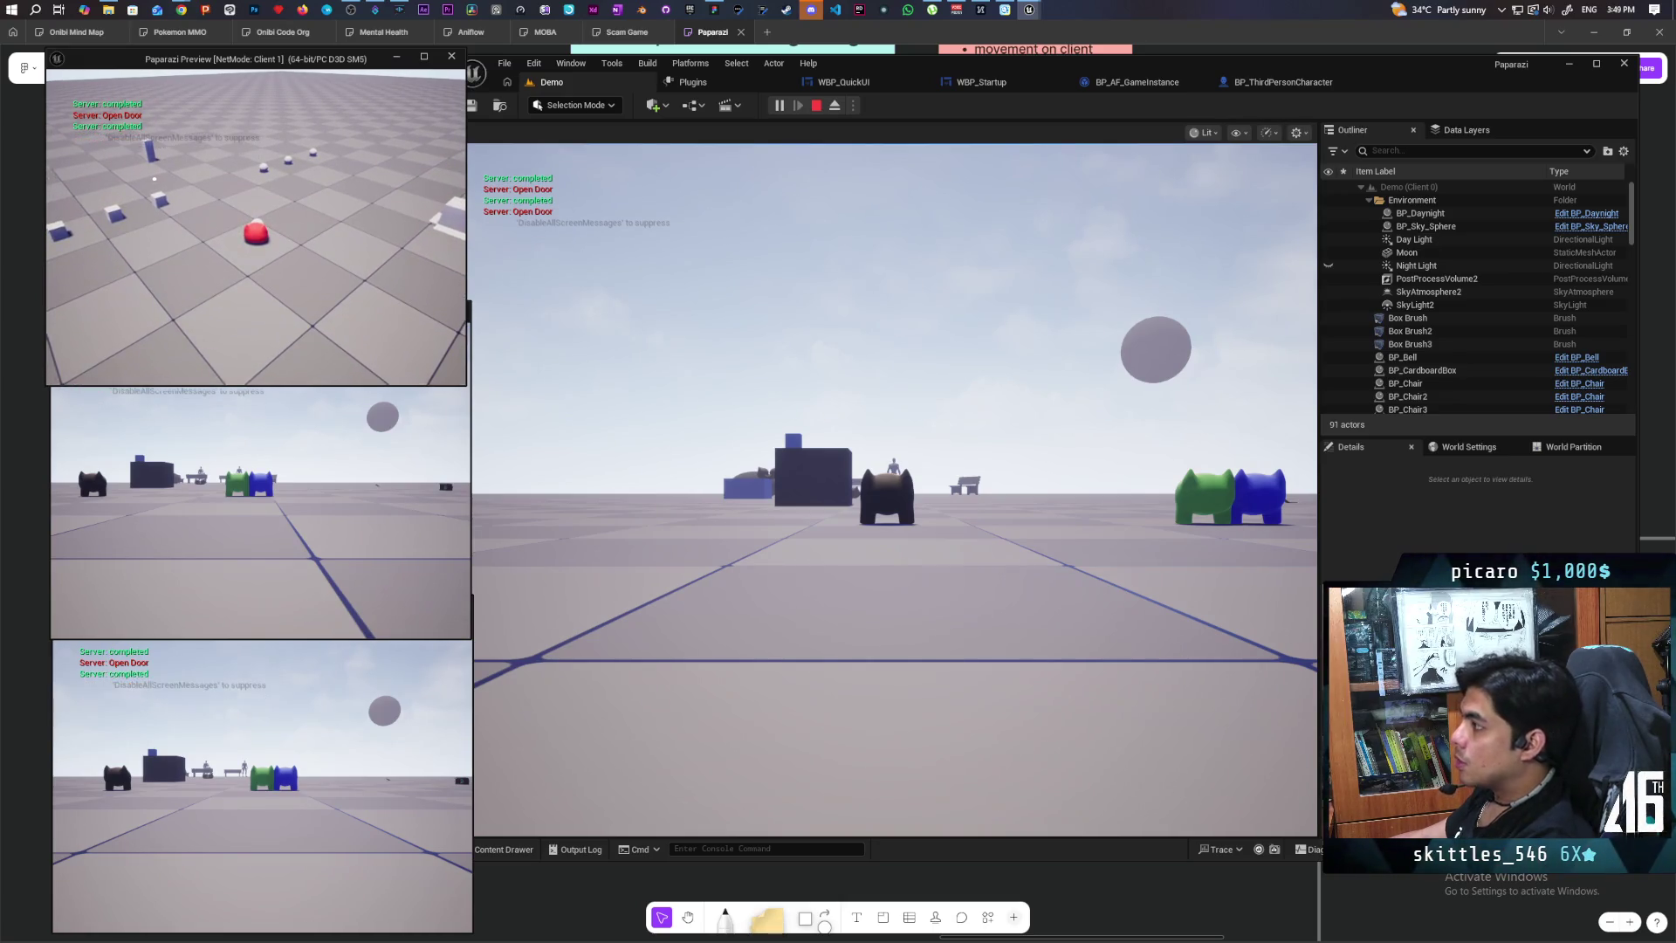
Step: End the test and run Set Control Rotation after Set Ignore Look Input
{"action": "key", "text": "Escape"}
{"action": "left_click", "coordinate": [1284, 82]}
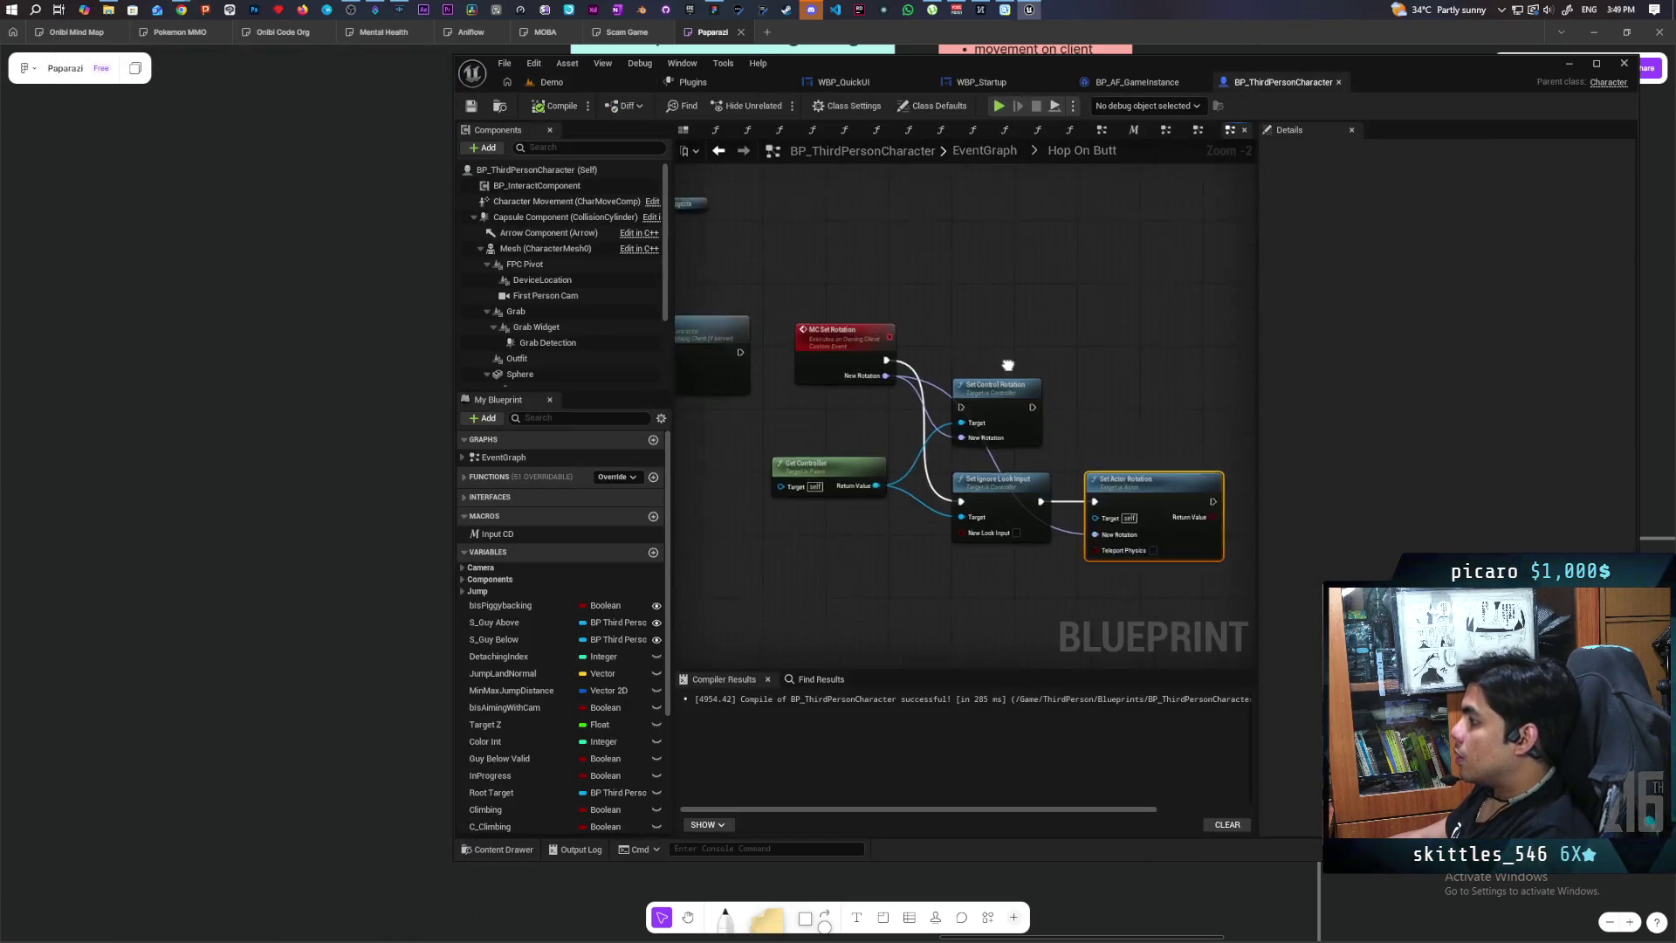
{"action": "left_click", "coordinate": [1079, 374]}
{"action": "mouse_move", "coordinate": [1001, 477]}
{"action": "left_mouse_down"}
{"action": "mouse_move", "coordinate": [1065, 420]}
{"action": "mouse_move", "coordinate": [1055, 392]}
{"action": "left_mouse_up"}
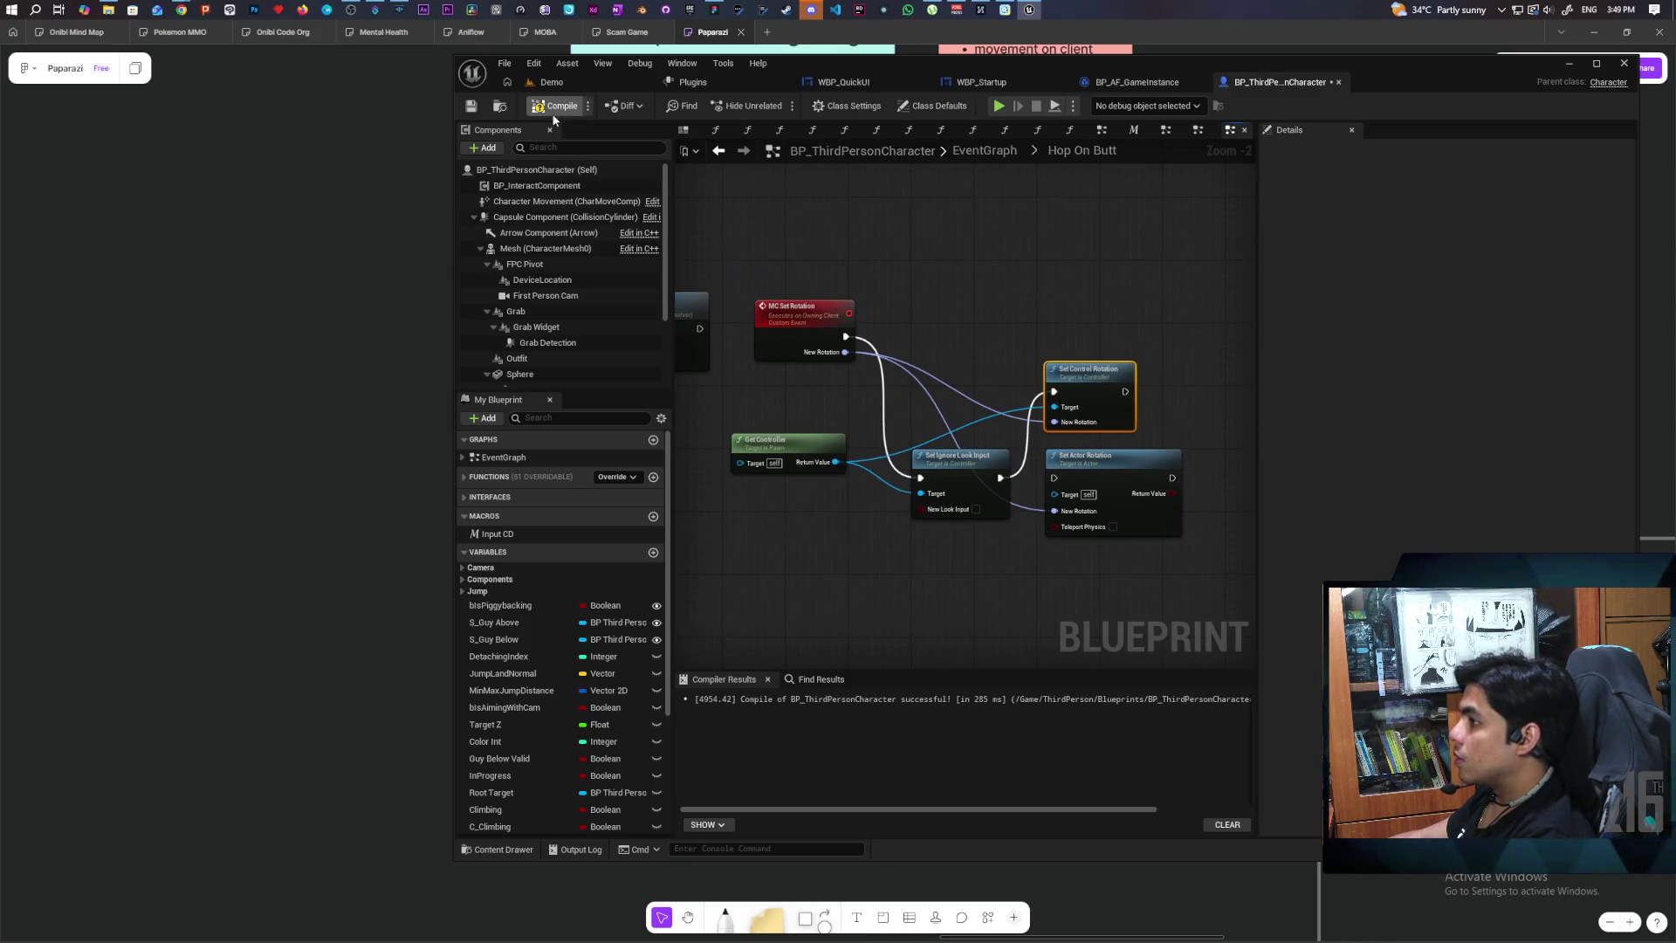
Step: Re-run the Demo play test, stop it, and select the MC Set Rotation event
{"action": "left_click", "coordinate": [571, 78]}
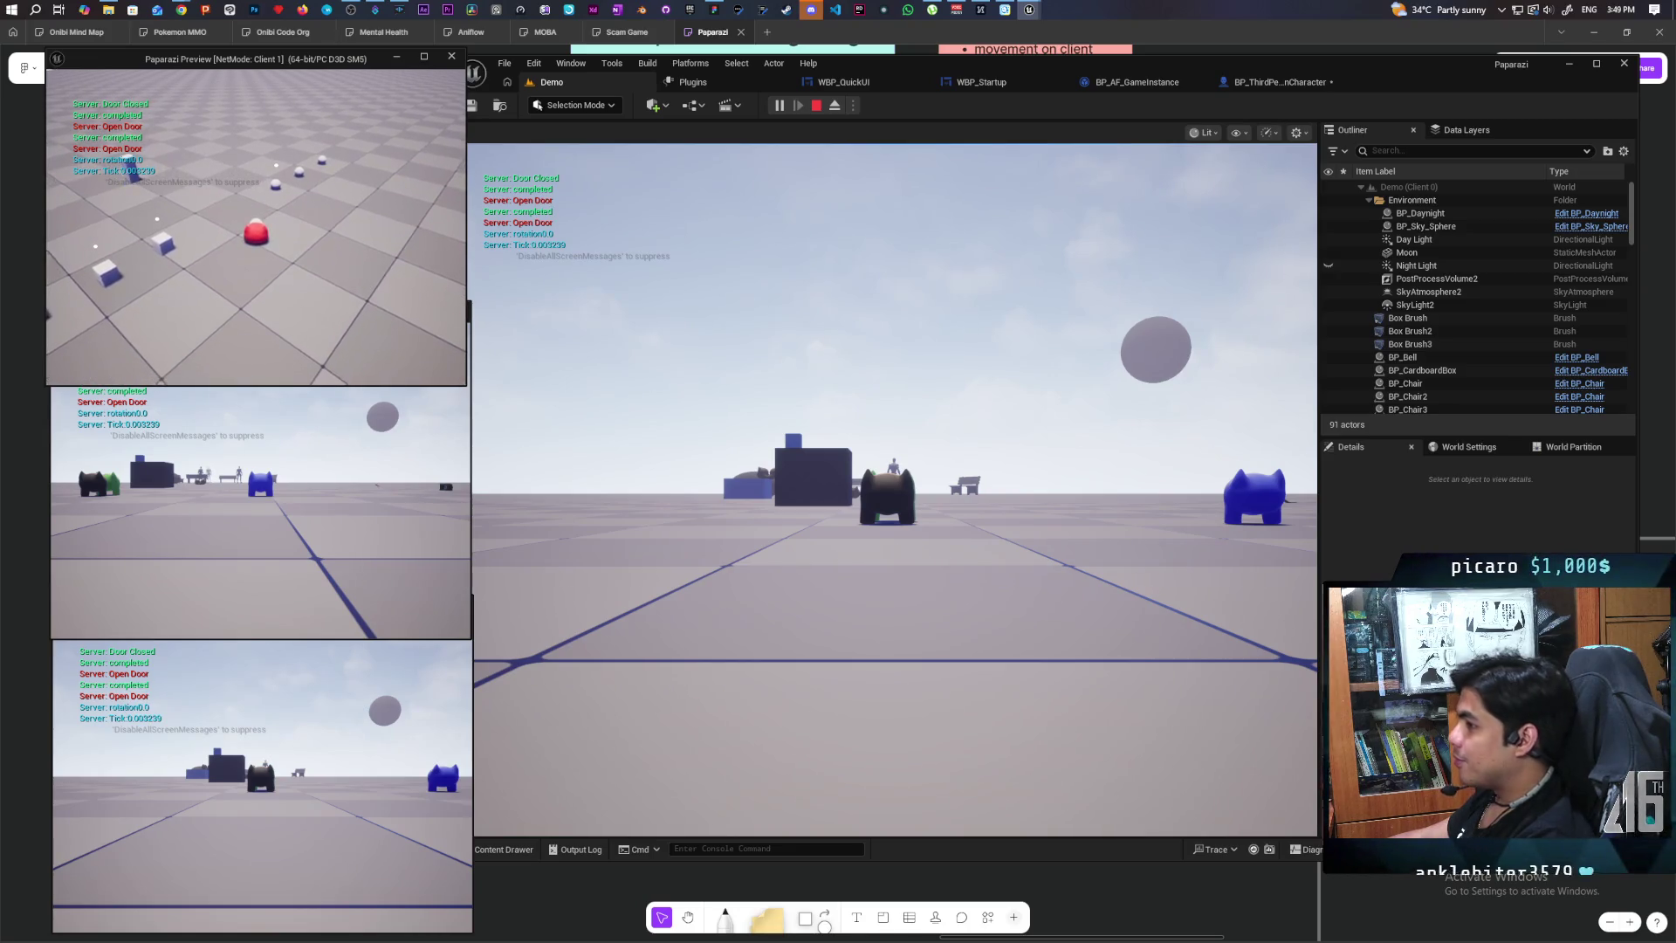
{"action": "key", "text": "Escape"}
{"action": "left_click", "coordinate": [1280, 82]}
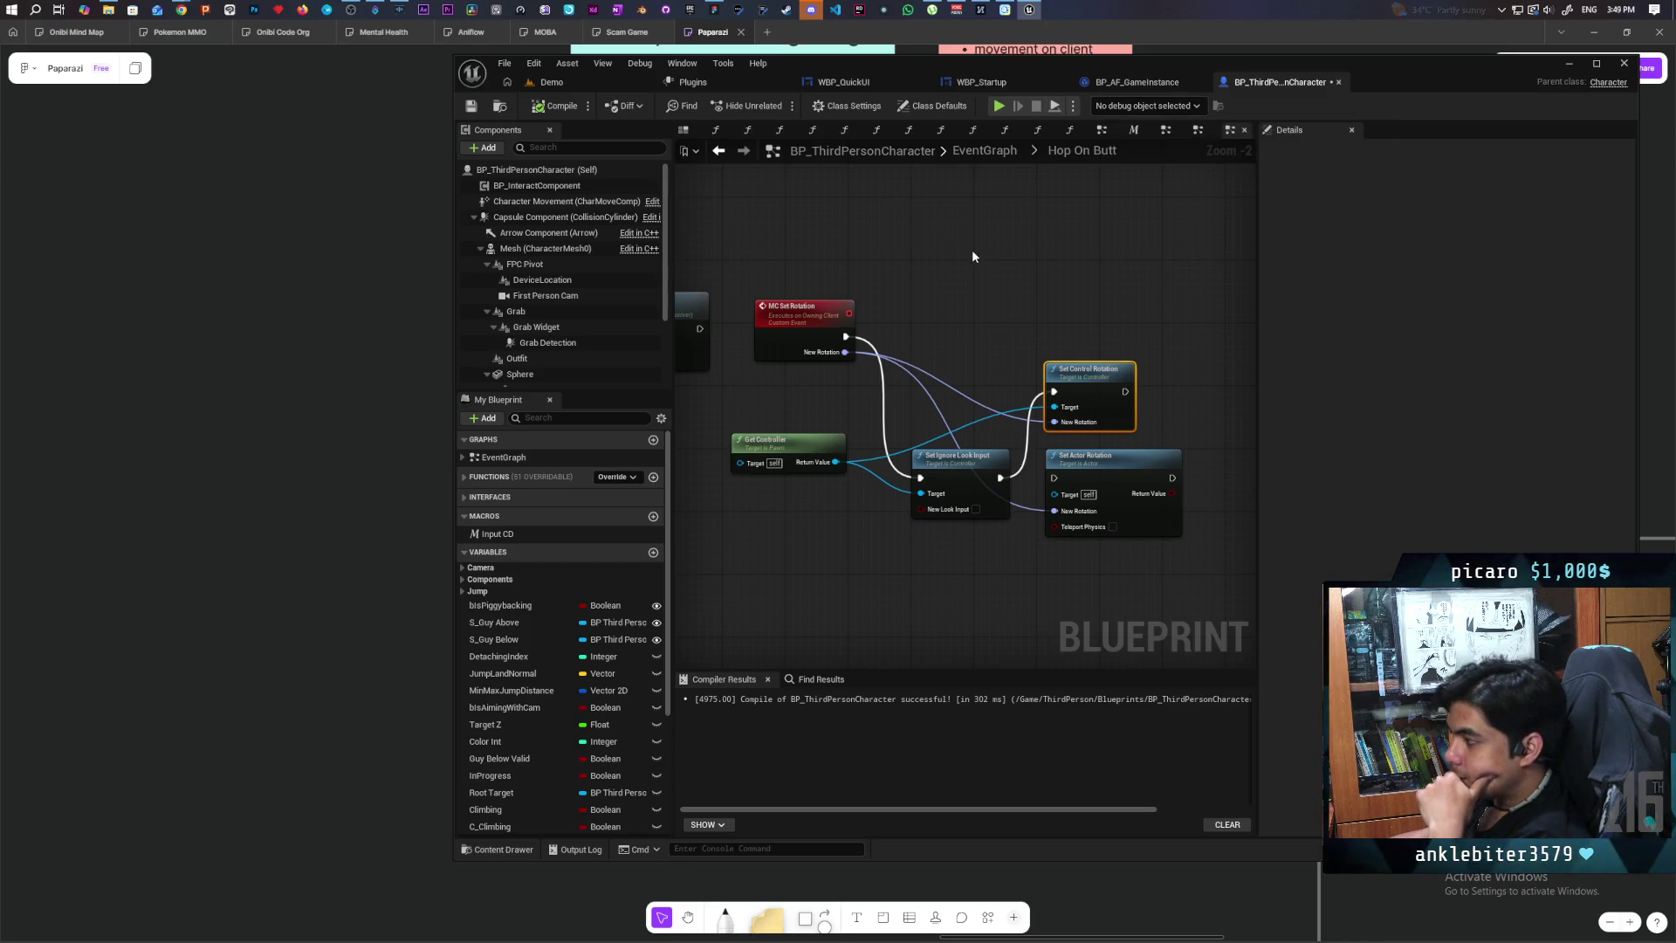
{"action": "left_click", "coordinate": [796, 321]}
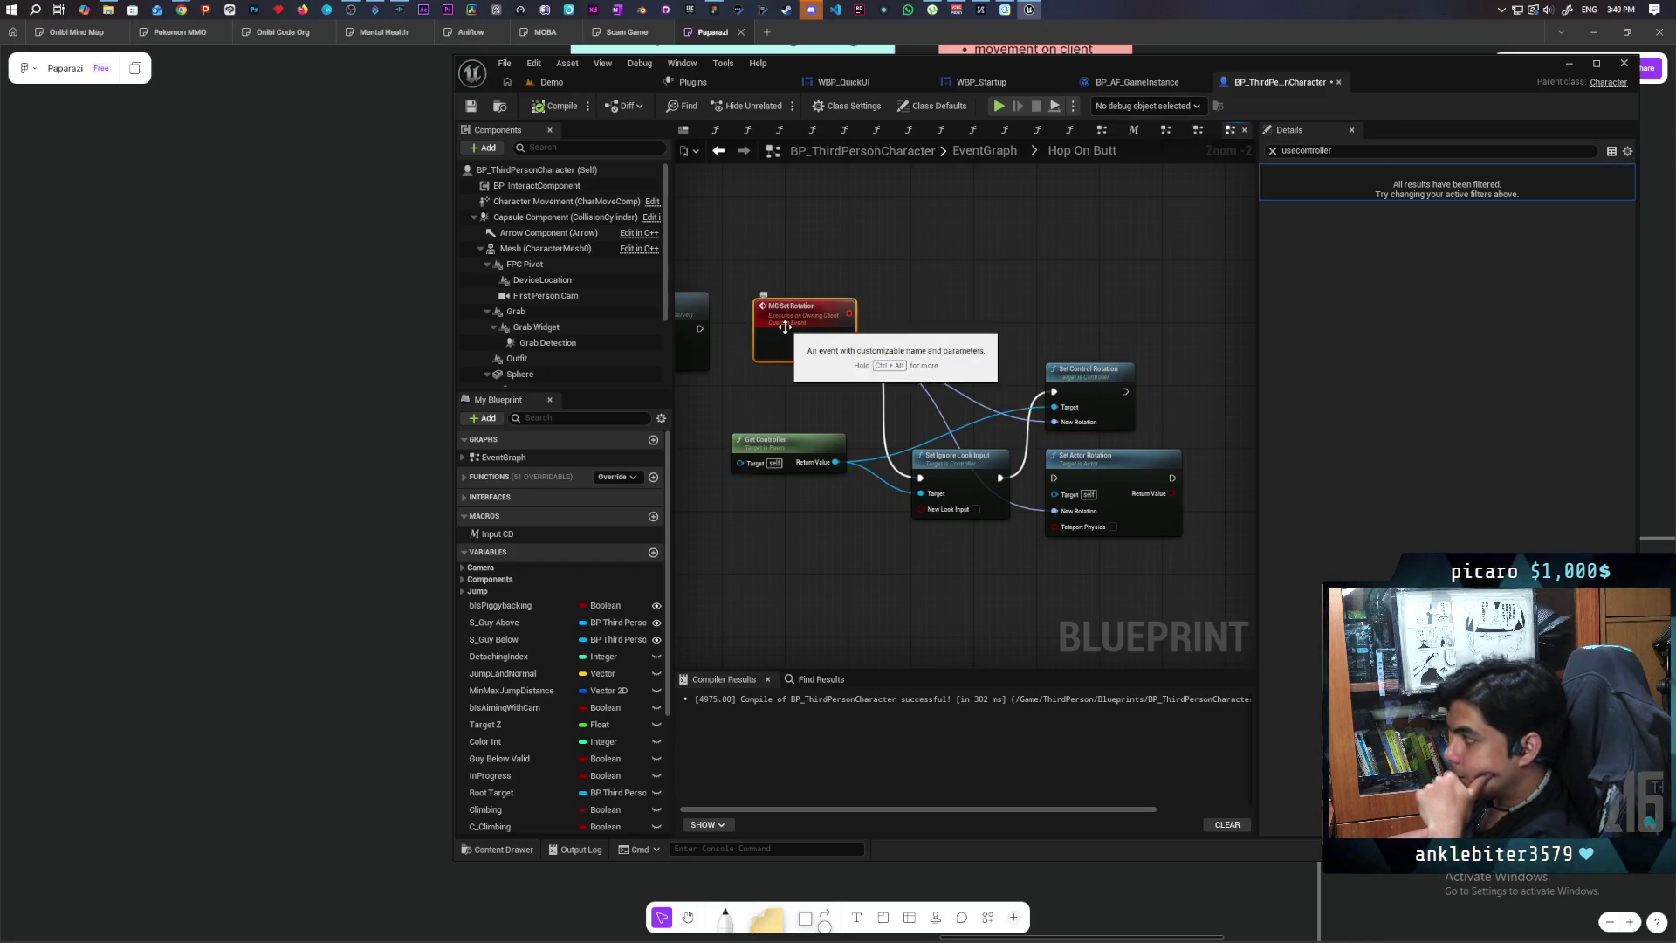
Step: Clear the 'usecontroller' Details filter, then bring up the graph's All Possible Actions menu
{"action": "left_click", "coordinate": [1272, 150]}
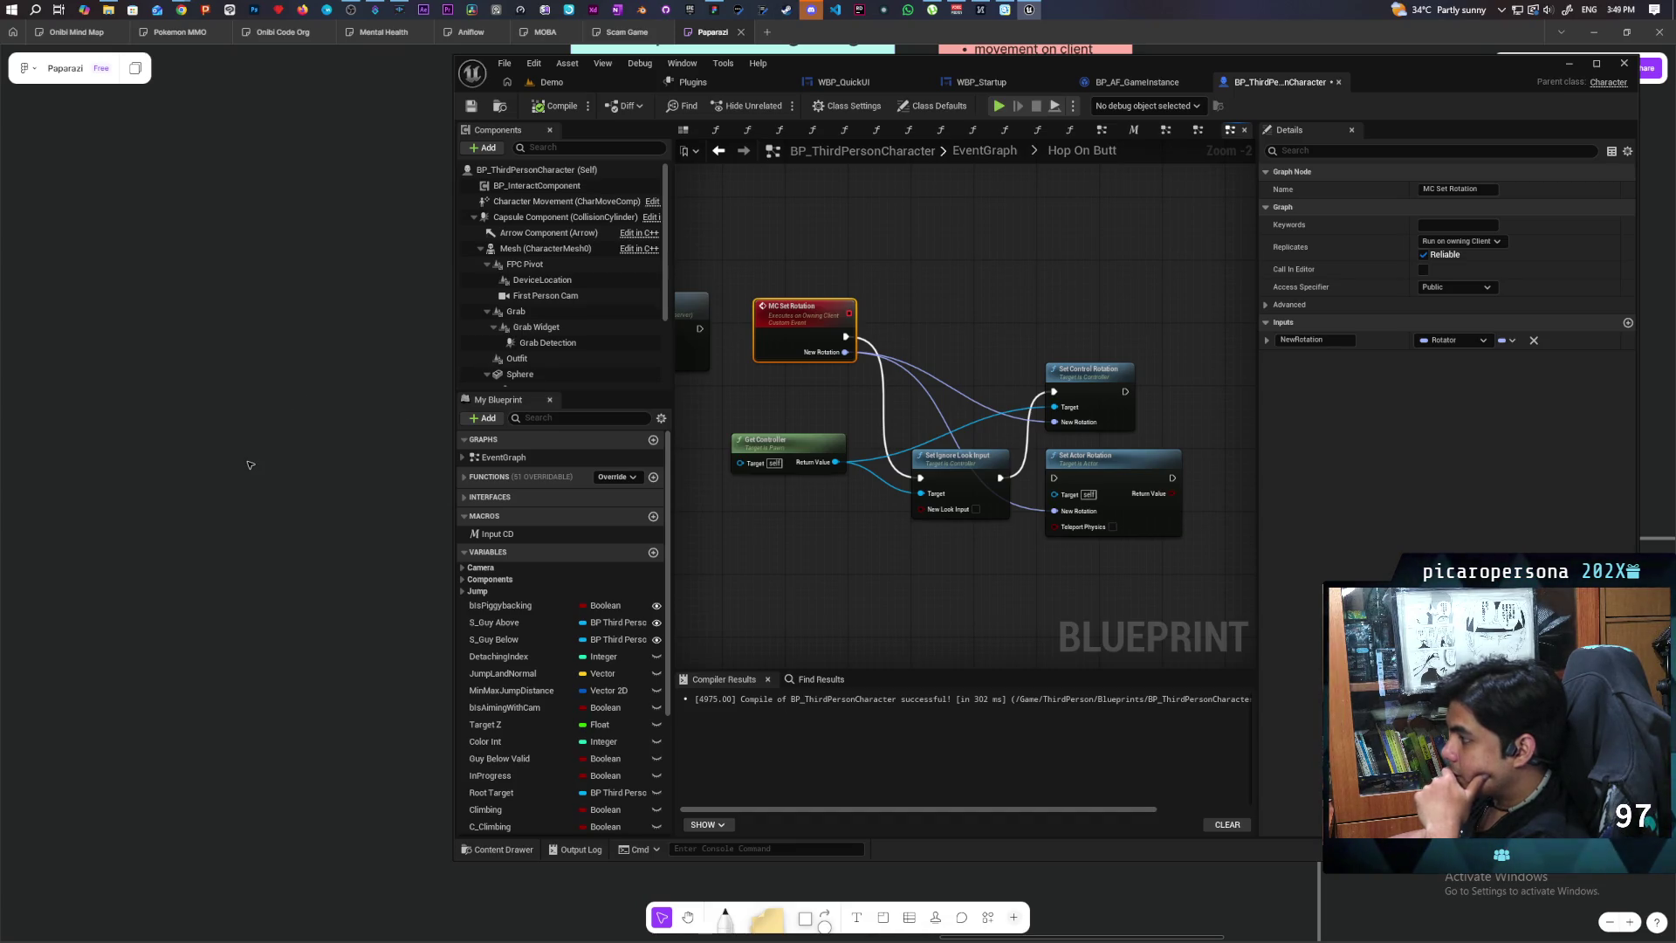
{"action": "mouse_move", "coordinate": [950, 464]}
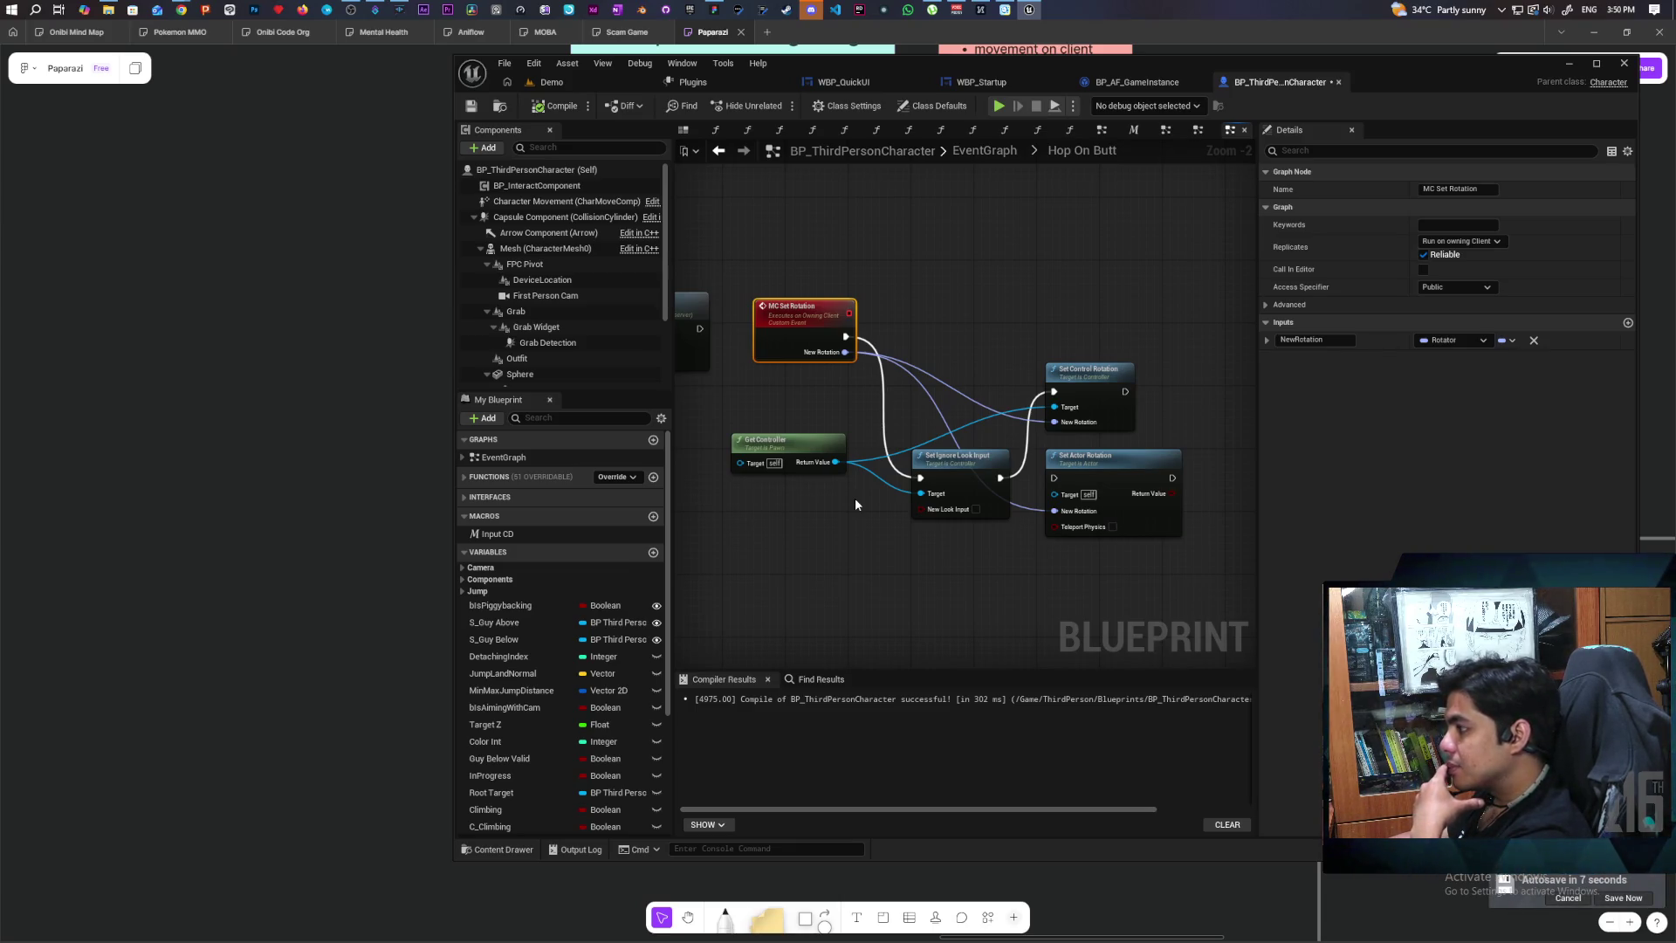
{"action": "right_click", "coordinate": [795, 539]}
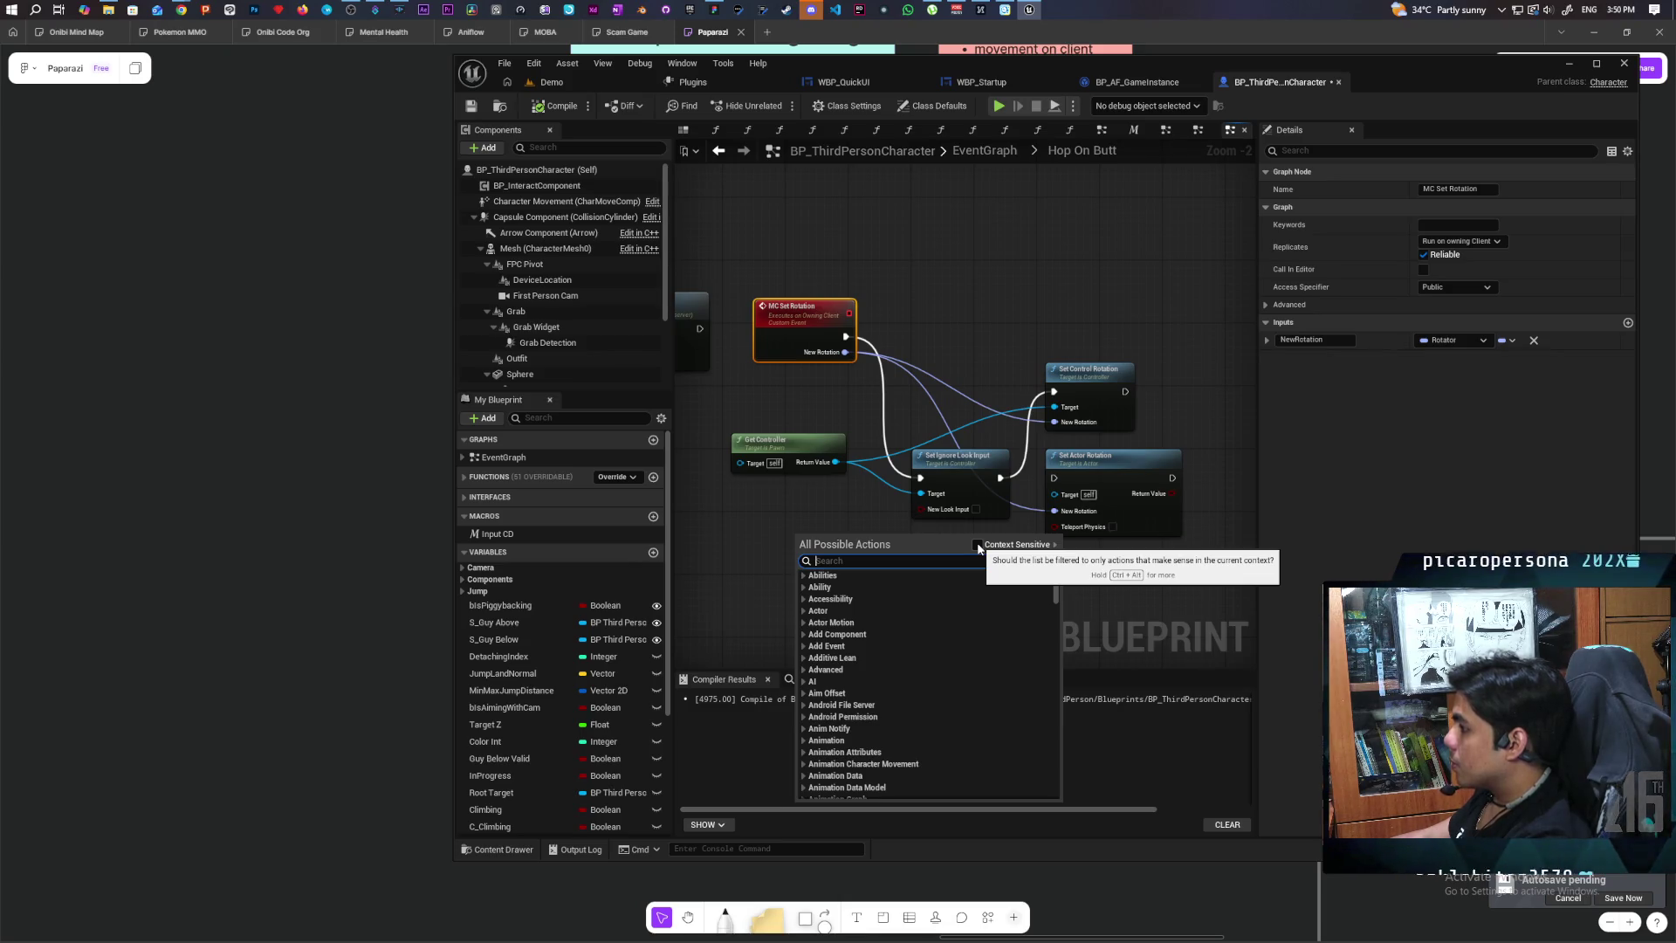
Step: With Context Sensitive on, search 'replicate mov' and add a C Set Replicate Movement node
{"action": "left_click", "coordinate": [977, 544]}
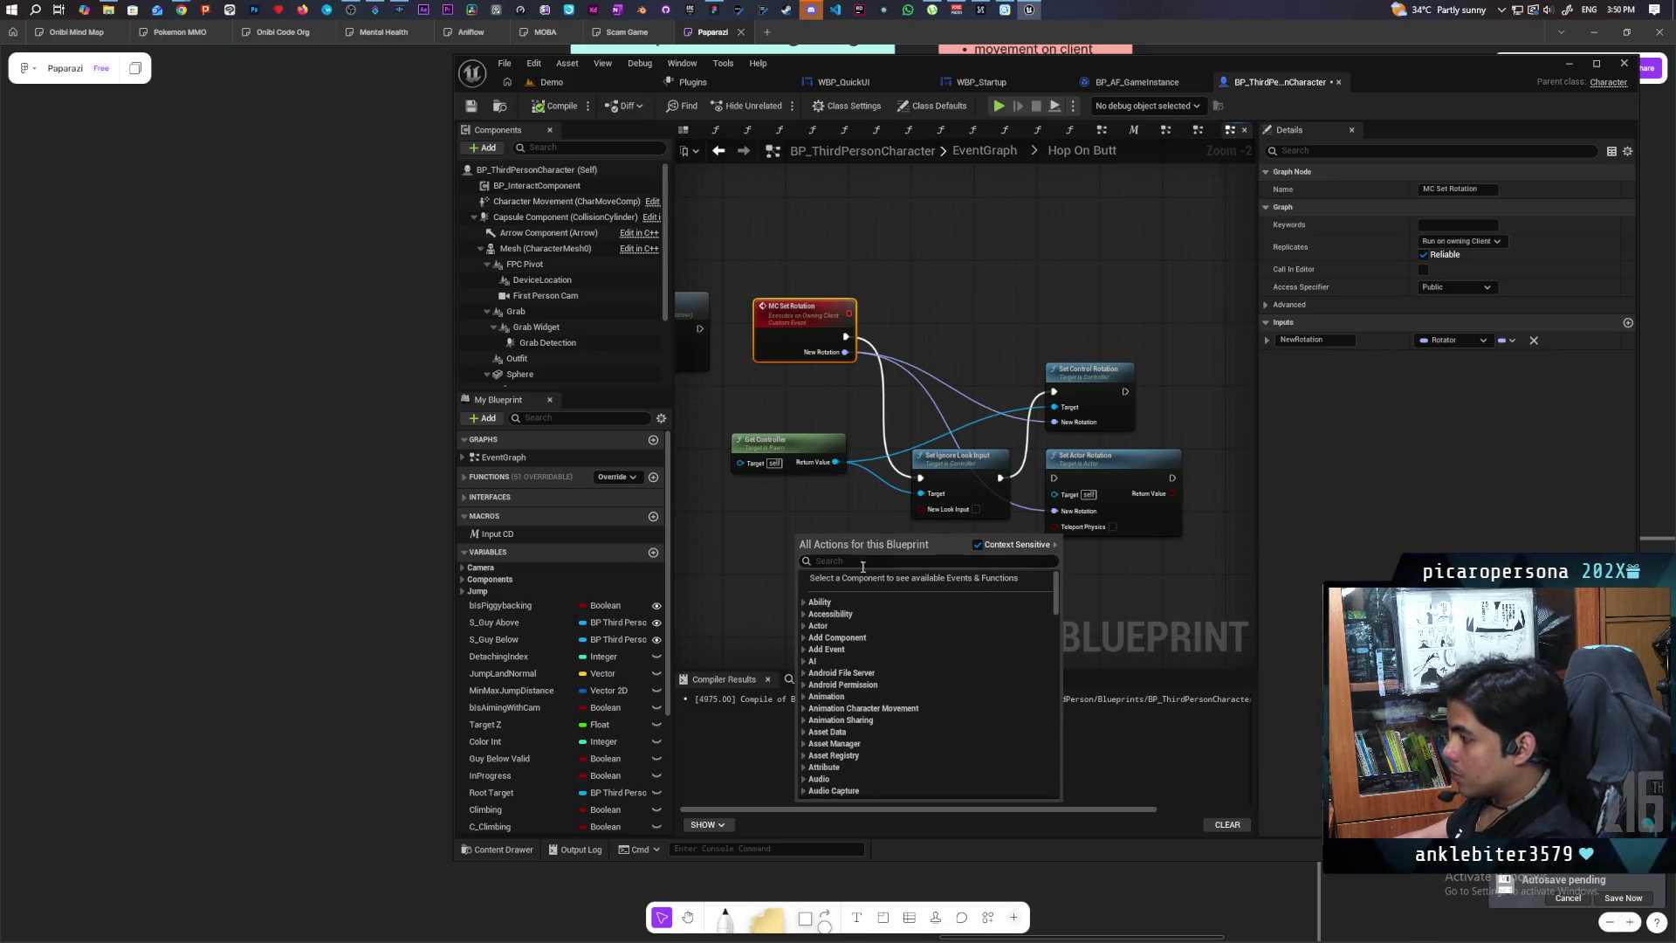
{"action": "type", "text": "replicate mov"}
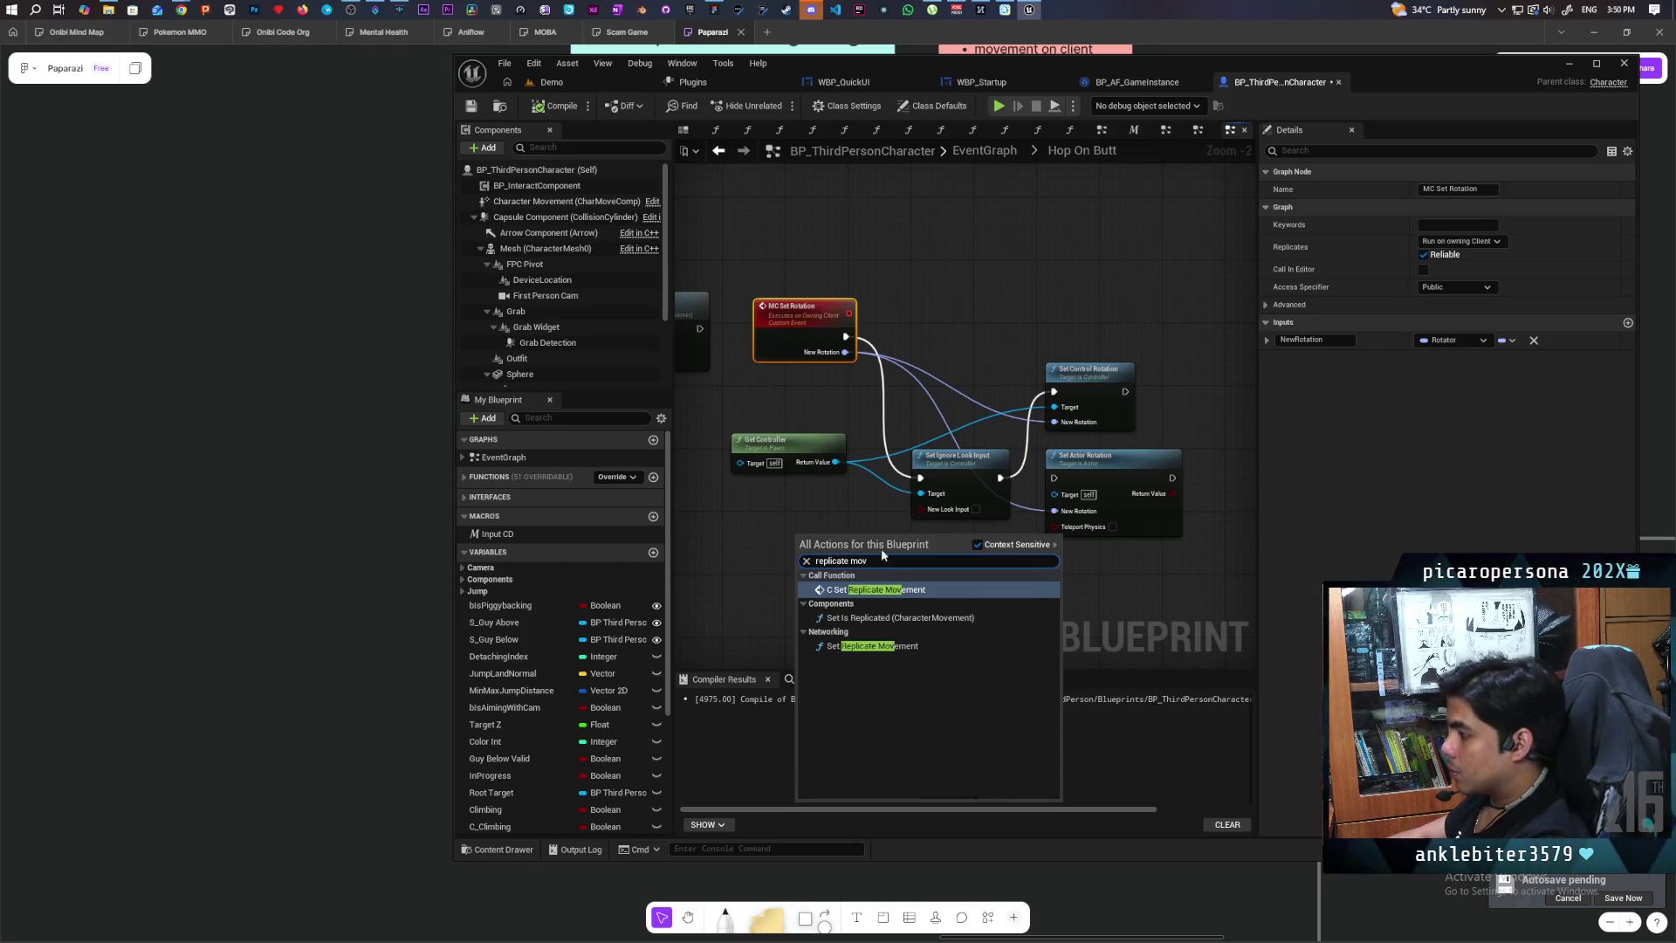
{"action": "left_click", "coordinate": [913, 591]}
{"action": "scroll", "coordinate": [967, 566], "scroll_direction": "up", "scroll_amount": 1}
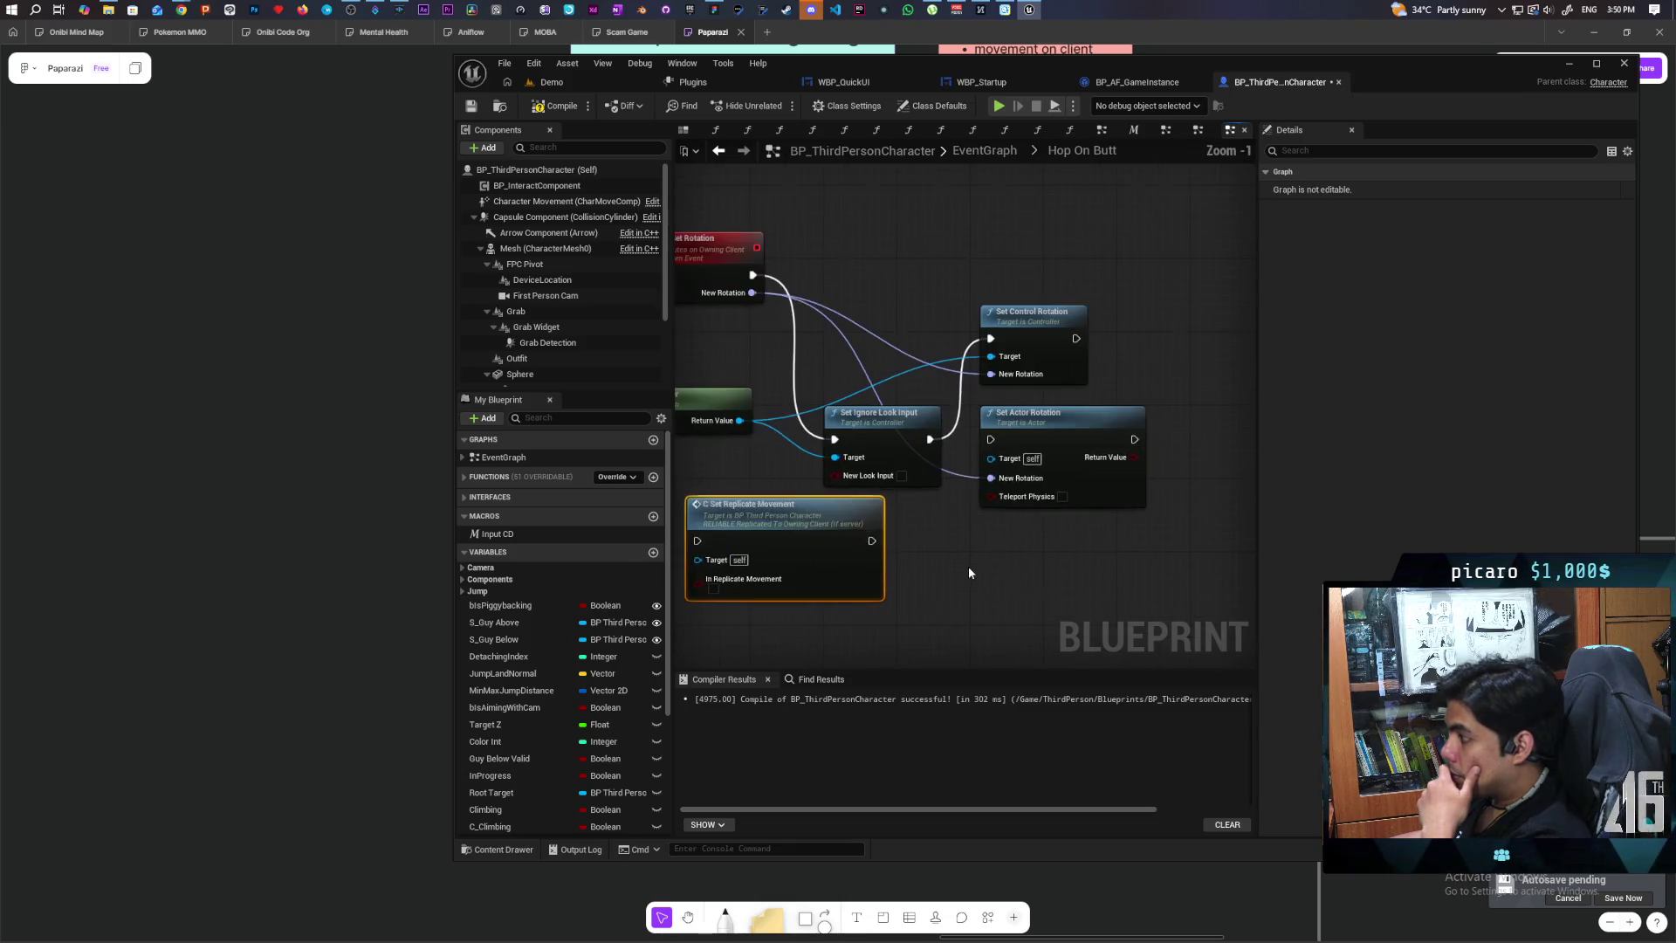
{"action": "scroll", "coordinate": [970, 596], "scroll_direction": "down", "scroll_amount": 2}
{"action": "scroll", "coordinate": [970, 596], "scroll_direction": "up", "scroll_amount": 1}
Step: Rearrange the nodes, route MC Set Rotation through C Set Replicate Movement into Set Control Rotation, and compile
{"action": "left_click_drag", "start_coordinate": [1065, 537], "coordinate": [1082, 594]}
{"action": "left_click_drag", "start_coordinate": [1012, 402], "coordinate": [1100, 402]}
{"action": "left_click_drag", "start_coordinate": [901, 469], "coordinate": [972, 320]}
{"action": "left_click_drag", "start_coordinate": [788, 573], "coordinate": [937, 461]}
{"action": "left_click_drag", "start_coordinate": [783, 352], "coordinate": [889, 469]}
{"action": "left_click_drag", "start_coordinate": [1031, 471], "coordinate": [1080, 423]}
{"action": "left_click", "coordinate": [735, 339]}
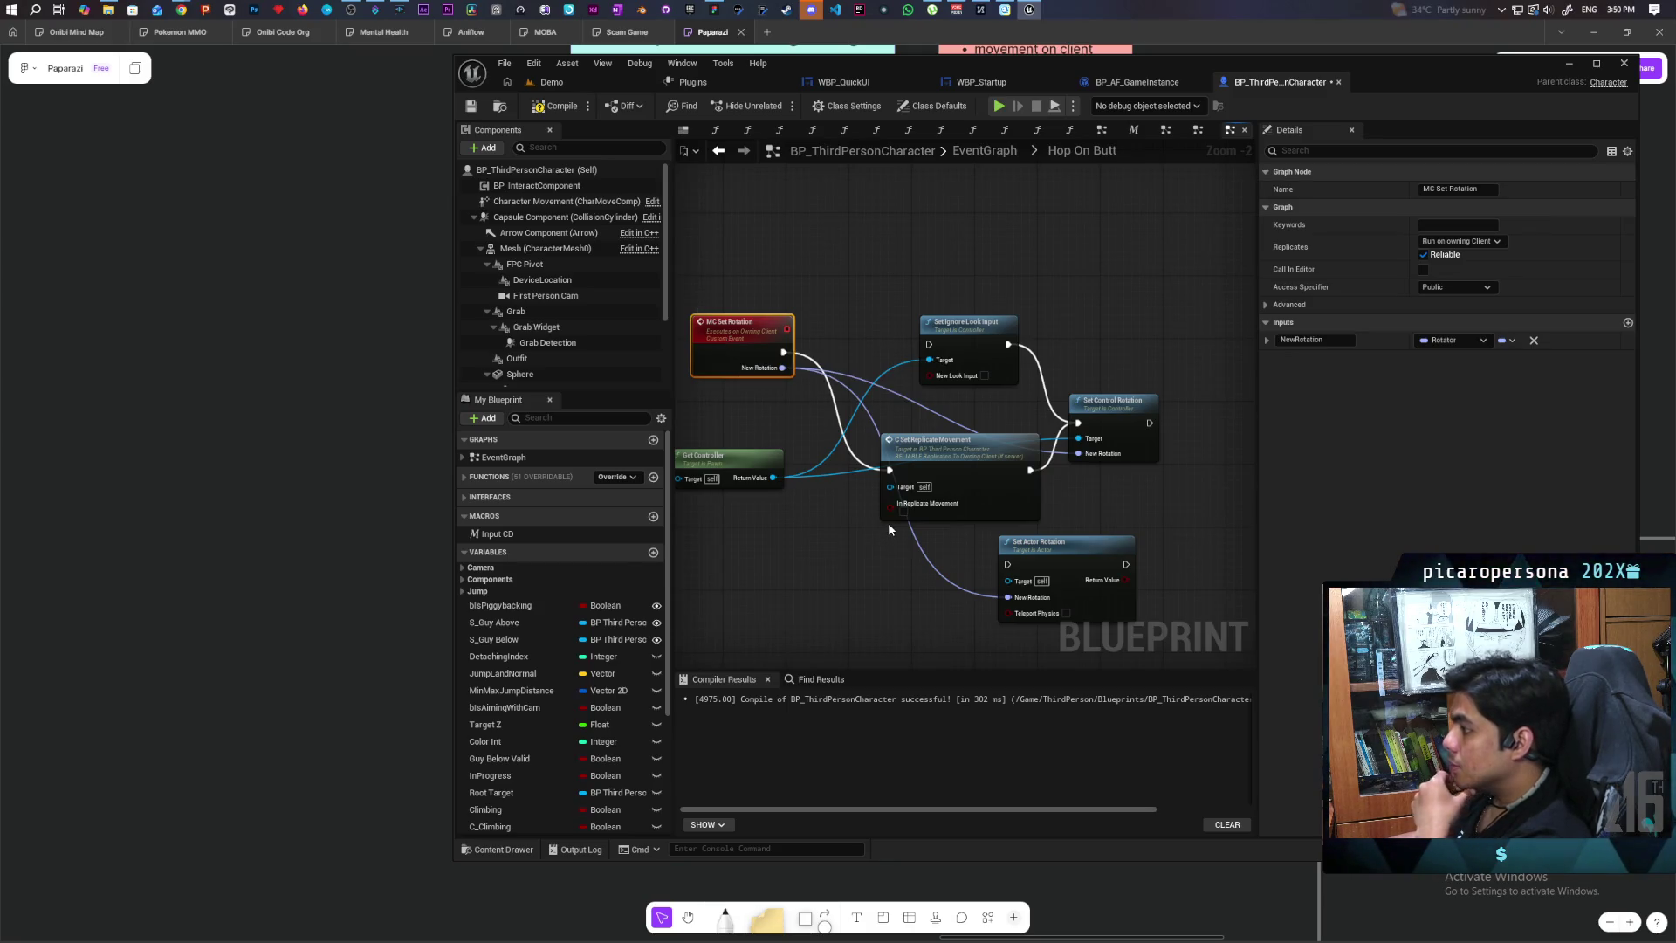
{"action": "left_click", "coordinate": [574, 111]}
{"action": "left_click", "coordinate": [552, 82]}
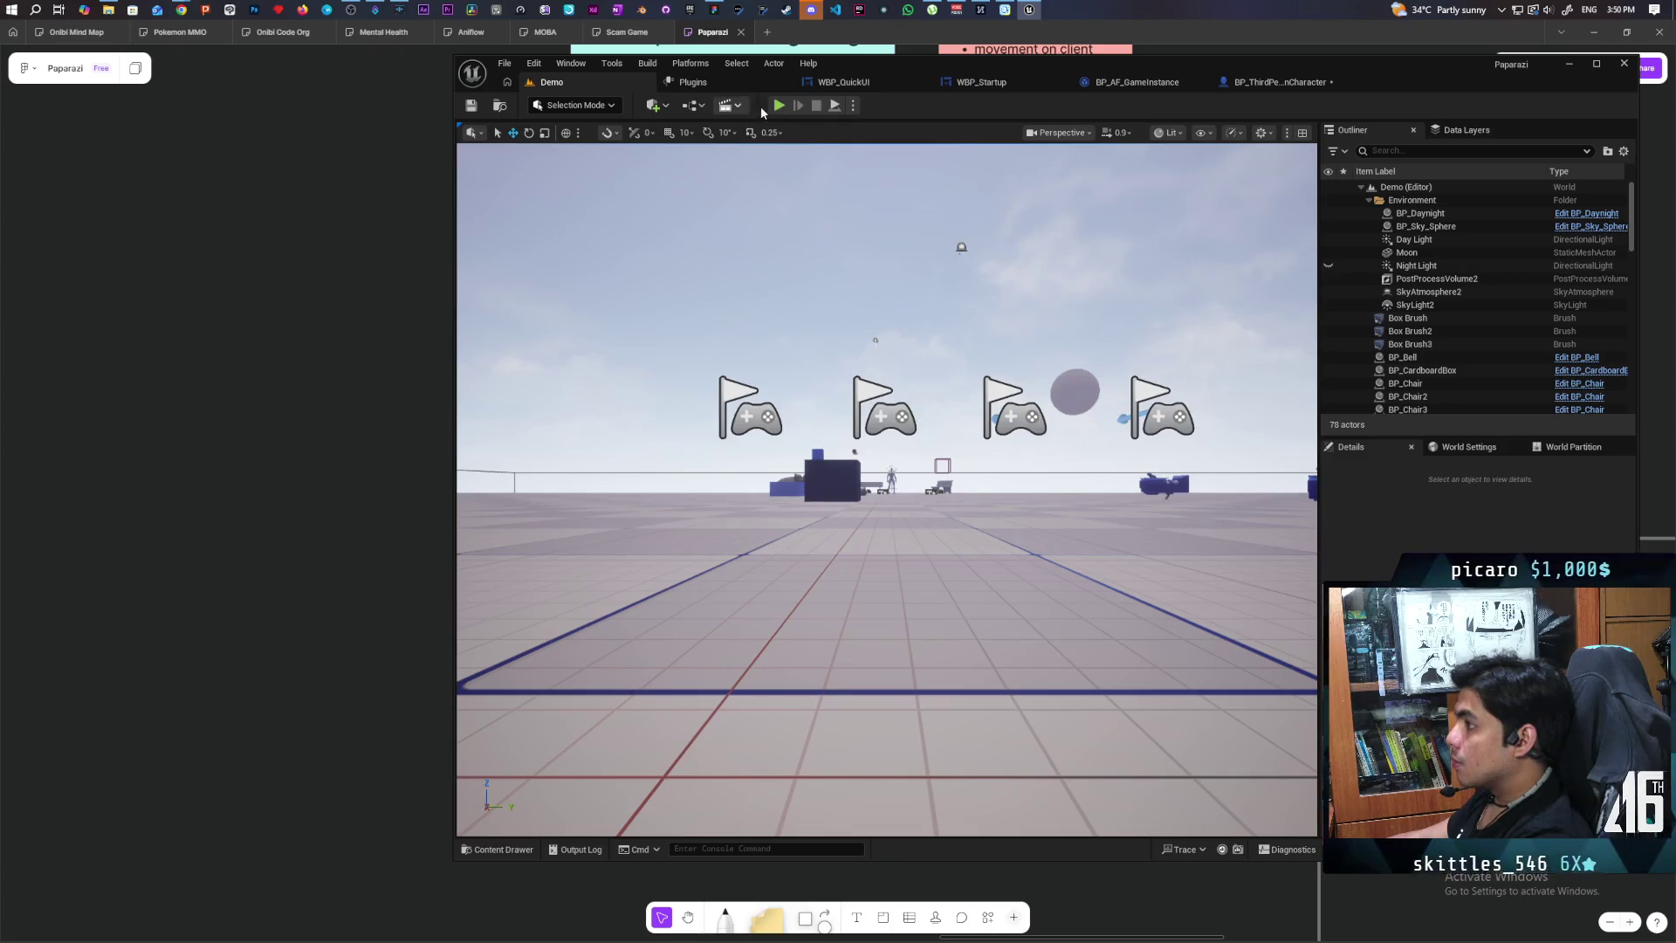
Step: Playtest with three clients, walking client 1's red character to the food and interacting, then return to the blueprint
{"action": "left_click", "coordinate": [779, 104]}
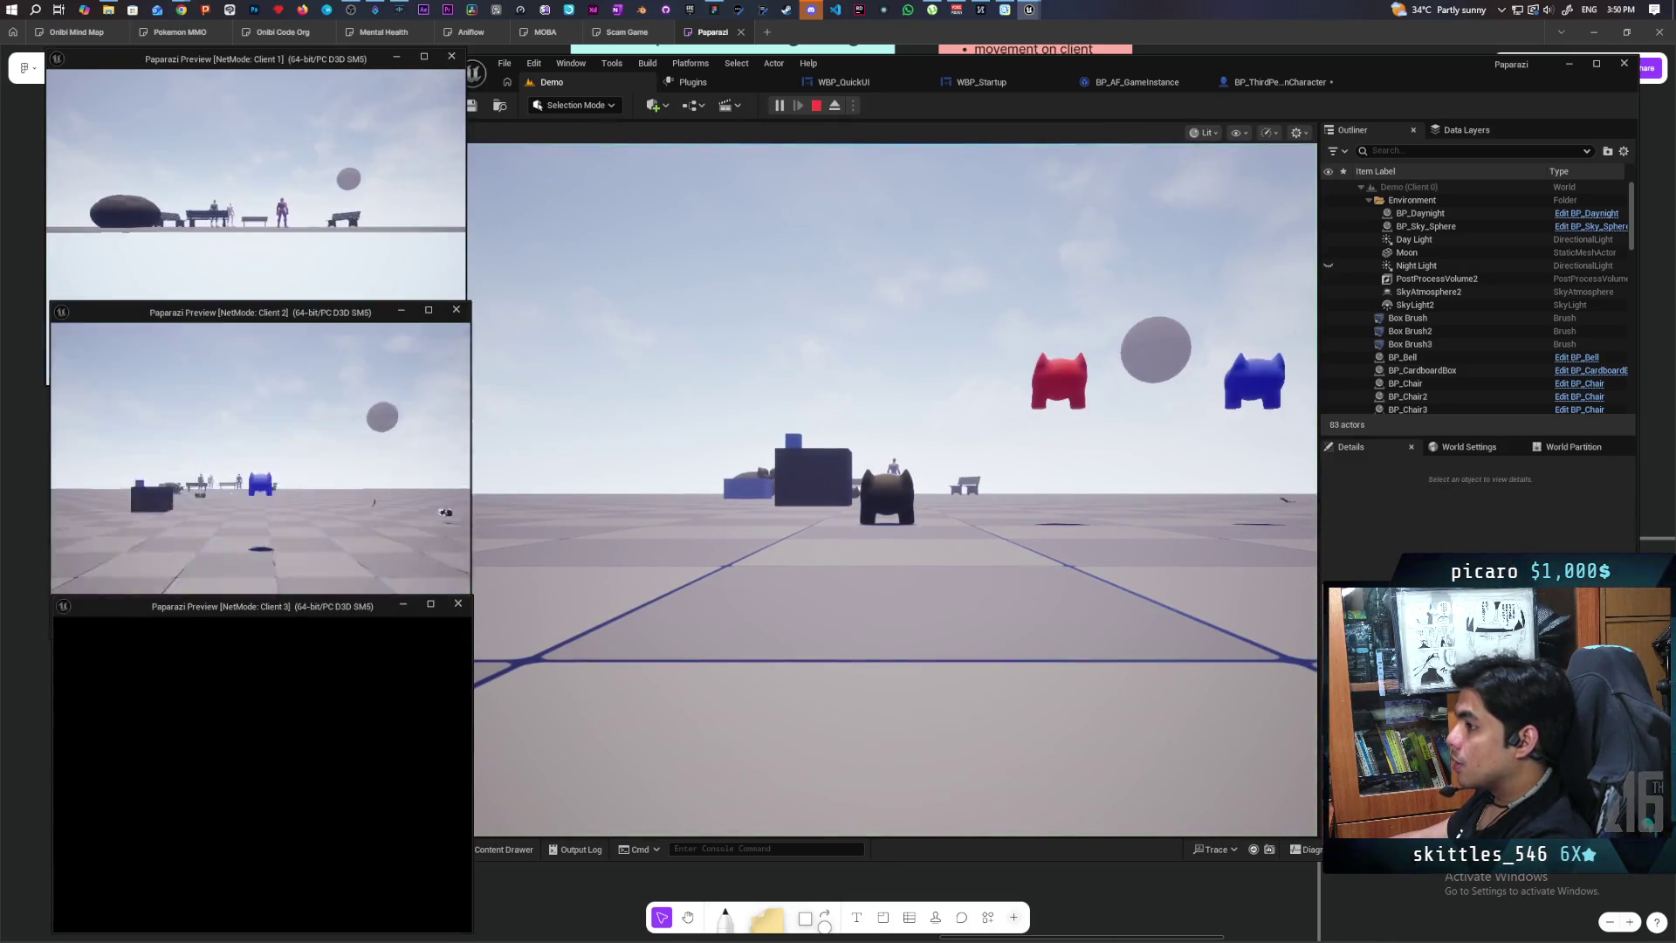
{"action": "left_click", "coordinate": [255, 218]}
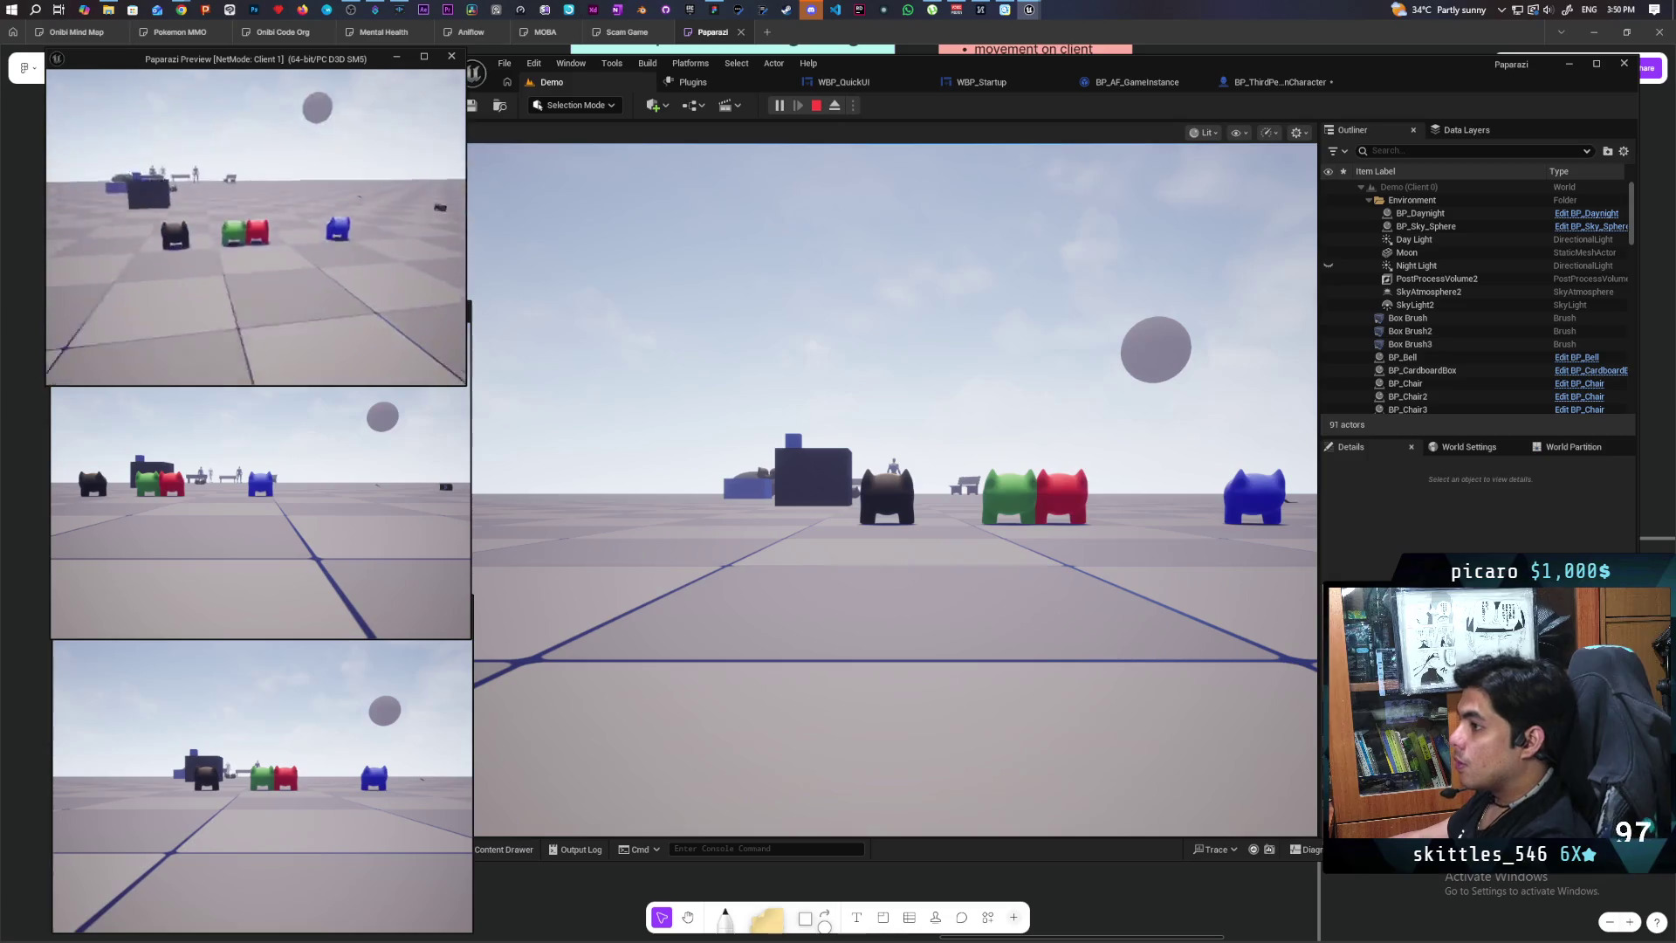
{"action": "key", "text": "e"}
{"action": "key", "text": "w"}
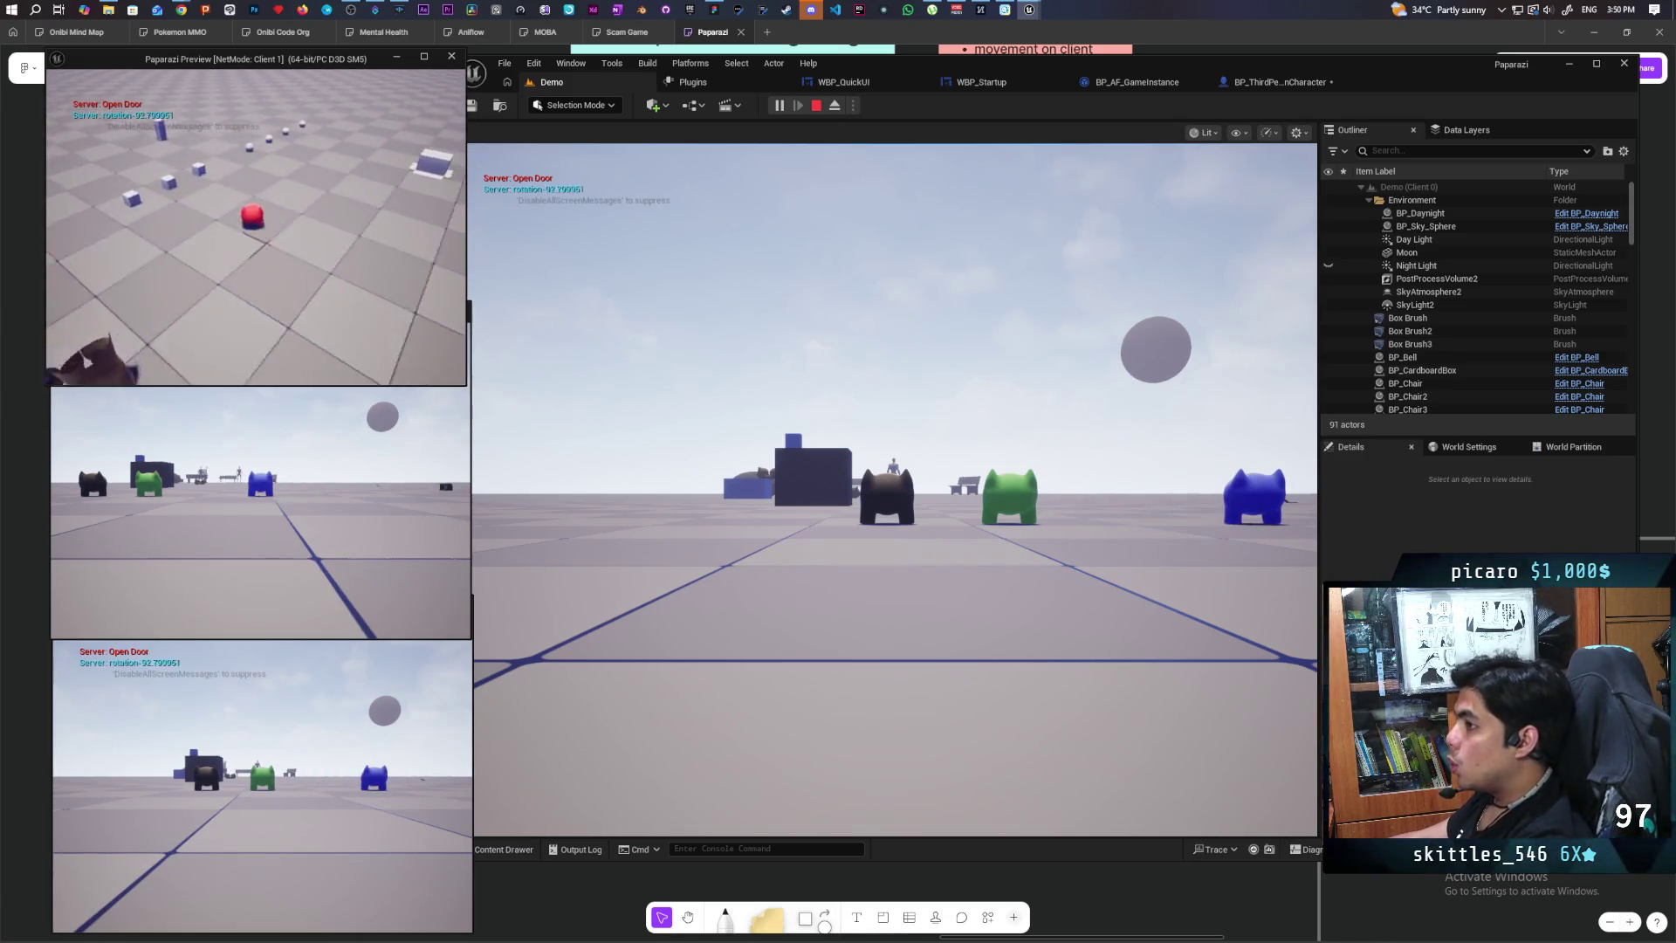
{"action": "key", "text": "e"}
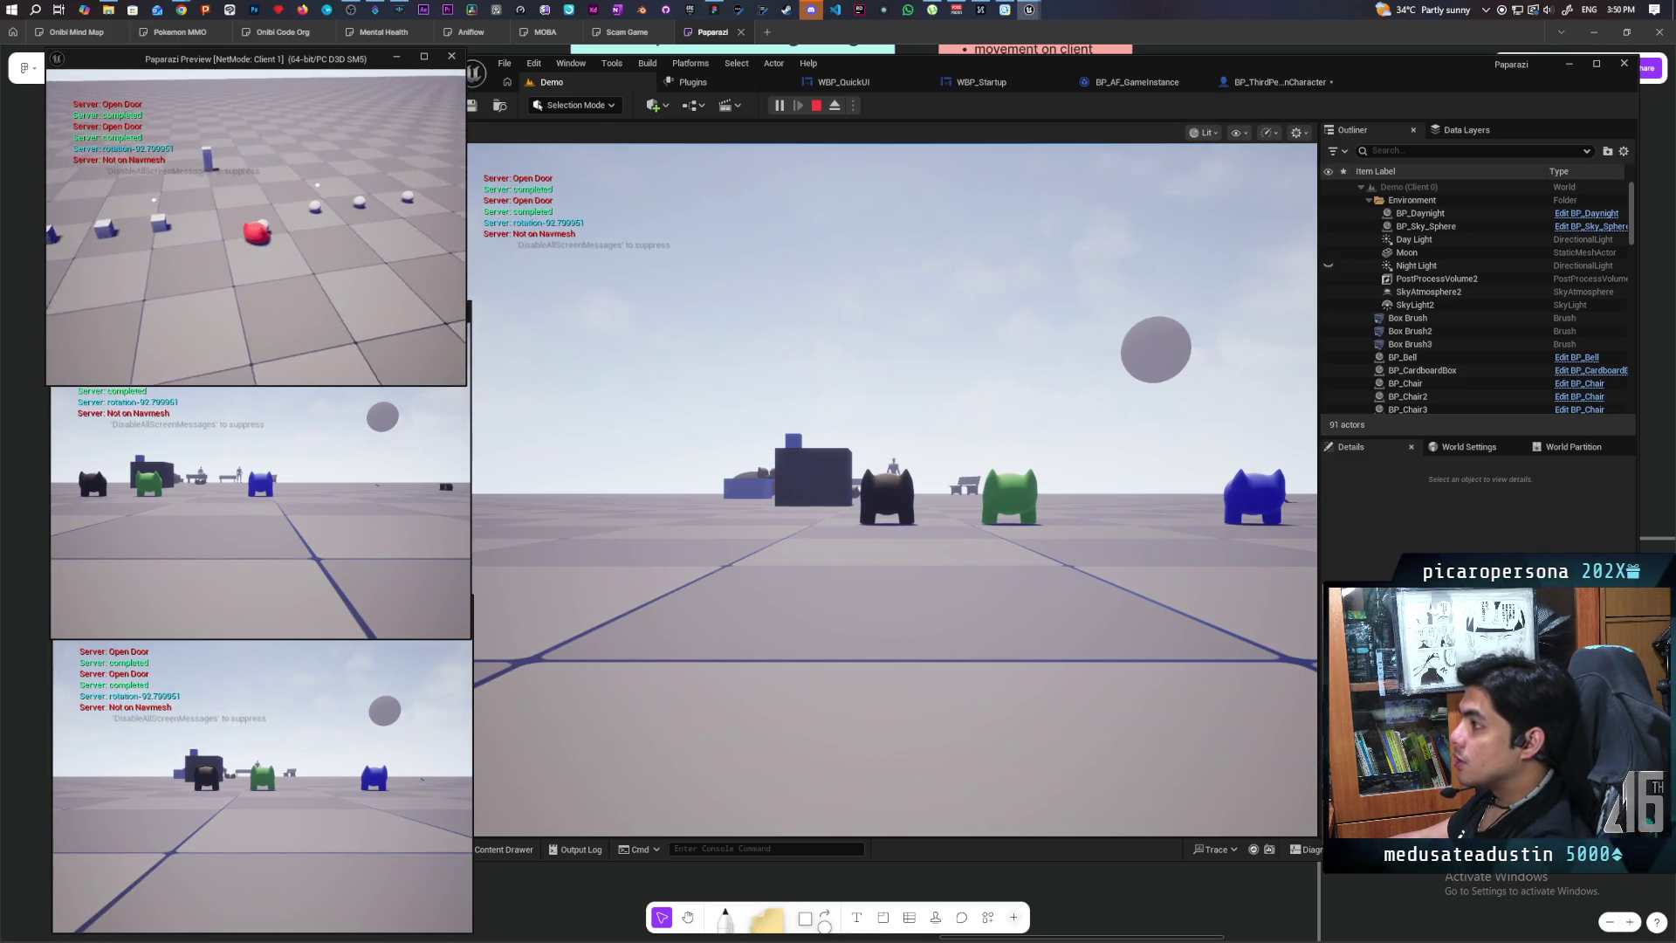
{"action": "key", "text": "Escape"}
{"action": "left_click", "coordinate": [1266, 81]}
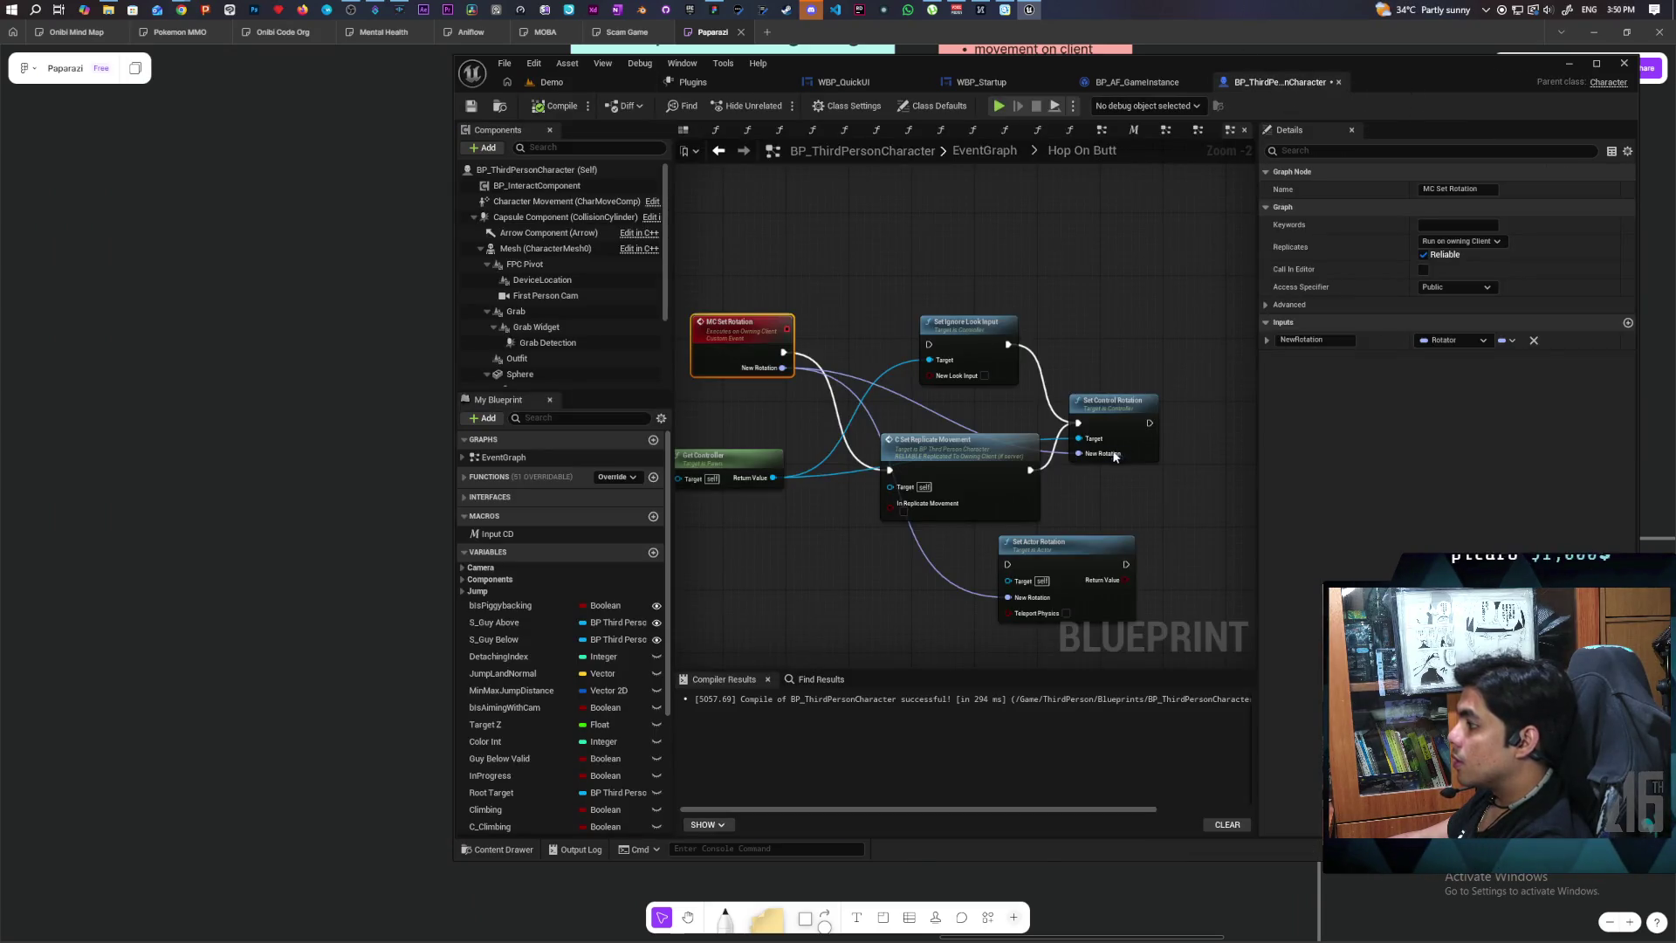
Step: Delete the C Set Replicate Movement node and pan to the rotation nodes
{"action": "scroll", "coordinate": [964, 488], "scroll_direction": "up", "scroll_amount": 2}
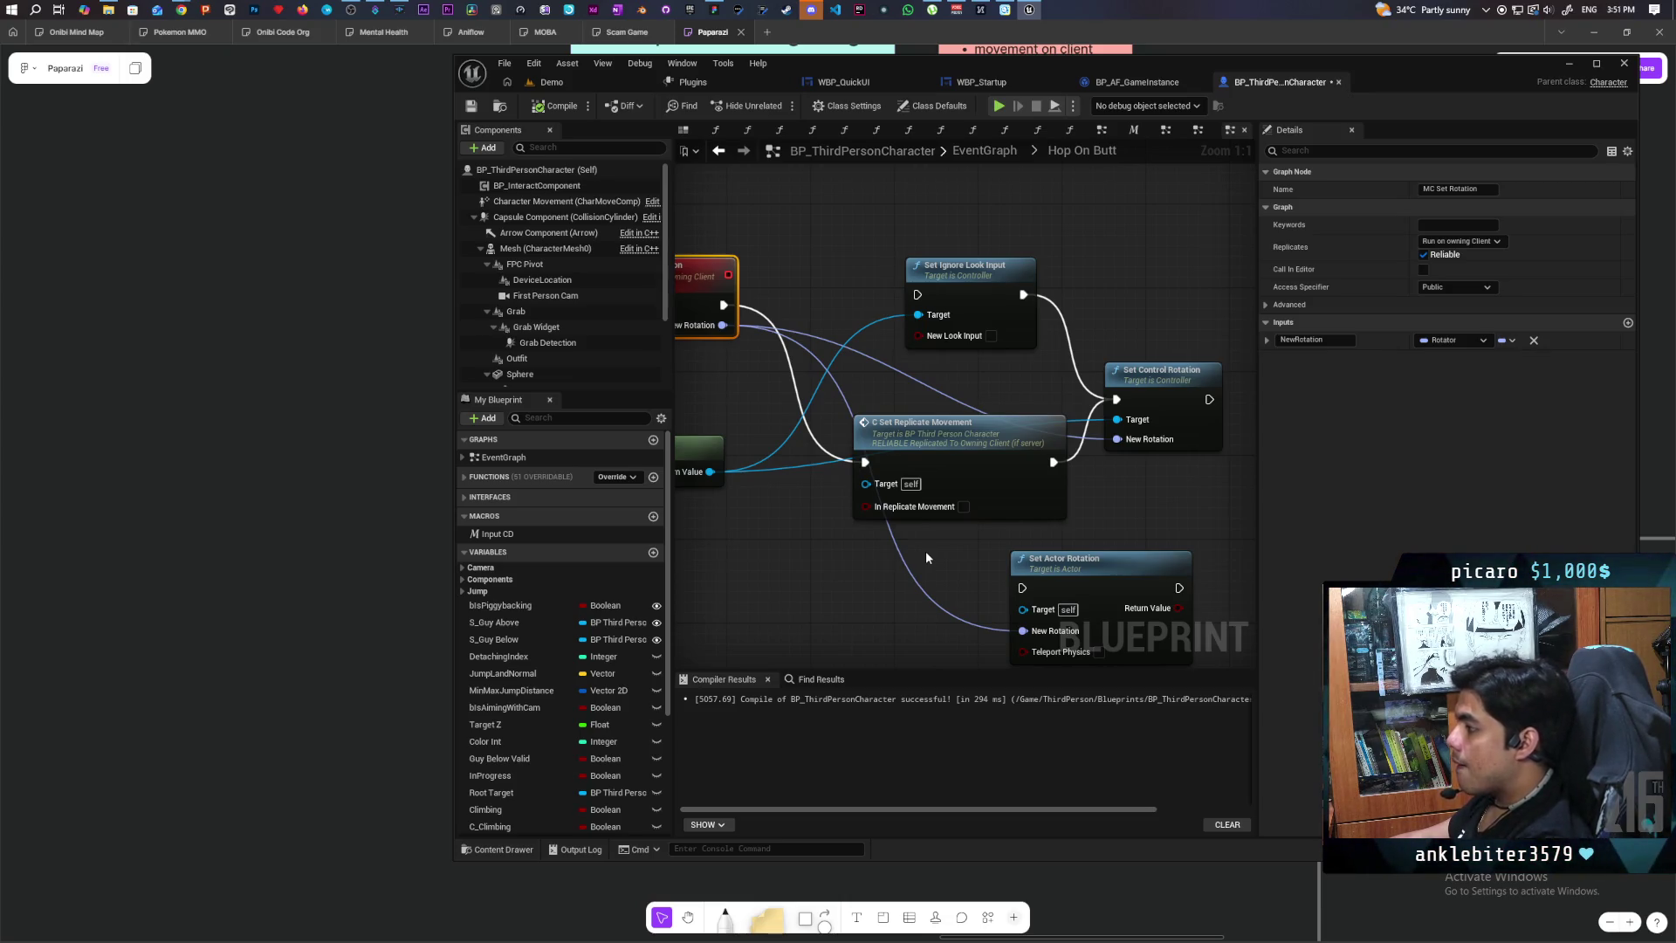
{"action": "left_click", "coordinate": [979, 472]}
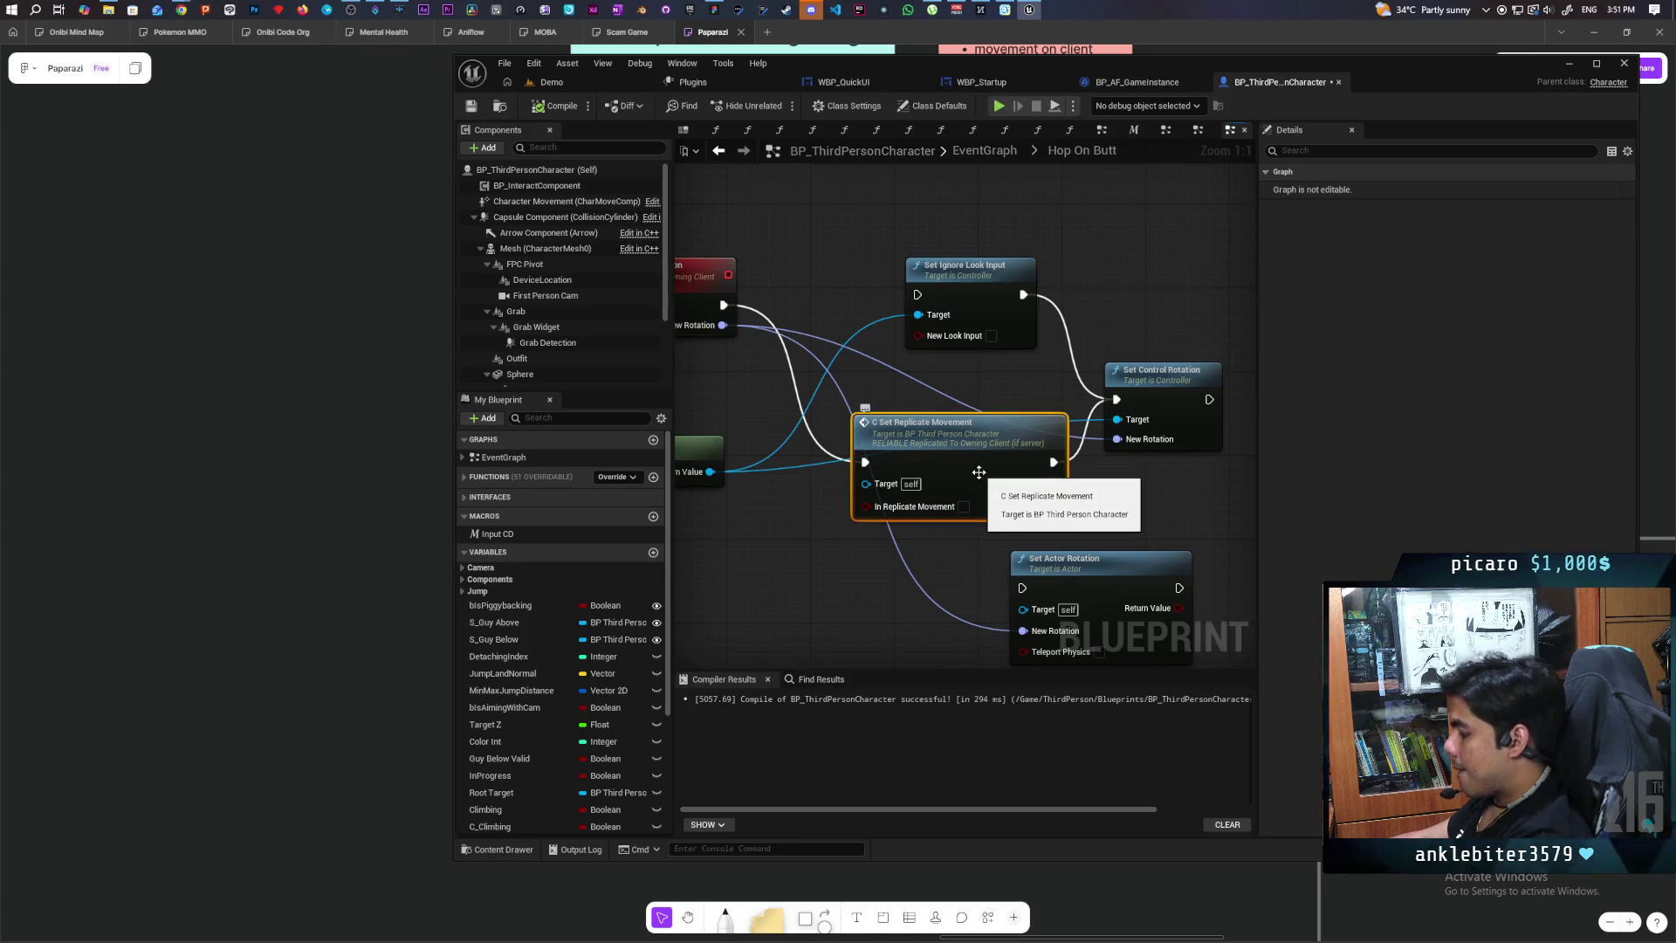
{"action": "key", "text": "Delete"}
{"action": "mouse_move", "coordinate": [819, 520]}
{"action": "left_mouse_down"}
{"action": "mouse_move", "coordinate": [931, 508]}
{"action": "mouse_move", "coordinate": [879, 495]}
{"action": "left_mouse_up"}
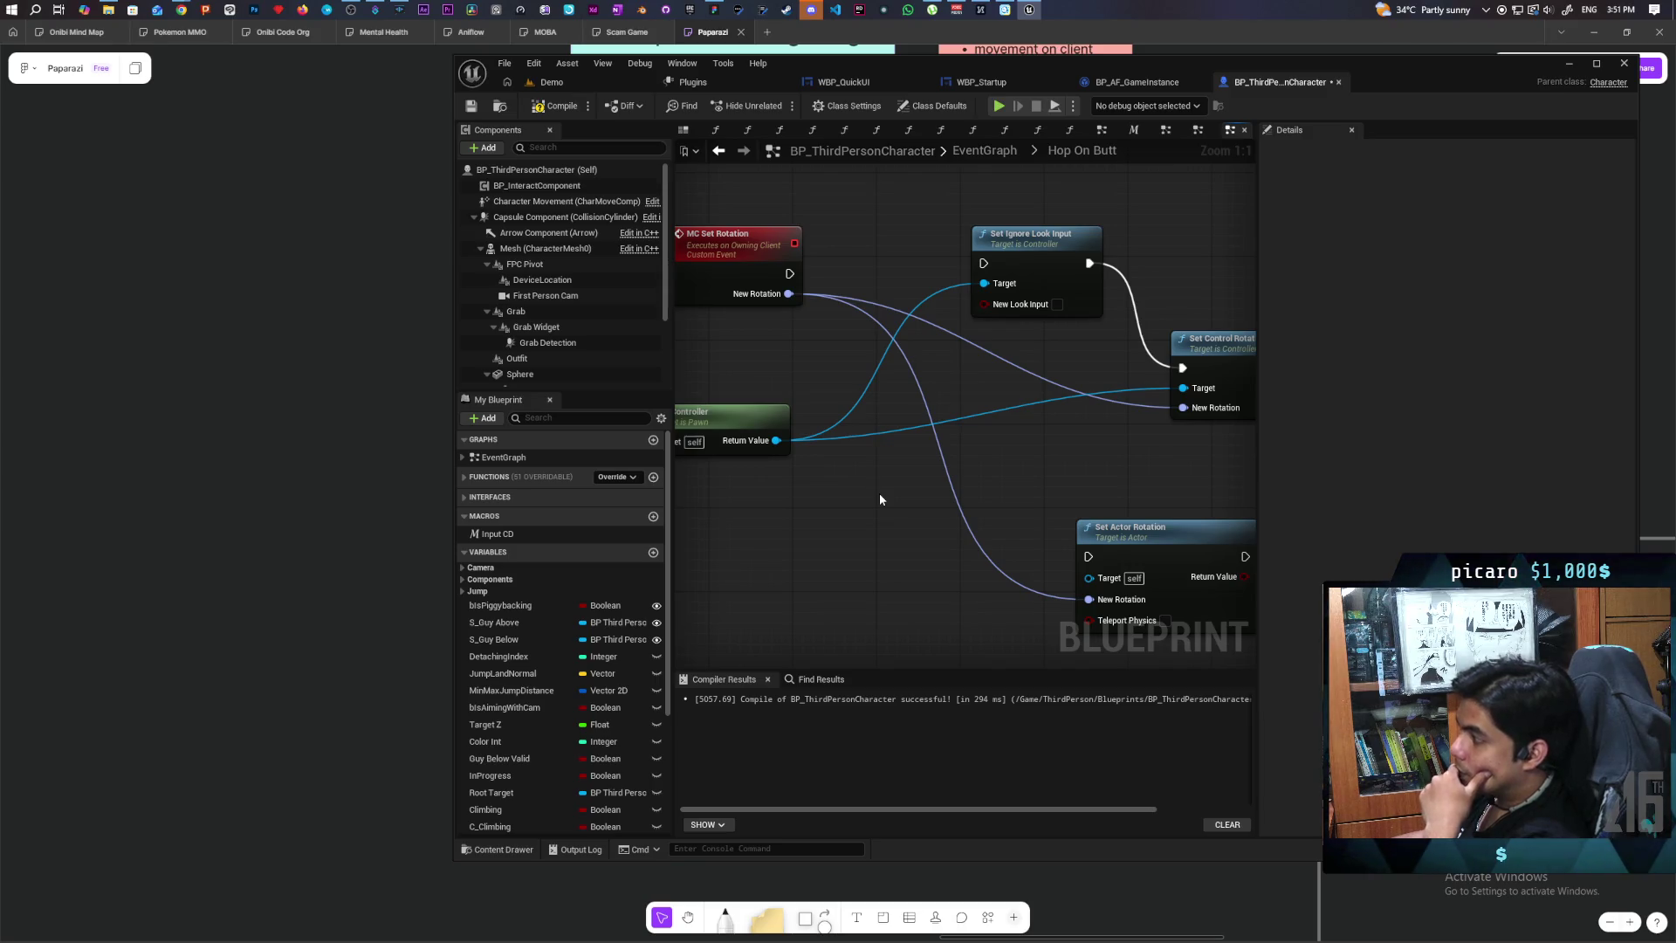
Step: Check the whiteboard to-do notes, then bring the Chrome AI answer page forward
{"action": "left_click", "coordinate": [231, 624]}
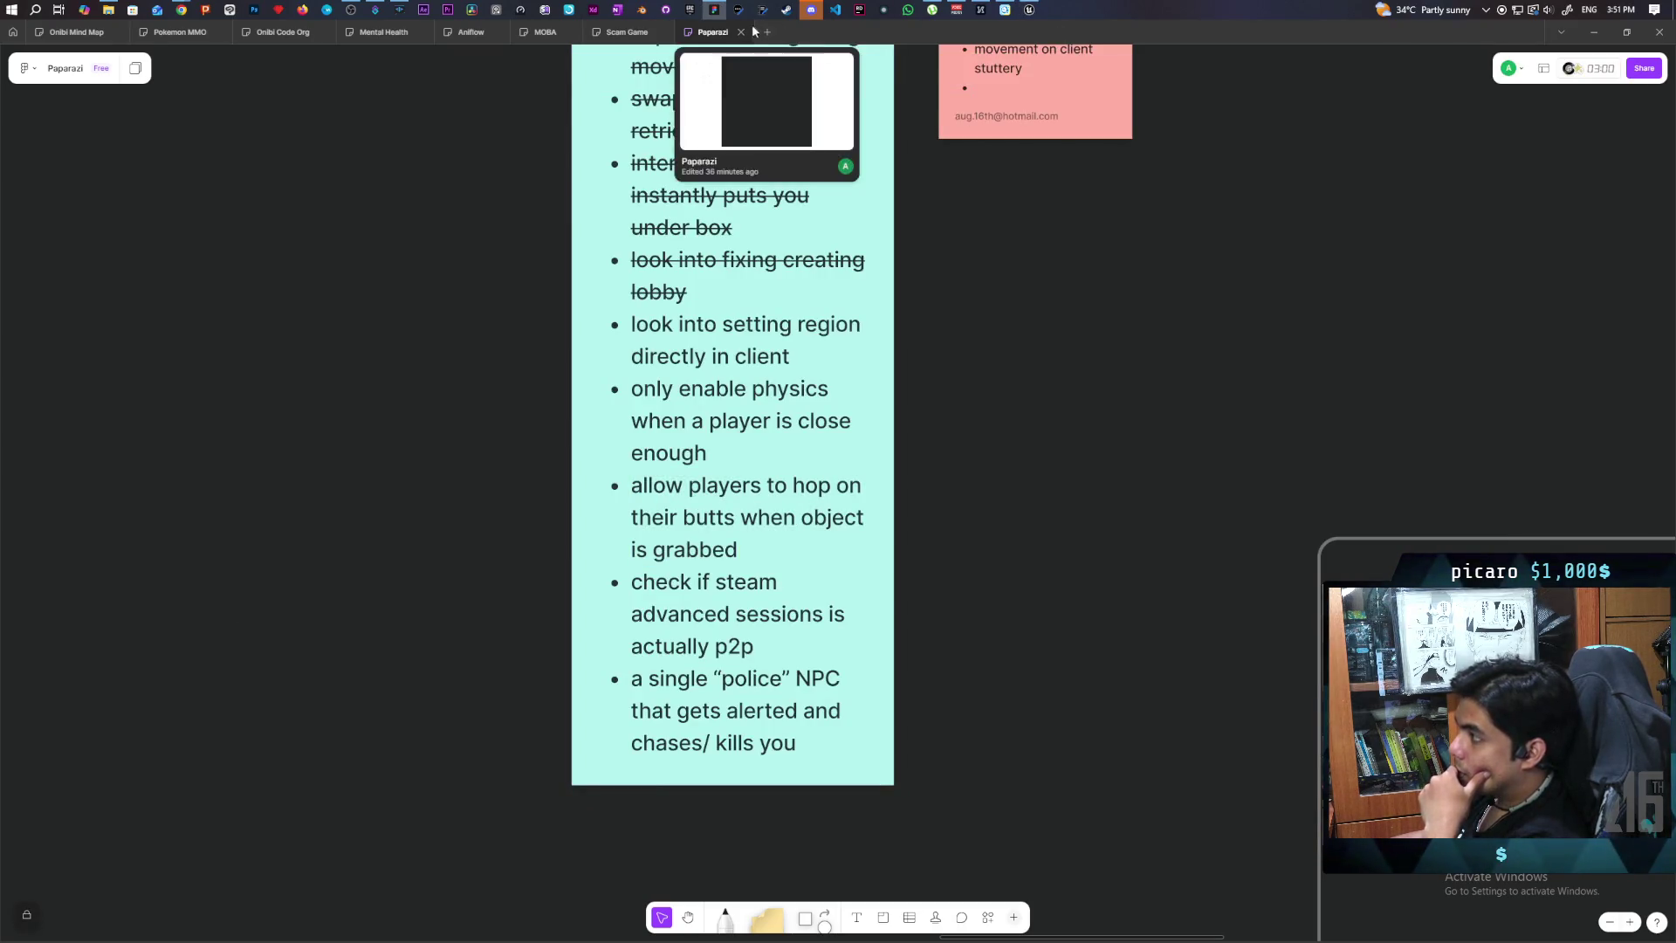
{"action": "left_click", "coordinate": [1030, 19]}
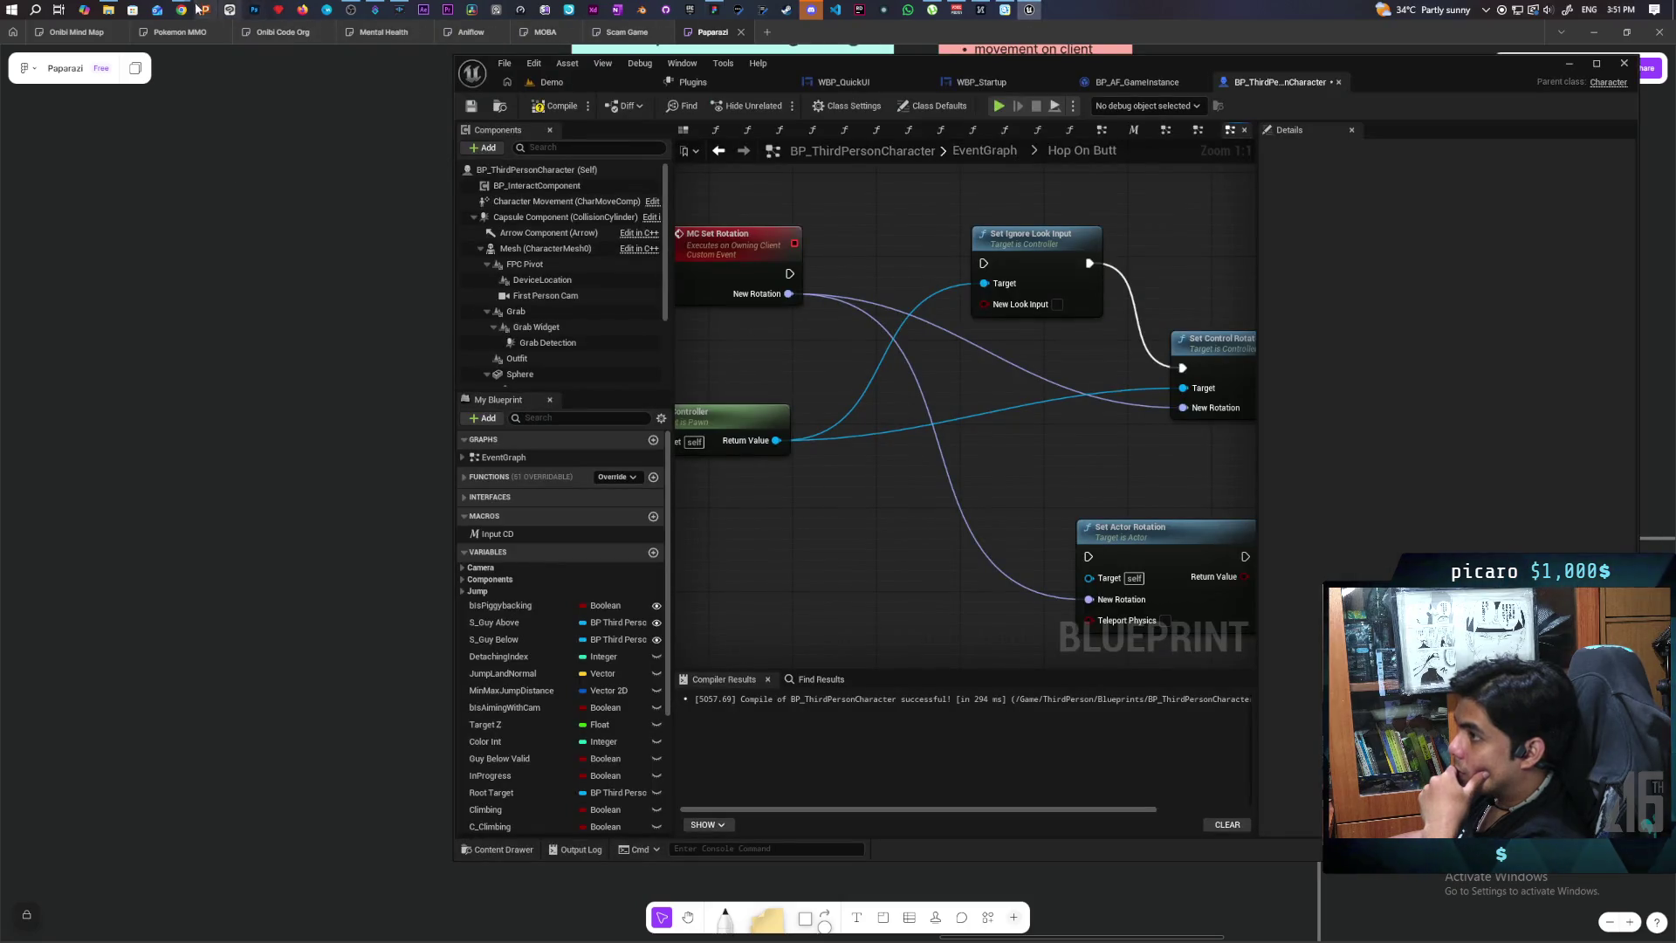
{"action": "mouse_move", "coordinate": [181, 10]}
{"action": "left_click", "coordinate": [833, 81]}
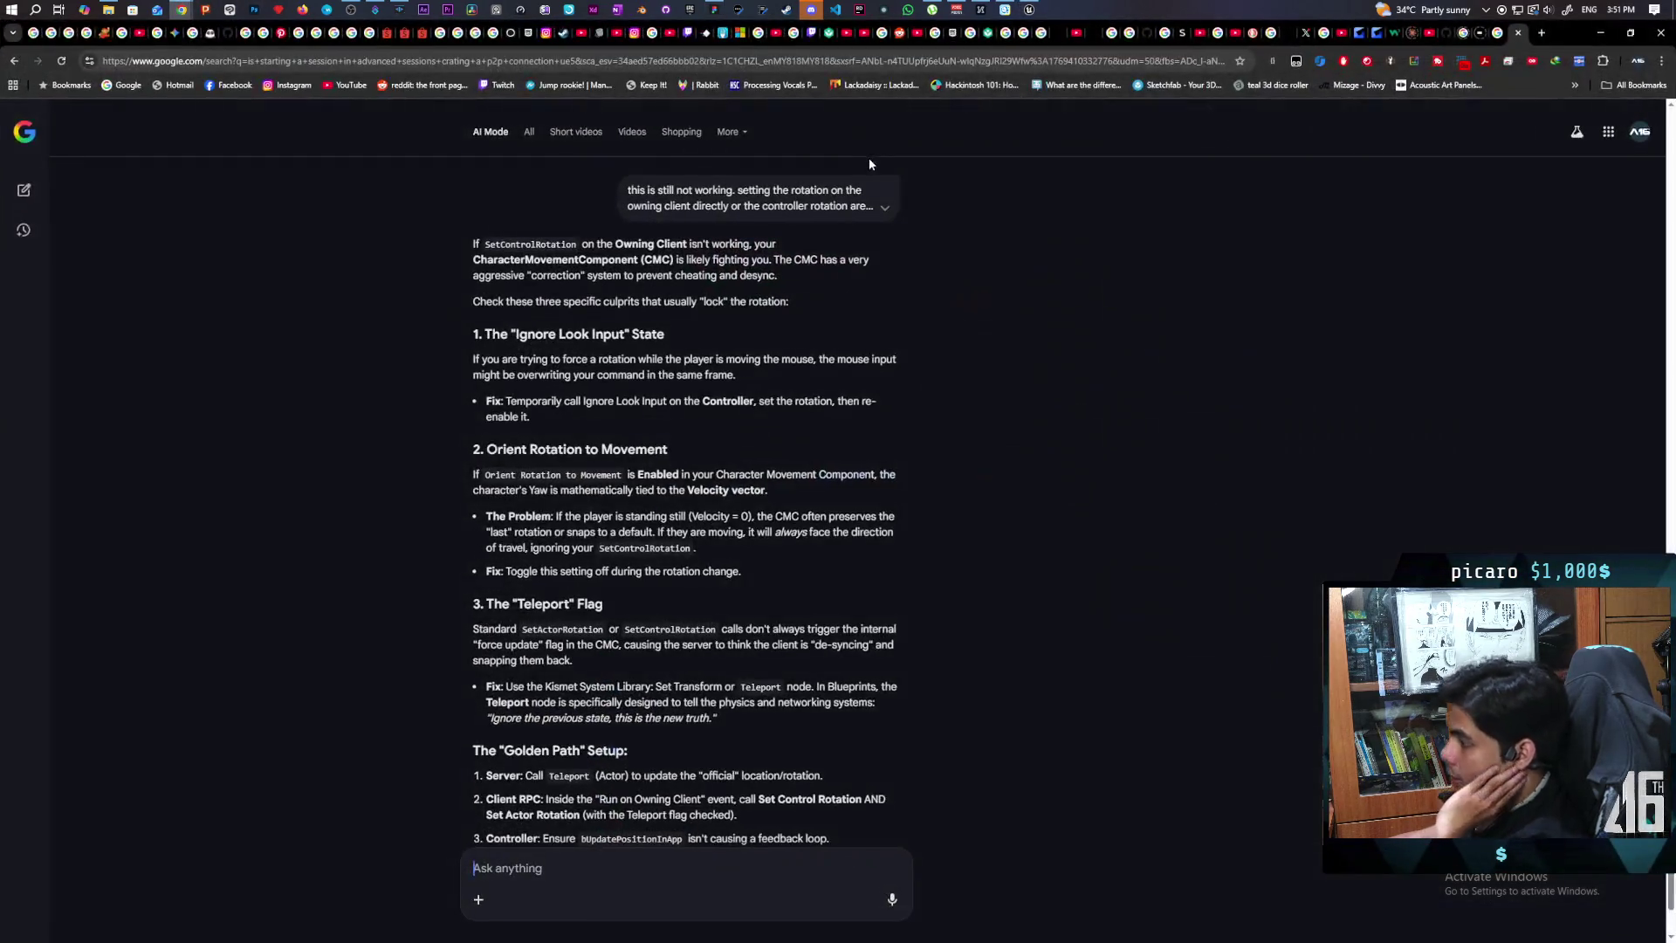
Step: Read to the end of the AI rotation-fix answer, then close that tab to reach the ChessAcrossTime video
{"action": "scroll", "coordinate": [732, 553], "scroll_direction": "down", "scroll_amount": 2}
{"action": "scroll", "coordinate": [731, 559], "scroll_direction": "down", "scroll_amount": 1}
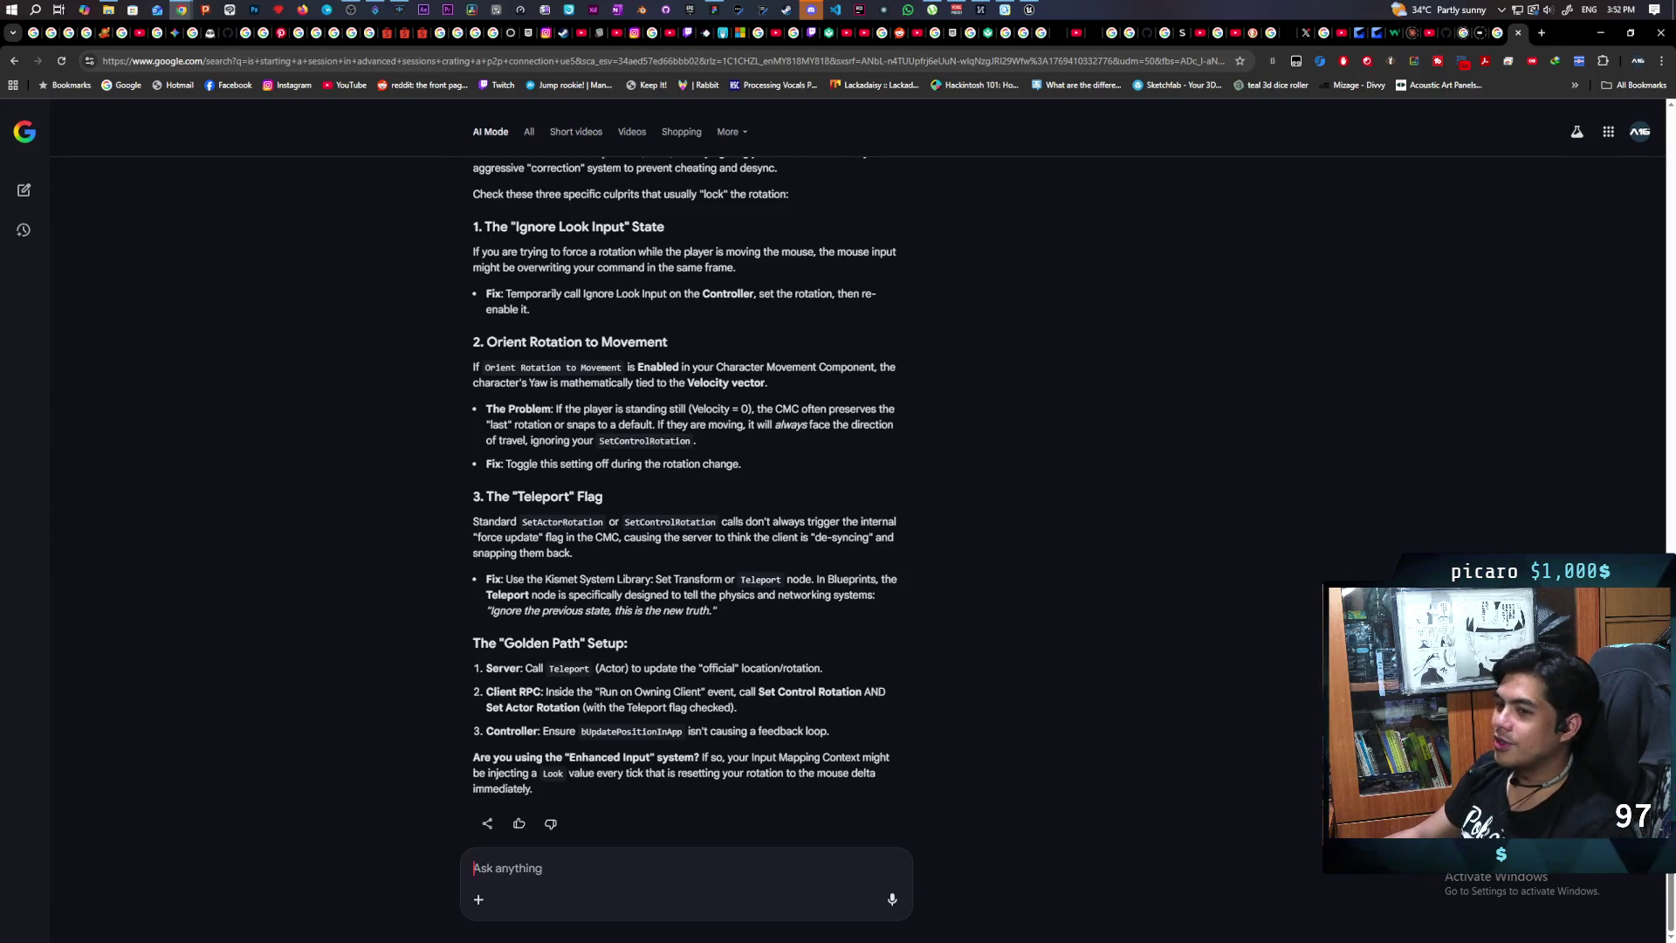
{"action": "key", "text": "ctrl+w"}
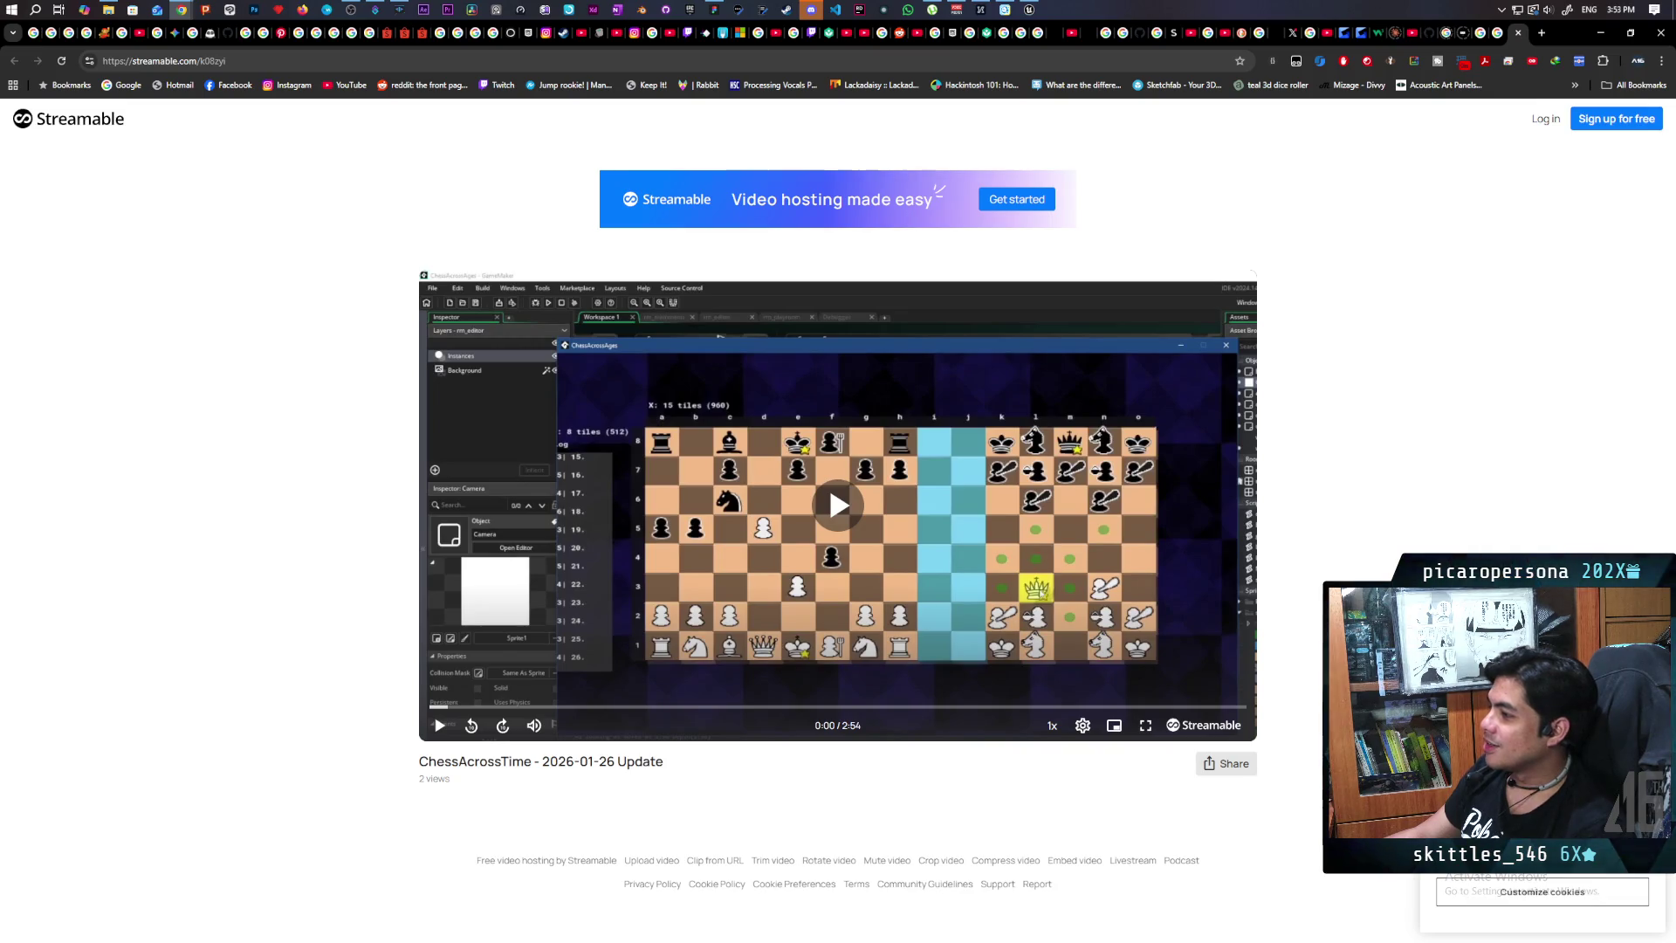
Step: Play the 2:54 ChessAcrossTime 2026-01-26 Update video through and pause it at 0:02 on the title menu
{"action": "left_click", "coordinate": [439, 726]}
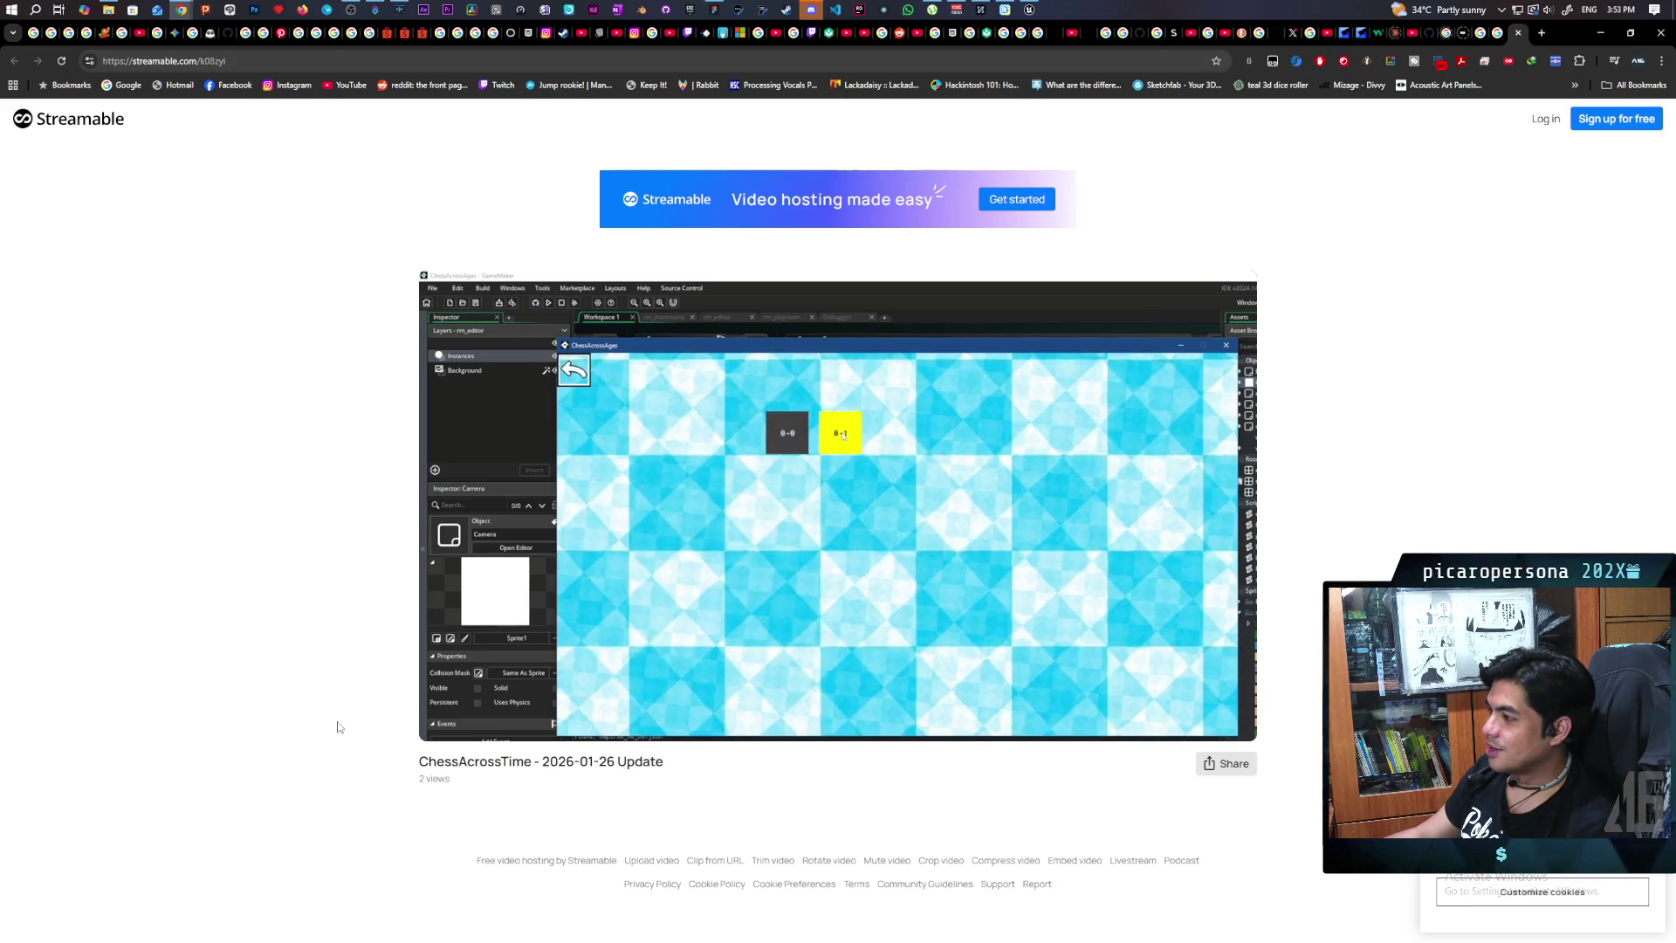
{"action": "mouse_move", "coordinate": [891, 736]}
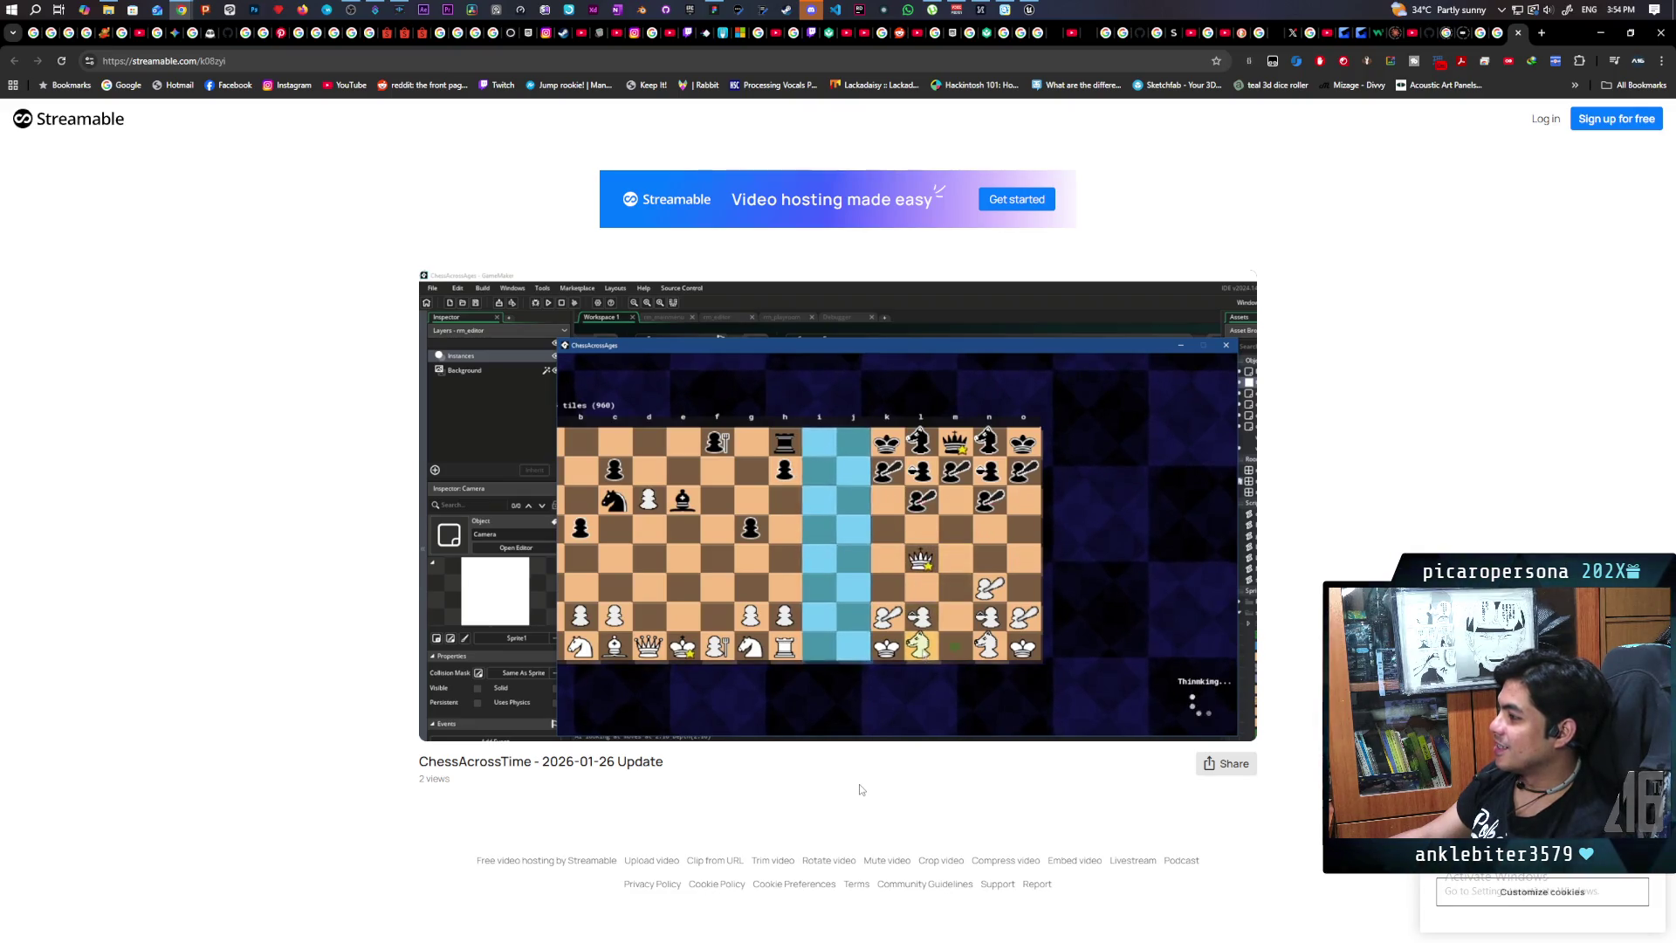
{"action": "mouse_move", "coordinate": [951, 680]}
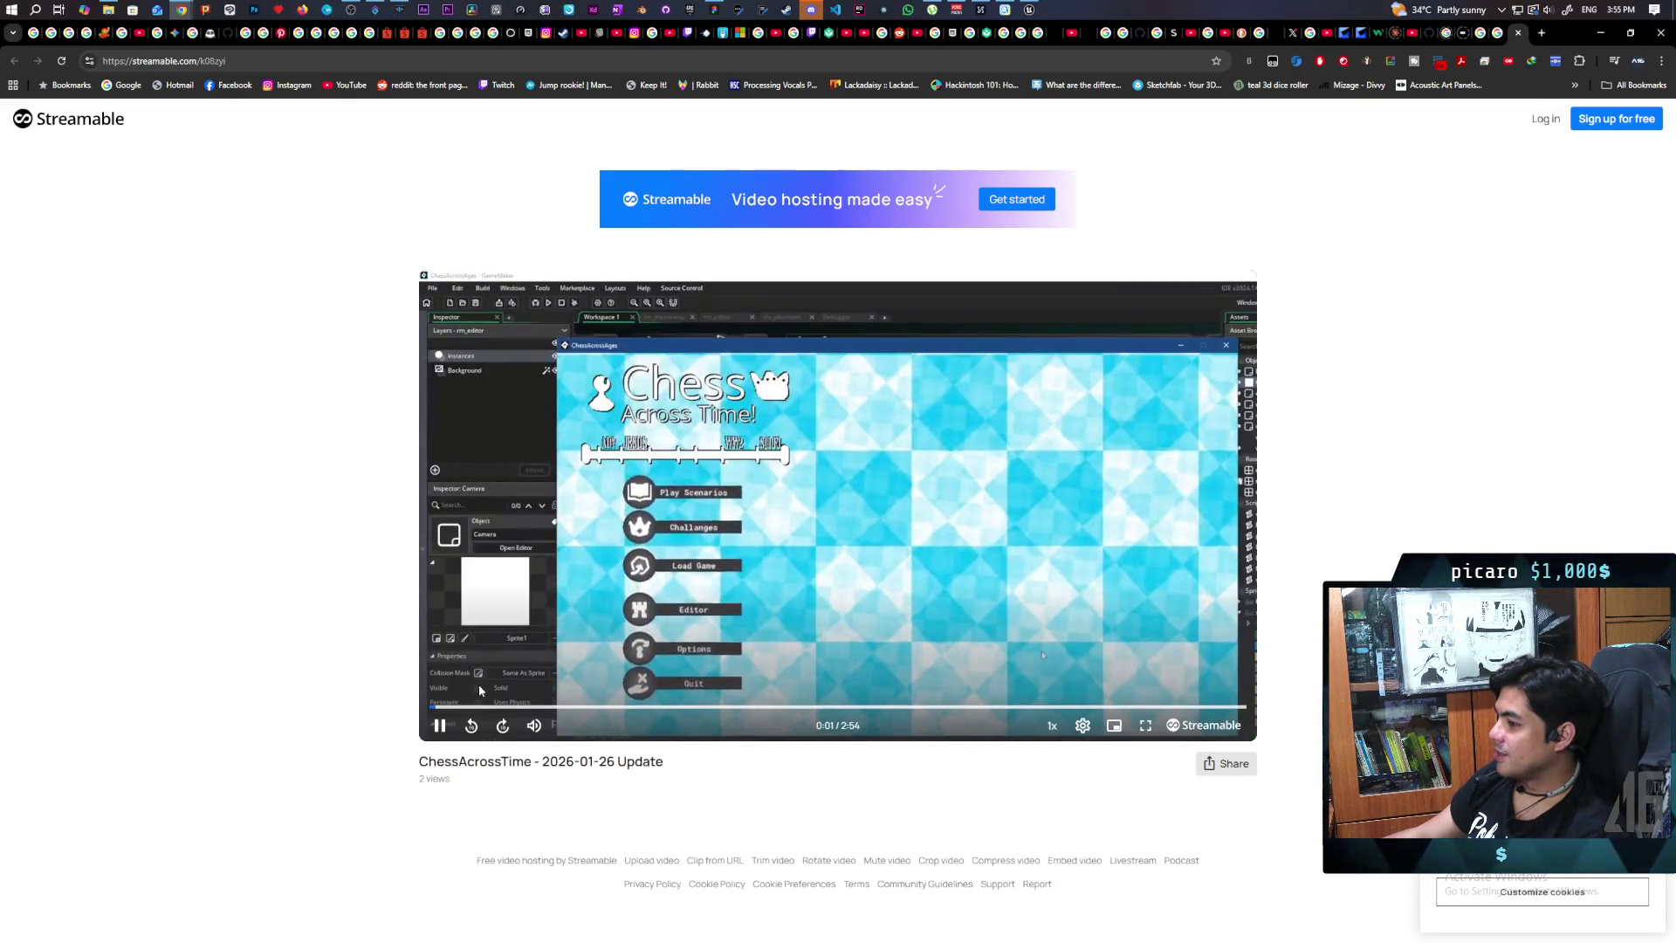
{"action": "left_click", "coordinate": [441, 727]}
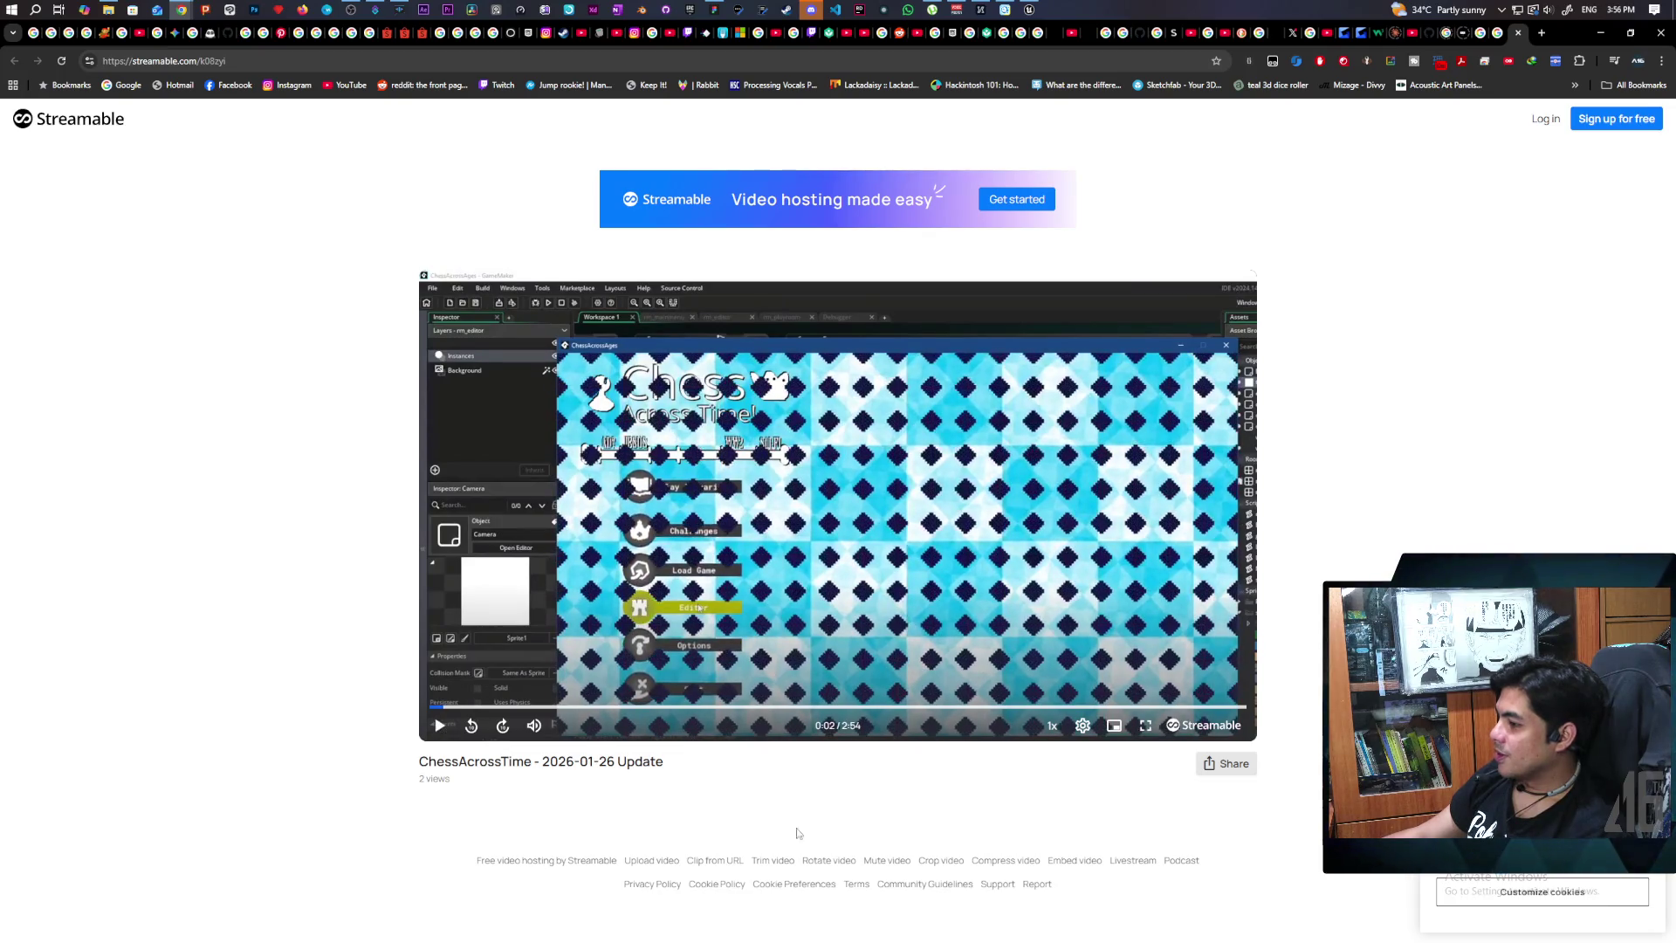